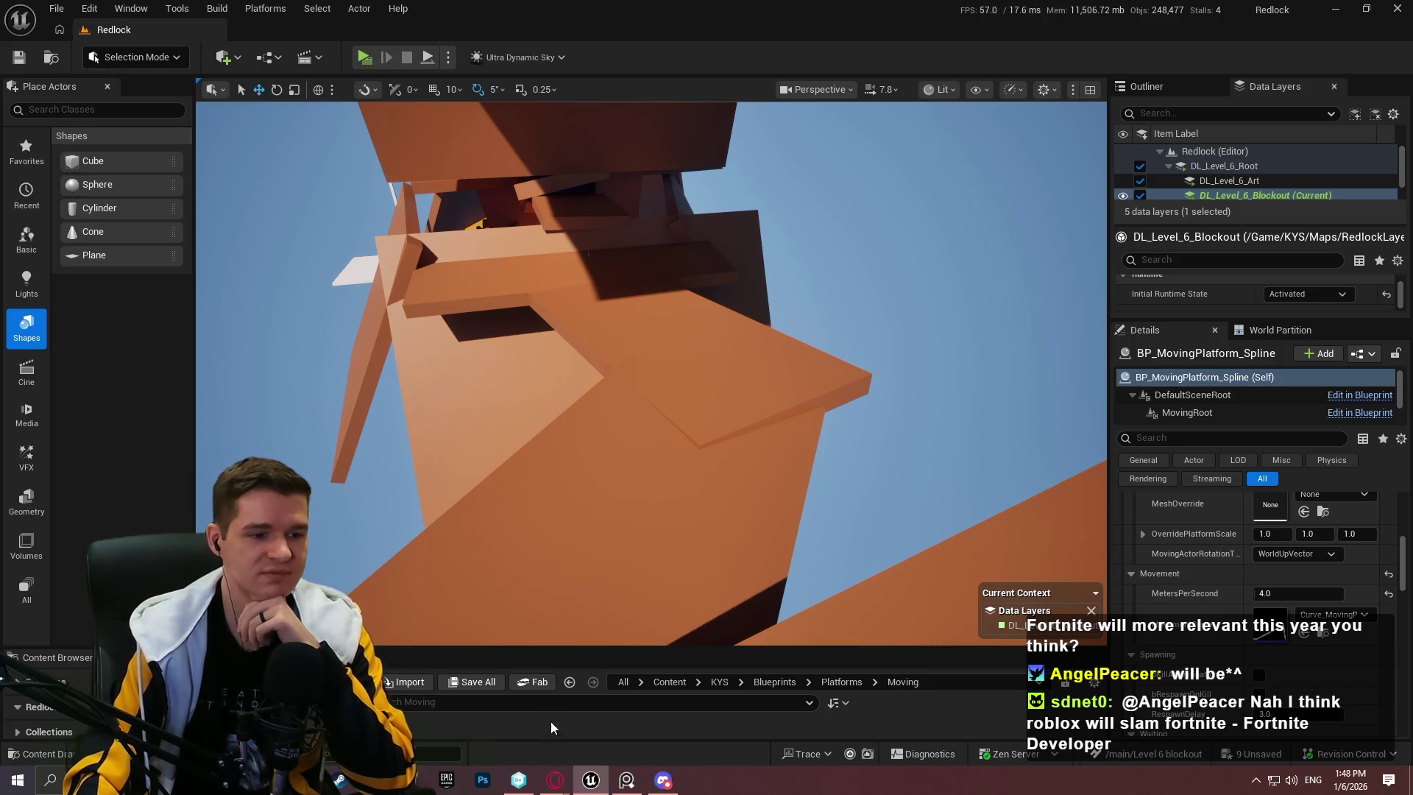
Step: Save the current Redlock level, then switch the viewport to immersive full-window mode with F11
{"action": "left_click", "coordinate": [56, 8]}
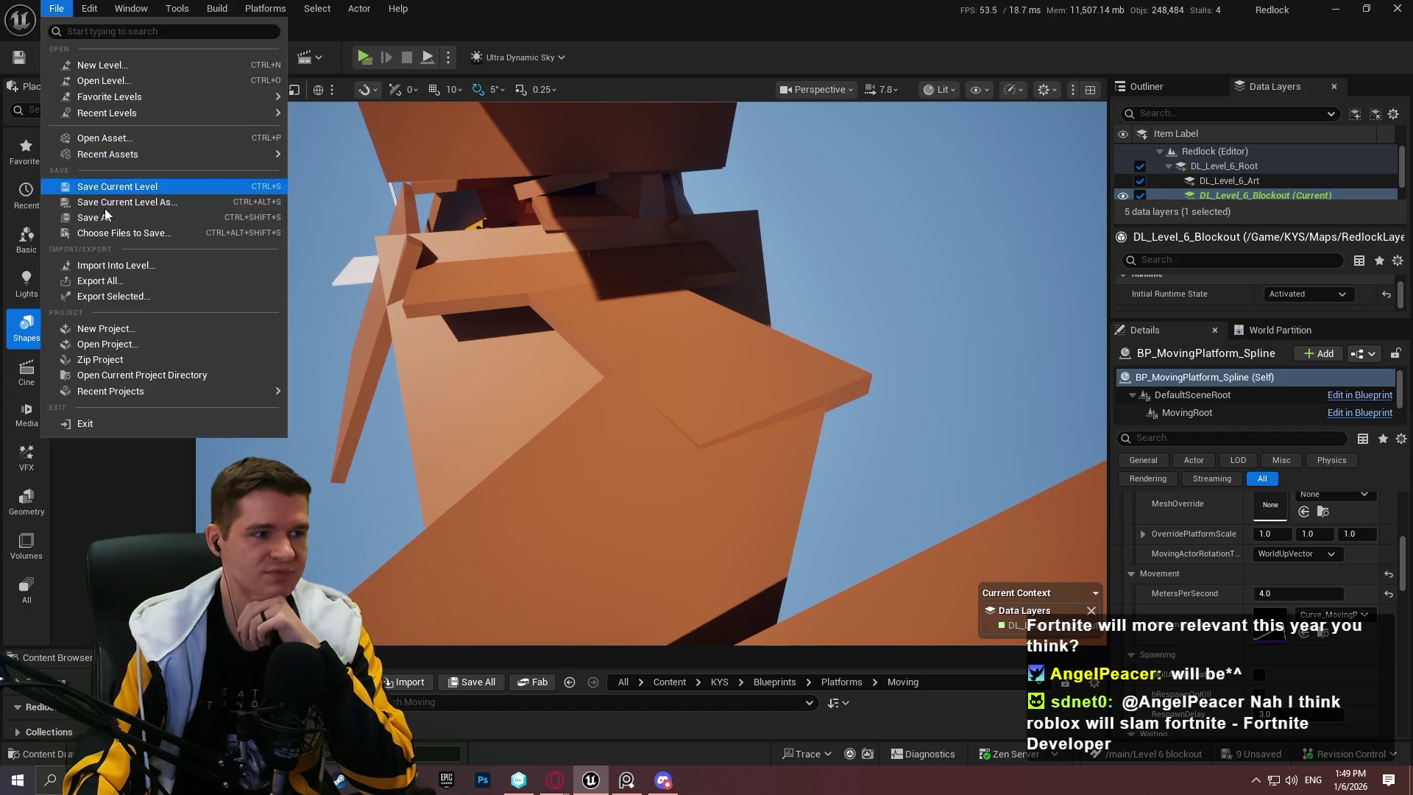
{"action": "left_click", "coordinate": [136, 235]}
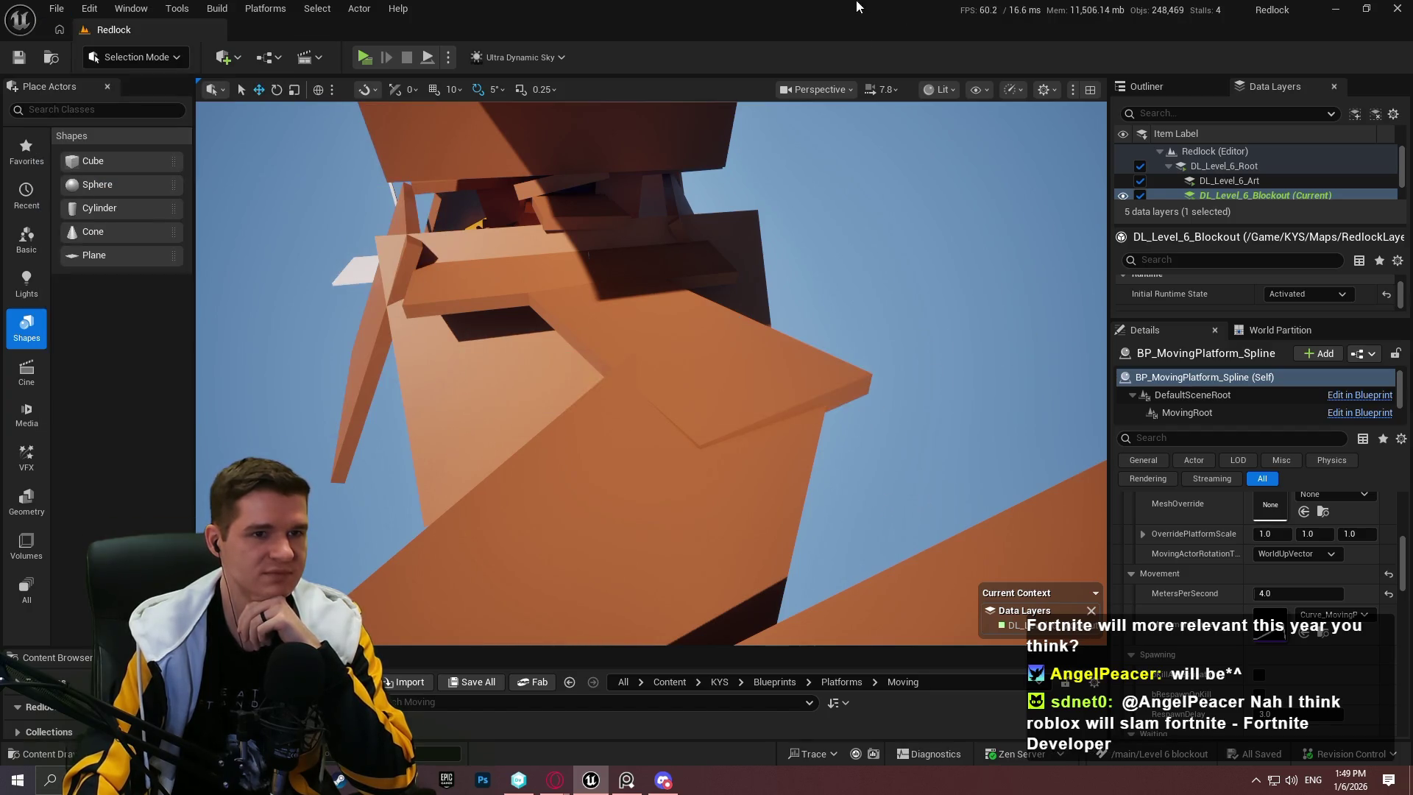
{"action": "key", "text": "F11"}
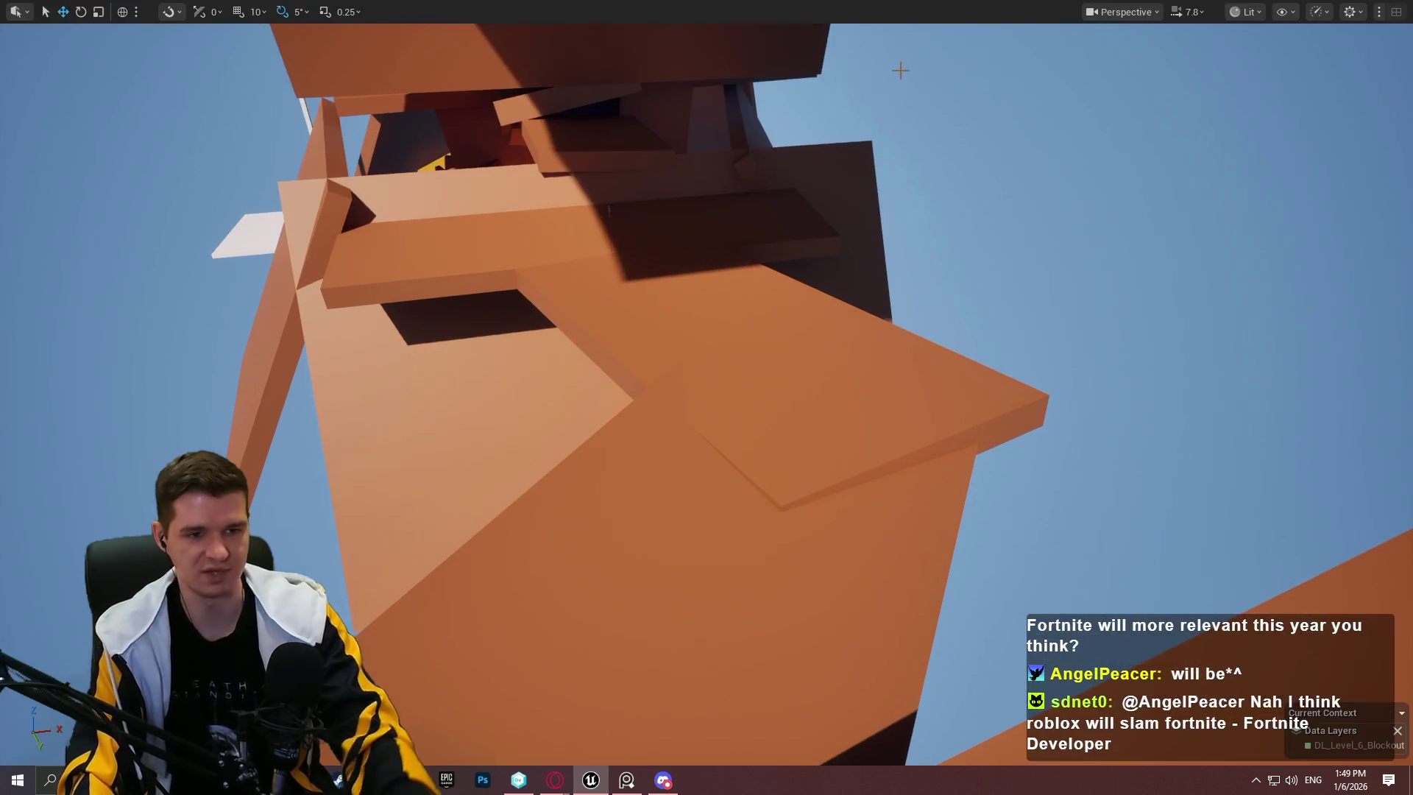
{"action": "key", "text": "f"}
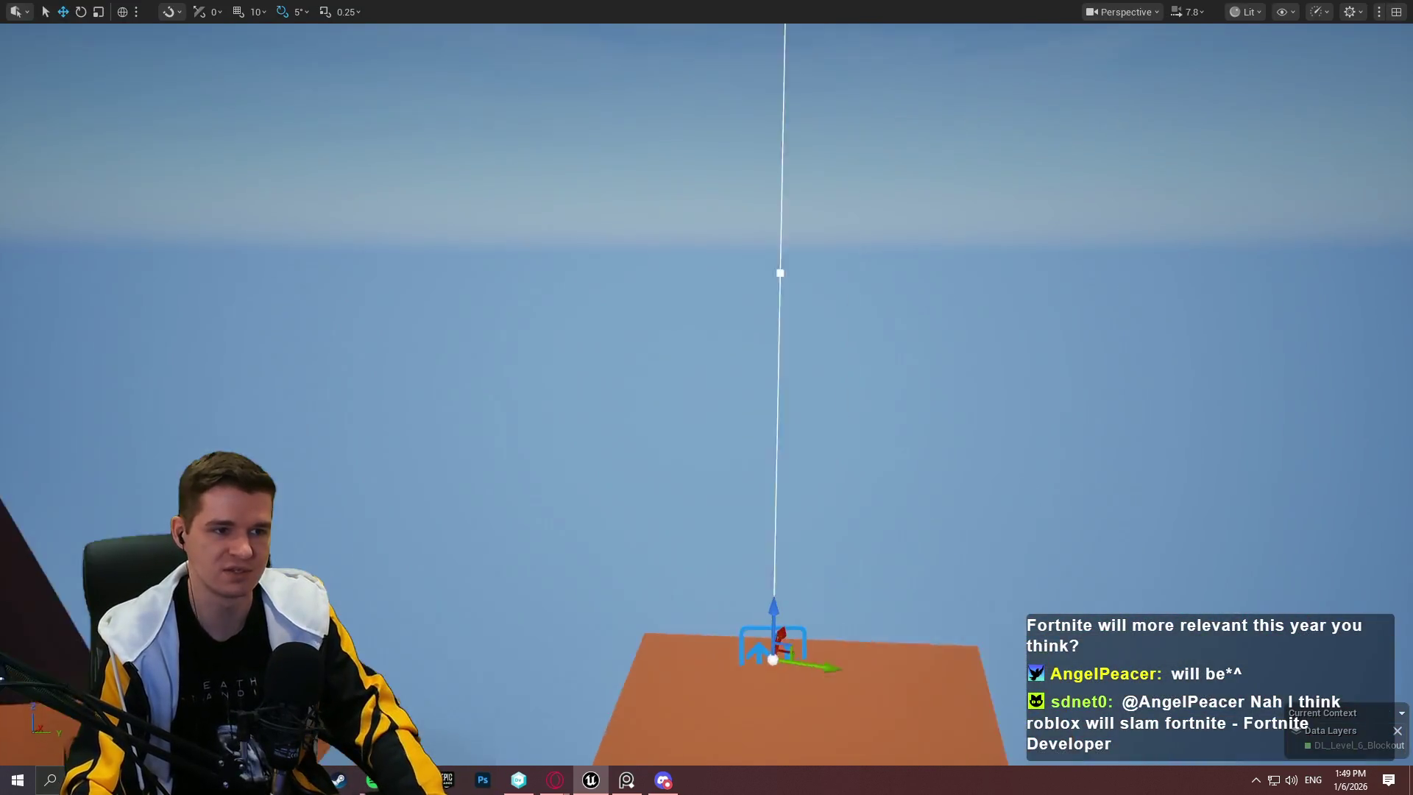
{"action": "key", "text": "w"}
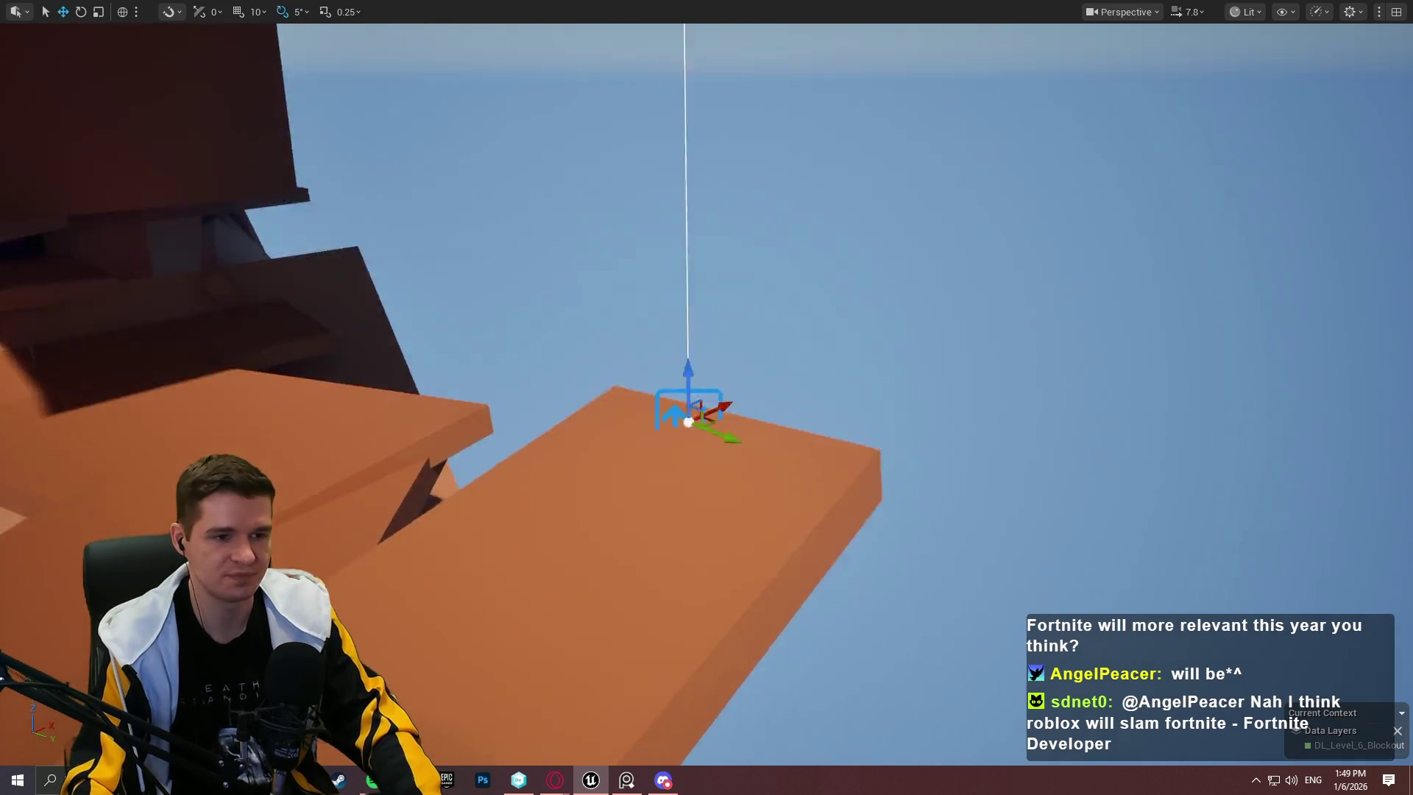
{"action": "key", "text": "s"}
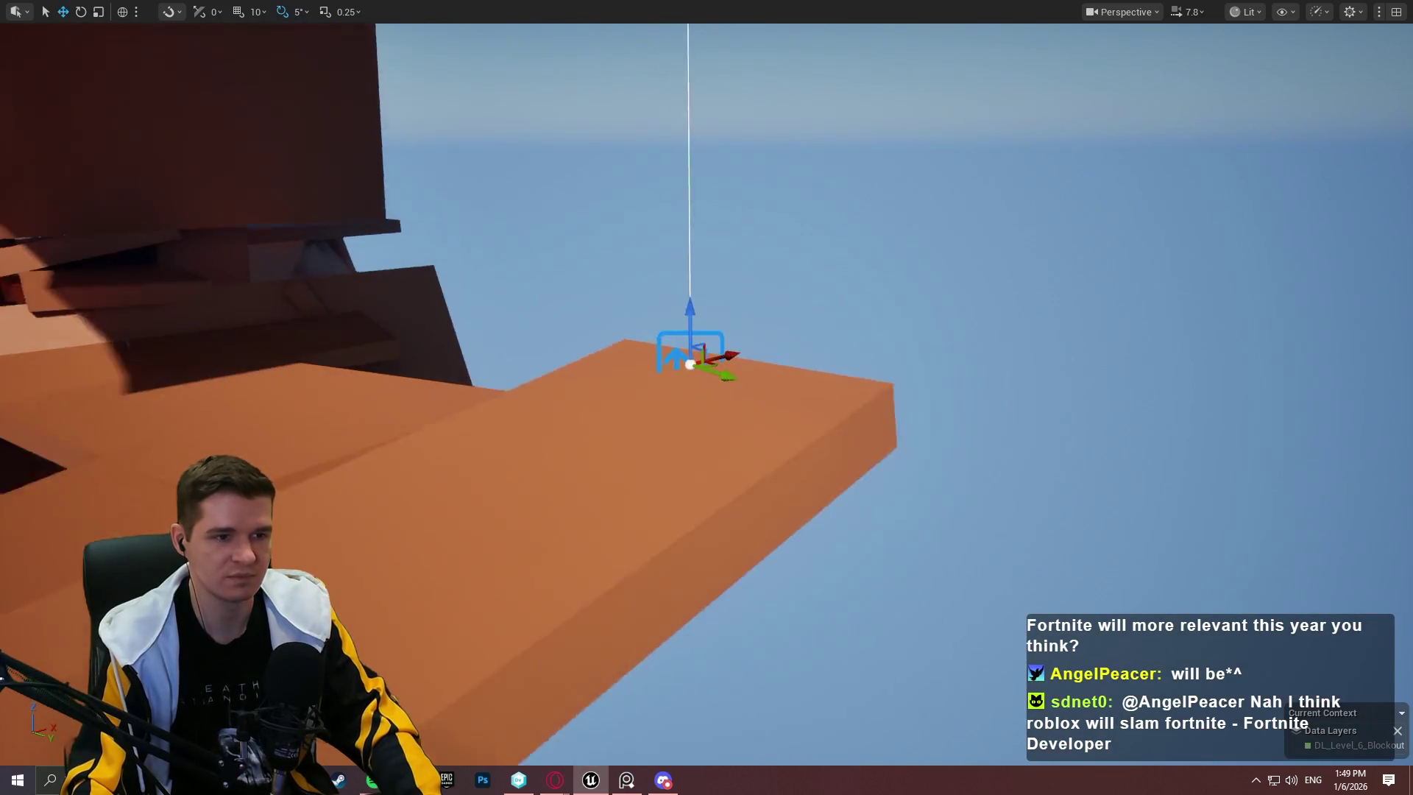
{"action": "key", "text": "e"}
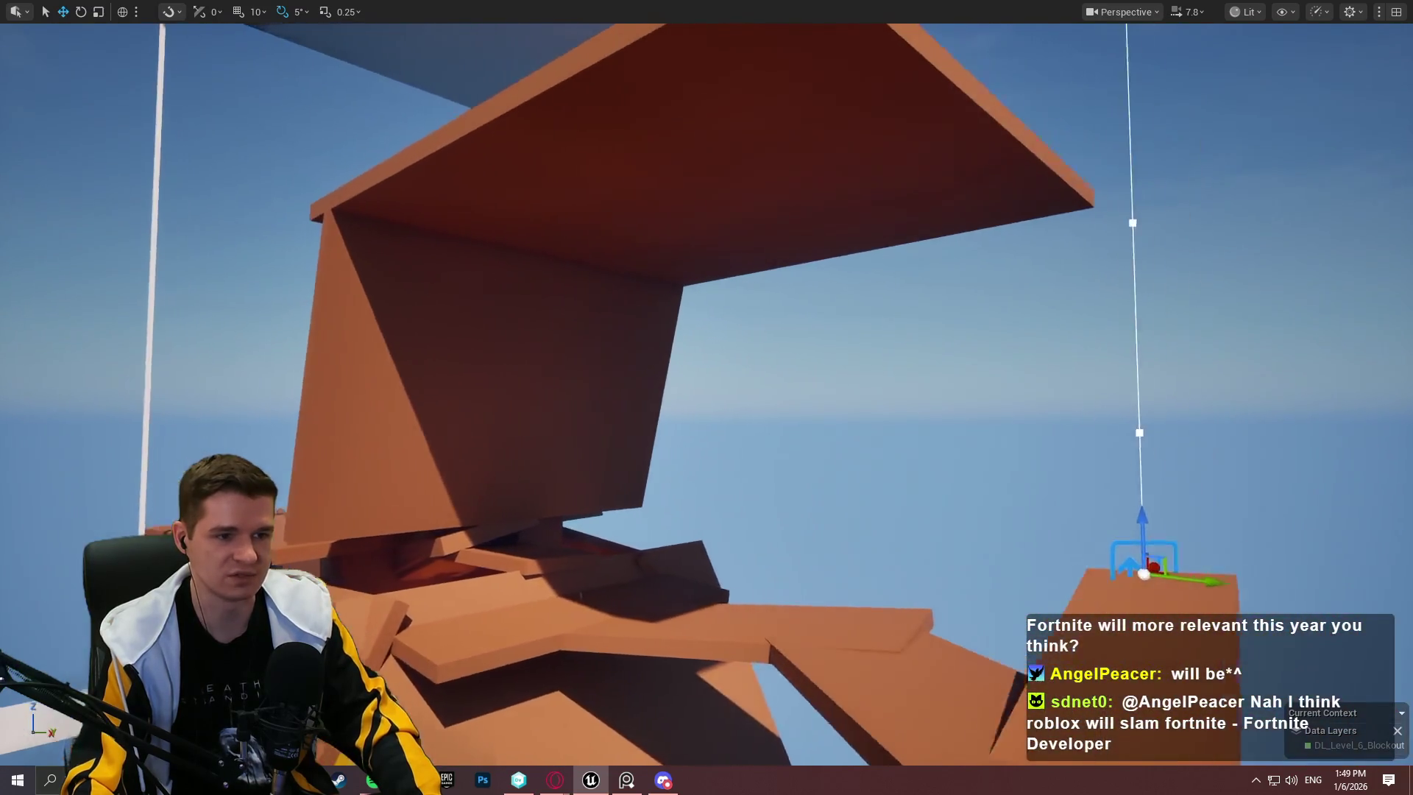
{"action": "key", "text": "q"}
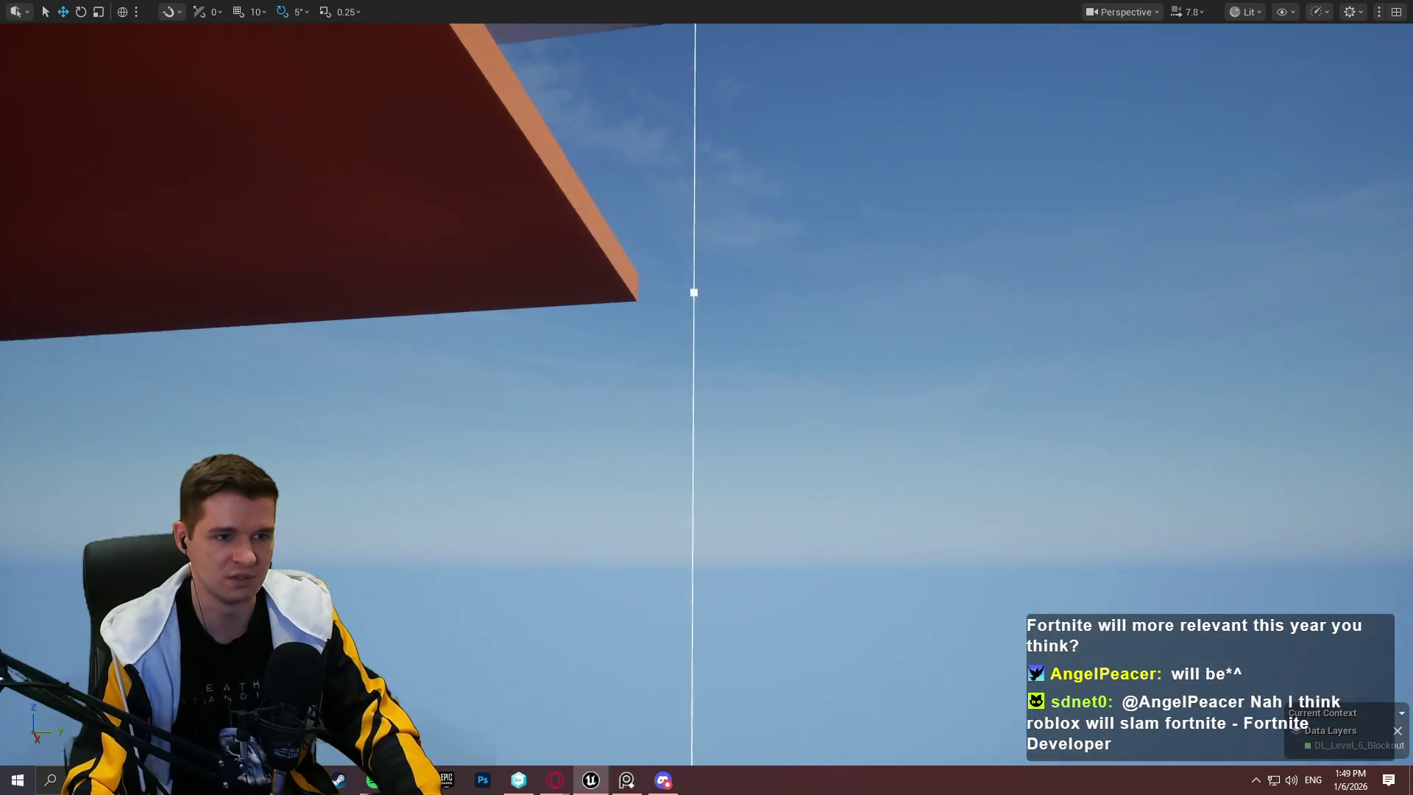
{"action": "key", "text": "e"}
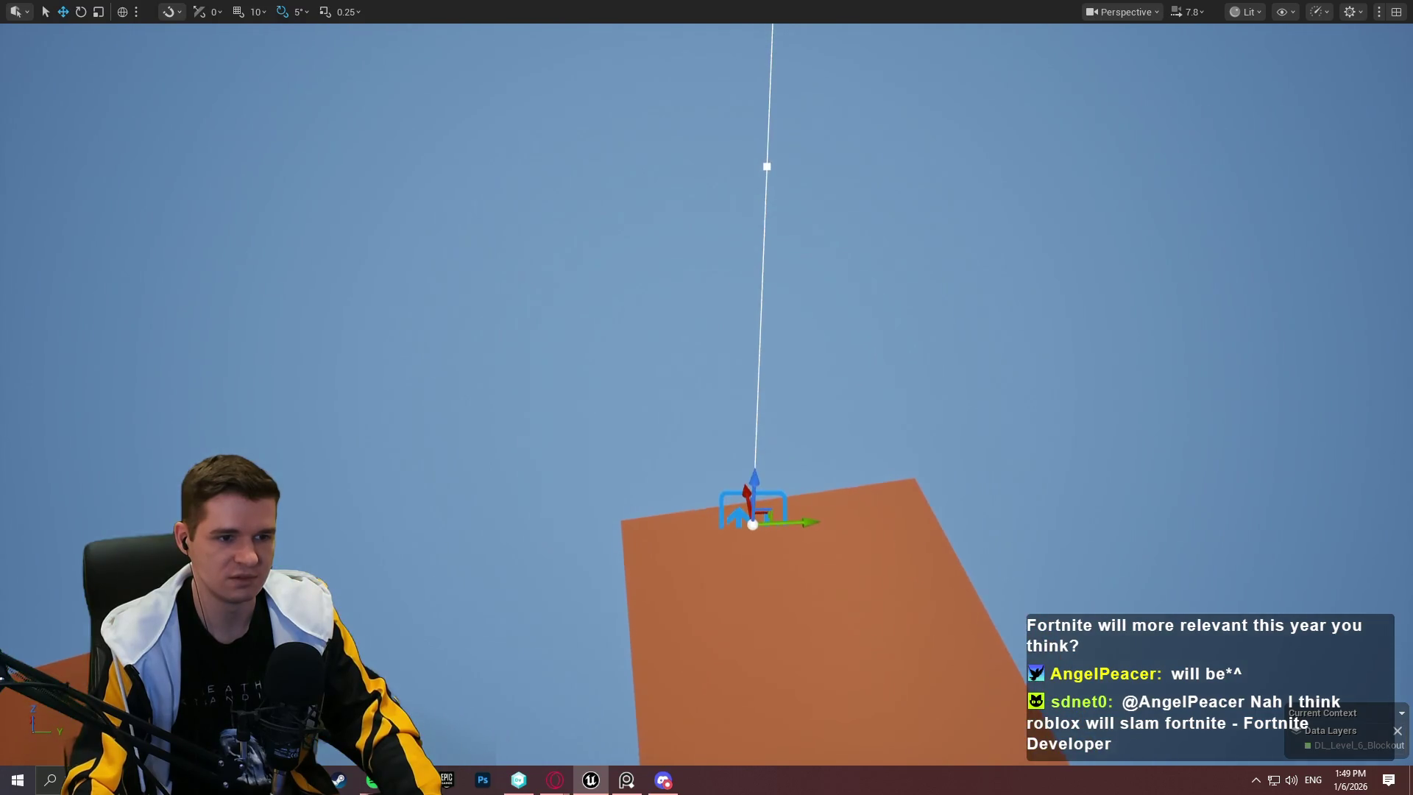
{"action": "key", "text": "q"}
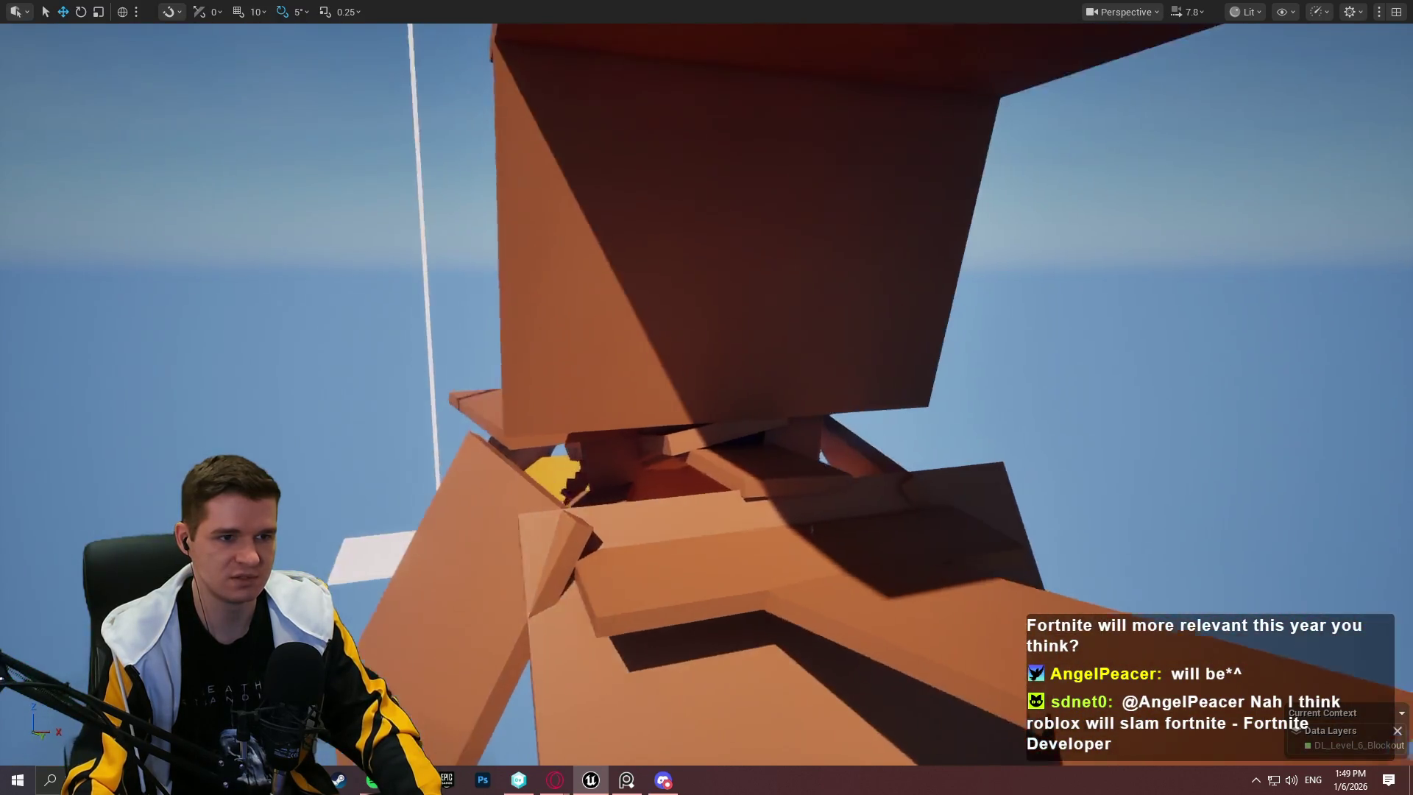
{"action": "key", "text": "q"}
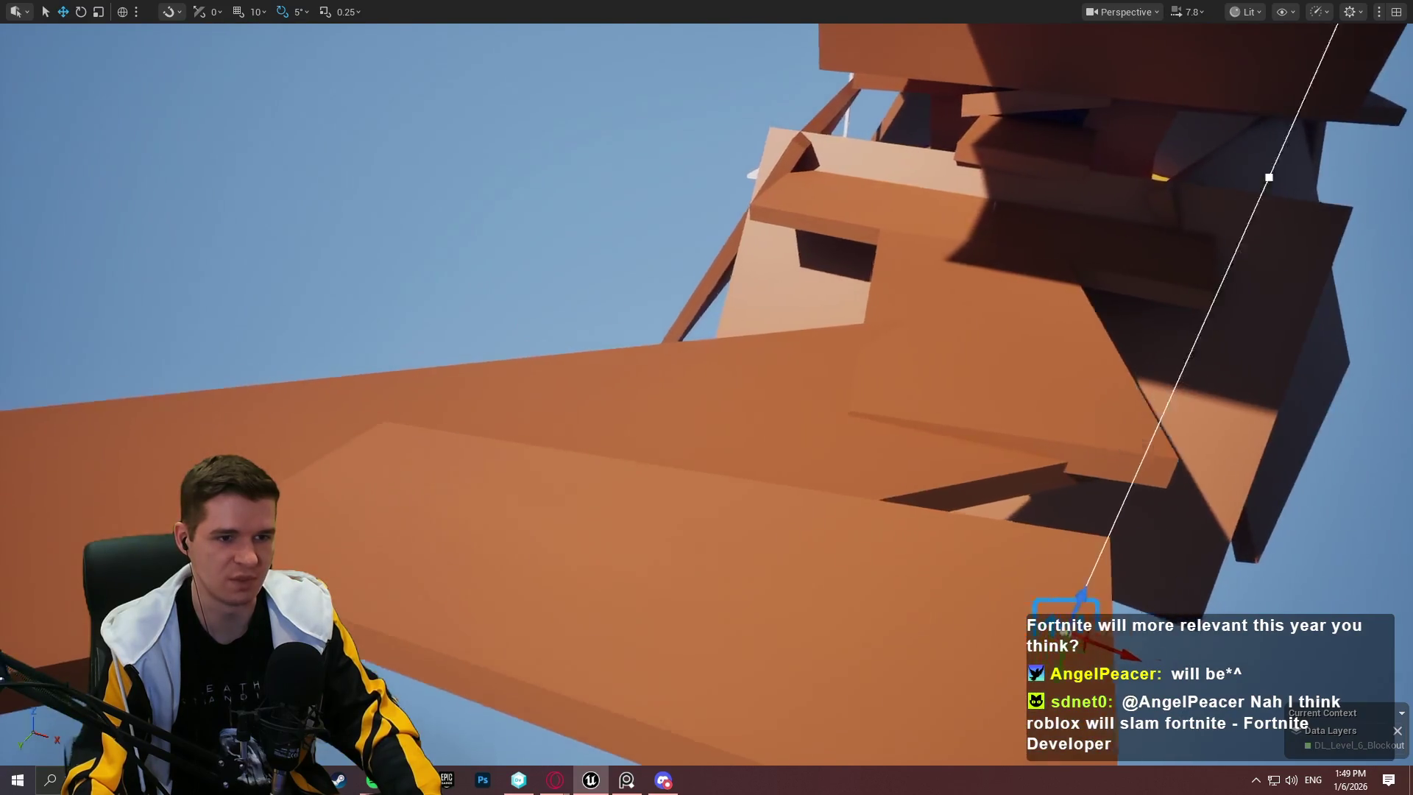
{"action": "key", "text": "d"}
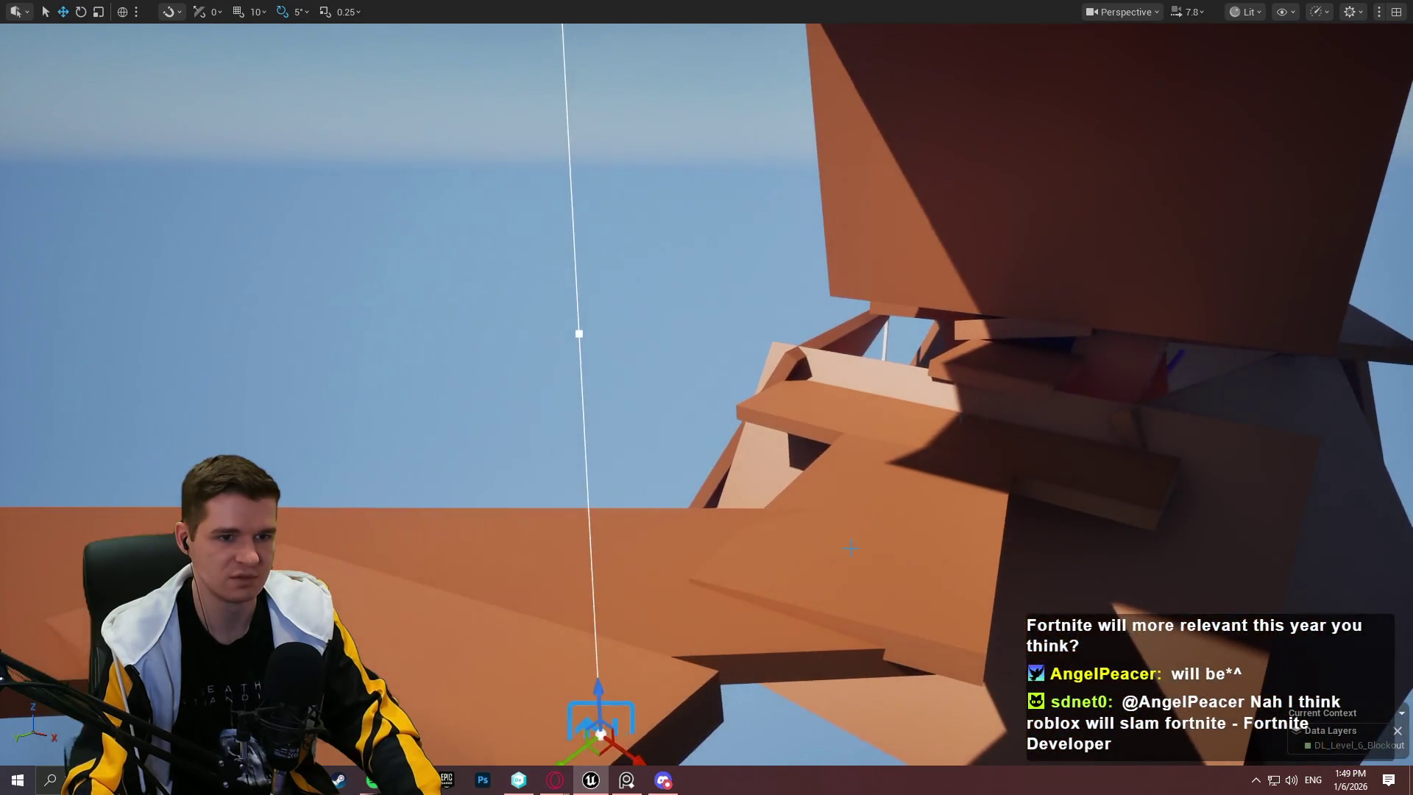
{"action": "left_click", "coordinate": [1051, 441]}
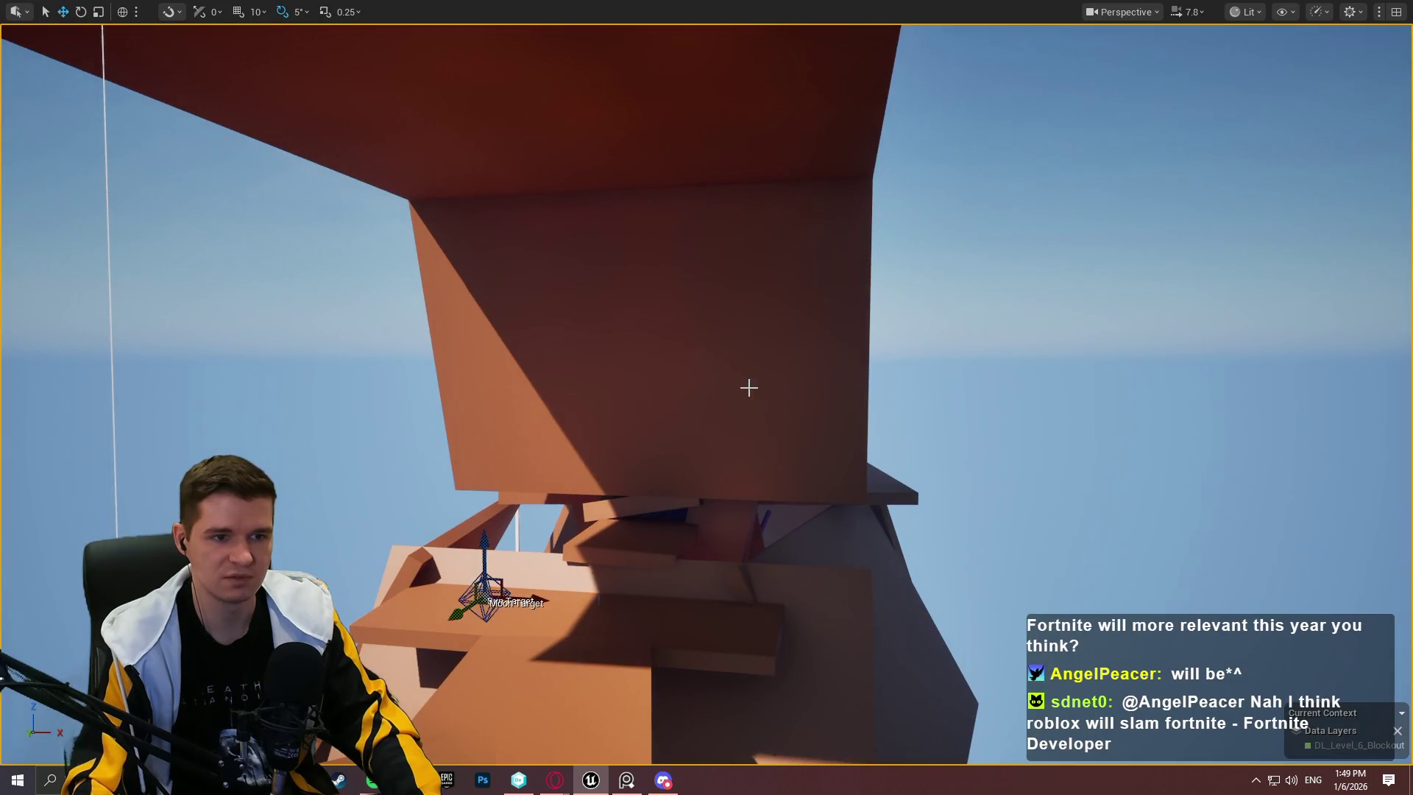
{"action": "left_click", "coordinate": [748, 385]}
{"action": "key", "text": "q"}
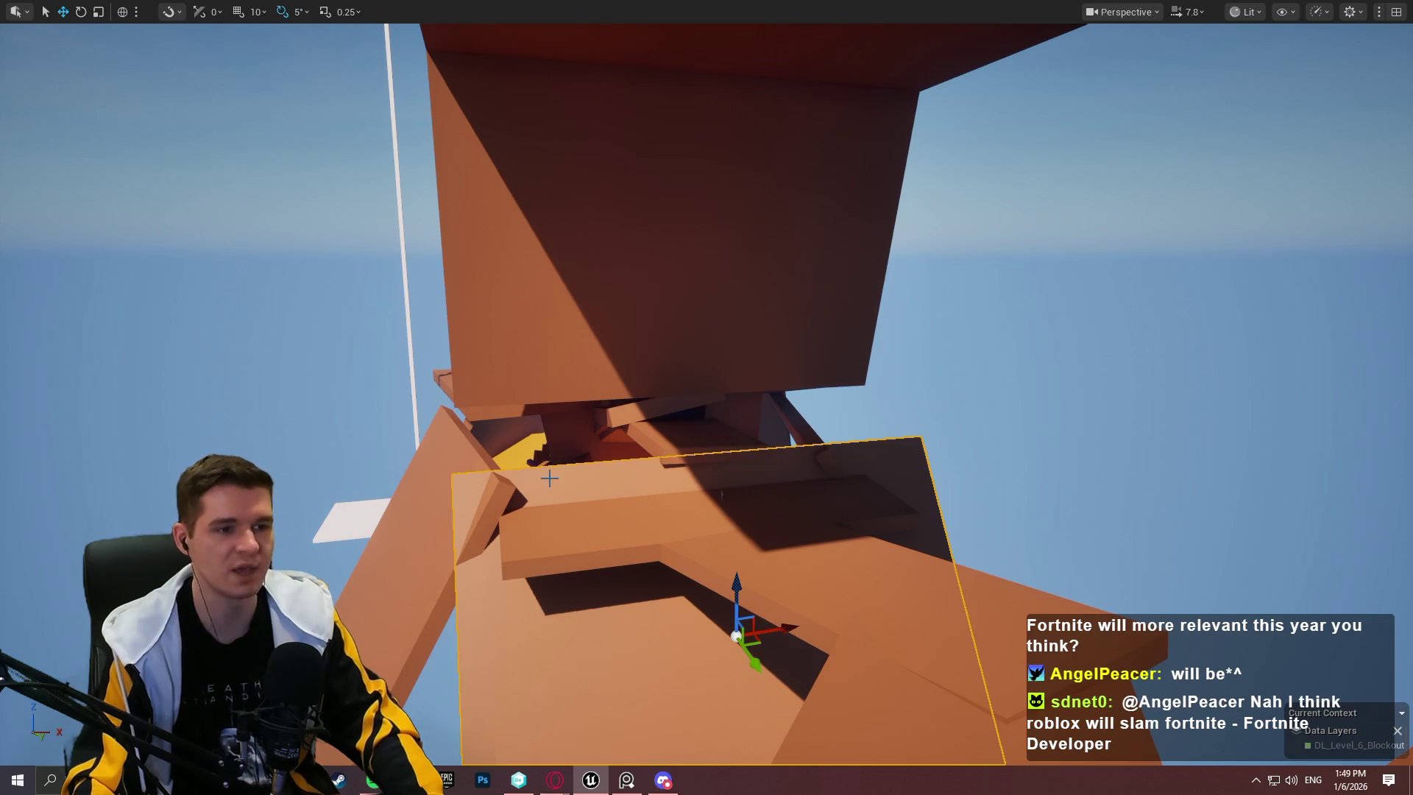
Step: Orbit around the tower's planks and beam, then select the middle platform
{"action": "mouse_move", "coordinate": [854, 497]}
{"action": "left_mouse_down"}
{"action": "mouse_move", "coordinate": [854, 530]}
{"action": "mouse_move", "coordinate": [817, 541]}
{"action": "mouse_move", "coordinate": [869, 516]}
{"action": "left_mouse_up"}
{"action": "mouse_move", "coordinate": [936, 441]}
{"action": "left_mouse_down"}
{"action": "mouse_move", "coordinate": [935, 486]}
{"action": "mouse_move", "coordinate": [936, 461]}
{"action": "left_mouse_up"}
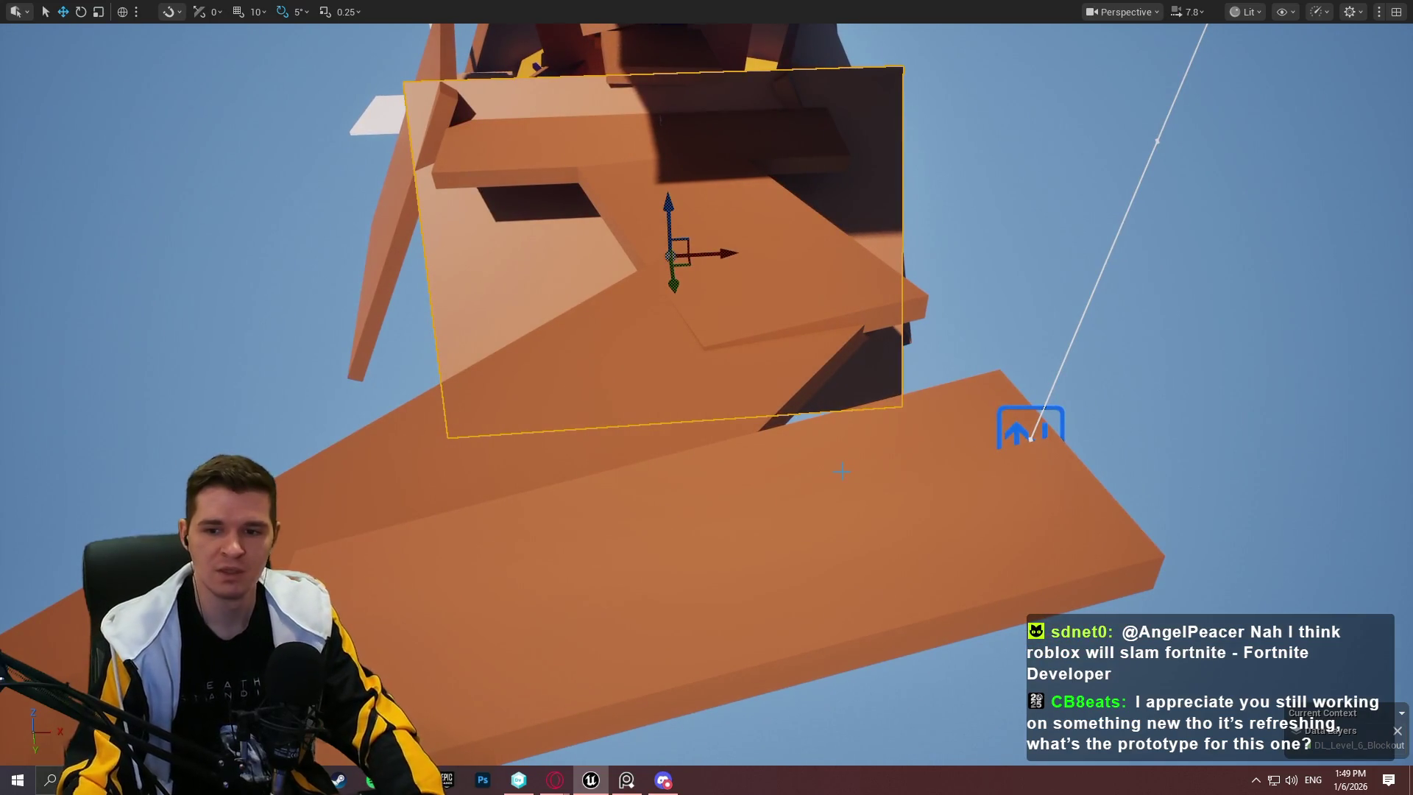
{"action": "mouse_move", "coordinate": [936, 461]}
{"action": "left_mouse_down"}
{"action": "mouse_move", "coordinate": [847, 485]}
{"action": "mouse_move", "coordinate": [715, 304]}
{"action": "left_mouse_up"}
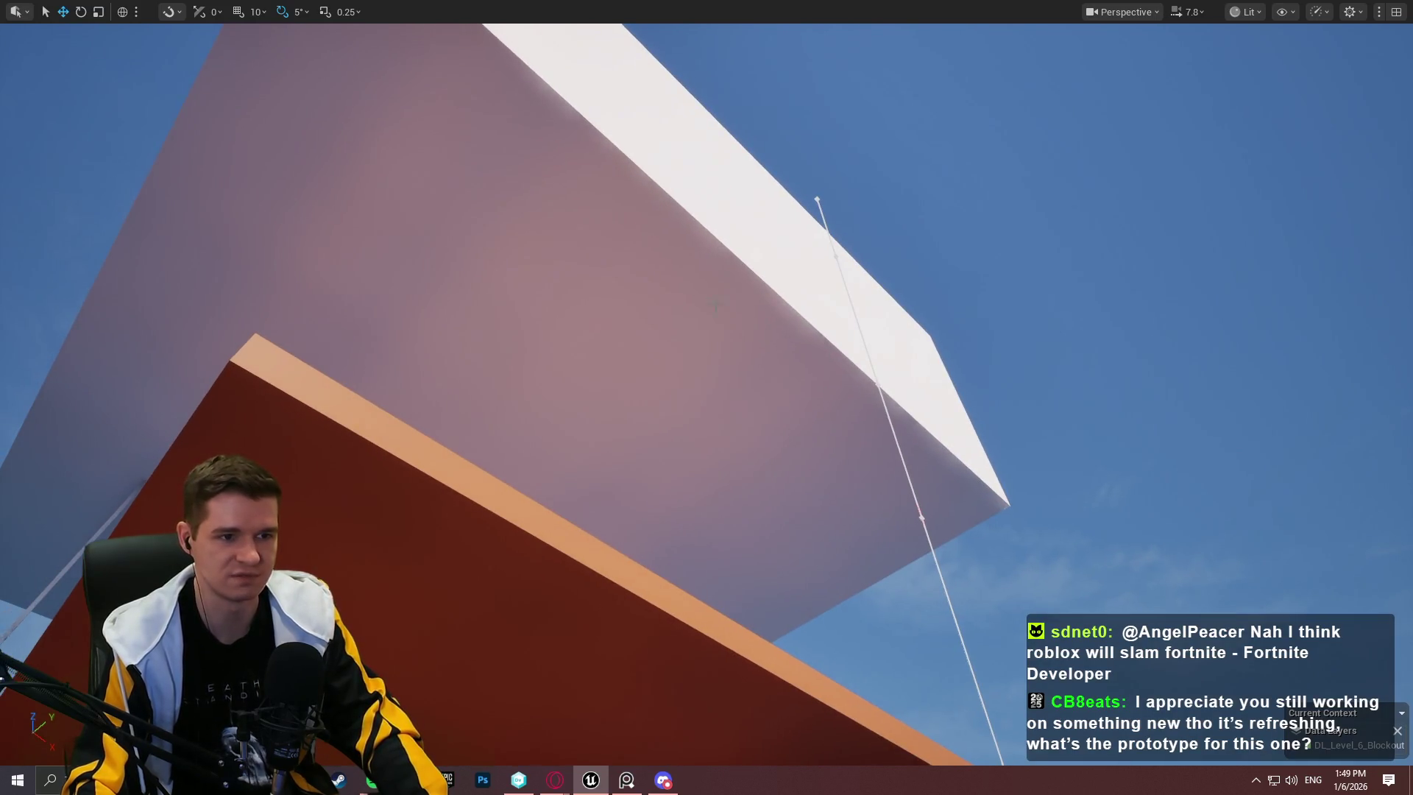
{"action": "key", "text": "f"}
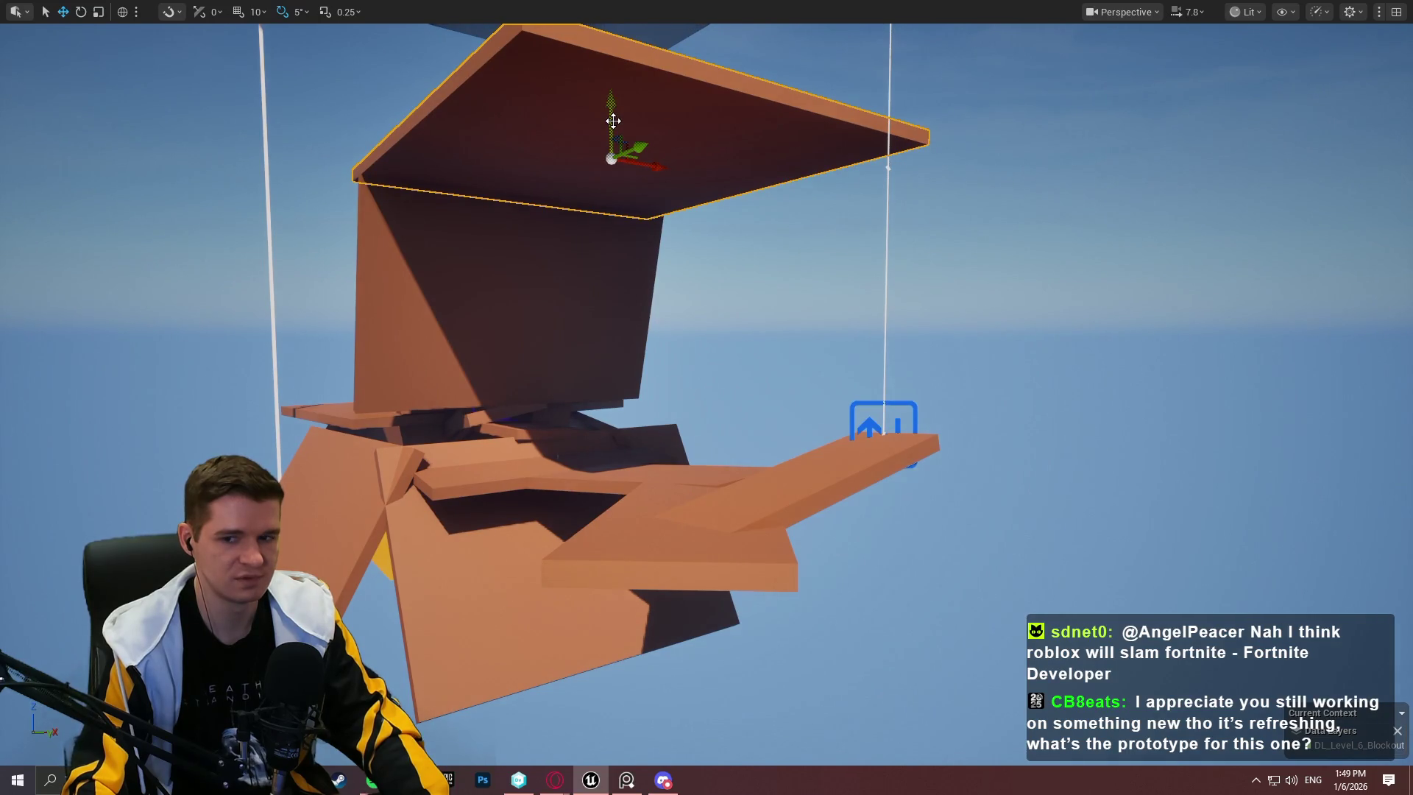
{"action": "left_click", "coordinate": [715, 405]}
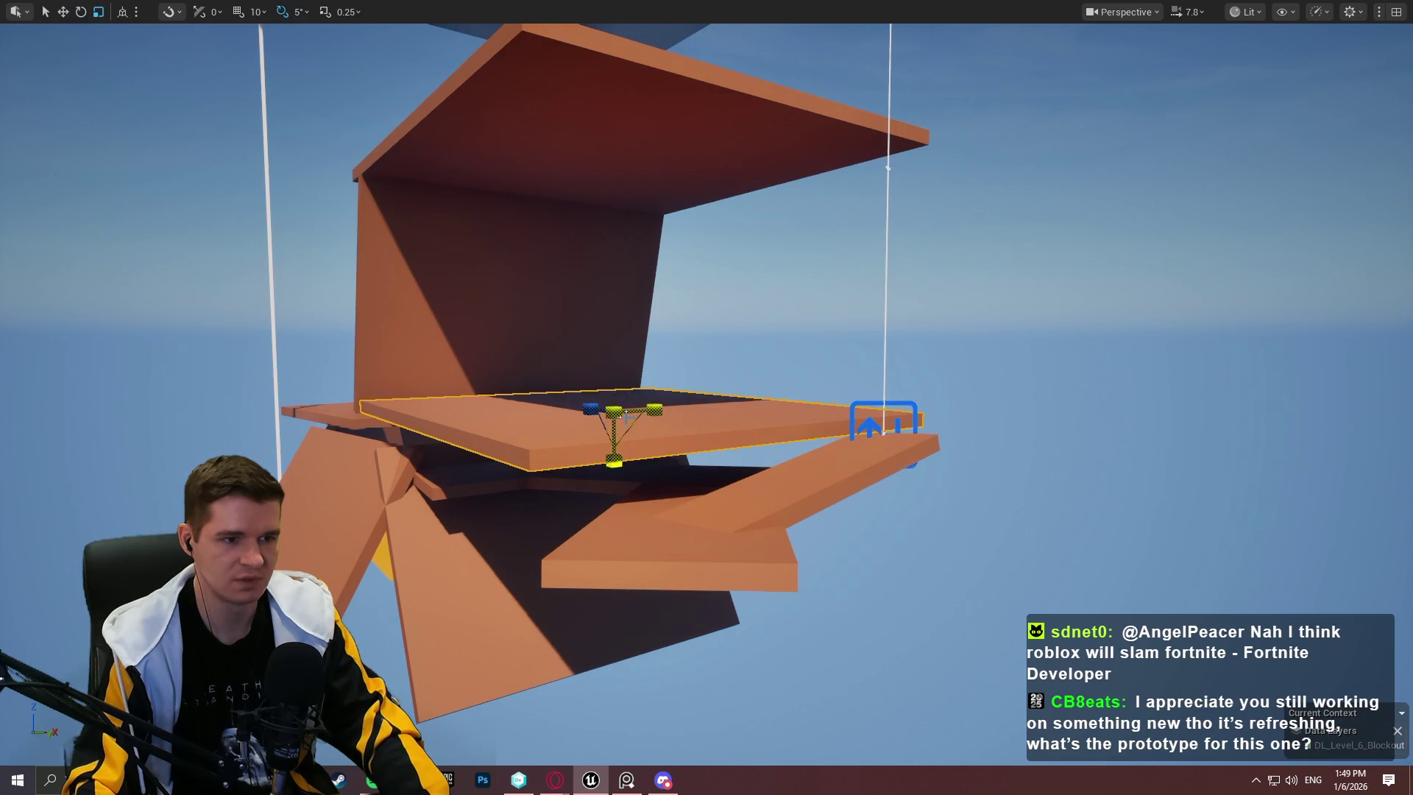
Step: Shrink the middle platform to a slab, rotate it -20°, and stretch it upward into a tall box
{"action": "left_click_drag", "start_coordinate": [617, 398], "coordinate": [583, 282]}
{"action": "left_click_drag", "start_coordinate": [666, 224], "coordinate": [629, 287]}
{"action": "key", "text": "e"}
{"action": "left_click_drag", "start_coordinate": [736, 202], "coordinate": [695, 188]}
{"action": "key", "text": "r"}
{"action": "left_click_drag", "start_coordinate": [675, 265], "coordinate": [659, 80]}
{"action": "key", "text": "f"}
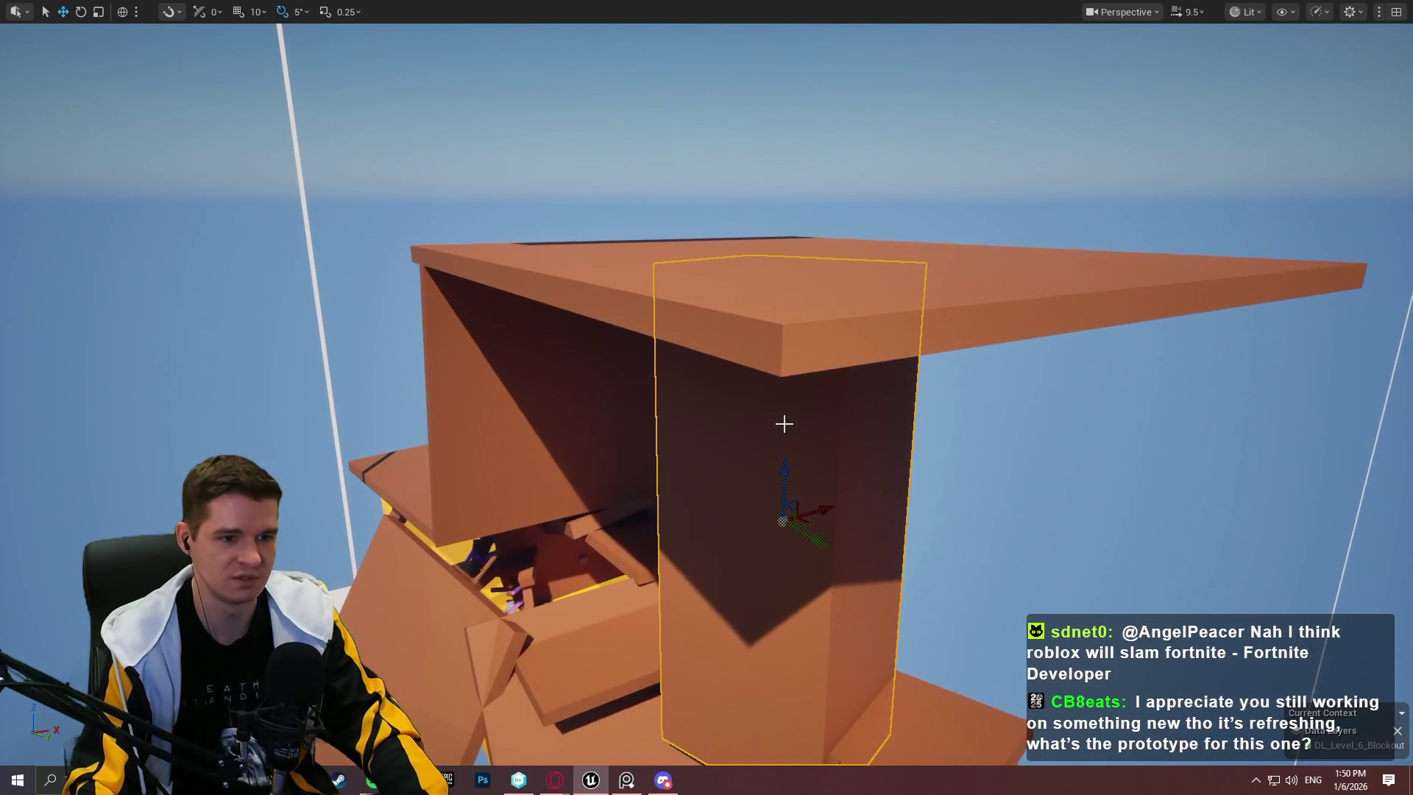
Step: Move the tall box left and forward, then shift it over to the right side
{"action": "mouse_move", "coordinate": [801, 527]}
{"action": "left_mouse_down"}
{"action": "mouse_move", "coordinate": [656, 571]}
{"action": "mouse_move", "coordinate": [683, 581]}
{"action": "left_mouse_up"}
{"action": "left_click_drag", "start_coordinate": [803, 497], "coordinate": [742, 471]}
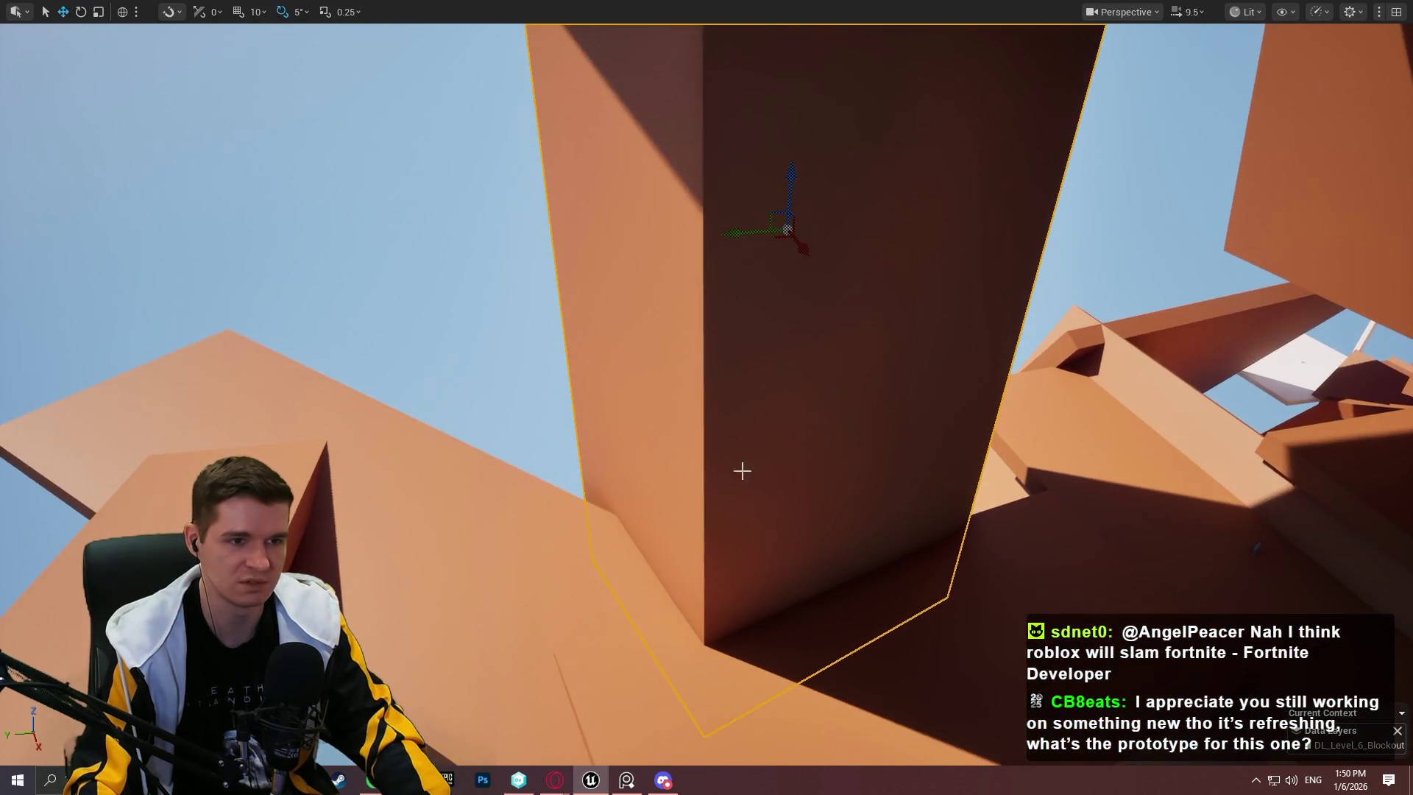
{"action": "mouse_move", "coordinate": [777, 242]}
{"action": "left_mouse_down"}
{"action": "mouse_move", "coordinate": [779, 206]}
{"action": "mouse_move", "coordinate": [780, 221]}
{"action": "mouse_move", "coordinate": [833, 221]}
{"action": "mouse_move", "coordinate": [834, 241]}
{"action": "left_mouse_up"}
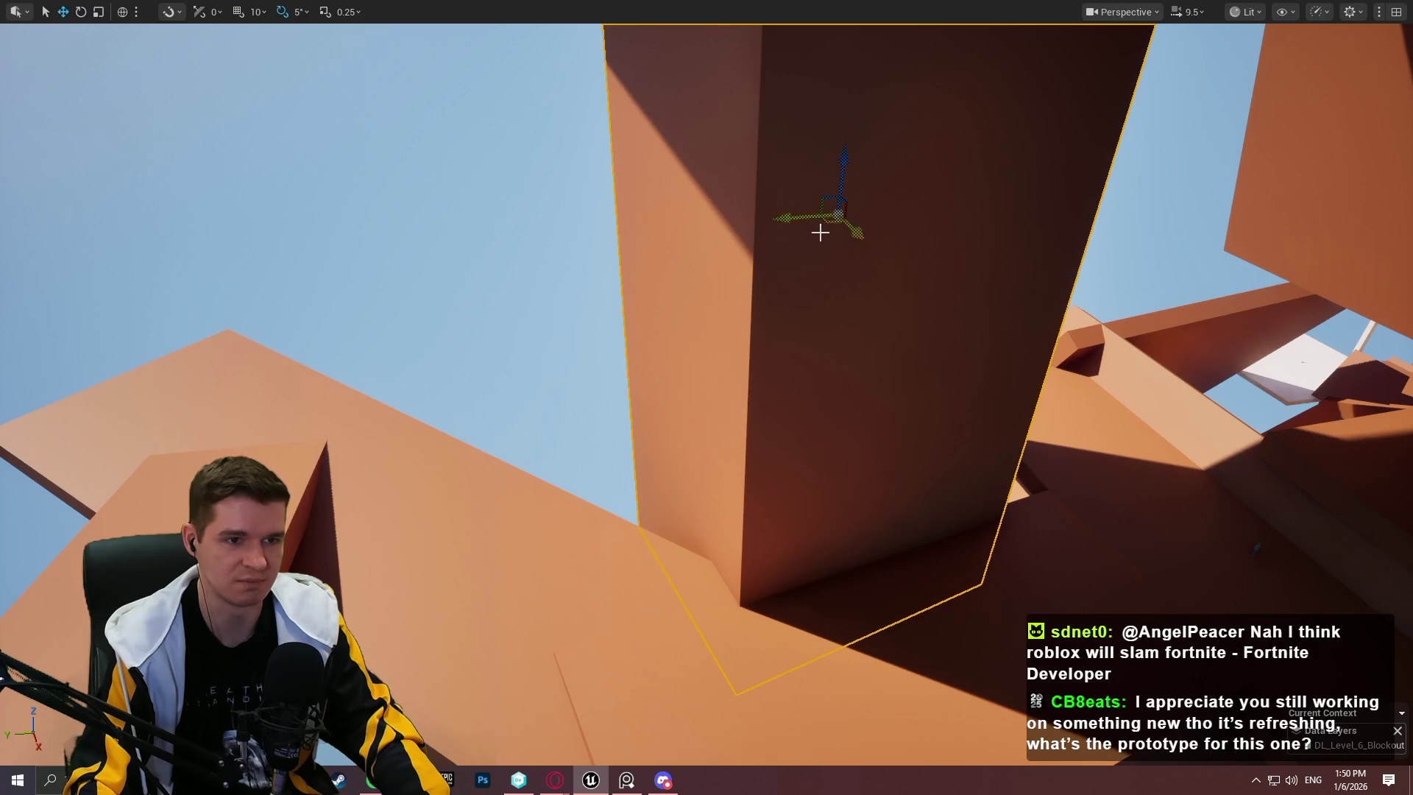
{"action": "mouse_move", "coordinate": [829, 223]}
{"action": "left_mouse_down"}
{"action": "mouse_move", "coordinate": [832, 184]}
{"action": "mouse_move", "coordinate": [933, 269]}
{"action": "mouse_move", "coordinate": [943, 299]}
{"action": "mouse_move", "coordinate": [1060, 296]}
{"action": "left_mouse_up"}
{"action": "mouse_move", "coordinate": [936, 301]}
{"action": "left_mouse_down"}
{"action": "mouse_move", "coordinate": [953, 275]}
{"action": "mouse_move", "coordinate": [957, 297]}
{"action": "mouse_move", "coordinate": [618, 233]}
{"action": "left_mouse_up"}
{"action": "mouse_move", "coordinate": [522, 391]}
{"action": "left_mouse_down"}
{"action": "mouse_move", "coordinate": [1107, 451]}
{"action": "mouse_move", "coordinate": [1252, 483]}
{"action": "mouse_move", "coordinate": [1157, 457]}
{"action": "left_mouse_up"}
Step: Delete the tall orange wall hiding the blocks, then select the central orange beam
{"action": "left_click_drag", "start_coordinate": [1006, 395], "coordinate": [754, 344]}
{"action": "left_click", "coordinate": [754, 344]}
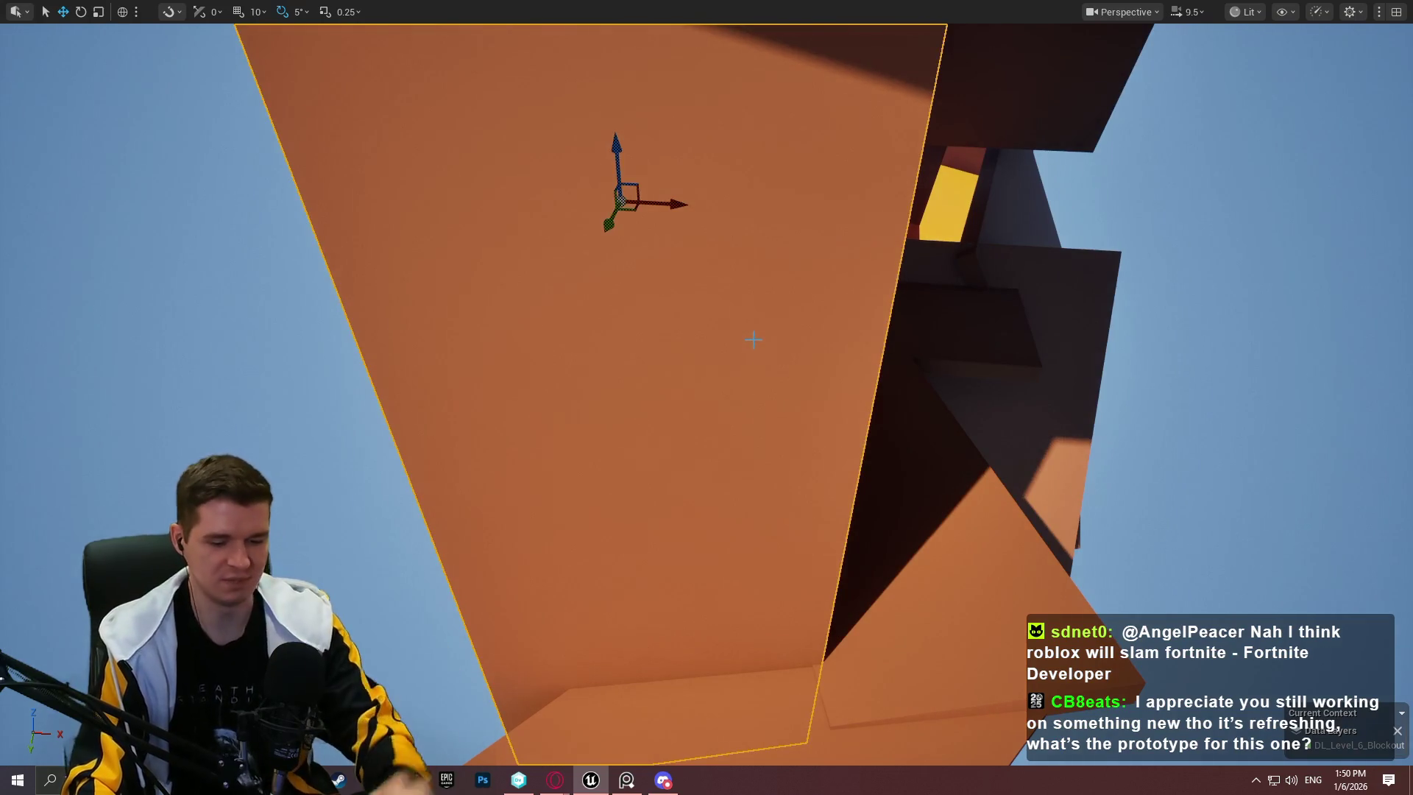
{"action": "key", "text": "Delete"}
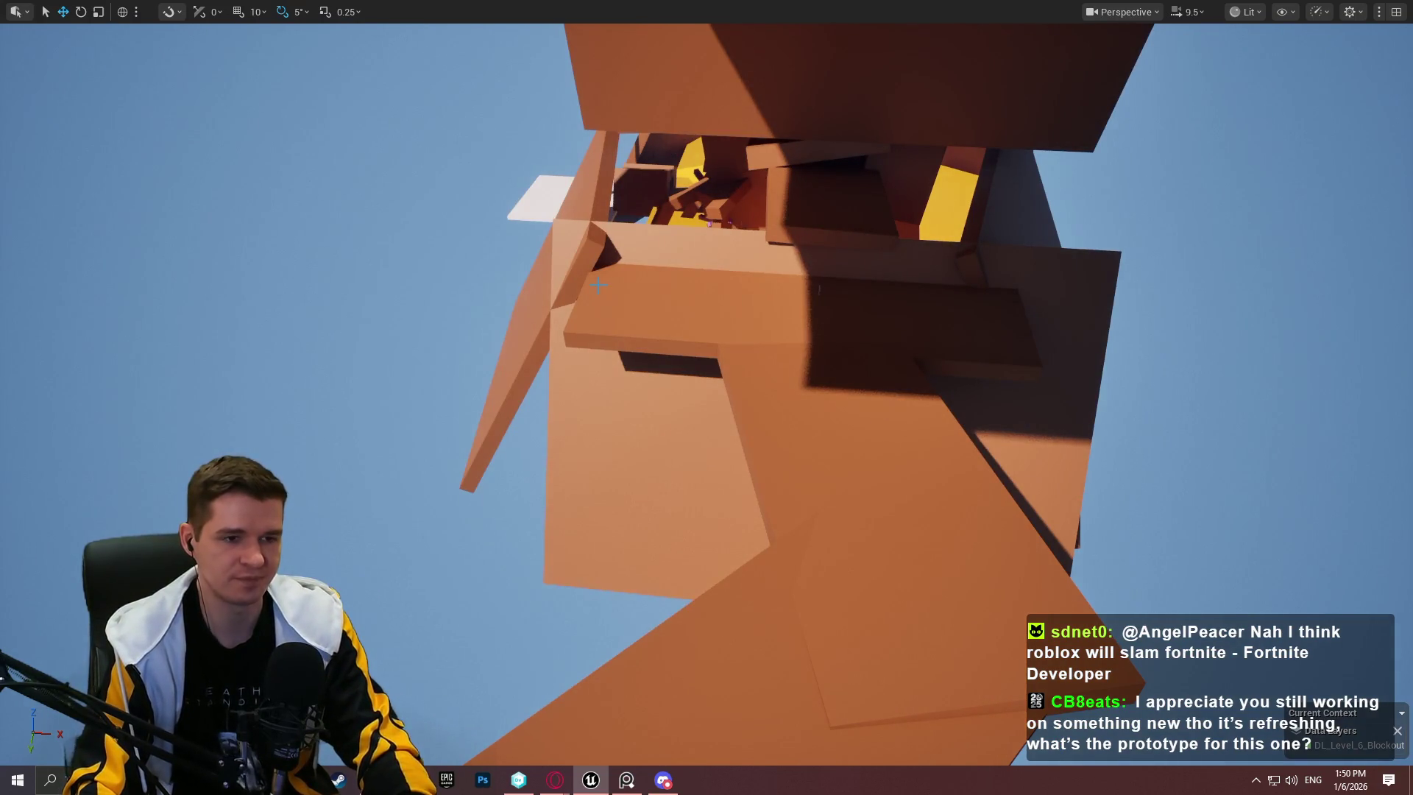
{"action": "left_click_drag", "start_coordinate": [828, 443], "coordinate": [828, 443]}
{"action": "mouse_move", "coordinate": [824, 285]}
{"action": "left_mouse_down"}
{"action": "mouse_move", "coordinate": [757, 328]}
{"action": "mouse_move", "coordinate": [490, 329]}
{"action": "mouse_move", "coordinate": [596, 340]}
{"action": "mouse_move", "coordinate": [716, 311]}
{"action": "left_mouse_up"}
{"action": "left_click", "coordinate": [825, 286]}
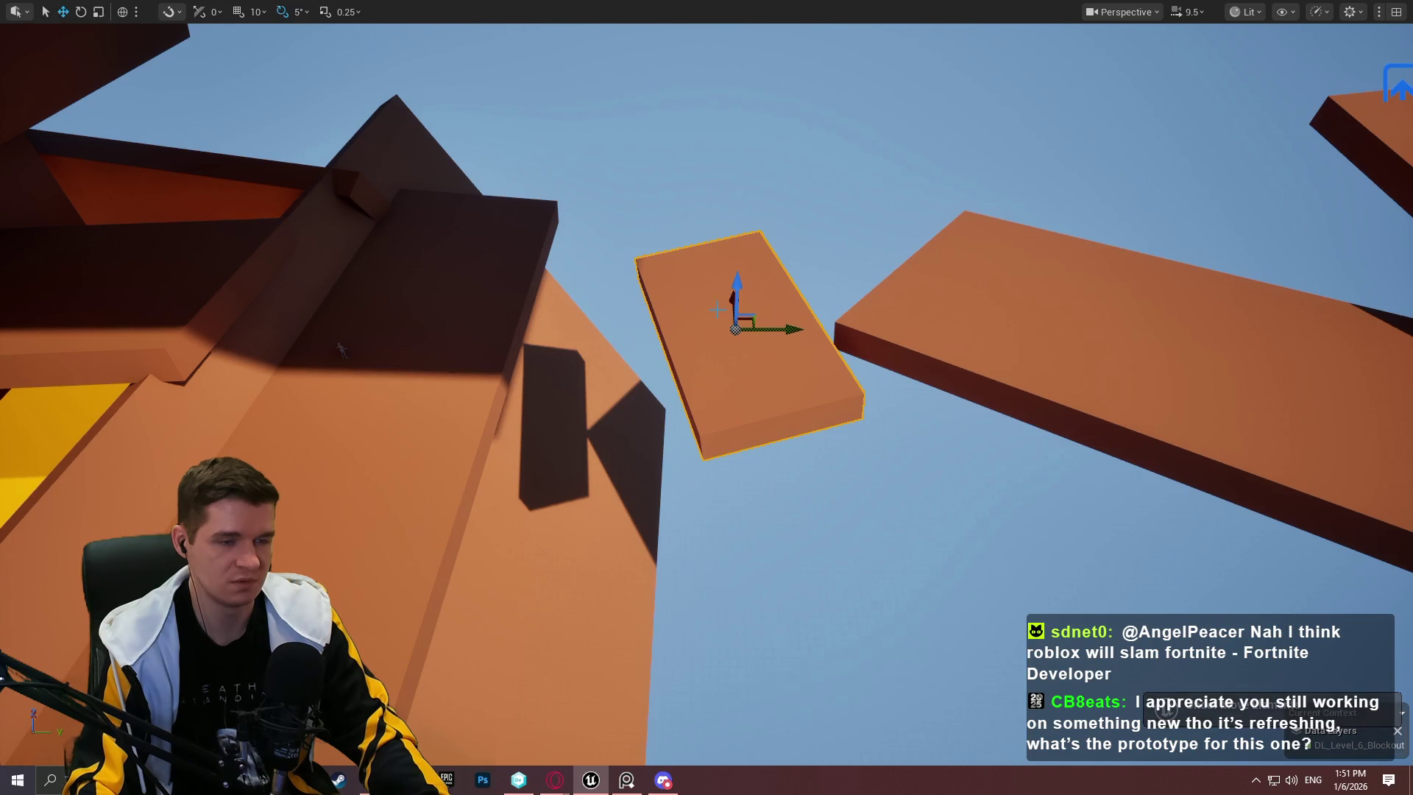
Step: Slide the floating platform left and down, then shorten the long block into a short stepping platform
{"action": "mouse_move", "coordinate": [783, 318]}
{"action": "left_mouse_down"}
{"action": "mouse_move", "coordinate": [634, 357]}
{"action": "mouse_move", "coordinate": [606, 377]}
{"action": "mouse_move", "coordinate": [849, 353]}
{"action": "left_mouse_up"}
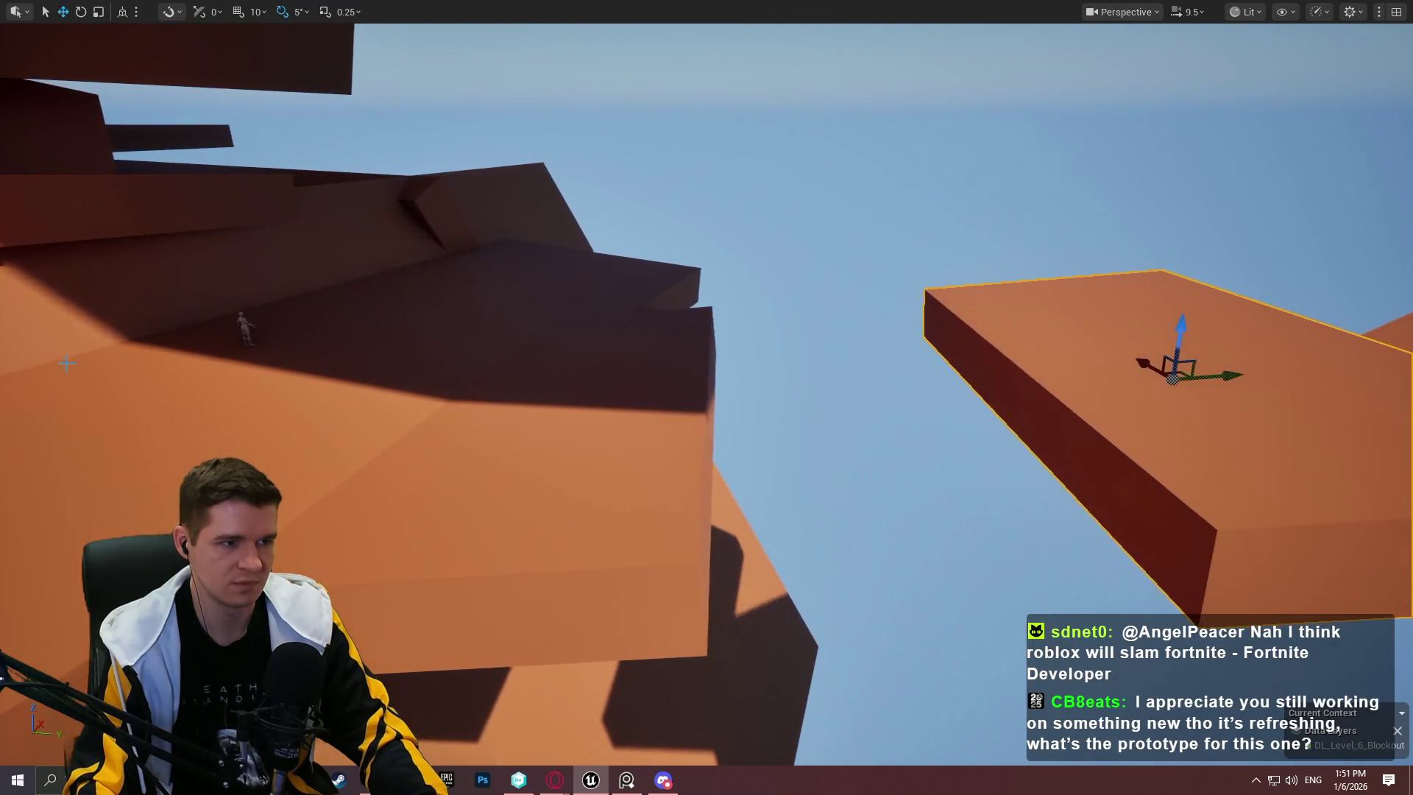
{"action": "left_click", "coordinate": [242, 324]}
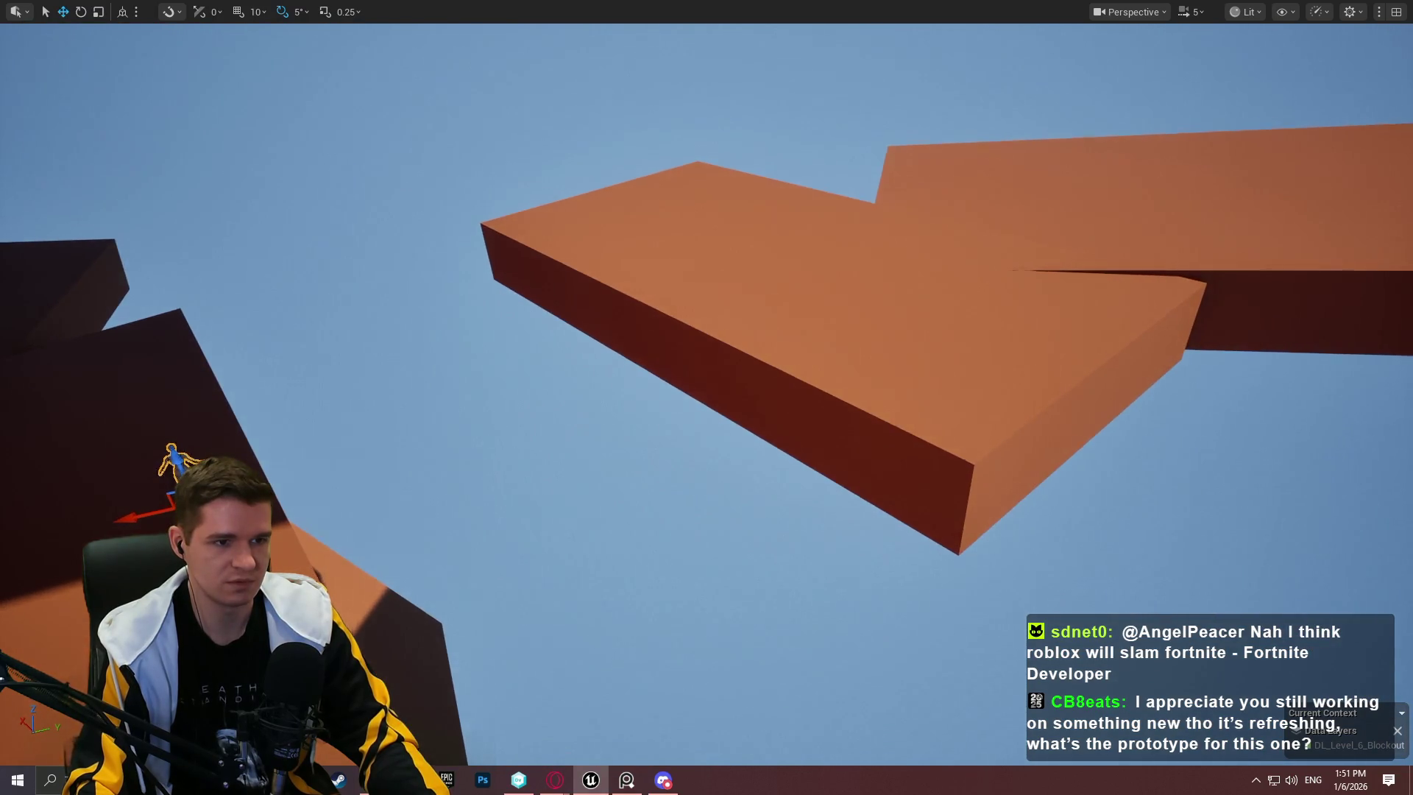
{"action": "left_click", "coordinate": [810, 331]}
{"action": "key", "text": "f"}
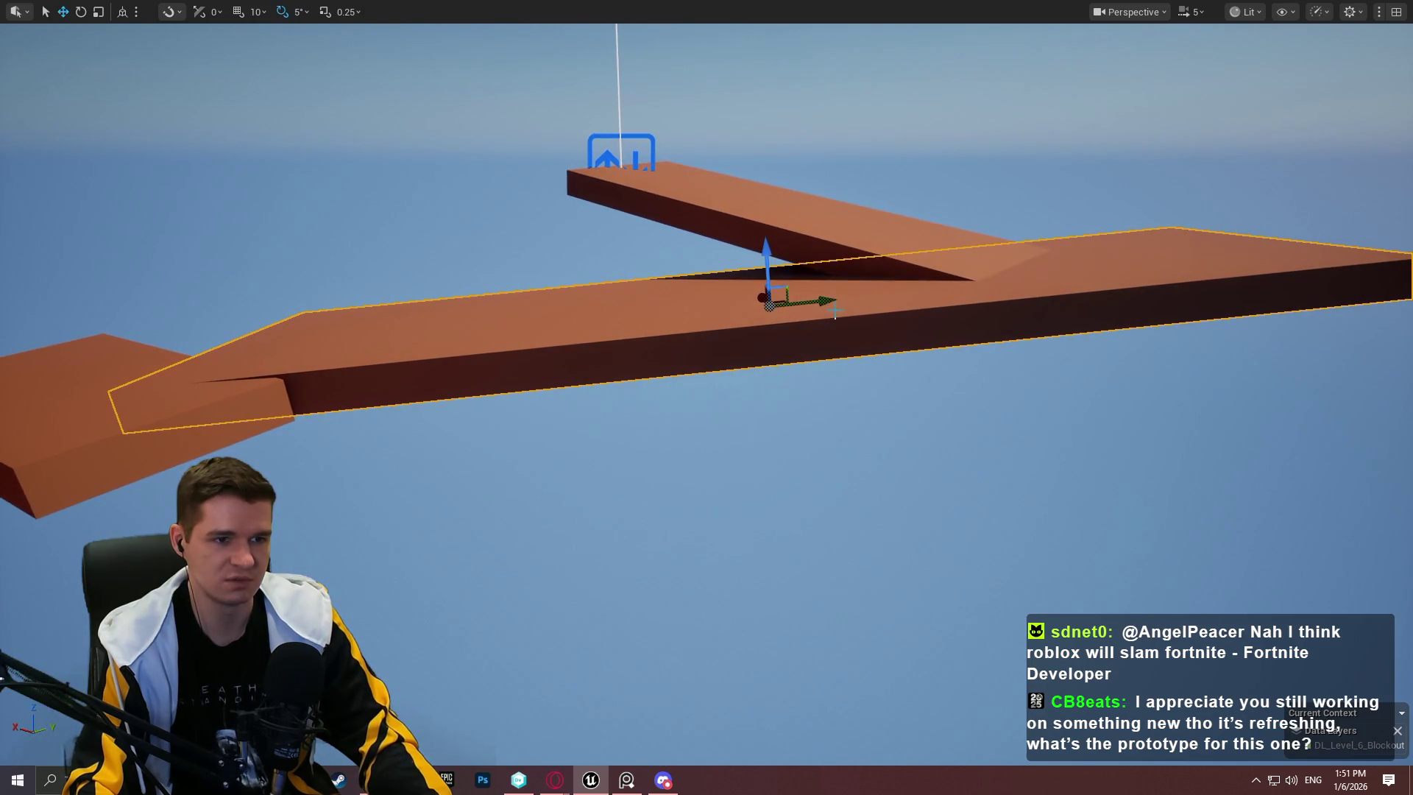
{"action": "mouse_move", "coordinate": [828, 299]}
{"action": "left_mouse_down"}
{"action": "mouse_move", "coordinate": [787, 301]}
{"action": "mouse_move", "coordinate": [982, 295]}
{"action": "mouse_move", "coordinate": [311, 316]}
{"action": "left_mouse_up"}
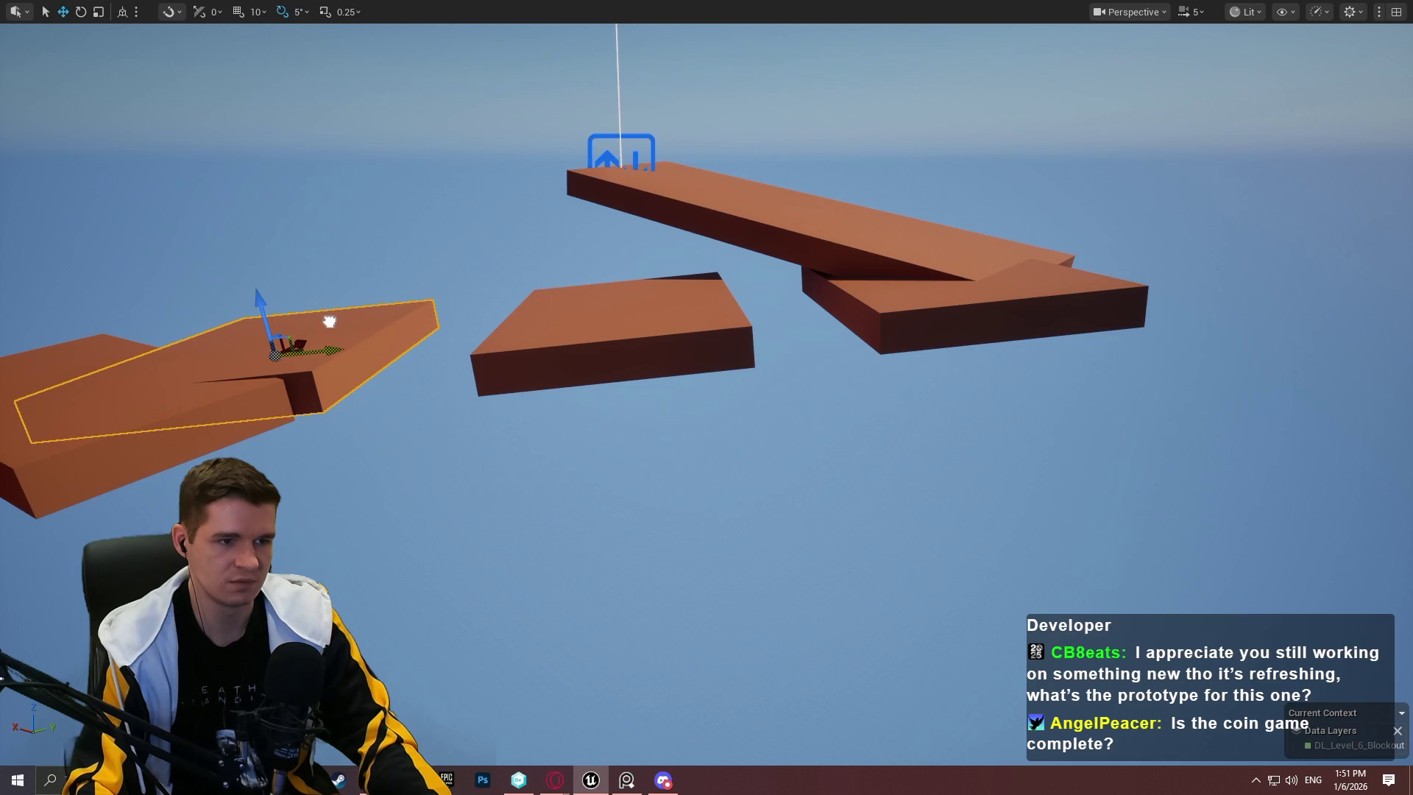
{"action": "left_click_drag", "start_coordinate": [329, 322], "coordinate": [329, 322]}
{"action": "left_click_drag", "start_coordinate": [439, 290], "coordinate": [439, 290]}
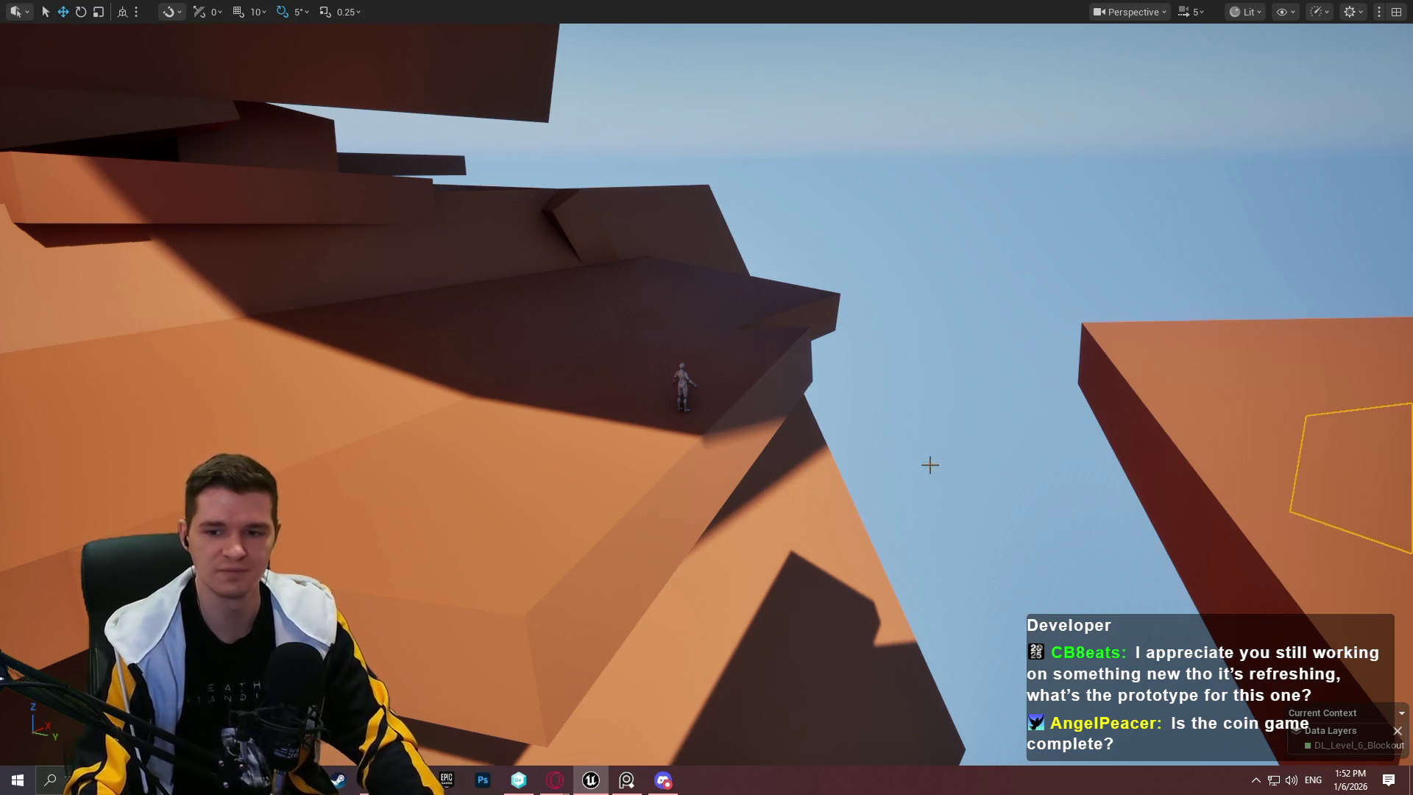
Step: Lower the floating orange platform along Z, checking its height from beneath the cliffs
{"action": "scroll", "coordinate": [929, 465], "scroll_direction": "down", "scroll_amount": 2}
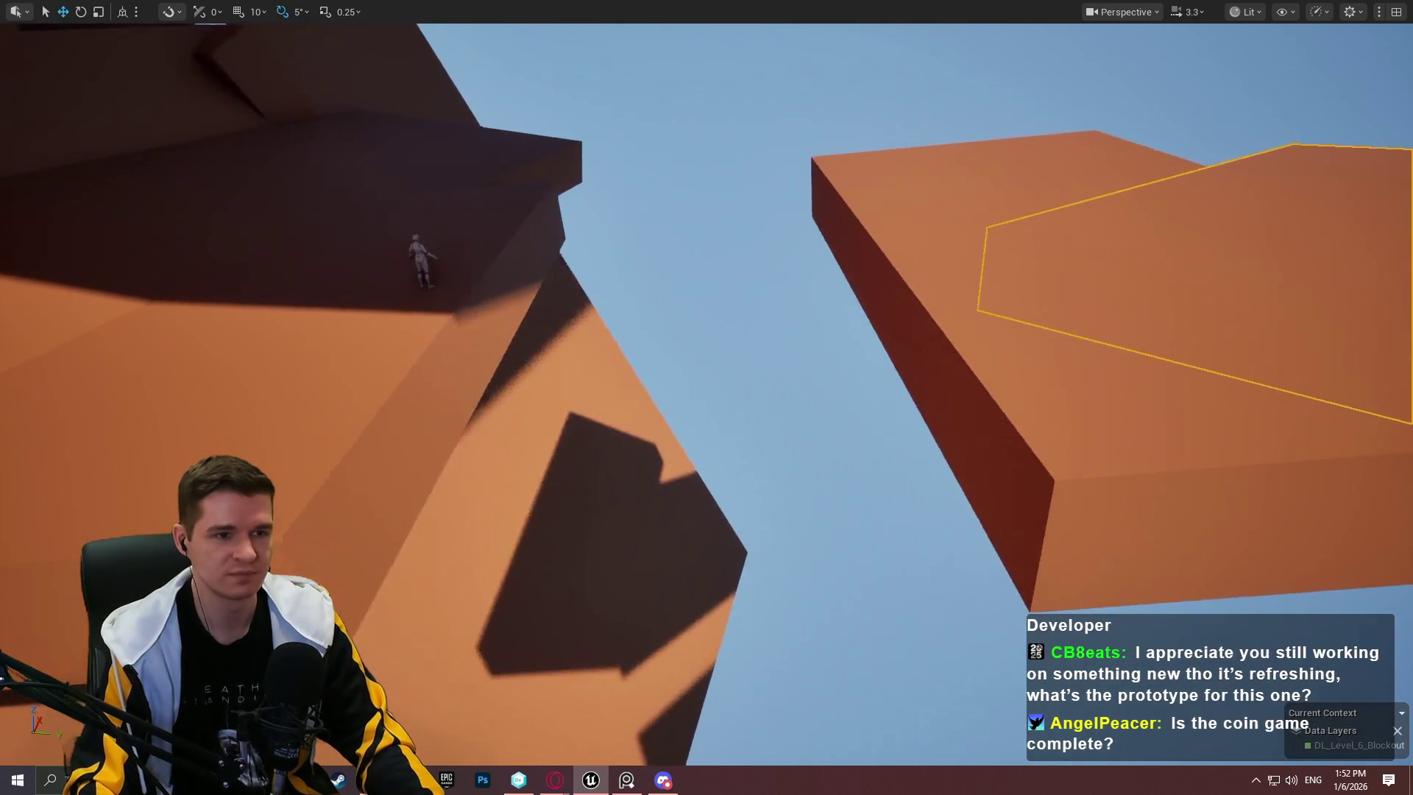
{"action": "left_click_drag", "start_coordinate": [1018, 419], "coordinate": [1018, 419]}
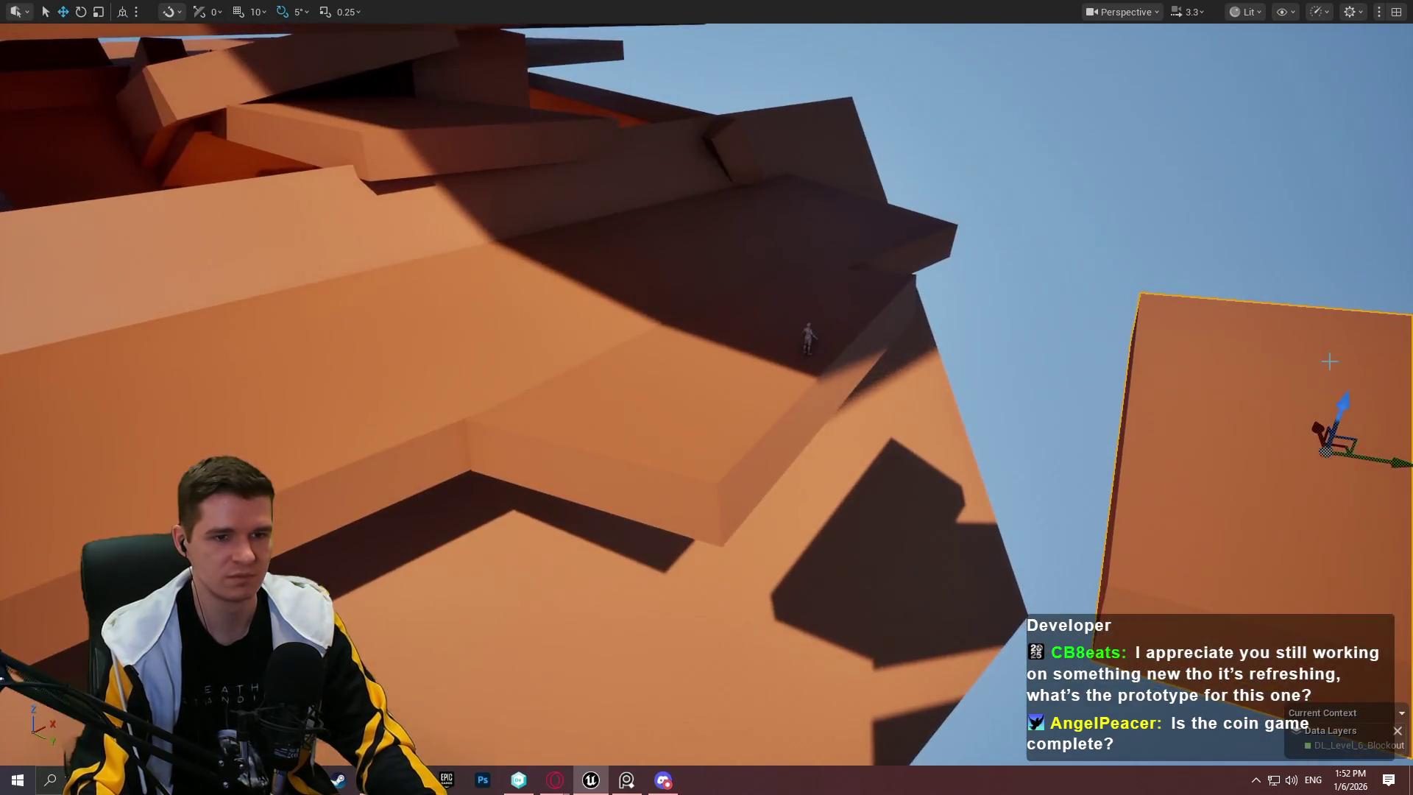
{"action": "left_click_drag", "start_coordinate": [1337, 400], "coordinate": [1306, 478]}
{"action": "left_click_drag", "start_coordinate": [1197, 370], "coordinate": [1197, 370]}
{"action": "mouse_move", "coordinate": [941, 274]}
{"action": "left_mouse_down"}
{"action": "mouse_move", "coordinate": [489, 306]}
{"action": "mouse_move", "coordinate": [552, 278]}
{"action": "mouse_move", "coordinate": [552, 253]}
{"action": "mouse_move", "coordinate": [669, 365]}
{"action": "left_mouse_up"}
{"action": "left_click_drag", "start_coordinate": [622, 213], "coordinate": [622, 212]}
{"action": "mouse_move", "coordinate": [706, 304]}
{"action": "left_mouse_down"}
{"action": "mouse_move", "coordinate": [709, 377]}
{"action": "mouse_move", "coordinate": [759, 377]}
{"action": "mouse_move", "coordinate": [740, 293]}
{"action": "mouse_move", "coordinate": [758, 276]}
{"action": "mouse_move", "coordinate": [758, 320]}
{"action": "mouse_move", "coordinate": [809, 439]}
{"action": "left_mouse_up"}
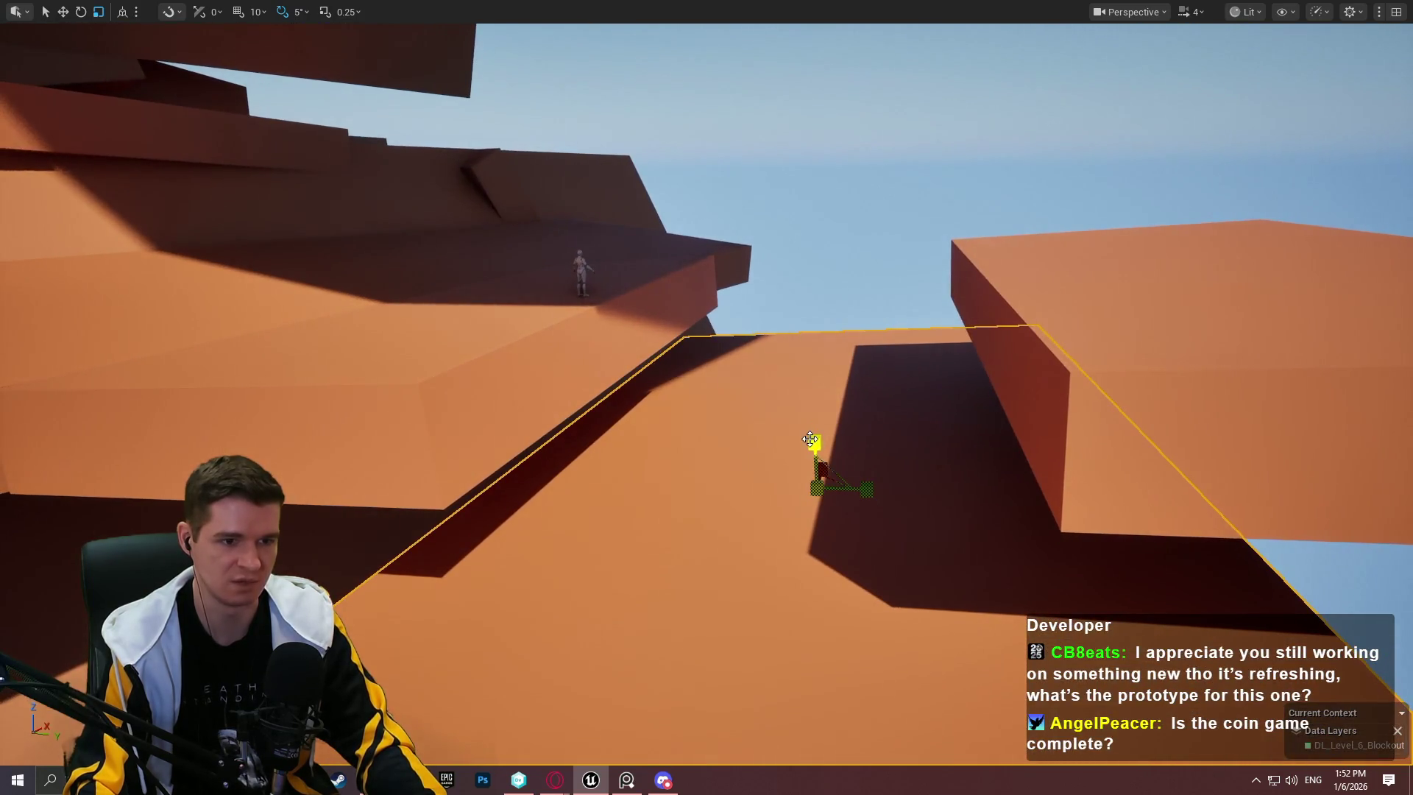
Step: Raise the platform back up and slide it sideways along Y into place
{"action": "mouse_move", "coordinate": [921, 440]}
{"action": "left_mouse_down"}
{"action": "mouse_move", "coordinate": [880, 441]}
{"action": "mouse_move", "coordinate": [887, 431]}
{"action": "left_mouse_up"}
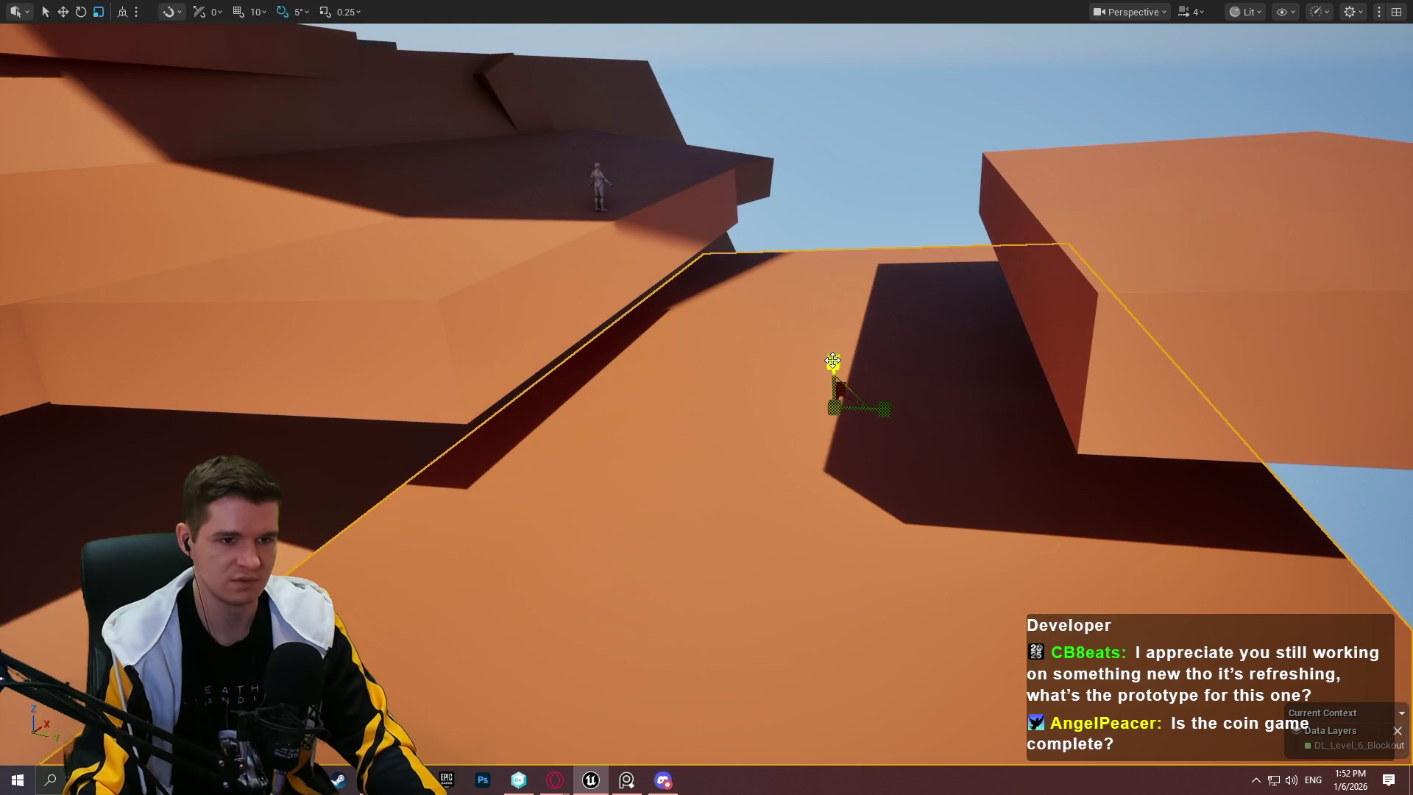
{"action": "left_click_drag", "start_coordinate": [832, 360], "coordinate": [833, 359]}
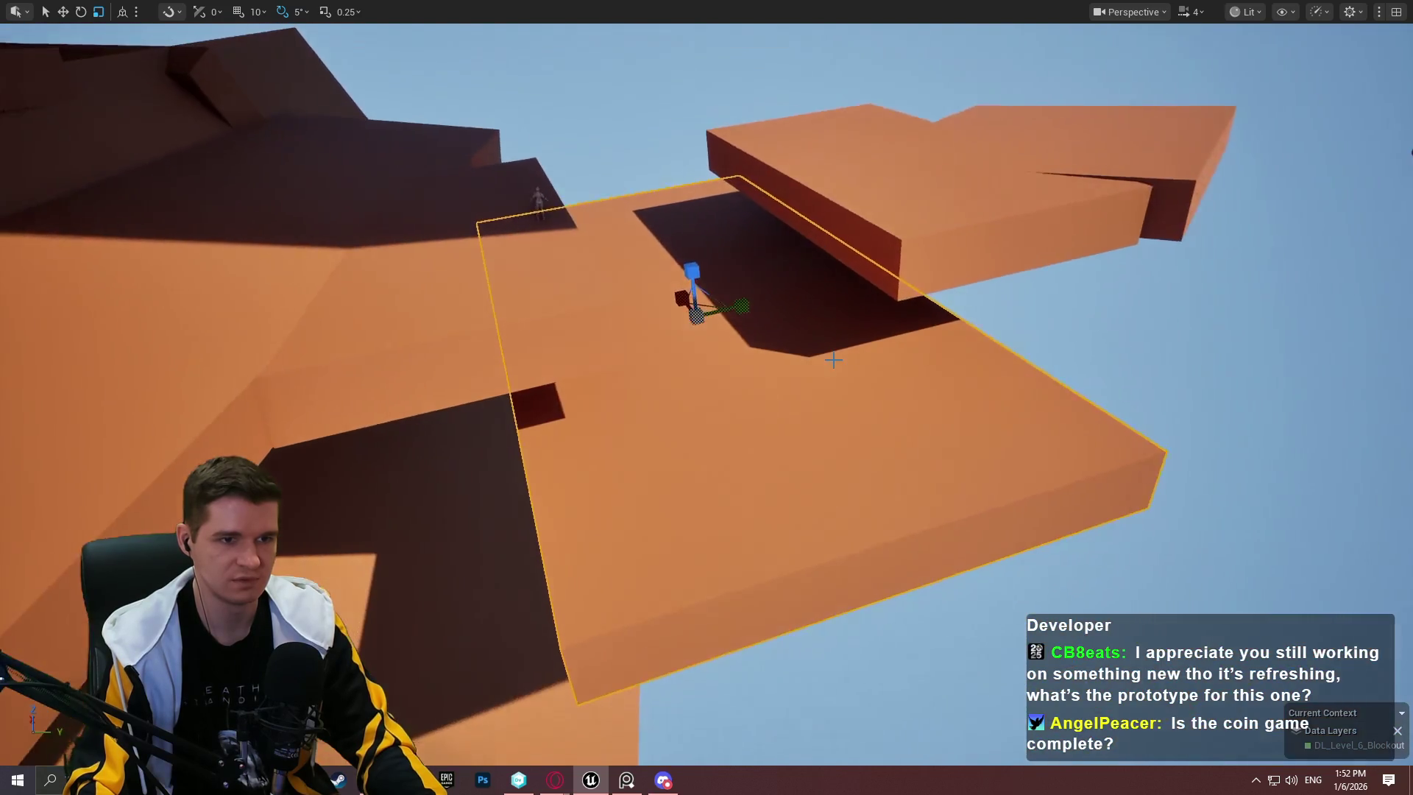
{"action": "scroll", "coordinate": [833, 359], "scroll_direction": "up", "scroll_amount": 5}
{"action": "mouse_move", "coordinate": [624, 222]}
{"action": "left_mouse_down"}
{"action": "mouse_move", "coordinate": [637, 151]}
{"action": "mouse_move", "coordinate": [678, 164]}
{"action": "mouse_move", "coordinate": [903, 142]}
{"action": "mouse_move", "coordinate": [803, 114]}
{"action": "mouse_move", "coordinate": [789, 66]}
{"action": "left_mouse_up"}
{"action": "mouse_move", "coordinate": [847, 147]}
{"action": "left_mouse_down"}
{"action": "mouse_move", "coordinate": [887, 142]}
{"action": "mouse_move", "coordinate": [316, 205]}
{"action": "mouse_move", "coordinate": [472, 197]}
{"action": "mouse_move", "coordinate": [471, 148]}
{"action": "mouse_move", "coordinate": [449, 136]}
{"action": "mouse_move", "coordinate": [463, 114]}
{"action": "left_mouse_up"}
Step: Alt-drag a copy of the ledge slab, rotate it -90°, shorten it, and move it to the ledge's far left edge
{"action": "left_click_drag", "start_coordinate": [833, 227], "coordinate": [833, 228]}
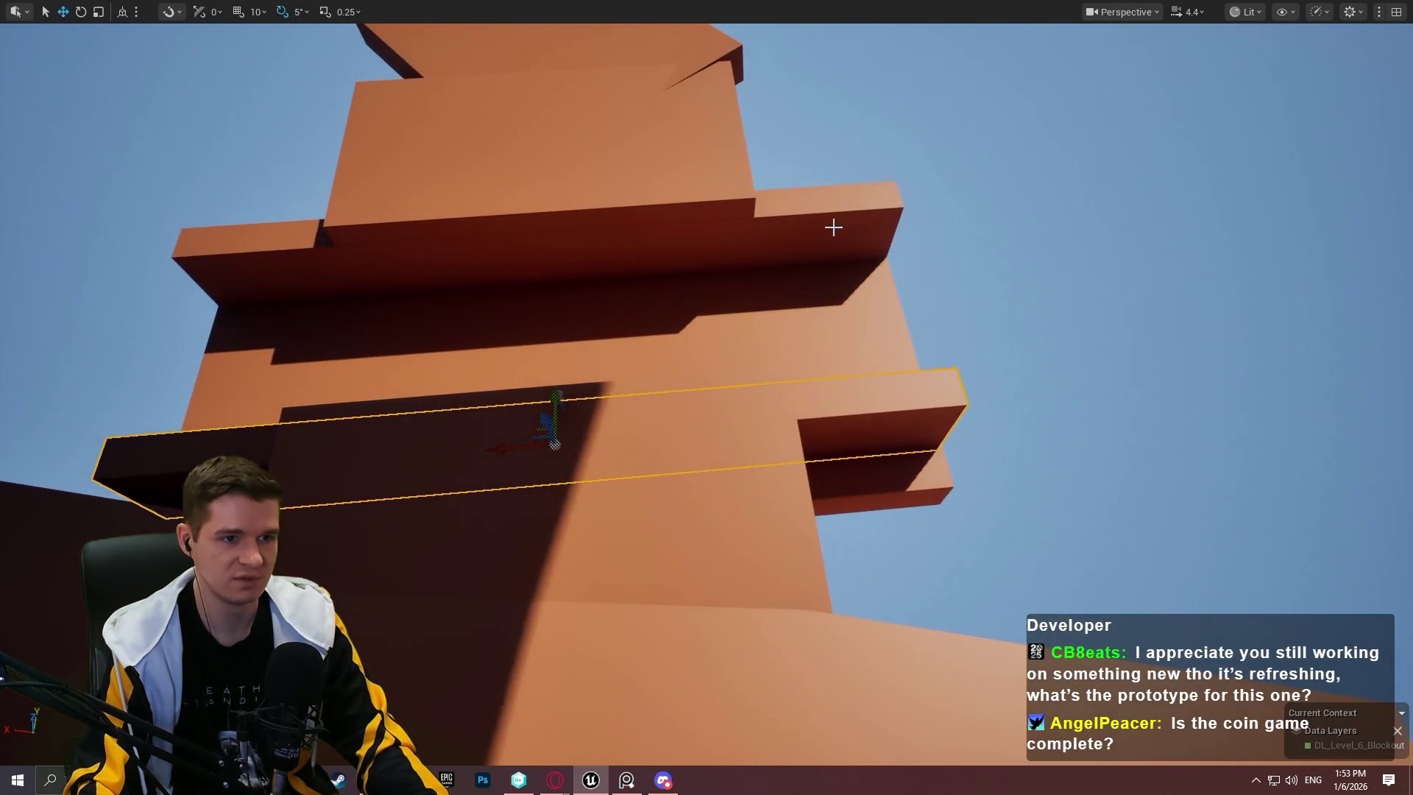
{"action": "left_click_drag", "start_coordinate": [511, 253], "coordinate": [815, 289], "text": "alt"}
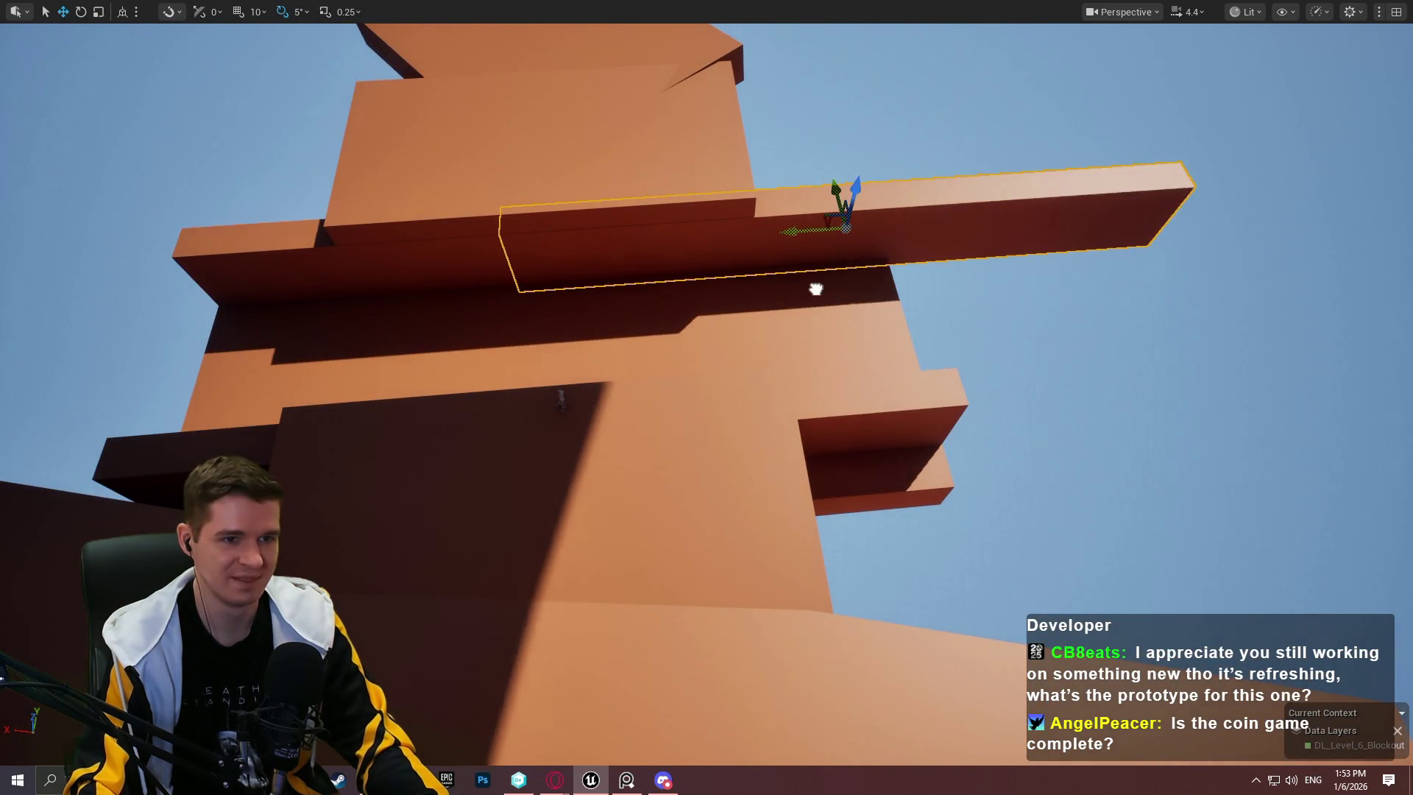
{"action": "mouse_move", "coordinate": [758, 233]}
{"action": "left_mouse_down"}
{"action": "mouse_move", "coordinate": [791, 274]}
{"action": "mouse_move", "coordinate": [864, 296]}
{"action": "left_mouse_up"}
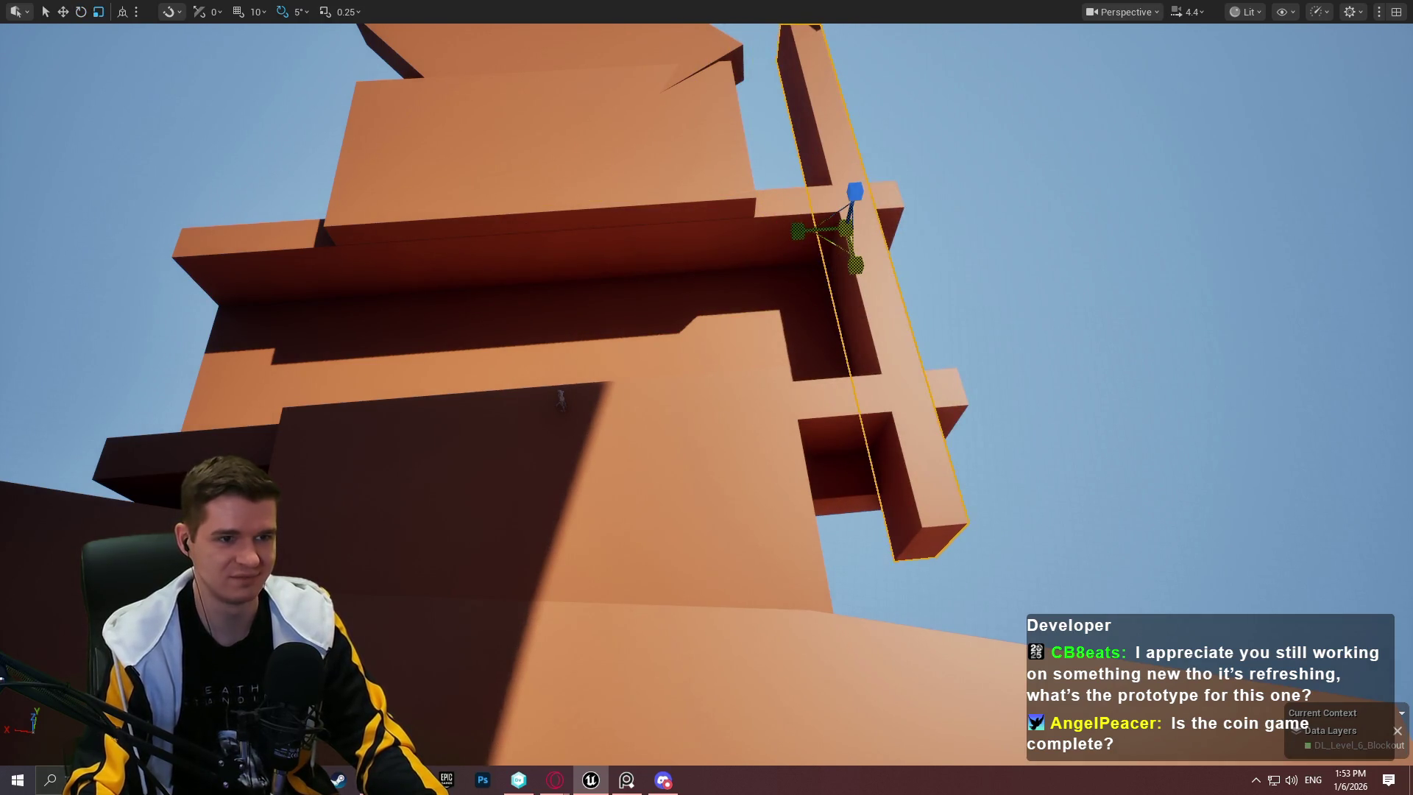
{"action": "left_click_drag", "start_coordinate": [846, 229], "coordinate": [846, 230]}
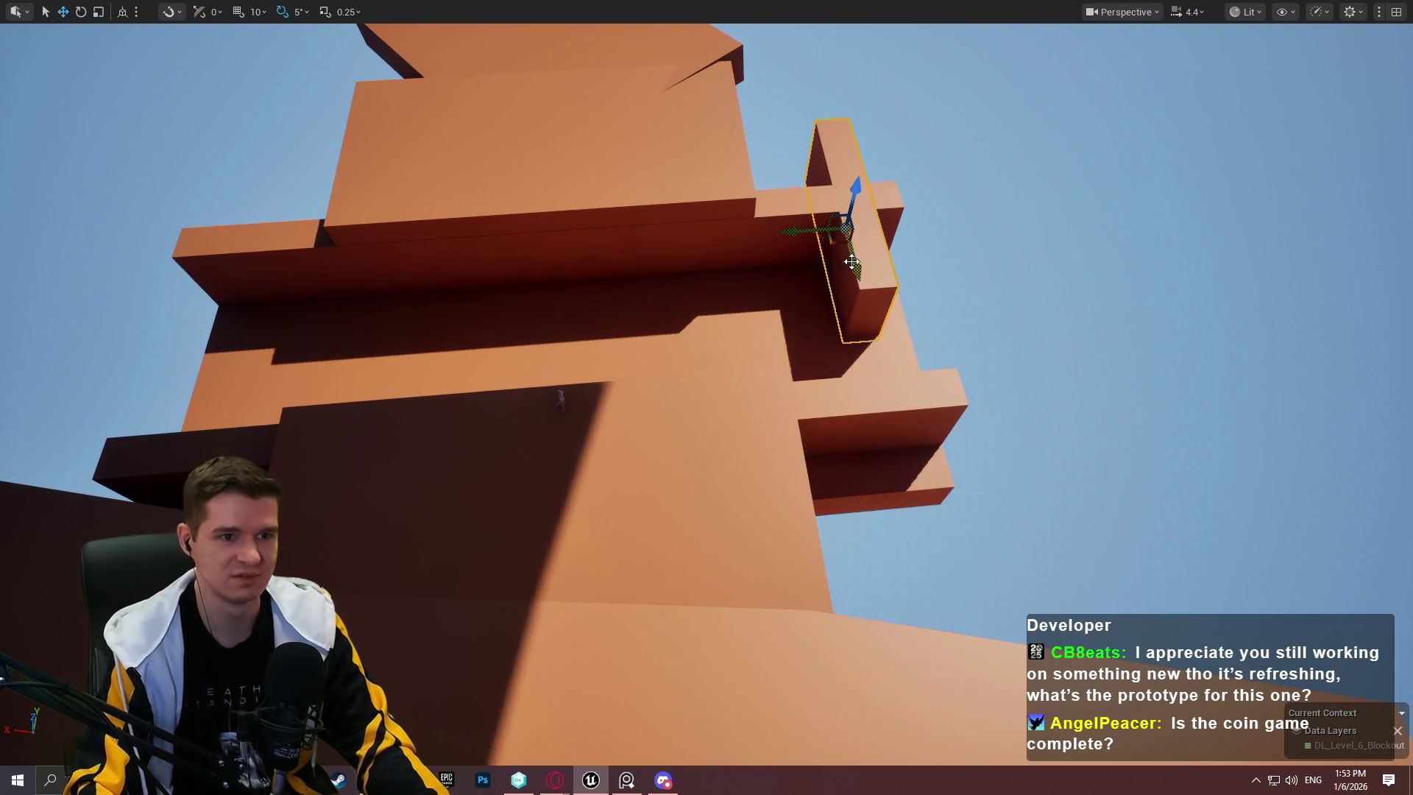
{"action": "left_click_drag", "start_coordinate": [832, 240], "coordinate": [879, 332]}
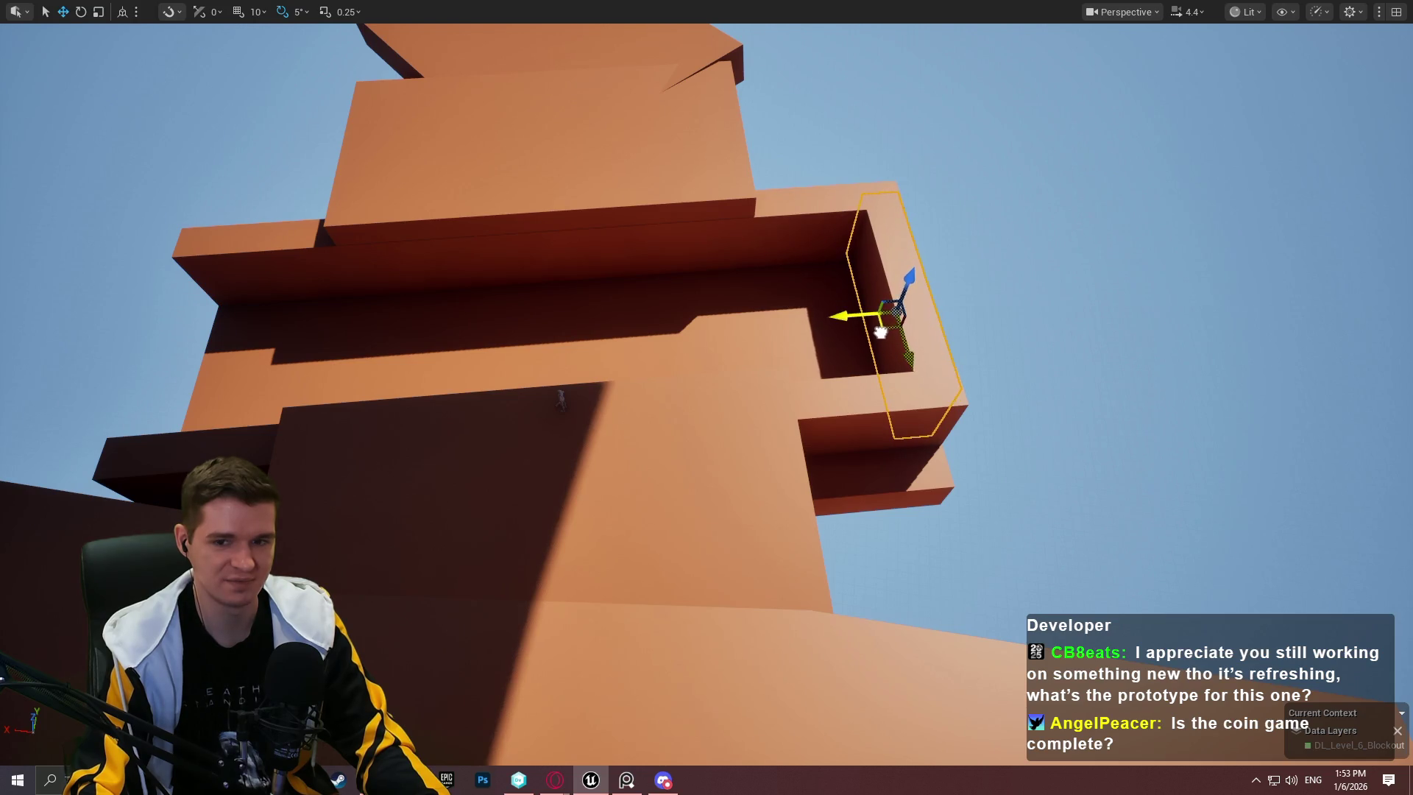
{"action": "mouse_move", "coordinate": [865, 313]}
{"action": "left_mouse_down"}
{"action": "mouse_move", "coordinate": [30, 390]}
{"action": "mouse_move", "coordinate": [196, 391]}
{"action": "mouse_move", "coordinate": [149, 396]}
{"action": "left_mouse_up"}
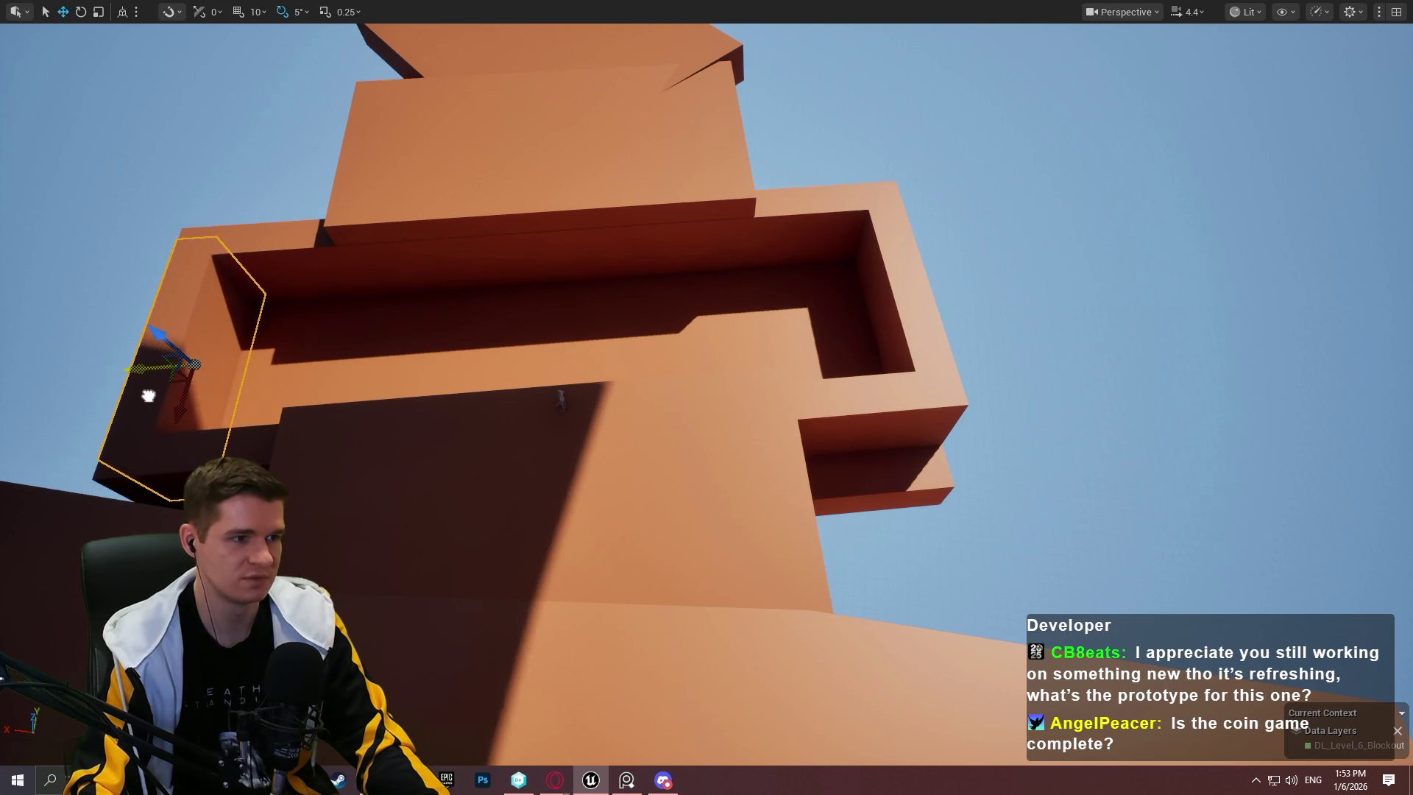
Step: Select the long channel wall and scale it shorter along its length
{"action": "key", "text": "w"}
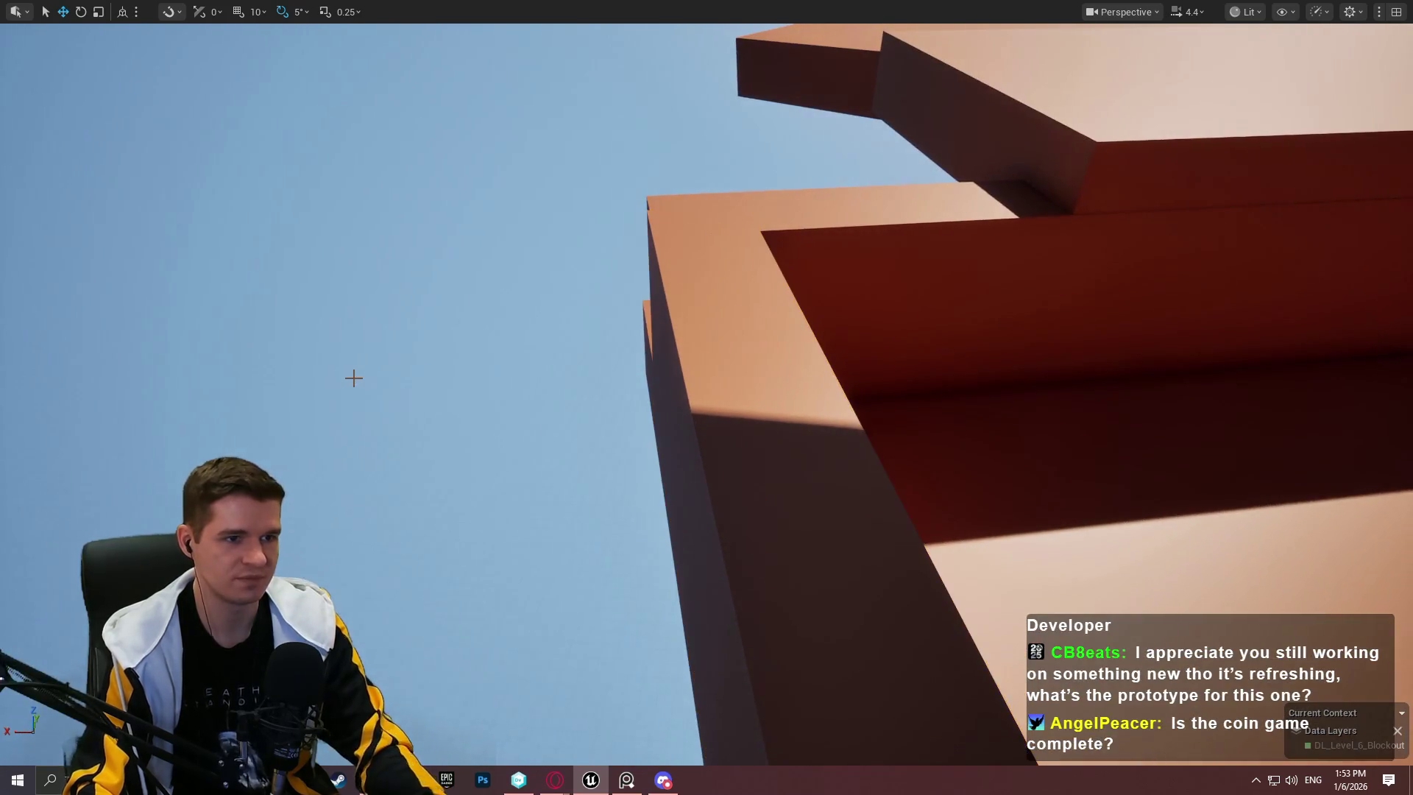
{"action": "left_click", "coordinate": [762, 460]}
{"action": "mouse_move", "coordinate": [714, 513]}
{"action": "left_mouse_down"}
{"action": "mouse_move", "coordinate": [750, 505]}
{"action": "mouse_move", "coordinate": [722, 504]}
{"action": "left_mouse_up"}
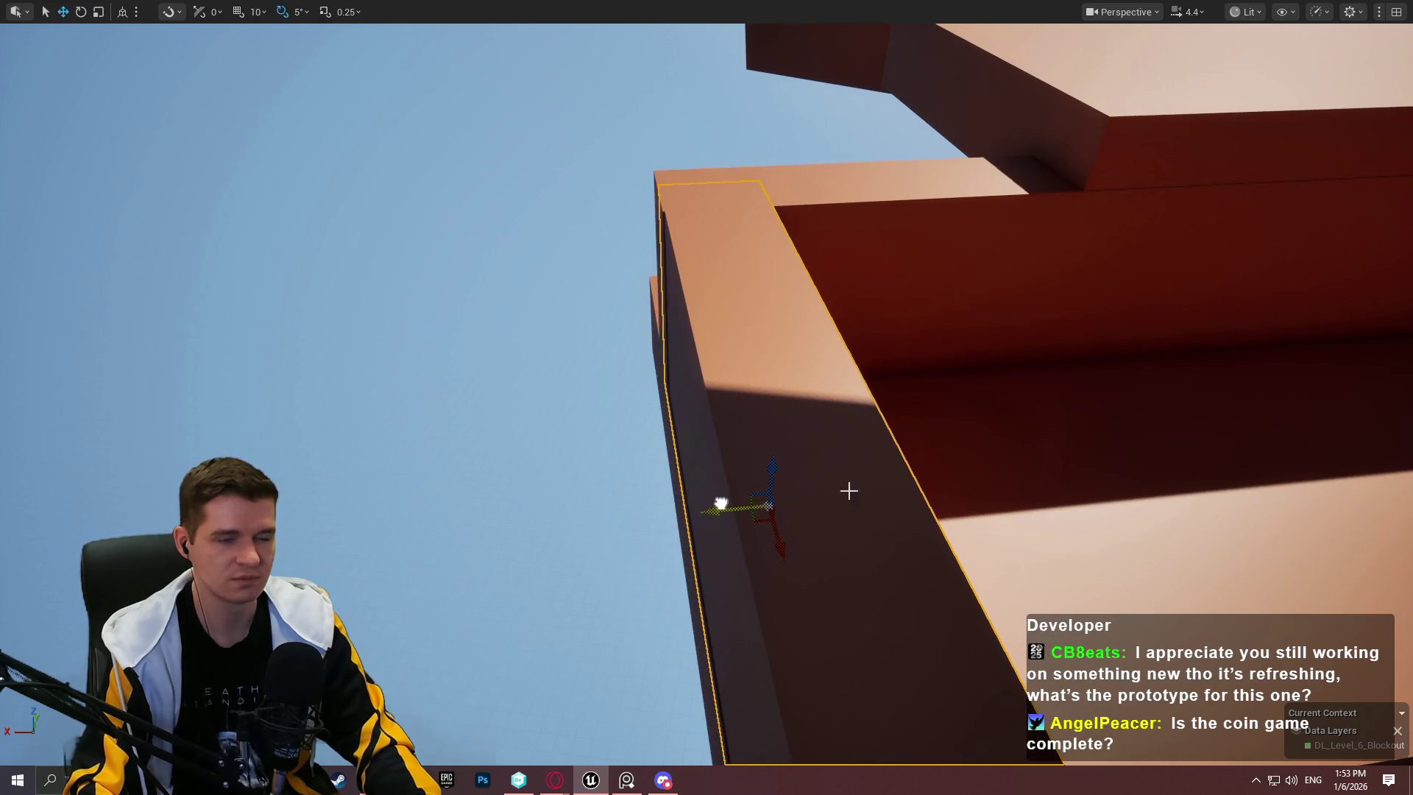
{"action": "key", "text": "w"}
{"action": "scroll", "coordinate": [706, 398], "scroll_direction": "up", "scroll_amount": 1}
{"action": "left_click_drag", "start_coordinate": [850, 504], "coordinate": [851, 504]}
{"action": "key", "text": "r"}
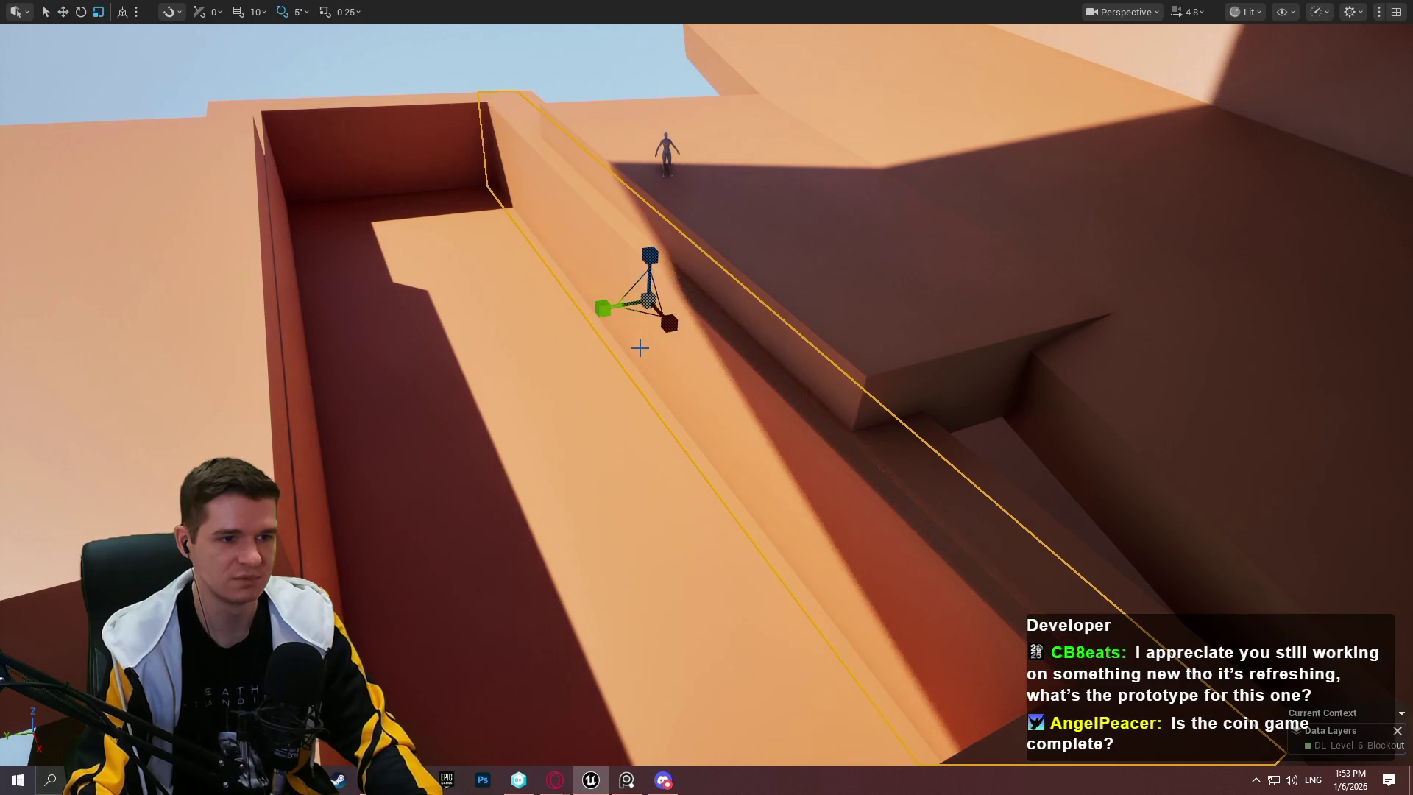
{"action": "left_click_drag", "start_coordinate": [669, 323], "coordinate": [669, 323]}
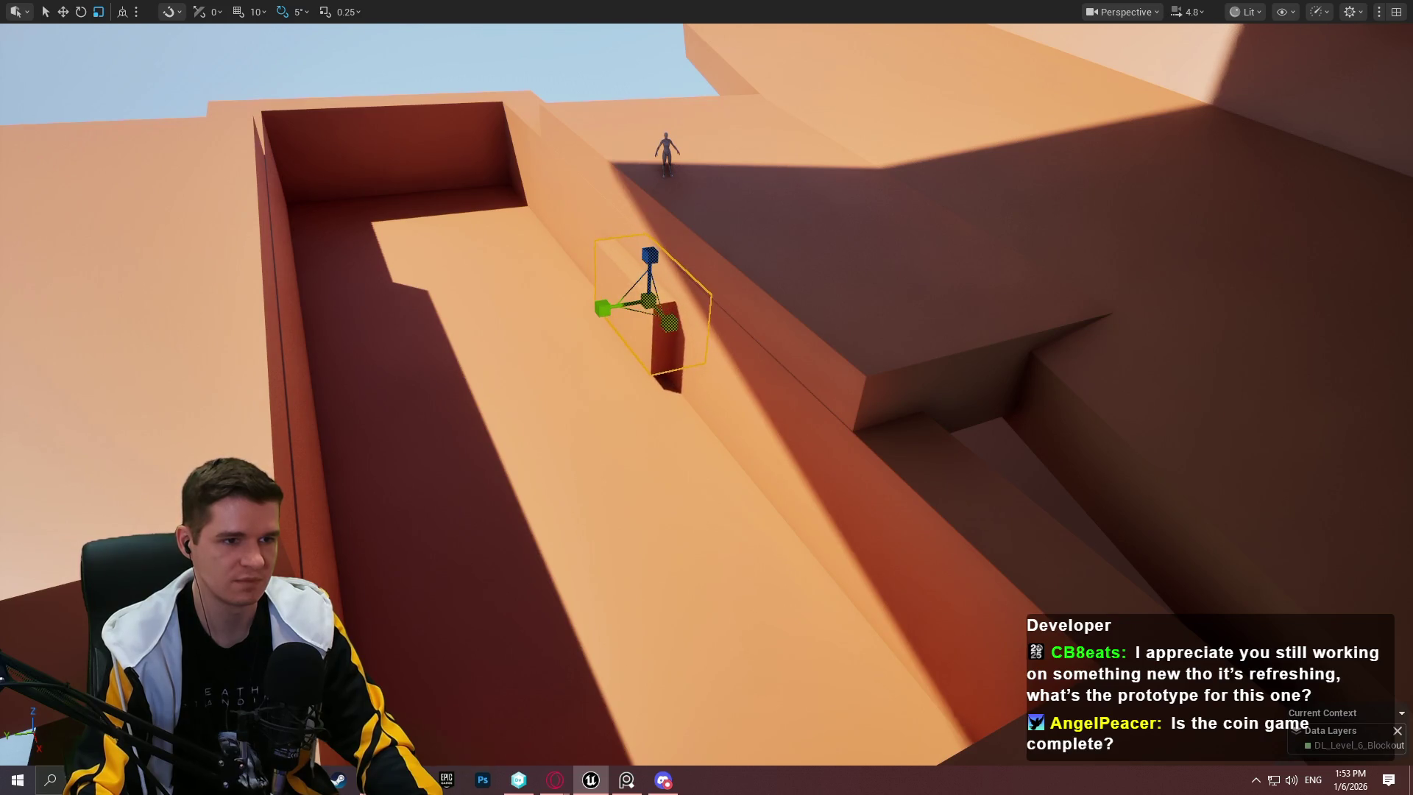
Step: Slide the small block down the slope
{"action": "mouse_move", "coordinate": [520, 198]}
{"action": "left_mouse_down"}
{"action": "mouse_move", "coordinate": [846, 510]}
{"action": "mouse_move", "coordinate": [840, 443]}
{"action": "mouse_move", "coordinate": [822, 527]}
{"action": "left_mouse_up"}
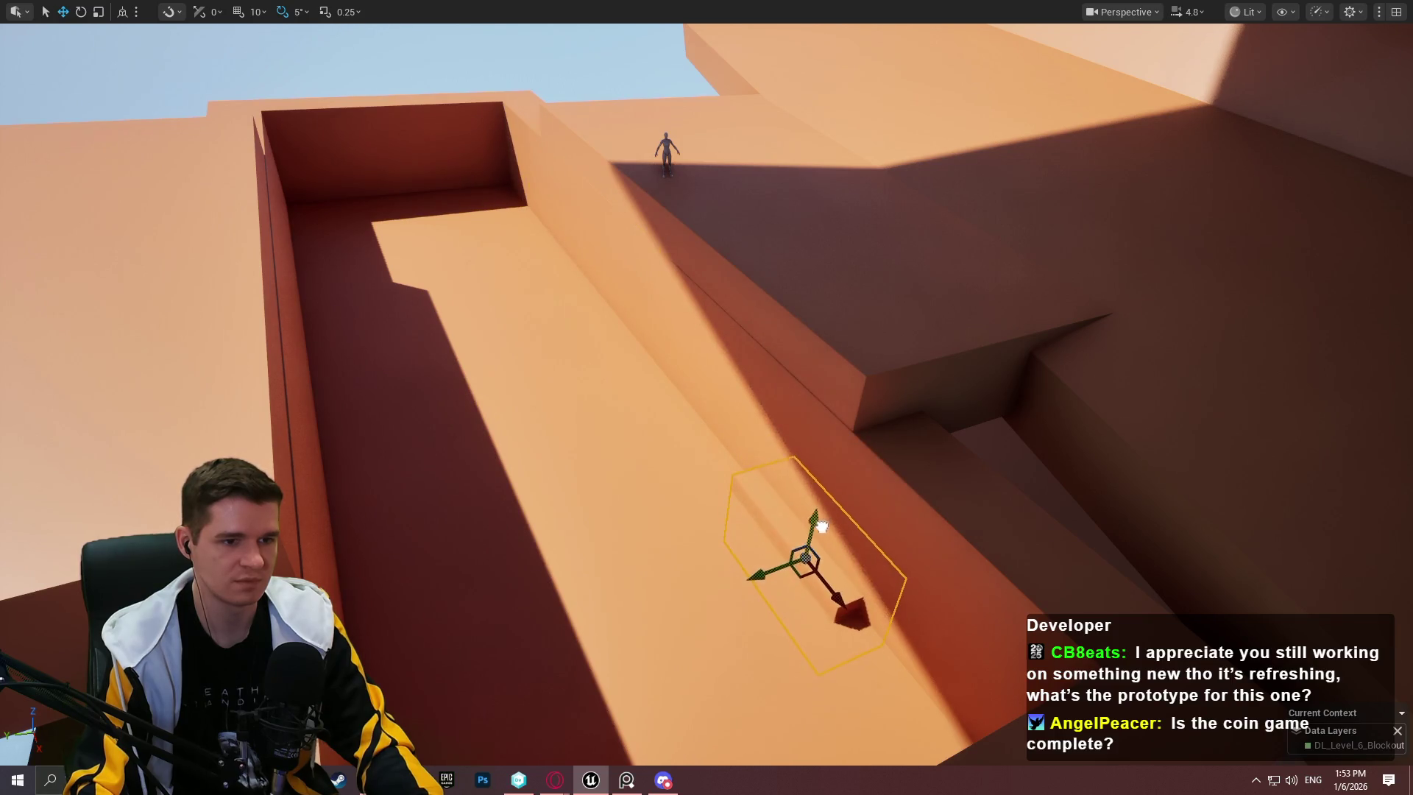
{"action": "key", "text": "f"}
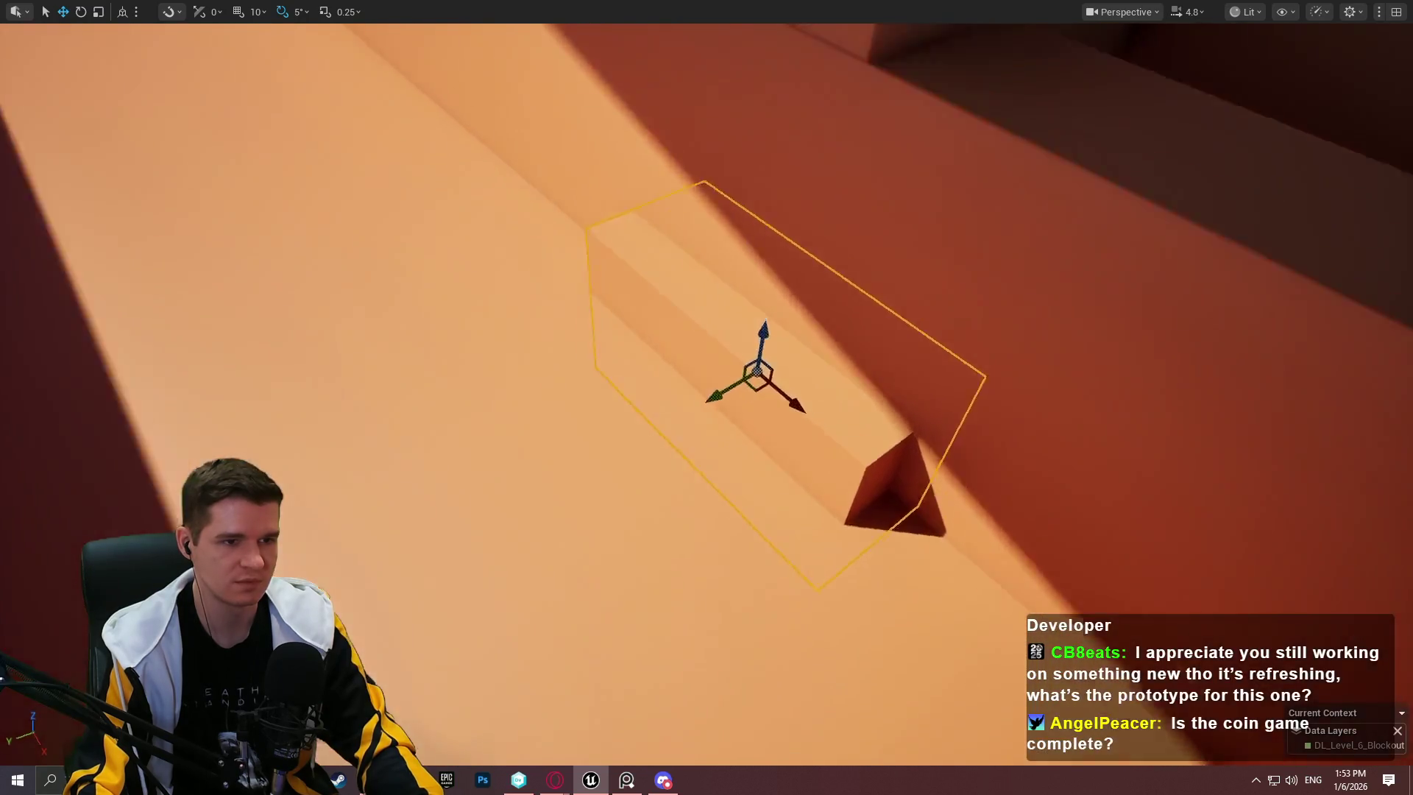
{"action": "key", "text": "f"}
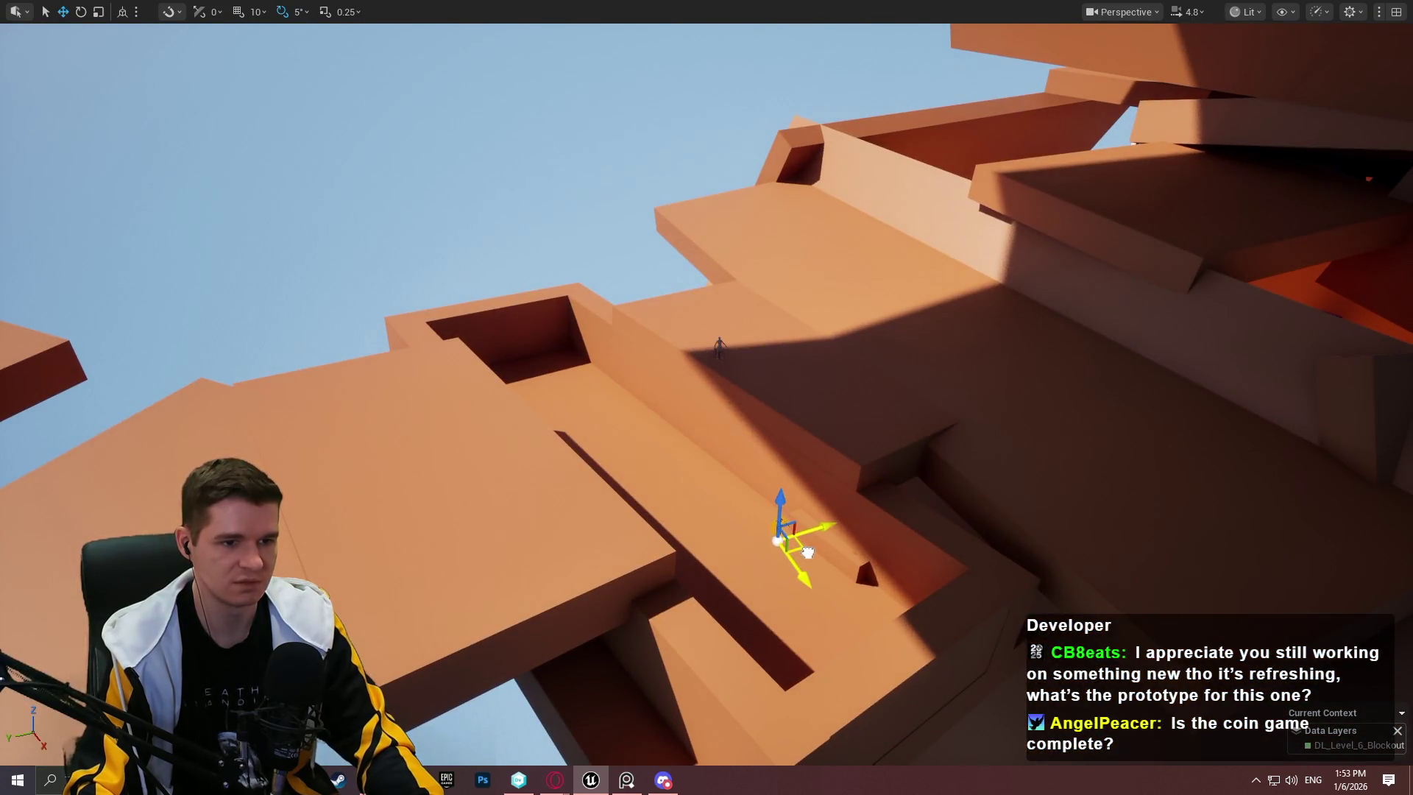
Step: Raise, heighten and reposition the block so it stands right beside the mannequin
{"action": "key", "text": "w"}
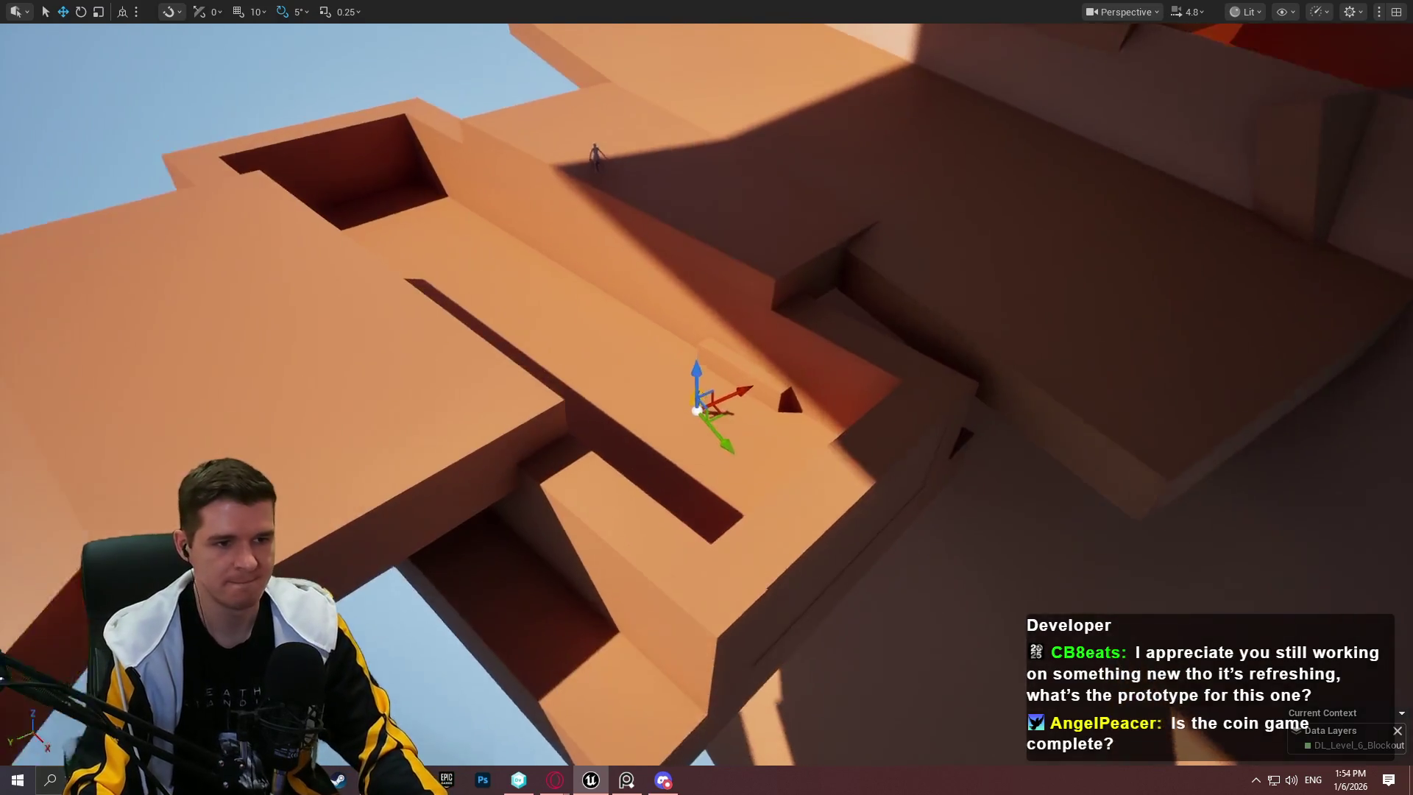
{"action": "key", "text": "f"}
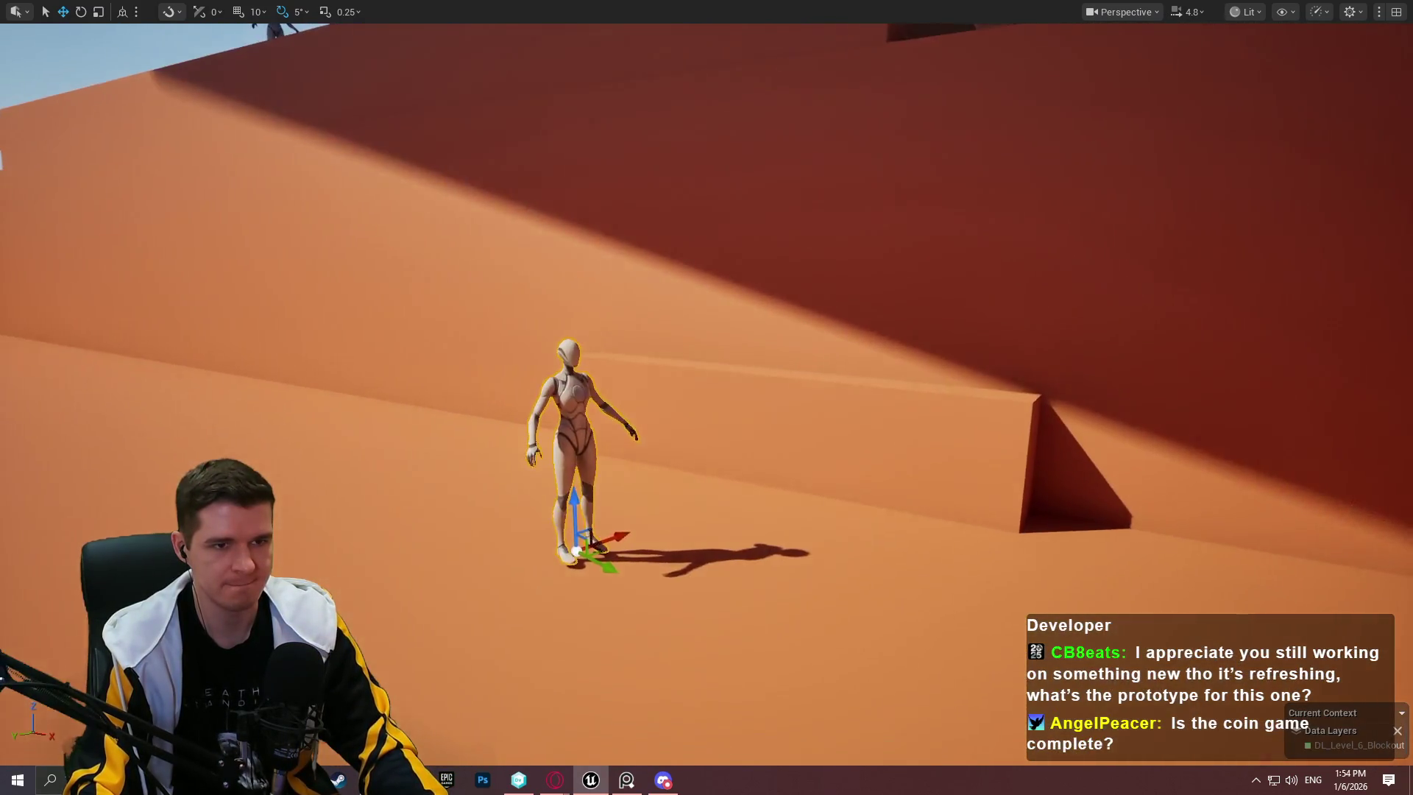
{"action": "scroll", "coordinate": [897, 451], "scroll_direction": "down", "scroll_amount": 3}
{"action": "left_click_drag", "start_coordinate": [894, 460], "coordinate": [989, 299]}
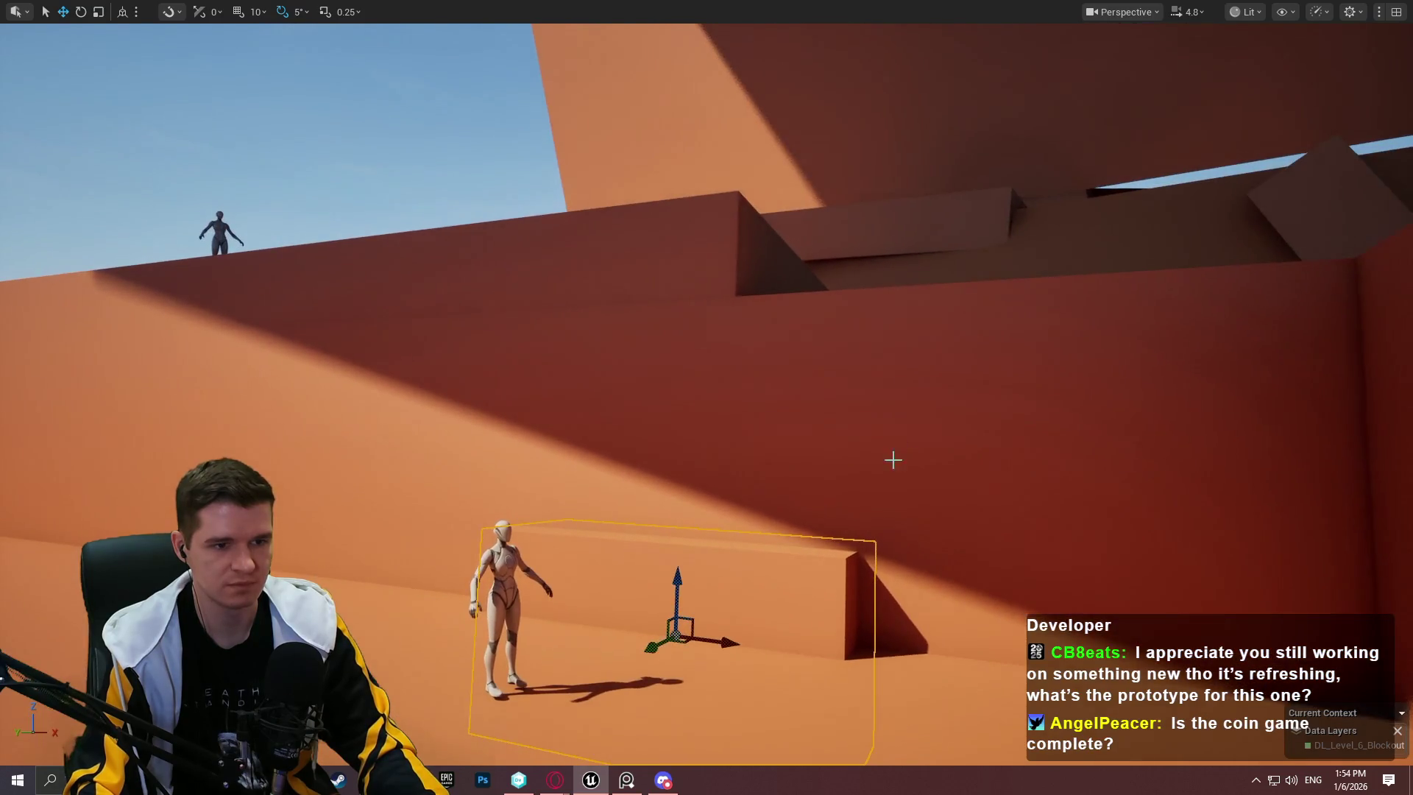
{"action": "mouse_move", "coordinate": [683, 580]}
{"action": "left_mouse_down"}
{"action": "mouse_move", "coordinate": [700, 375]}
{"action": "mouse_move", "coordinate": [729, 384]}
{"action": "mouse_move", "coordinate": [467, 412]}
{"action": "mouse_move", "coordinate": [808, 439]}
{"action": "mouse_move", "coordinate": [1111, 436]}
{"action": "left_mouse_up"}
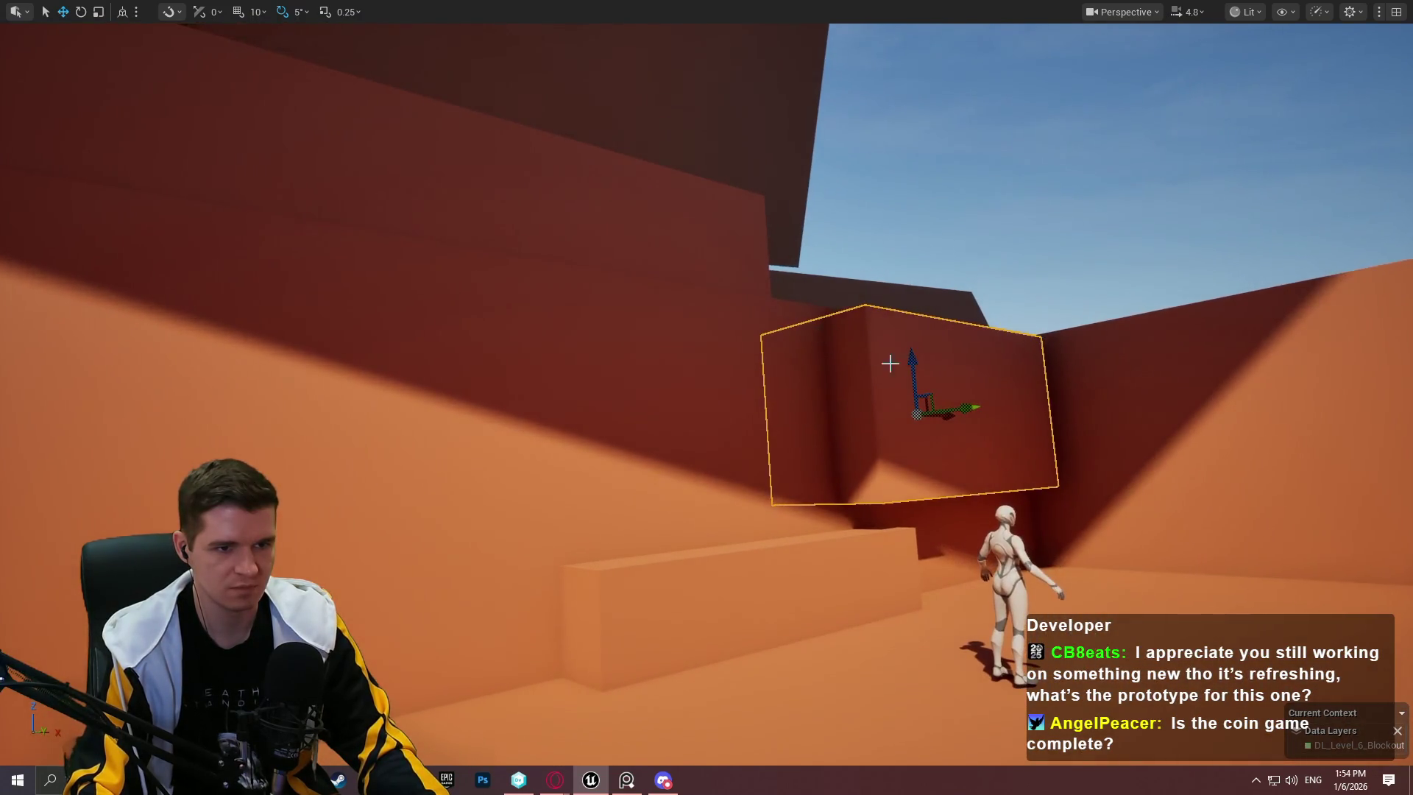
{"action": "mouse_move", "coordinate": [915, 359]}
{"action": "left_mouse_down"}
{"action": "mouse_move", "coordinate": [928, 471]}
{"action": "mouse_move", "coordinate": [923, 397]}
{"action": "left_mouse_up"}
{"action": "key", "text": "r"}
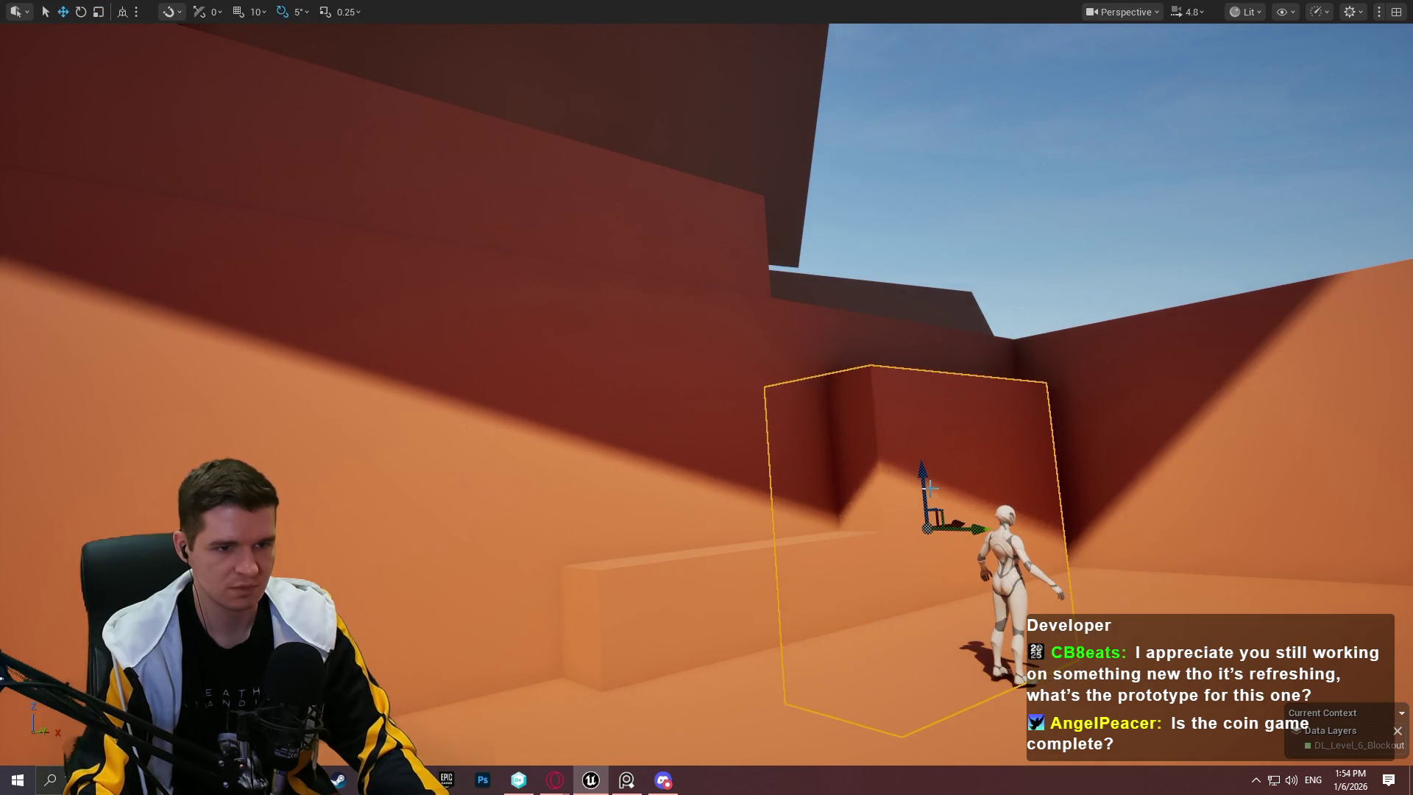
{"action": "mouse_move", "coordinate": [982, 518]}
{"action": "left_mouse_down"}
{"action": "mouse_move", "coordinate": [996, 521]}
{"action": "mouse_move", "coordinate": [996, 479]}
{"action": "mouse_move", "coordinate": [972, 456]}
{"action": "mouse_move", "coordinate": [795, 565]}
{"action": "left_mouse_up"}
{"action": "left_click", "coordinate": [582, 509]}
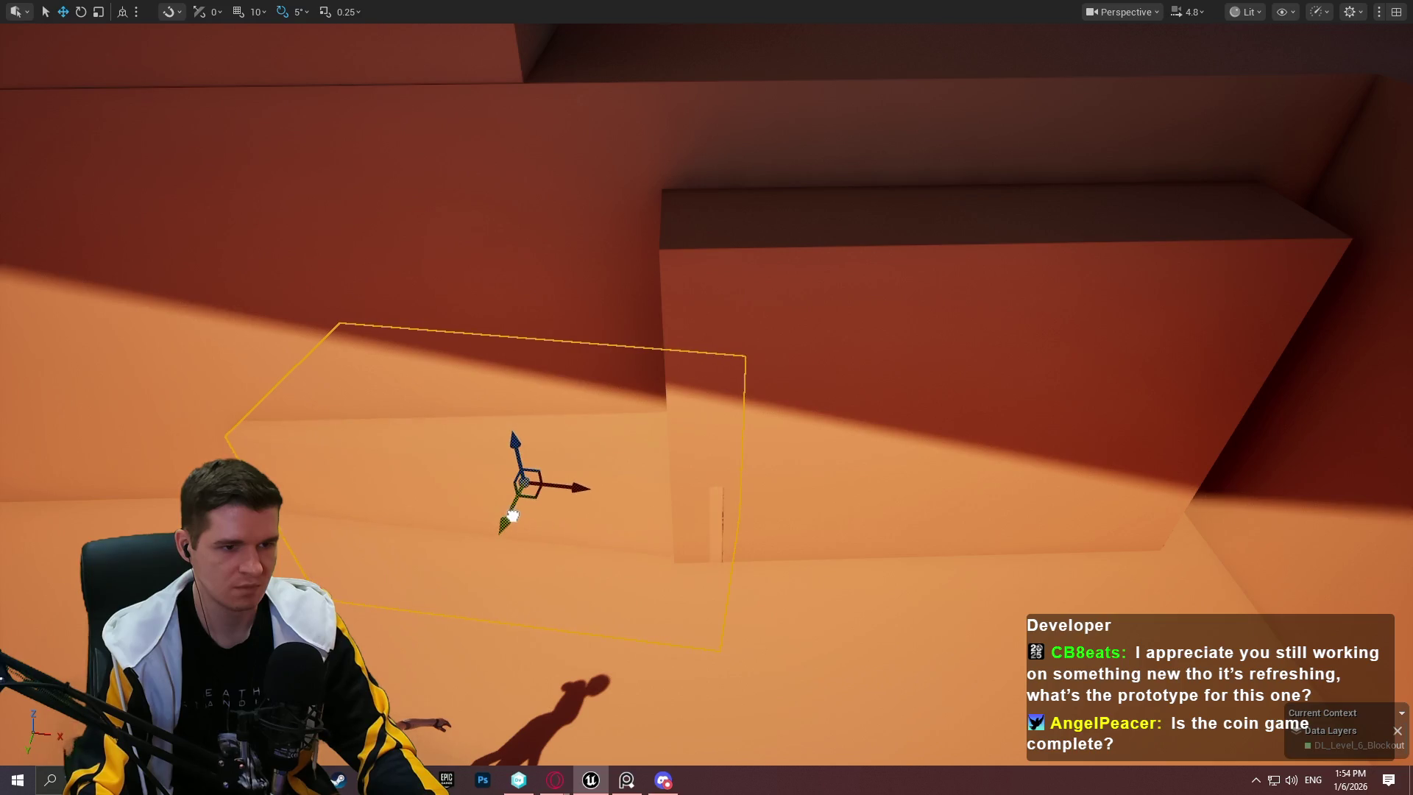
Step: Undo the box's scaling back to a flat slab and lift it onto the high wall
{"action": "mouse_move", "coordinate": [514, 514]}
{"action": "left_mouse_down"}
{"action": "mouse_move", "coordinate": [545, 401]}
{"action": "mouse_move", "coordinate": [745, 367]}
{"action": "left_mouse_up"}
{"action": "mouse_move", "coordinate": [752, 278]}
{"action": "left_mouse_down"}
{"action": "mouse_move", "coordinate": [765, 184]}
{"action": "mouse_move", "coordinate": [824, 310]}
{"action": "left_mouse_up"}
{"action": "left_click_drag", "start_coordinate": [875, 495], "coordinate": [885, 247]}
{"action": "left_click_drag", "start_coordinate": [908, 326], "coordinate": [777, 118]}
{"action": "key", "text": "ctrl+z"}
{"action": "key", "text": "w"}
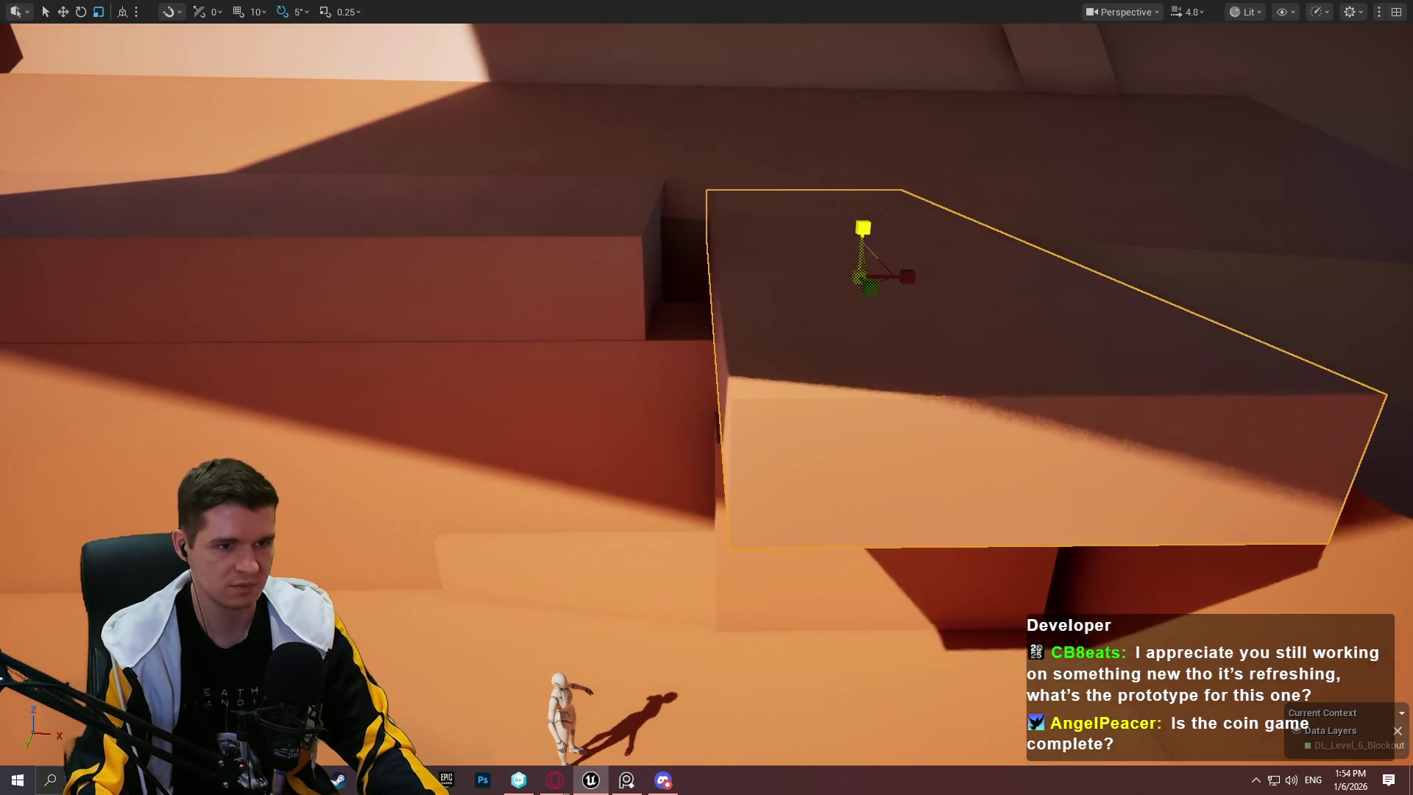
{"action": "left_click_drag", "start_coordinate": [878, 284], "coordinate": [756, 177]}
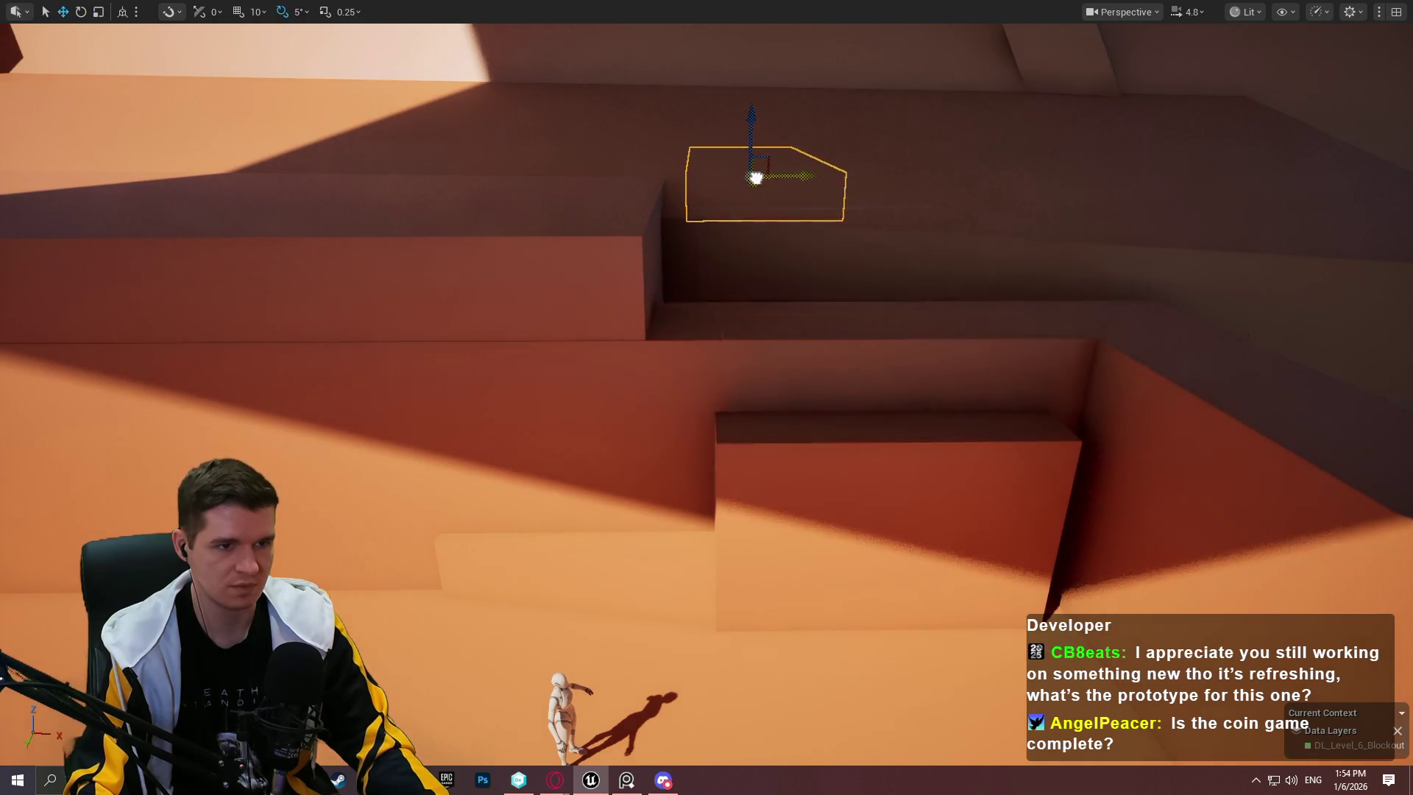
{"action": "left_click_drag", "start_coordinate": [751, 229], "coordinate": [851, 244]}
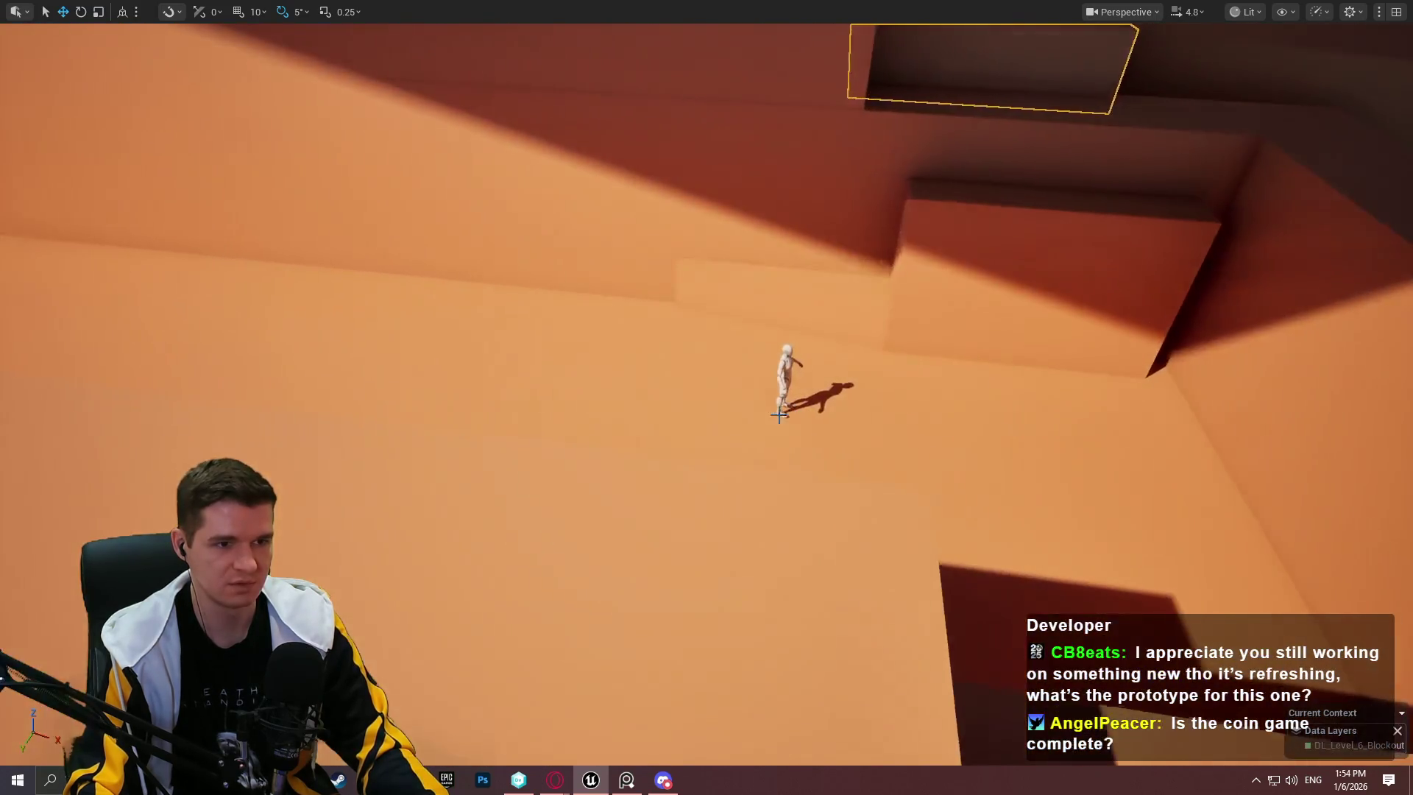
{"action": "right_click", "coordinate": [749, 413]}
{"action": "key", "text": "Escape"}
{"action": "key", "text": "alt+p"}
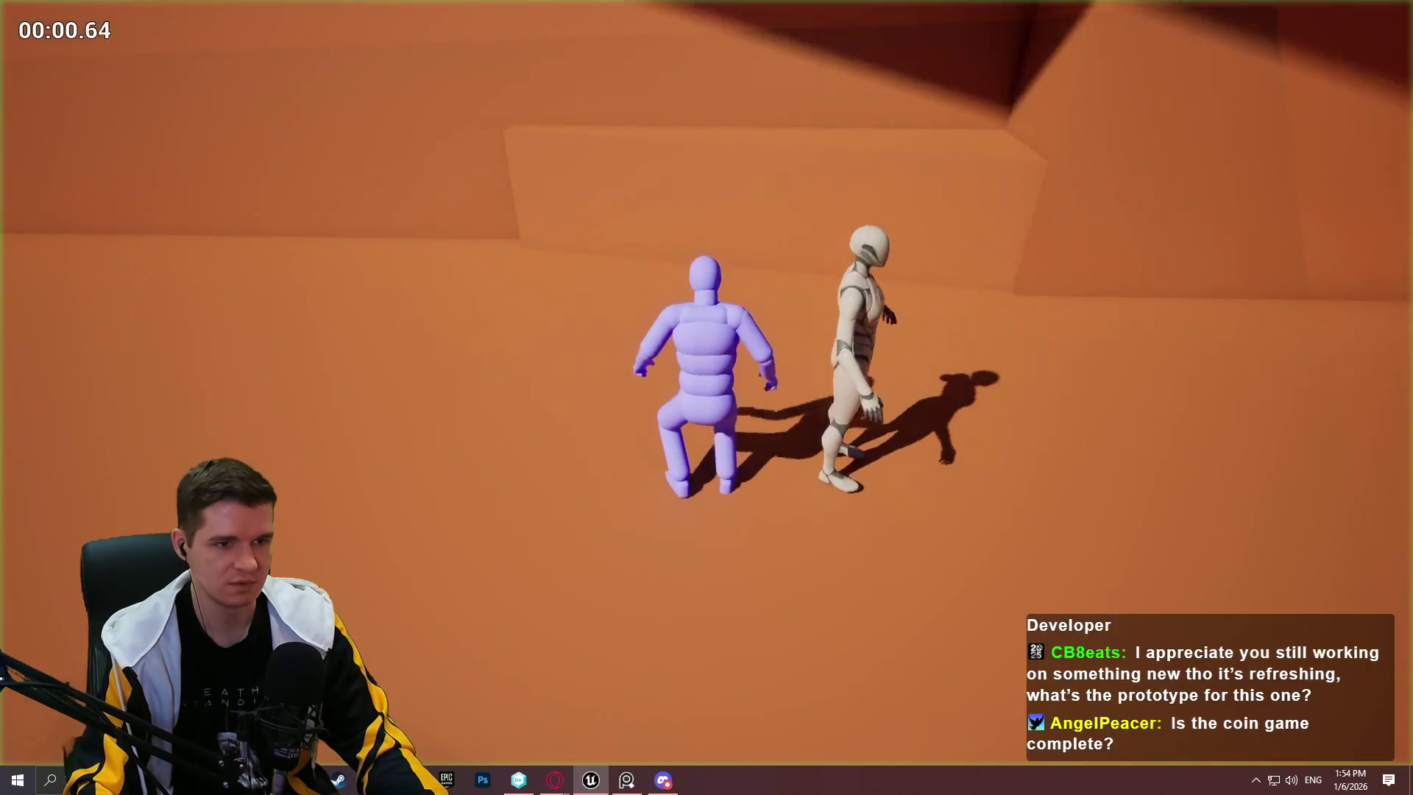
{"action": "key", "text": "w"}
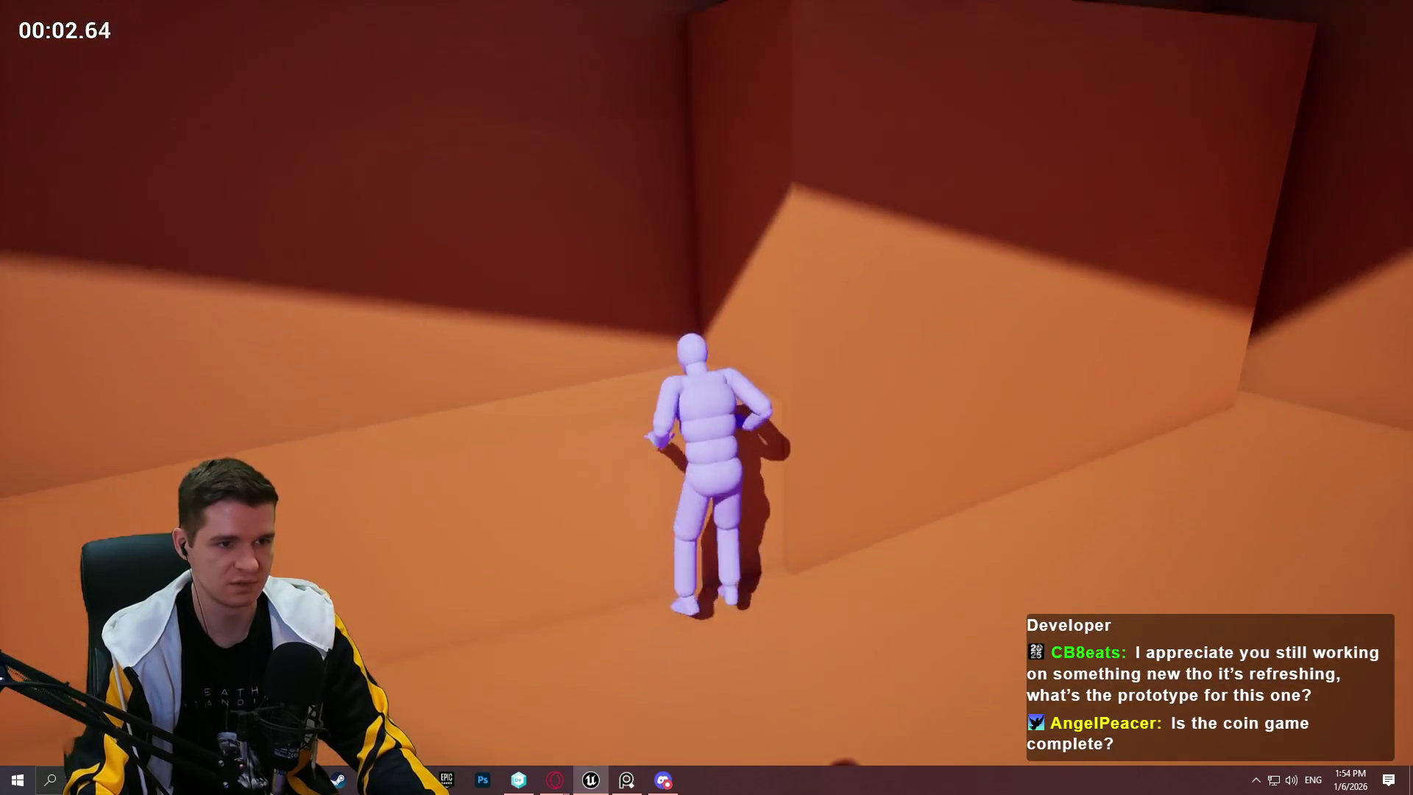
{"action": "key", "text": "w"}
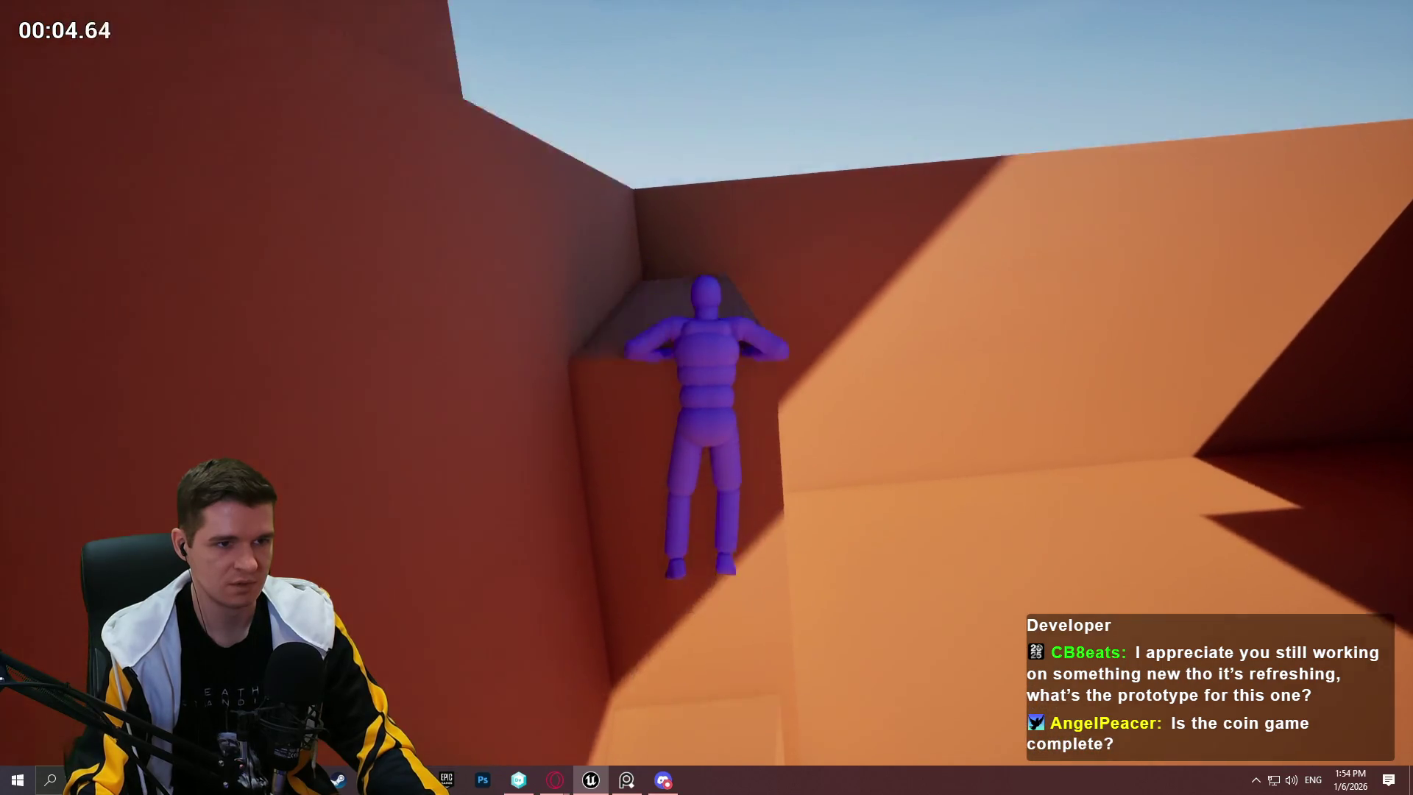
{"action": "key", "text": "w"}
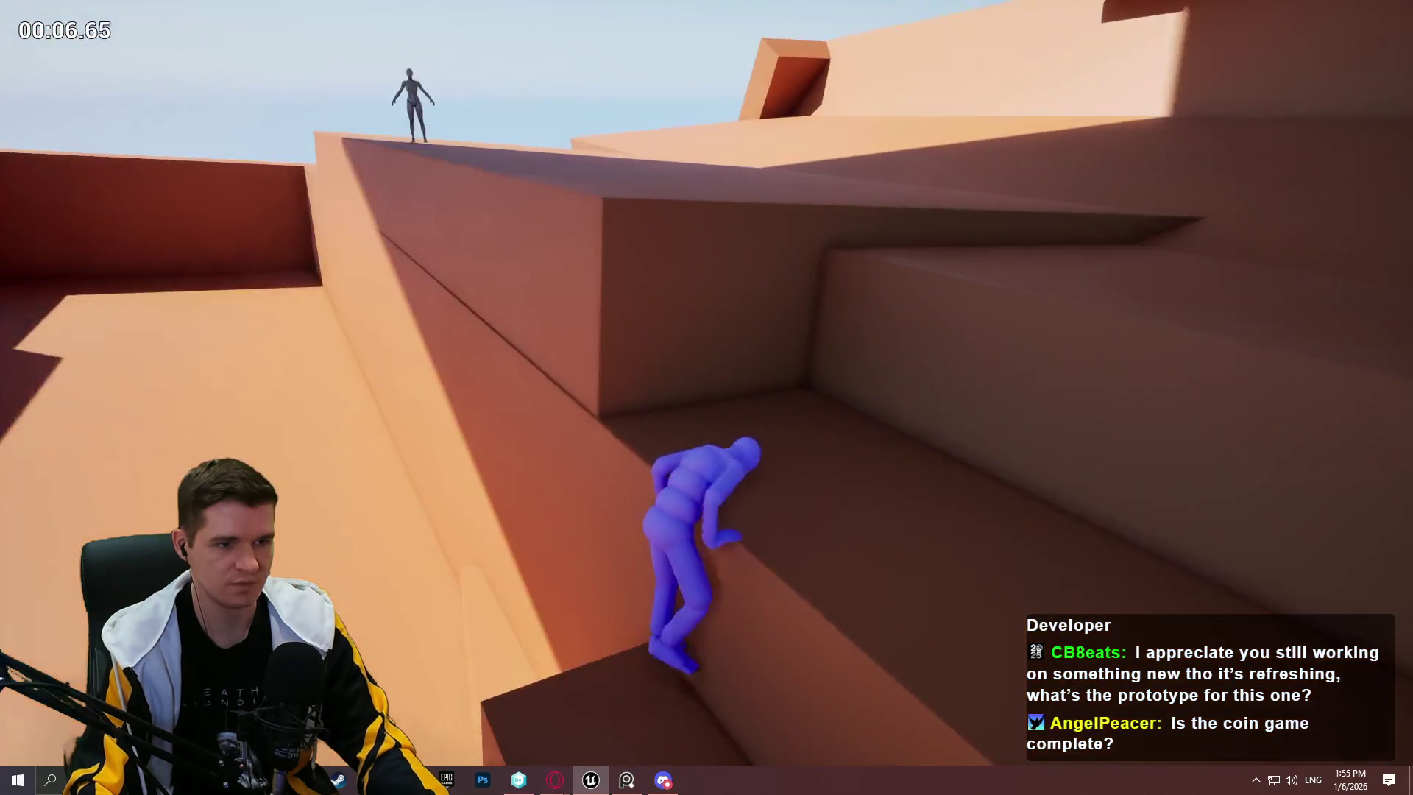
{"action": "key", "text": "w"}
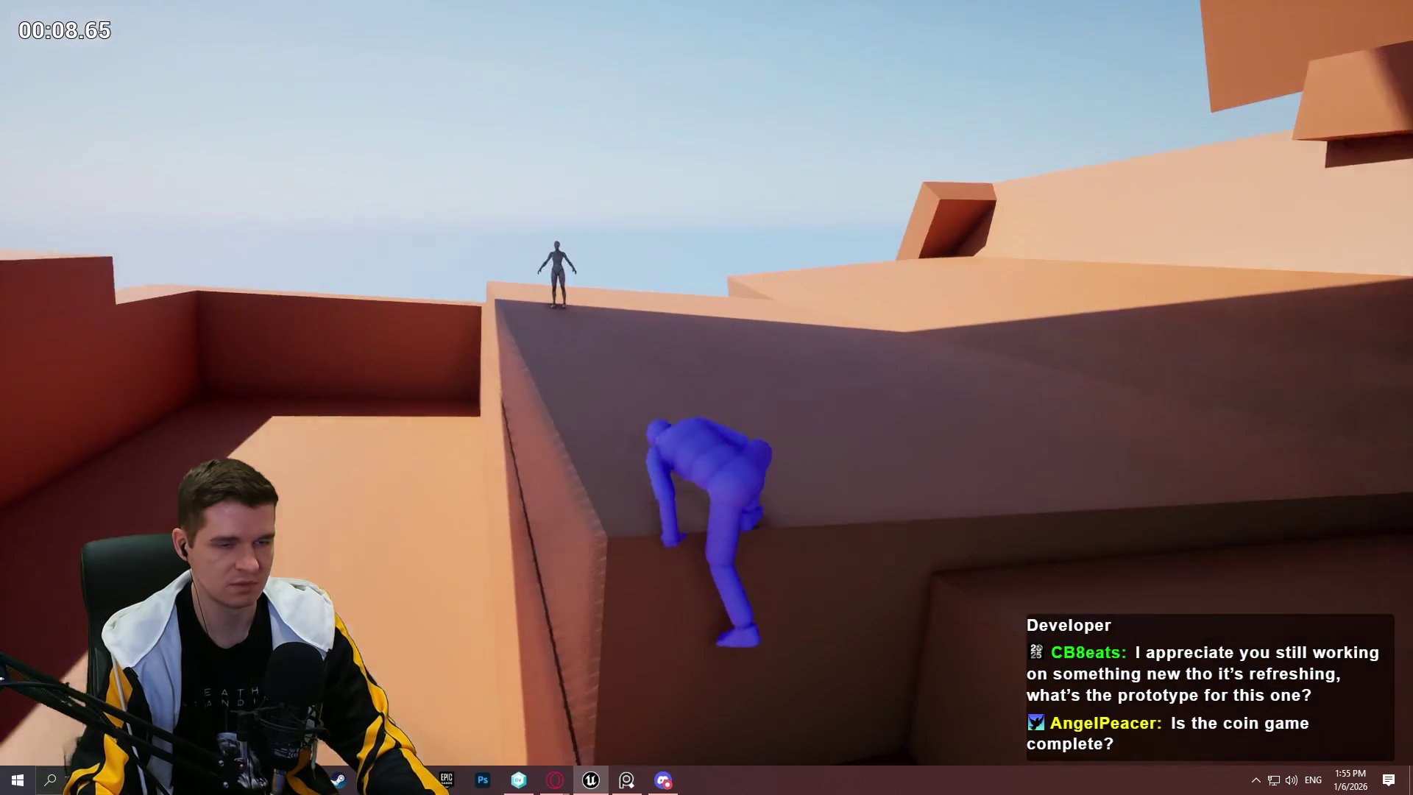
{"action": "key", "text": "w"}
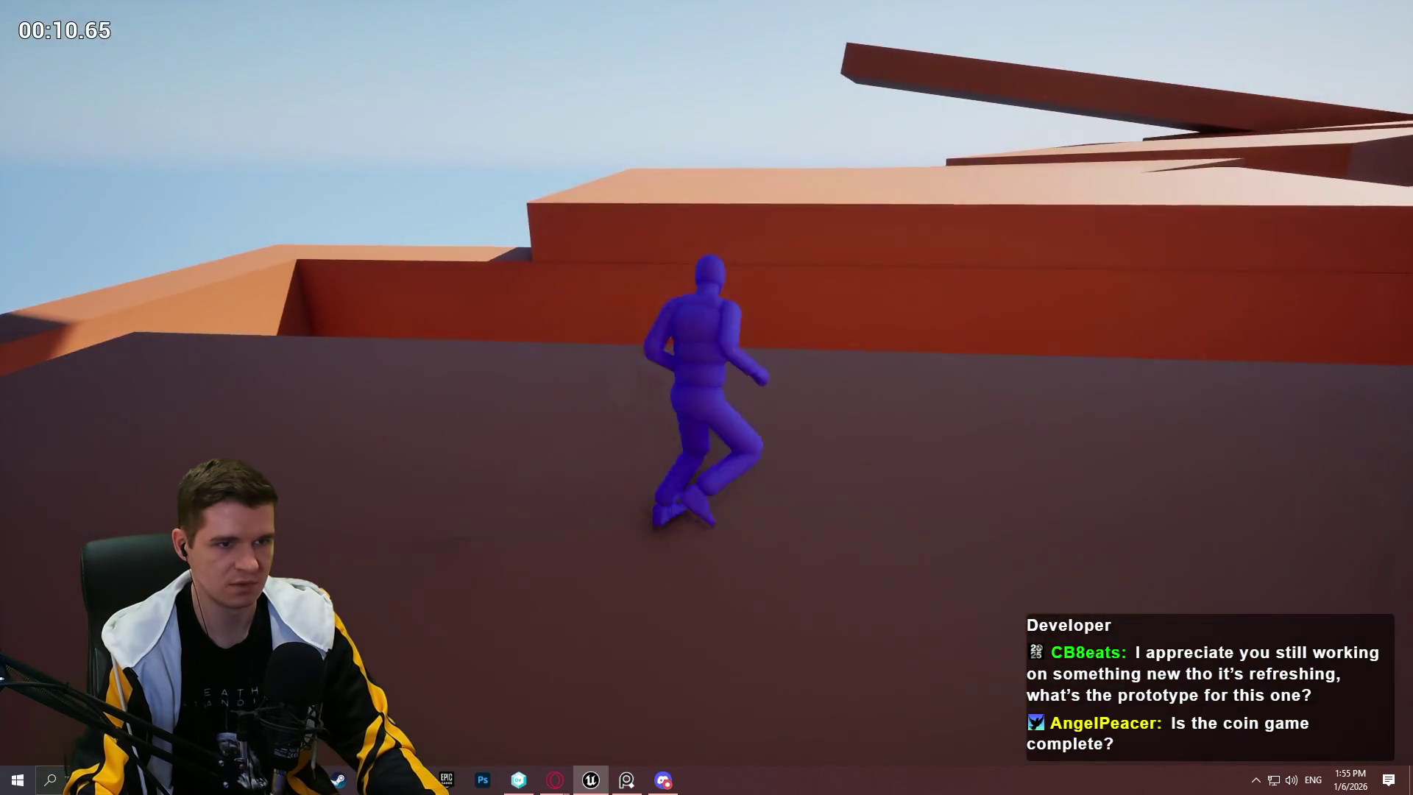
{"action": "key", "text": "w"}
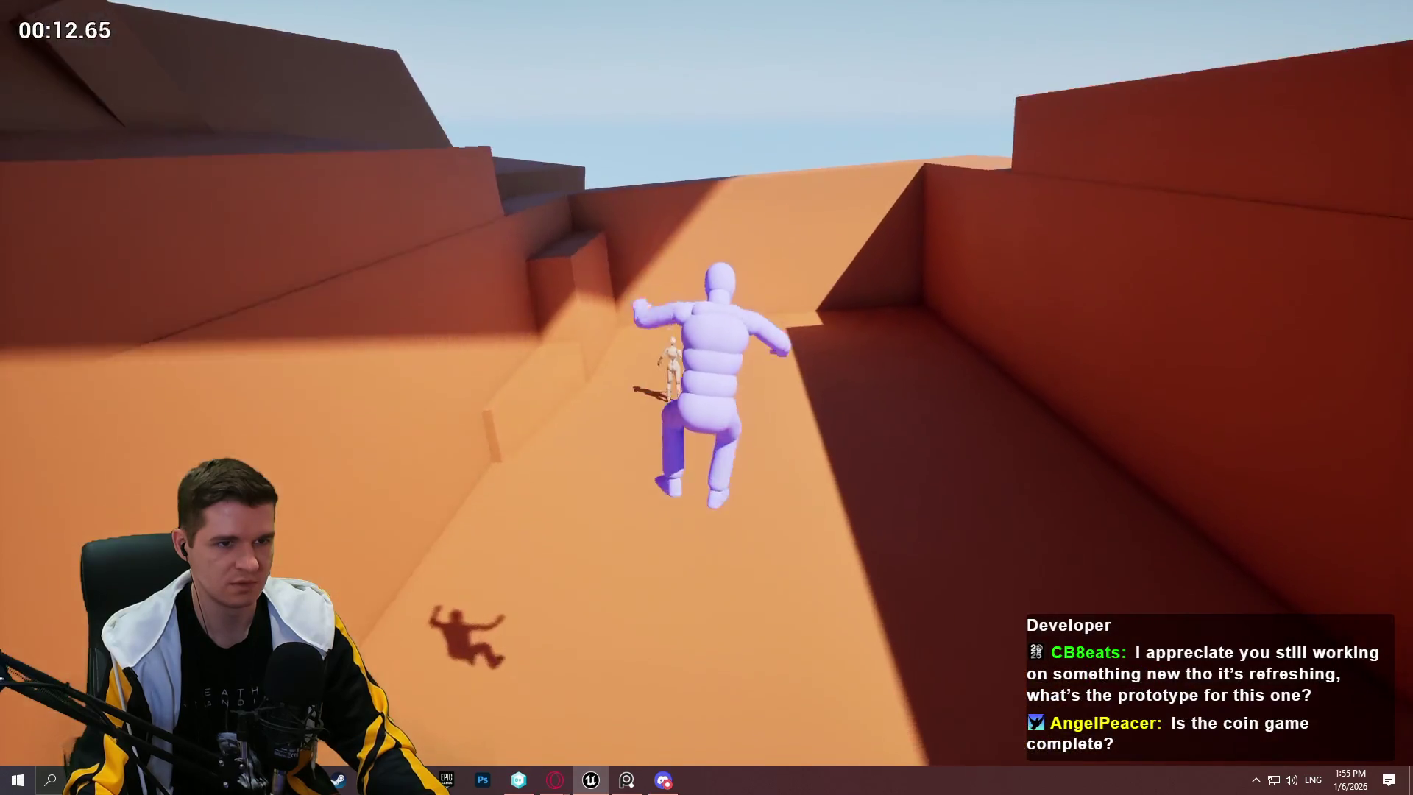
{"action": "key", "text": "w"}
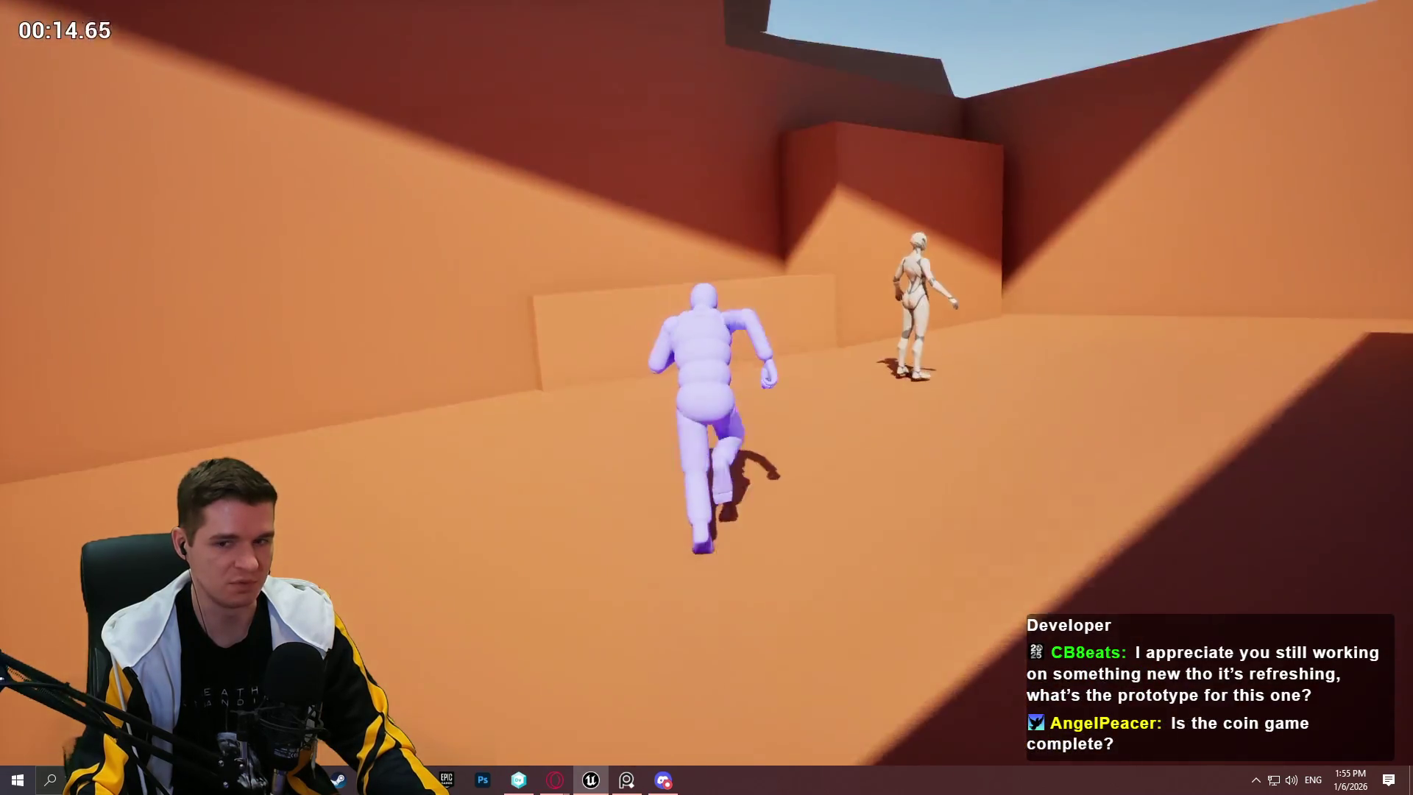
{"action": "key", "text": "w"}
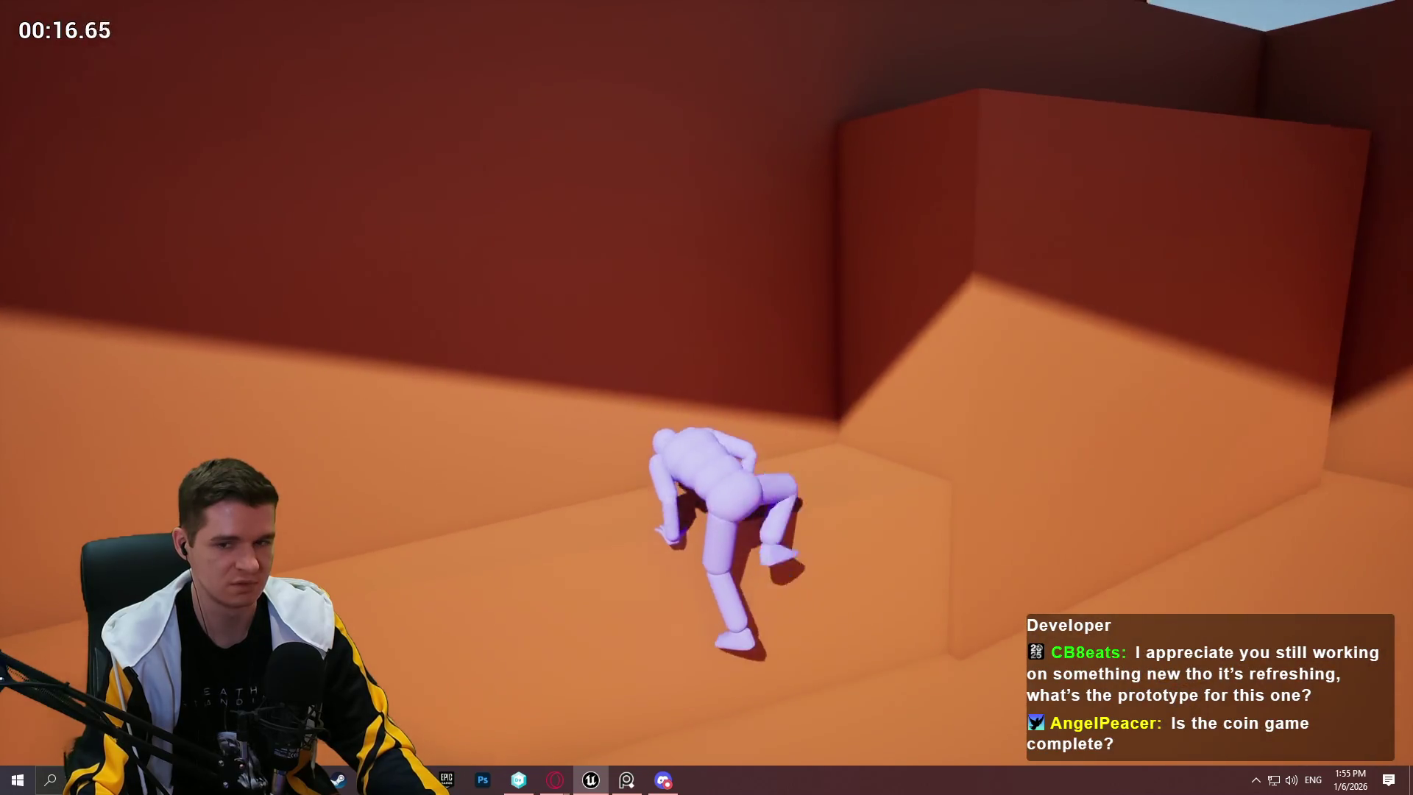
{"action": "key", "text": "w"}
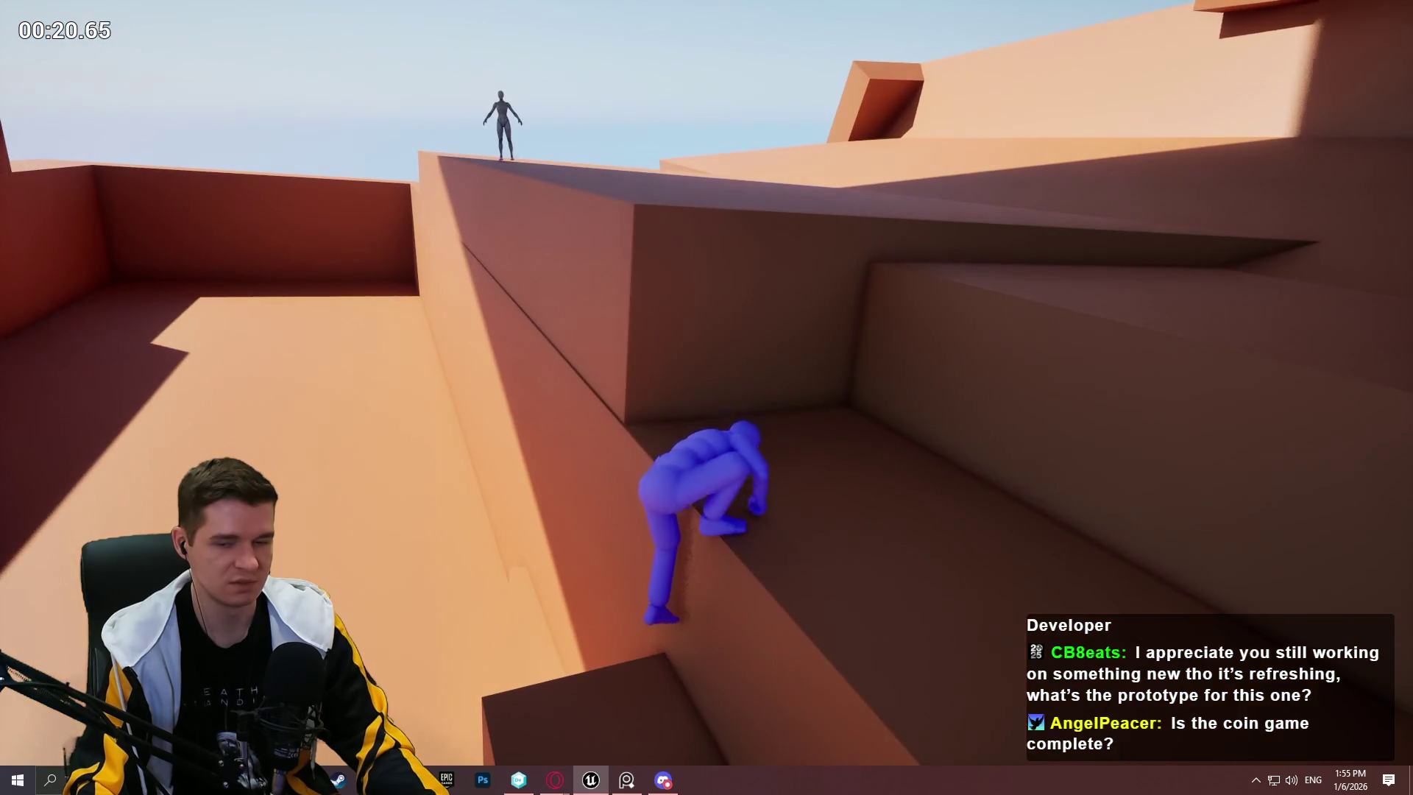
{"action": "key", "text": "w"}
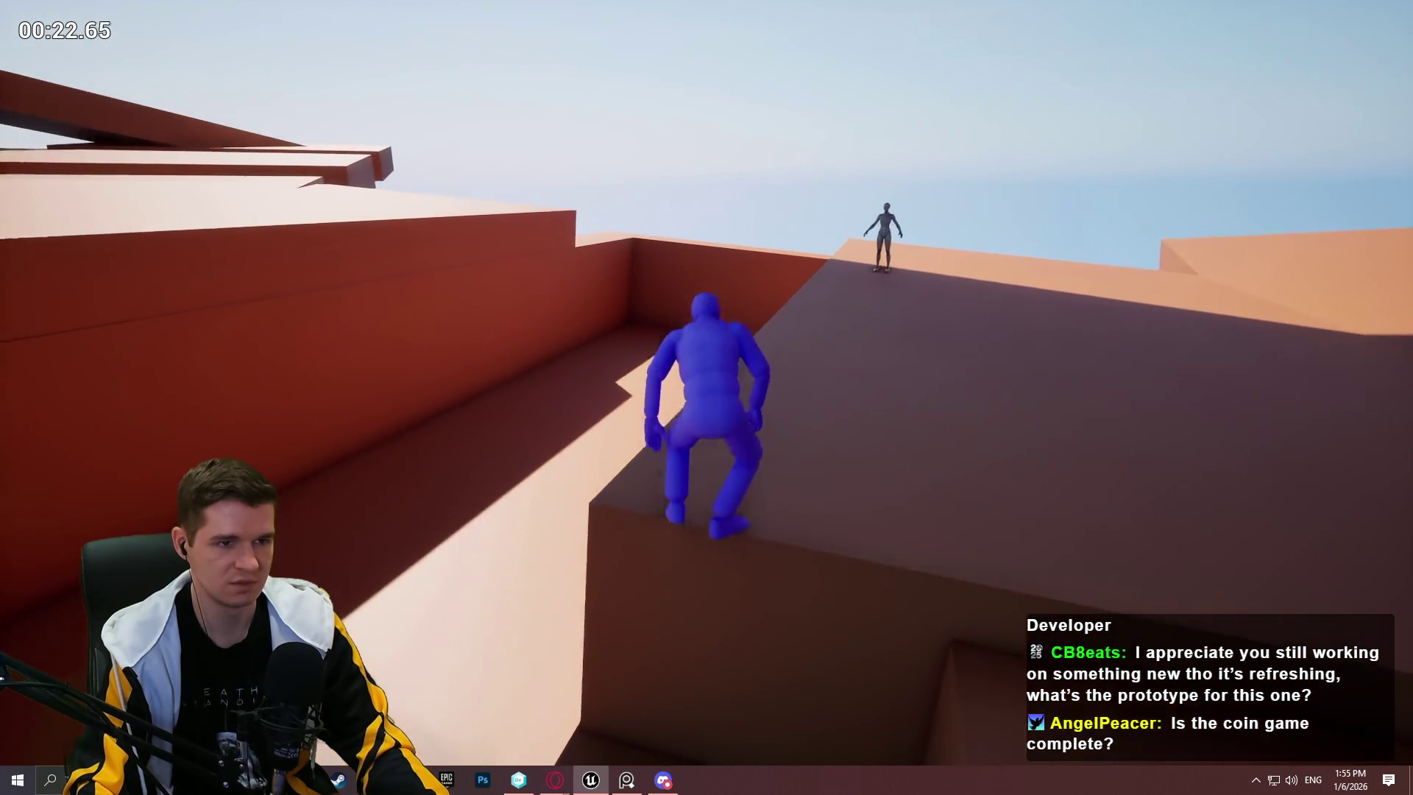
{"action": "key", "text": "w"}
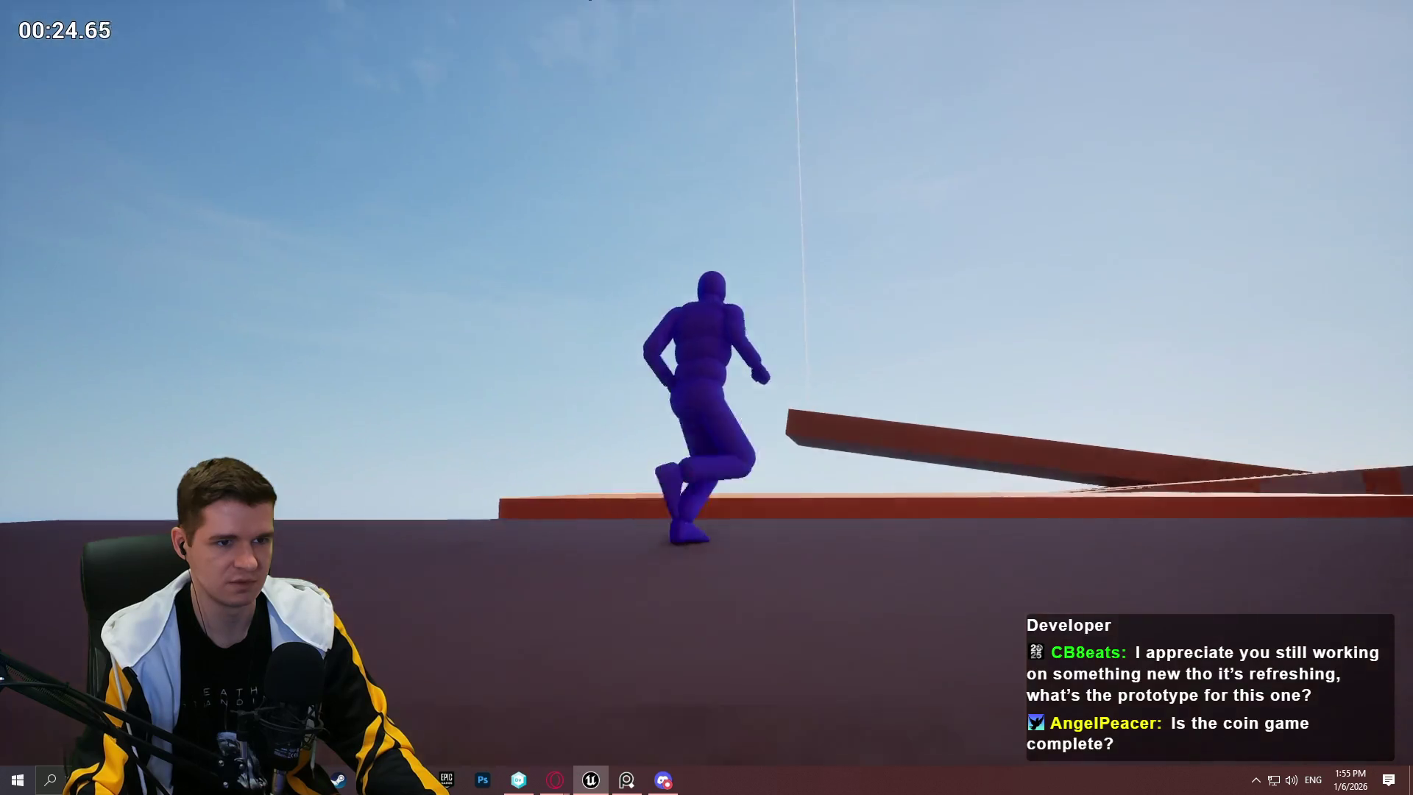
{"action": "key", "text": "space"}
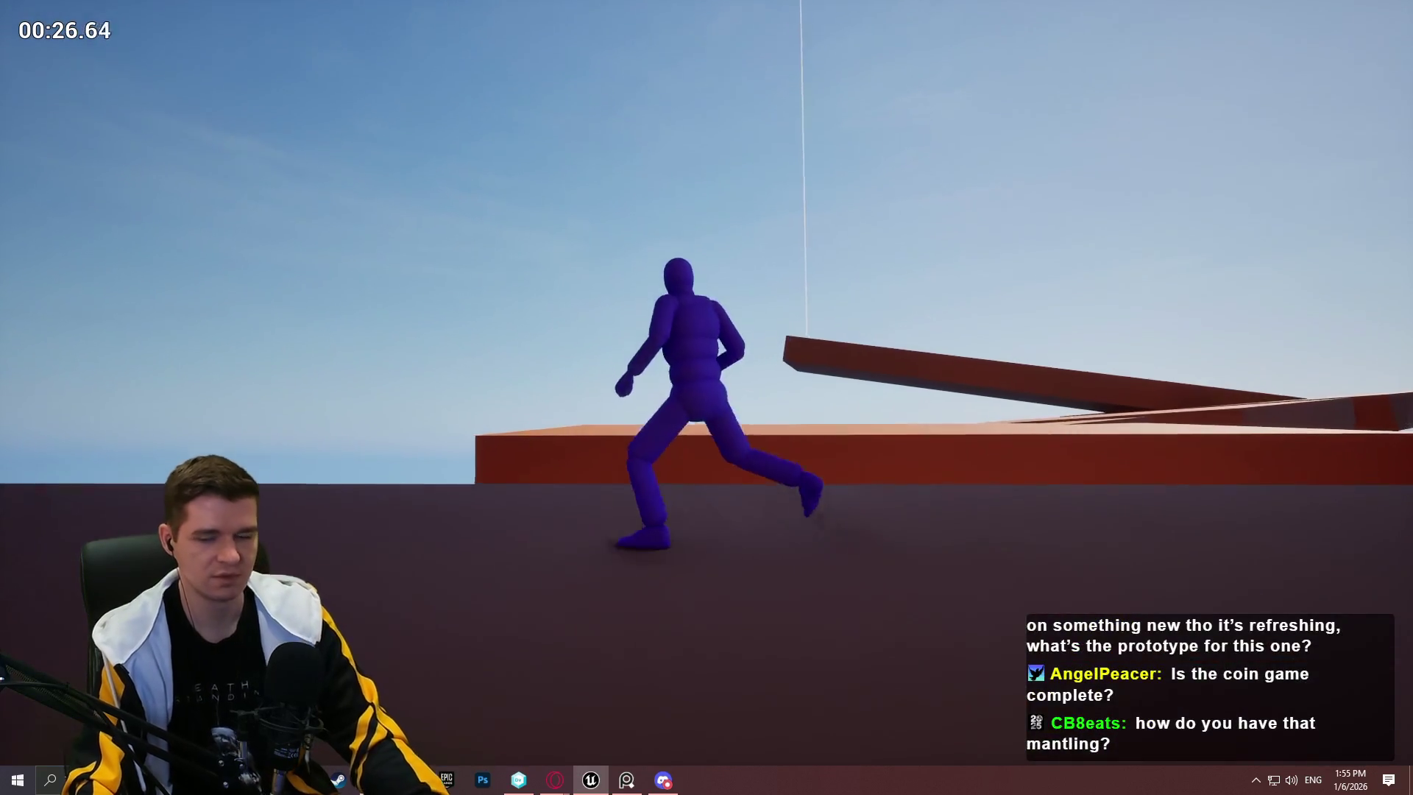
{"action": "key", "text": "w"}
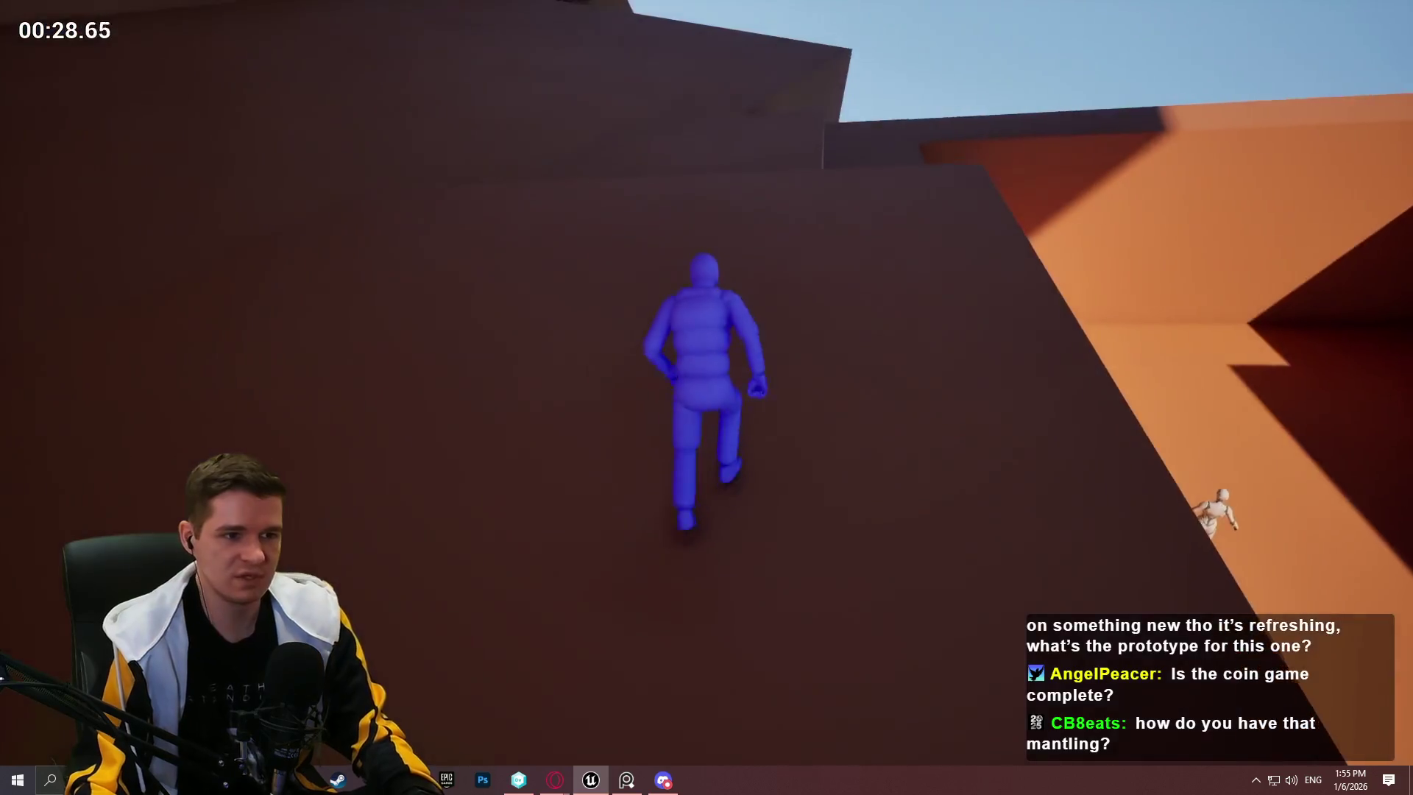
{"action": "key", "text": "space"}
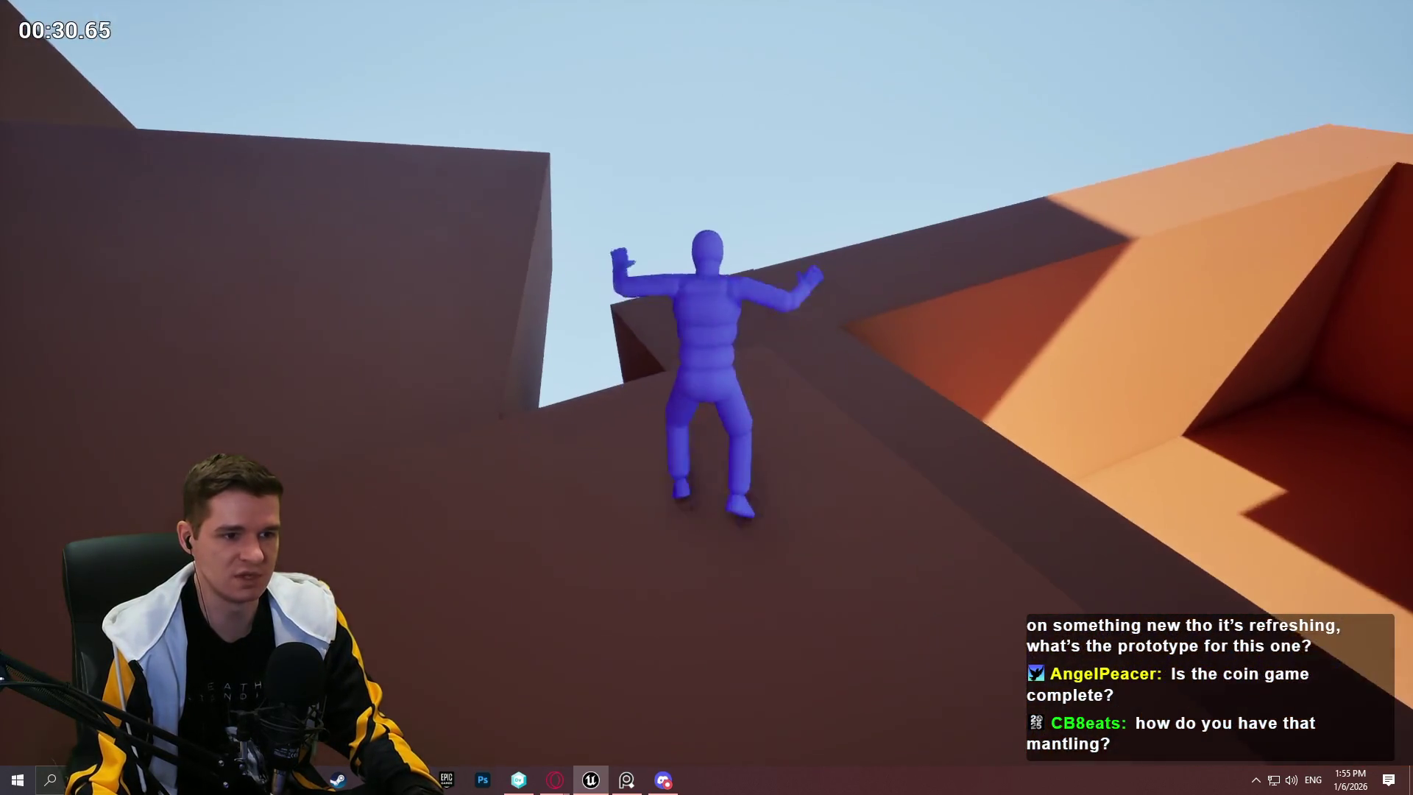
{"action": "key", "text": "w"}
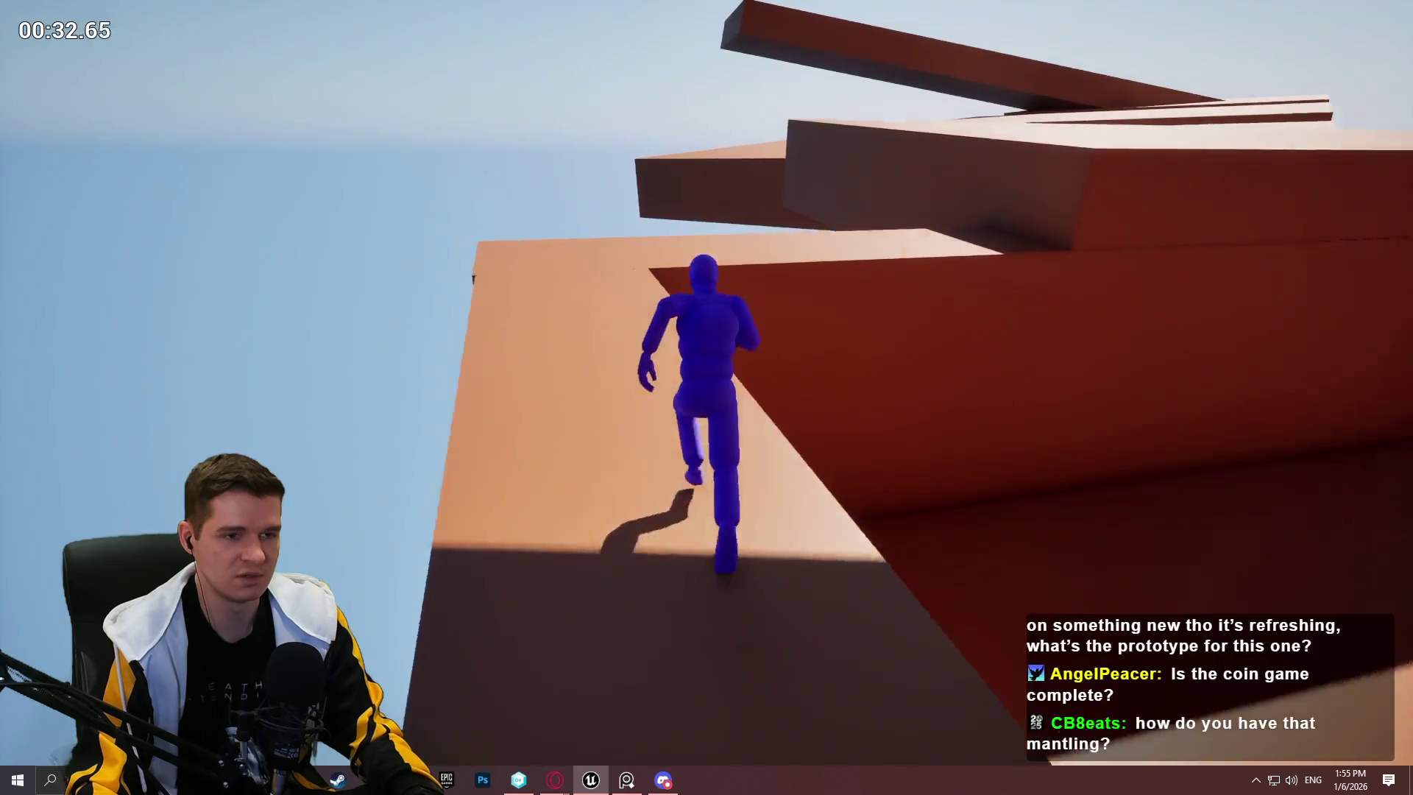
{"action": "key", "text": "space"}
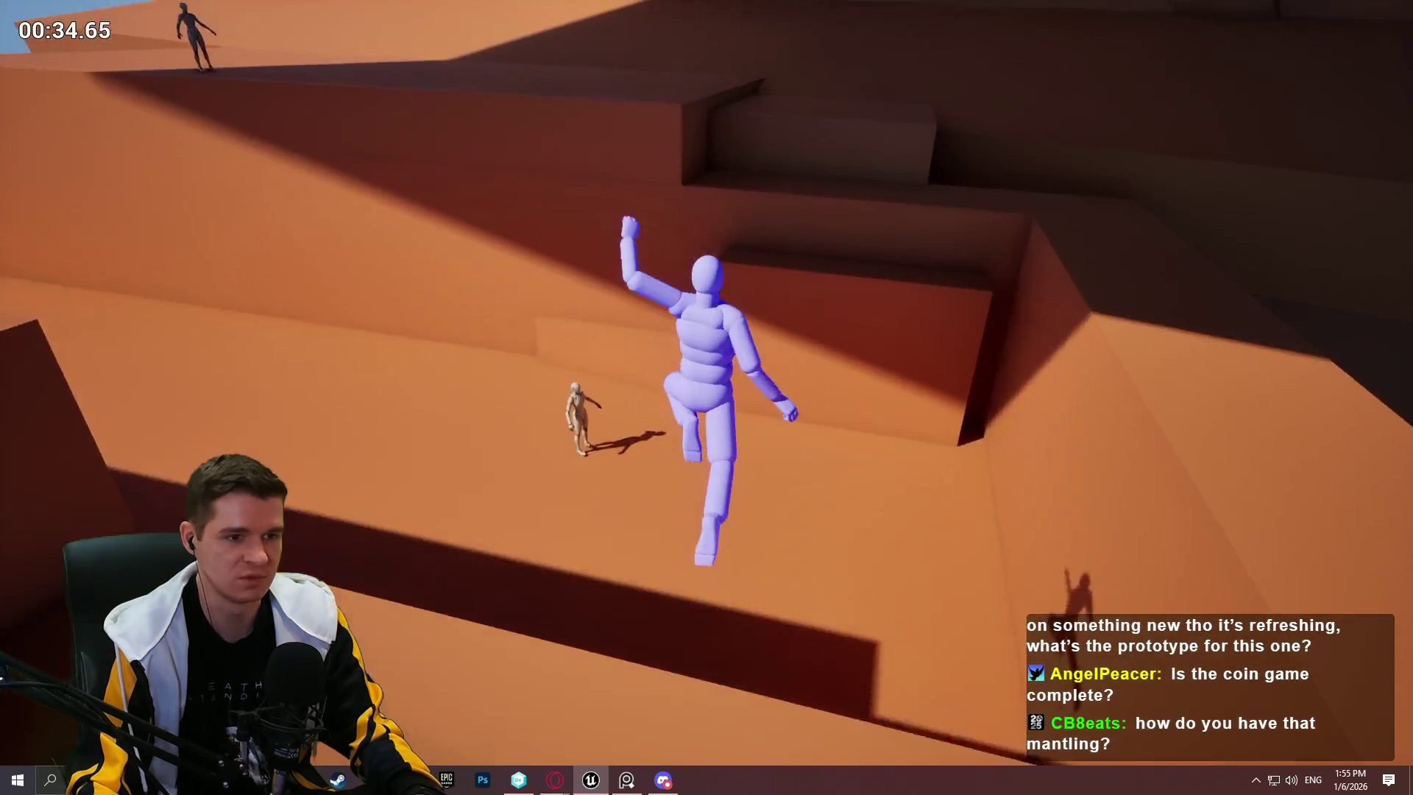
{"action": "key", "text": "w"}
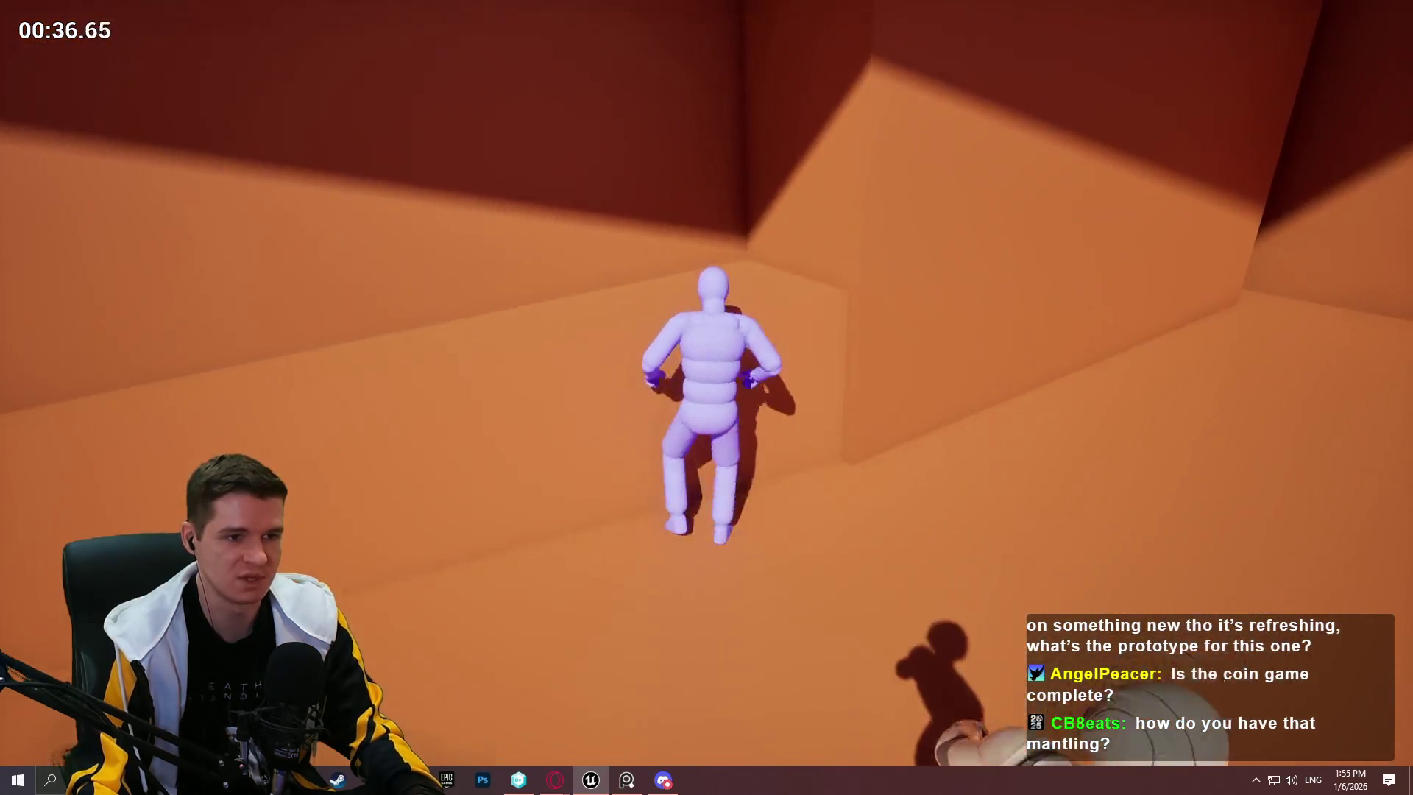
{"action": "key", "text": "space"}
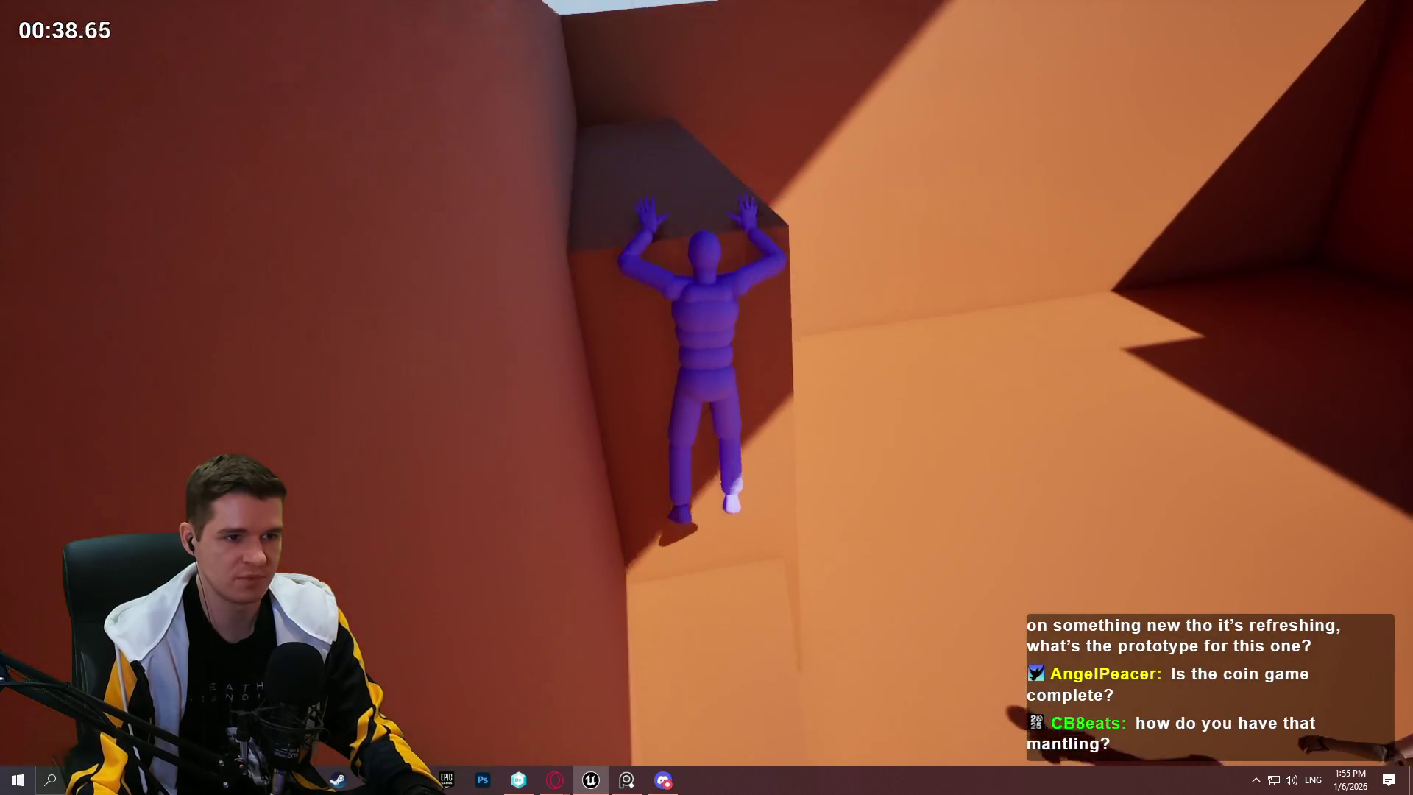
{"action": "key", "text": "w"}
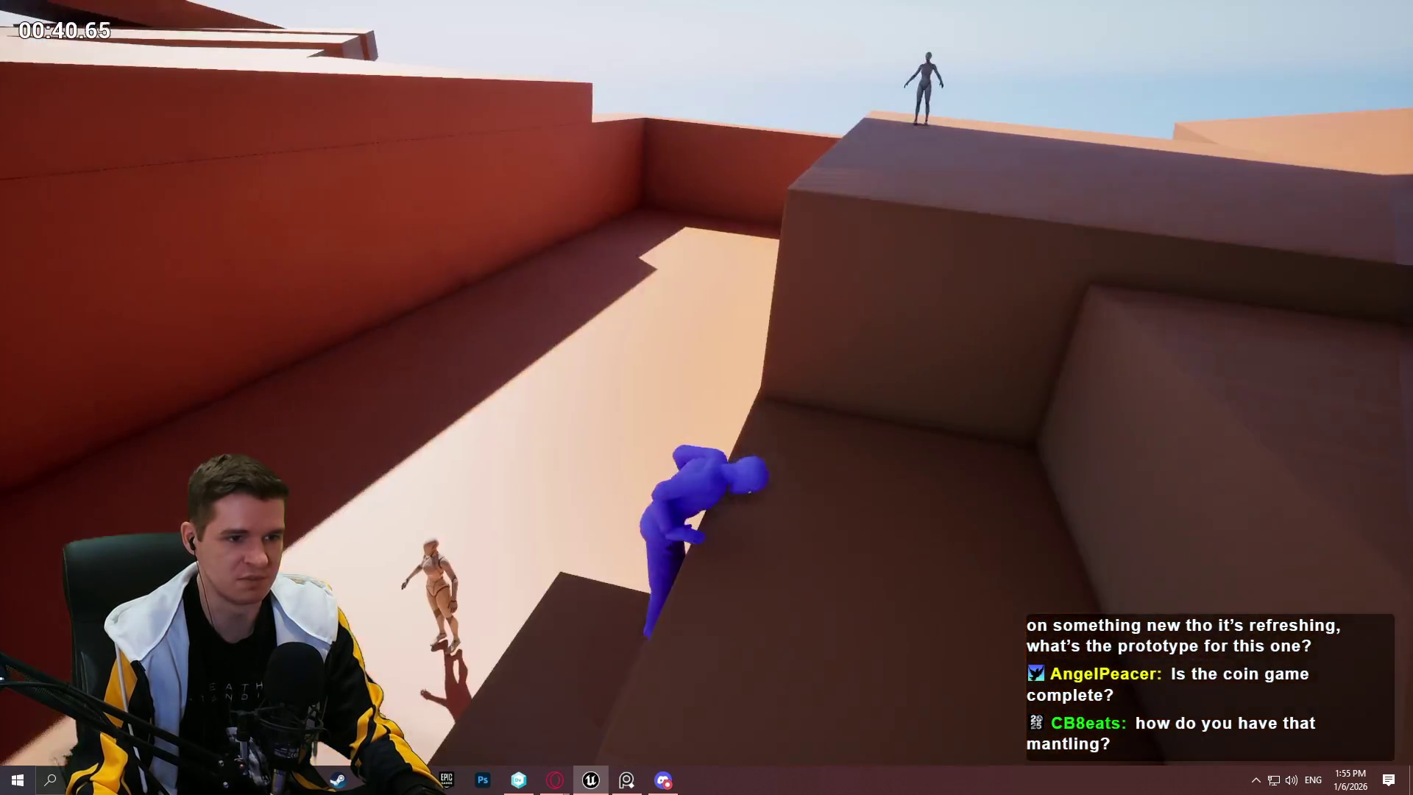
{"action": "key", "text": "w"}
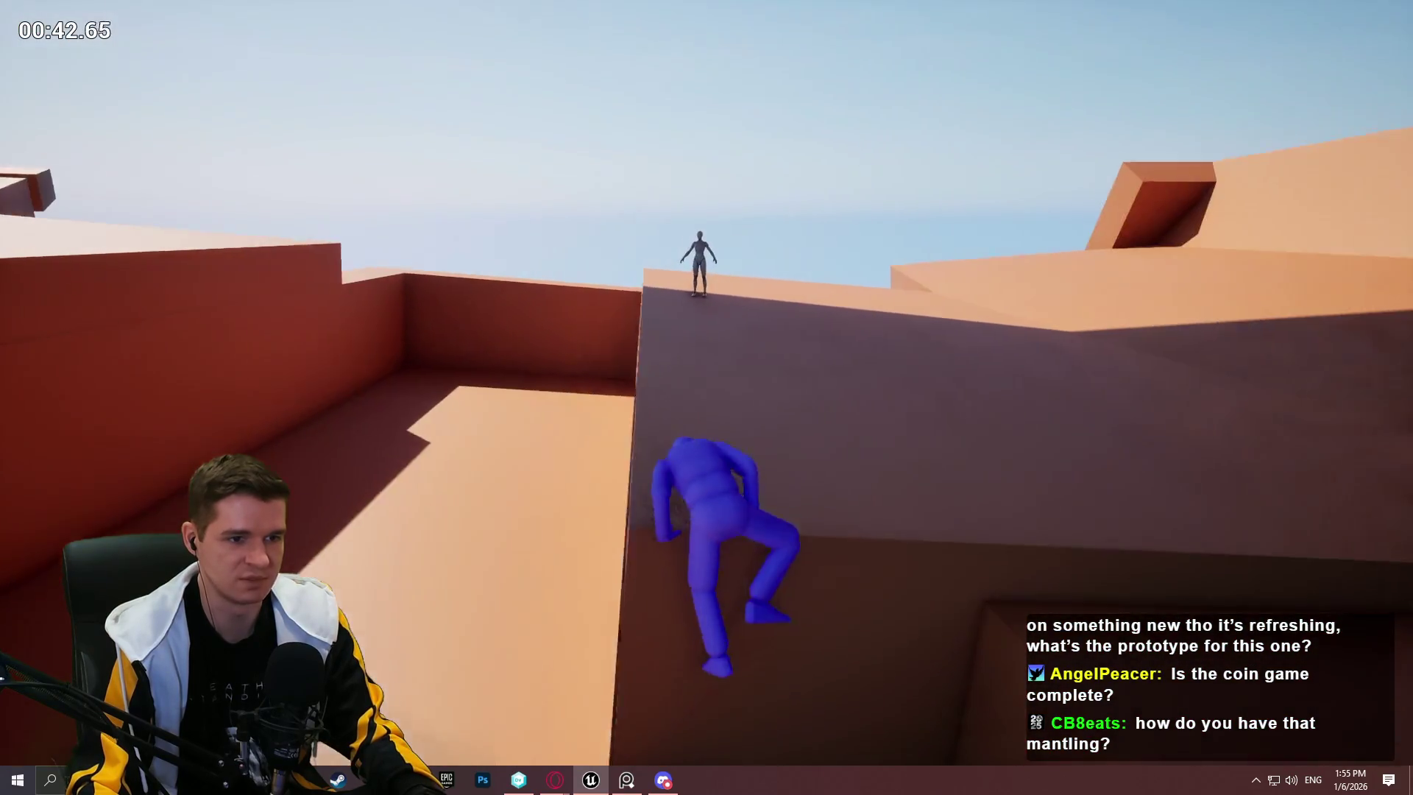
{"action": "key", "text": "w"}
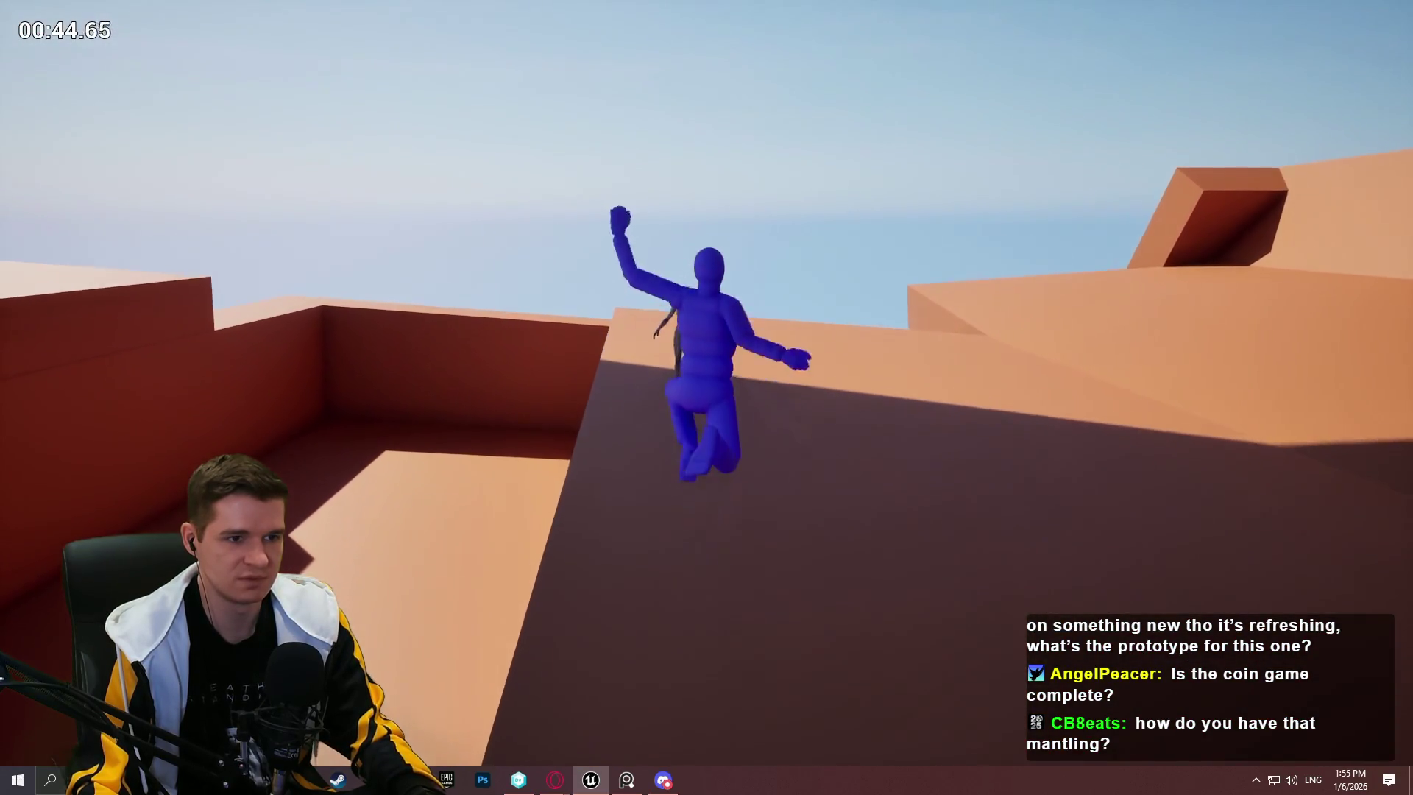
{"action": "key", "text": "w"}
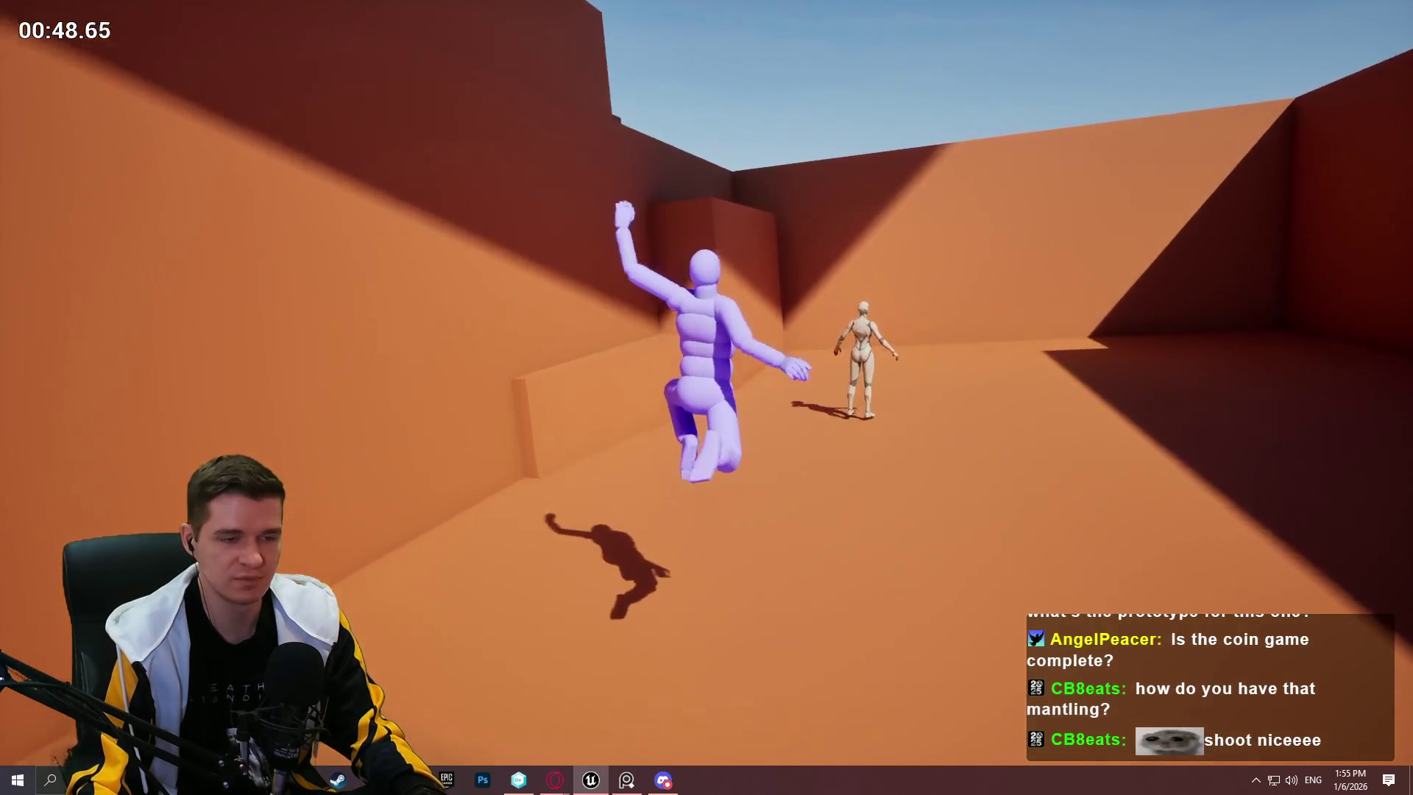
{"action": "key", "text": "w"}
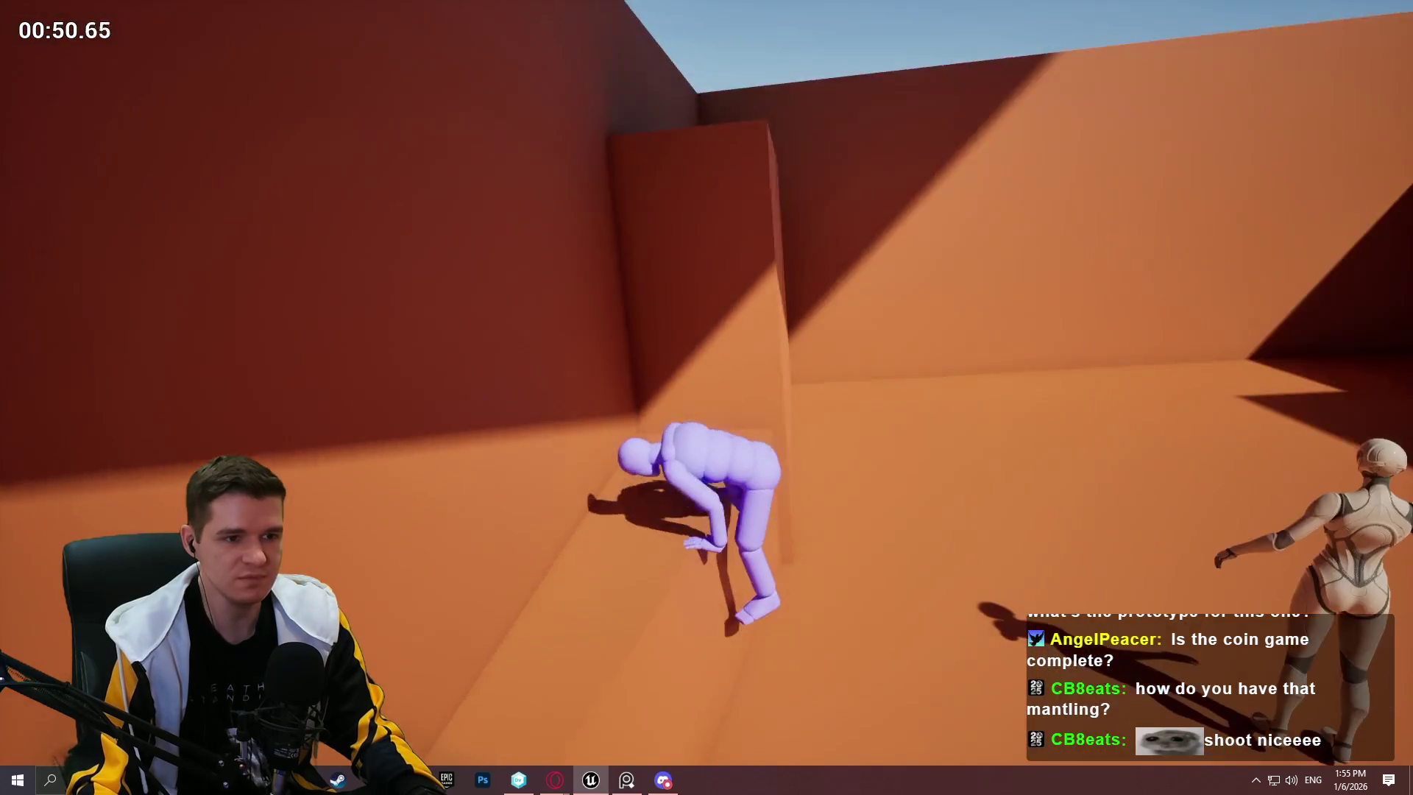
{"action": "key", "text": "space"}
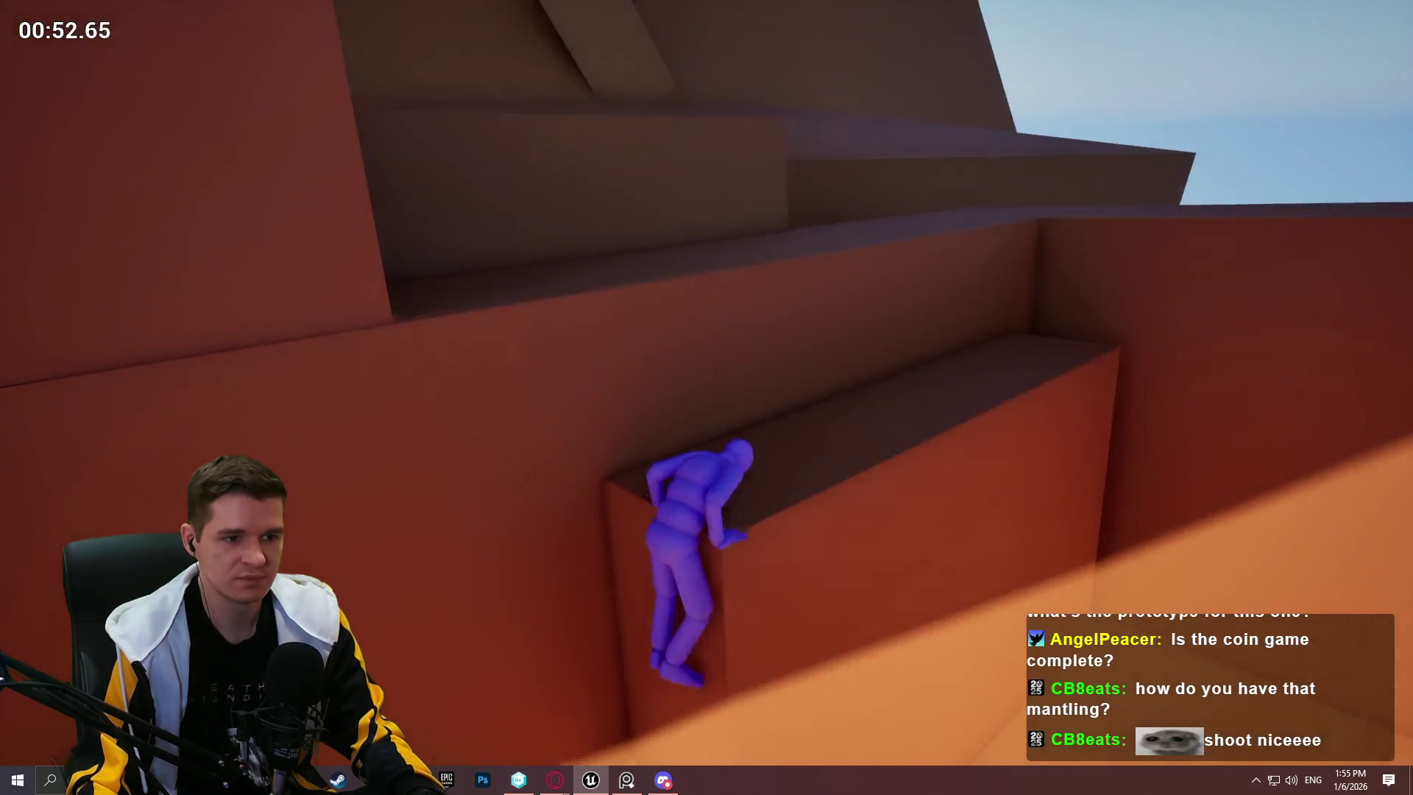
{"action": "key", "text": "space"}
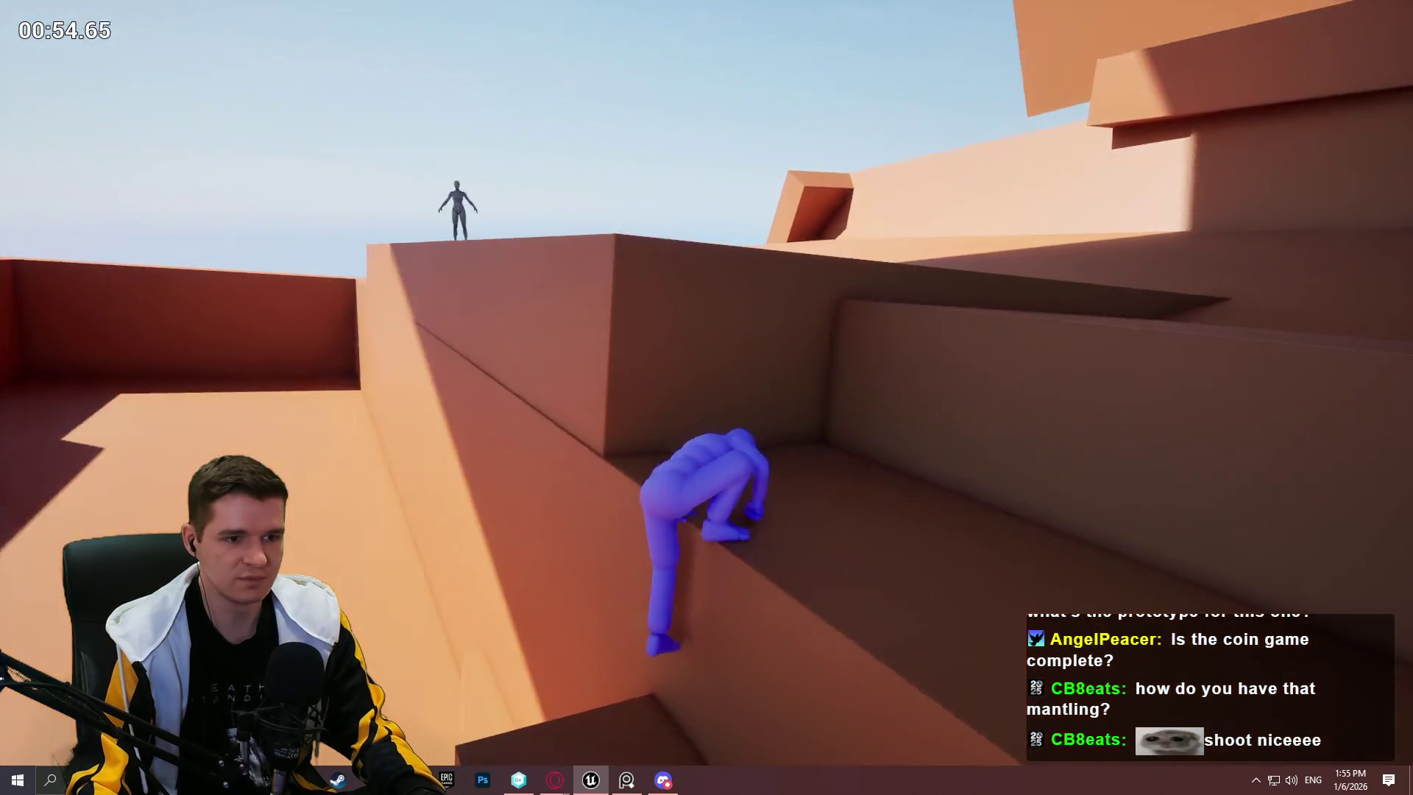
{"action": "key", "text": "space"}
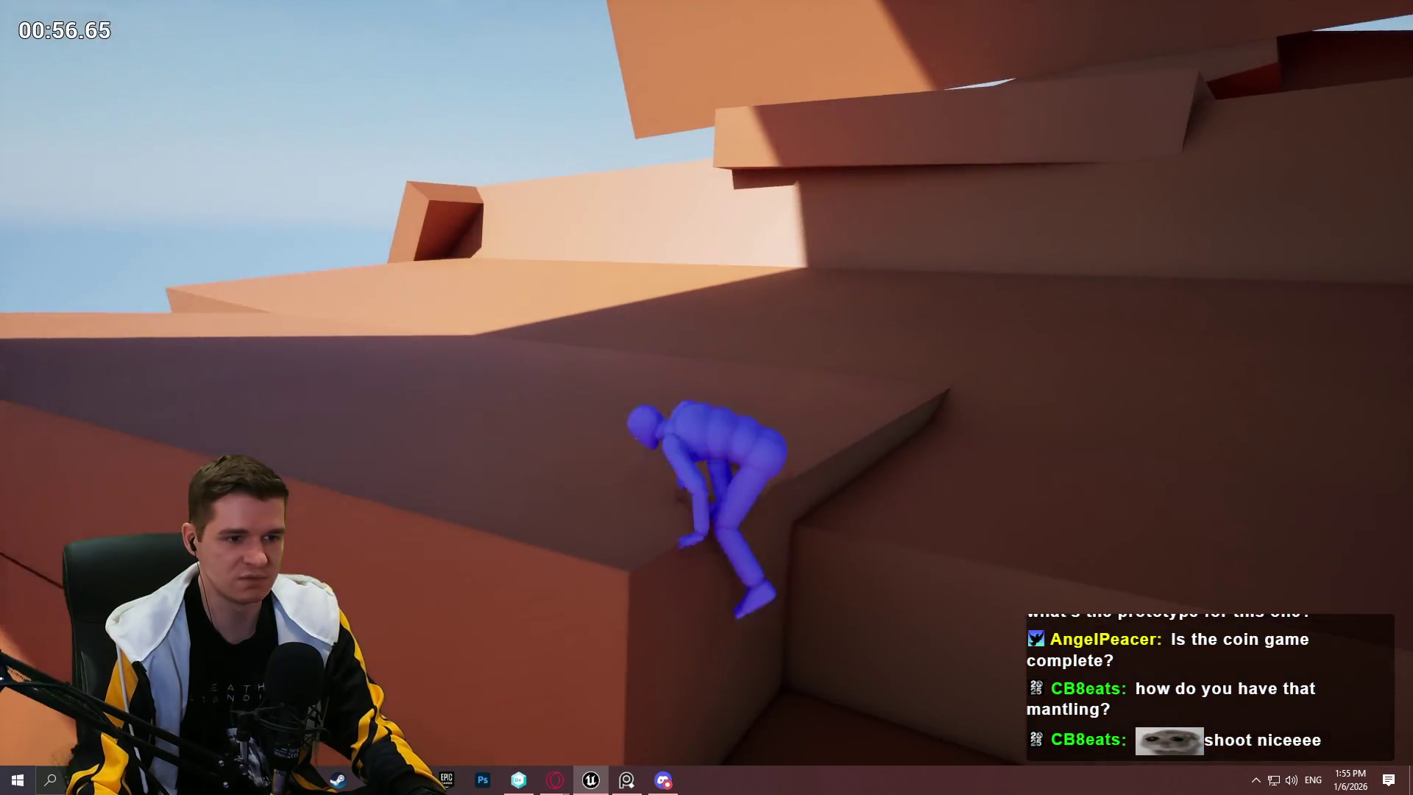
{"action": "key", "text": "w"}
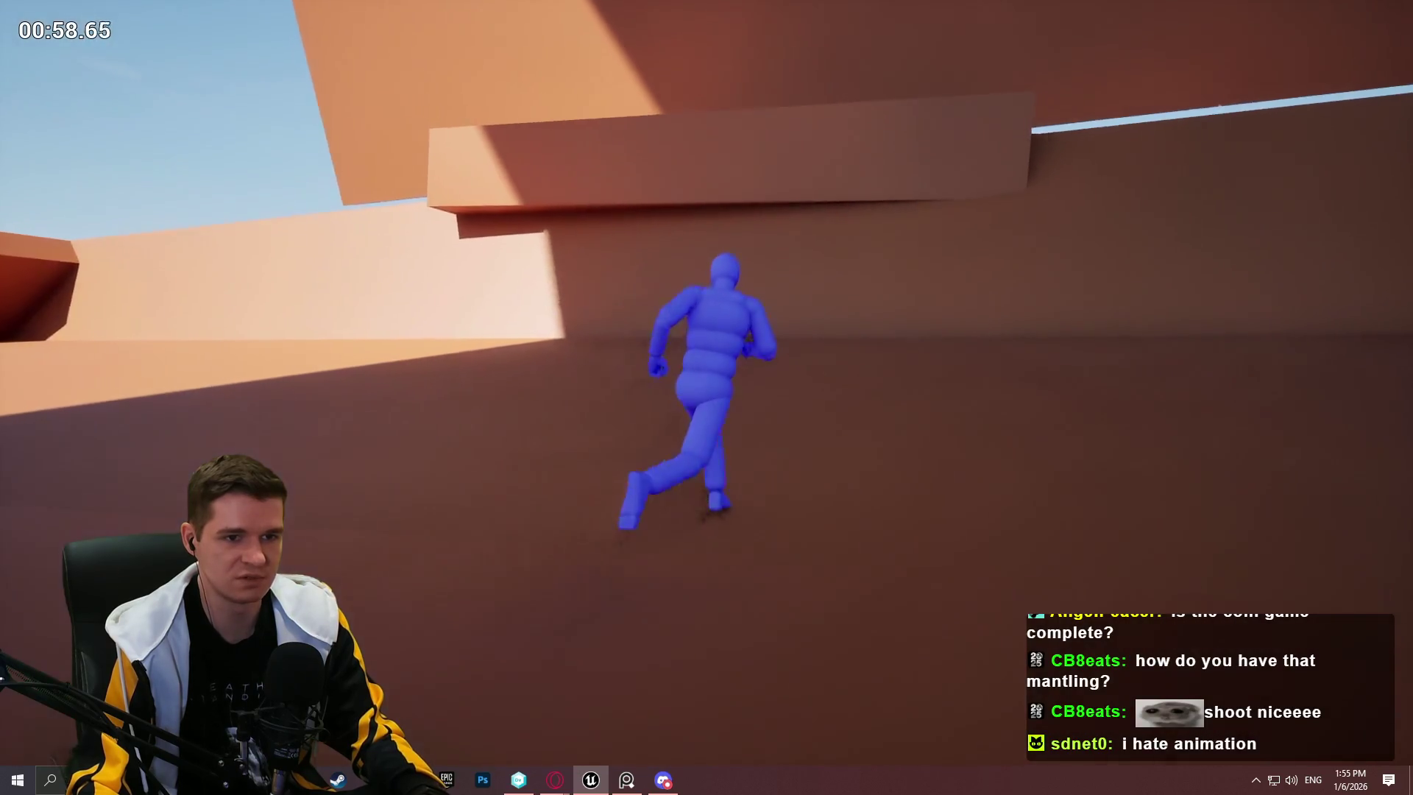
{"action": "key", "text": "space"}
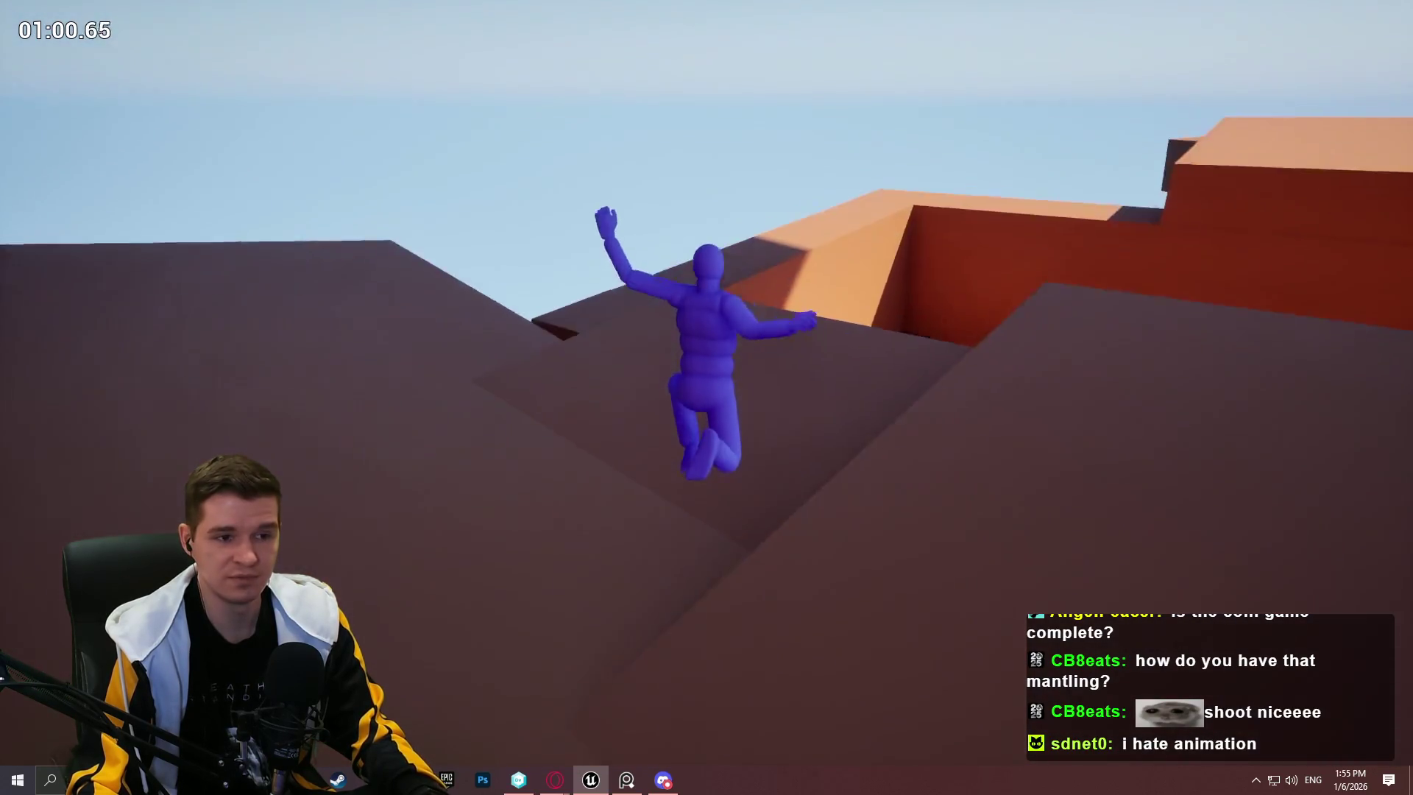
{"action": "key", "text": "space"}
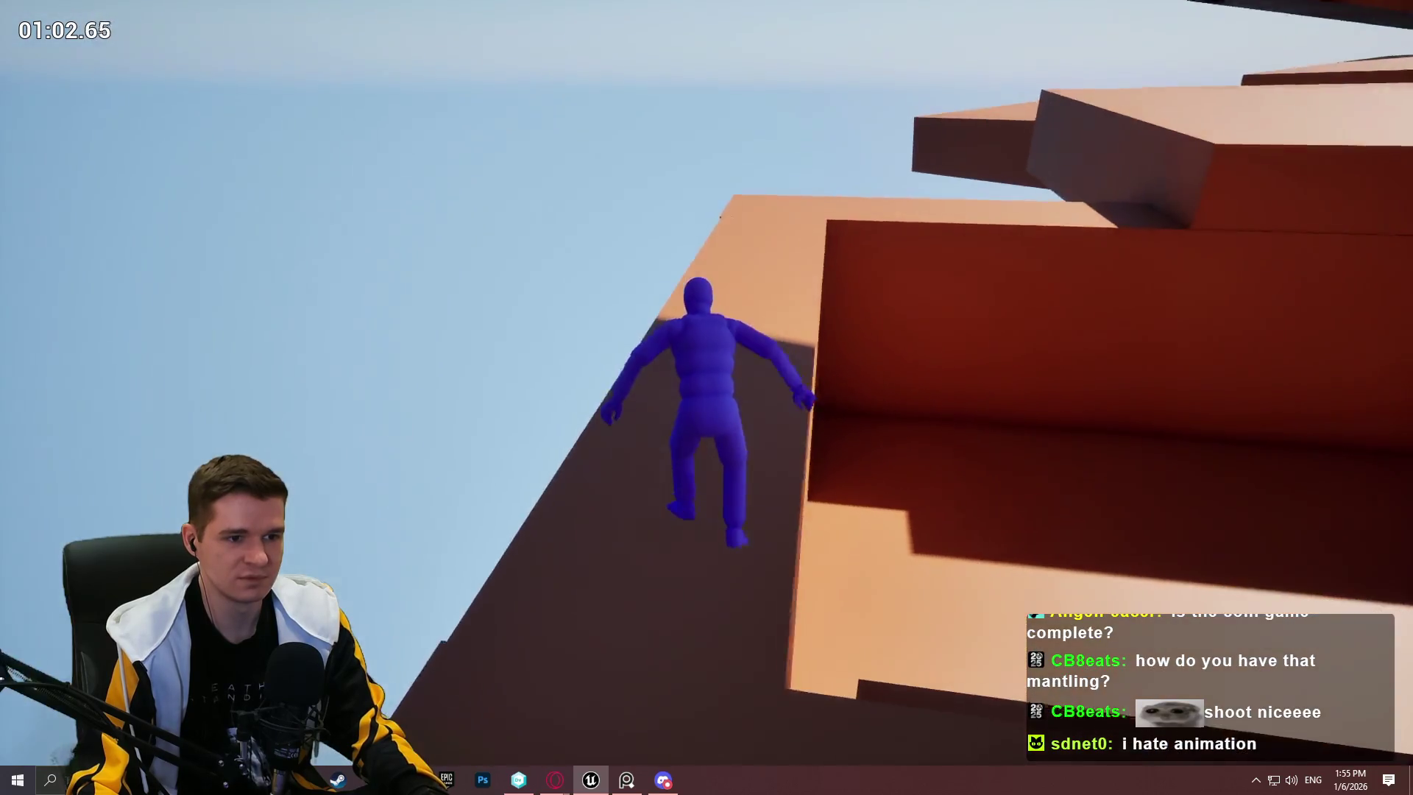
{"action": "key", "text": "w"}
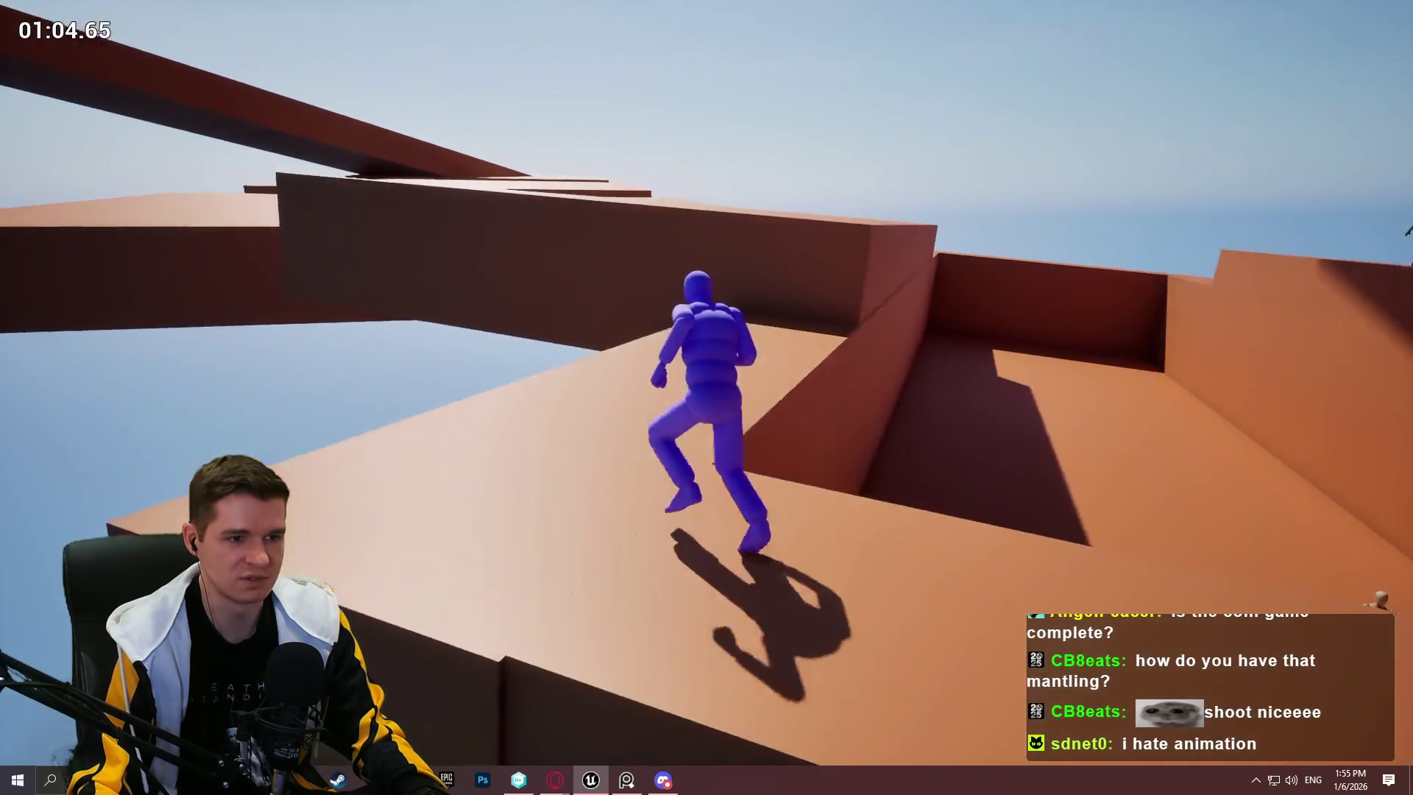
{"action": "key", "text": "space"}
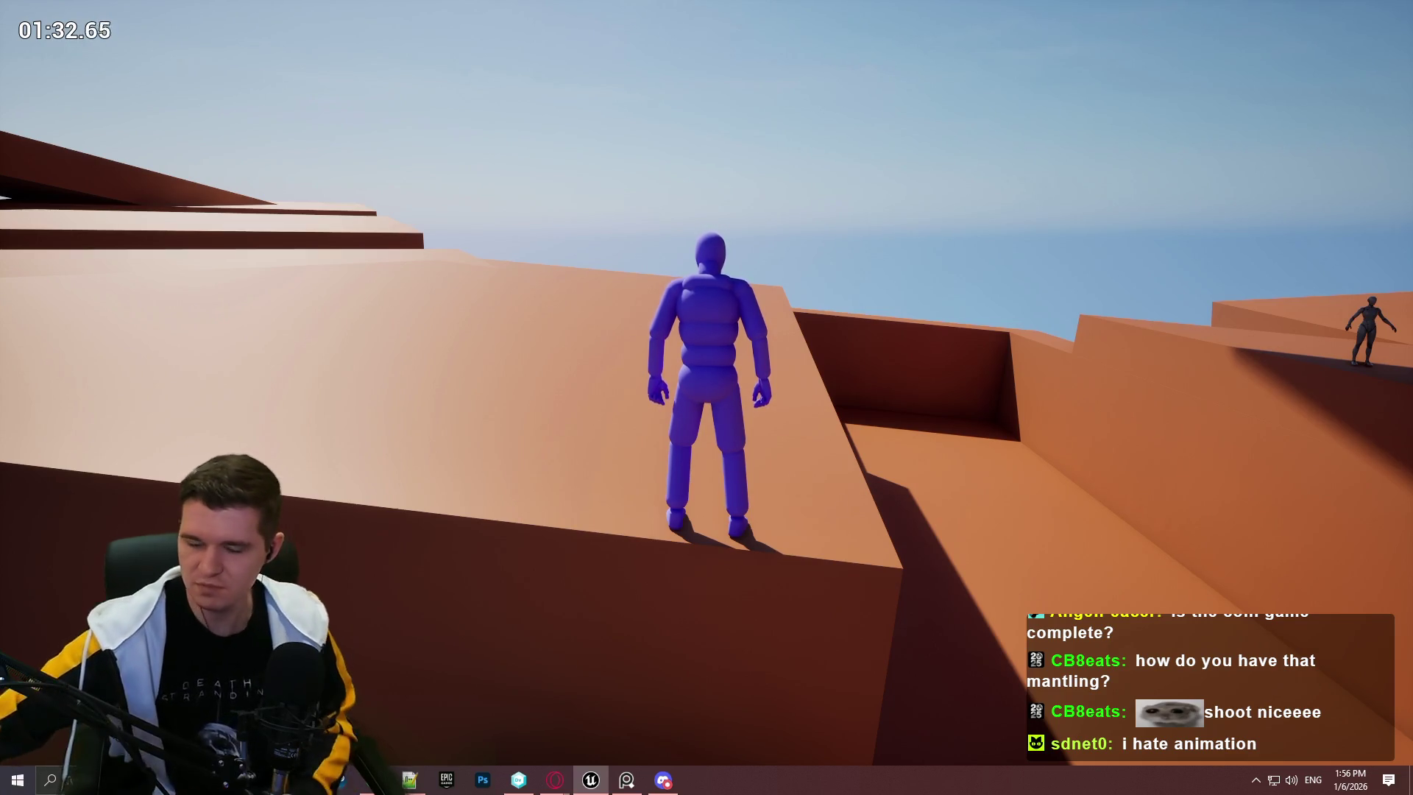
Step: Walk the character a little further across the terrain, then stop the playtest with Esc
{"action": "key", "text": "w"}
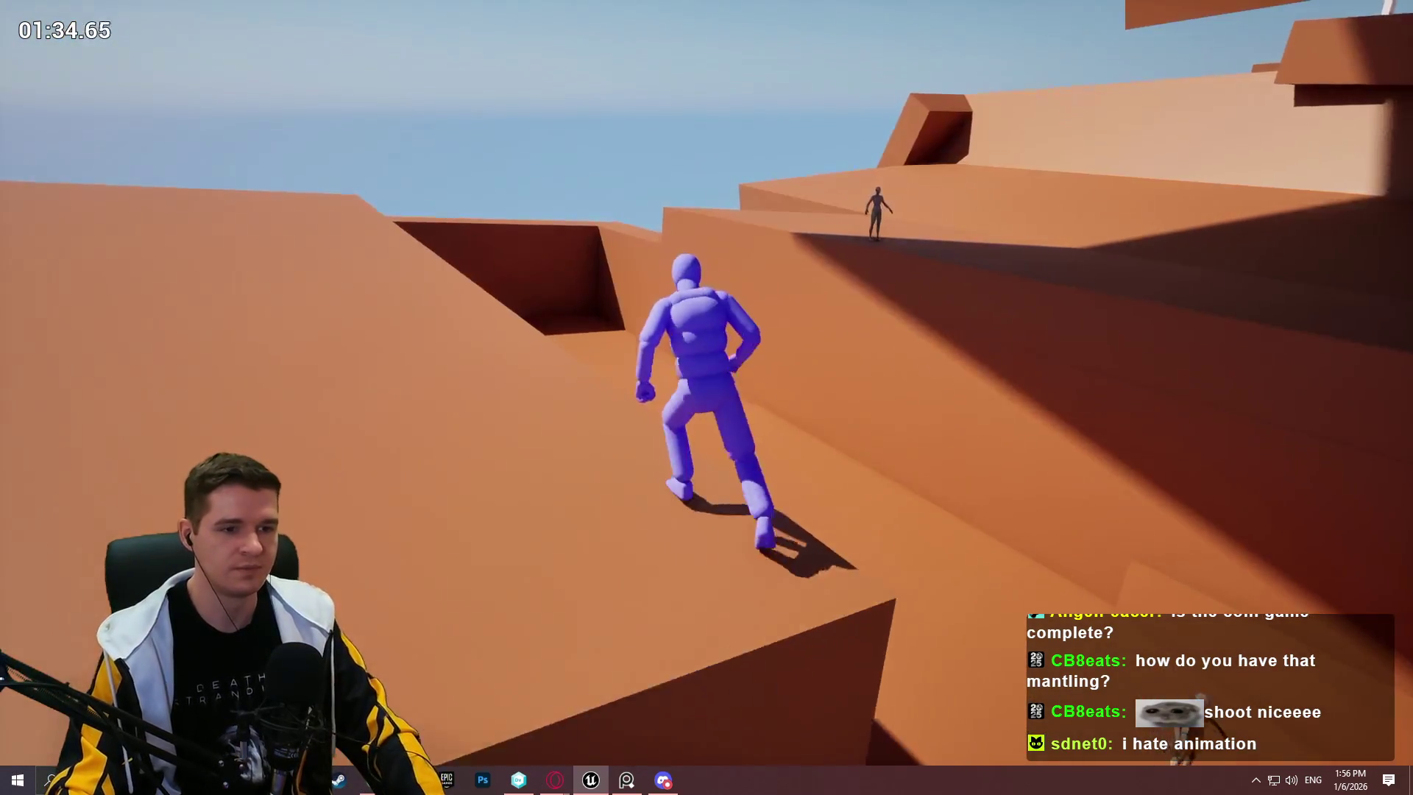
{"action": "key", "text": "Escape"}
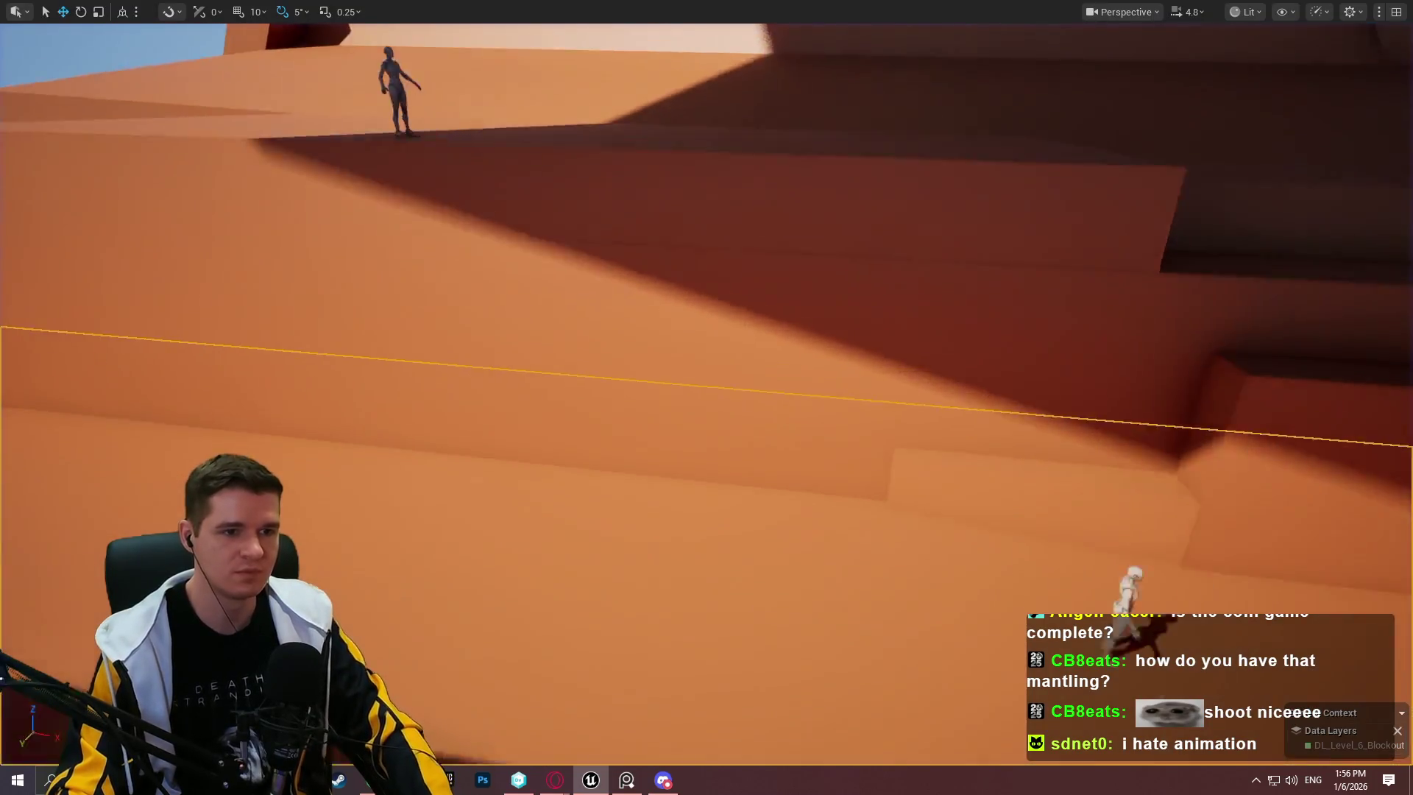
Step: Frame the selected cube, exit immersive mode, and browse to the Blueprints/Platforms folder
{"action": "key", "text": "f"}
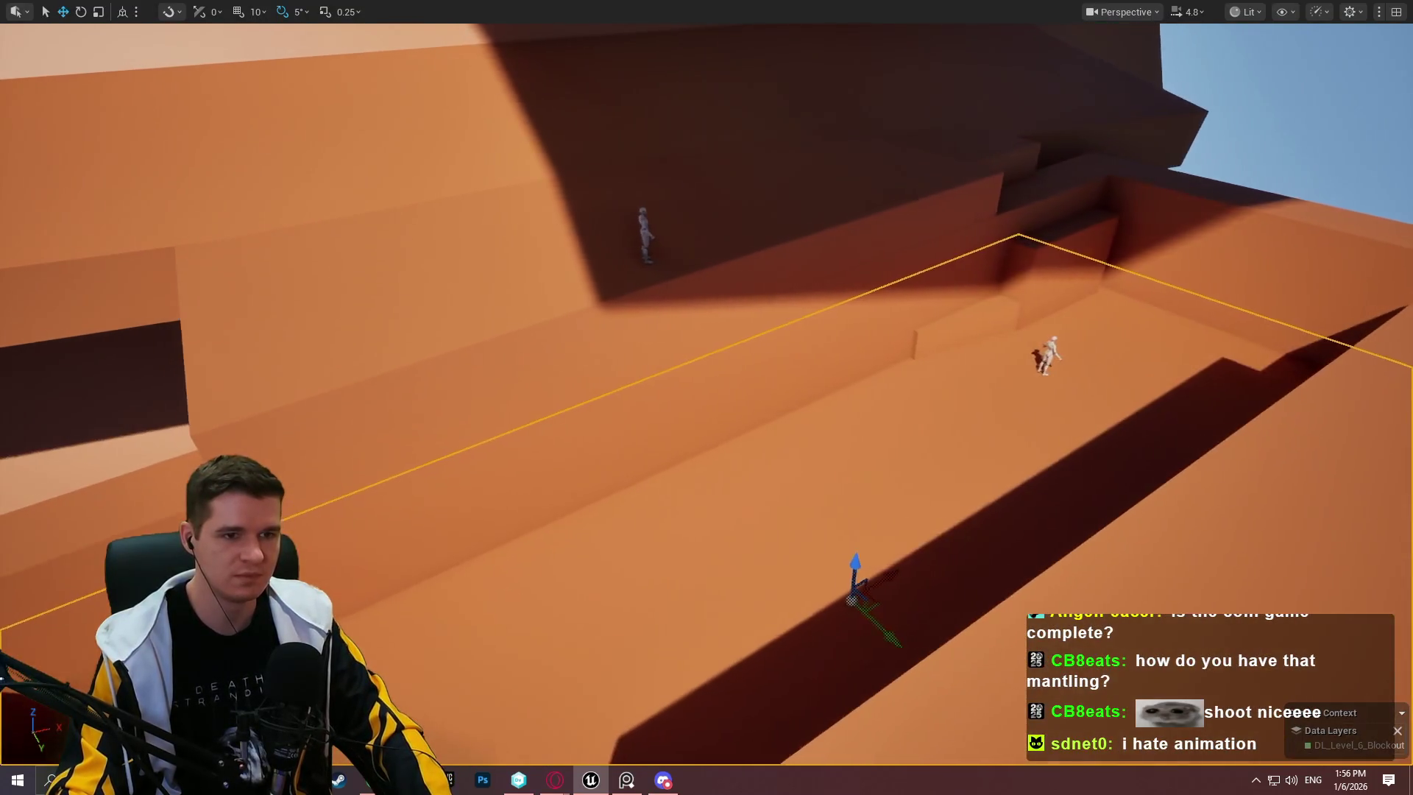
{"action": "mouse_move", "coordinate": [910, 341]}
{"action": "left_mouse_down"}
{"action": "mouse_move", "coordinate": [707, 596]}
{"action": "mouse_move", "coordinate": [590, 688]}
{"action": "left_mouse_up"}
{"action": "left_click_drag", "start_coordinate": [722, 513], "coordinate": [798, 353]}
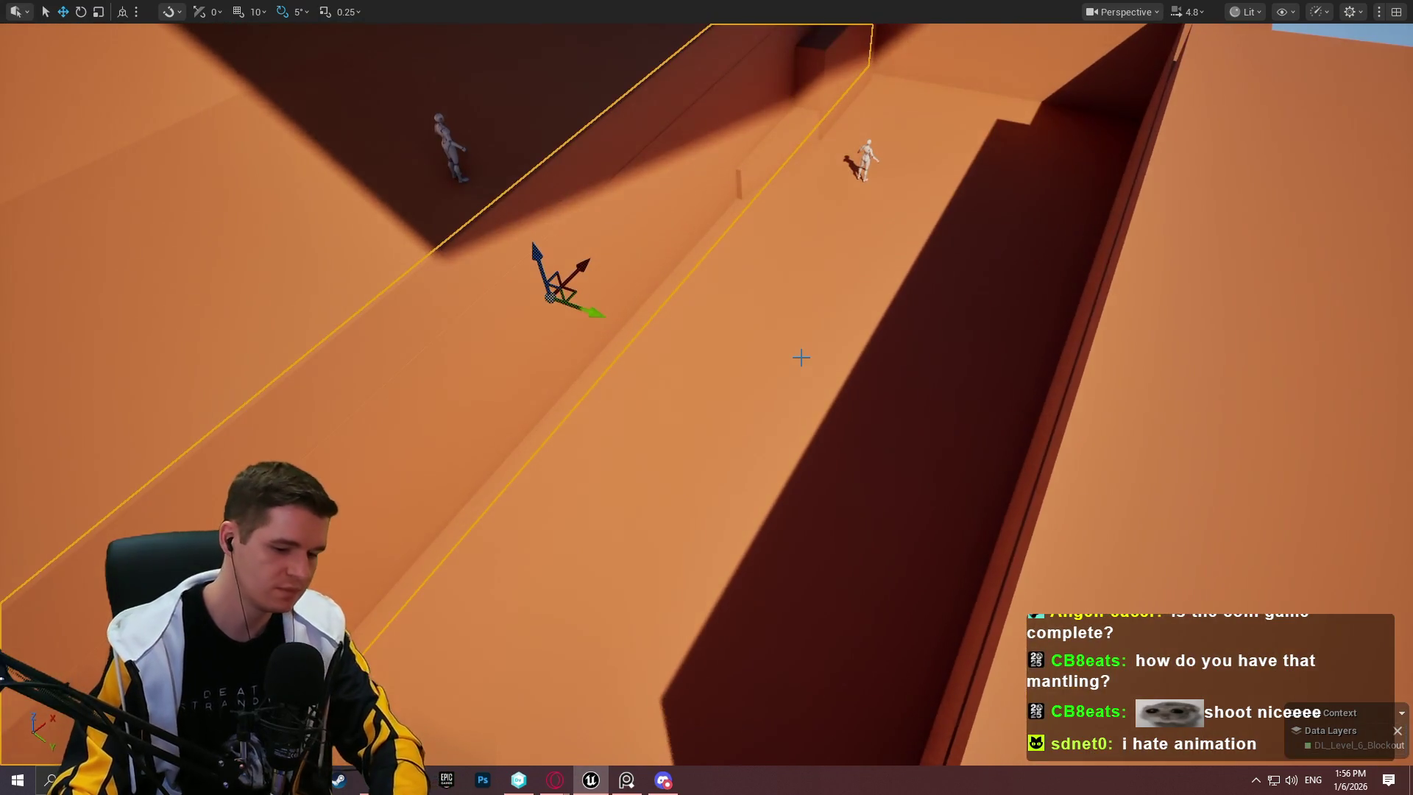
{"action": "key", "text": "F11"}
{"action": "left_click", "coordinate": [826, 683]}
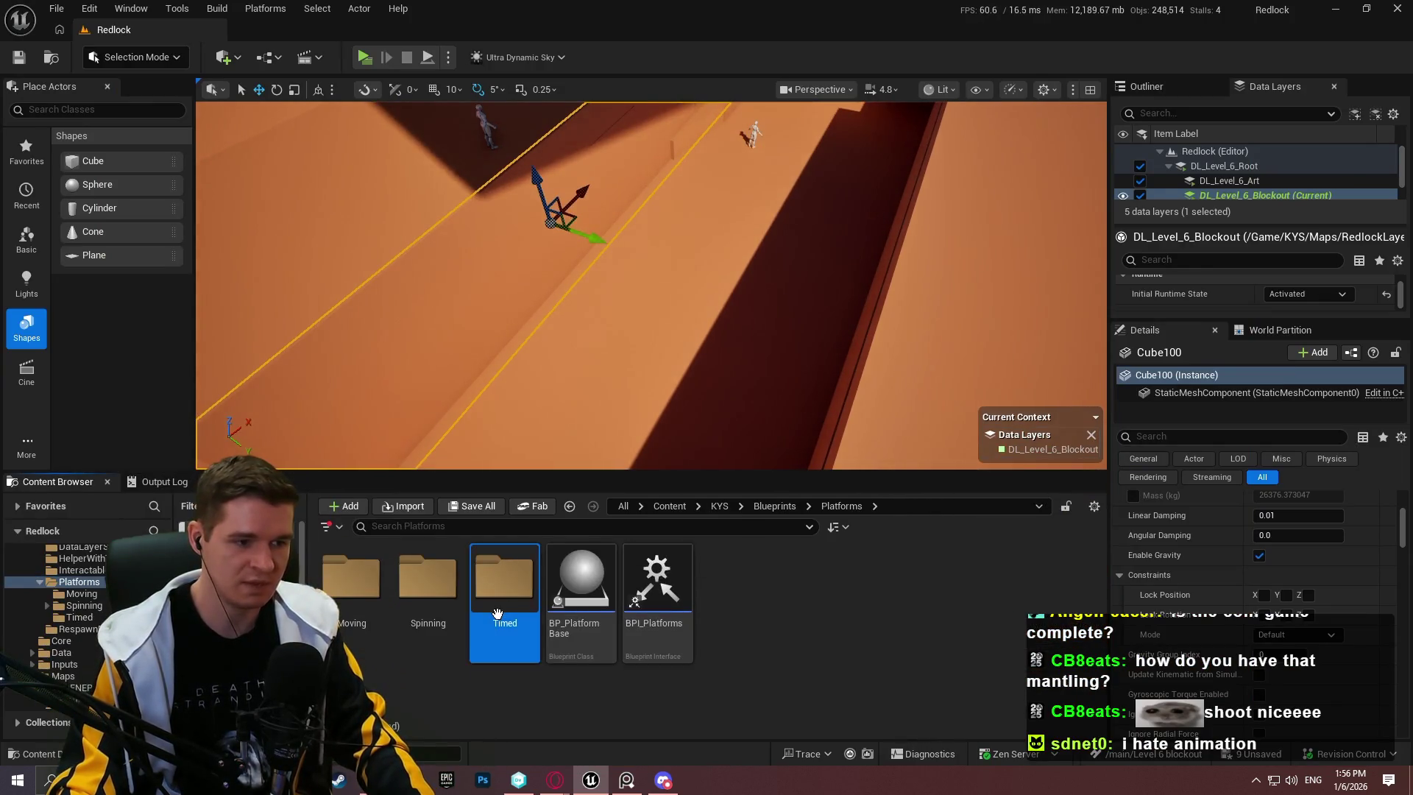
Step: Drag a BP_TimedPlatform_Destroy from Blueprints/Platforms/Timed into the corridor and frame it
{"action": "double_click", "coordinate": [496, 613]}
{"action": "mouse_move", "coordinate": [427, 589]}
{"action": "left_mouse_down"}
{"action": "mouse_move", "coordinate": [956, 346]}
{"action": "mouse_move", "coordinate": [949, 309]}
{"action": "mouse_move", "coordinate": [946, 320]}
{"action": "left_mouse_up"}
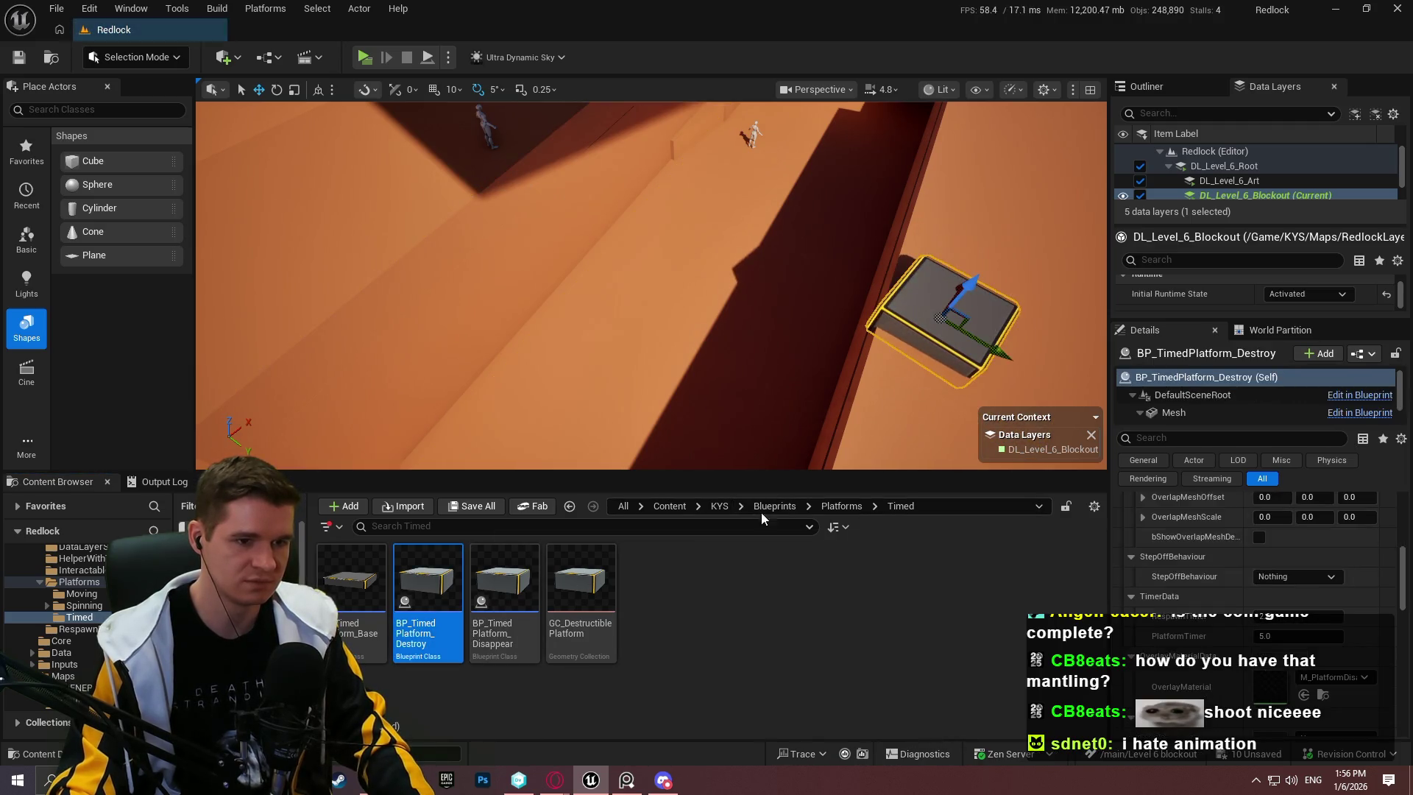
{"action": "left_click", "coordinate": [839, 506]}
{"action": "mouse_move", "coordinate": [865, 477]}
{"action": "left_mouse_down"}
{"action": "mouse_move", "coordinate": [839, 596]}
{"action": "mouse_move", "coordinate": [835, 565]}
{"action": "mouse_move", "coordinate": [837, 633]}
{"action": "mouse_move", "coordinate": [839, 594]}
{"action": "left_mouse_up"}
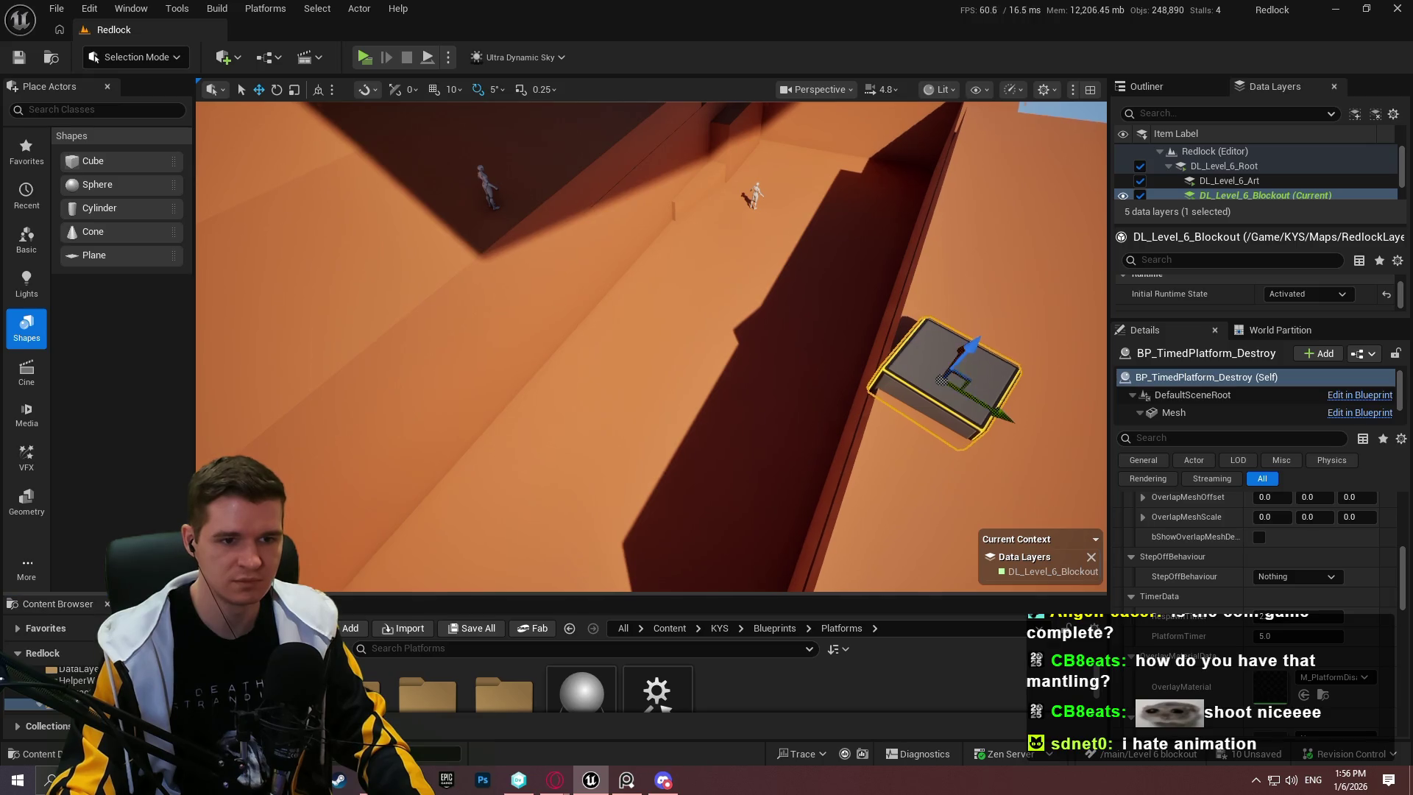
{"action": "key", "text": "f"}
{"action": "left_click_drag", "start_coordinate": [592, 376], "coordinate": [479, 273]}
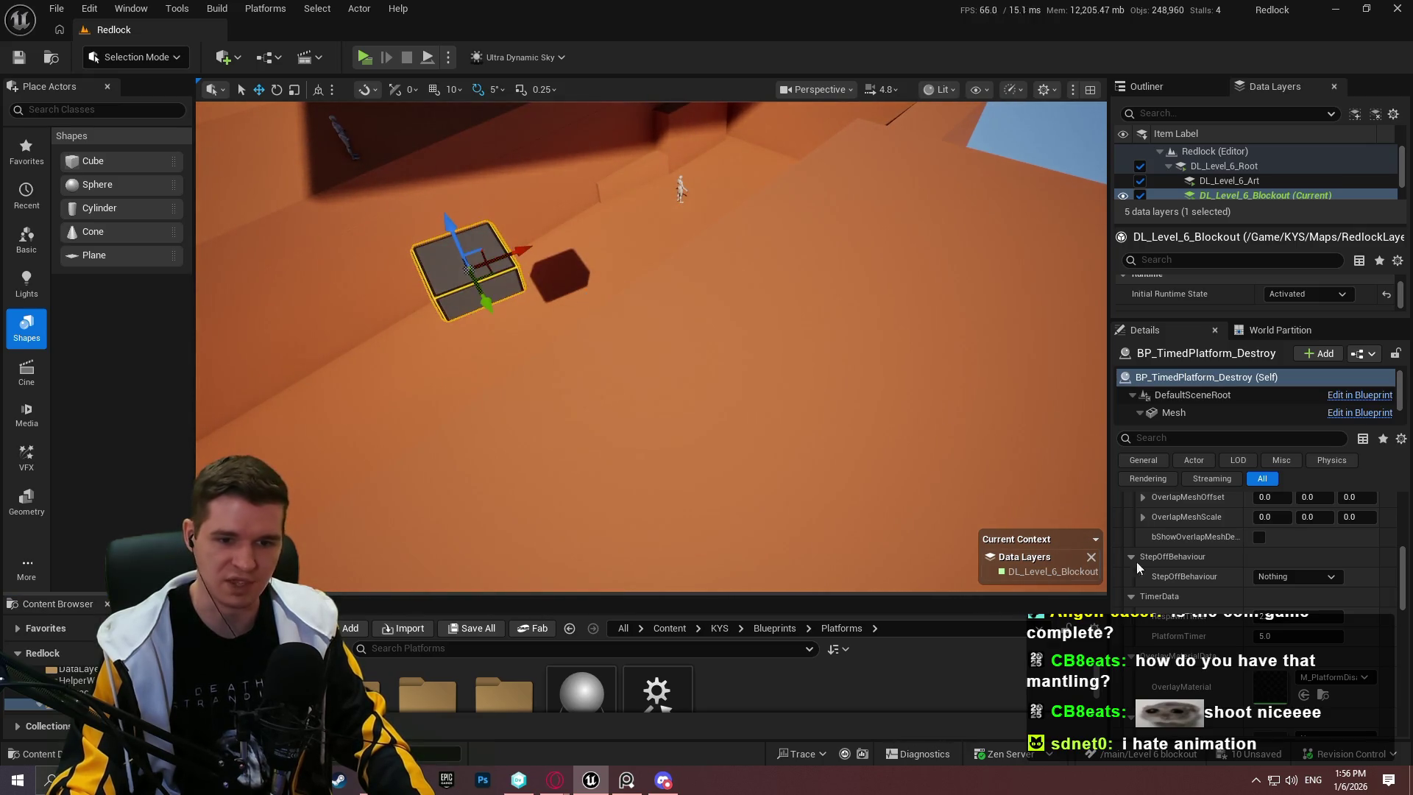
{"action": "scroll", "coordinate": [1226, 568], "scroll_direction": "down", "scroll_amount": 2}
{"action": "scroll", "coordinate": [1229, 561], "scroll_direction": "up", "scroll_amount": 4}
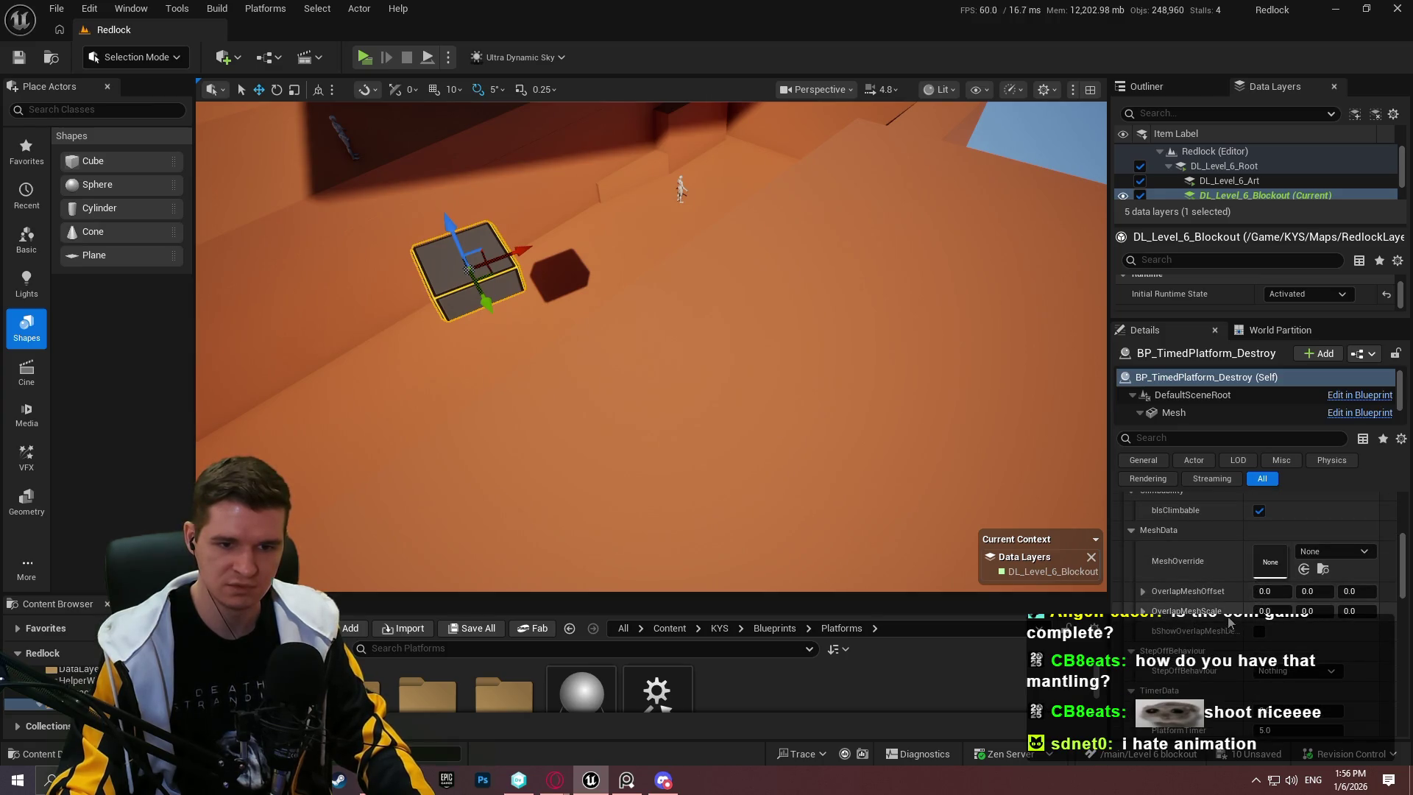
{"action": "scroll", "coordinate": [1224, 622], "scroll_direction": "up", "scroll_amount": 2}
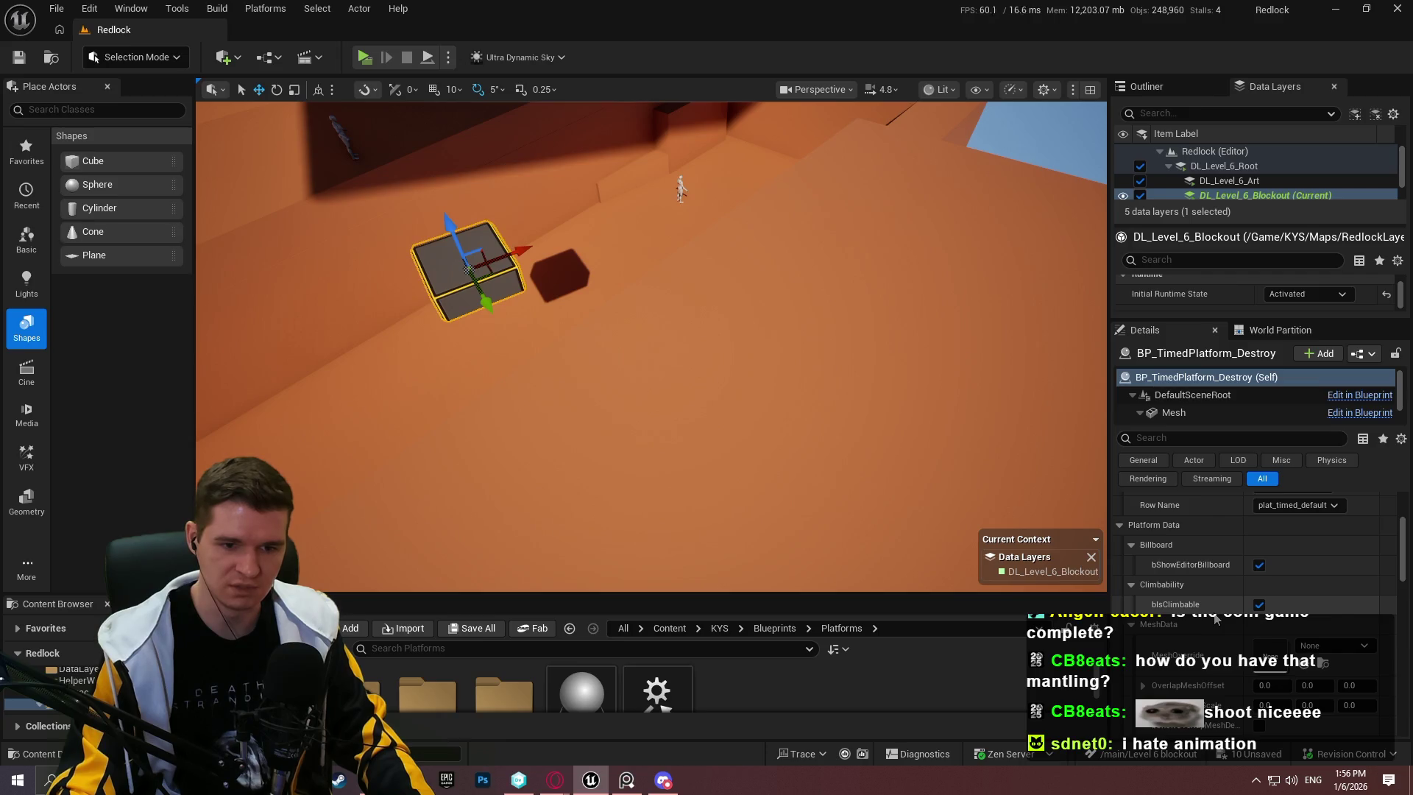
Step: In Platform Config, try DT_Platforms as the data table, then clear it back to None
{"action": "key", "text": "f"}
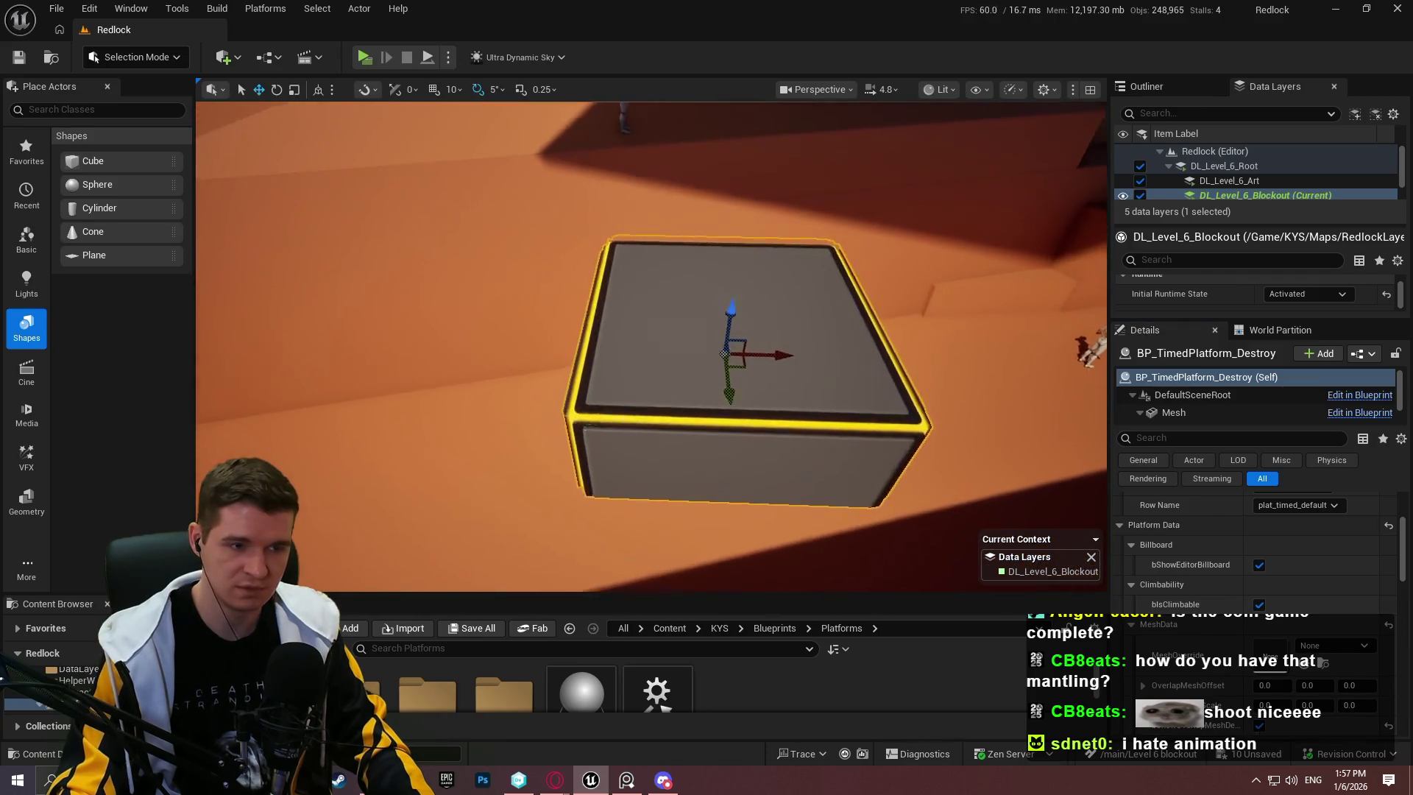
{"action": "scroll", "coordinate": [651, 346], "scroll_direction": "up", "scroll_amount": 4}
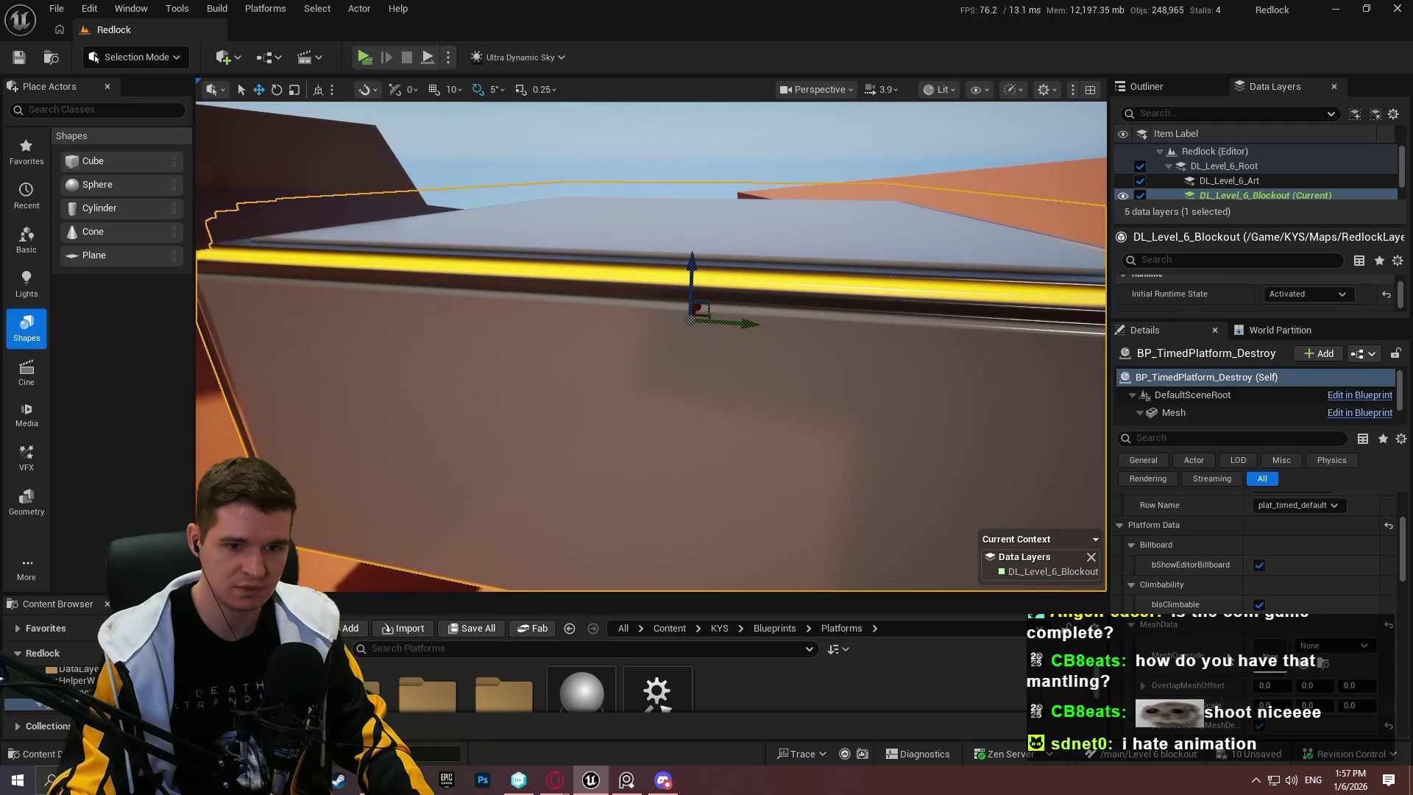
{"action": "scroll", "coordinate": [1259, 589], "scroll_direction": "down", "scroll_amount": 2}
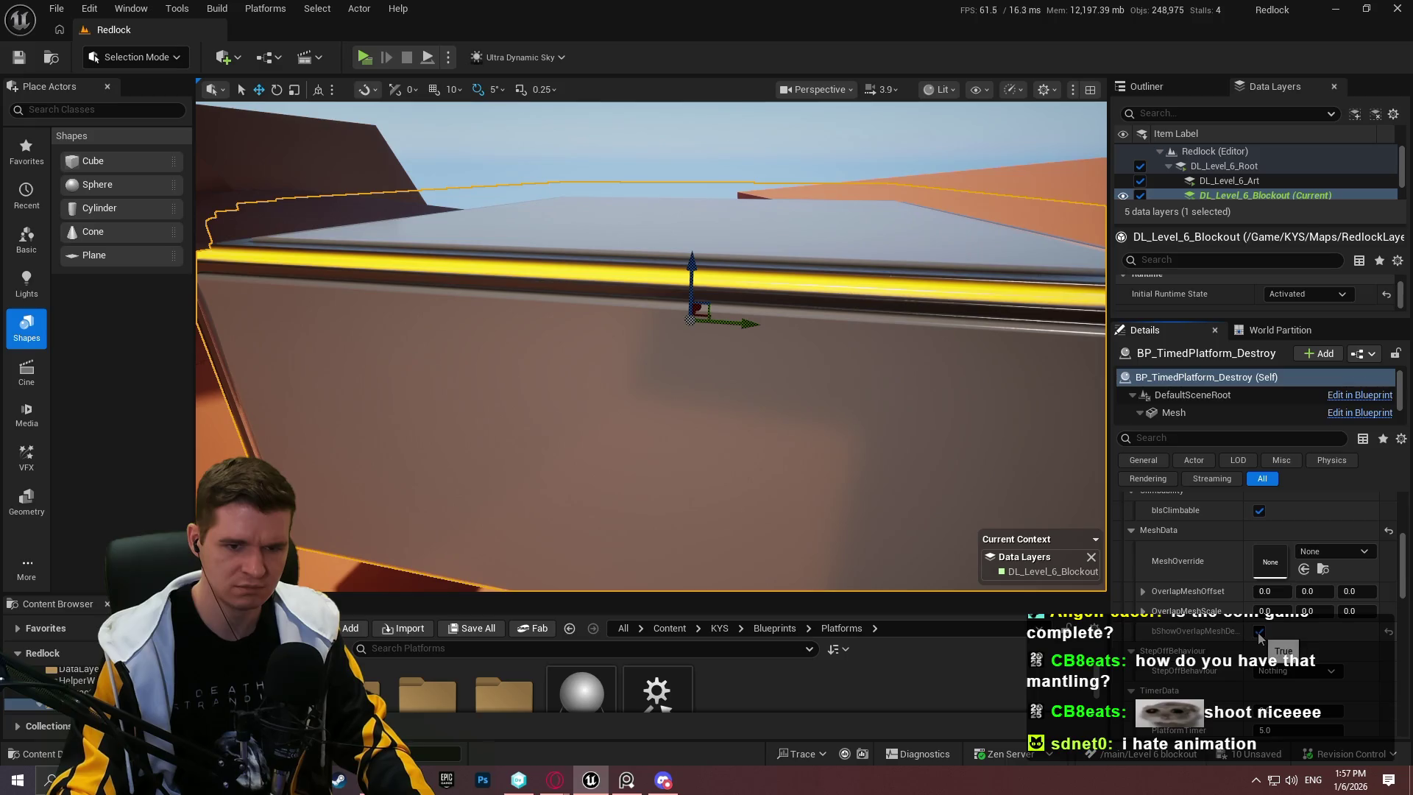
{"action": "scroll", "coordinate": [1302, 627], "scroll_direction": "up", "scroll_amount": 3}
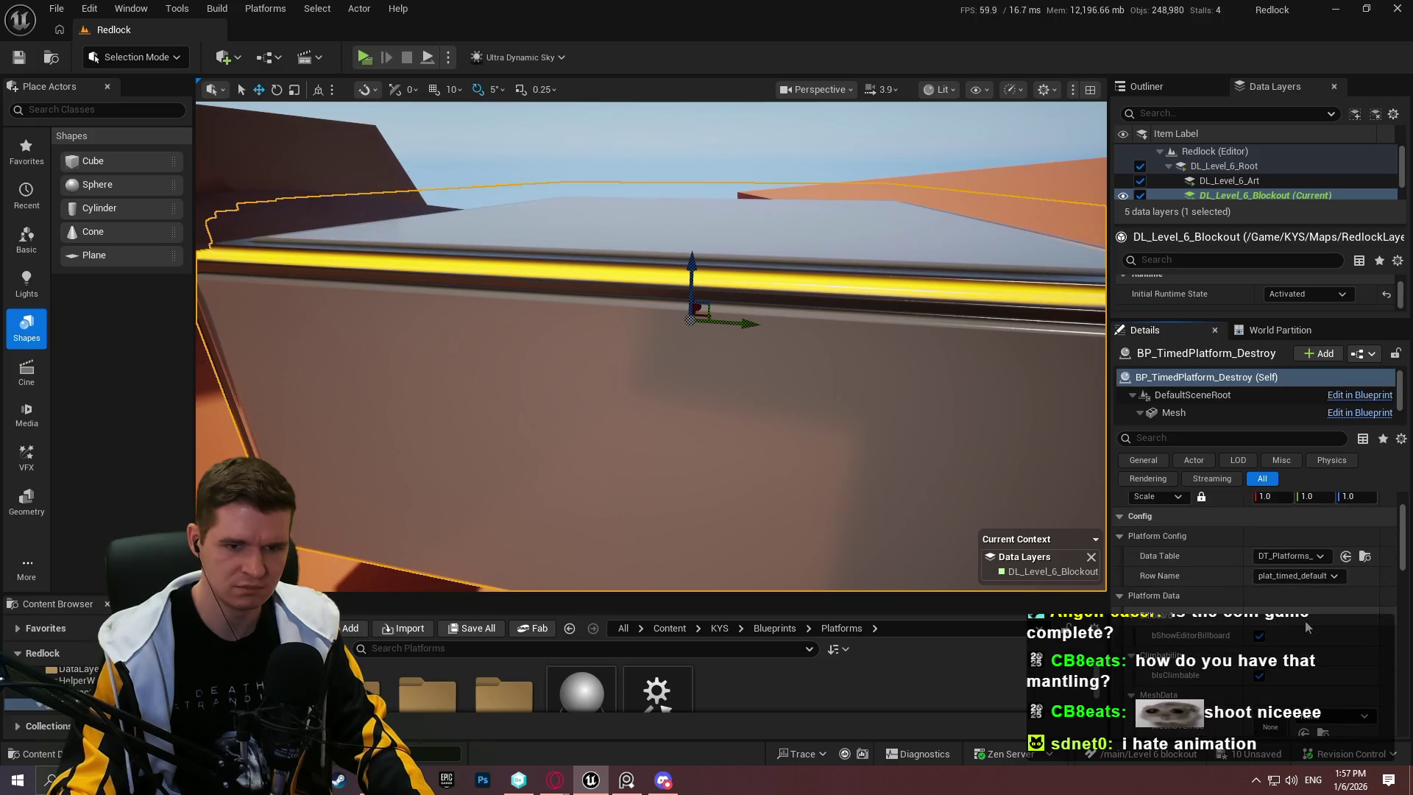
{"action": "left_click", "coordinate": [1304, 560]}
{"action": "left_click", "coordinate": [1293, 479]}
{"action": "left_click", "coordinate": [1295, 575]}
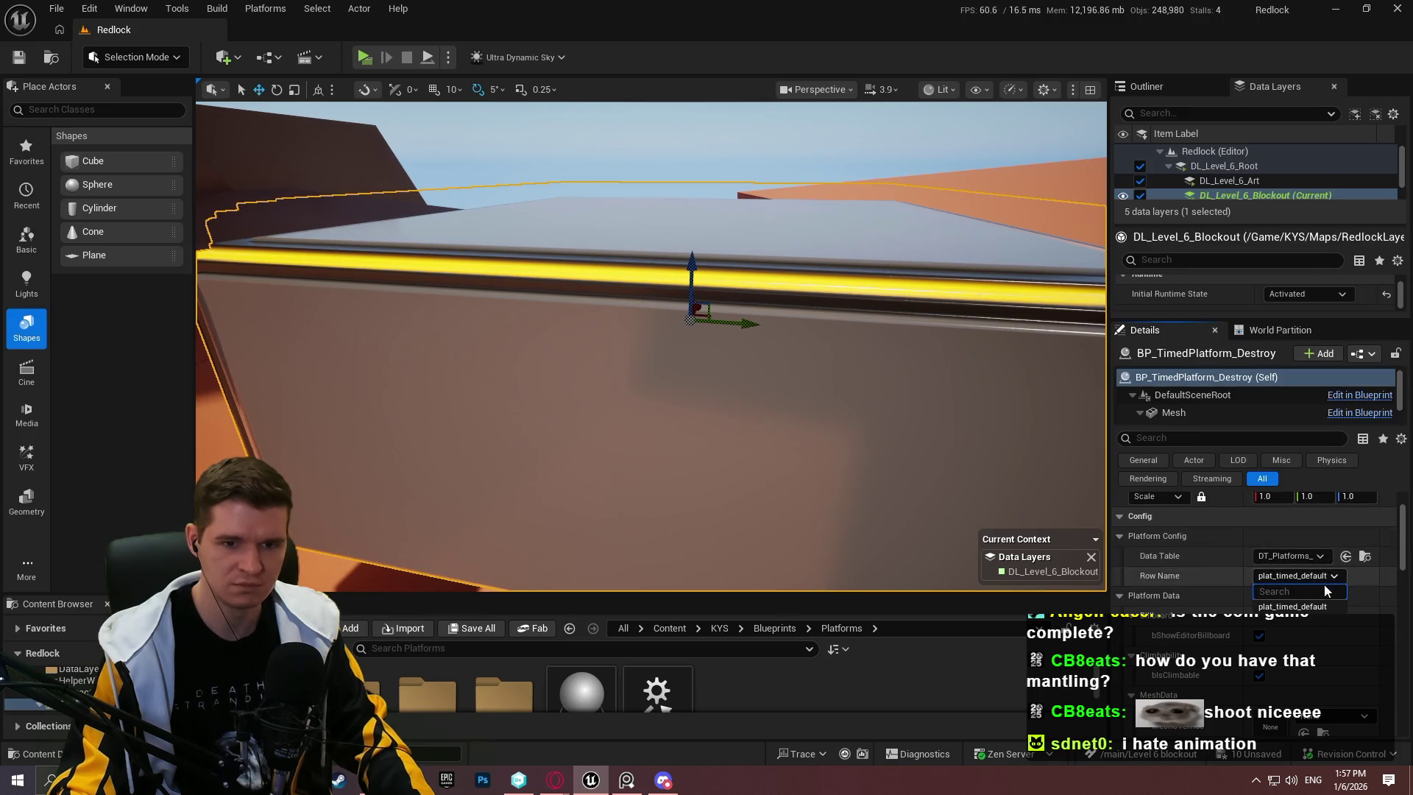
{"action": "left_click", "coordinate": [1290, 556]}
{"action": "left_click", "coordinate": [1251, 292]}
{"action": "scroll", "coordinate": [1268, 615], "scroll_direction": "down", "scroll_amount": 5}
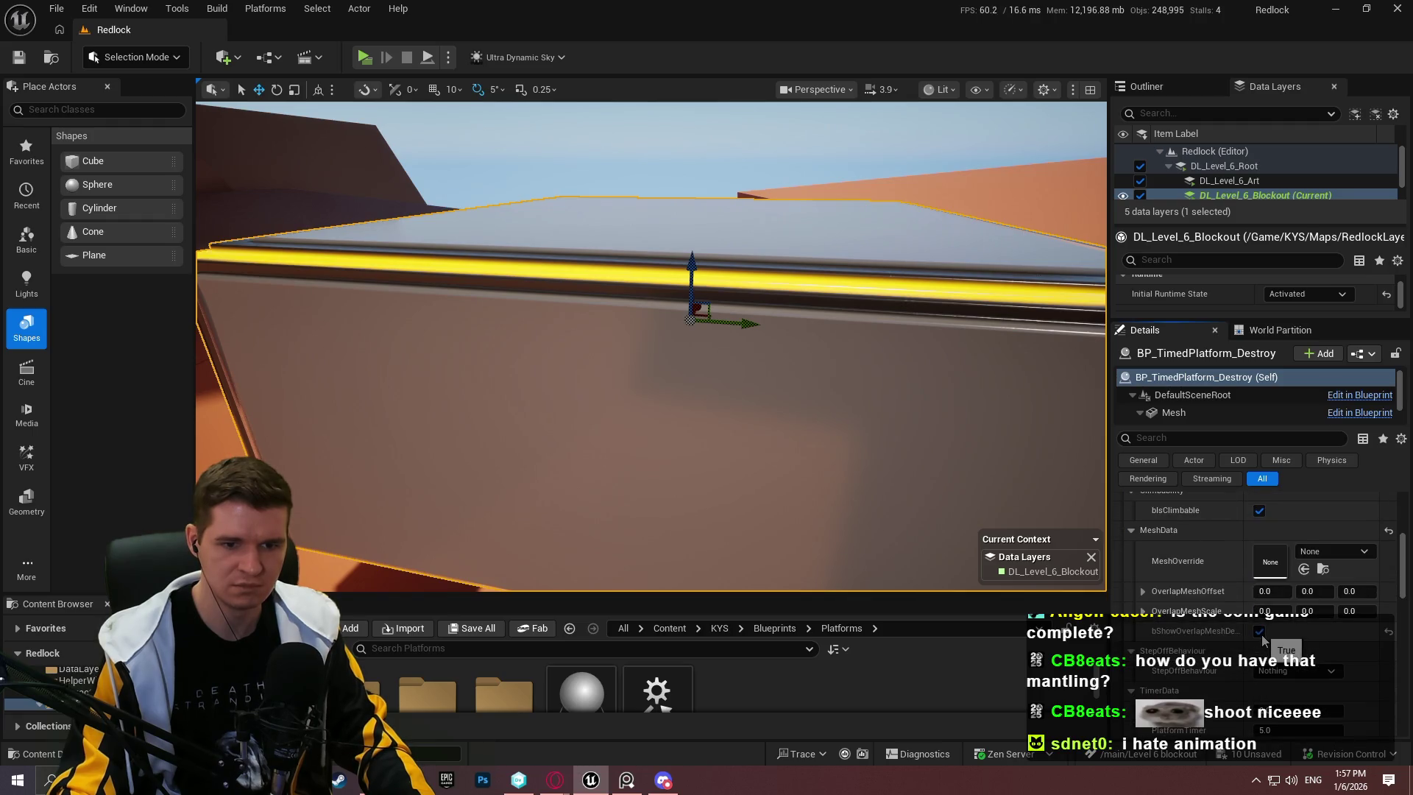
{"action": "key", "text": "f"}
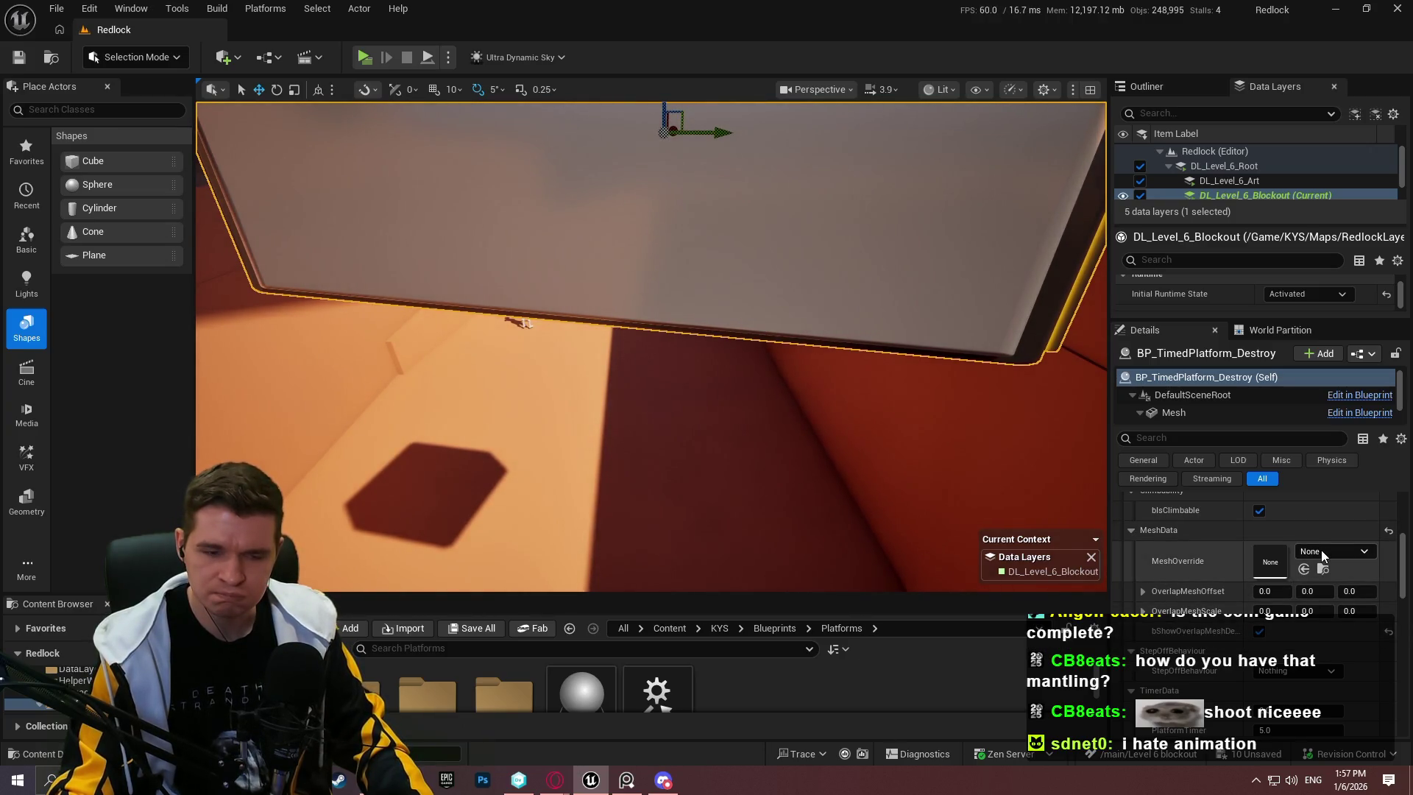
{"action": "scroll", "coordinate": [1280, 648], "scroll_direction": "up", "scroll_amount": 3}
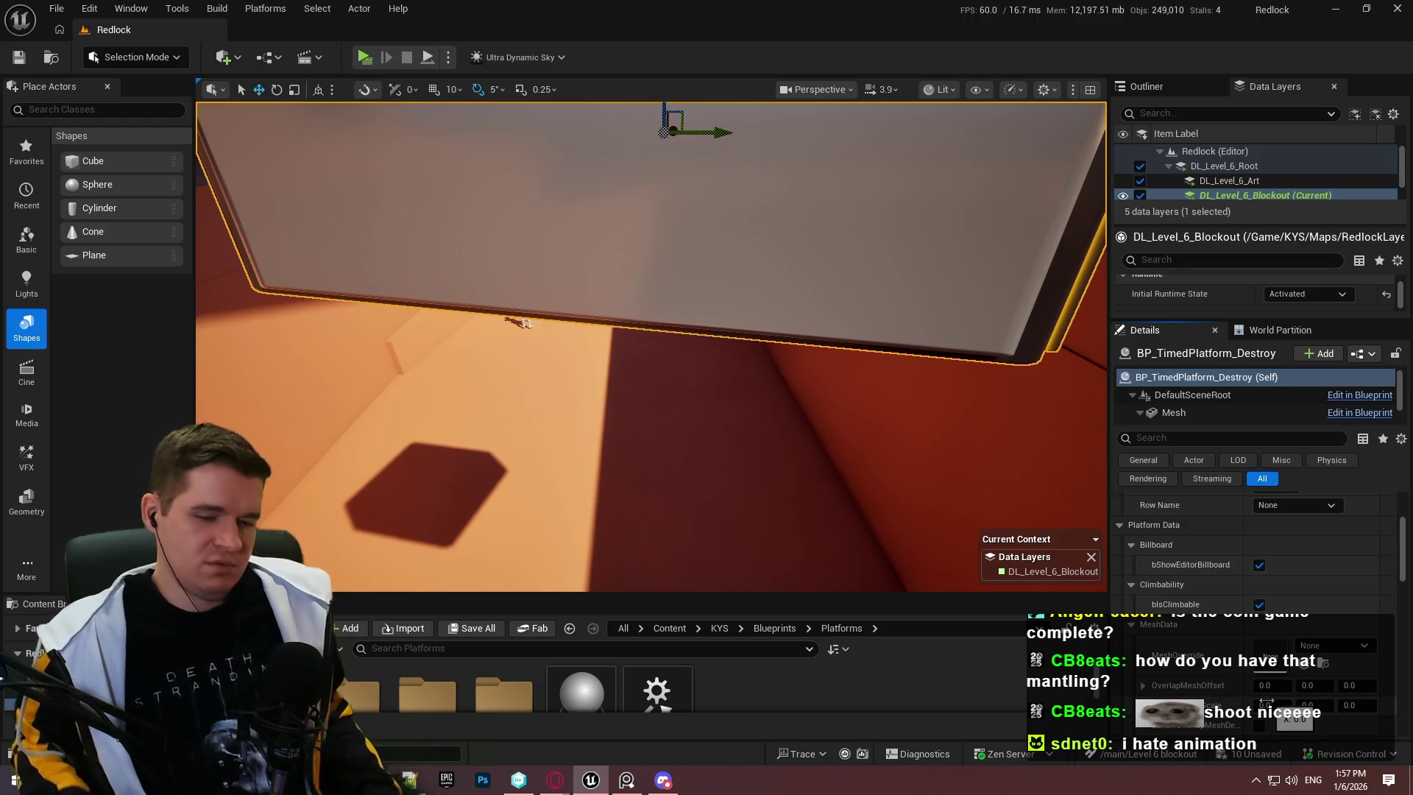
Step: Set the platform's MeshData MeshOverride to SM_PlatformBase and frame it from above
{"action": "left_click", "coordinate": [1325, 647]}
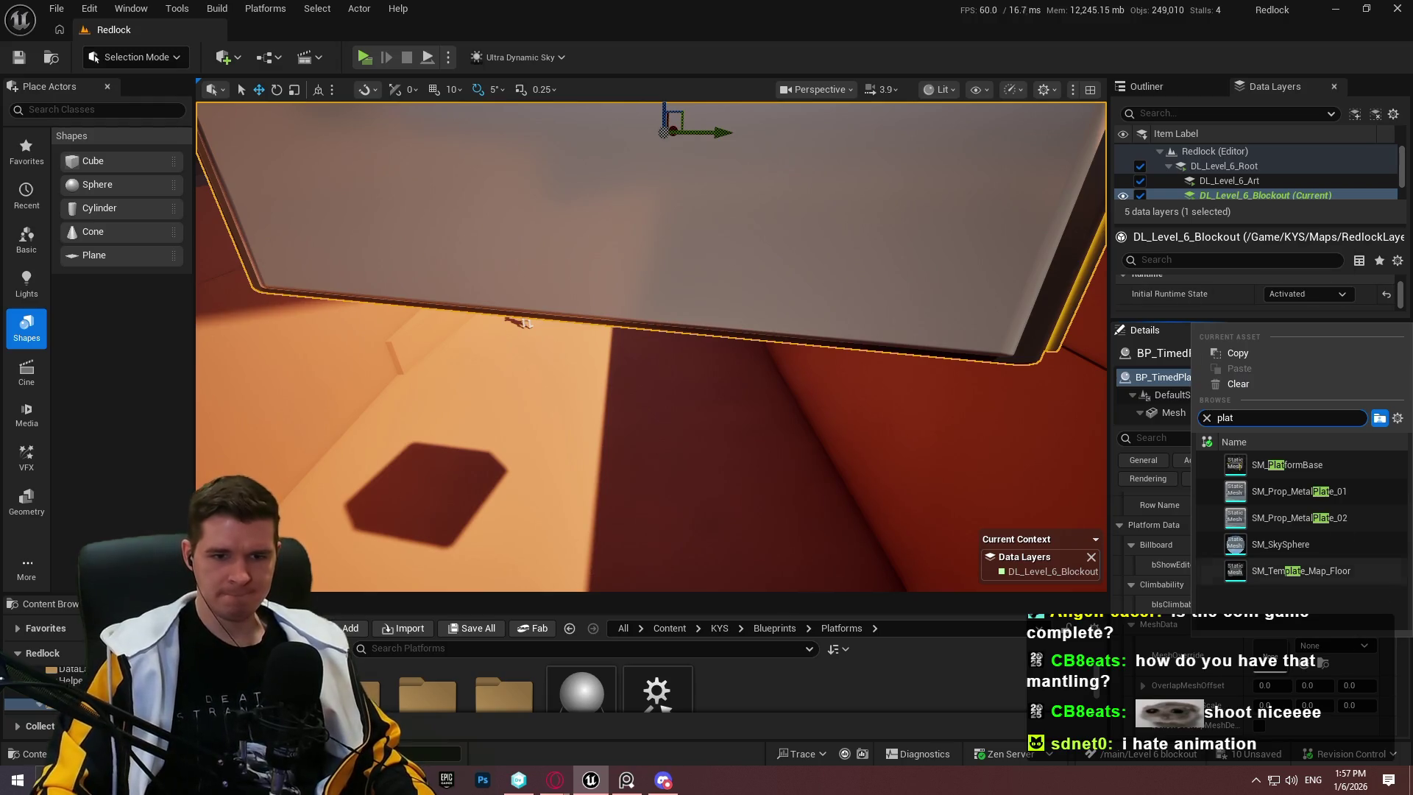
{"action": "left_click", "coordinate": [1319, 467]}
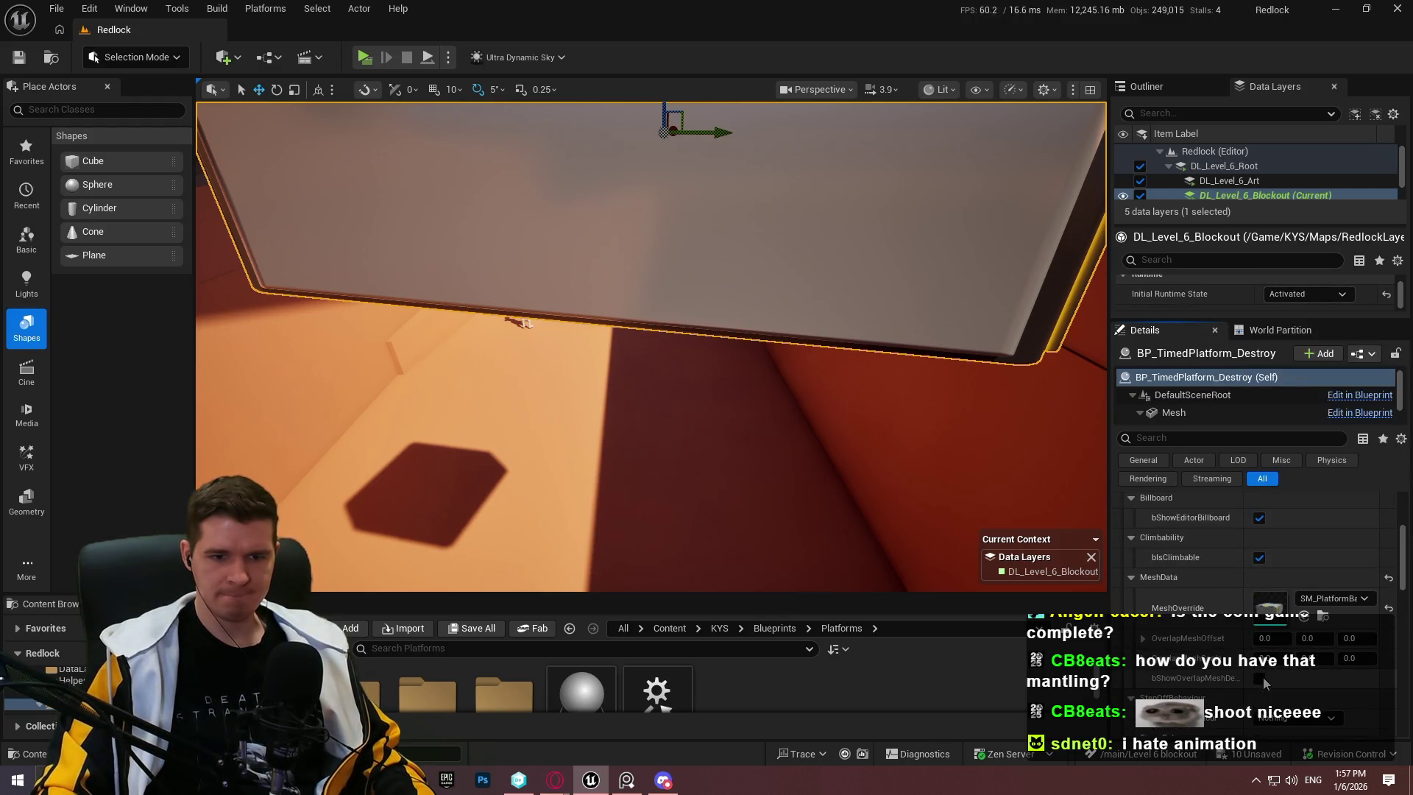
{"action": "key", "text": "f"}
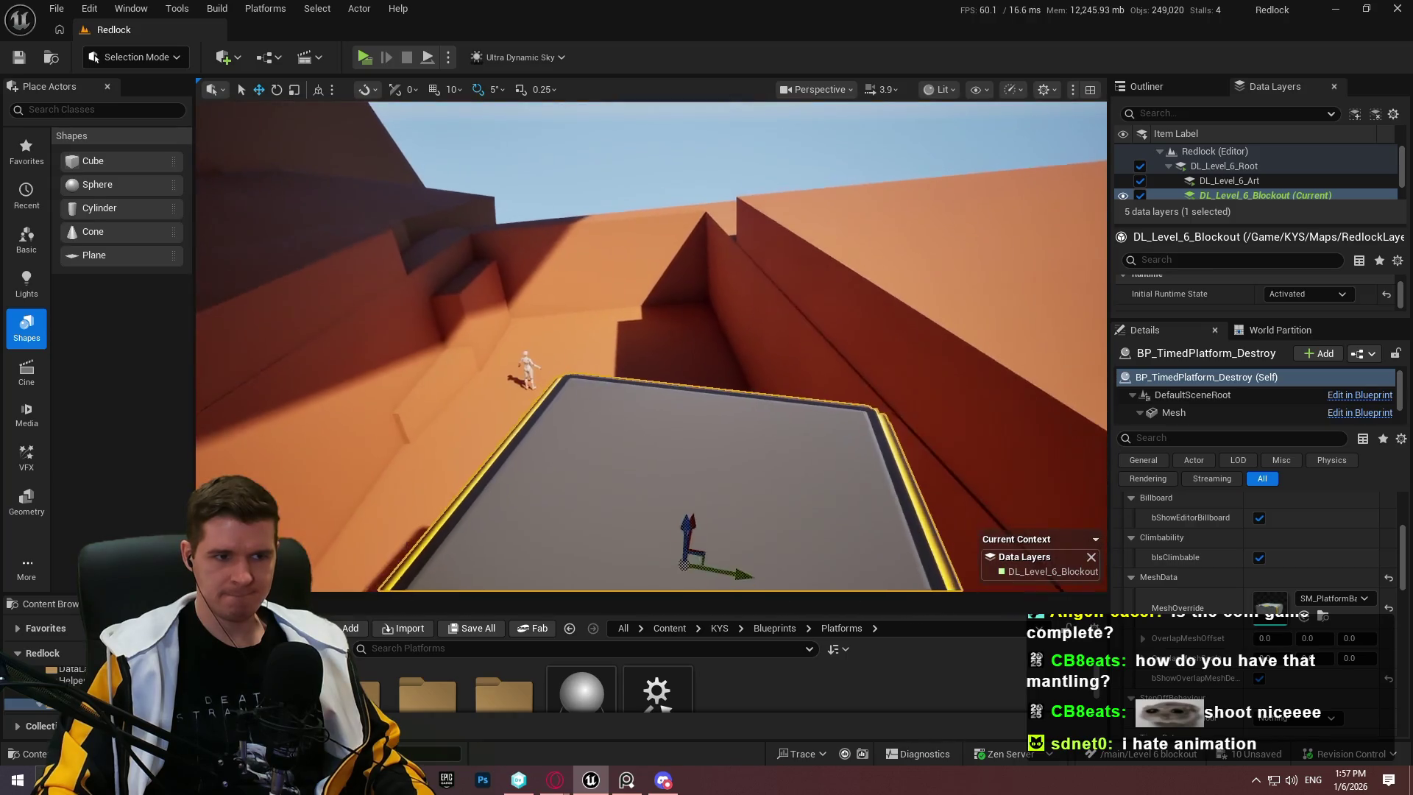
{"action": "scroll", "coordinate": [519, 155], "scroll_direction": "down", "scroll_amount": 2}
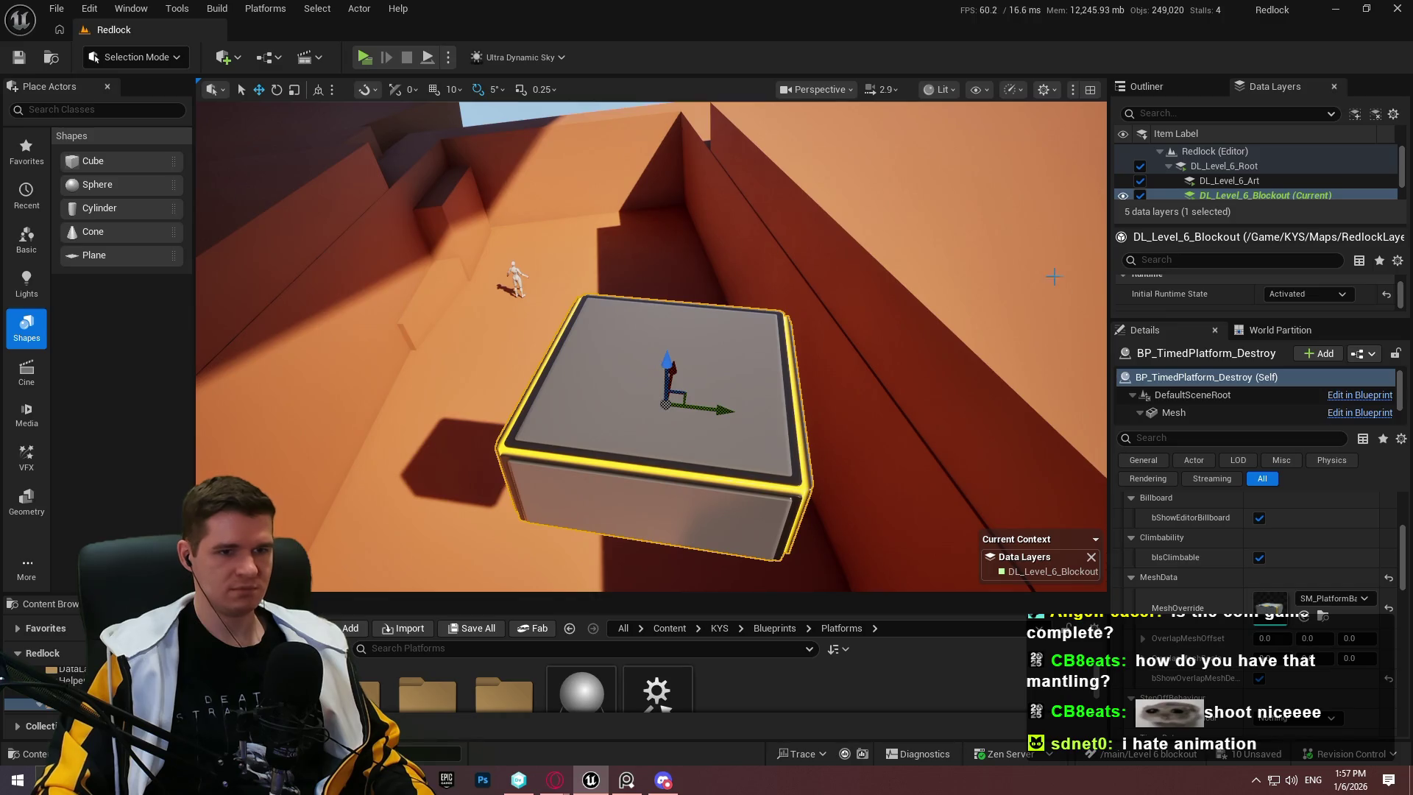
{"action": "right_click", "coordinate": [1054, 276]}
Step: Run a quick play-in-editor test, stop it, and frame the platform up close
{"action": "key", "text": "alt+p"}
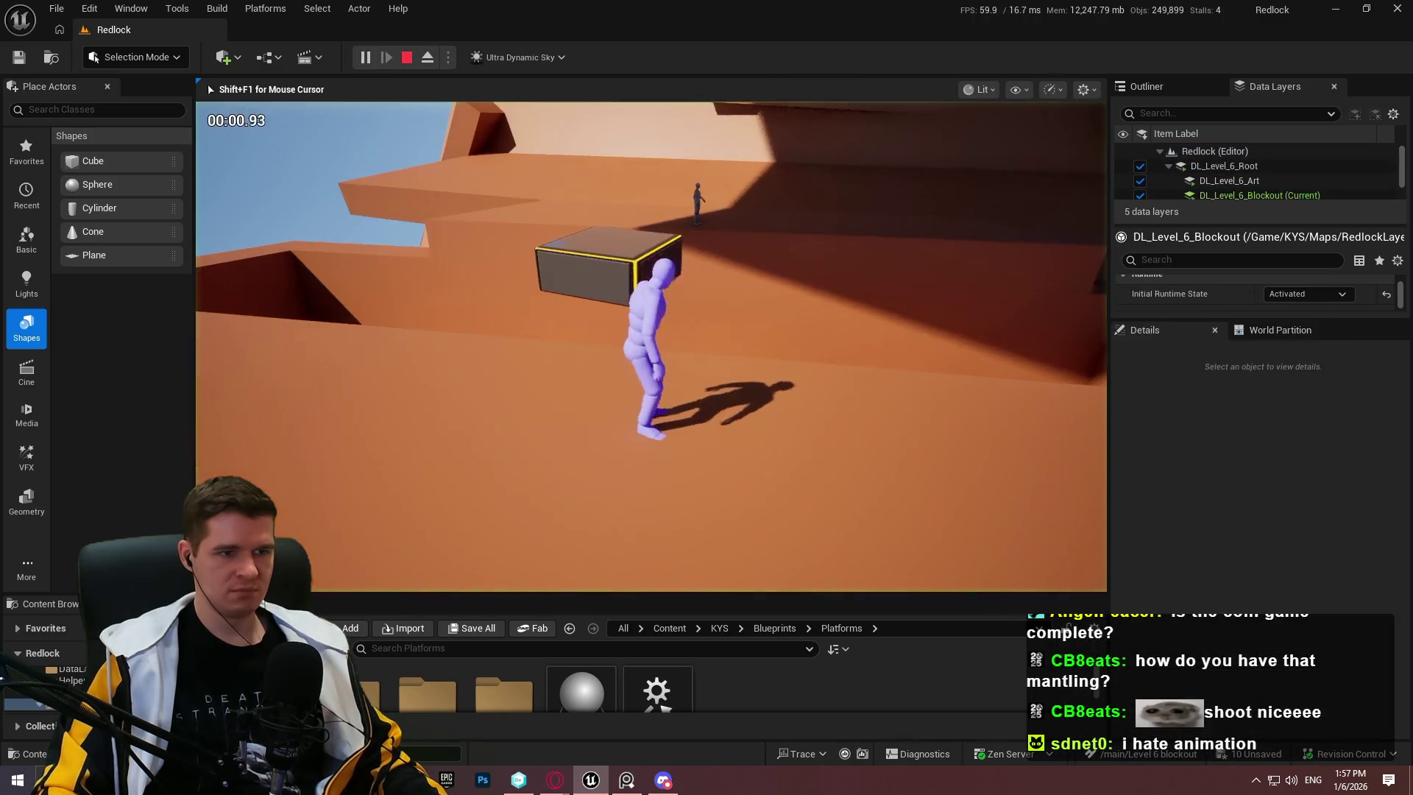
{"action": "key", "text": "Escape"}
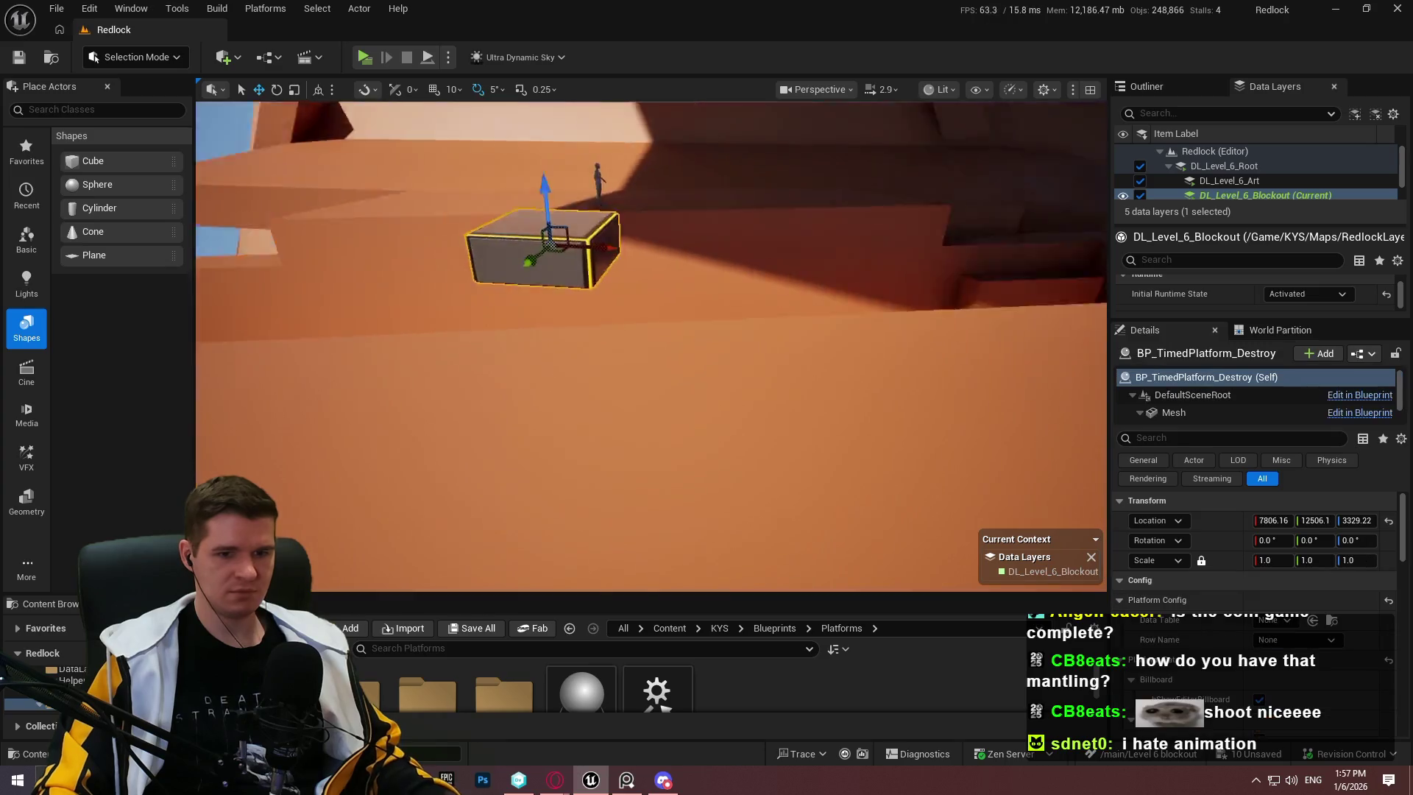
{"action": "key", "text": "f"}
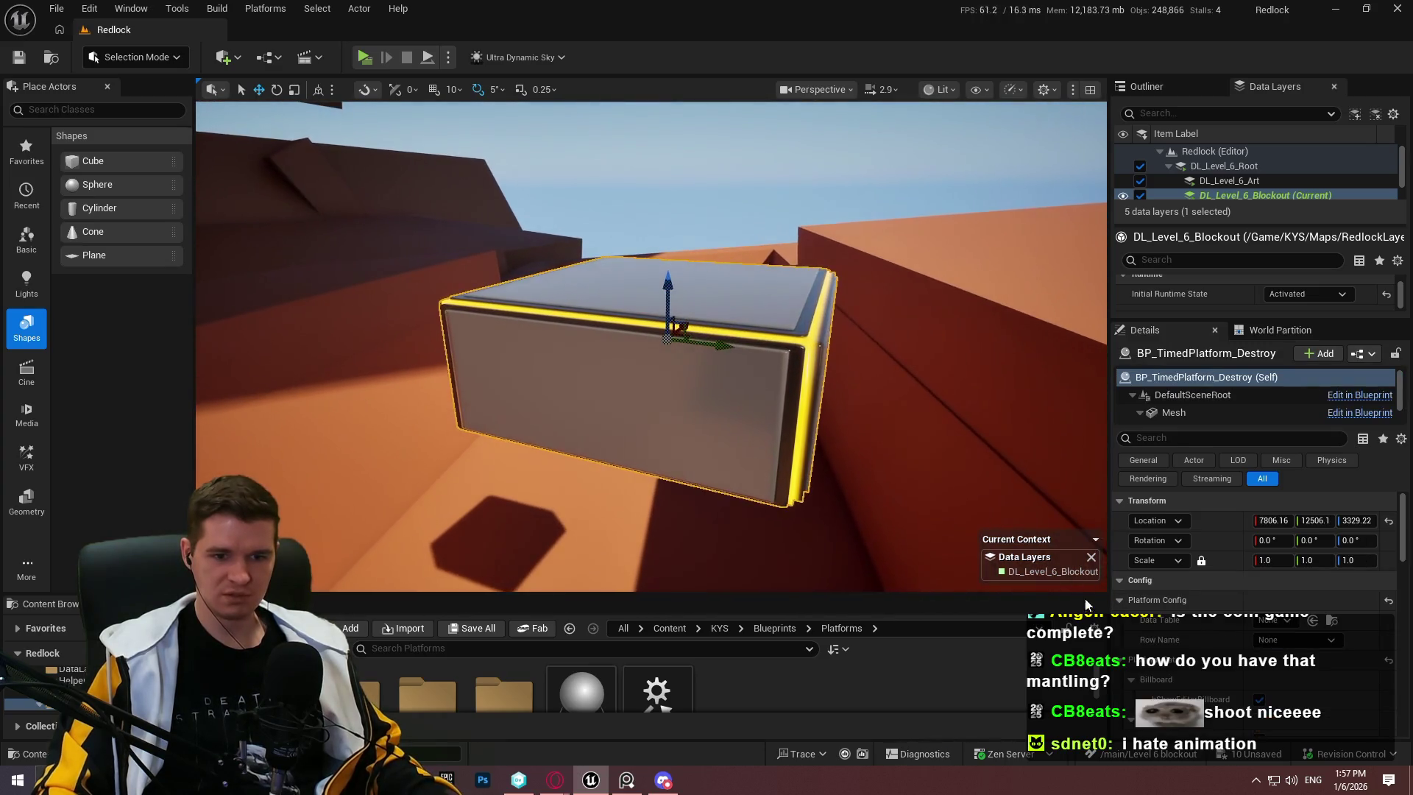
{"action": "scroll", "coordinate": [1282, 701], "scroll_direction": "down", "scroll_amount": 5}
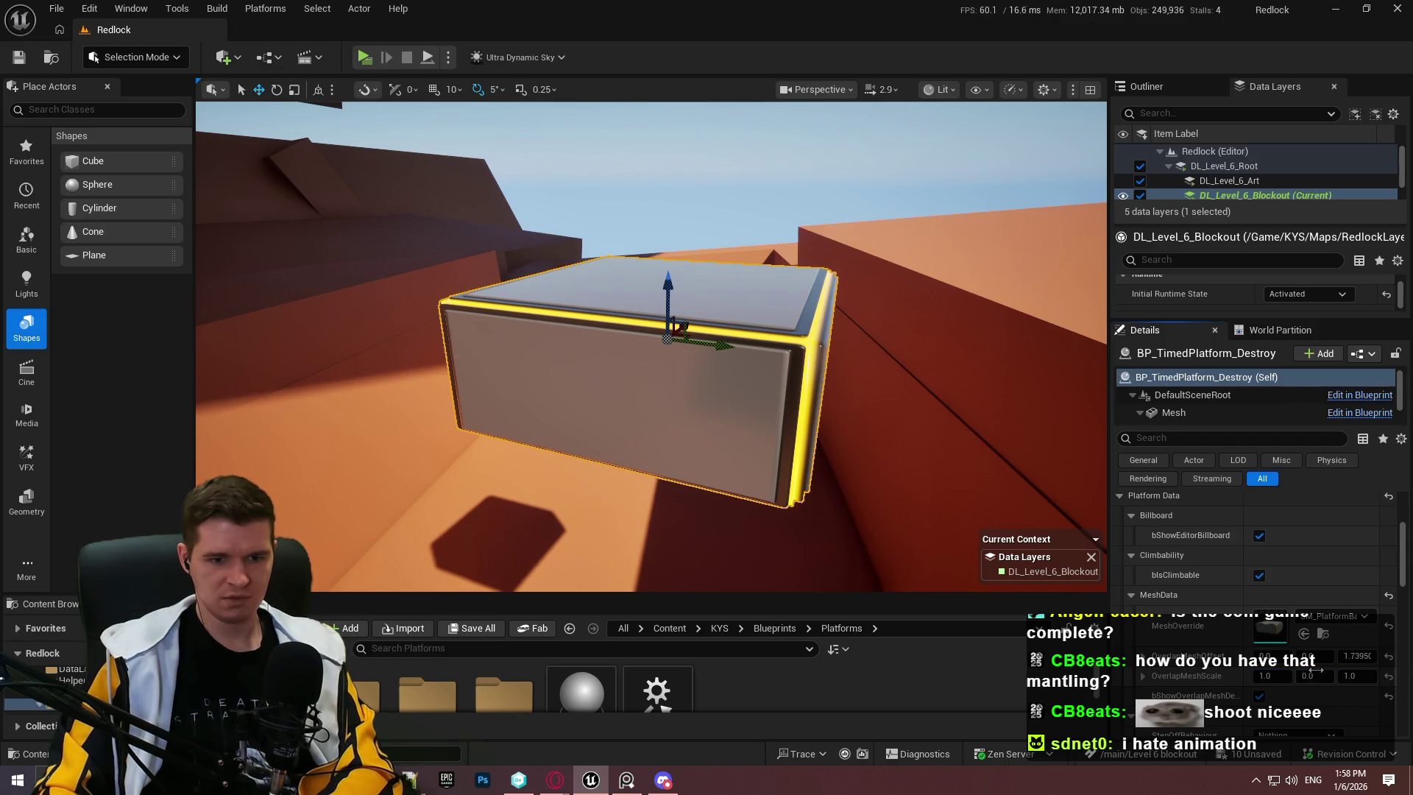
Step: Edit the OverlapMeshScale Y value in Details and confirm it
{"action": "left_click", "coordinate": [1316, 670]}
{"action": "key", "text": "Return"}
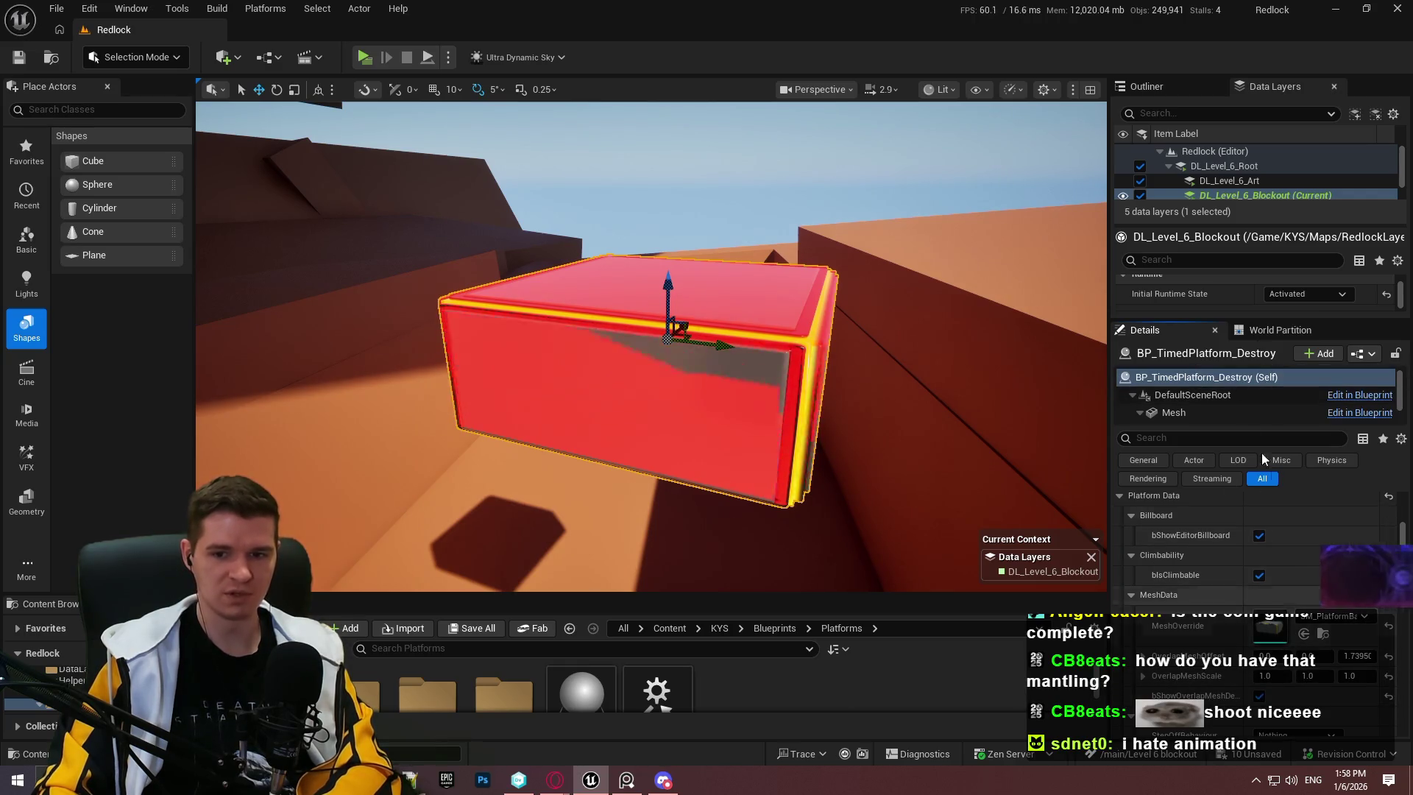
{"action": "scroll", "coordinate": [1308, 523], "scroll_direction": "up", "scroll_amount": 2}
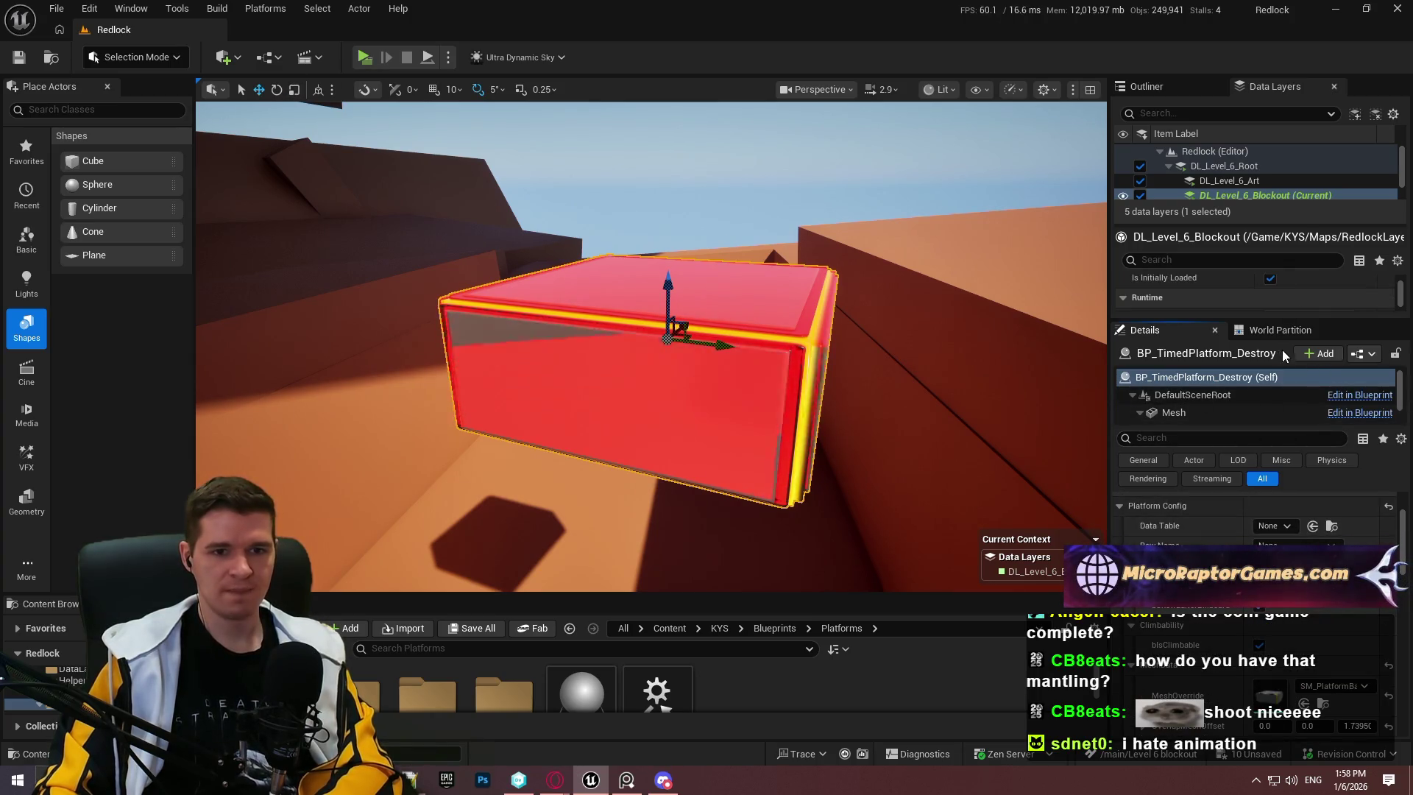
Step: Select the platform actor's root entry and open the BP_TimedPlatform_Destroy blueprint
{"action": "right_click", "coordinate": [1267, 377]}
{"action": "left_click", "coordinate": [1267, 377]}
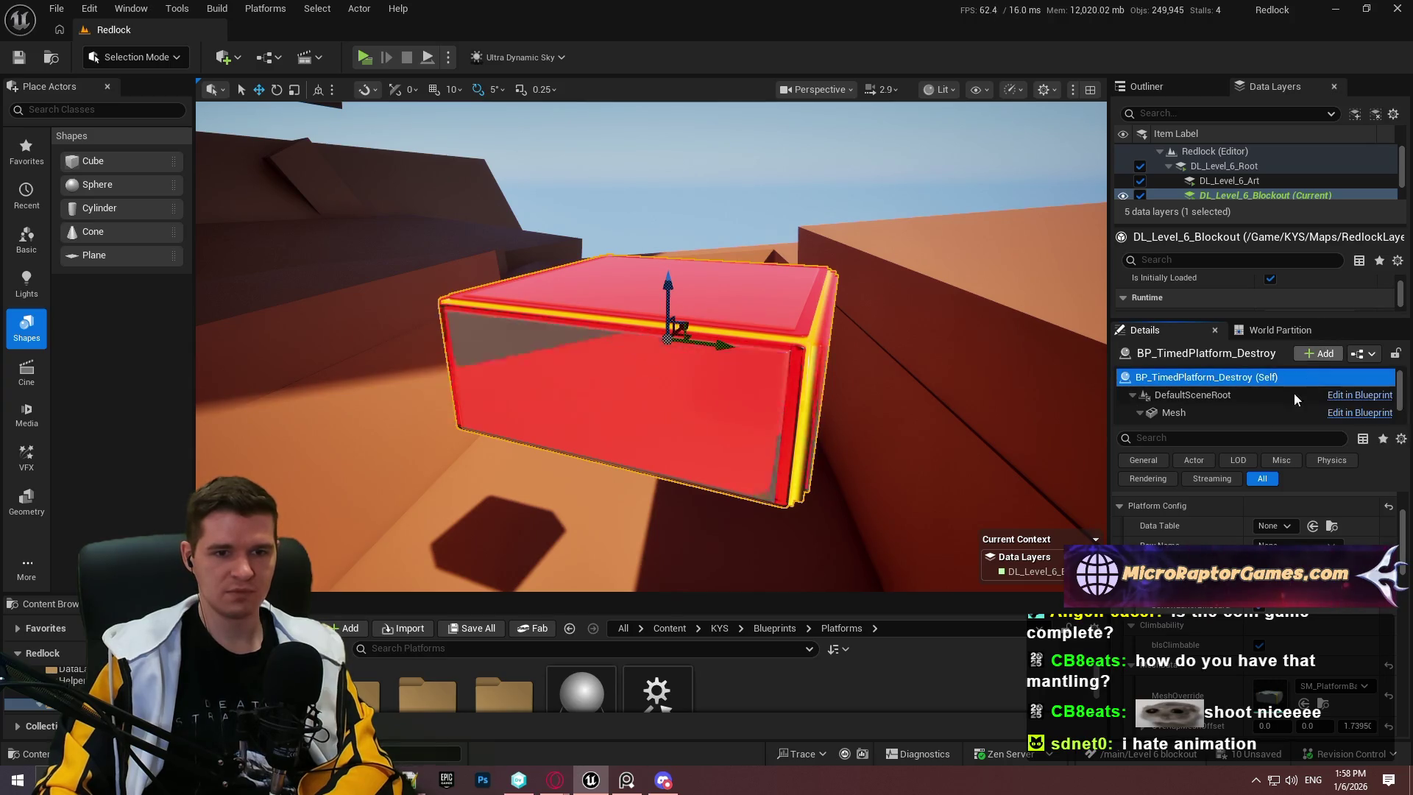
{"action": "scroll", "coordinate": [1255, 515], "scroll_direction": "up", "scroll_amount": 2}
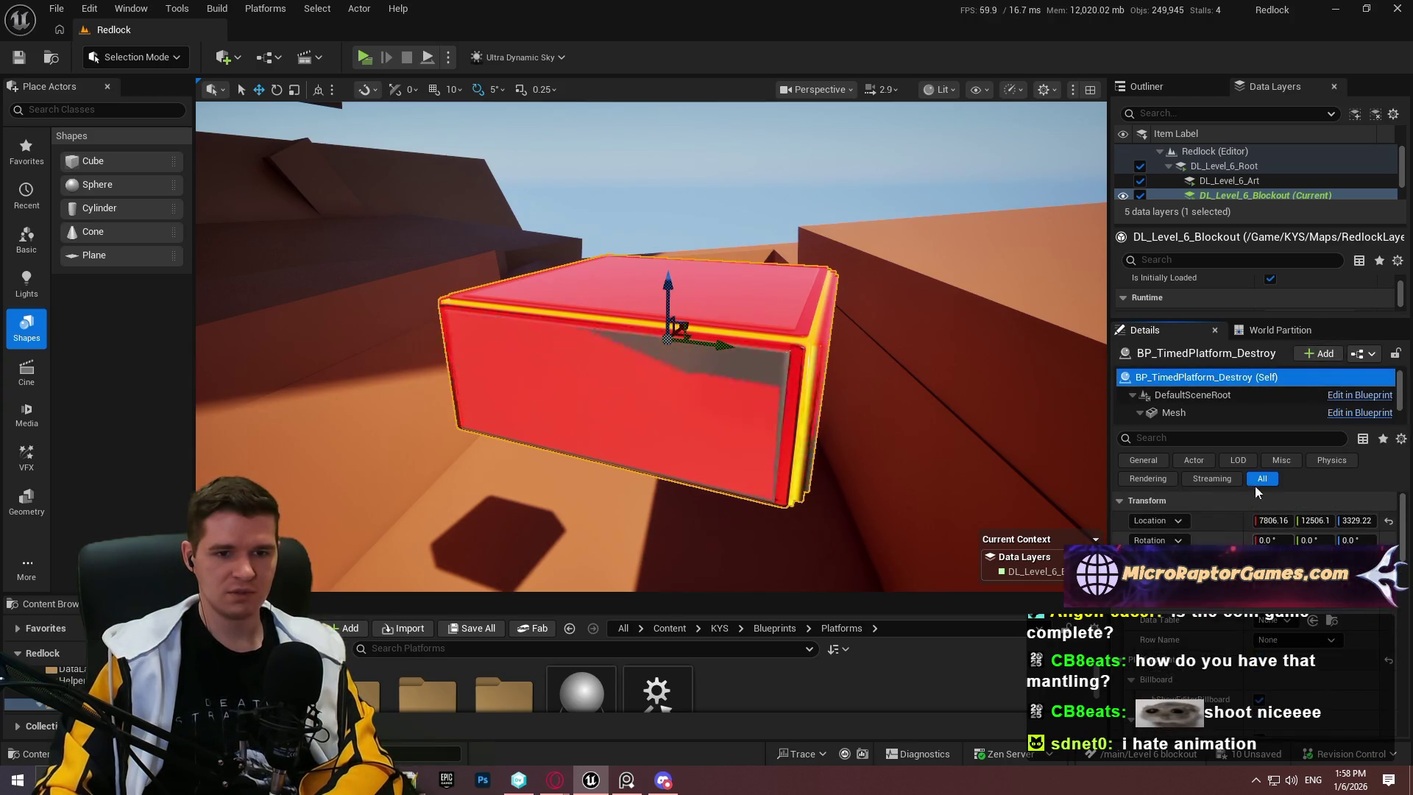
{"action": "right_click", "coordinate": [1204, 390]}
{"action": "left_click", "coordinate": [1255, 402]}
{"action": "double_click", "coordinate": [1255, 402]}
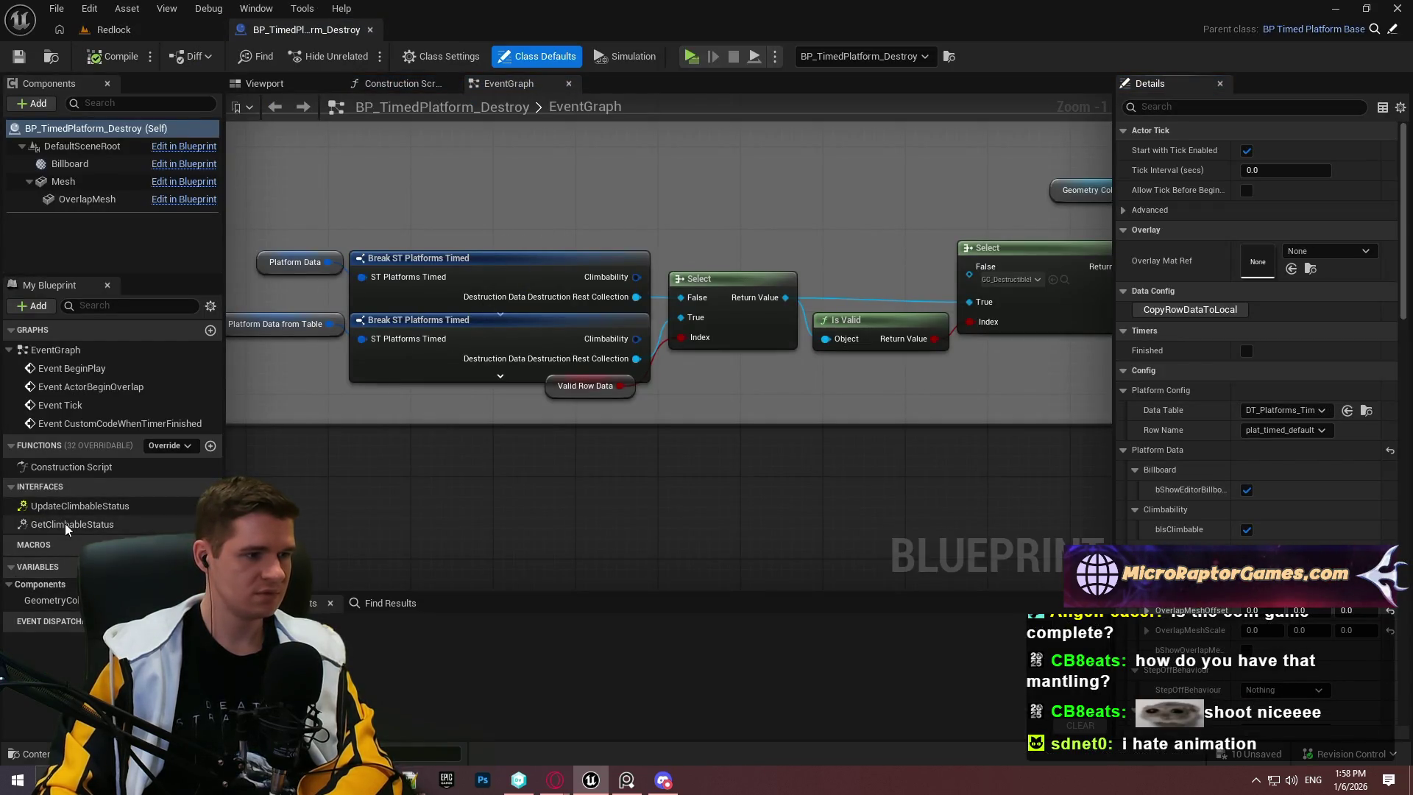
Step: View the Destroy graph's timer-finished logic, then open the parent BP_TimedPlatform_Base
{"action": "scroll", "coordinate": [609, 268], "scroll_direction": "down", "scroll_amount": 5}
{"action": "scroll", "coordinate": [668, 284], "scroll_direction": "up", "scroll_amount": 3}
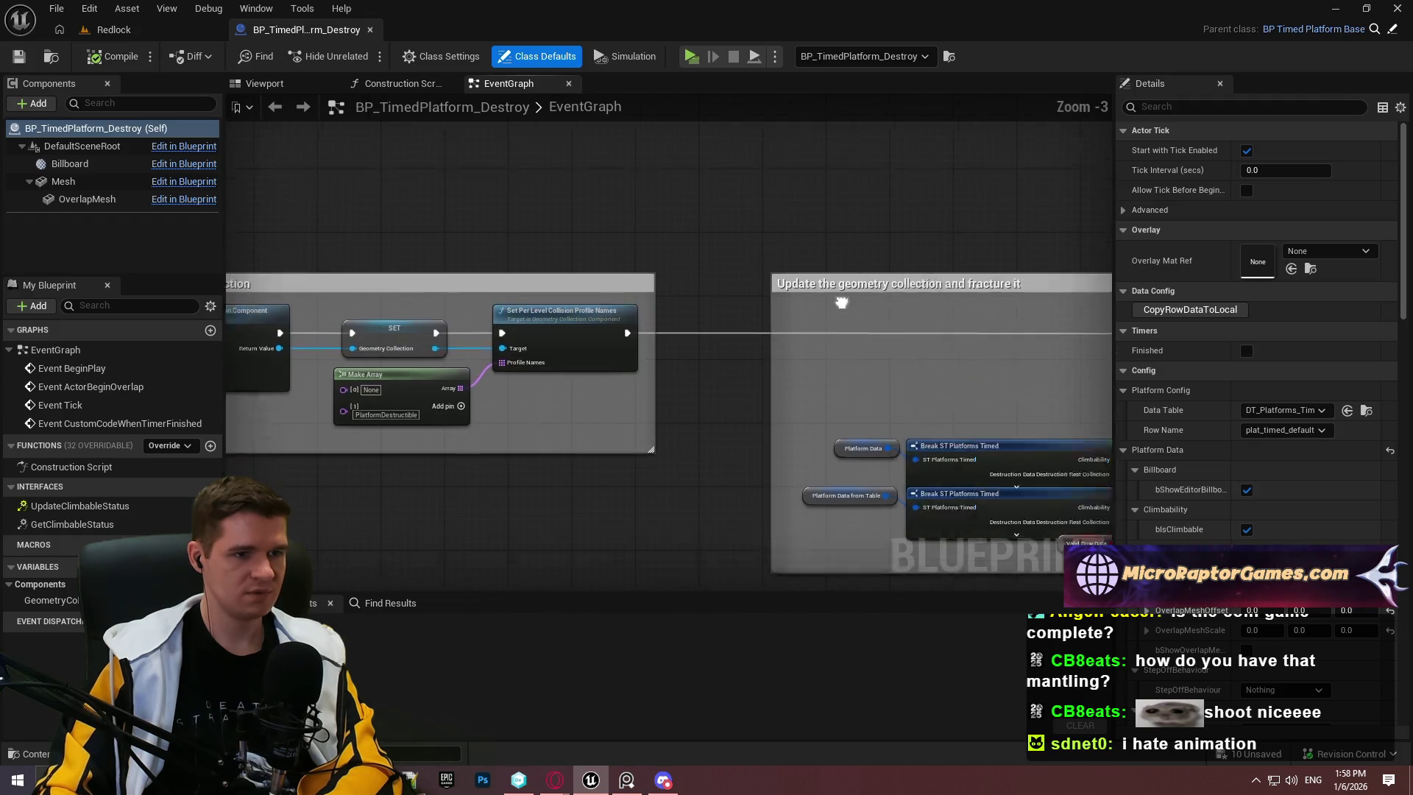
{"action": "left_click_drag", "start_coordinate": [842, 302], "coordinate": [1201, 314]}
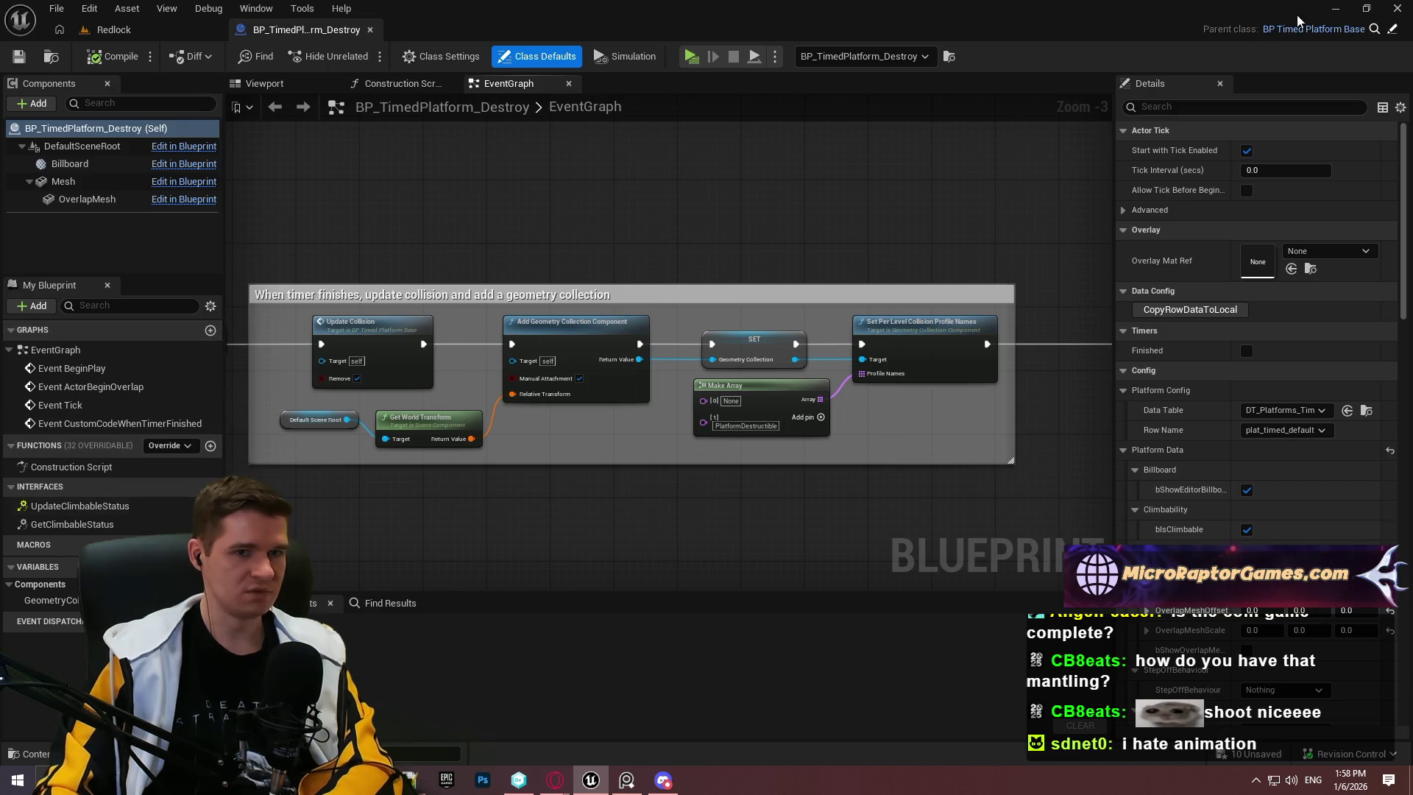
{"action": "left_click", "coordinate": [1392, 31]}
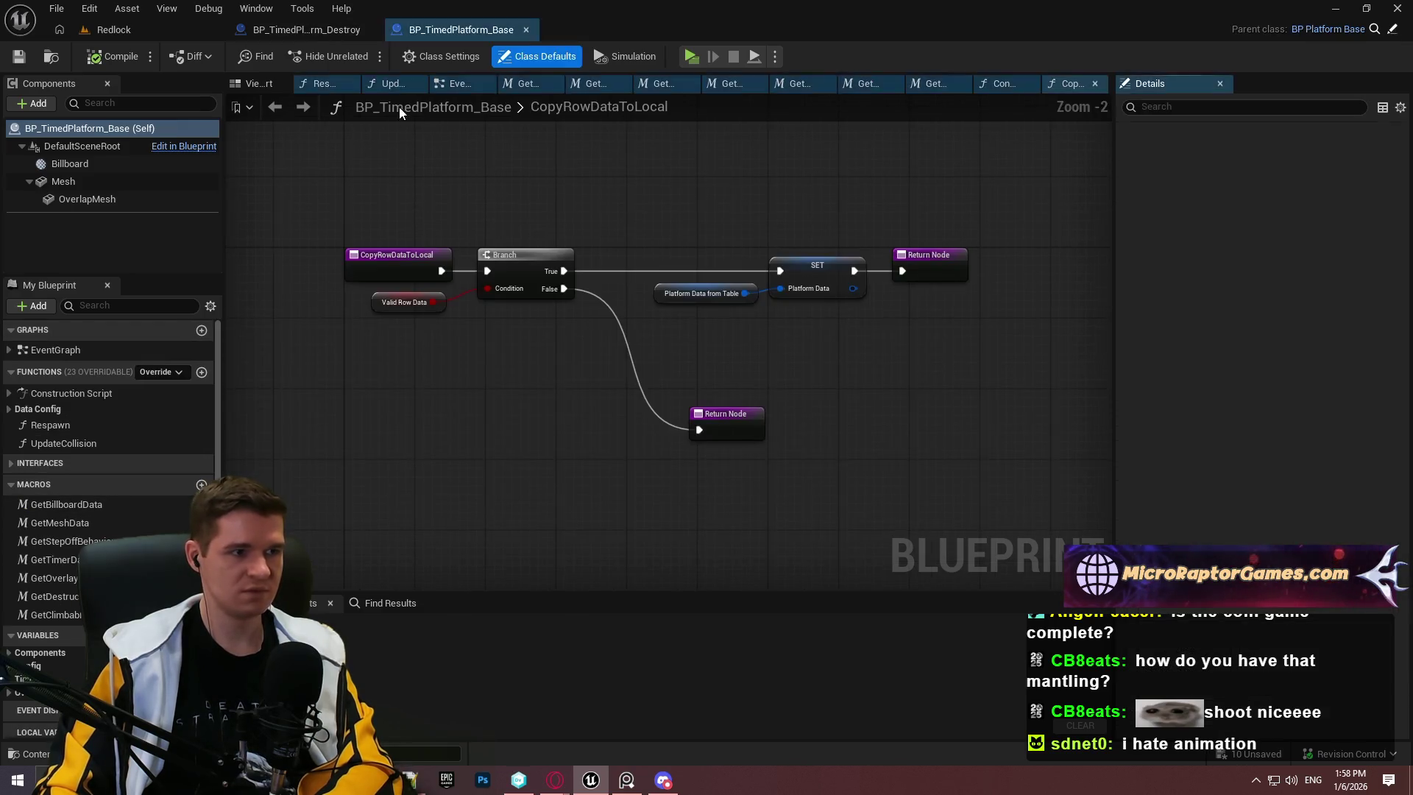
Step: Inspect PlatformData defaults, expanding overlay material and MeshData to see the overlap scale
{"action": "left_click", "coordinate": [68, 665]}
{"action": "scroll", "coordinate": [68, 665], "scroll_direction": "down", "scroll_amount": 2}
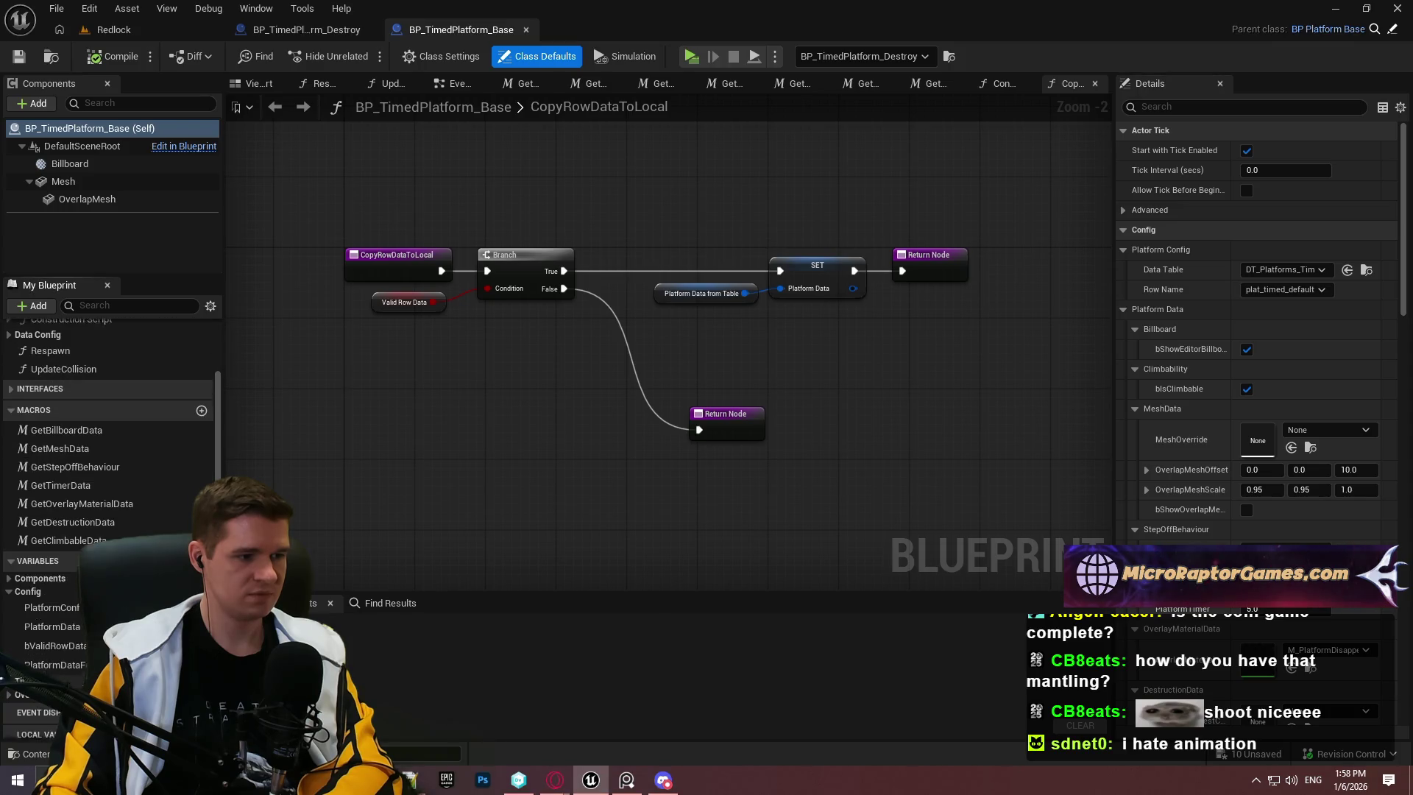
{"action": "left_click", "coordinate": [56, 604]}
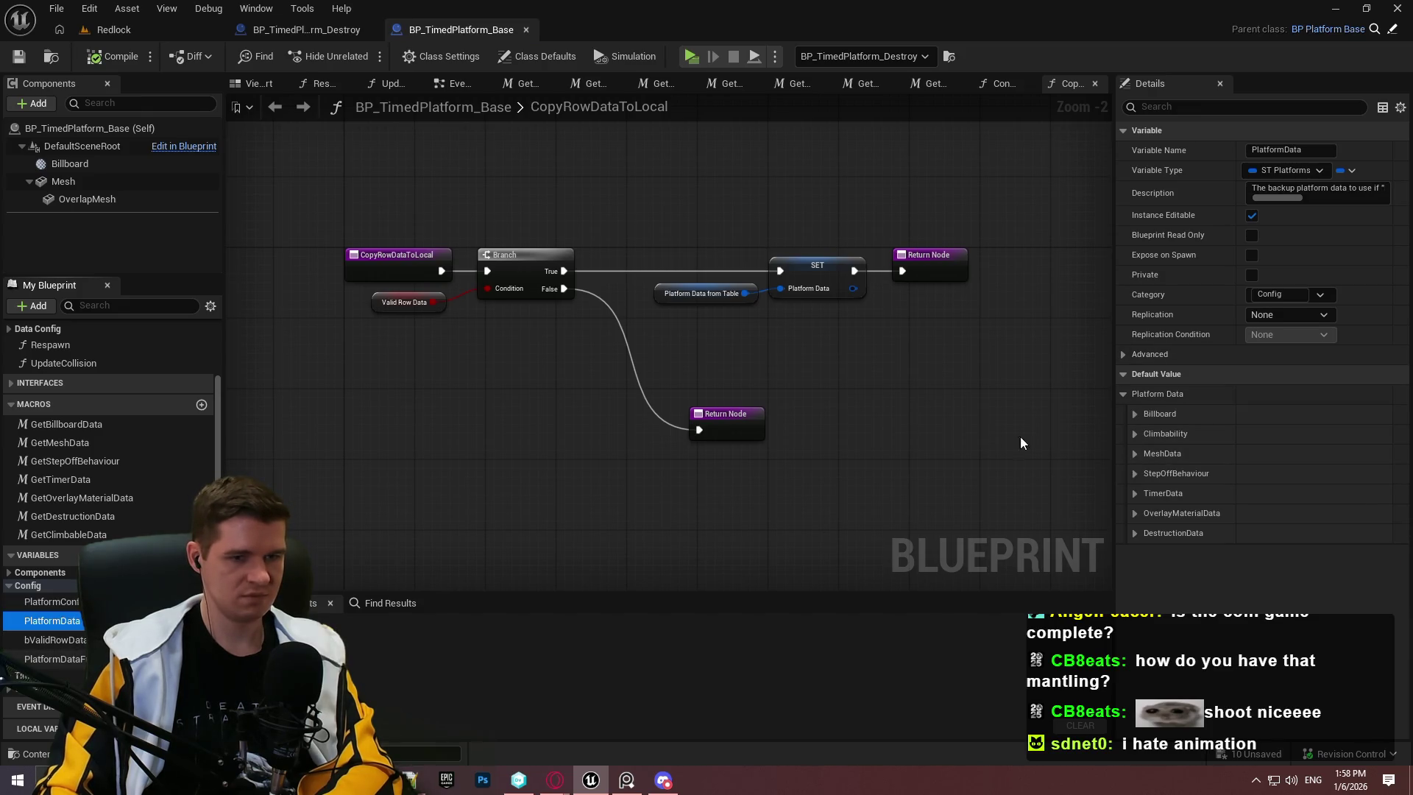
{"action": "left_click", "coordinate": [1134, 514]}
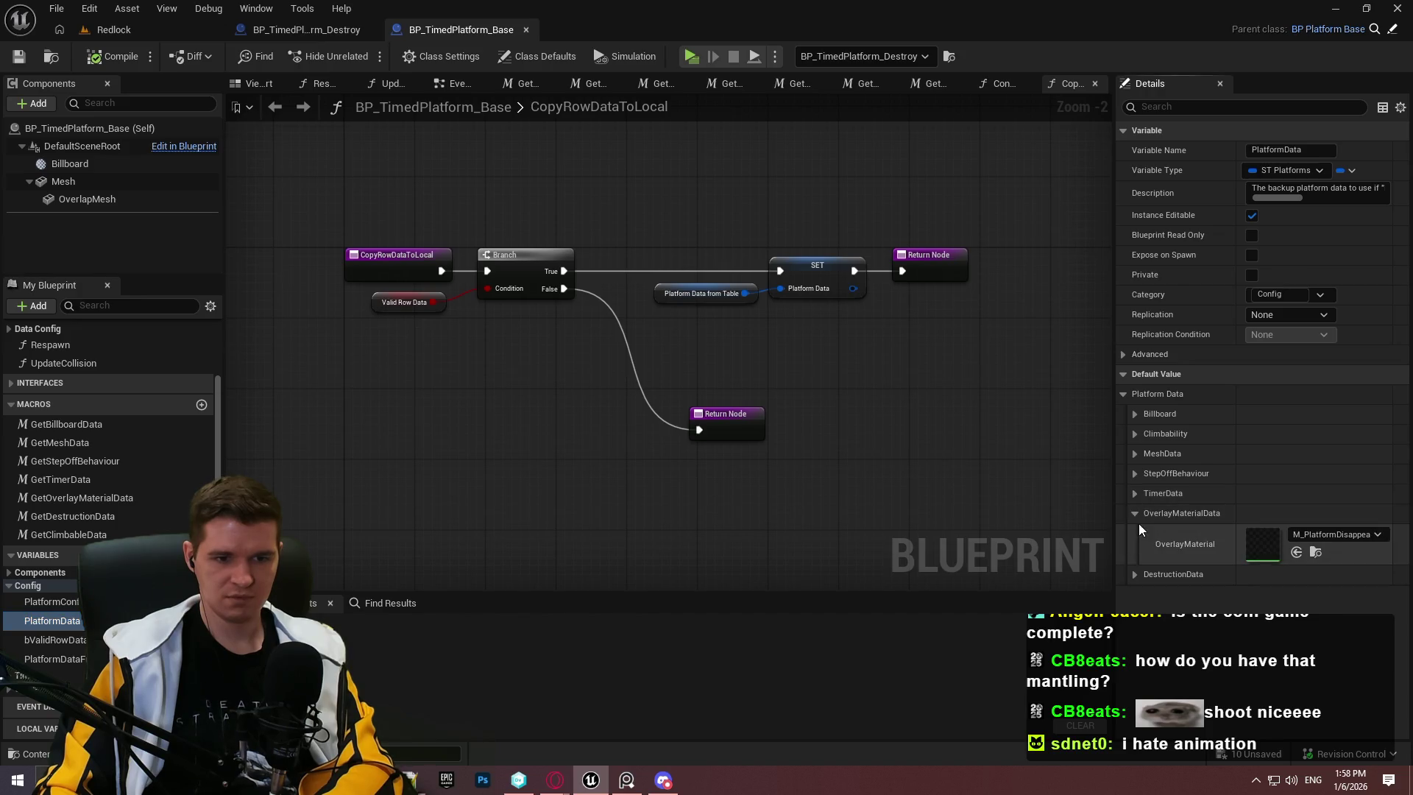
{"action": "left_click", "coordinate": [1136, 455]}
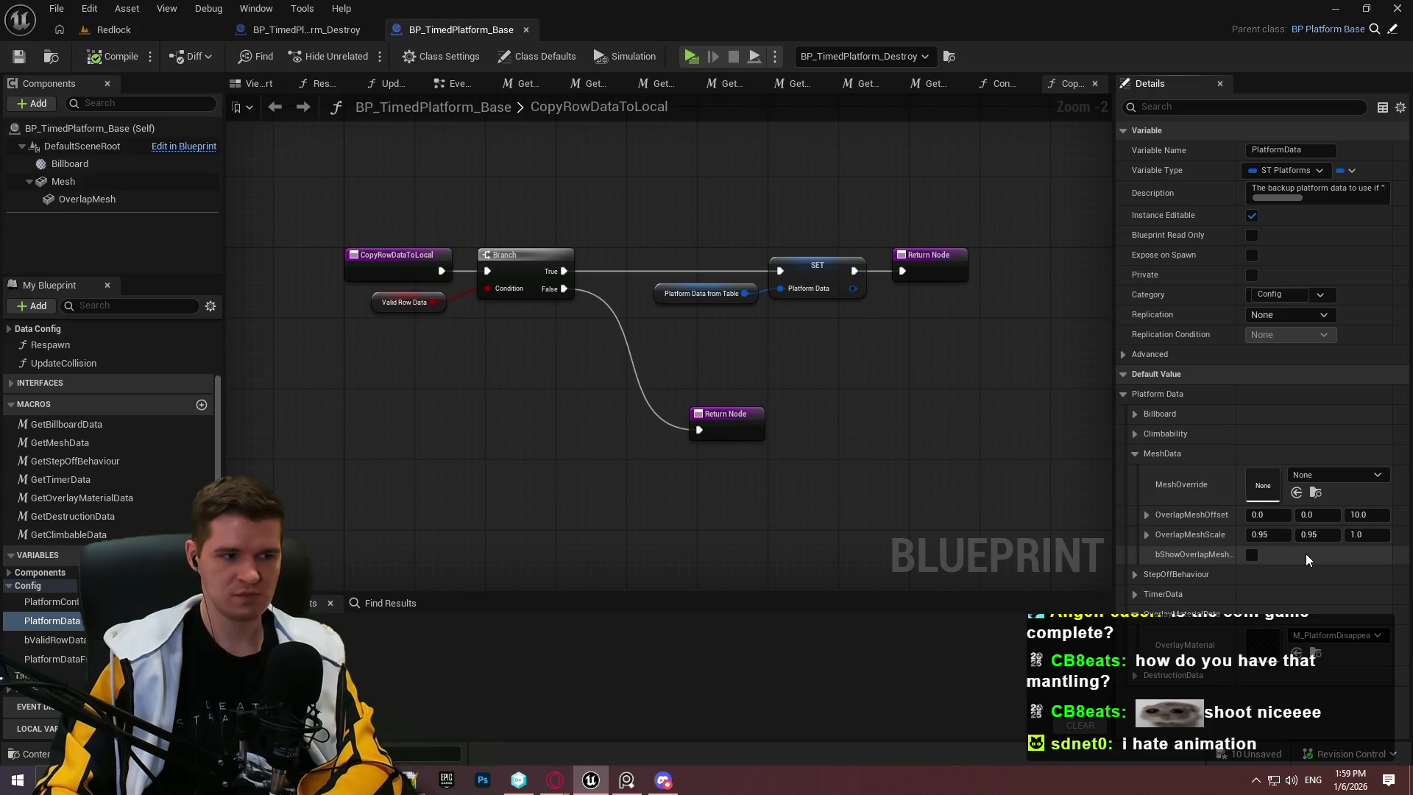
{"action": "left_click", "coordinate": [52, 659]}
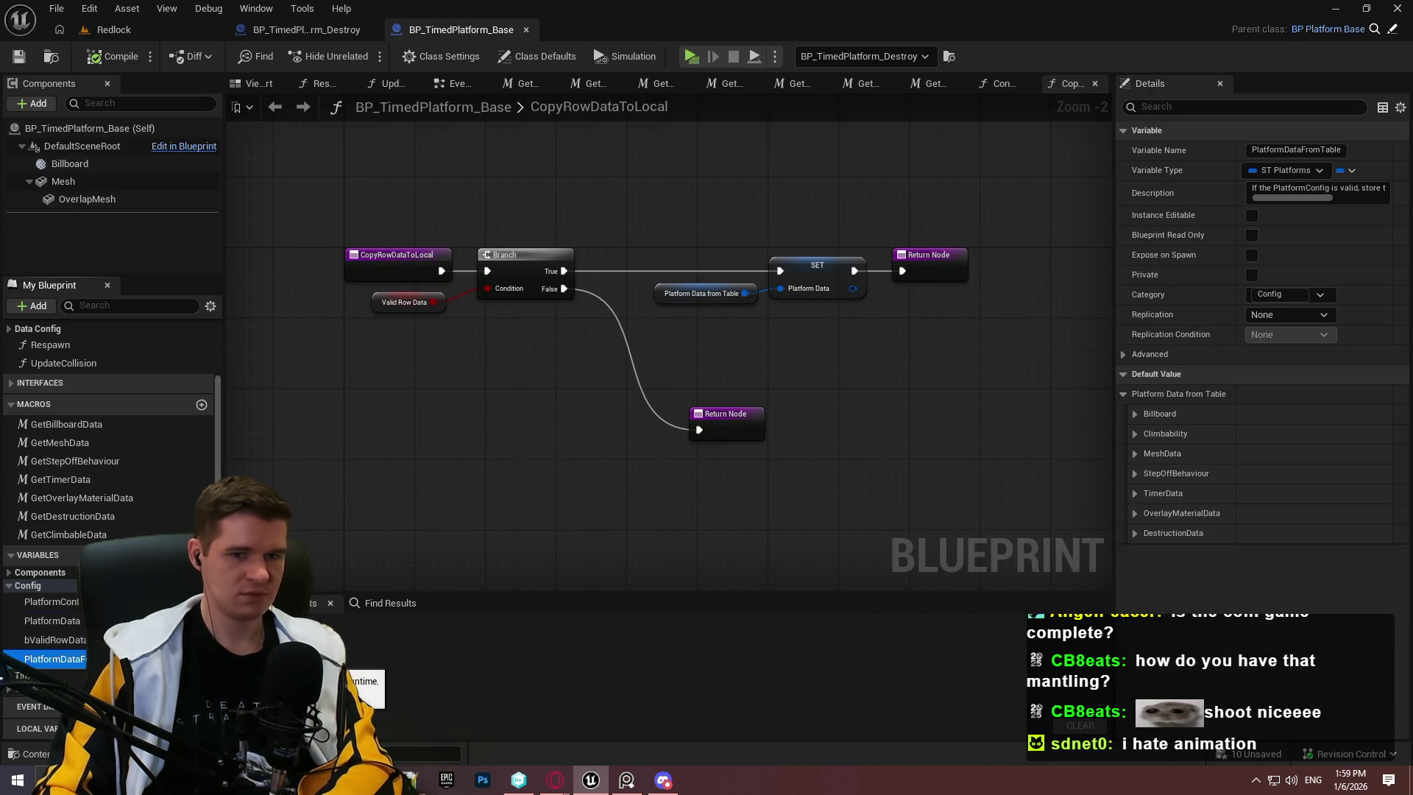
{"action": "left_click", "coordinate": [51, 620]}
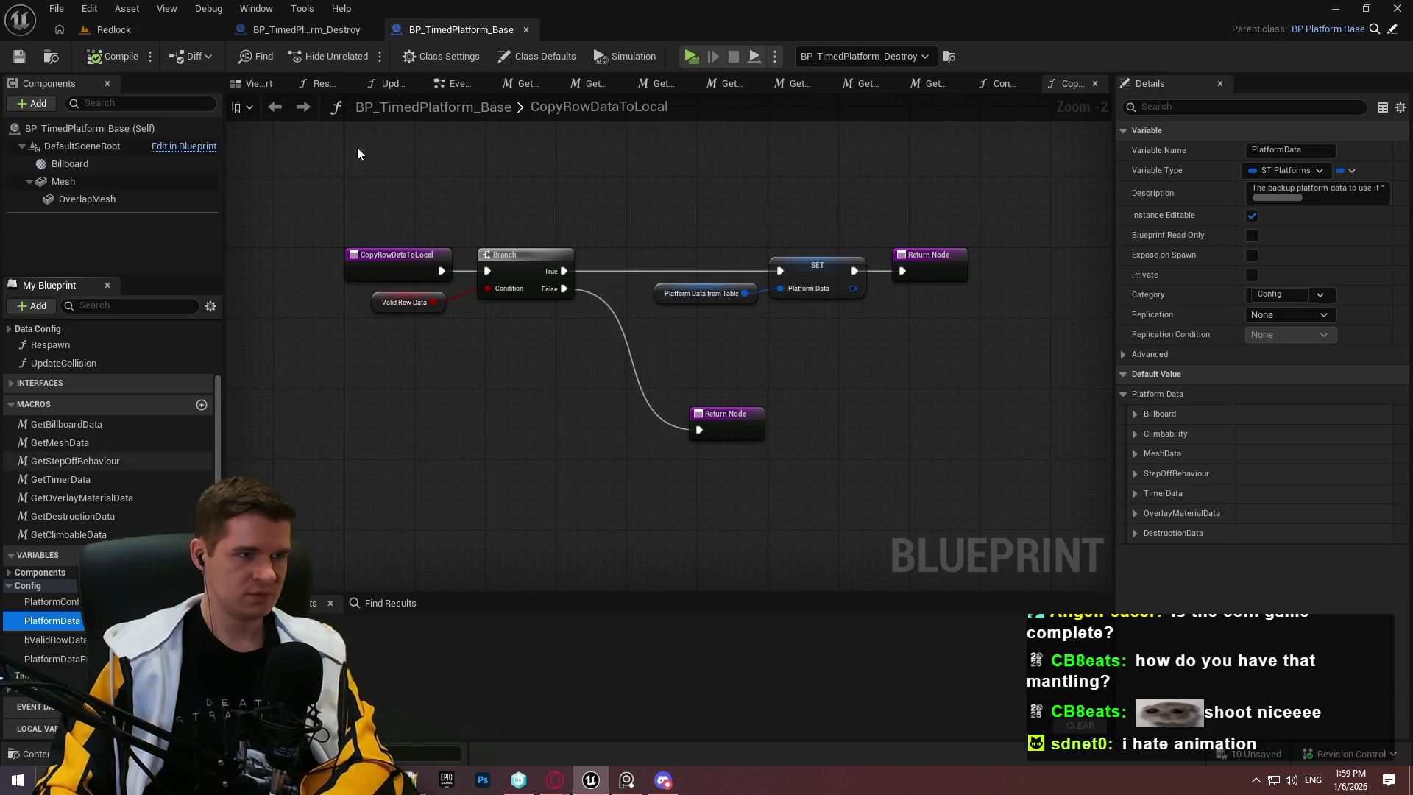
Step: Review the Destroy graph's fracture, Select and Set Rest Collection nodes, then return to Redlock
{"action": "left_click", "coordinate": [312, 32]}
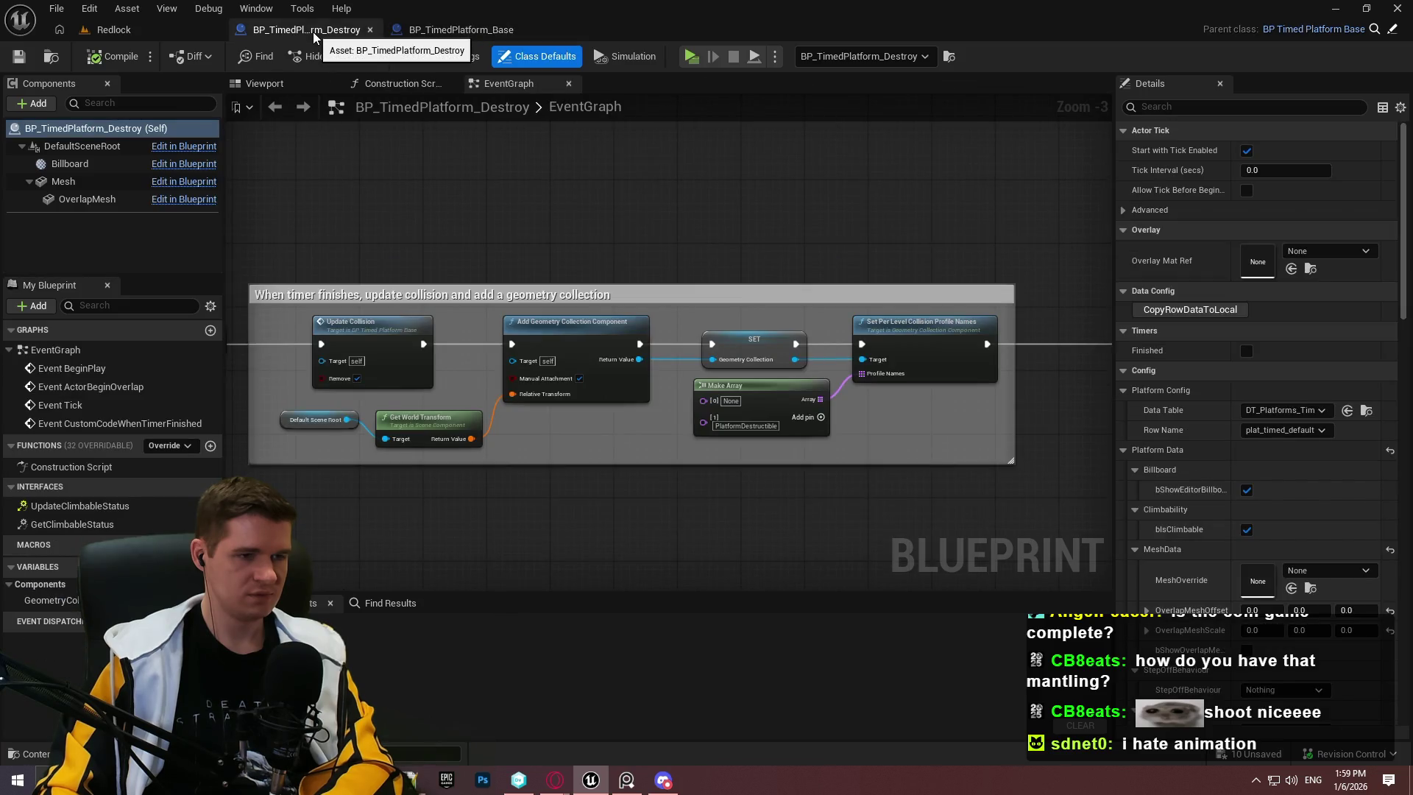
{"action": "left_click_drag", "start_coordinate": [736, 221], "coordinate": [39, 242]}
{"action": "mouse_move", "coordinate": [736, 442]}
{"action": "left_mouse_down"}
{"action": "mouse_move", "coordinate": [567, 433]}
{"action": "mouse_move", "coordinate": [363, 356]}
{"action": "left_mouse_up"}
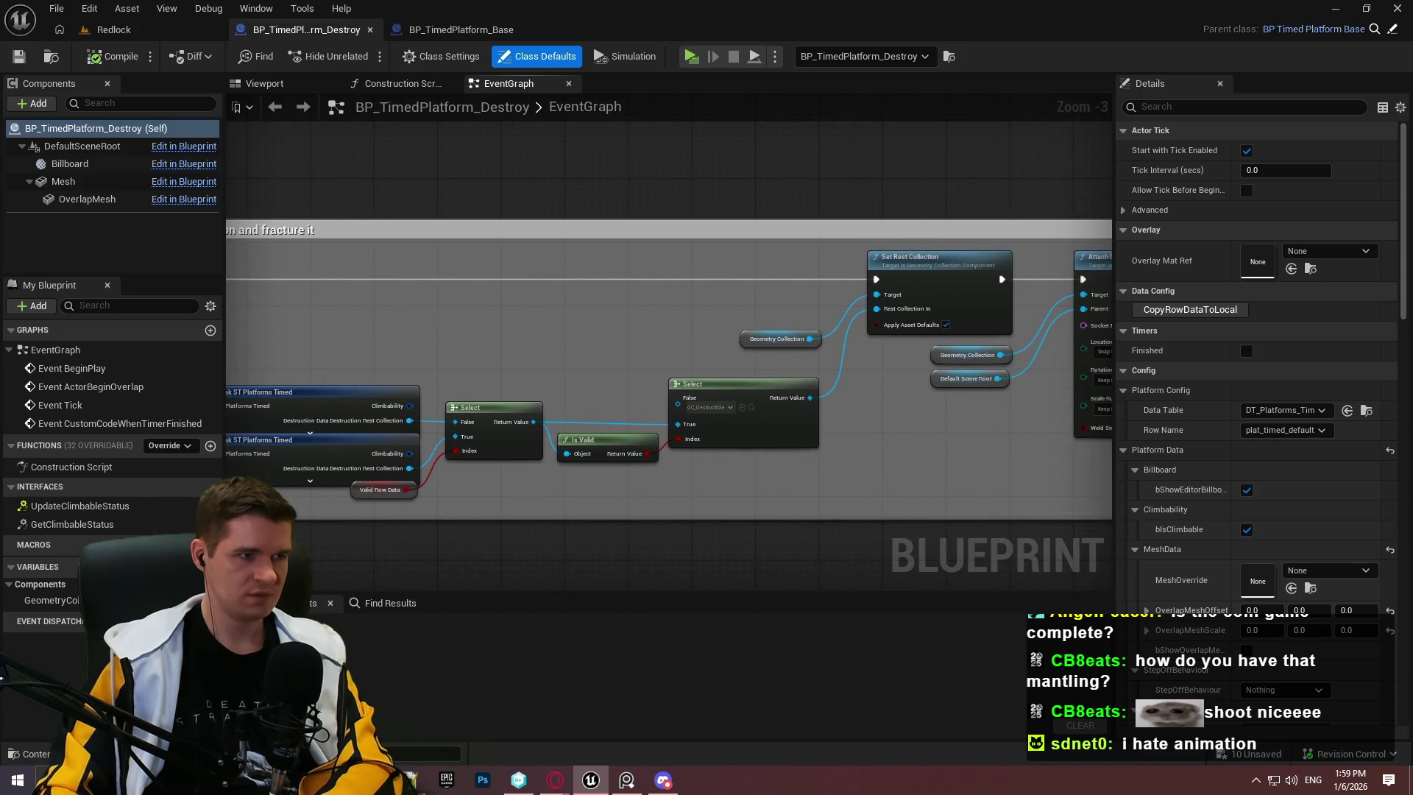
{"action": "left_click", "coordinate": [111, 29]}
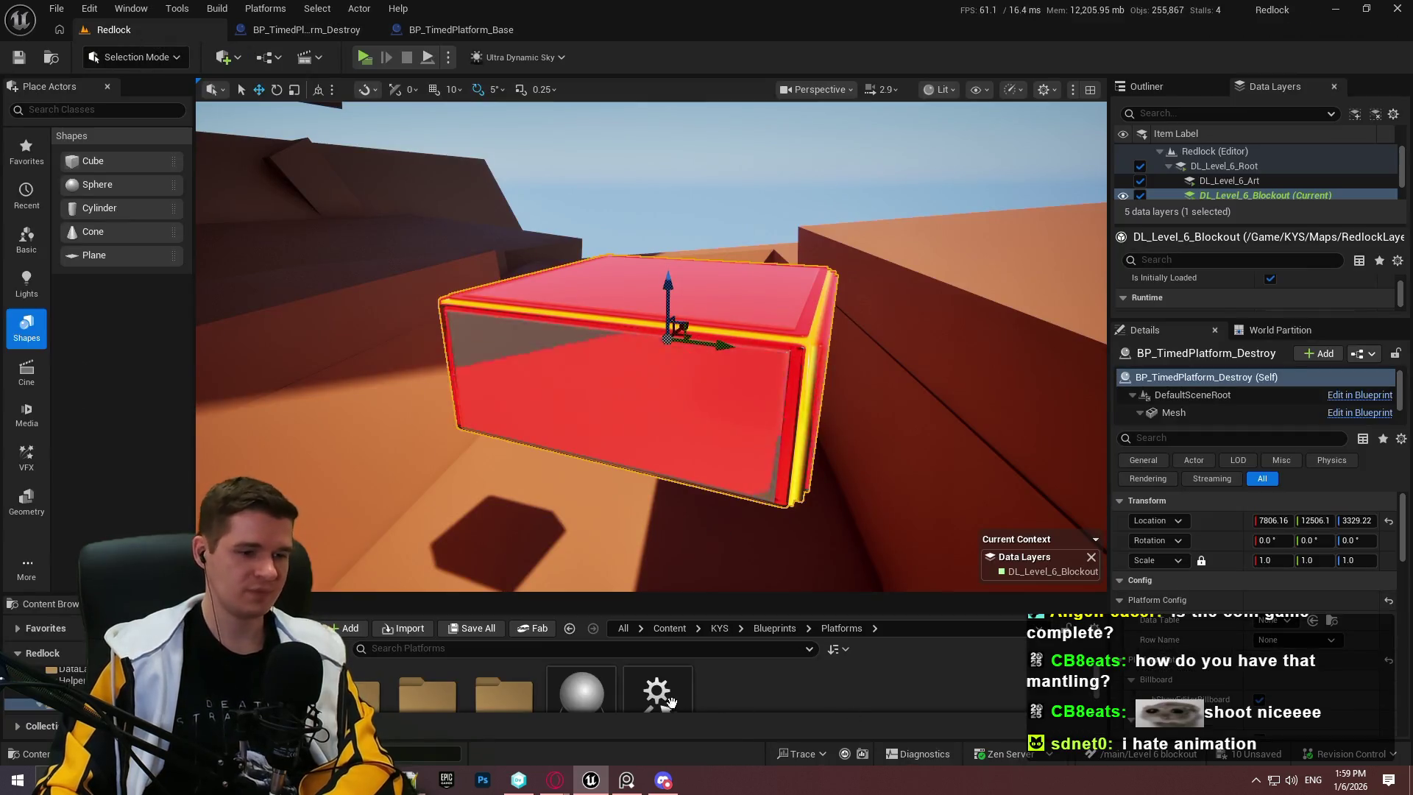
Step: Open the DT_Platforms_Timed data table from KYS > Data > Platforms > Timed
{"action": "left_click", "coordinate": [730, 629]}
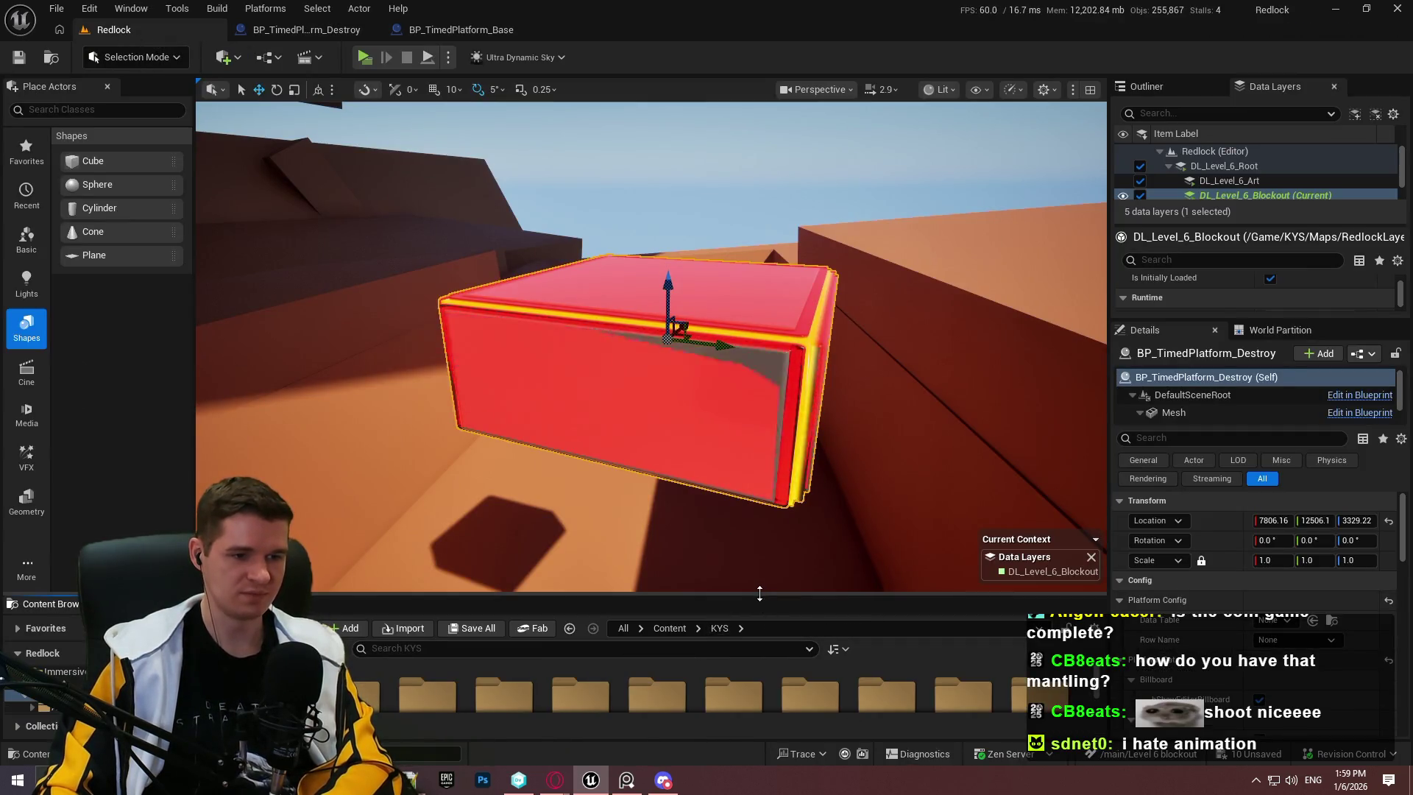
{"action": "left_click_drag", "start_coordinate": [759, 593], "coordinate": [759, 367]}
{"action": "double_click", "coordinate": [582, 475]}
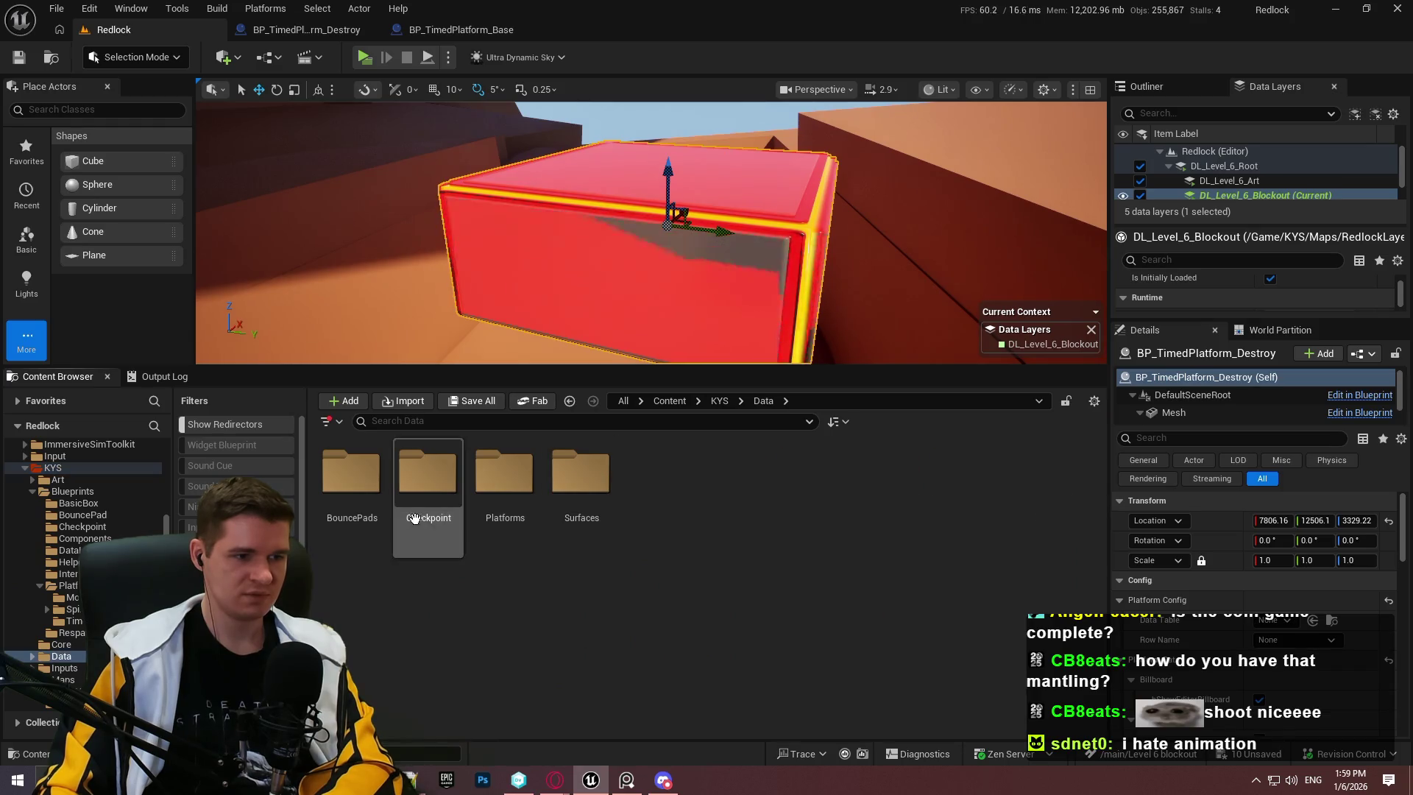
{"action": "double_click", "coordinate": [504, 475]}
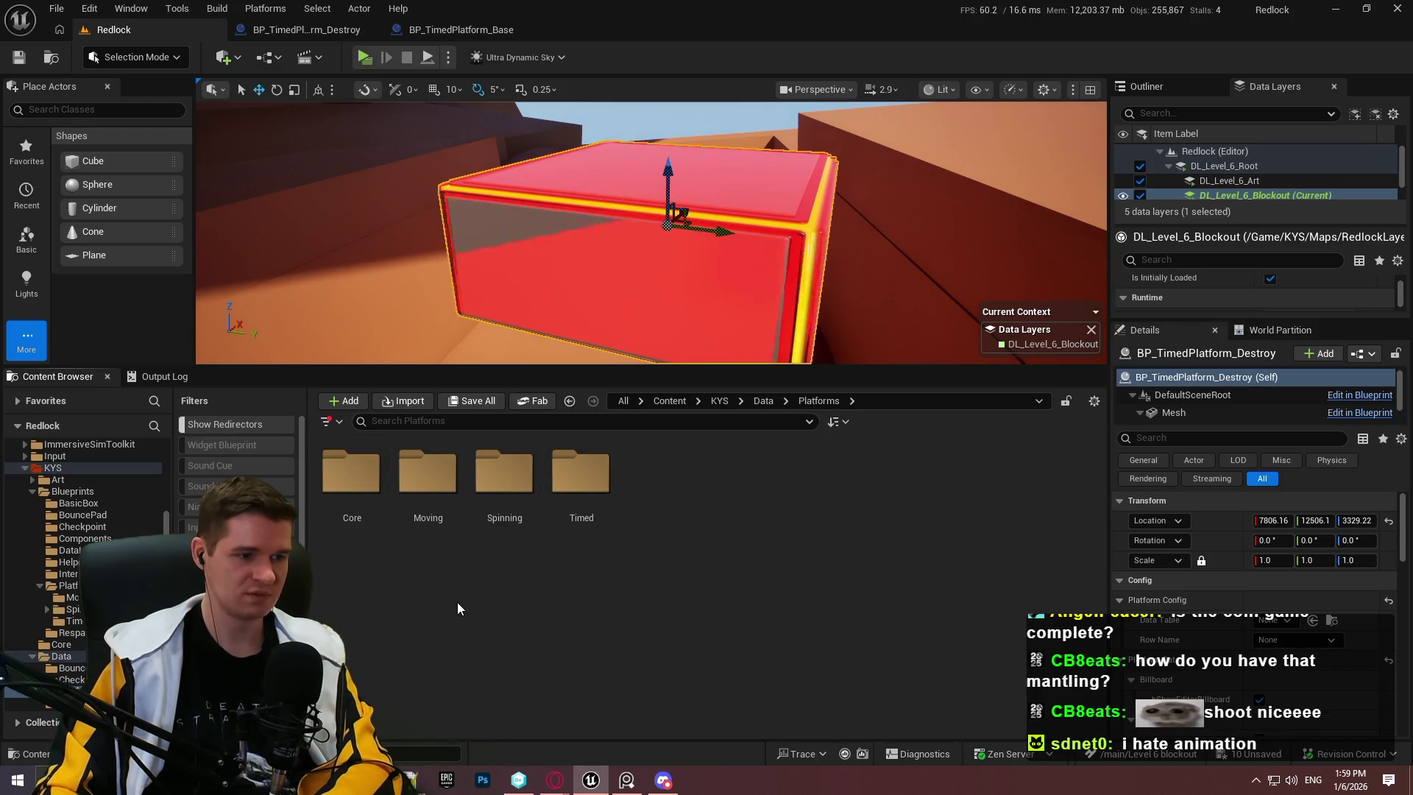
{"action": "double_click", "coordinate": [581, 475]}
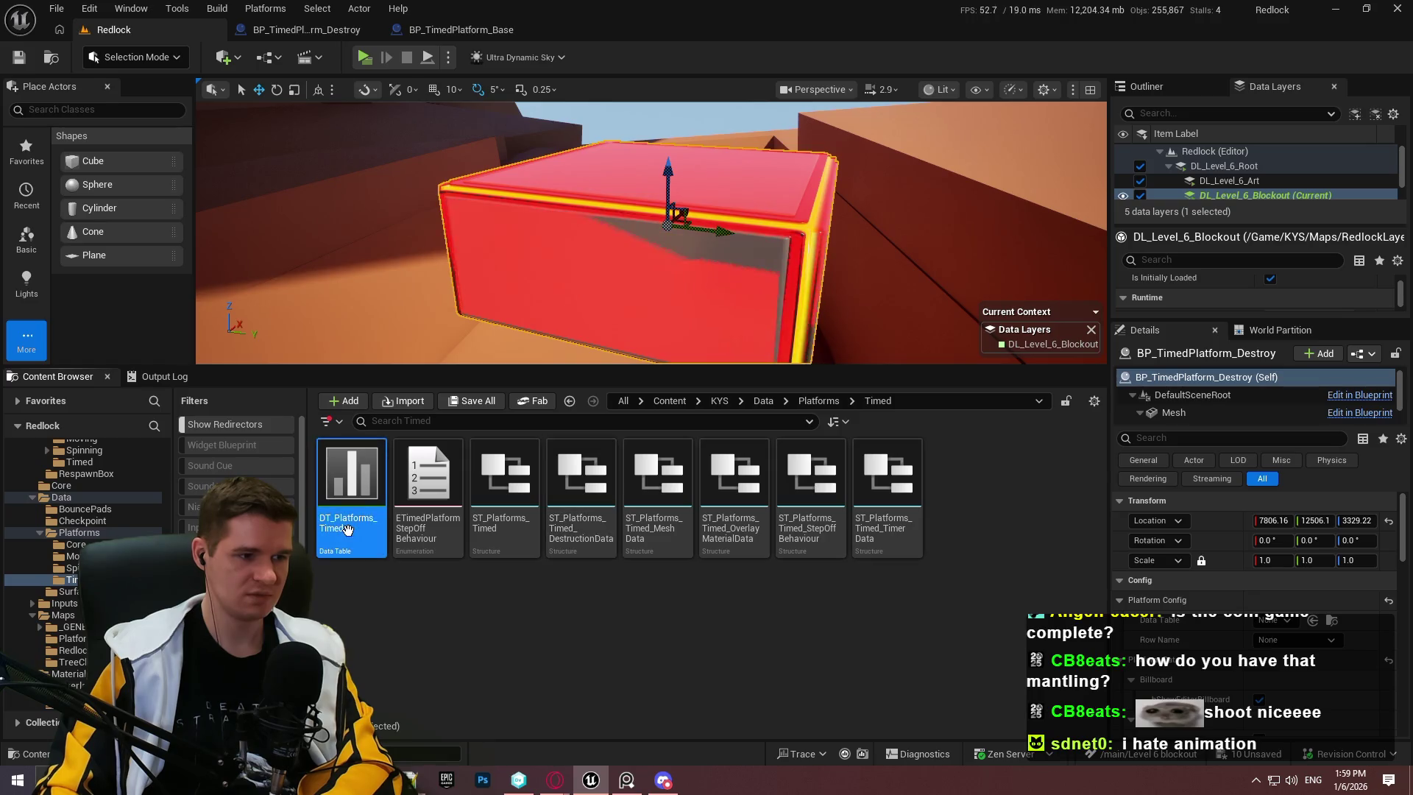
{"action": "double_click", "coordinate": [348, 528]}
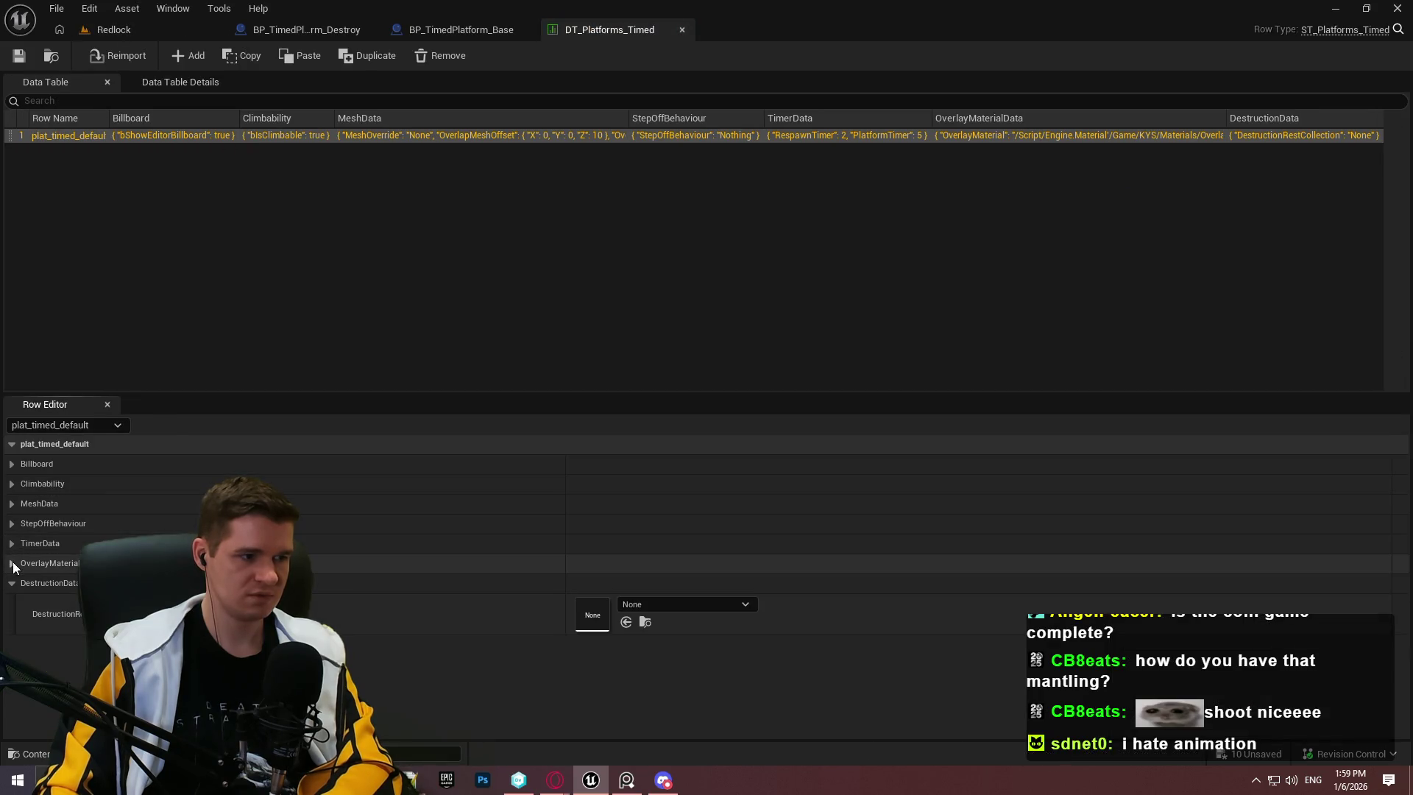
Step: Expand the default row's overlay material and MeshData, close the table, and return to Redlock
{"action": "left_click", "coordinate": [12, 564]}
{"action": "left_click", "coordinate": [12, 504]}
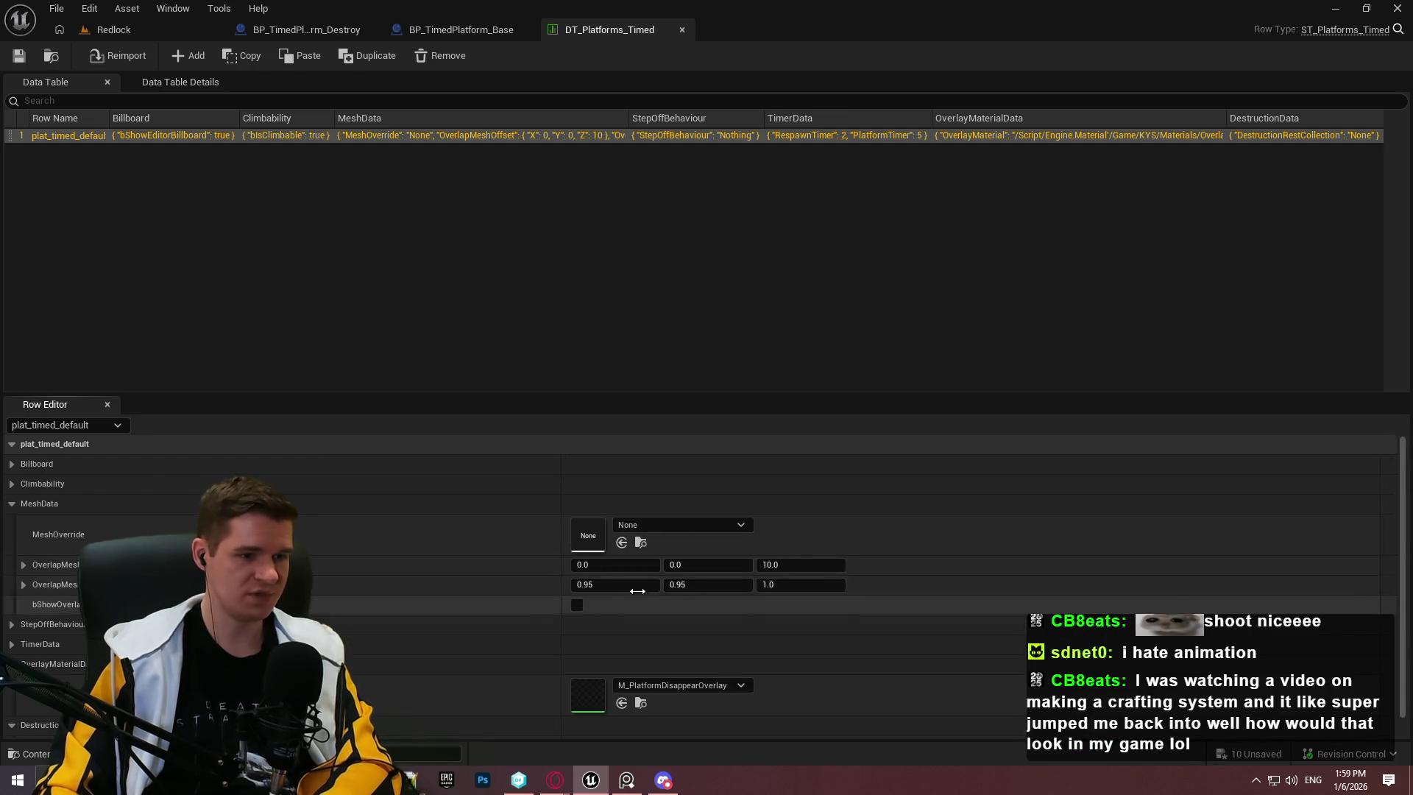
{"action": "left_click", "coordinate": [682, 29]}
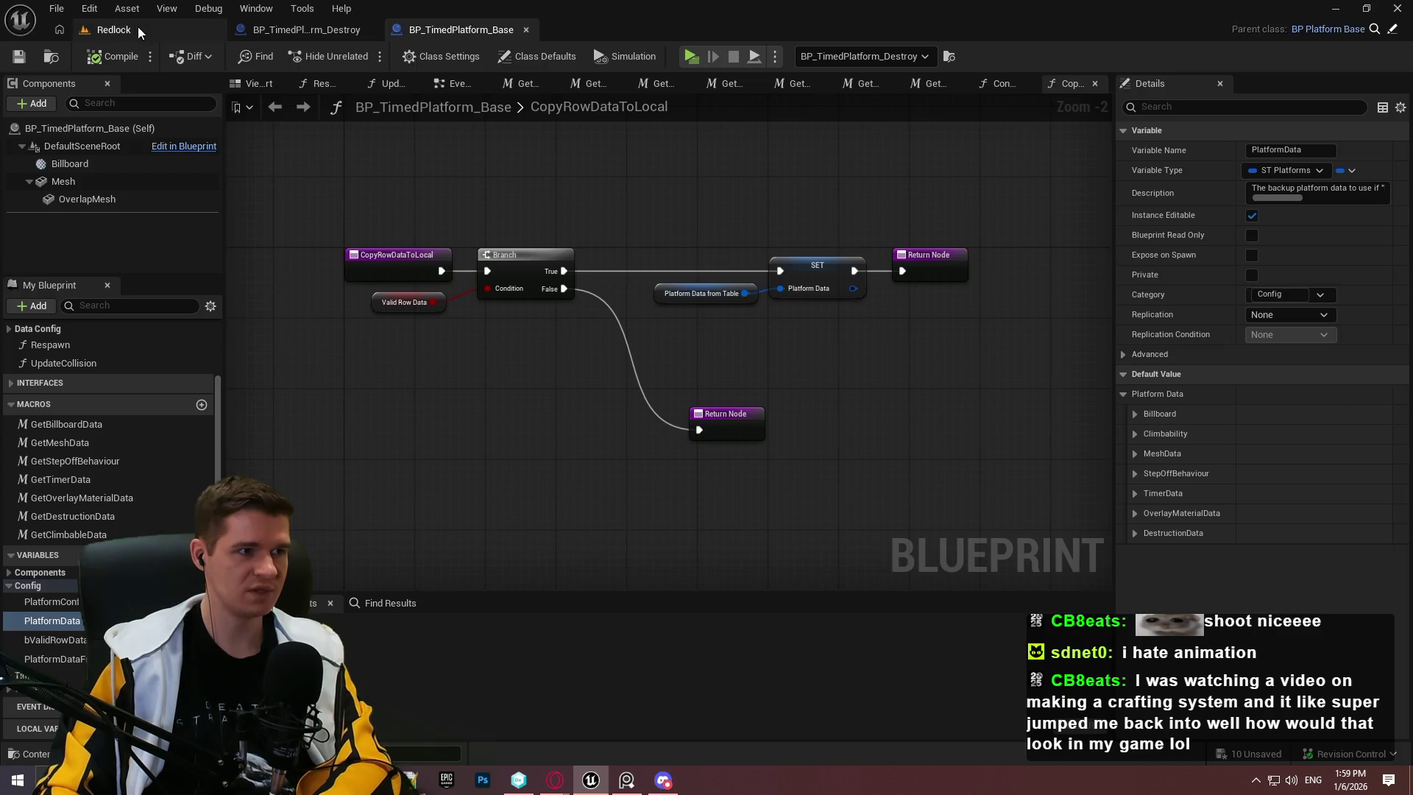
{"action": "left_click", "coordinate": [138, 28]}
{"action": "left_click", "coordinate": [719, 400]}
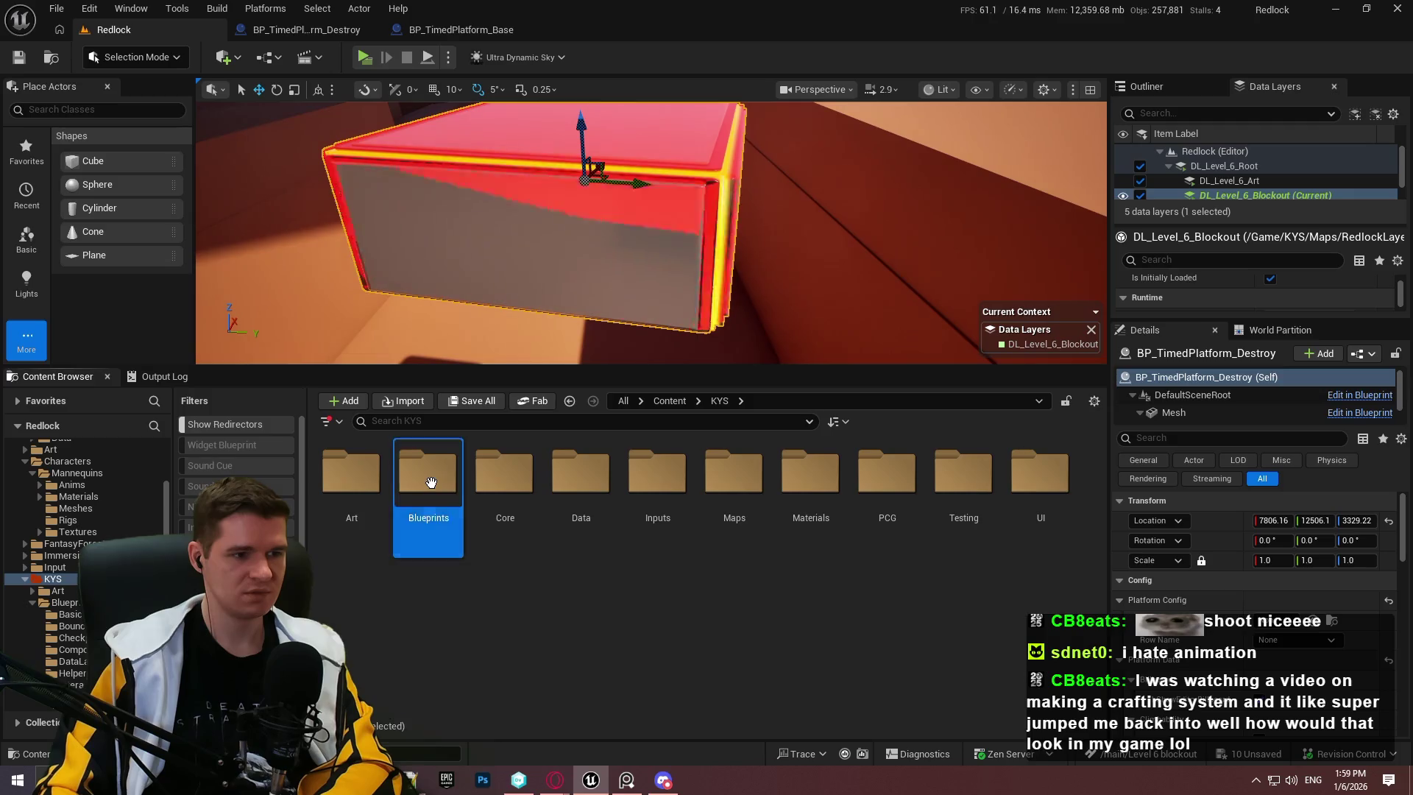
Step: Place a new BP_TimedPlatform_Destroy beside the red one, undoing an accidental base platform
{"action": "double_click", "coordinate": [428, 473]}
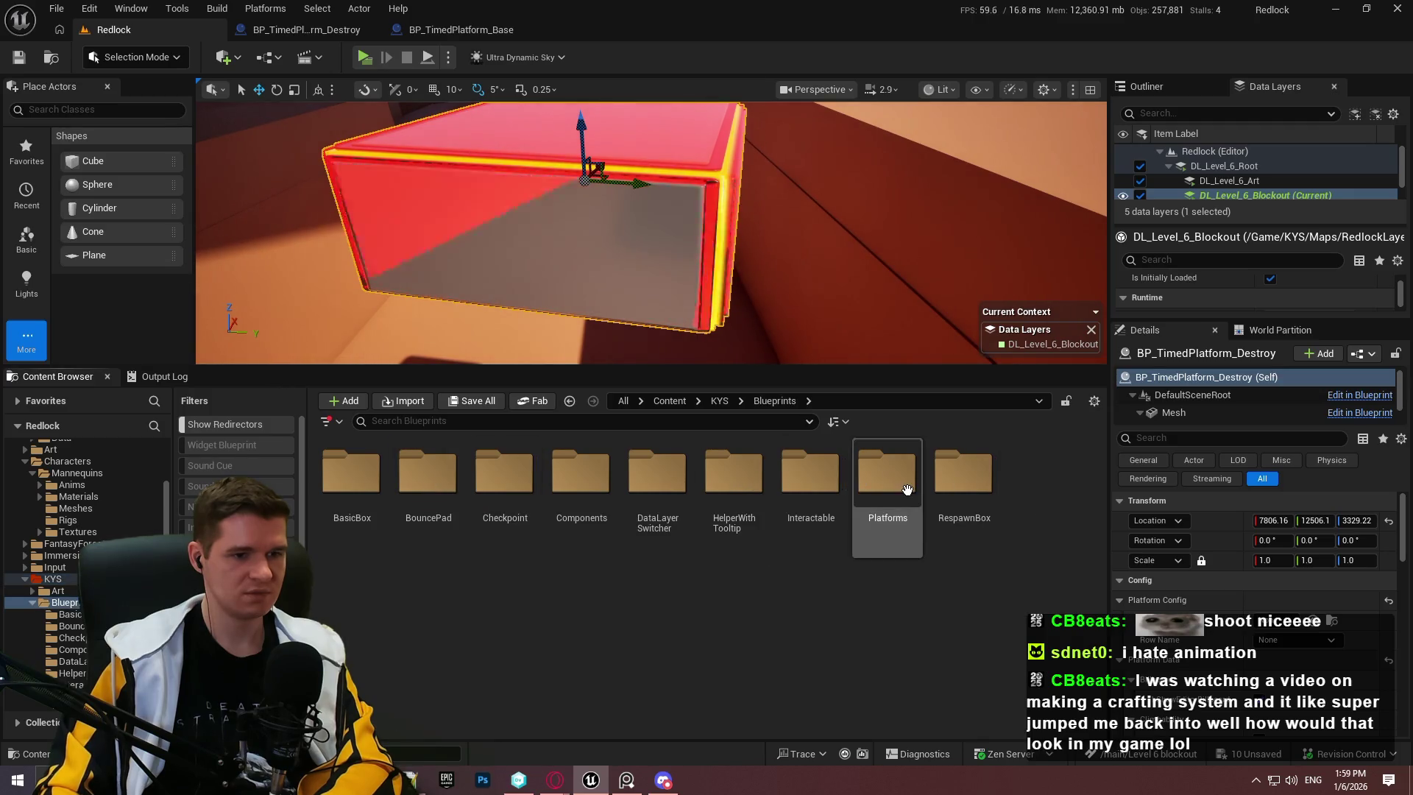
{"action": "double_click", "coordinate": [888, 475]}
{"action": "double_click", "coordinate": [498, 494]}
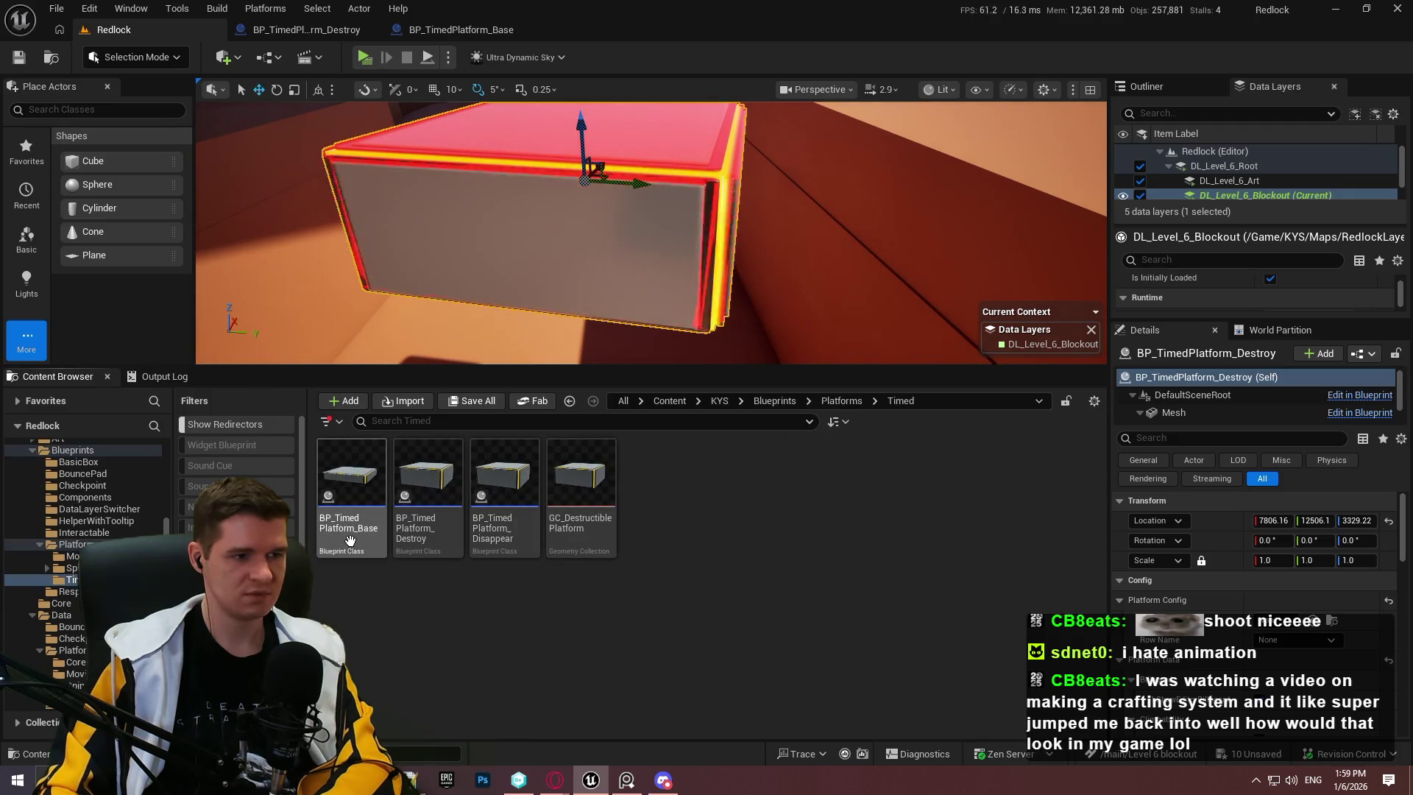
{"action": "mouse_move", "coordinate": [346, 533]}
{"action": "left_mouse_down"}
{"action": "mouse_move", "coordinate": [577, 142]}
{"action": "mouse_move", "coordinate": [1017, 220]}
{"action": "mouse_move", "coordinate": [730, 196]}
{"action": "mouse_move", "coordinate": [835, 361]}
{"action": "mouse_move", "coordinate": [839, 394]}
{"action": "left_mouse_up"}
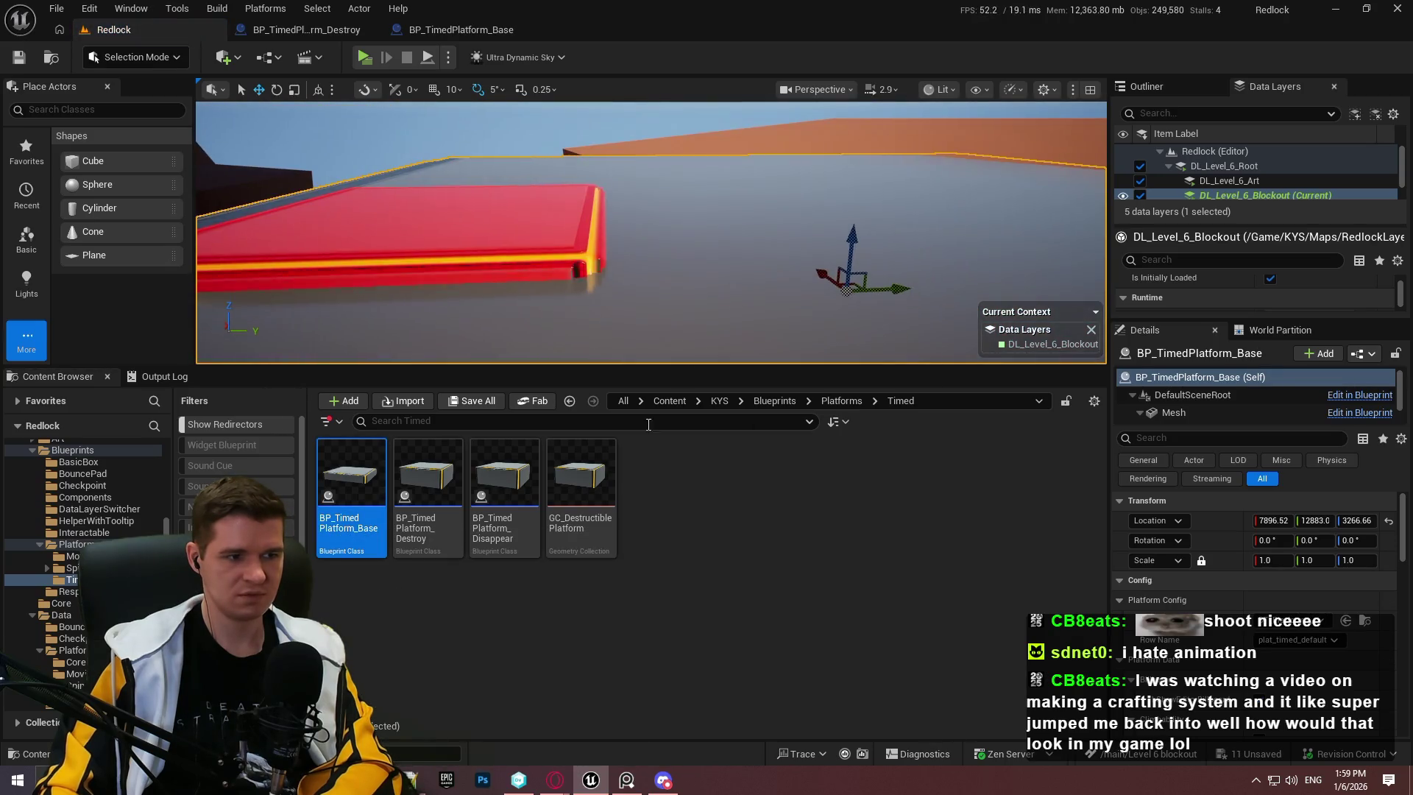
{"action": "key", "text": "ctrl+z"}
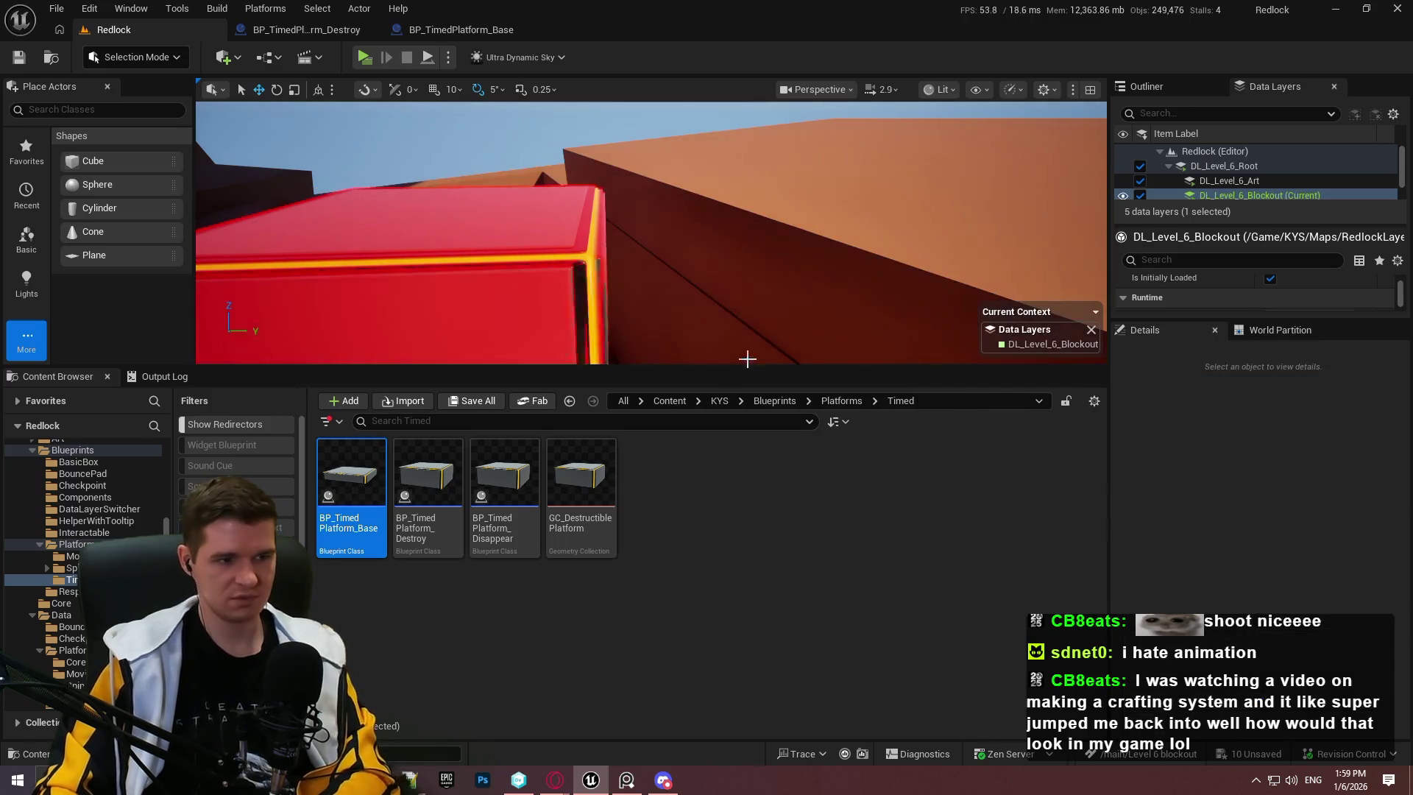
{"action": "mouse_move", "coordinate": [427, 478]}
{"action": "left_mouse_down"}
{"action": "mouse_move", "coordinate": [854, 191]}
{"action": "mouse_move", "coordinate": [847, 265]}
{"action": "mouse_move", "coordinate": [911, 257]}
{"action": "left_mouse_up"}
{"action": "scroll", "coordinate": [1219, 572], "scroll_direction": "down", "scroll_amount": 2}
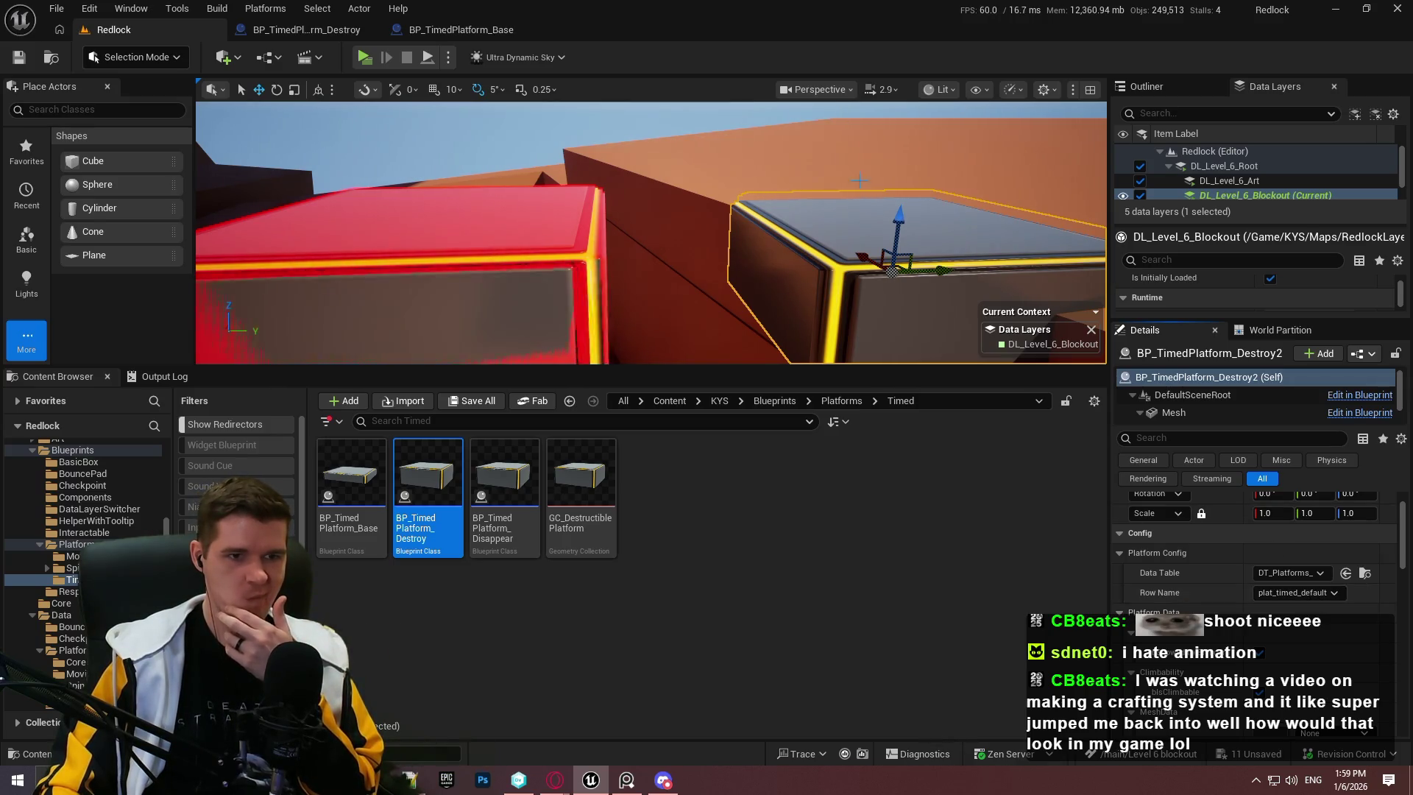
{"action": "scroll", "coordinate": [651, 233], "scroll_direction": "up", "scroll_amount": 1}
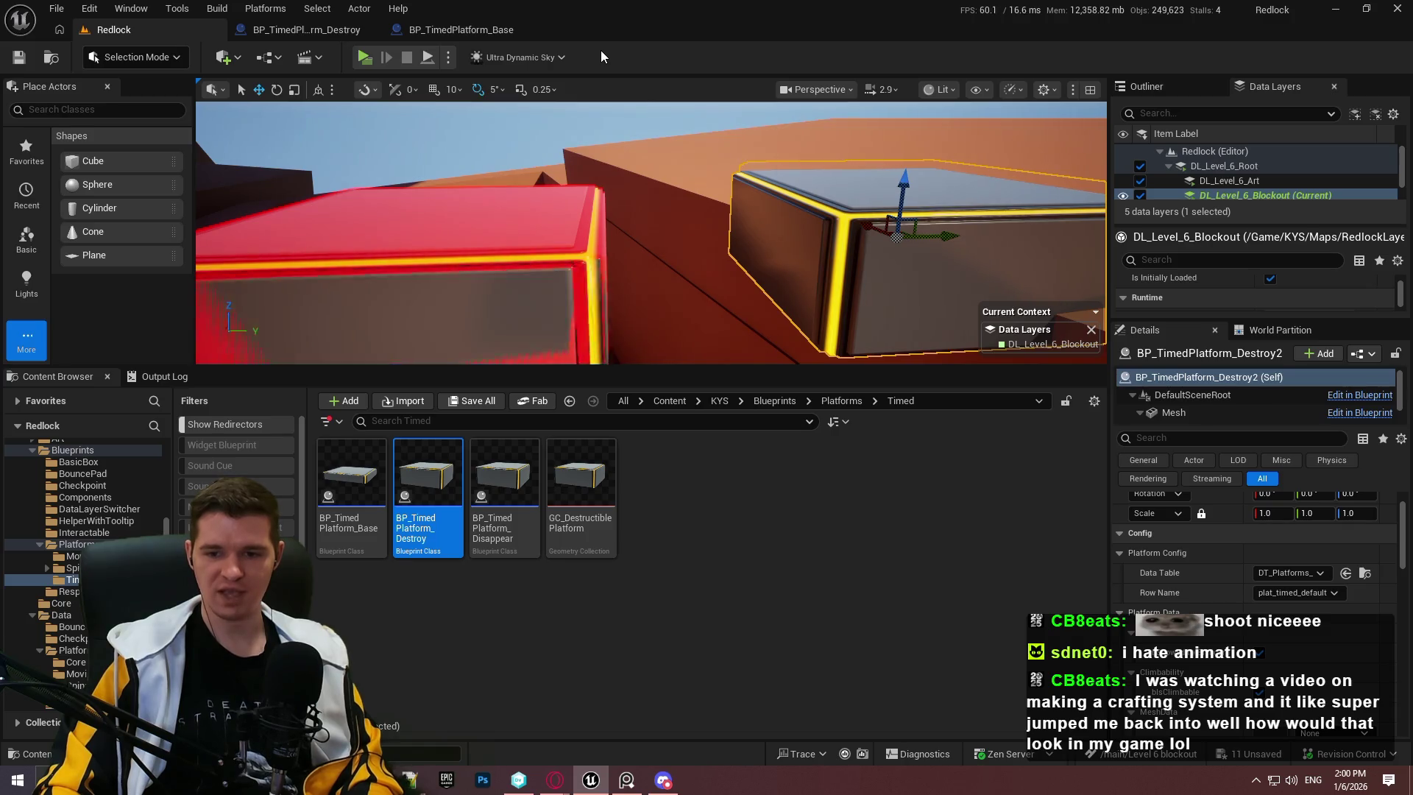
Step: Delete the old red platform, then frame the new one and nudge it along Y
{"action": "left_click", "coordinate": [442, 243]}
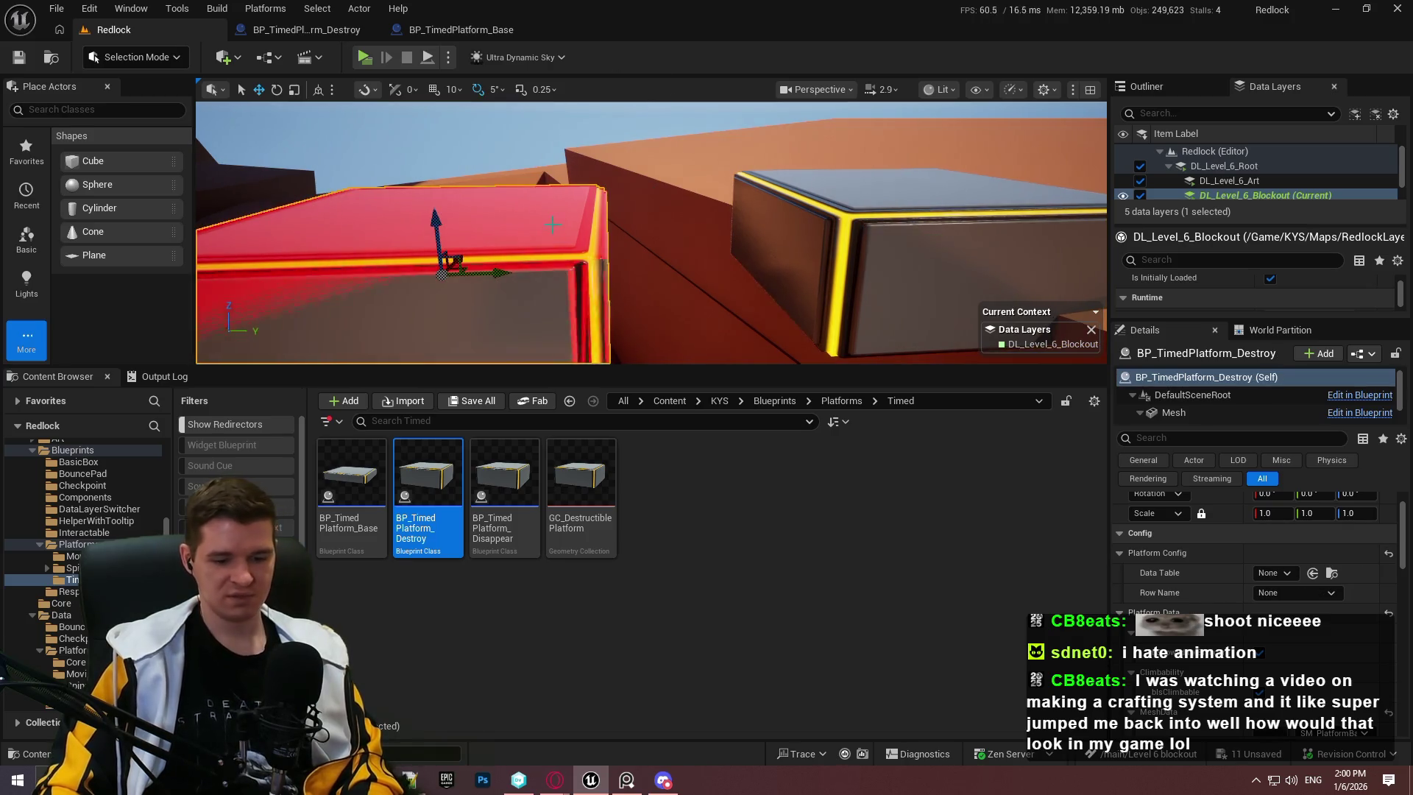
{"action": "key", "text": "Delete"}
{"action": "left_click", "coordinate": [863, 211]}
{"action": "key", "text": "f"}
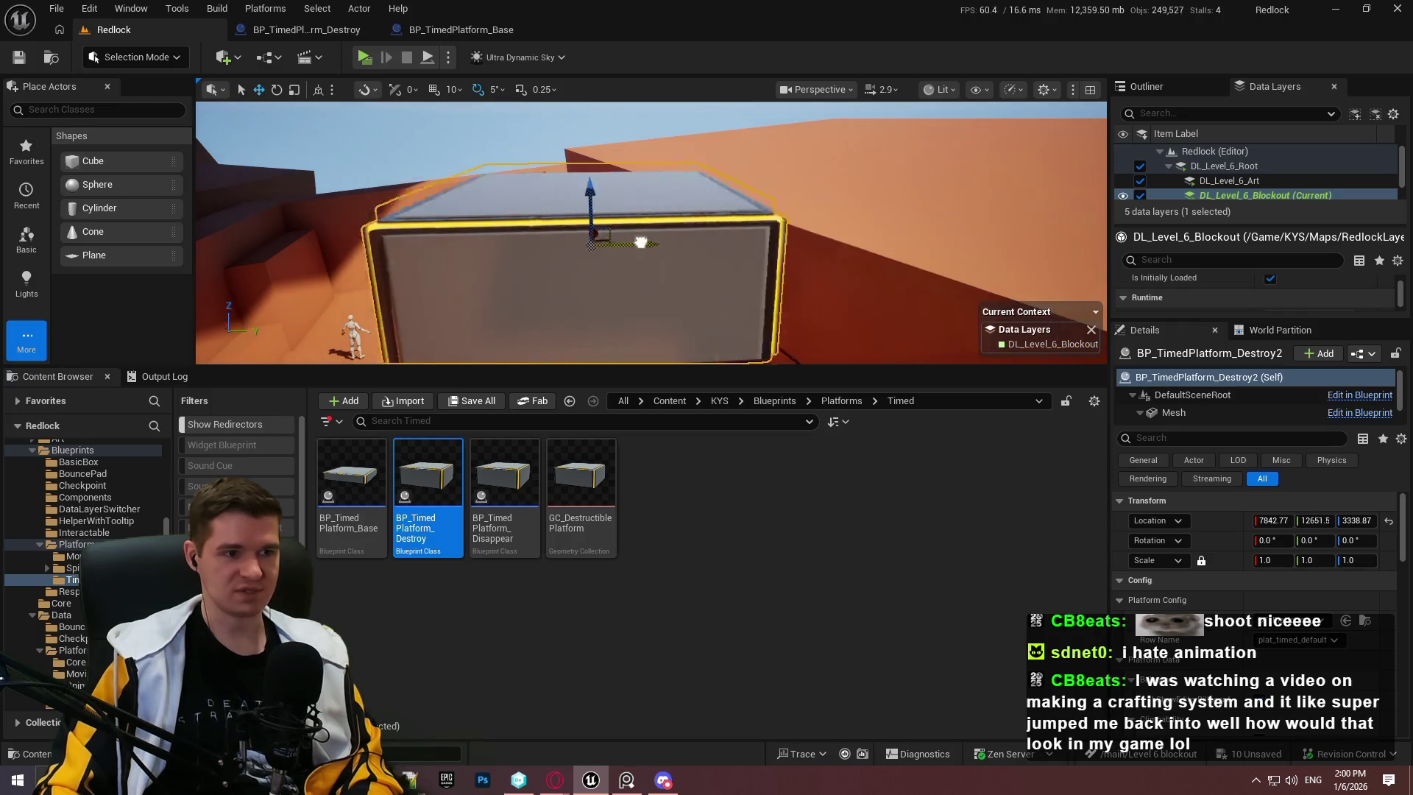
{"action": "left_click_drag", "start_coordinate": [657, 242], "coordinate": [667, 243]}
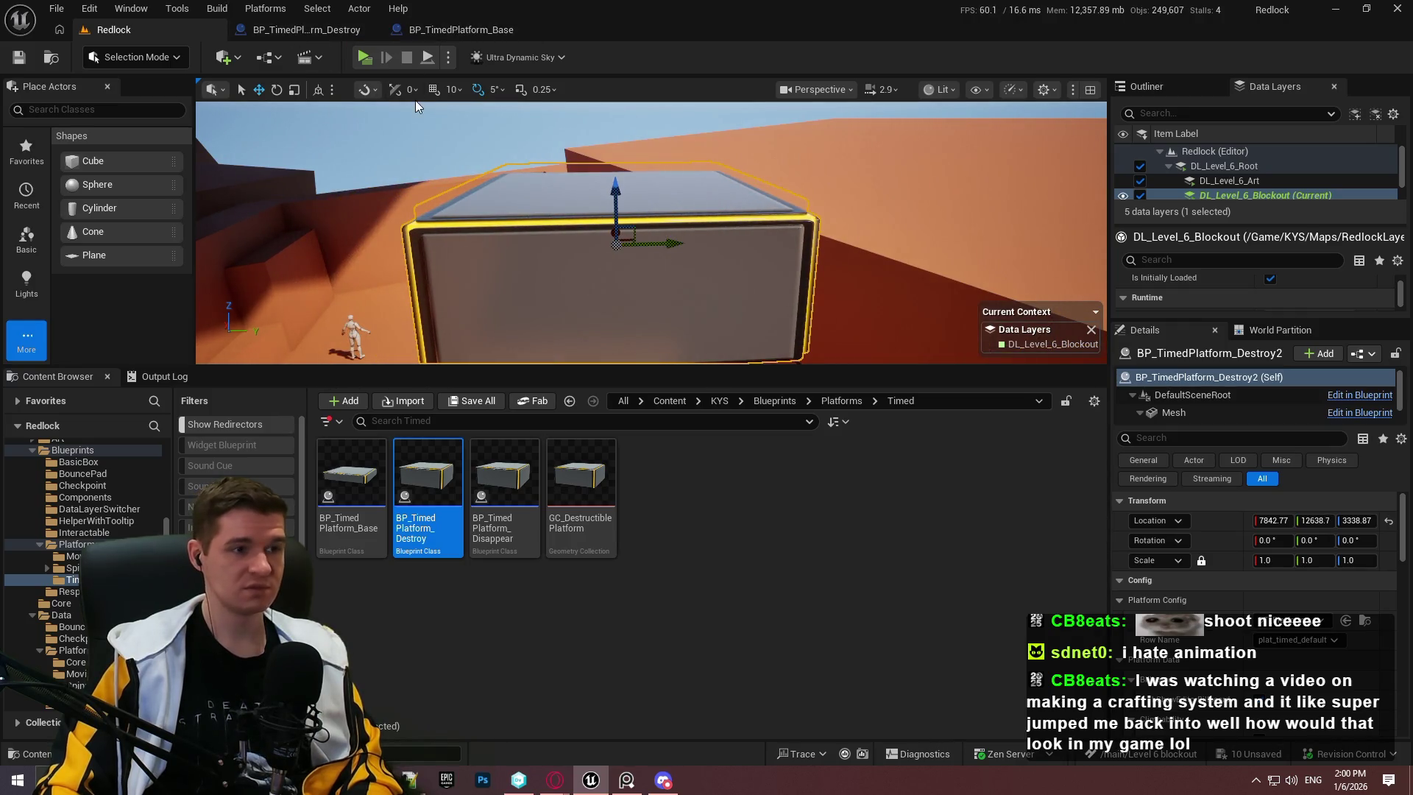
{"action": "double_click", "coordinate": [434, 486]}
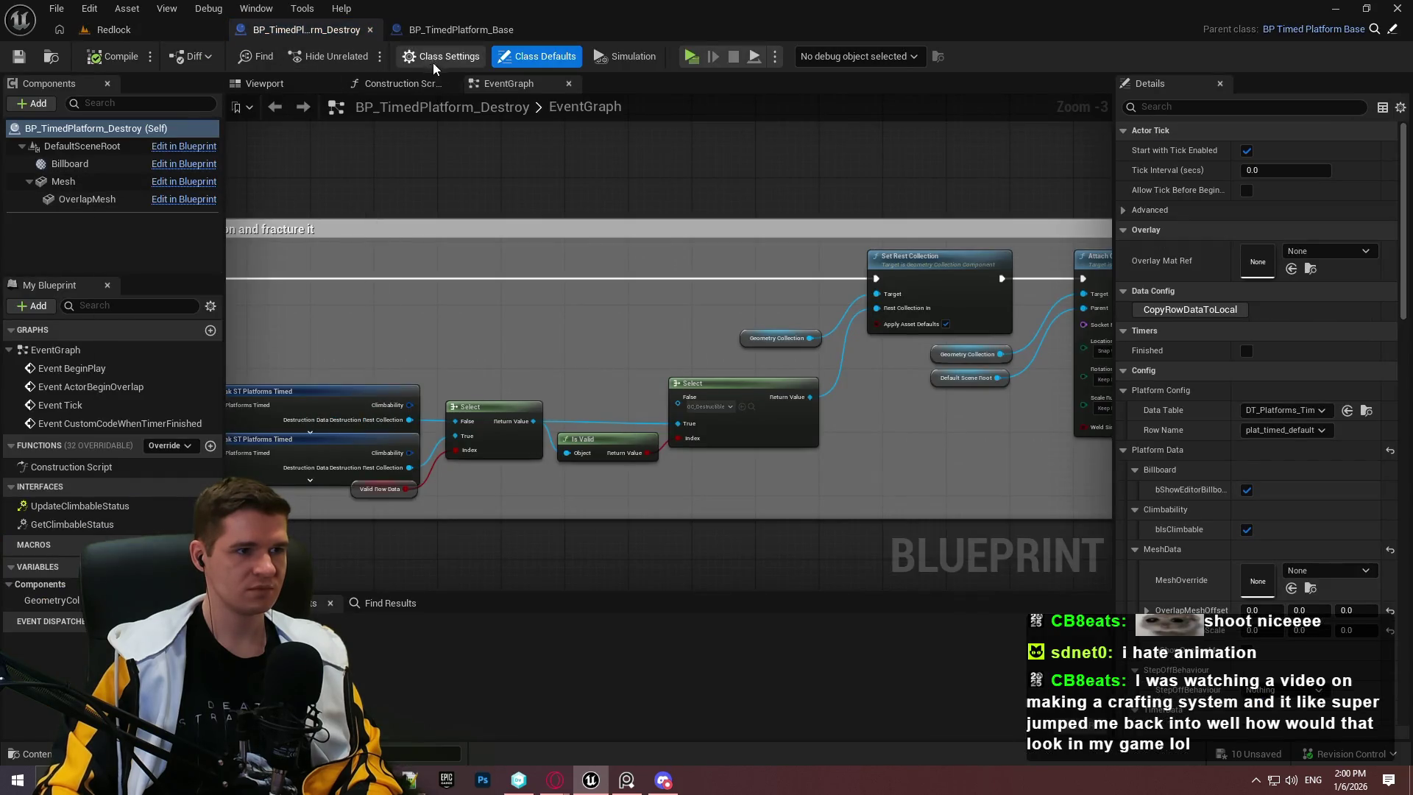
Step: Set the Destroy blueprint's debug object to BP_TimedPlatform_Destroy2 and view the timer-finish section
{"action": "left_click", "coordinate": [854, 56]}
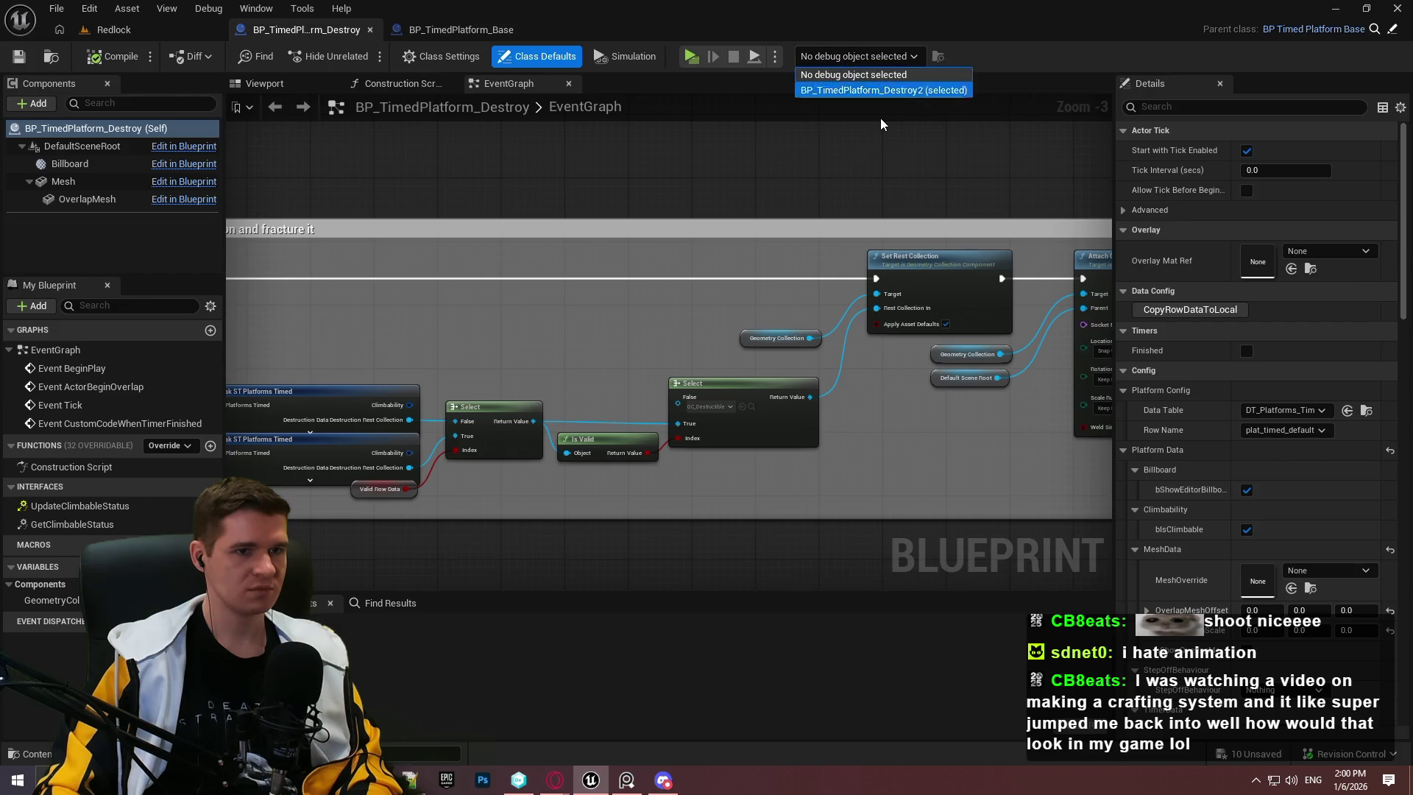
{"action": "left_click", "coordinate": [872, 90]}
{"action": "scroll", "coordinate": [826, 154], "scroll_direction": "down", "scroll_amount": 3}
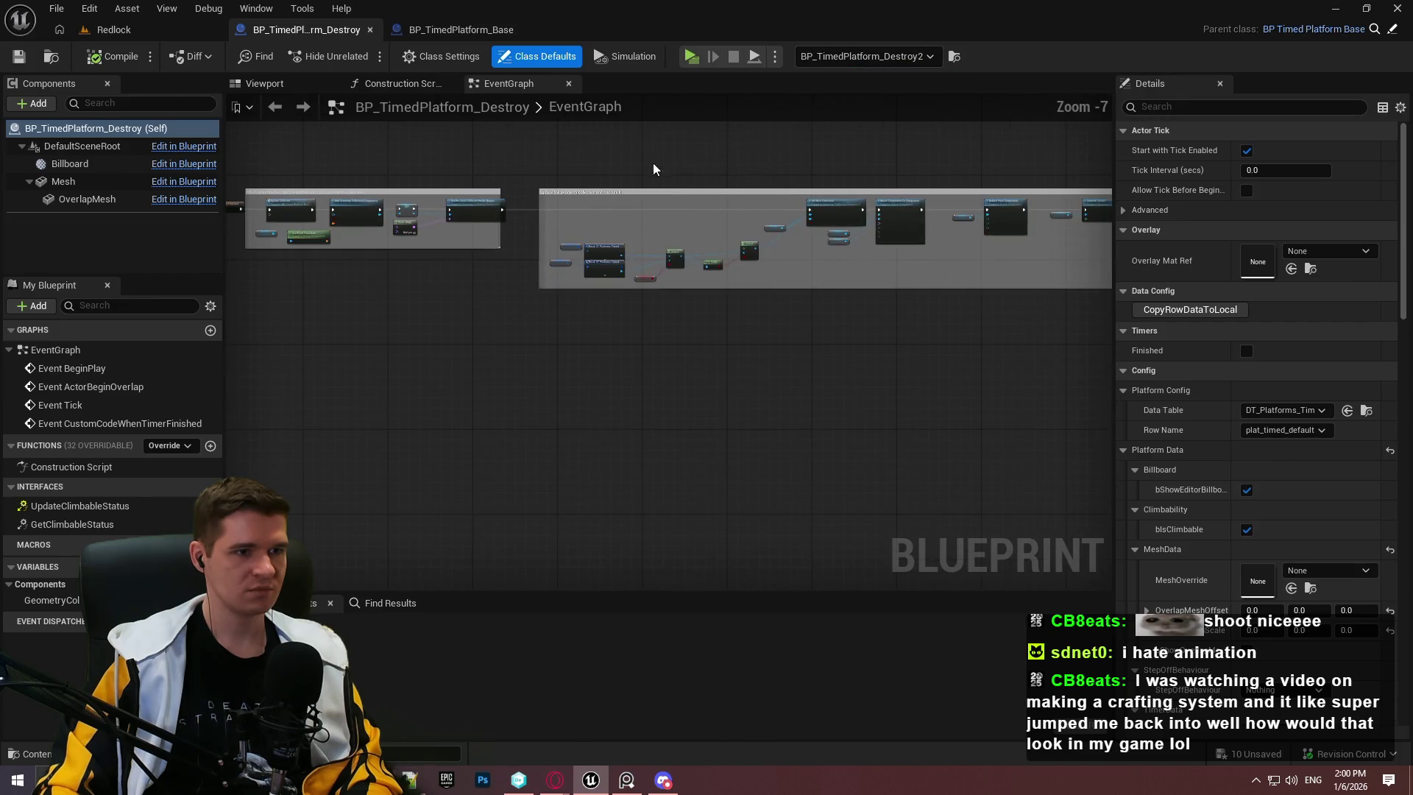
{"action": "scroll", "coordinate": [610, 166], "scroll_direction": "up", "scroll_amount": 3}
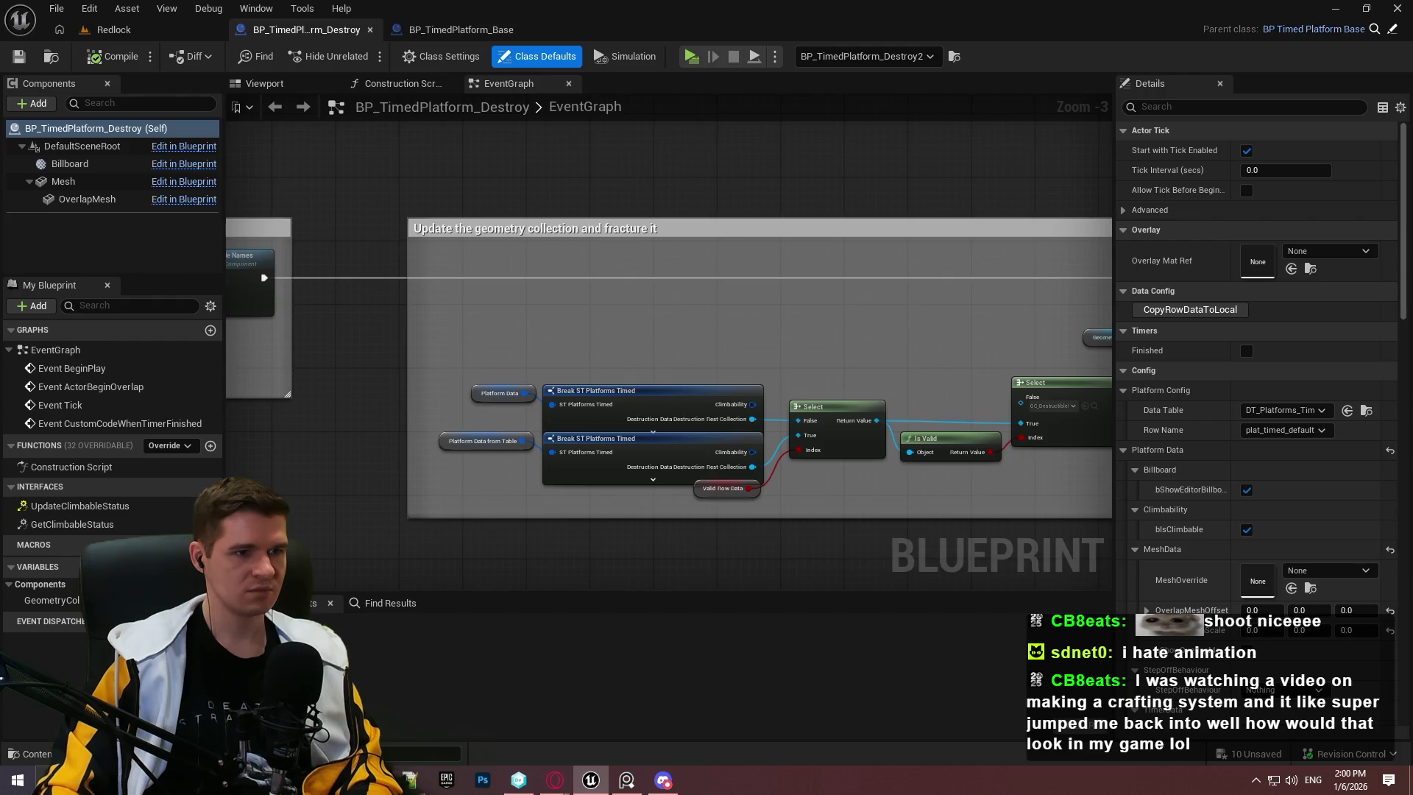
{"action": "left_click_drag", "start_coordinate": [294, 221], "coordinate": [1041, 269]}
Step: In BP_TimedPlatform_Base, browse UpdateCollision, EventGraph and Construction Script, debugging BP_TimedPlatform_Destroy2
{"action": "left_click", "coordinate": [457, 31]}
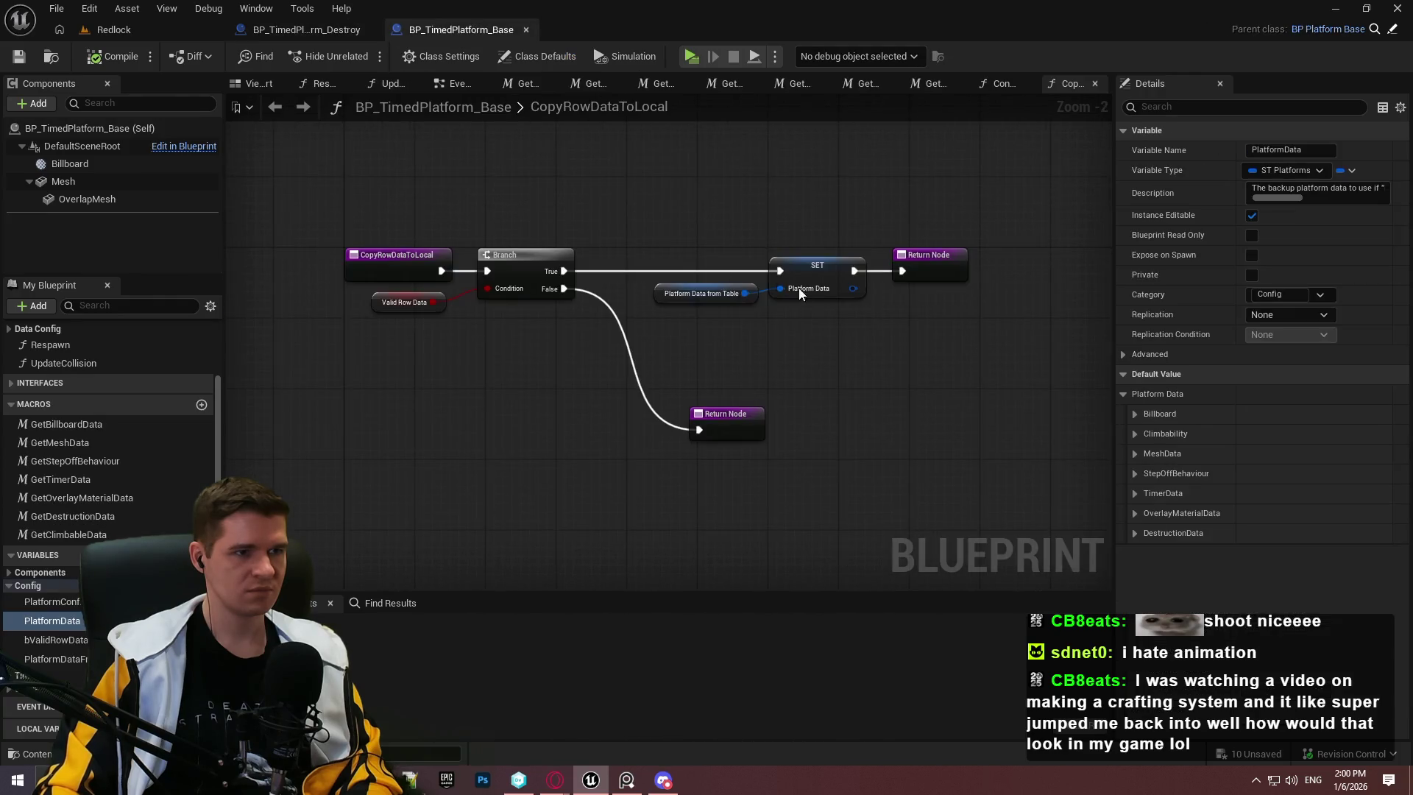
{"action": "double_click", "coordinate": [63, 364]}
{"action": "scroll", "coordinate": [63, 360], "scroll_direction": "up", "scroll_amount": 2}
{"action": "double_click", "coordinate": [64, 346]}
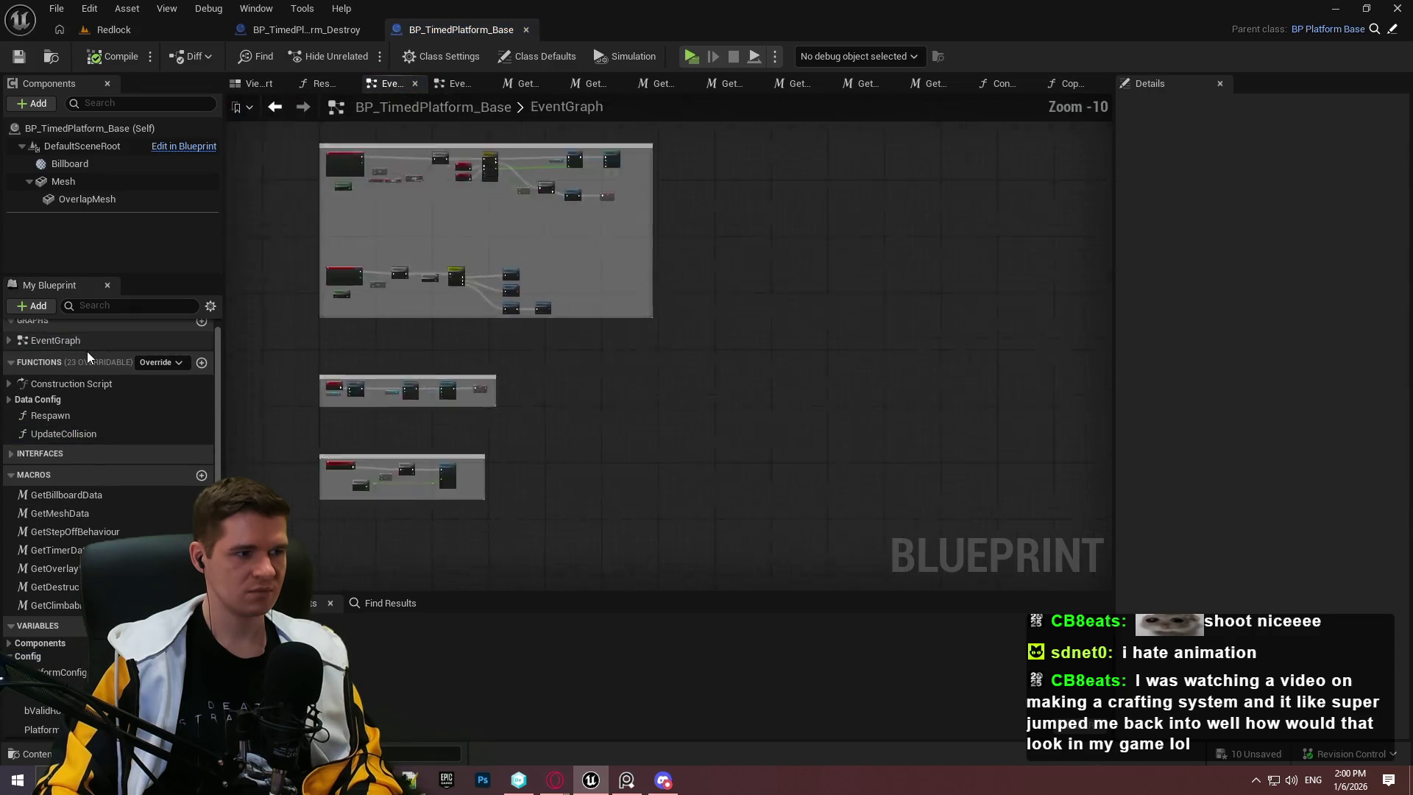
{"action": "double_click", "coordinate": [51, 393]}
{"action": "left_click", "coordinate": [858, 56]}
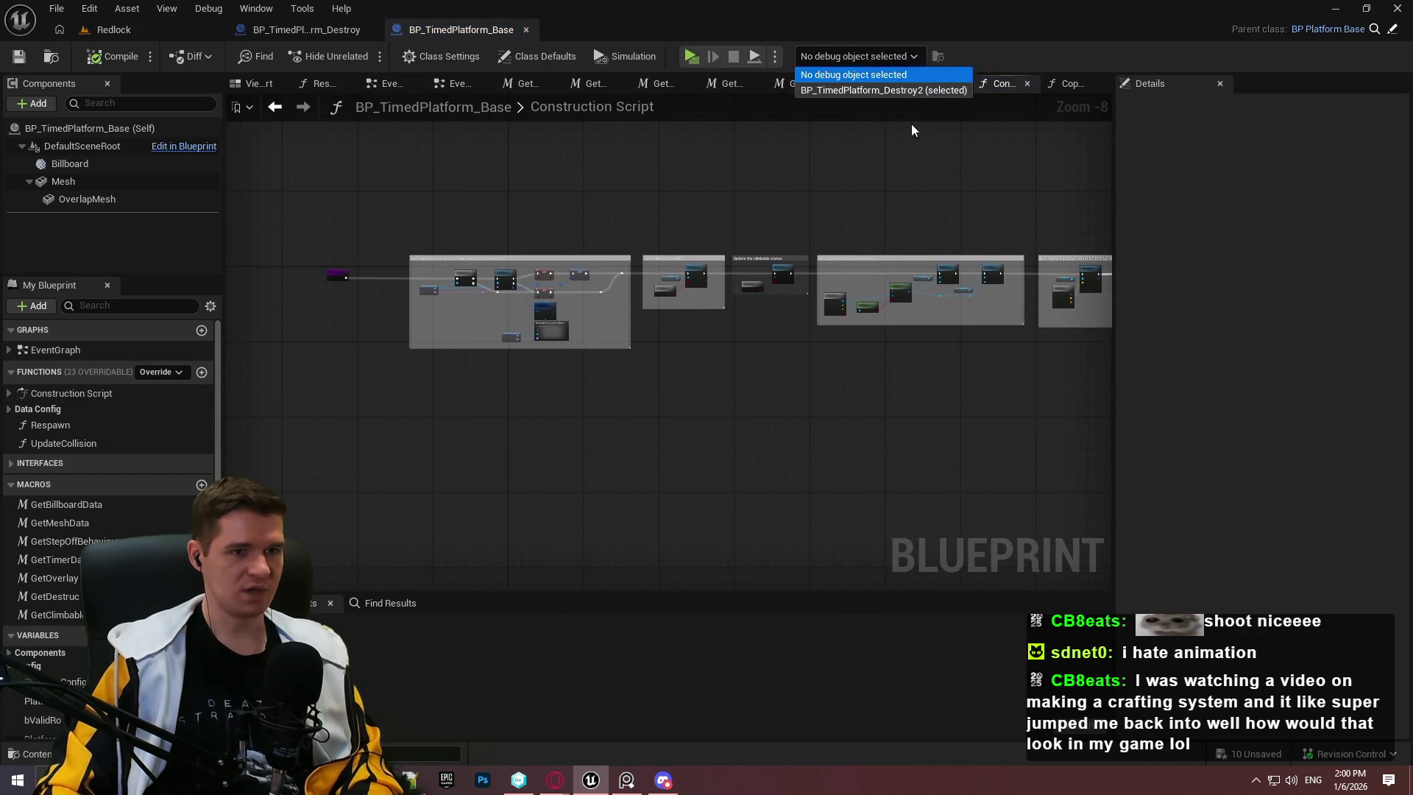
{"action": "left_click", "coordinate": [904, 91]}
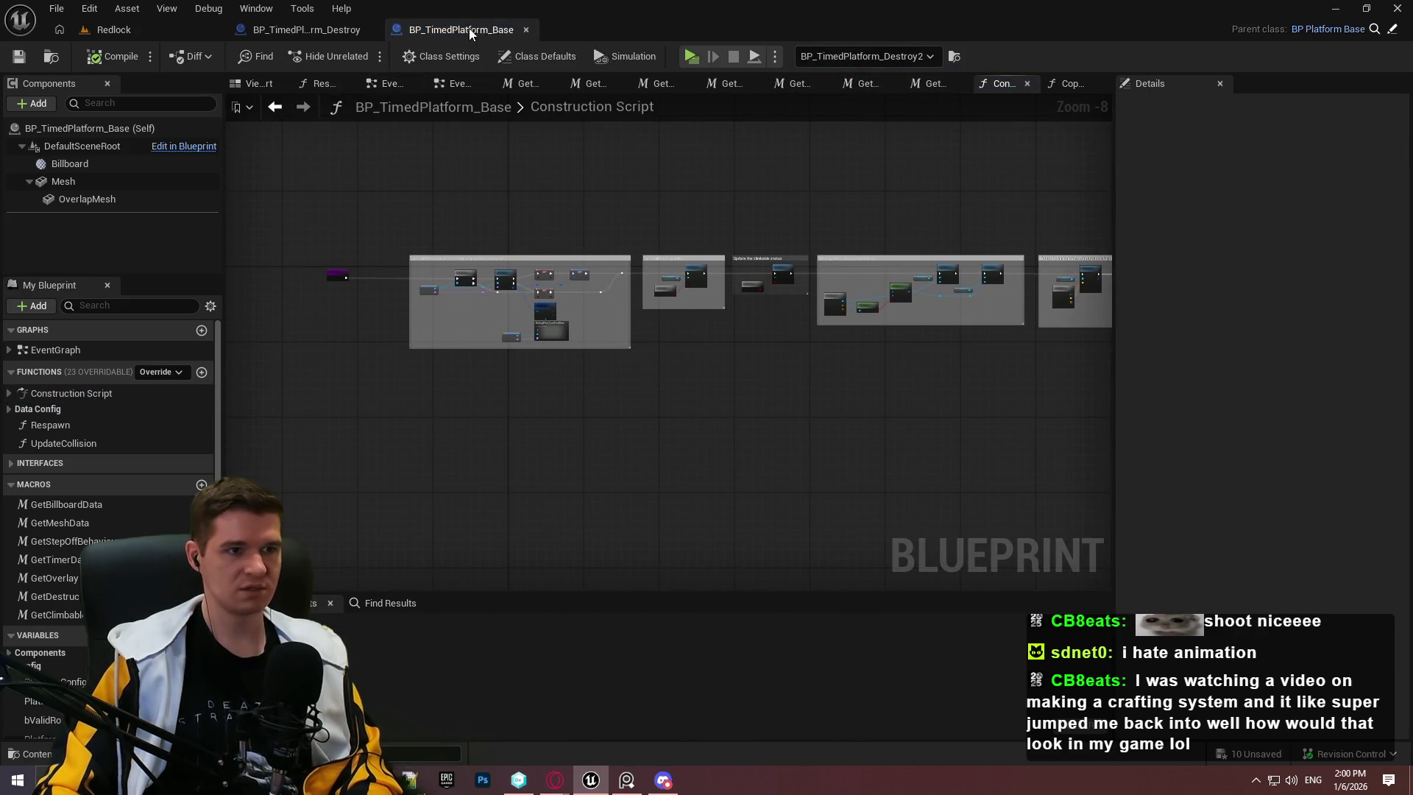
Step: Return to Redlock and nudge the Destroy2 platform to Y 12630.4
{"action": "left_click", "coordinate": [307, 29]}
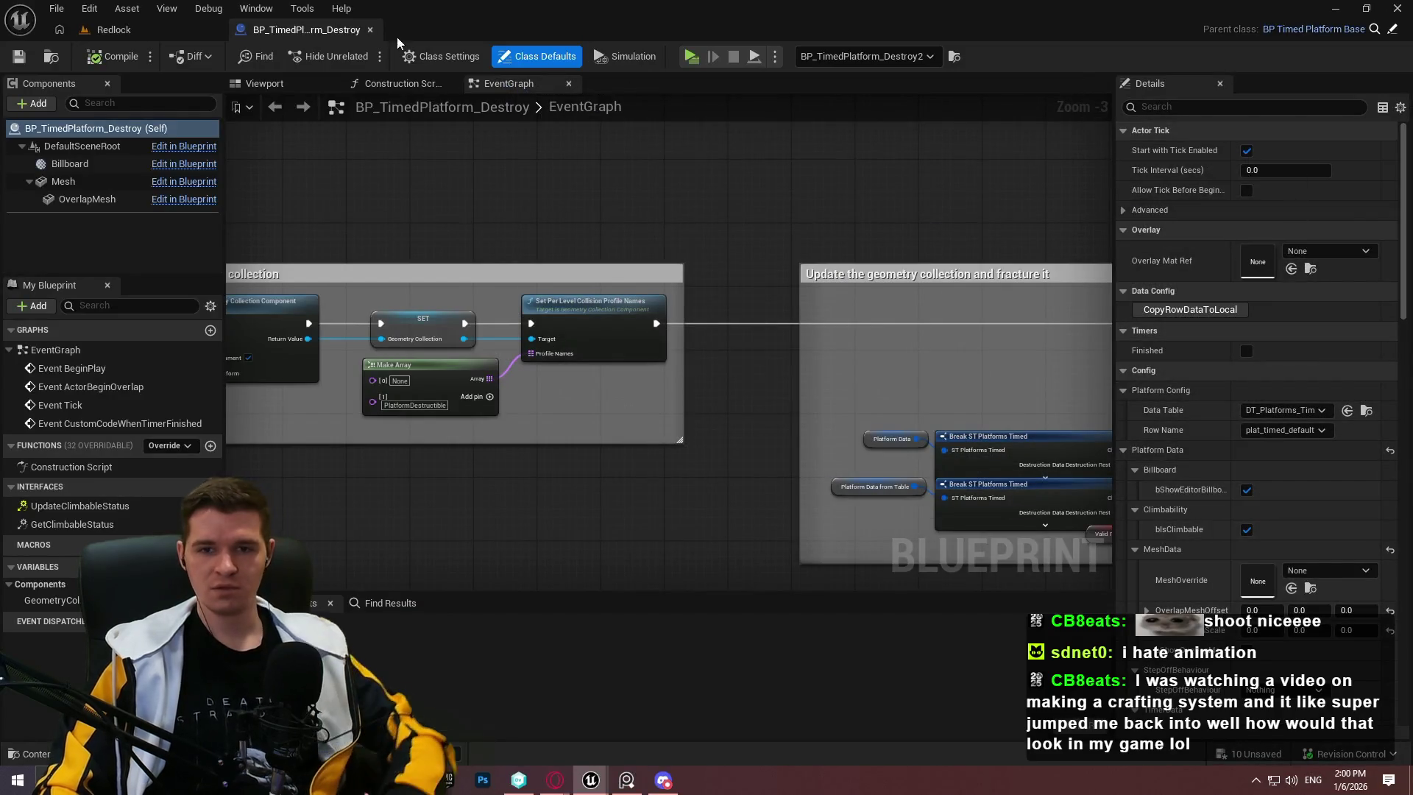
{"action": "left_click", "coordinate": [110, 30]}
{"action": "mouse_move", "coordinate": [652, 247]}
{"action": "left_mouse_down"}
{"action": "mouse_move", "coordinate": [697, 247]}
{"action": "mouse_move", "coordinate": [624, 245]}
{"action": "mouse_move", "coordinate": [642, 245]}
{"action": "left_mouse_up"}
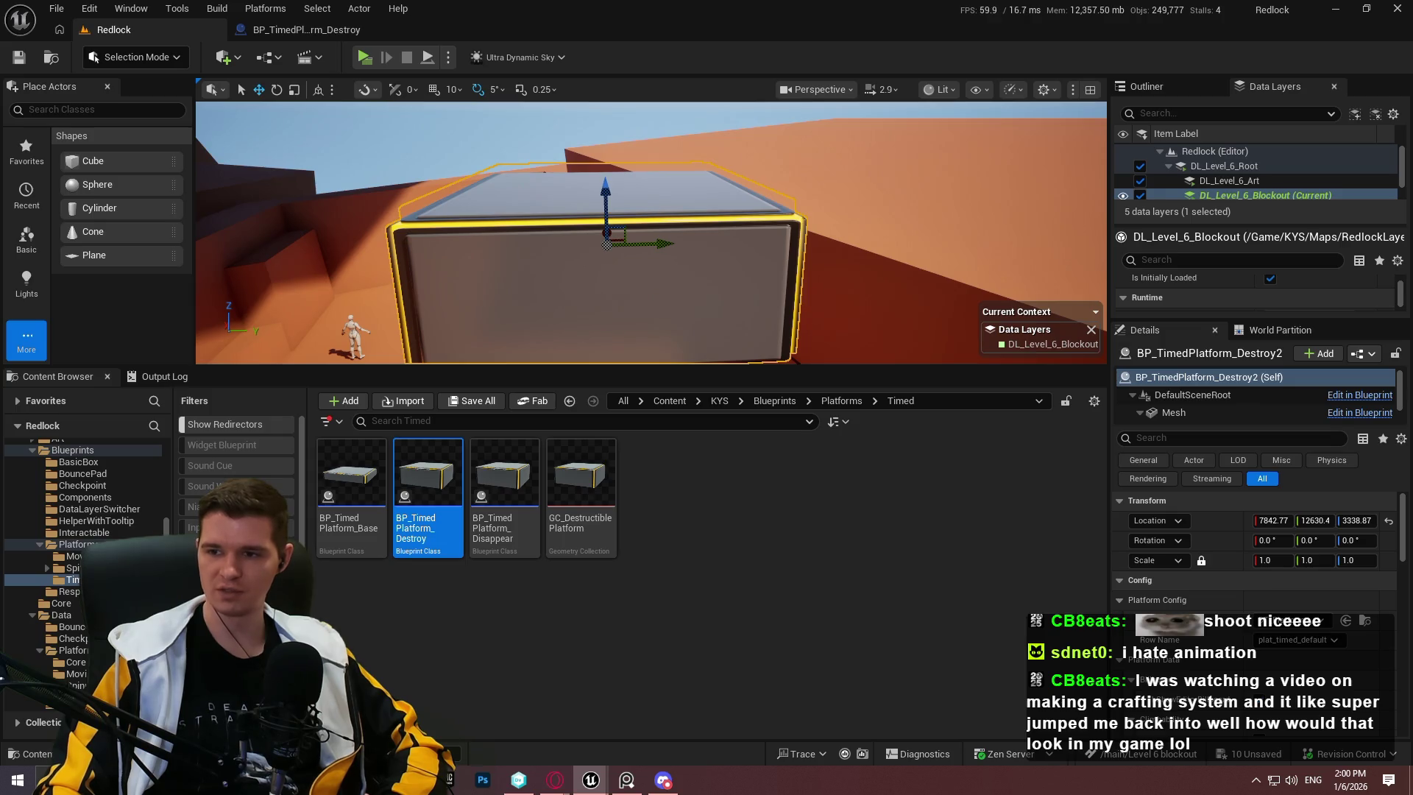
Step: Drag Destroy2 along its Y arrow, then pan the base Construction Script to the overlap-mesh nodes
{"action": "mouse_move", "coordinate": [607, 239]}
{"action": "left_mouse_down"}
{"action": "mouse_move", "coordinate": [672, 239]}
{"action": "mouse_move", "coordinate": [580, 239]}
{"action": "left_mouse_up"}
{"action": "scroll", "coordinate": [1247, 644], "scroll_direction": "down", "scroll_amount": 5}
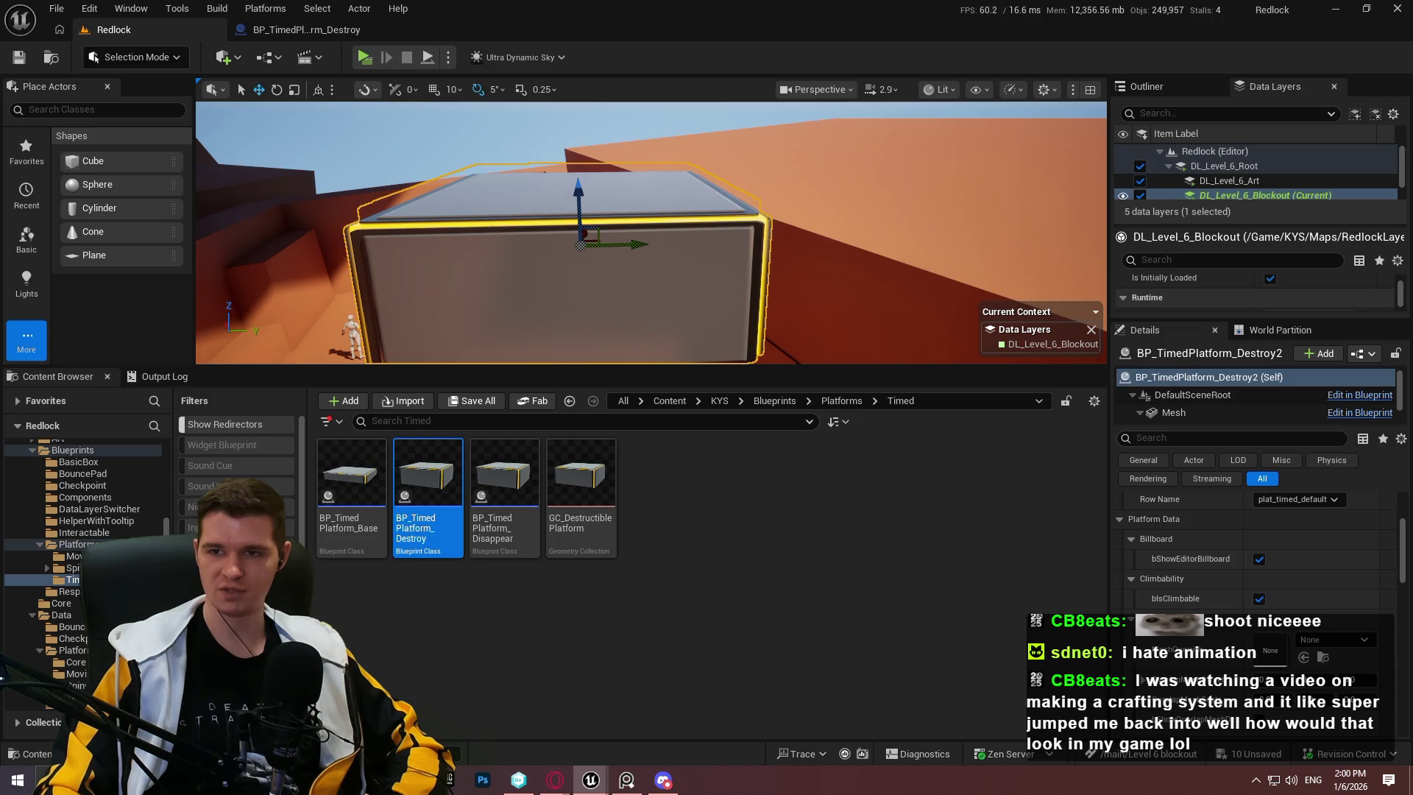
{"action": "key", "text": "alt+Tab"}
{"action": "mouse_move", "coordinate": [1023, 453]}
{"action": "left_mouse_down"}
{"action": "mouse_move", "coordinate": [862, 442]}
{"action": "mouse_move", "coordinate": [1, 462]}
{"action": "left_mouse_up"}
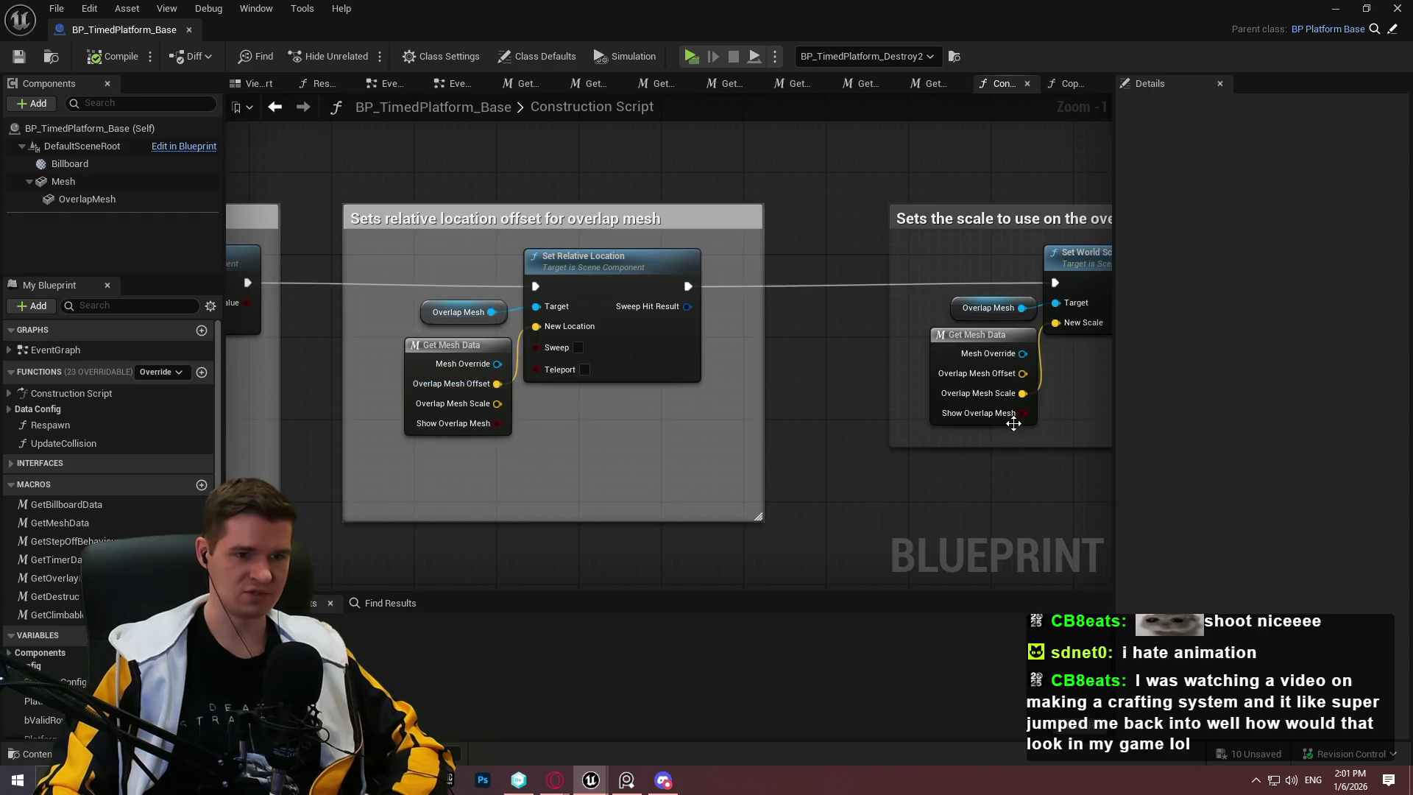
Step: Open the GetMeshData macro and view its Outputs node, shifting the platform sideways meanwhile
{"action": "mouse_move", "coordinate": [1060, 412]}
{"action": "left_mouse_down"}
{"action": "mouse_move", "coordinate": [760, 404]}
{"action": "mouse_move", "coordinate": [743, 416]}
{"action": "mouse_move", "coordinate": [795, 426]}
{"action": "mouse_move", "coordinate": [373, 430]}
{"action": "mouse_move", "coordinate": [1023, 417]}
{"action": "left_mouse_up"}
{"action": "double_click", "coordinate": [384, 372]}
{"action": "key", "text": "alt+Tab"}
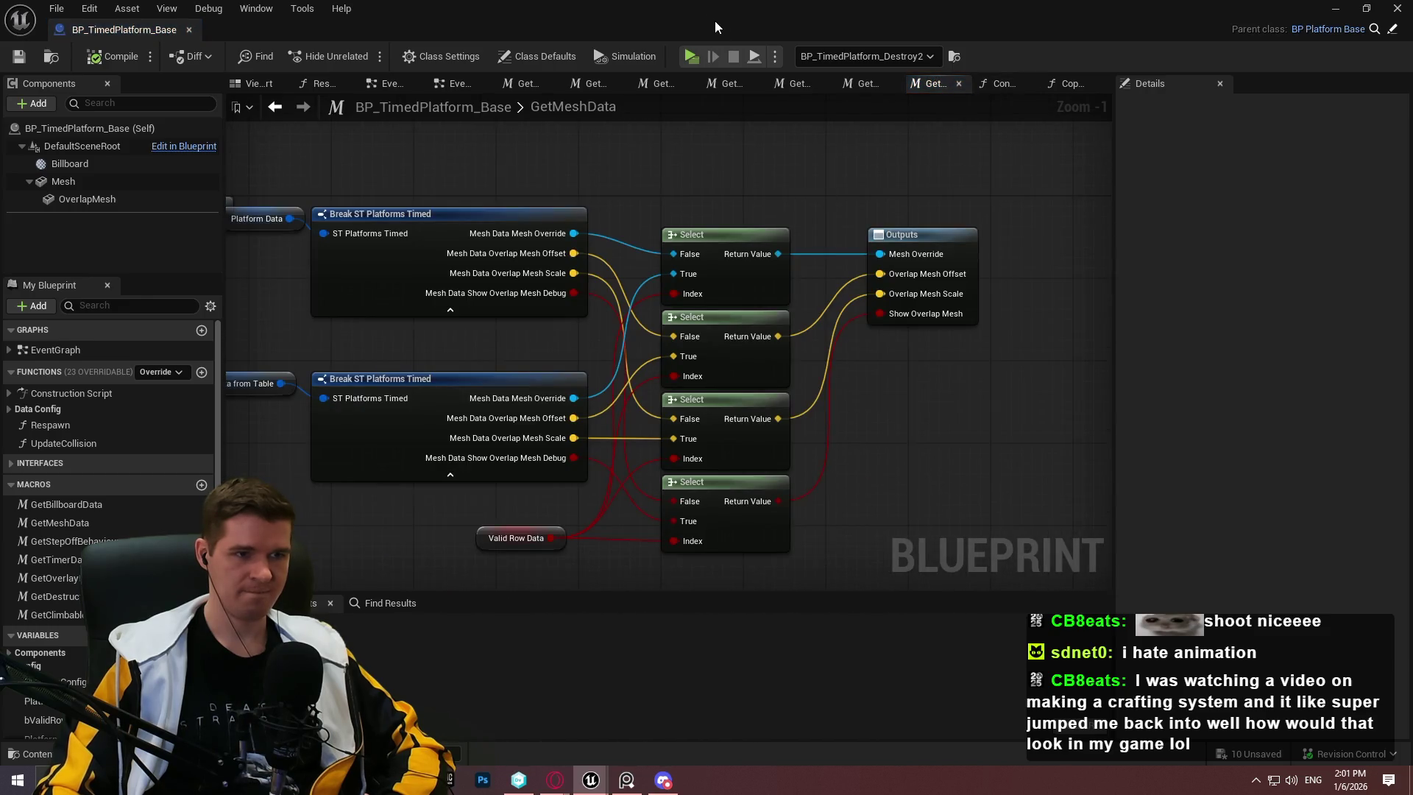
{"action": "mouse_move", "coordinate": [619, 246]}
{"action": "left_mouse_down"}
{"action": "mouse_move", "coordinate": [501, 243]}
{"action": "mouse_move", "coordinate": [570, 243]}
{"action": "left_mouse_up"}
{"action": "key", "text": "alt+Tab"}
{"action": "scroll", "coordinate": [644, 300], "scroll_direction": "up", "scroll_amount": 1}
{"action": "left_click_drag", "start_coordinate": [820, 160], "coordinate": [506, 382]}
Step: Dock the base blueprint tab, check PlatformData's MeshData overlap scale 0.95, 0.95, 1.0, then return to Redlock
{"action": "mouse_move", "coordinate": [145, 36]}
{"action": "left_mouse_down"}
{"action": "mouse_move", "coordinate": [565, 46]}
{"action": "mouse_move", "coordinate": [515, 14]}
{"action": "mouse_move", "coordinate": [507, 29]}
{"action": "left_mouse_up"}
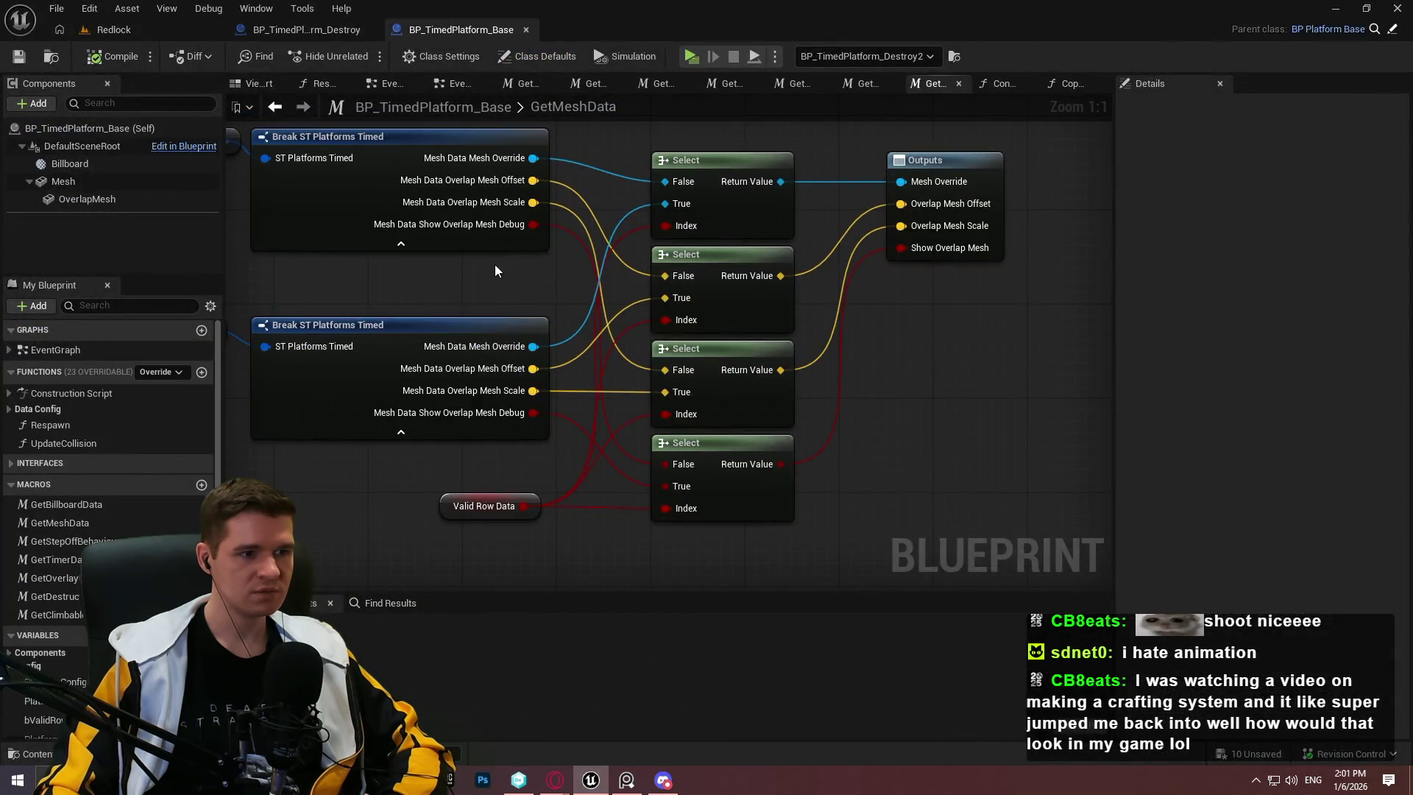
{"action": "mouse_move", "coordinate": [464, 257]}
{"action": "left_mouse_down"}
{"action": "mouse_move", "coordinate": [592, 308]}
{"action": "mouse_move", "coordinate": [453, 308]}
{"action": "mouse_move", "coordinate": [646, 324]}
{"action": "mouse_move", "coordinate": [553, 315]}
{"action": "left_mouse_up"}
{"action": "scroll", "coordinate": [110, 412], "scroll_direction": "down", "scroll_amount": 2}
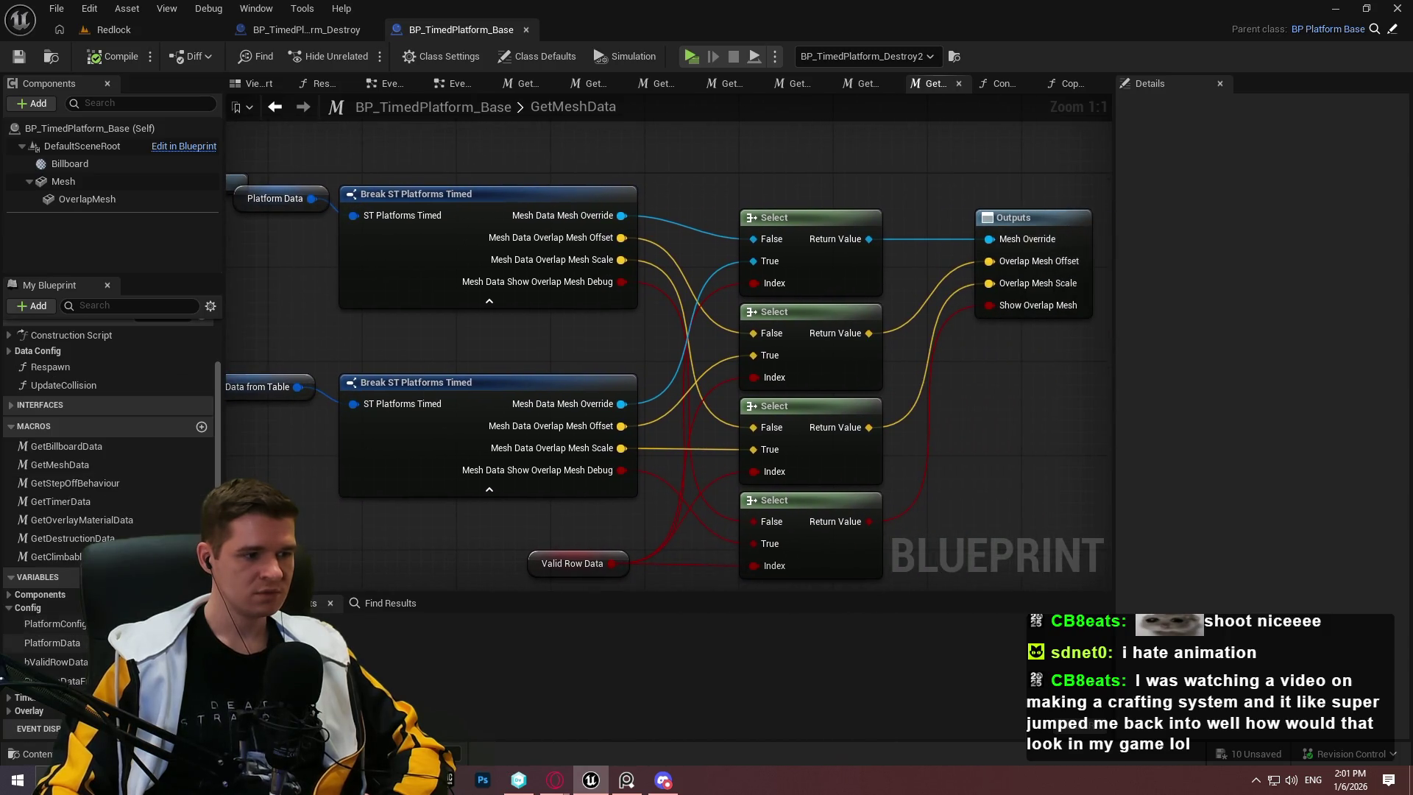
{"action": "left_click", "coordinate": [51, 642]}
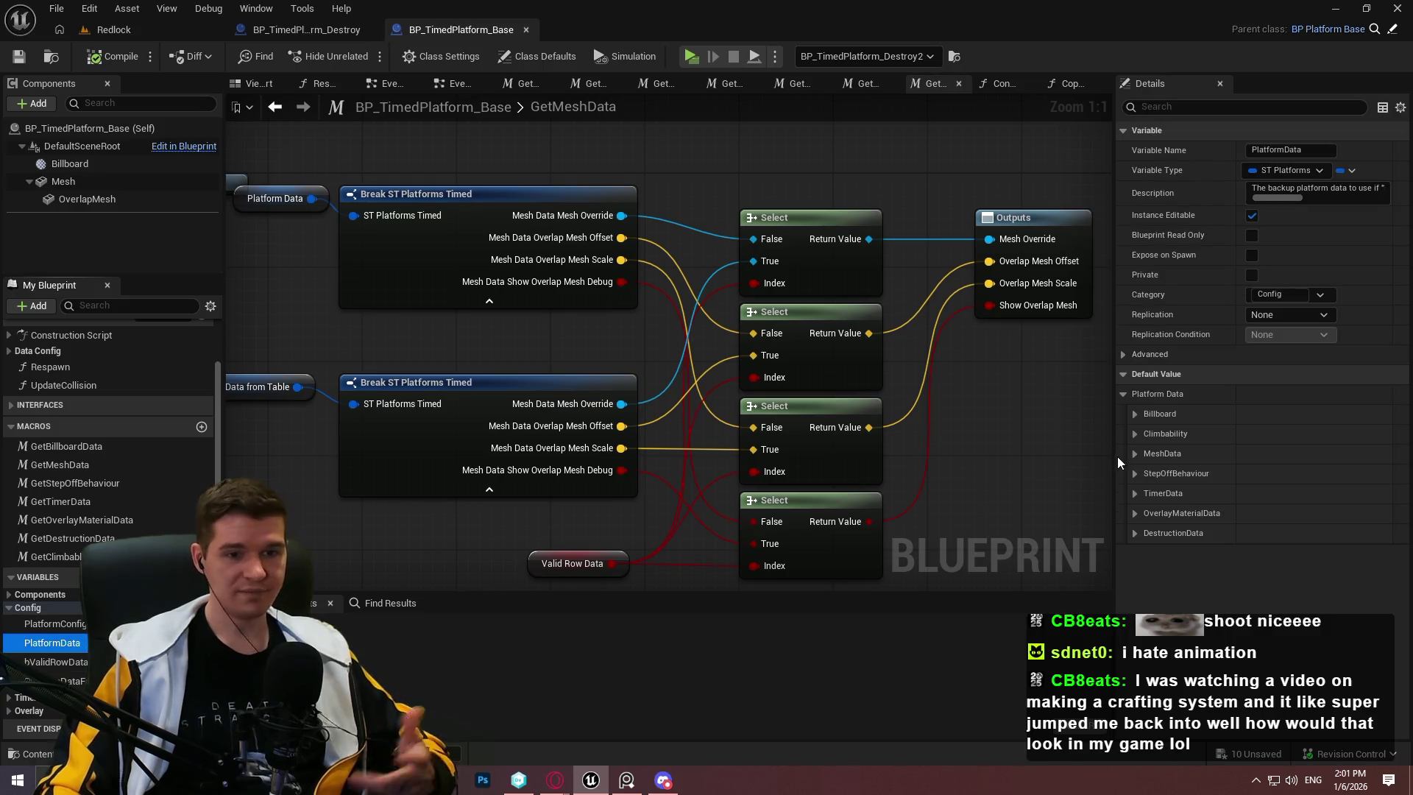
{"action": "left_click", "coordinate": [1134, 454]}
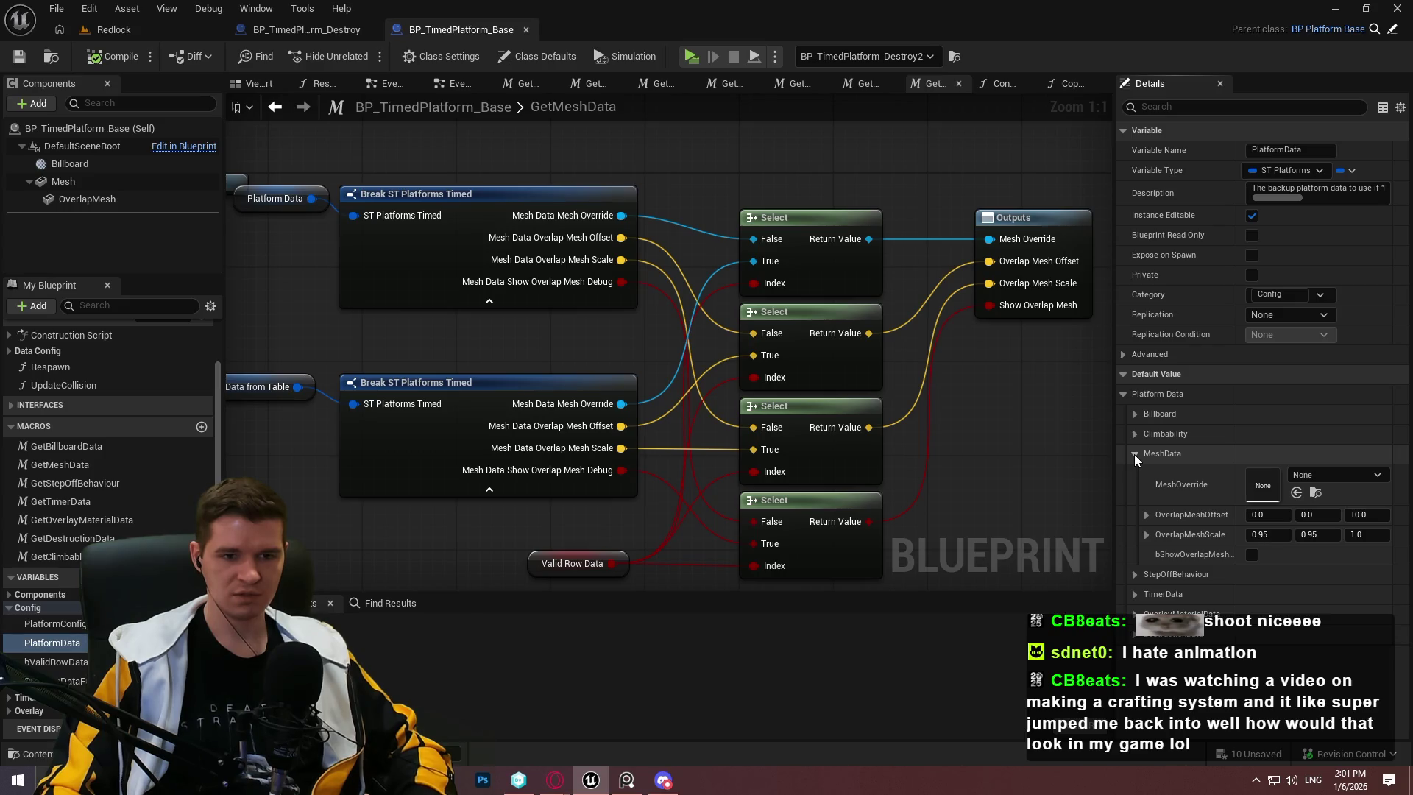
{"action": "left_click", "coordinate": [317, 30]}
{"action": "left_click", "coordinate": [153, 32]}
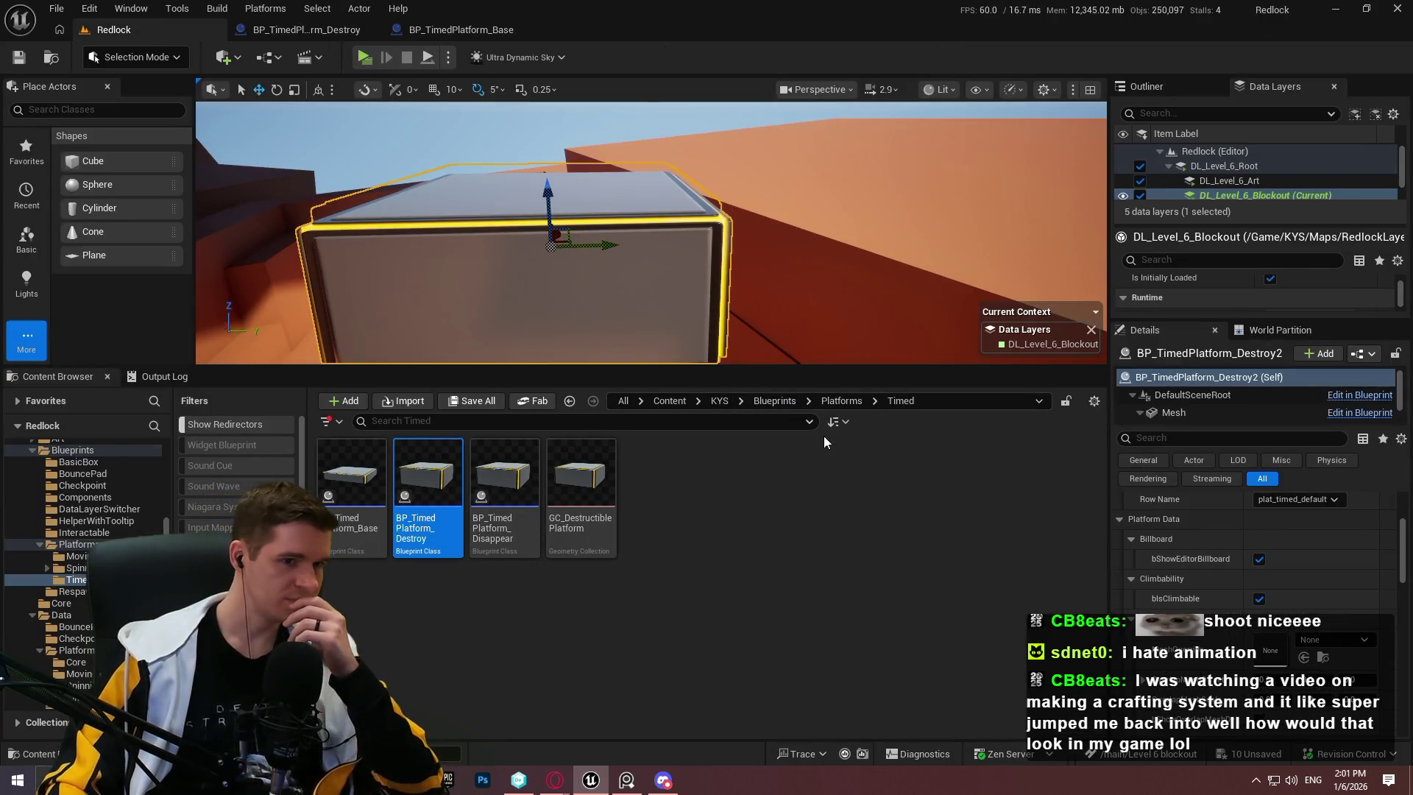
Step: Open the Output Log and scroll through its messages
{"action": "left_click", "coordinate": [710, 404]}
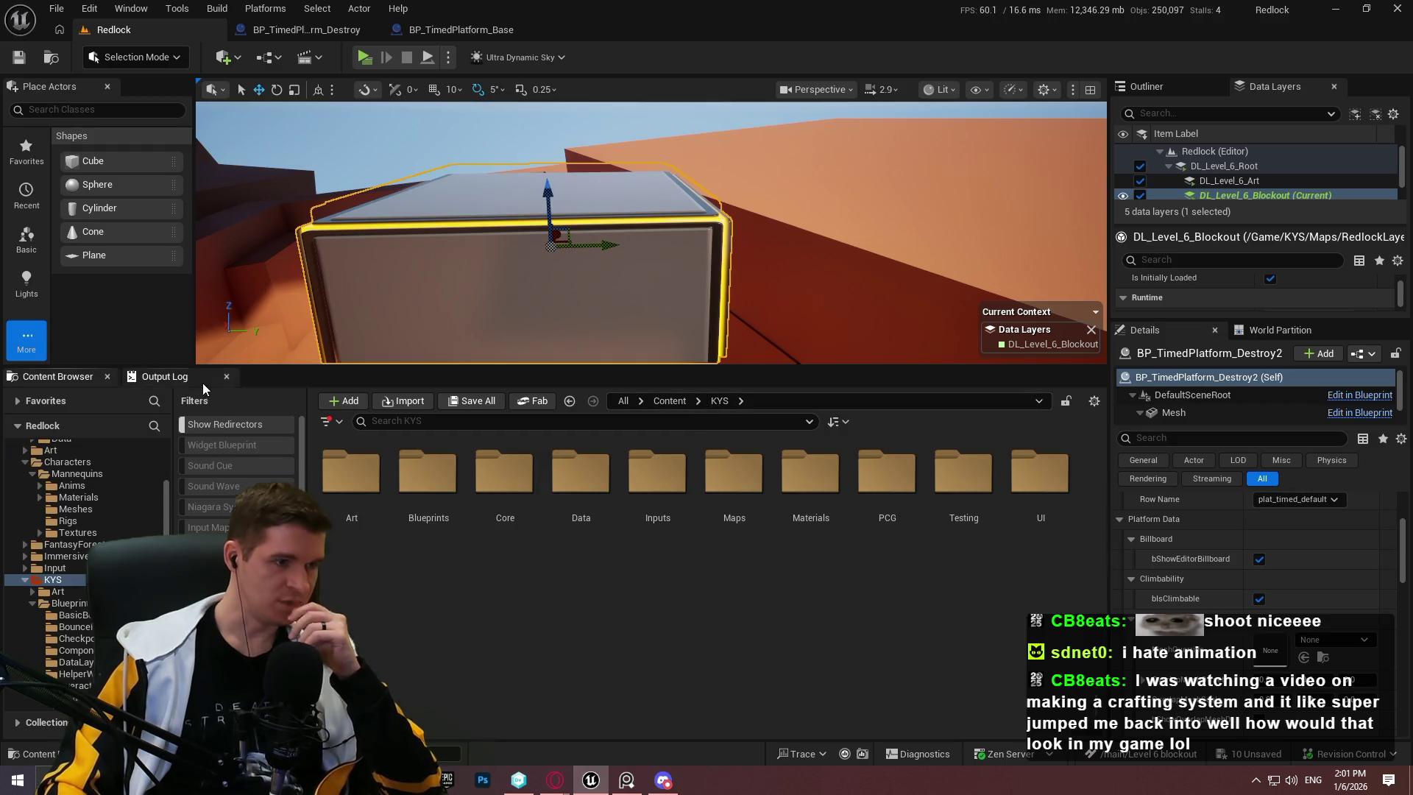
{"action": "left_click", "coordinate": [201, 382]}
{"action": "scroll", "coordinate": [1086, 486], "scroll_direction": "up", "scroll_amount": 15}
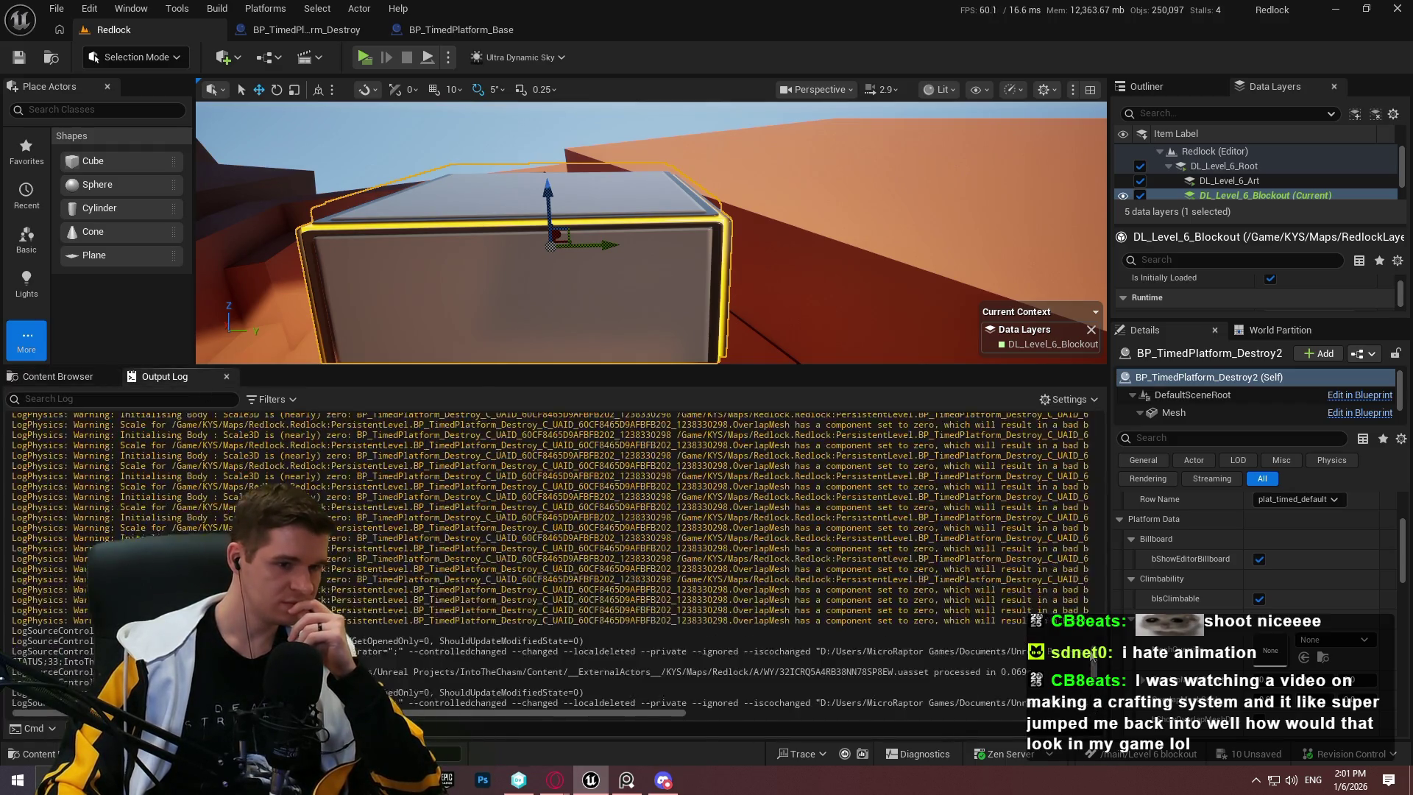
{"action": "scroll", "coordinate": [1099, 485], "scroll_direction": "down", "scroll_amount": 5}
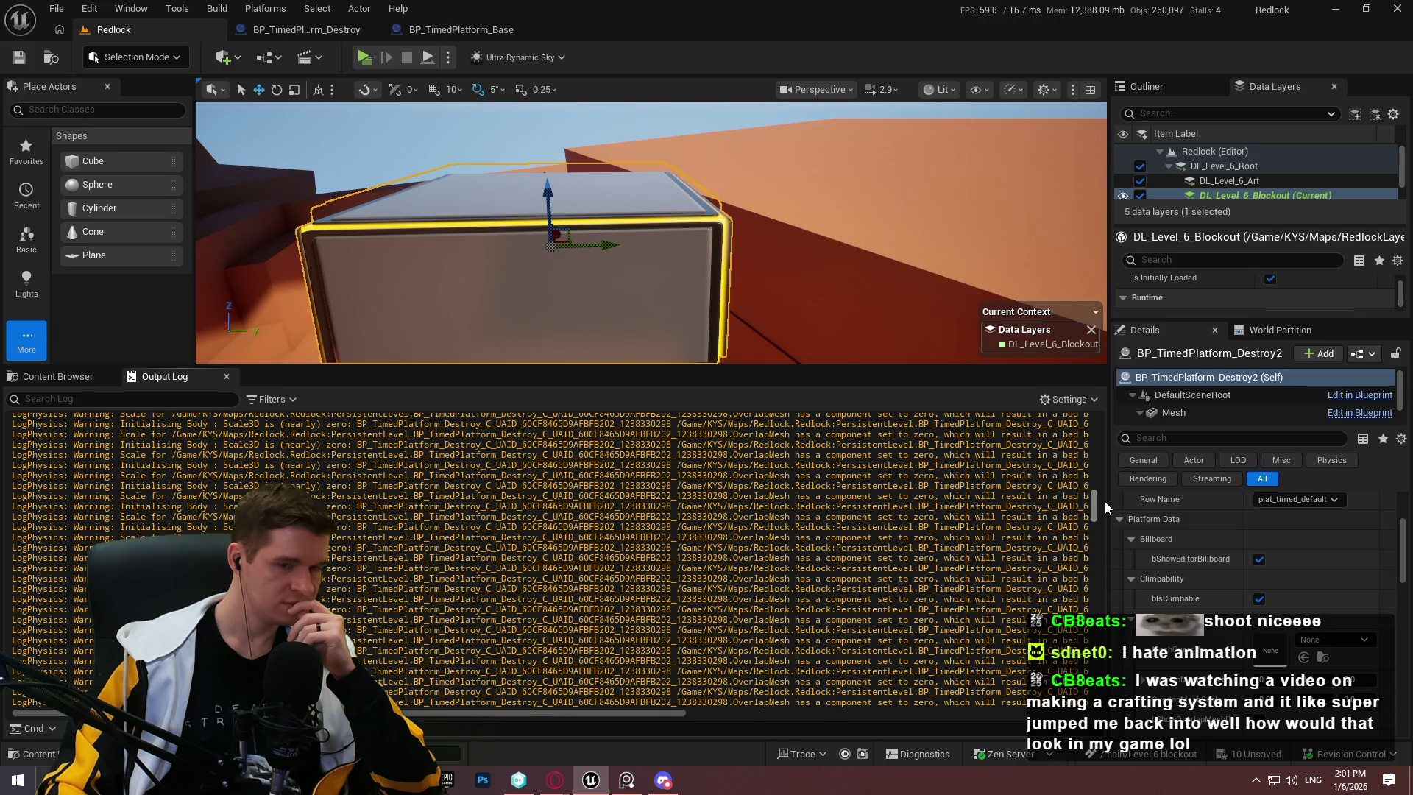
{"action": "scroll", "coordinate": [1104, 504], "scroll_direction": "down", "scroll_amount": 15}
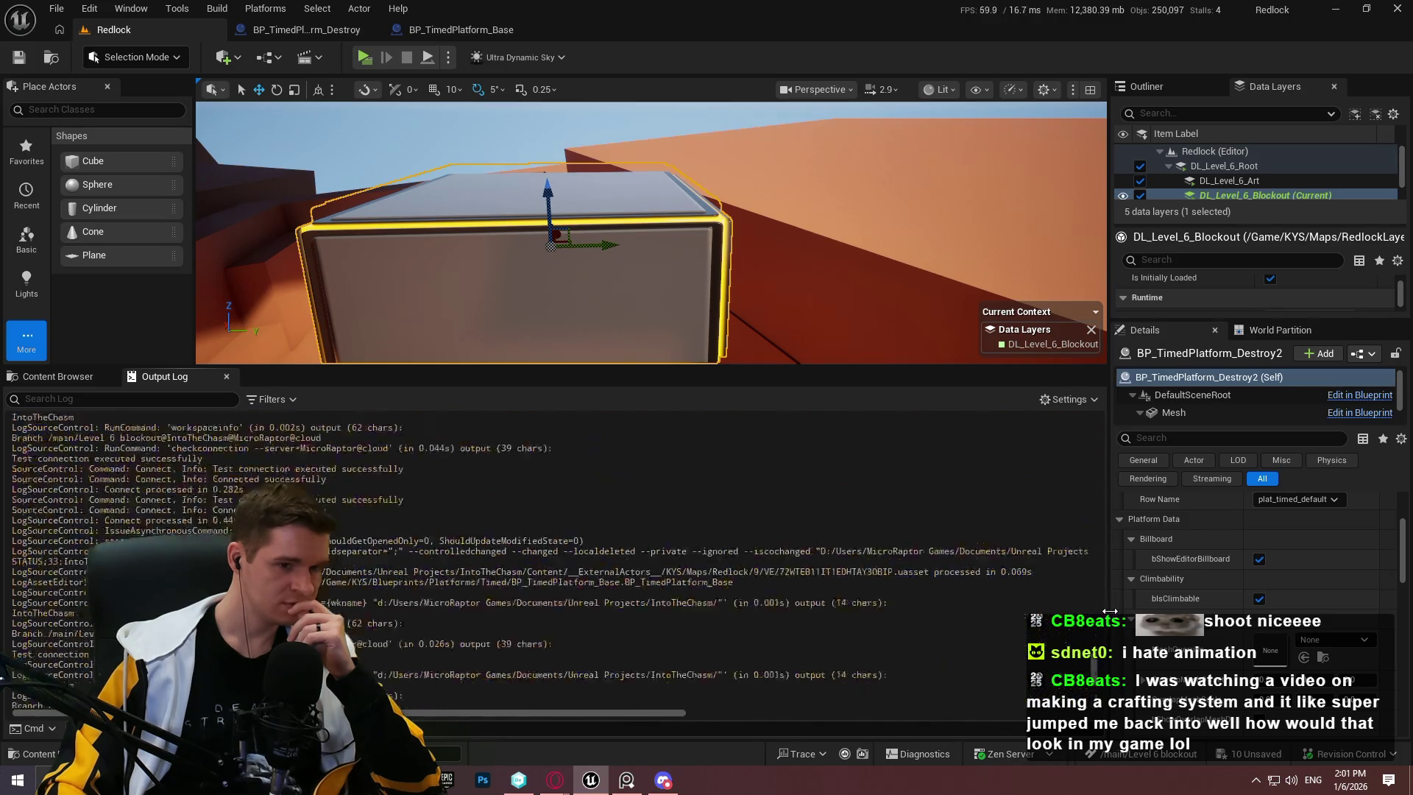
{"action": "scroll", "coordinate": [1110, 449], "scroll_direction": "up", "scroll_amount": 10}
{"action": "scroll", "coordinate": [1102, 479], "scroll_direction": "down", "scroll_amount": 8}
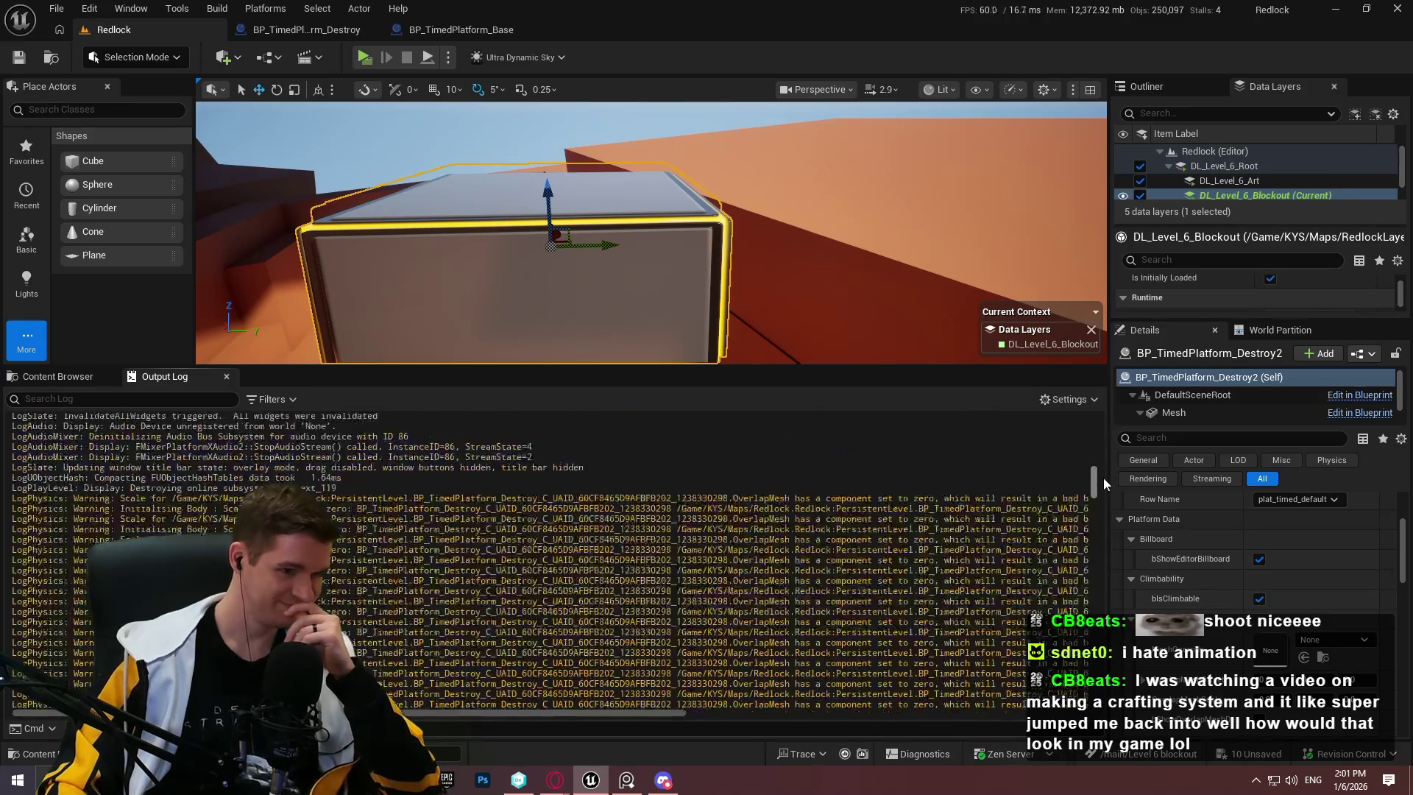
{"action": "scroll", "coordinate": [1102, 487], "scroll_direction": "down", "scroll_amount": 15}
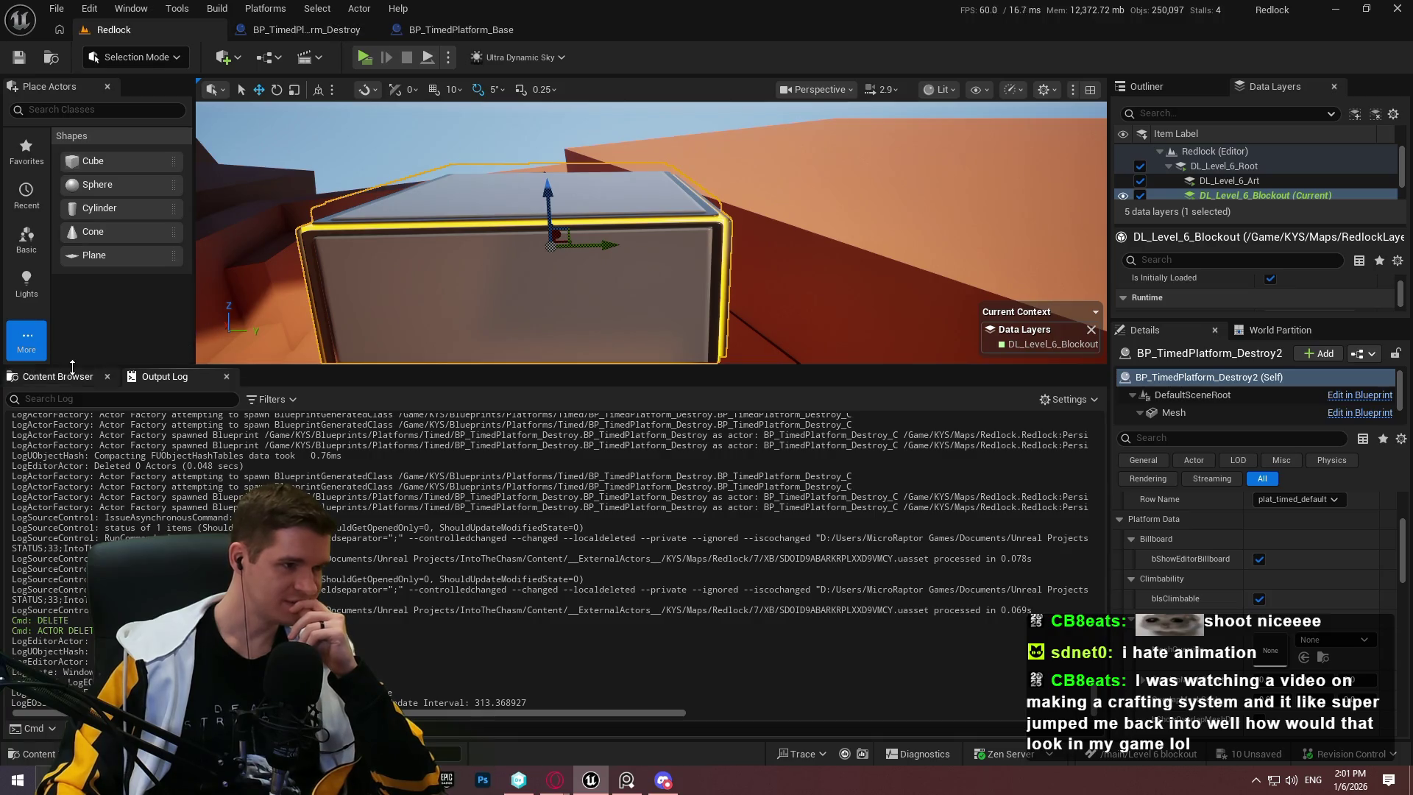
Step: Open DT_Platforms_Timed from Content > KYS > Data > Platforms > Timed
{"action": "left_click", "coordinate": [37, 374]}
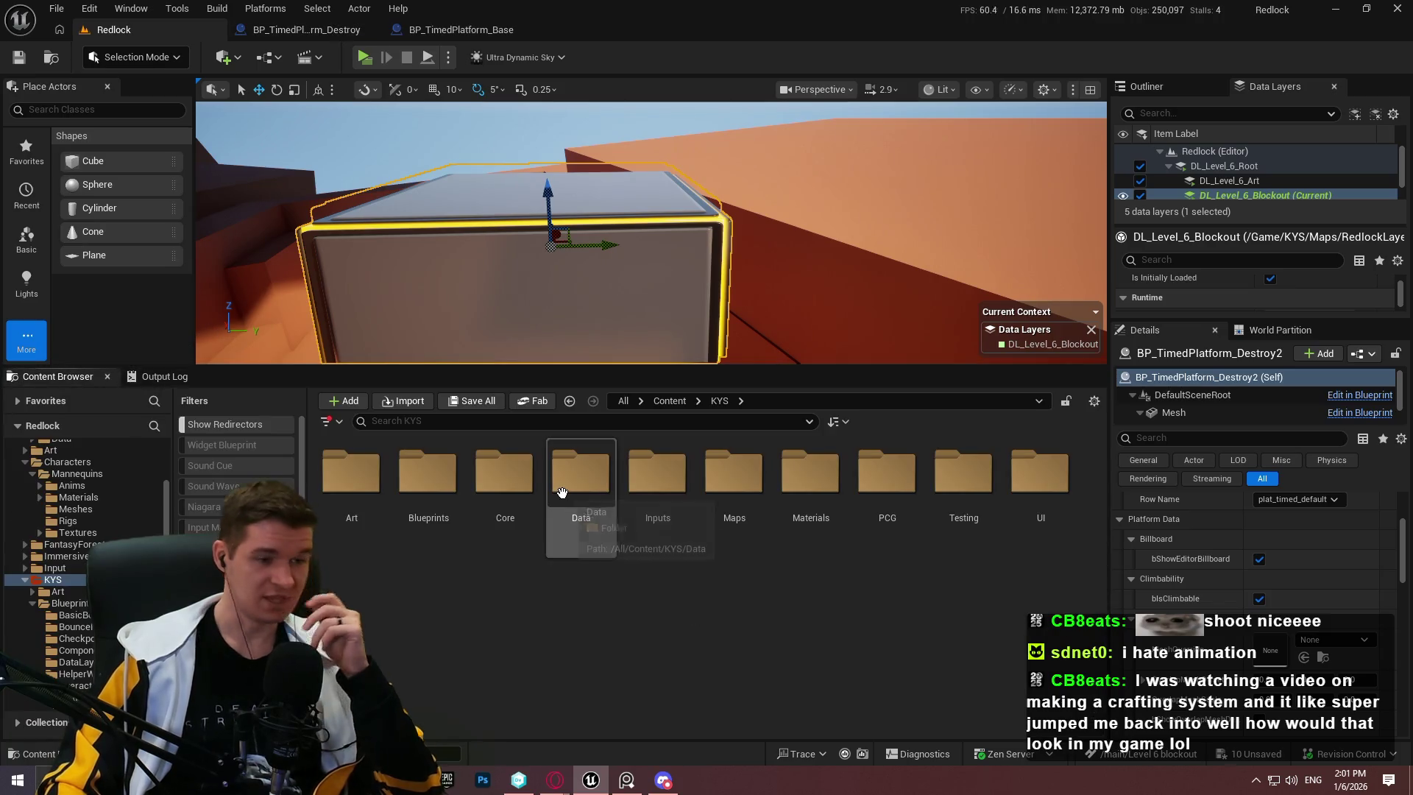
{"action": "left_click", "coordinate": [505, 474]}
{"action": "double_click", "coordinate": [559, 490]}
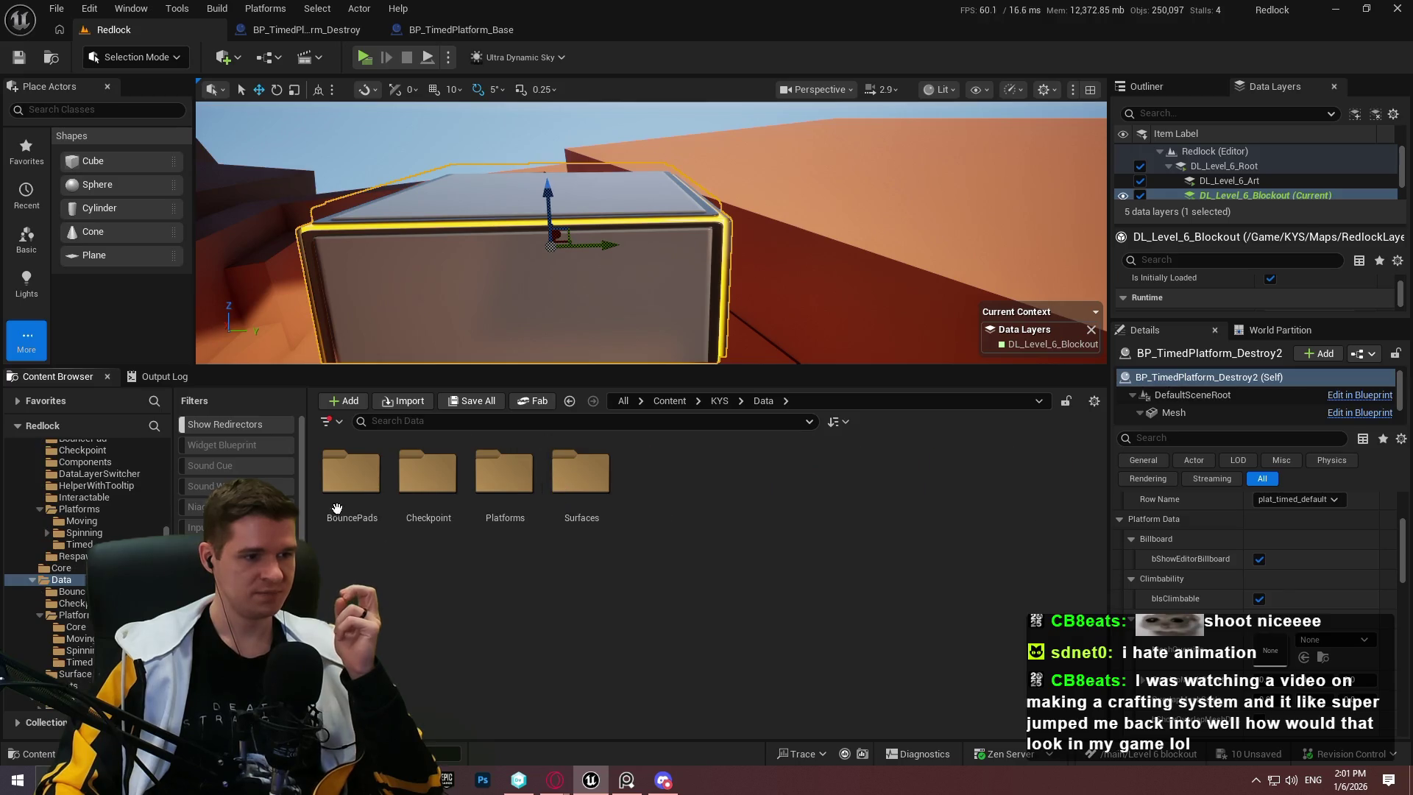
{"action": "double_click", "coordinate": [502, 490]}
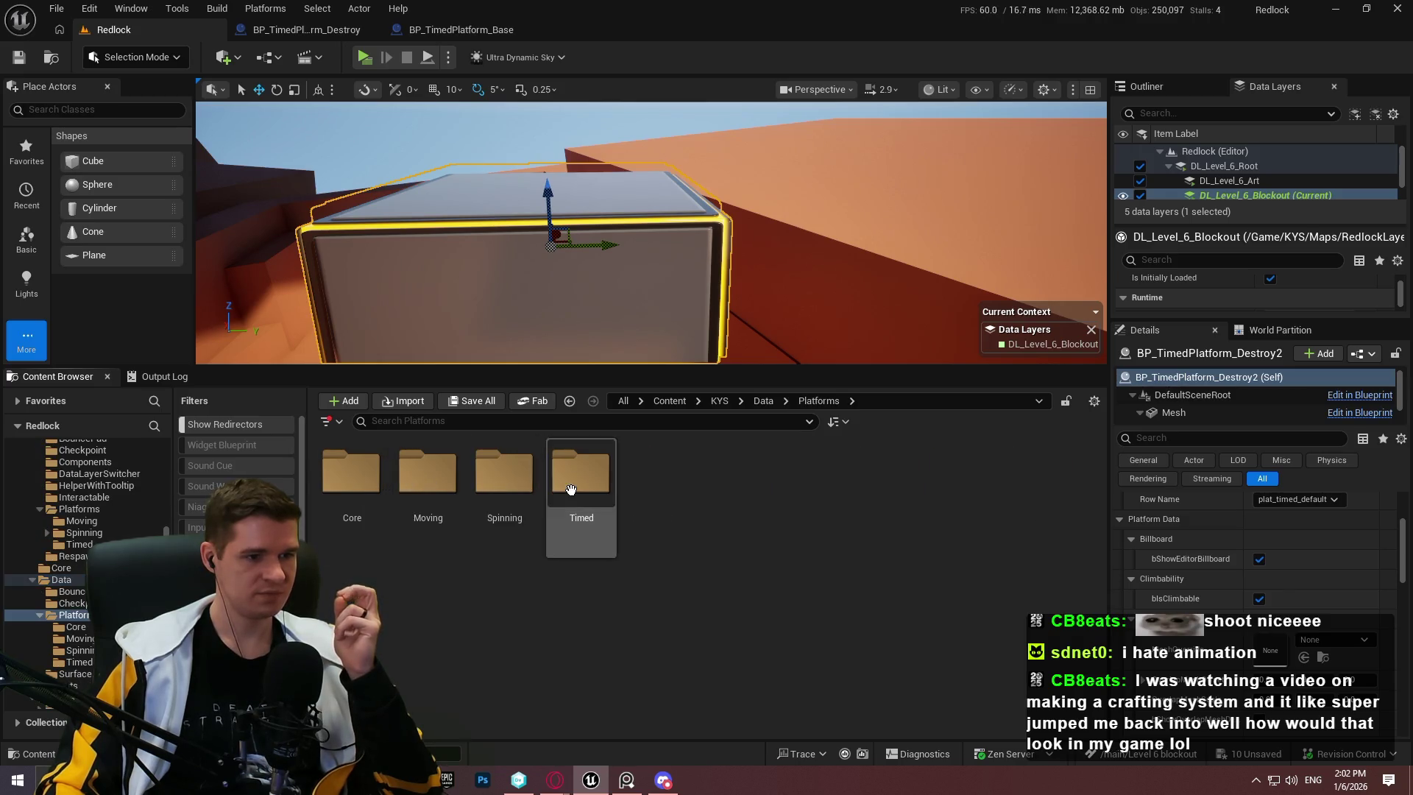
{"action": "double_click", "coordinate": [580, 475]}
{"action": "double_click", "coordinate": [352, 477]}
Step: Back in Redlock, select the two OverlapMesh zero-scale LogPhysics warnings in the Output Log
{"action": "left_click", "coordinate": [114, 30]}
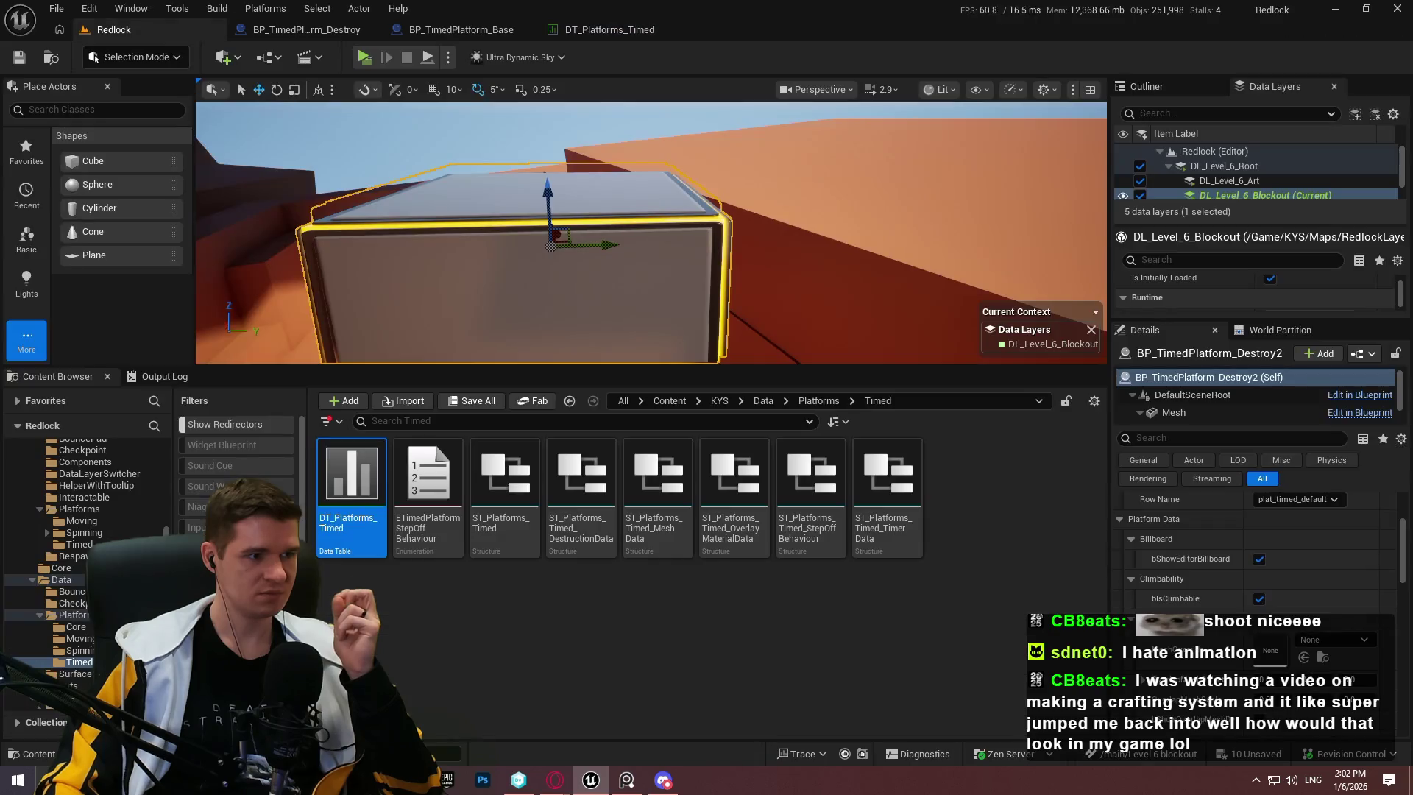
{"action": "left_click", "coordinate": [163, 376]}
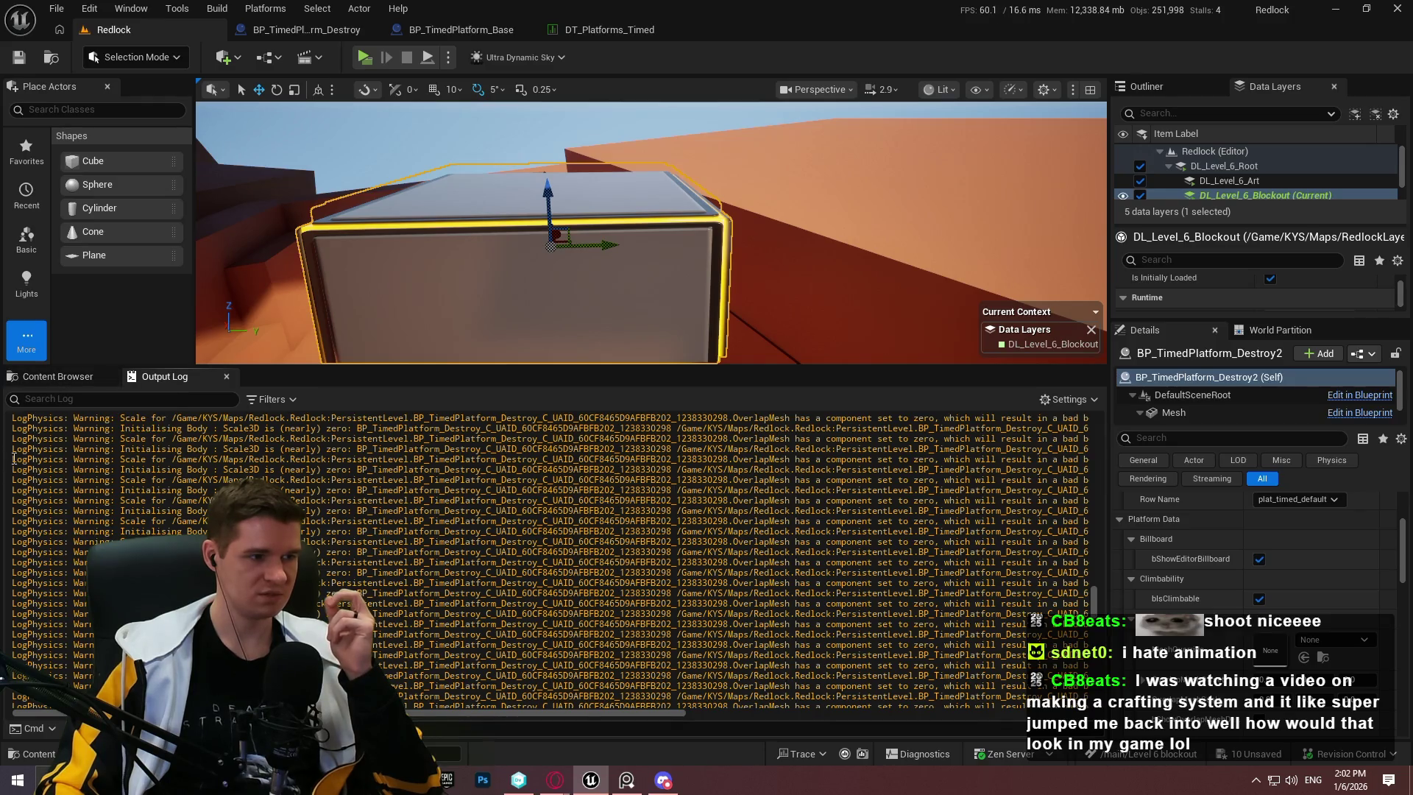
{"action": "left_click_drag", "start_coordinate": [14, 459], "coordinate": [14, 480]}
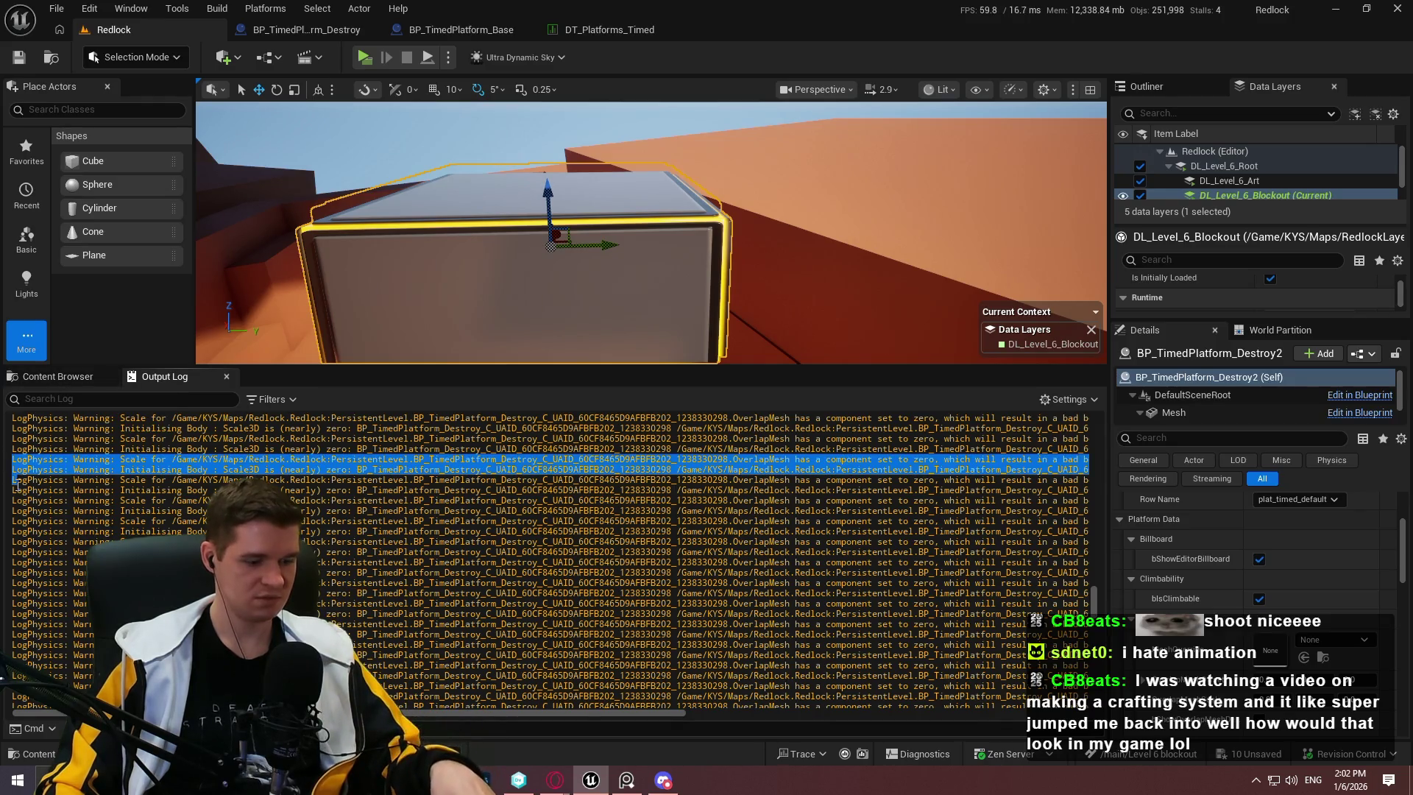
{"action": "key", "text": "alt+Tab"}
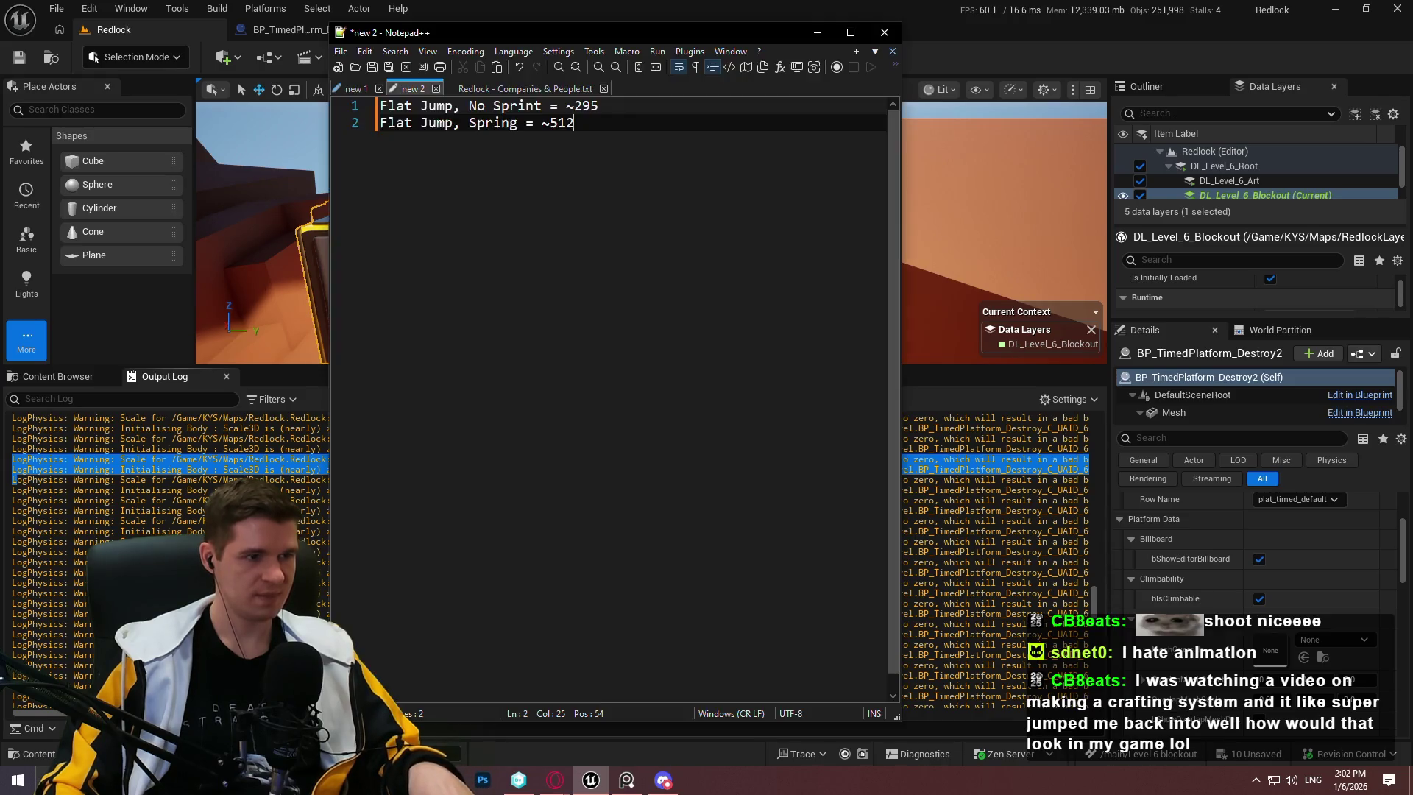
Step: Replace the Notepad++ notes with the copied warnings and maximize the window
{"action": "key", "text": "ctrl+a"}
{"action": "key", "text": "ctrl+v"}
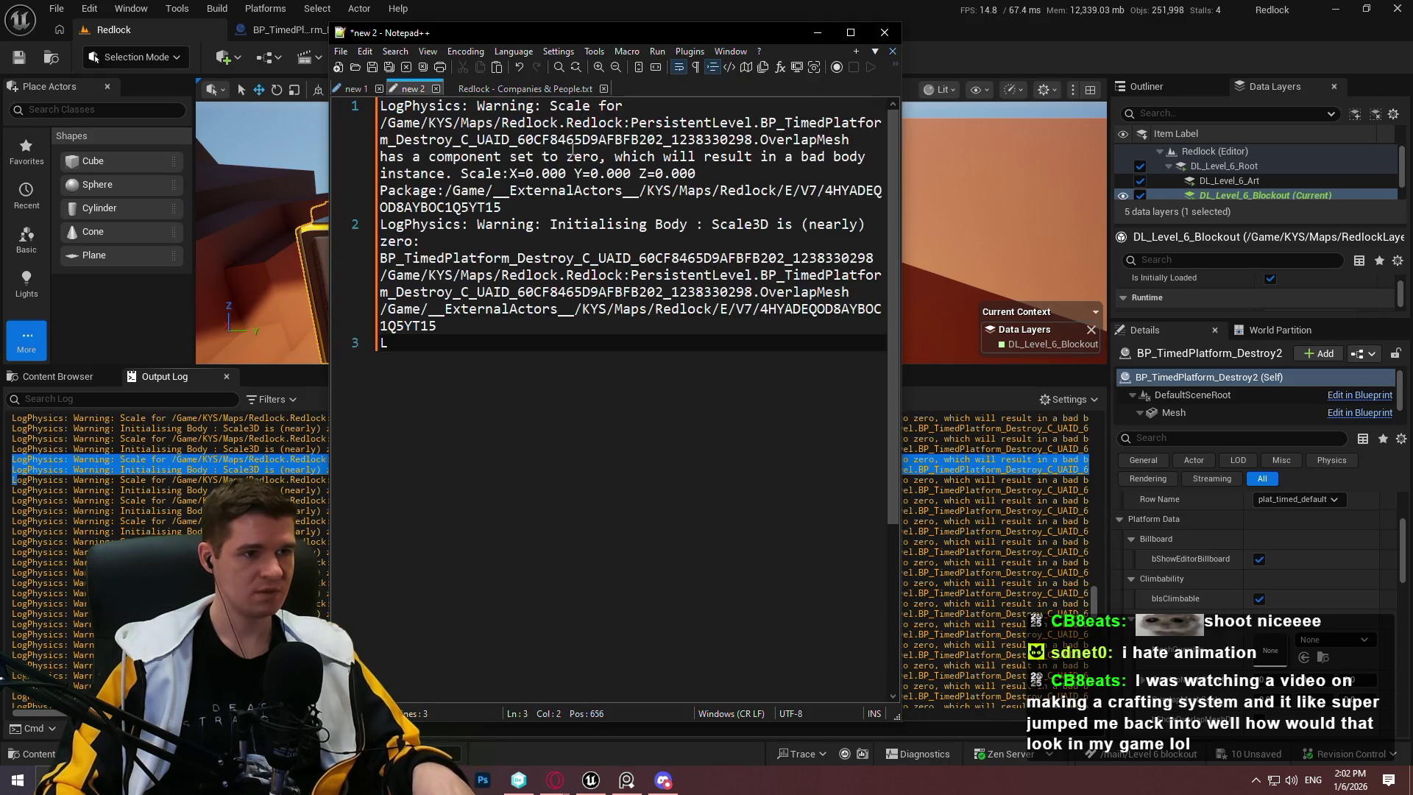
{"action": "left_click", "coordinate": [642, 47]}
{"action": "left_click_drag", "start_coordinate": [656, 23], "coordinate": [648, 3]}
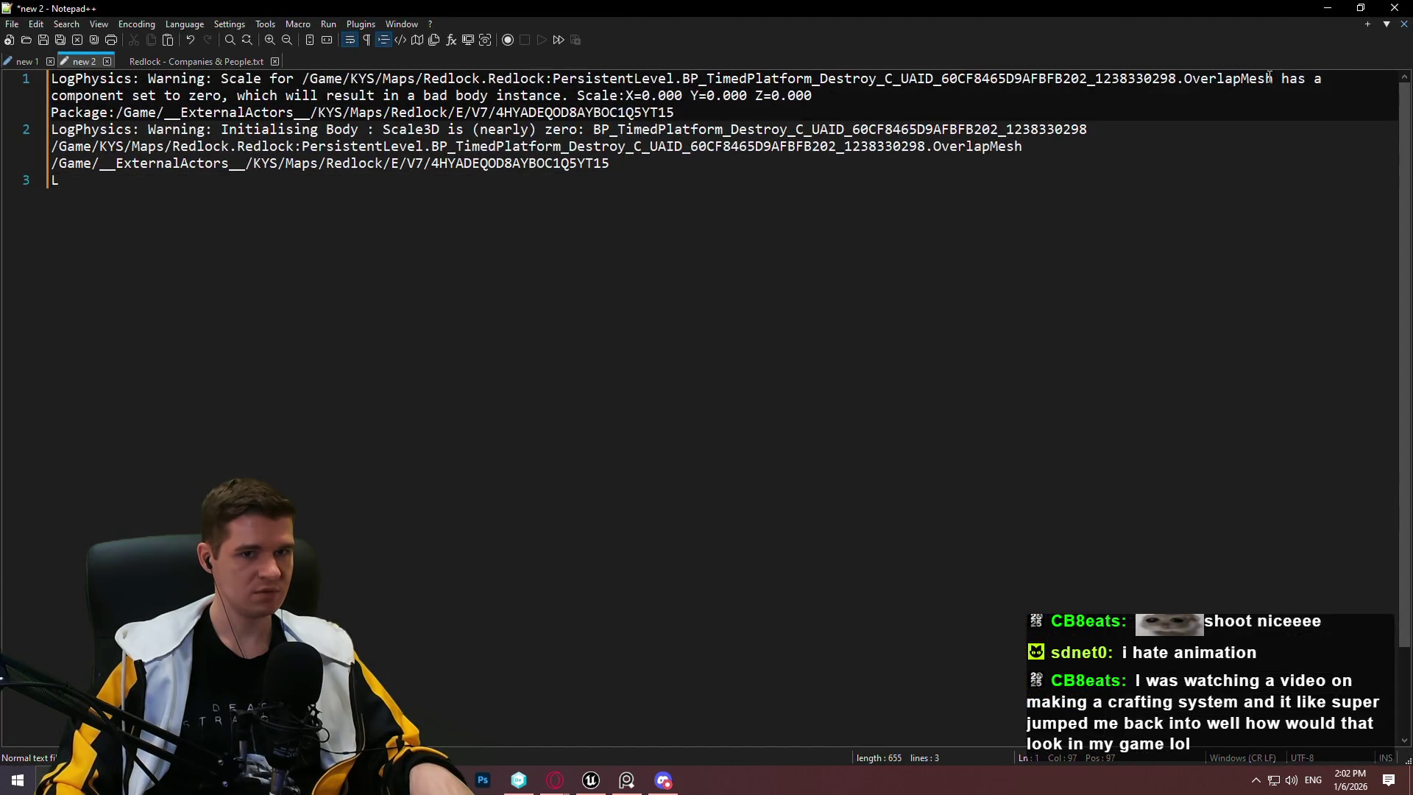
Step: Highlight every OverlapMesh occurrence in the warnings, then return to Unreal
{"action": "double_click", "coordinate": [1237, 78]}
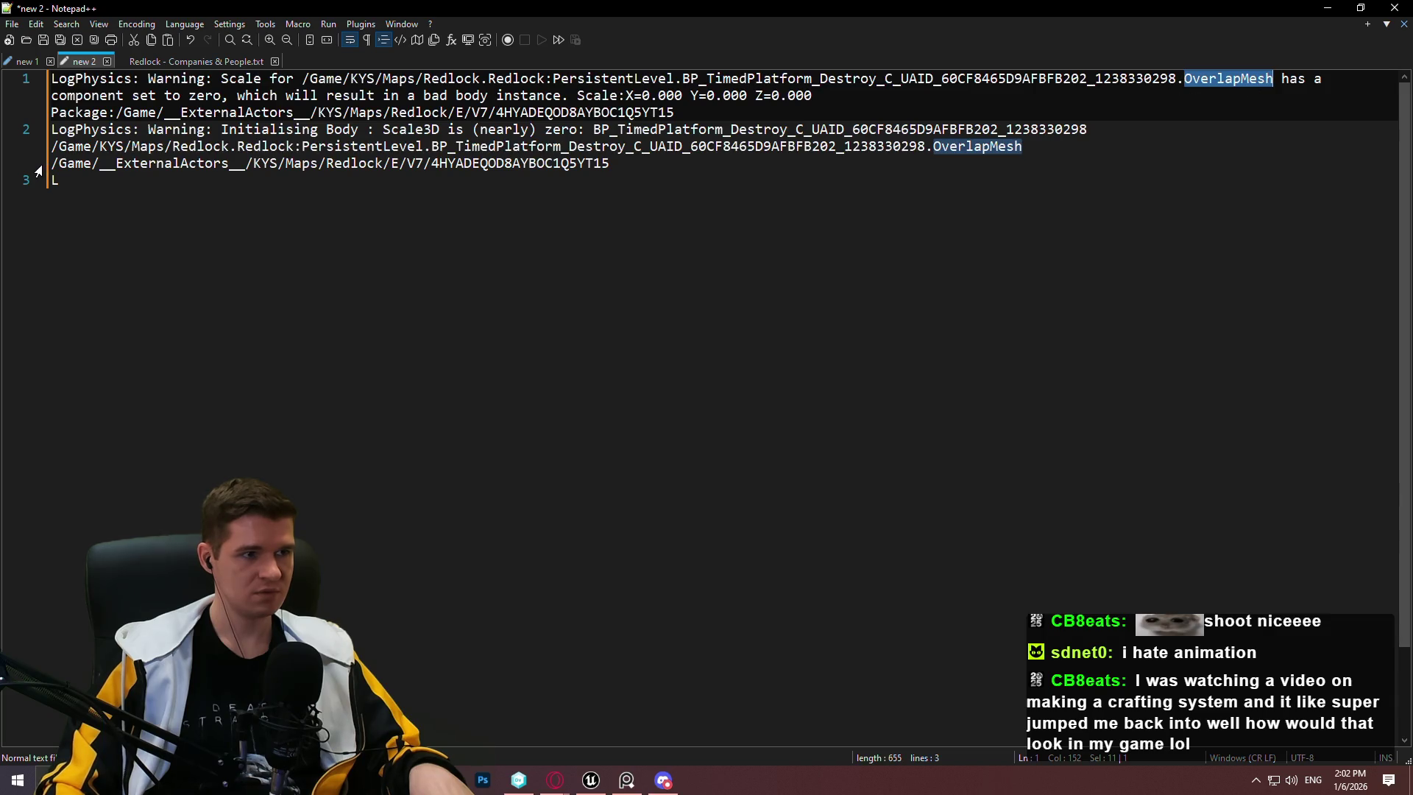
{"action": "key", "text": "alt+Tab"}
{"action": "scroll", "coordinate": [1239, 703], "scroll_direction": "down", "scroll_amount": 2}
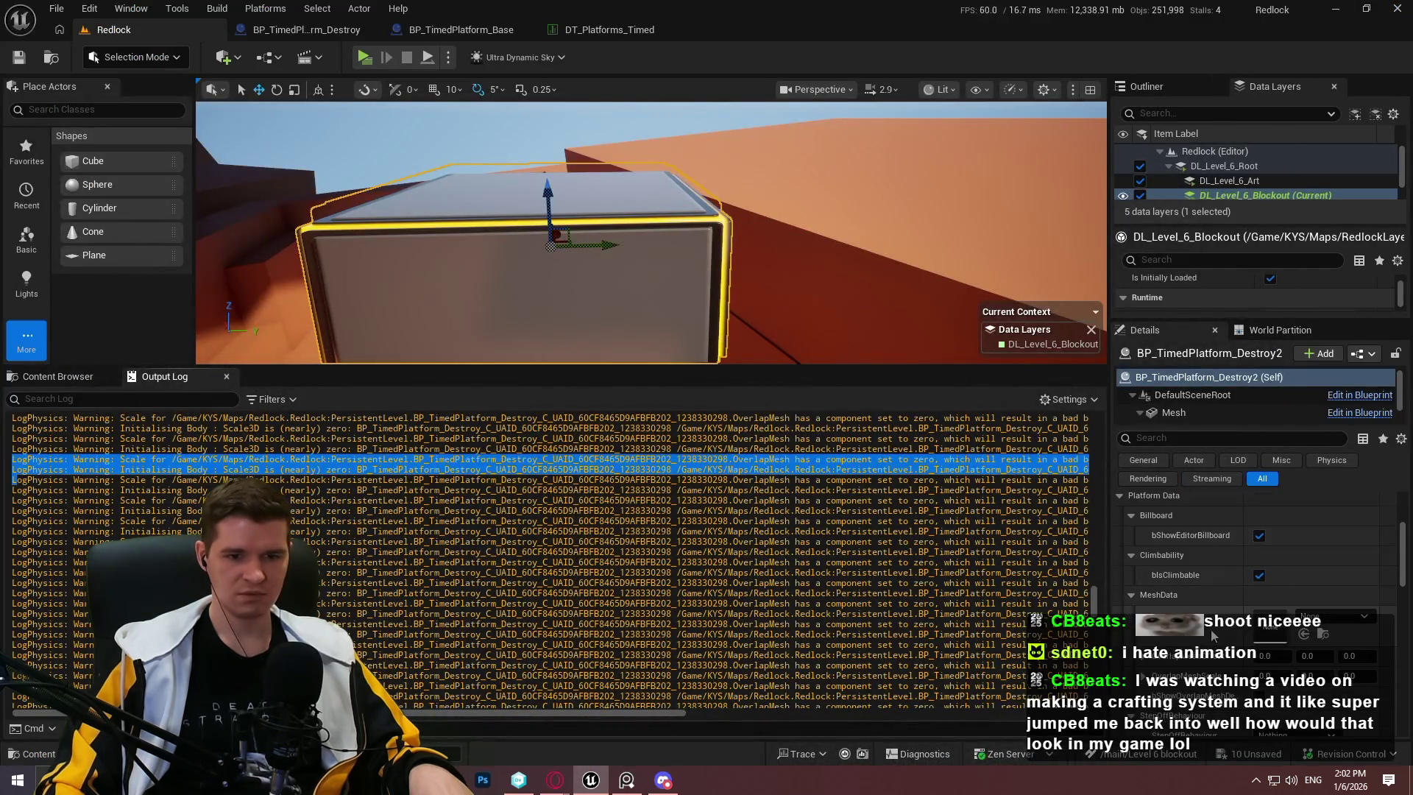
Step: Clear the platform's Data Table and reassign DT_Platforms_Timed in Details
{"action": "left_click", "coordinate": [1230, 691]}
{"action": "scroll", "coordinate": [1280, 583], "scroll_direction": "up", "scroll_amount": 4}
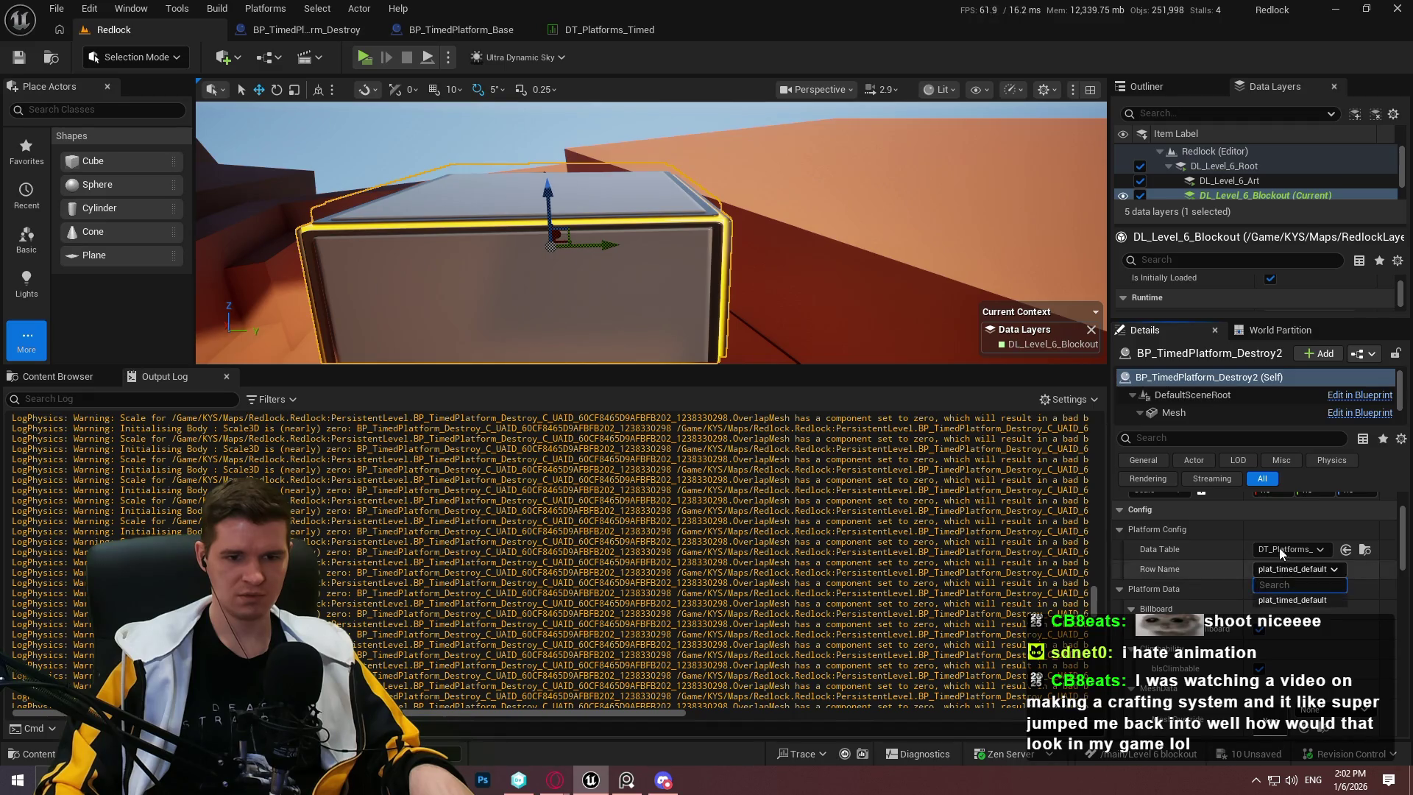
{"action": "left_click", "coordinate": [1279, 549]}
{"action": "left_click", "coordinate": [1239, 288]}
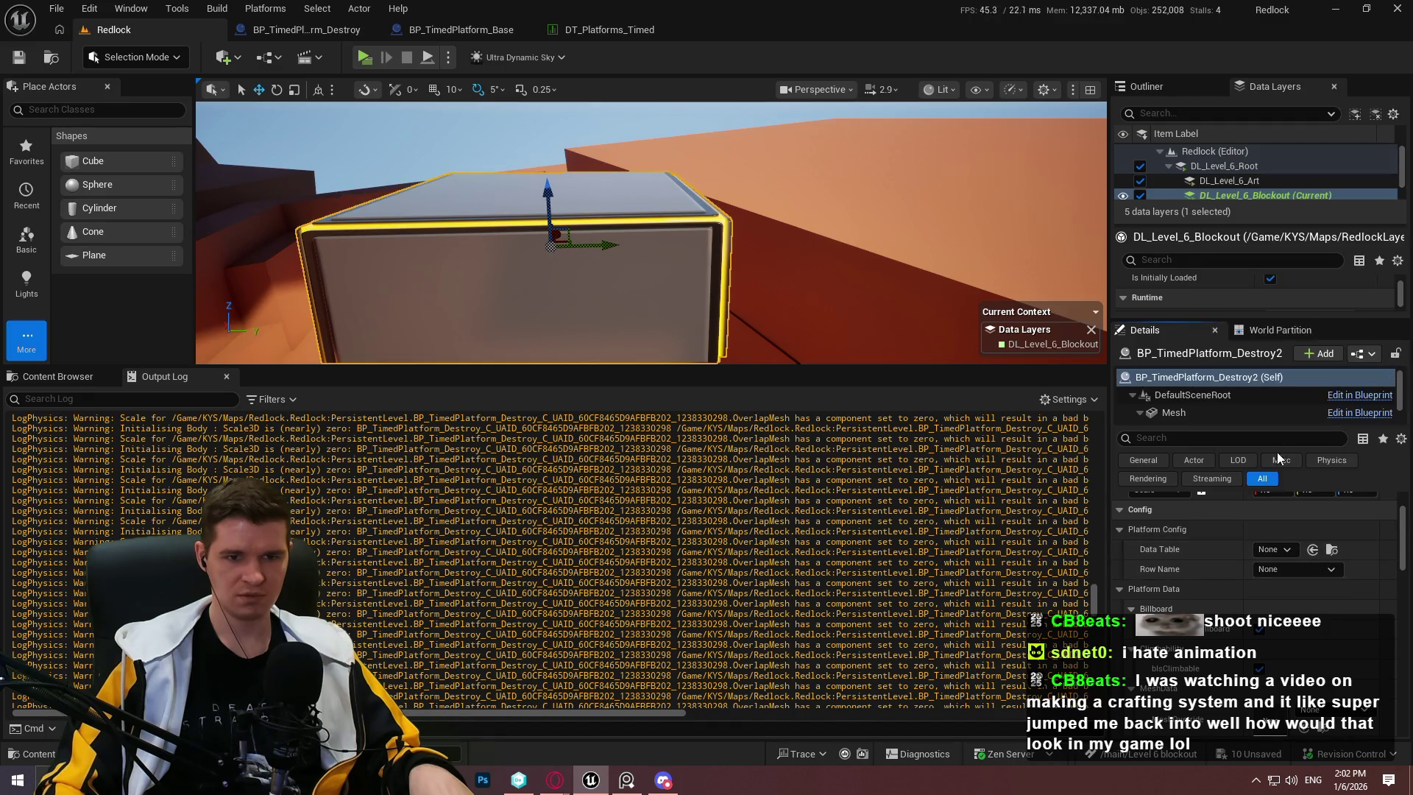
{"action": "left_click", "coordinate": [1271, 548]}
{"action": "left_click", "coordinate": [1327, 480]}
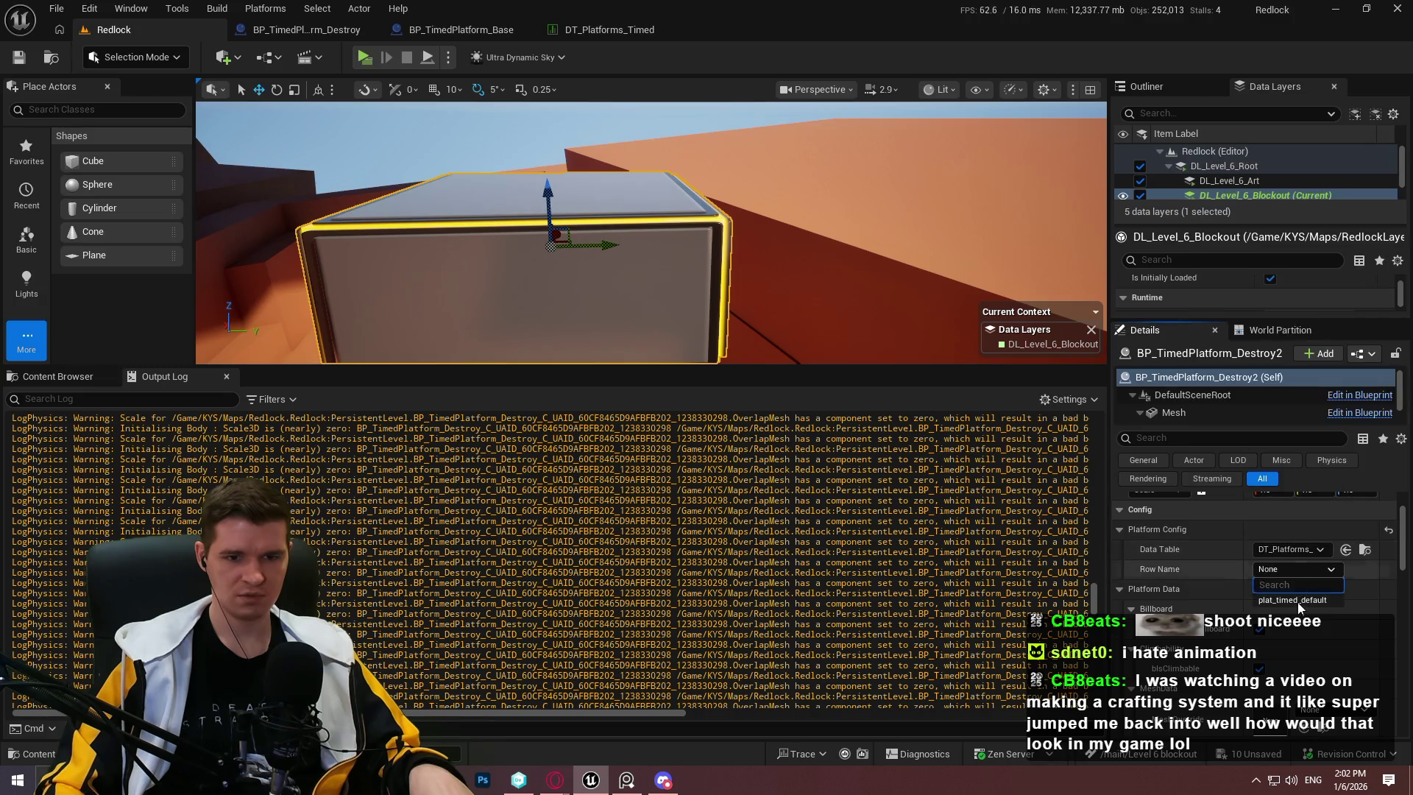
Step: Review the MeshData values, then view BP_TimedPlatform_Base's GetMeshData macro graph
{"action": "scroll", "coordinate": [1299, 600], "scroll_direction": "down", "scroll_amount": 2}
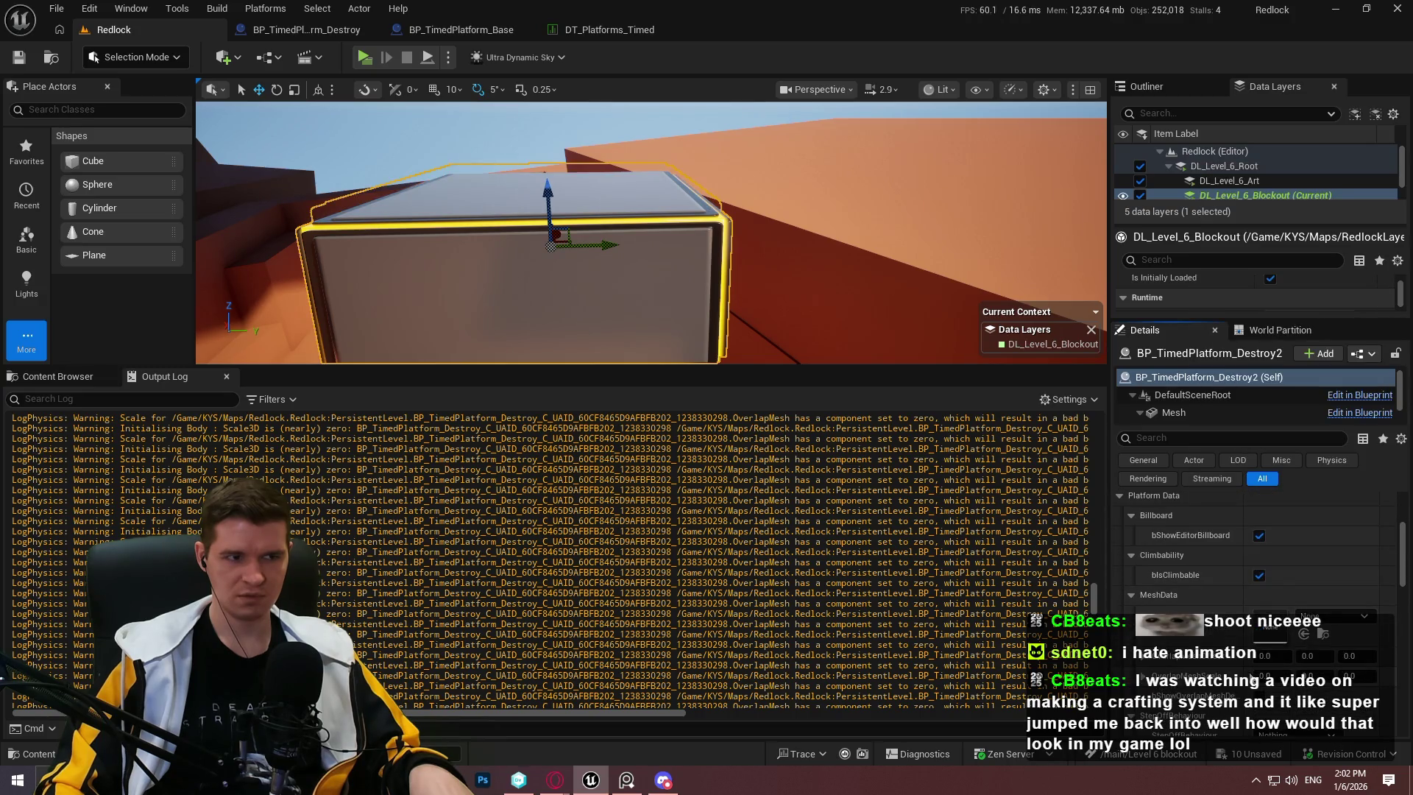
{"action": "scroll", "coordinate": [1233, 662], "scroll_direction": "down", "scroll_amount": 3}
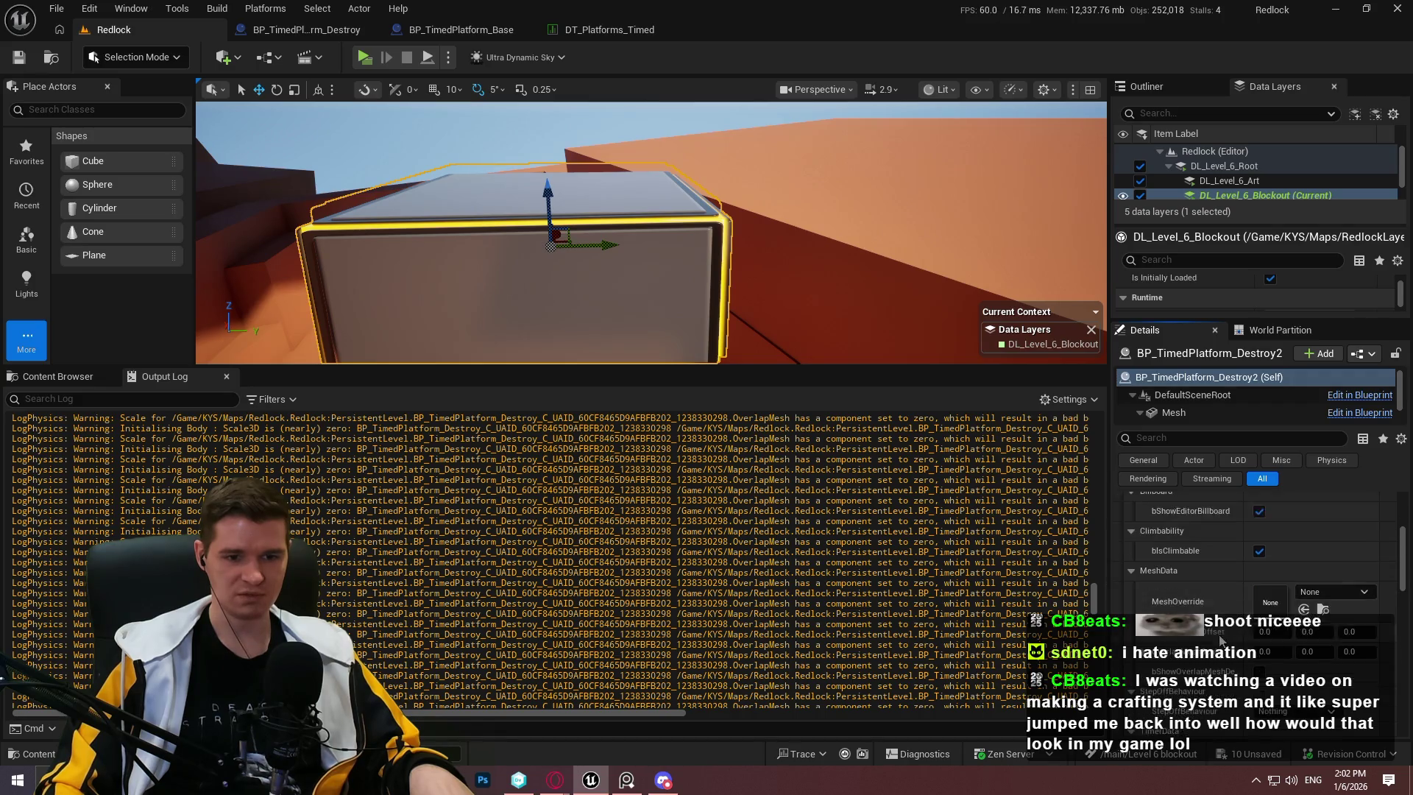
{"action": "scroll", "coordinate": [1226, 636], "scroll_direction": "up", "scroll_amount": 2}
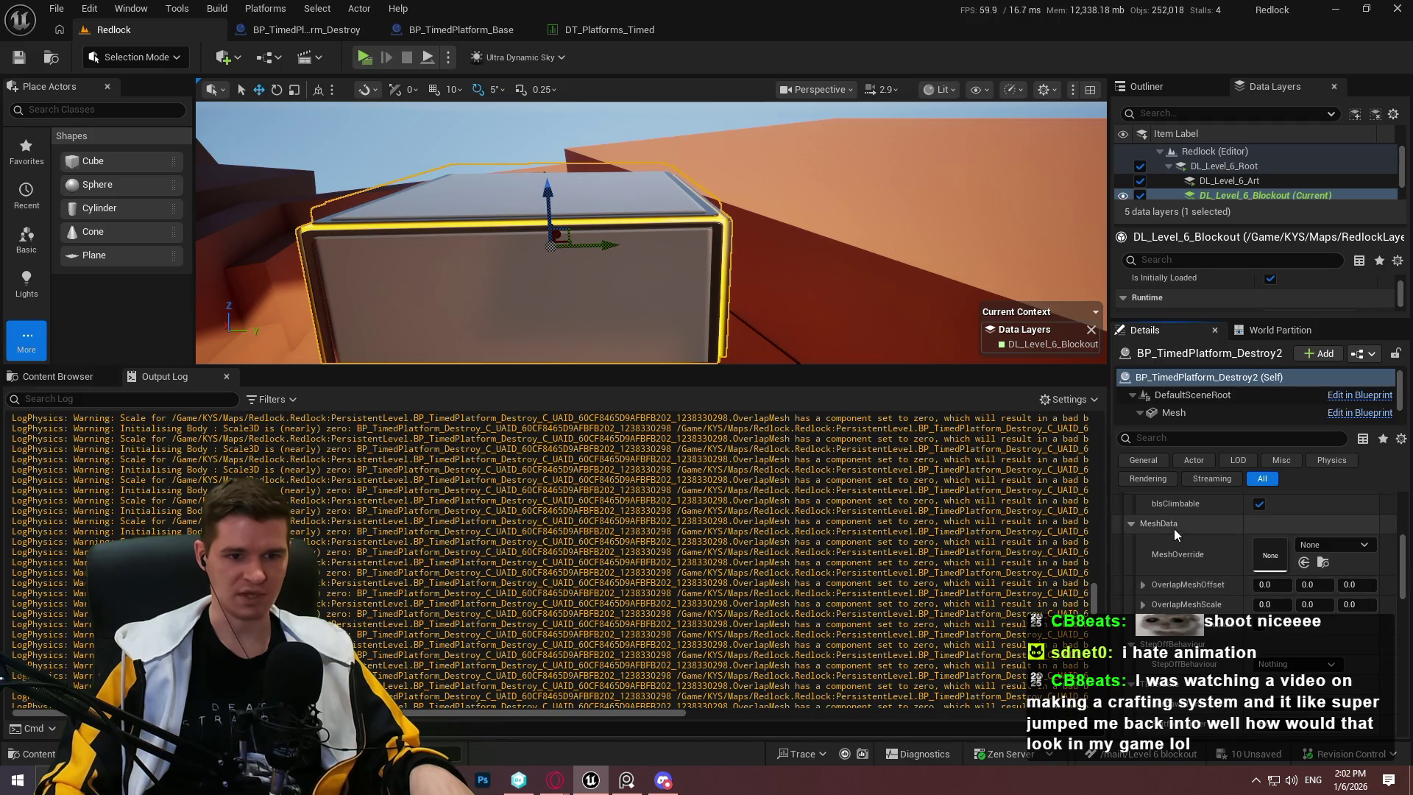
{"action": "left_click", "coordinate": [484, 29]}
{"action": "mouse_move", "coordinate": [717, 143]}
{"action": "left_mouse_down"}
{"action": "mouse_move", "coordinate": [726, 158]}
{"action": "mouse_move", "coordinate": [474, 149]}
{"action": "mouse_move", "coordinate": [524, 78]}
{"action": "mouse_move", "coordinate": [535, 82]}
{"action": "left_mouse_up"}
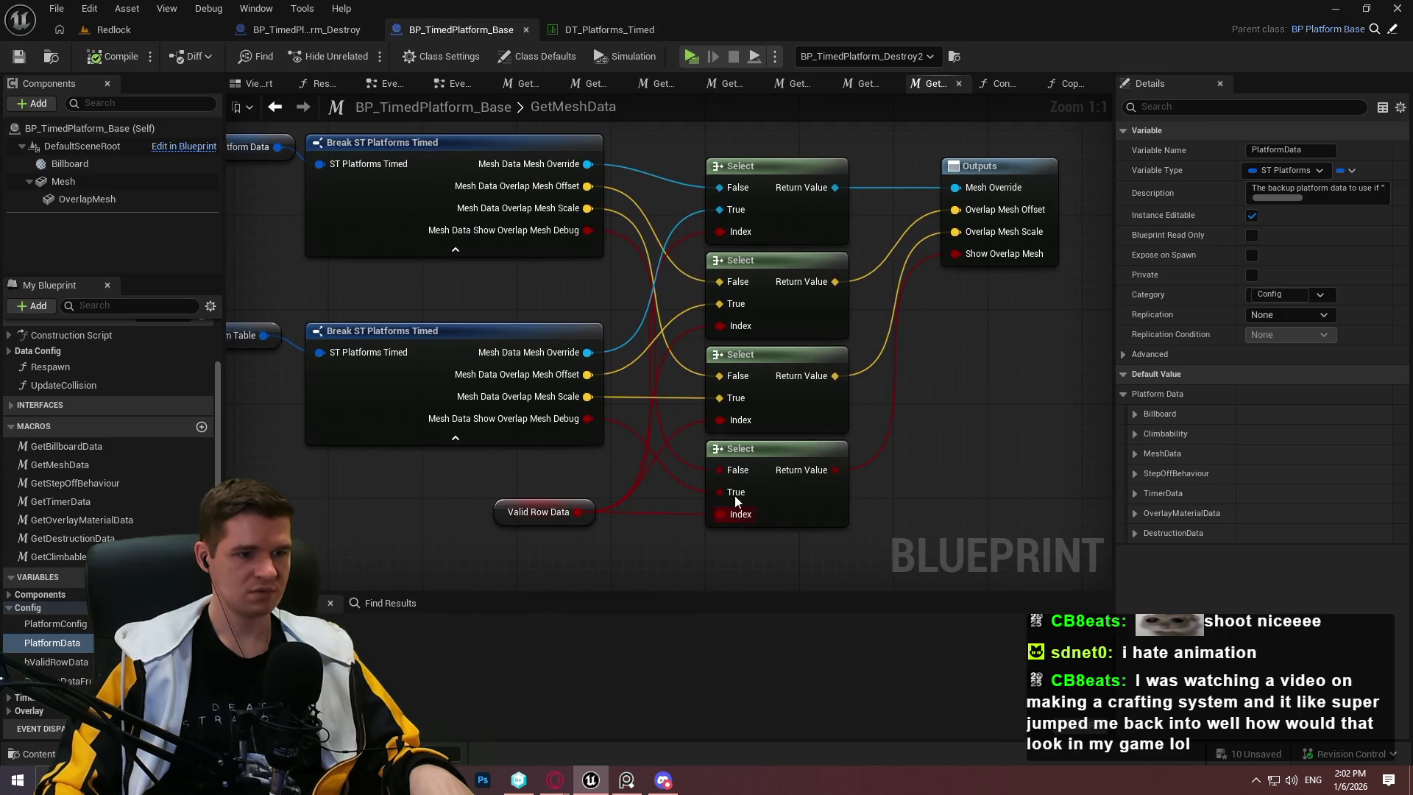
Step: Inspect the GetMeshData graph's Inputs node and Select nodes
{"action": "left_click_drag", "start_coordinate": [713, 455], "coordinate": [795, 460]}
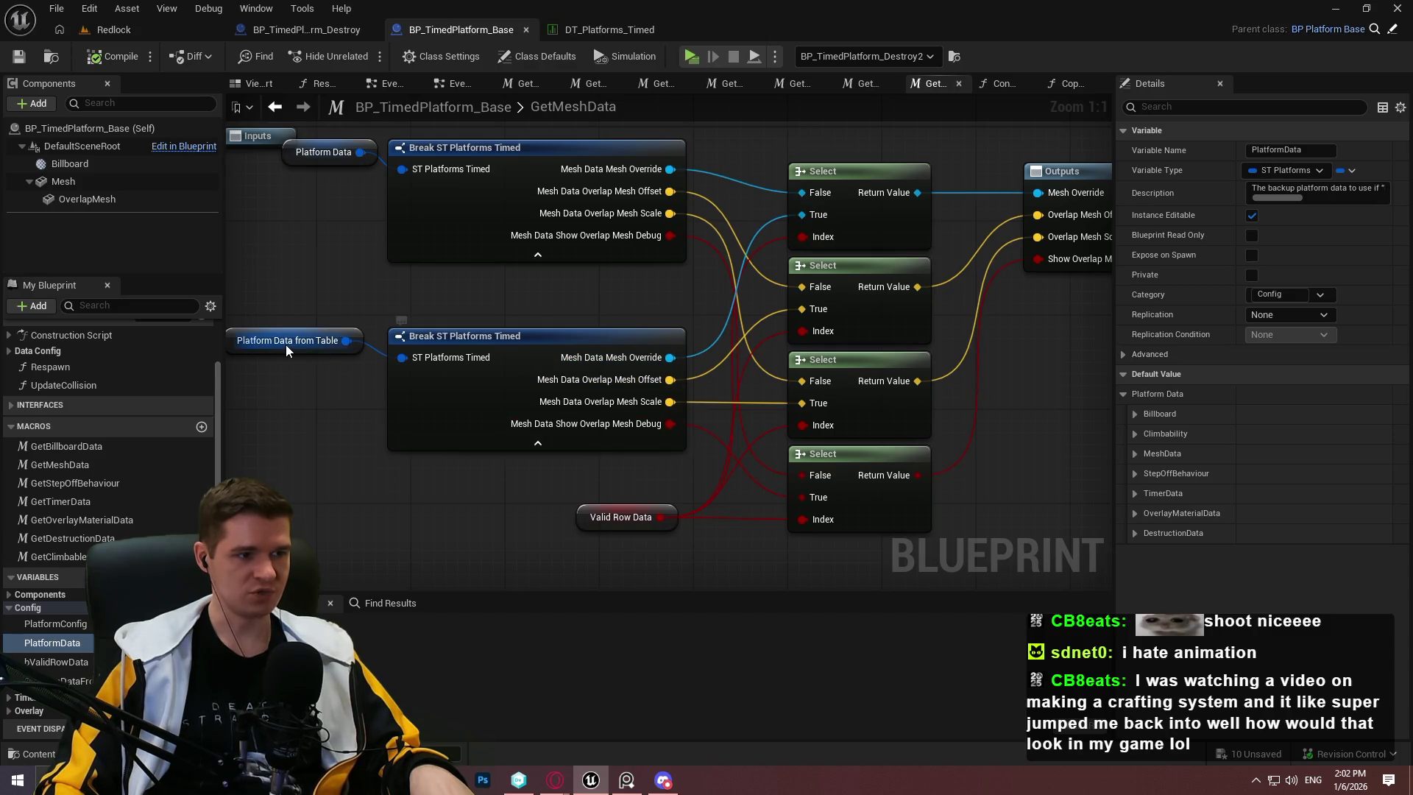
{"action": "mouse_move", "coordinate": [285, 344]}
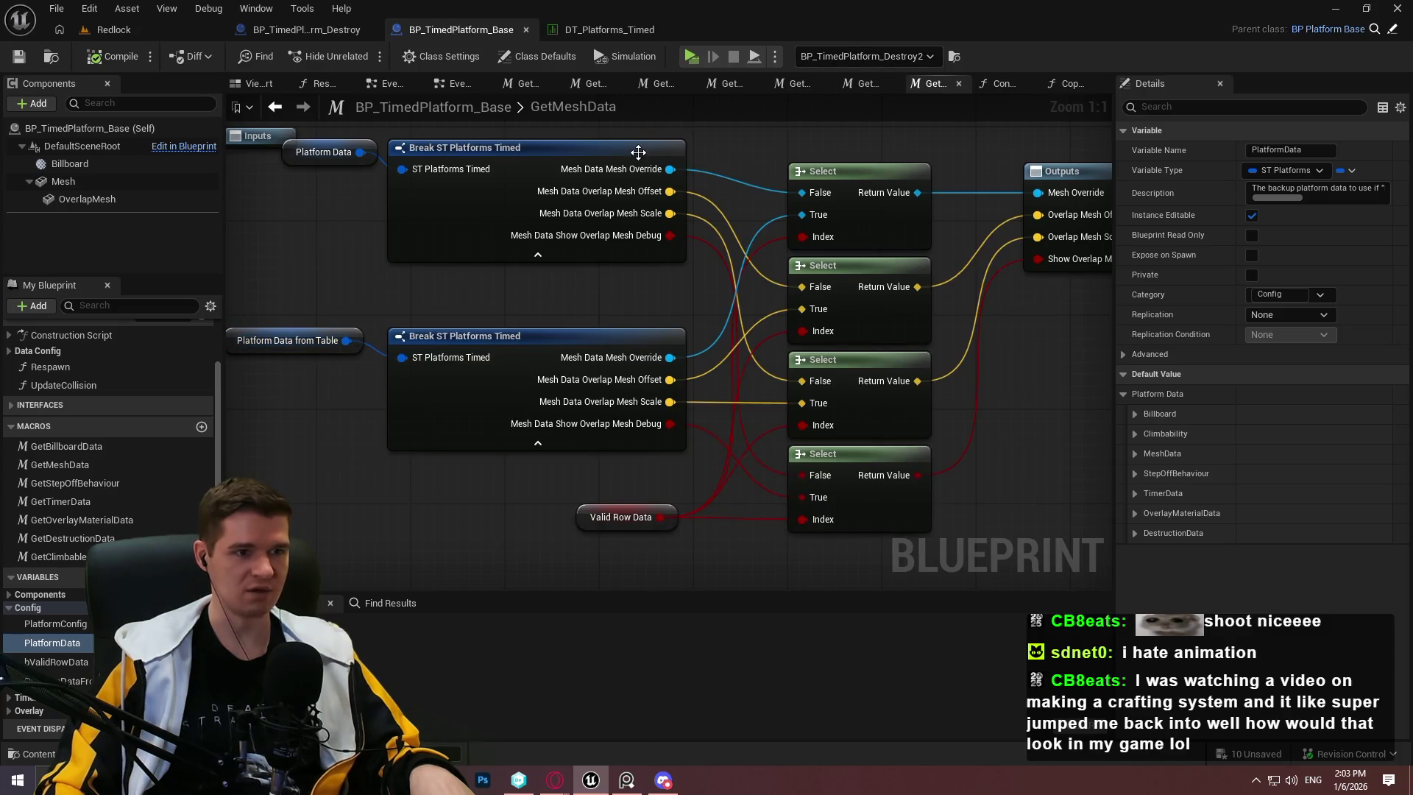
{"action": "mouse_move", "coordinate": [344, 154]}
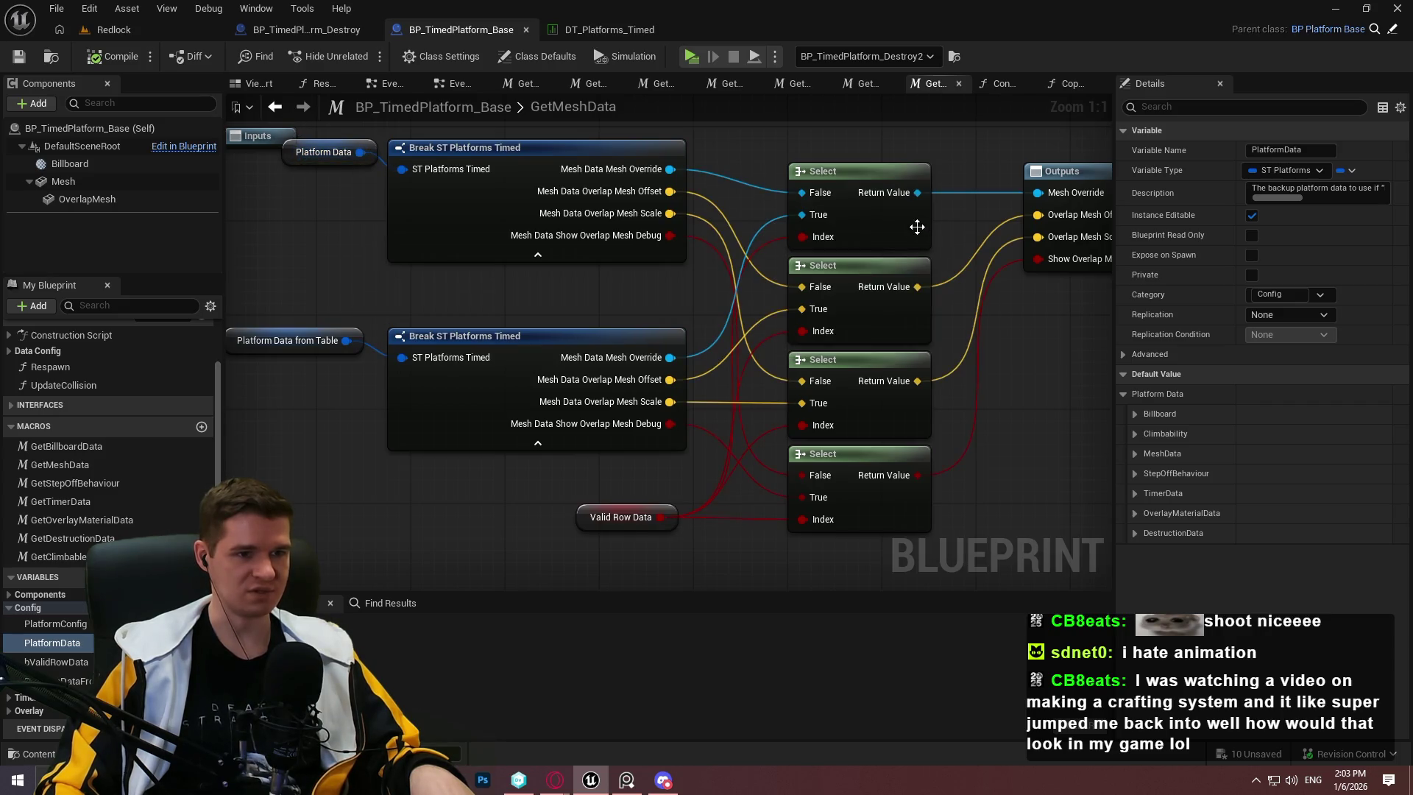
{"action": "left_click_drag", "start_coordinate": [959, 140], "coordinate": [810, 155]}
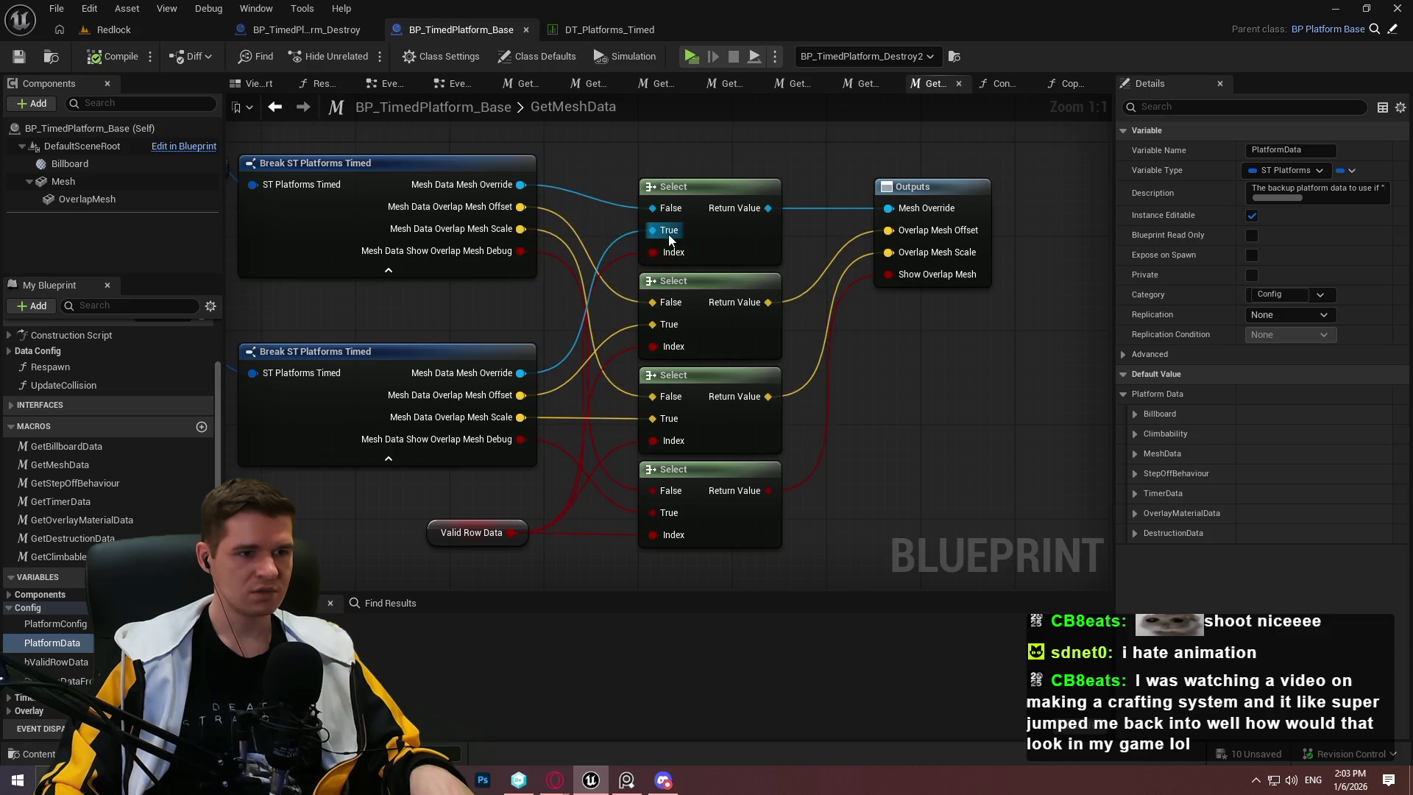
{"action": "scroll", "coordinate": [957, 434], "scroll_direction": "down", "scroll_amount": 3}
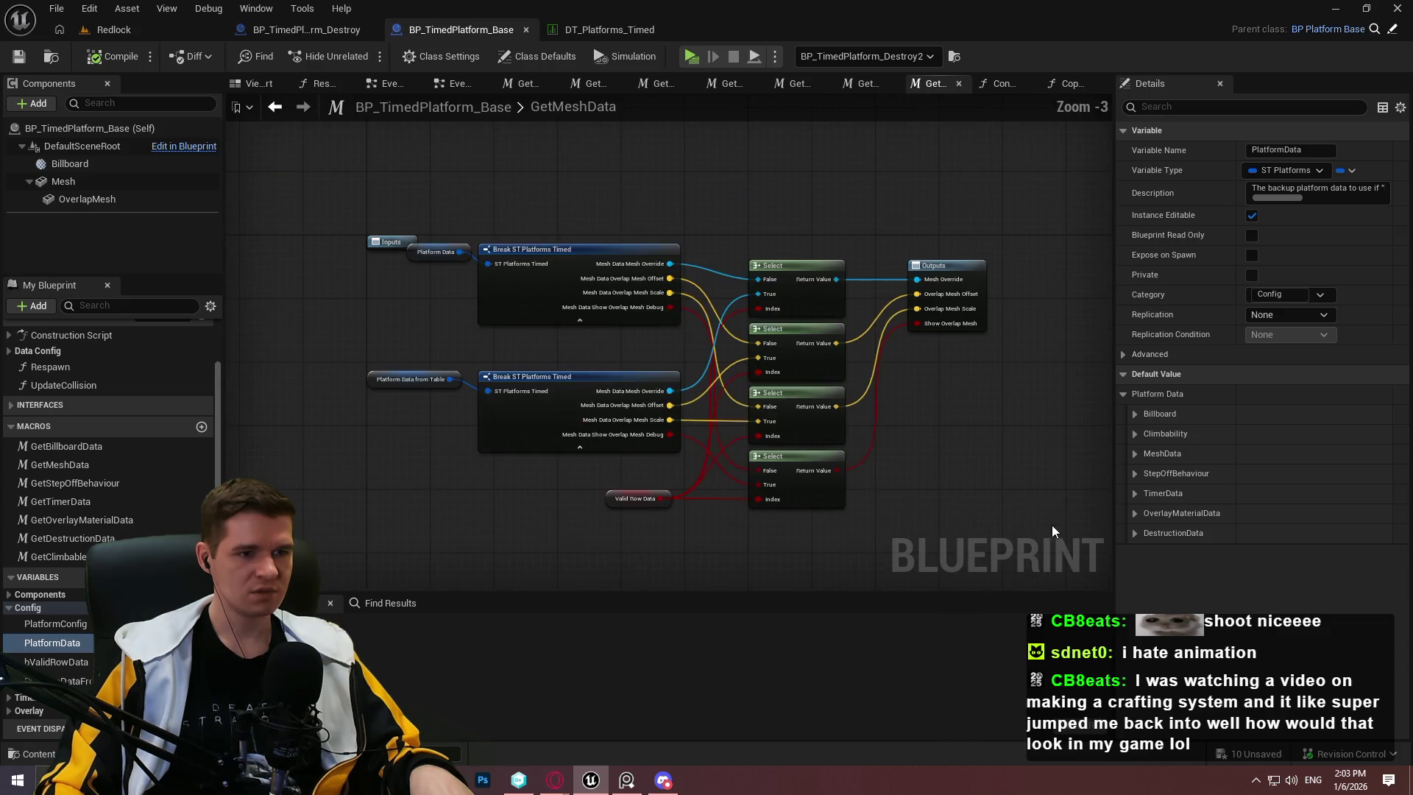
Step: Refresh all GetMeshData nodes, compile BP_TimedPlatform_Base, and return to Redlock
{"action": "key", "text": "ctrl+a"}
{"action": "right_click", "coordinate": [570, 255]}
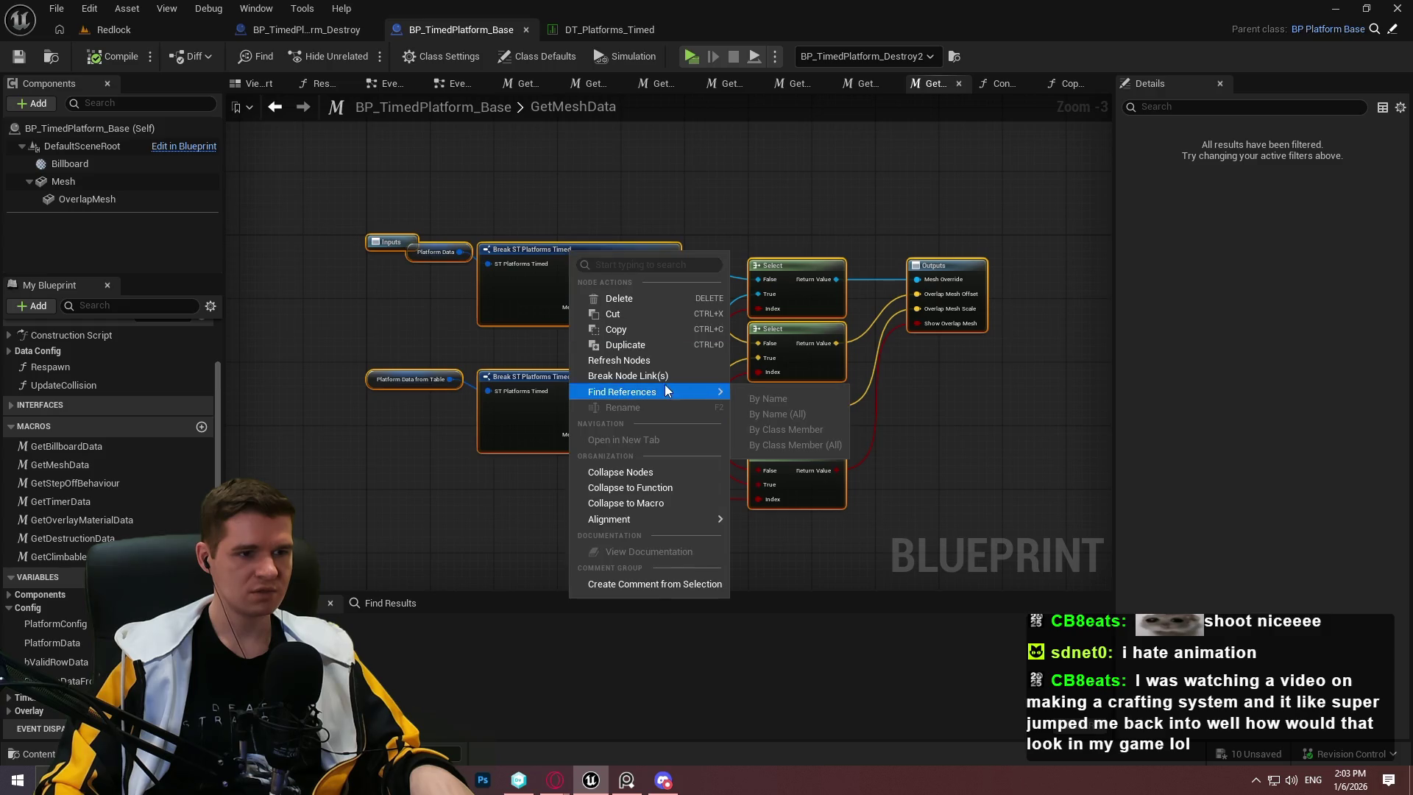
{"action": "left_click", "coordinate": [611, 362]}
{"action": "left_click", "coordinate": [103, 56]}
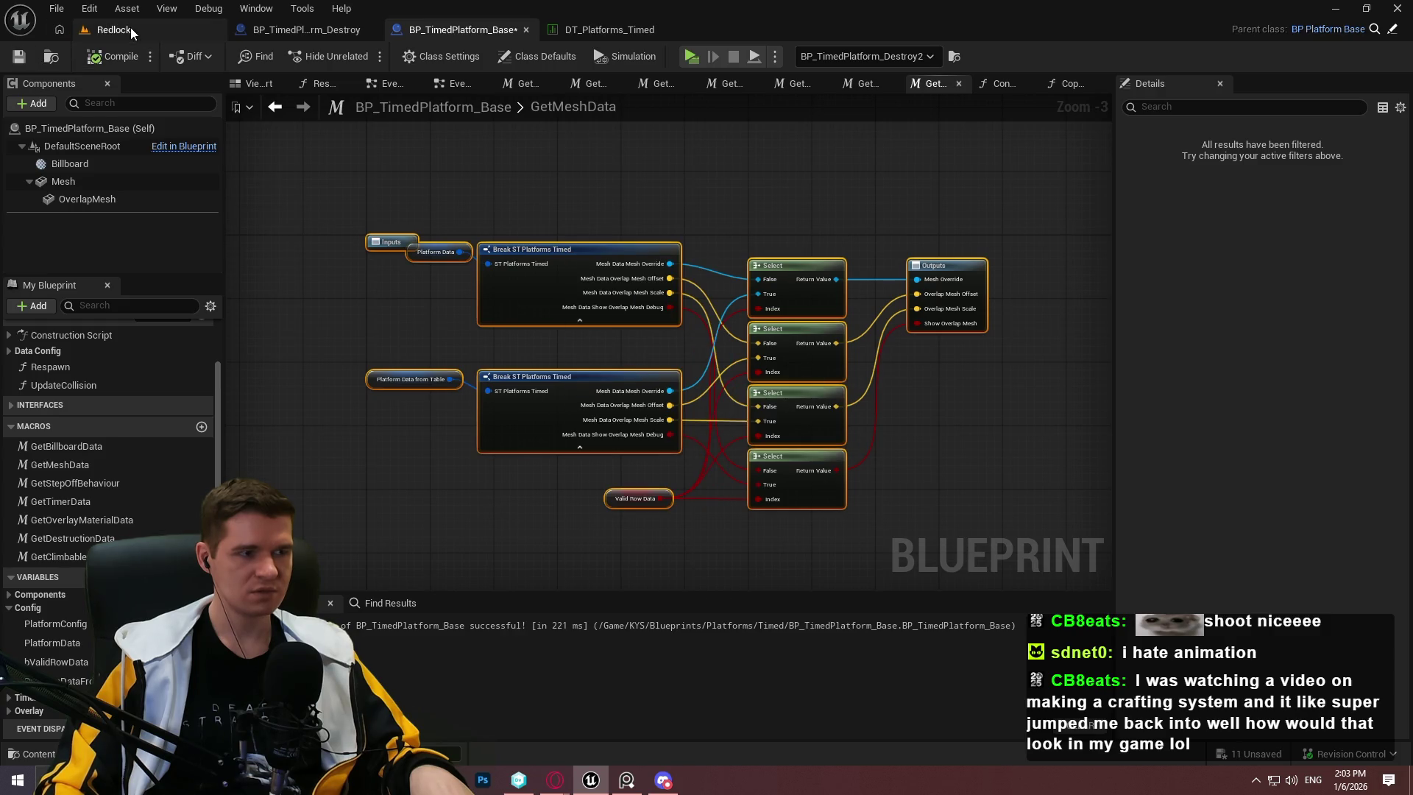
{"action": "left_click", "coordinate": [130, 28]}
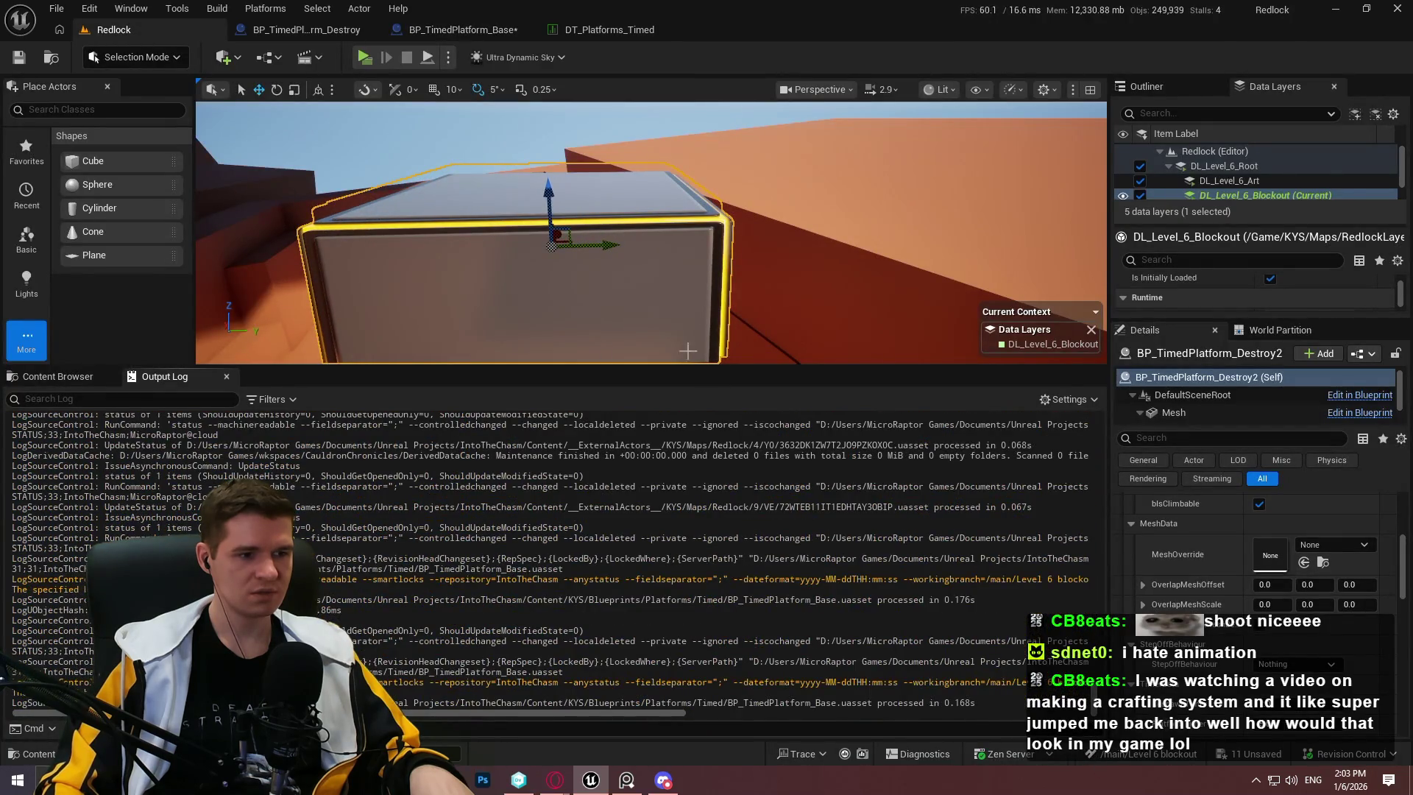
Step: Delete the existing destroy platform from the Redlock level
{"action": "left_click_drag", "start_coordinate": [603, 246], "coordinate": [646, 243]}
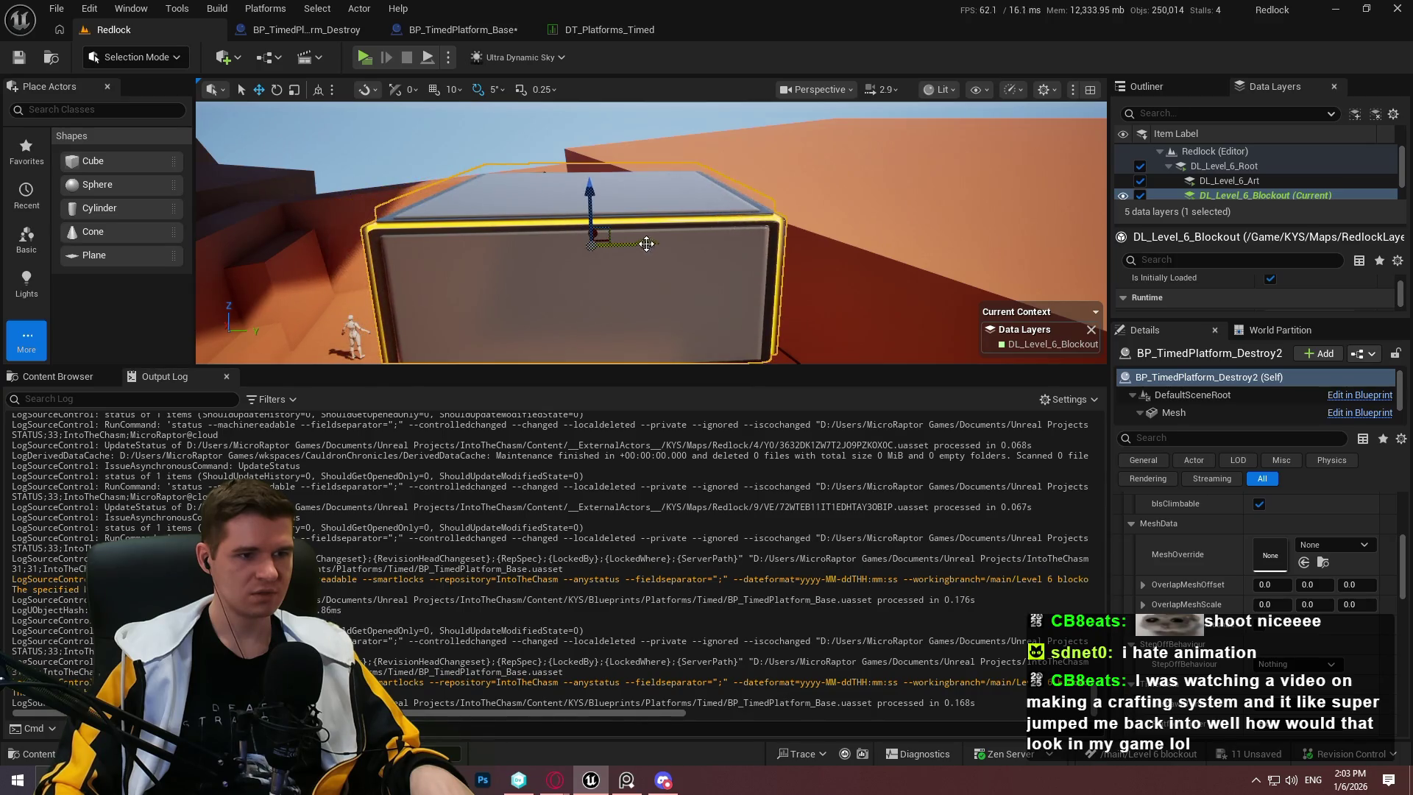
{"action": "key", "text": "ctrl+z"}
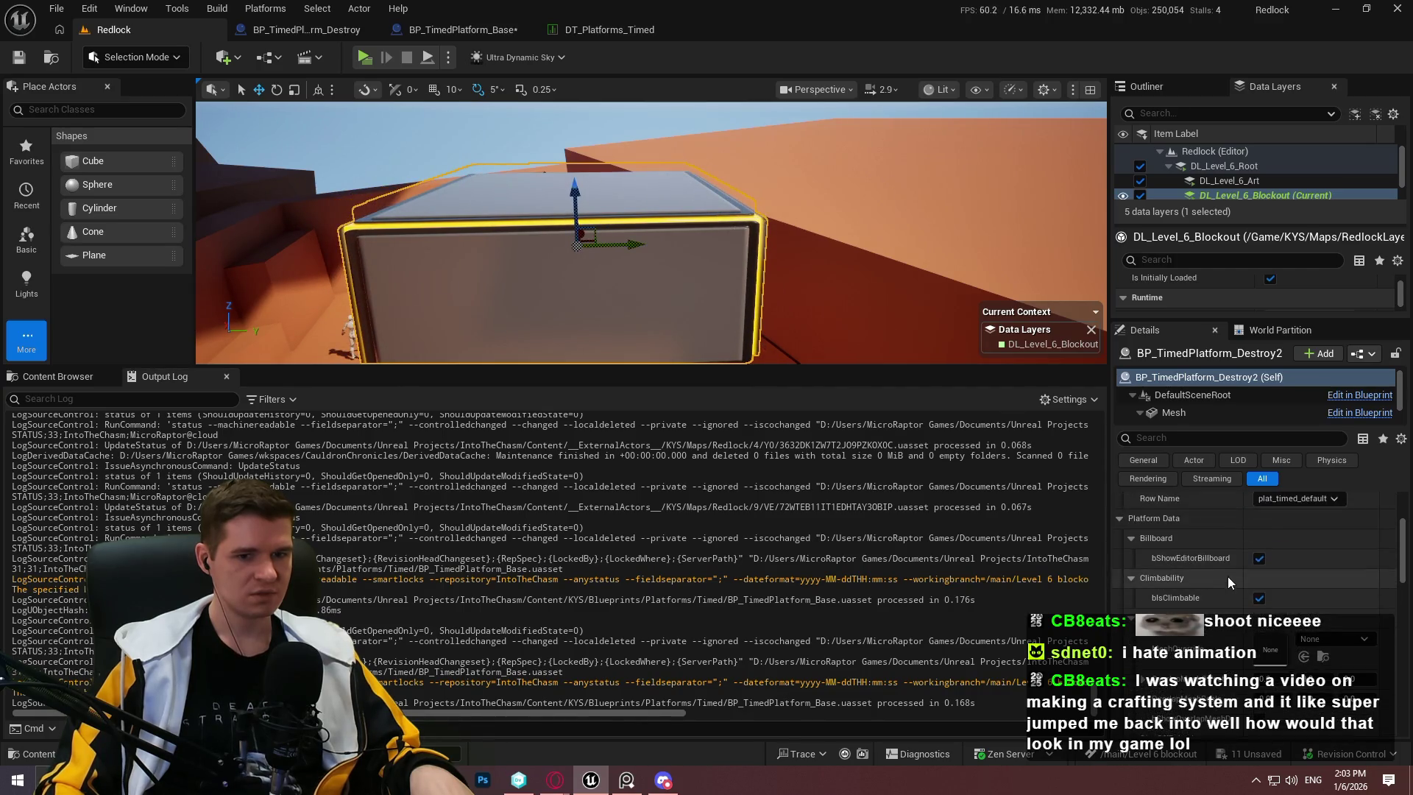
{"action": "key", "text": "Delete"}
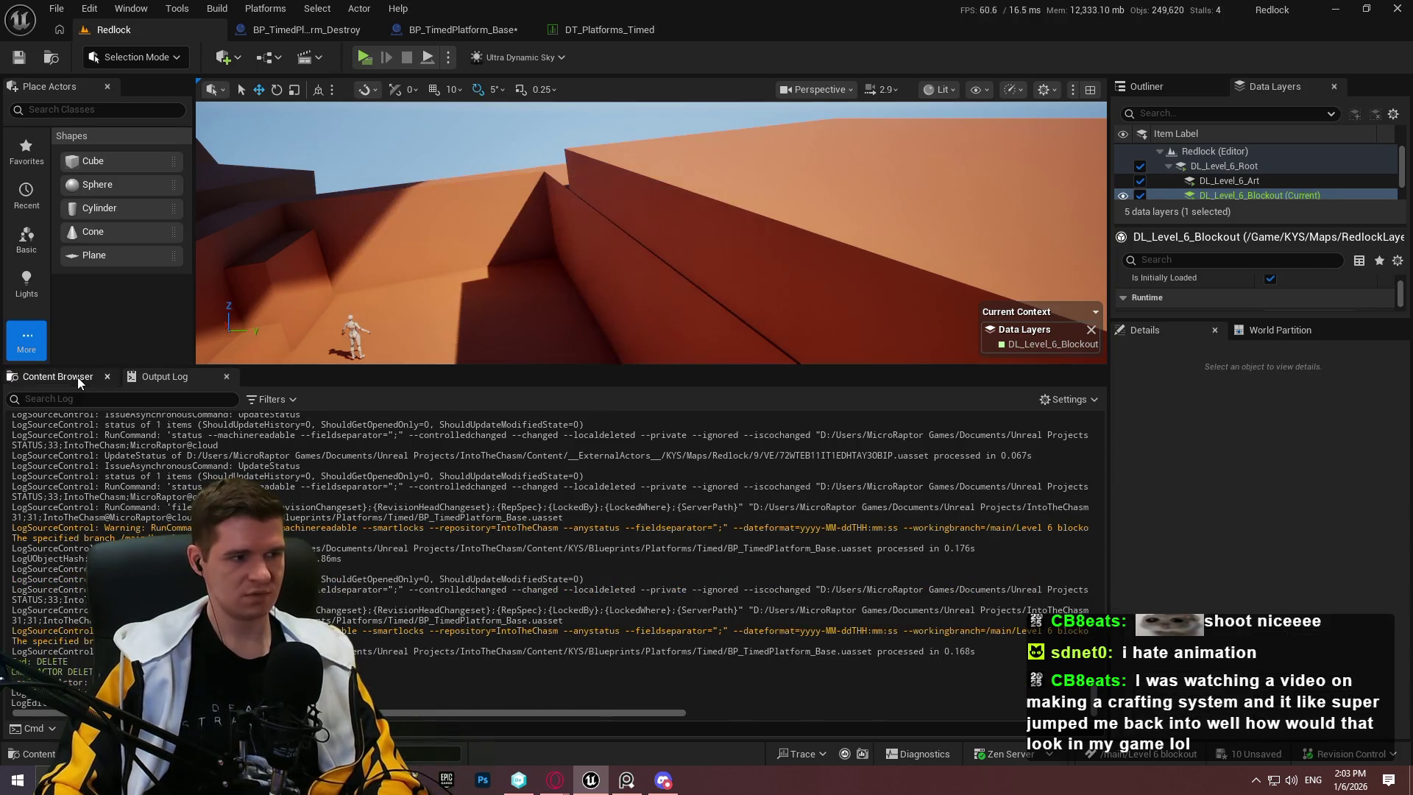
Step: Place a new BP_TimedPlatform_Destroy from Blueprints/Platforms/Timed into the level
{"action": "left_click", "coordinate": [33, 376]}
{"action": "left_click", "coordinate": [719, 400]}
{"action": "double_click", "coordinate": [404, 507]}
{"action": "double_click", "coordinate": [887, 485]}
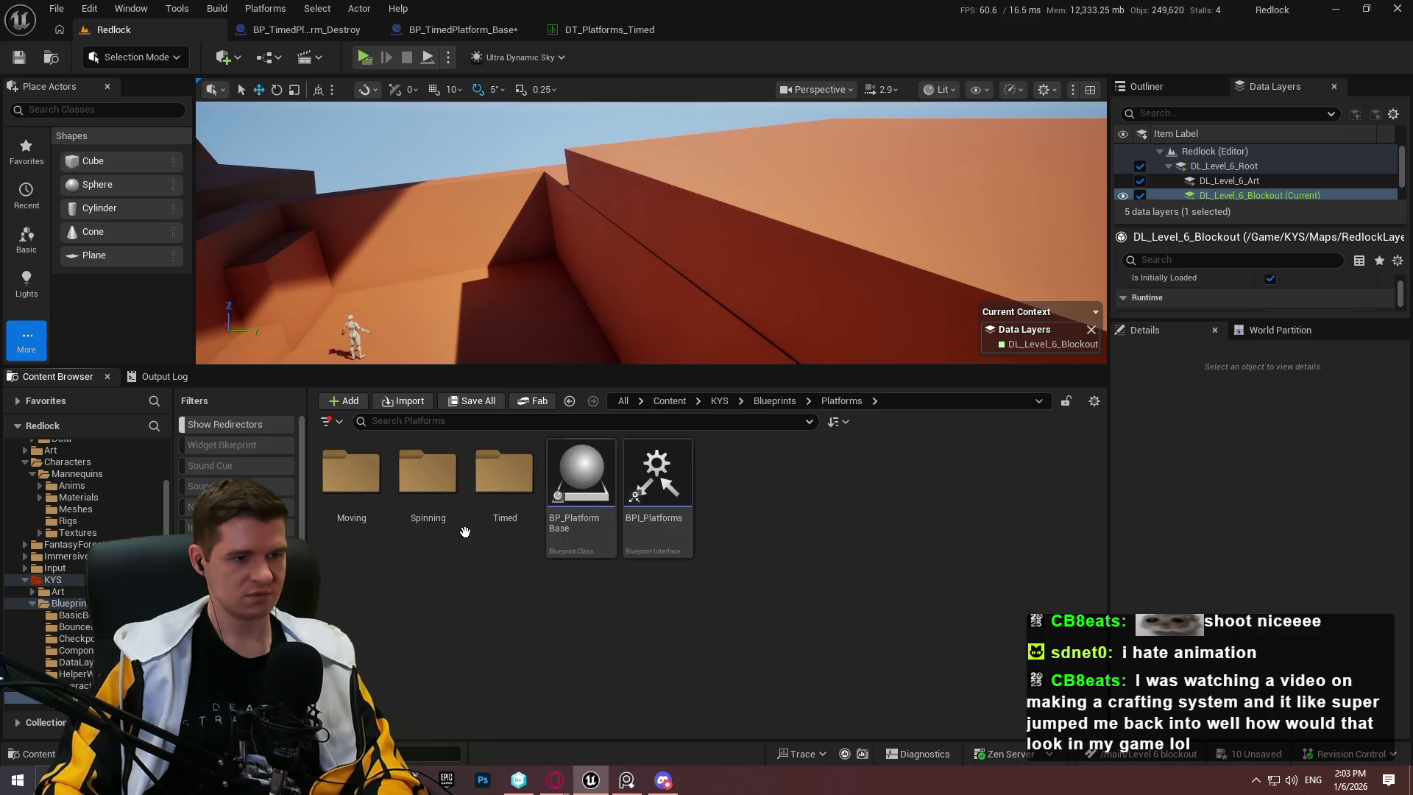
{"action": "double_click", "coordinate": [505, 486]}
{"action": "mouse_move", "coordinate": [428, 478]}
{"action": "left_mouse_down"}
{"action": "mouse_move", "coordinate": [744, 284]}
{"action": "mouse_move", "coordinate": [723, 167]}
{"action": "mouse_move", "coordinate": [740, 199]}
{"action": "left_mouse_up"}
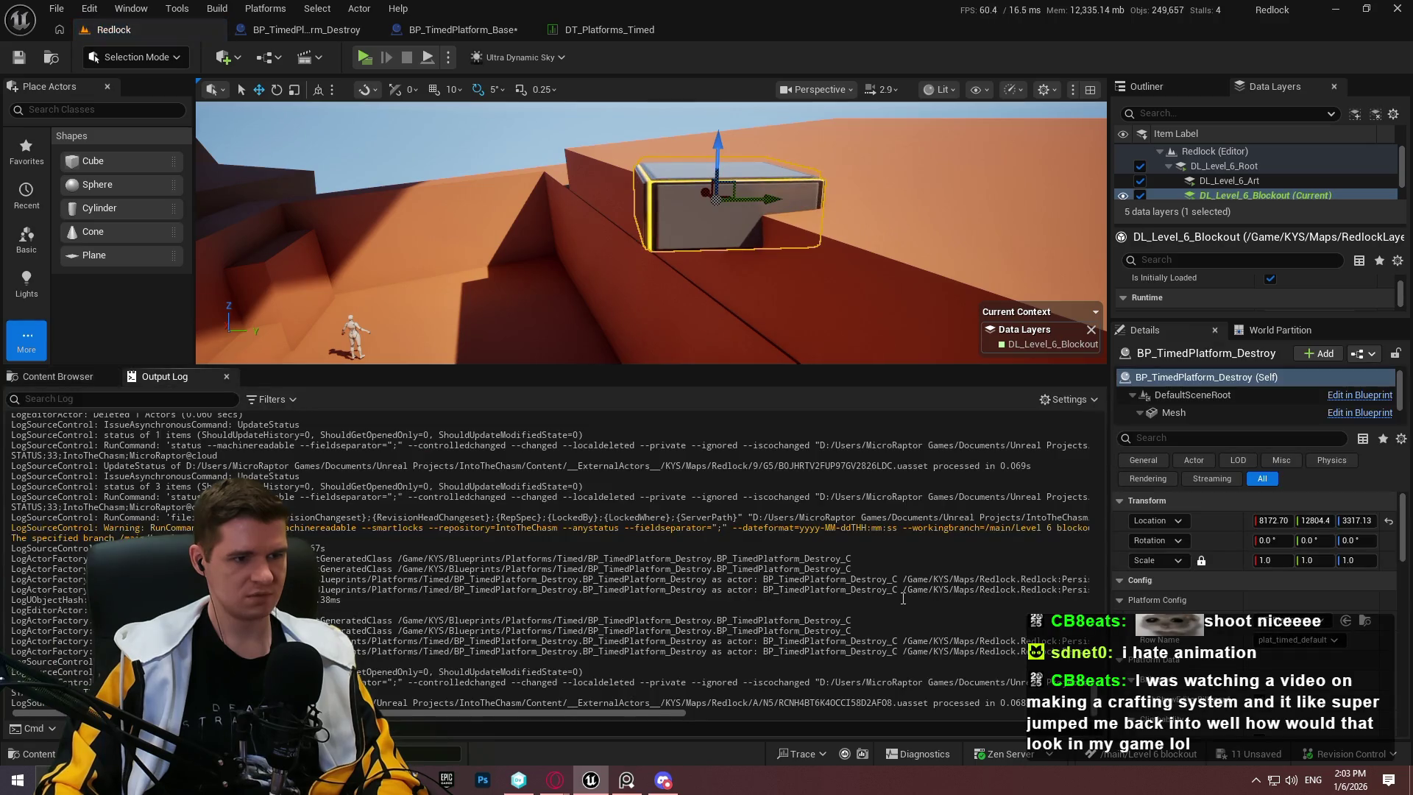
{"action": "scroll", "coordinate": [1207, 596], "scroll_direction": "down", "scroll_amount": 5}
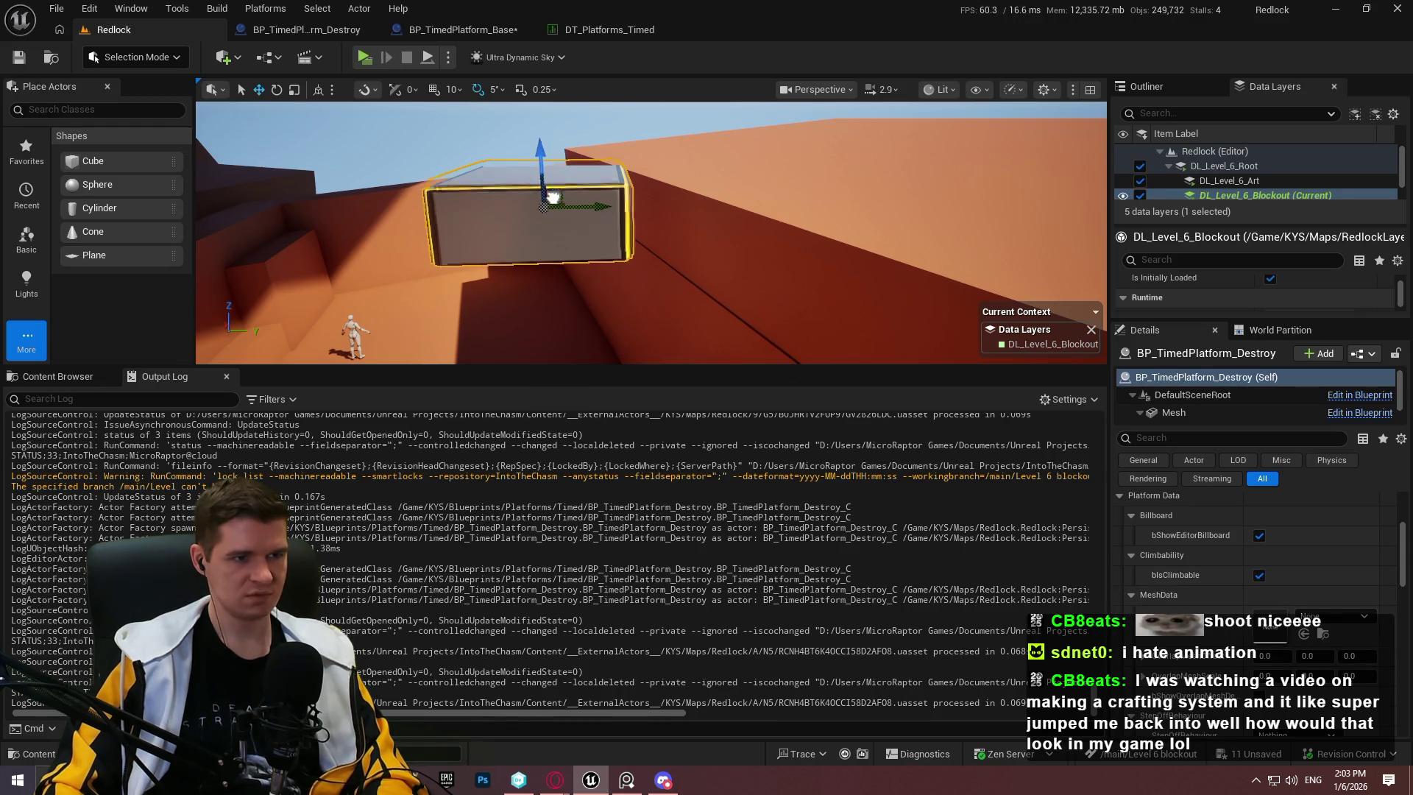
{"action": "scroll", "coordinate": [548, 214], "scroll_direction": "up", "scroll_amount": 4}
{"action": "left_click", "coordinate": [486, 28]}
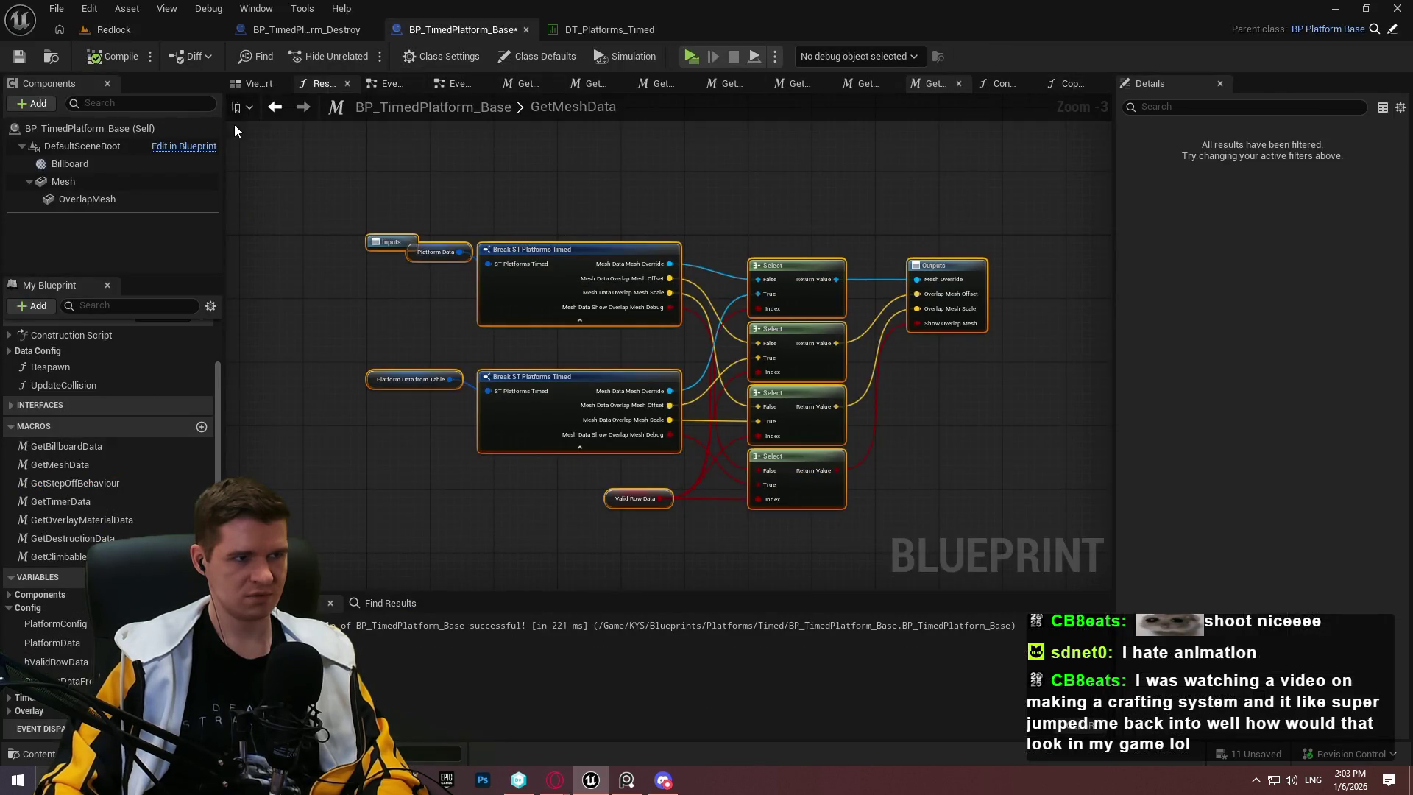
Step: In the Construction Script, select the break, debug print and config nodes
{"action": "scroll", "coordinate": [99, 384], "scroll_direction": "up", "scroll_amount": 2}
{"action": "double_click", "coordinate": [82, 383]}
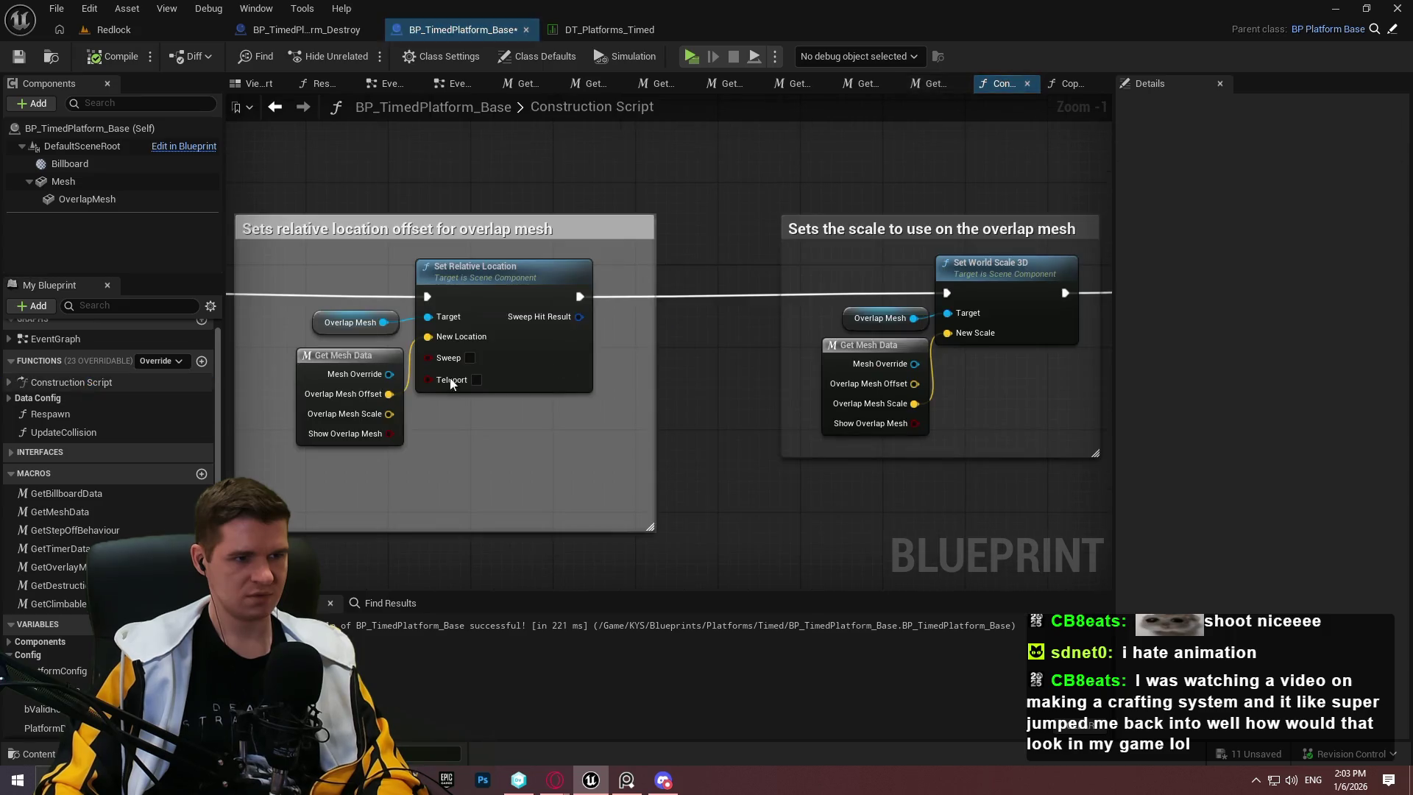
{"action": "mouse_move", "coordinate": [471, 487]}
{"action": "left_mouse_down"}
{"action": "mouse_move", "coordinate": [775, 463]}
{"action": "mouse_move", "coordinate": [1058, 480]}
{"action": "mouse_move", "coordinate": [957, 442]}
{"action": "mouse_move", "coordinate": [915, 378]}
{"action": "left_mouse_up"}
{"action": "scroll", "coordinate": [775, 464], "scroll_direction": "down", "scroll_amount": 2}
{"action": "scroll", "coordinate": [913, 374], "scroll_direction": "up", "scroll_amount": 3}
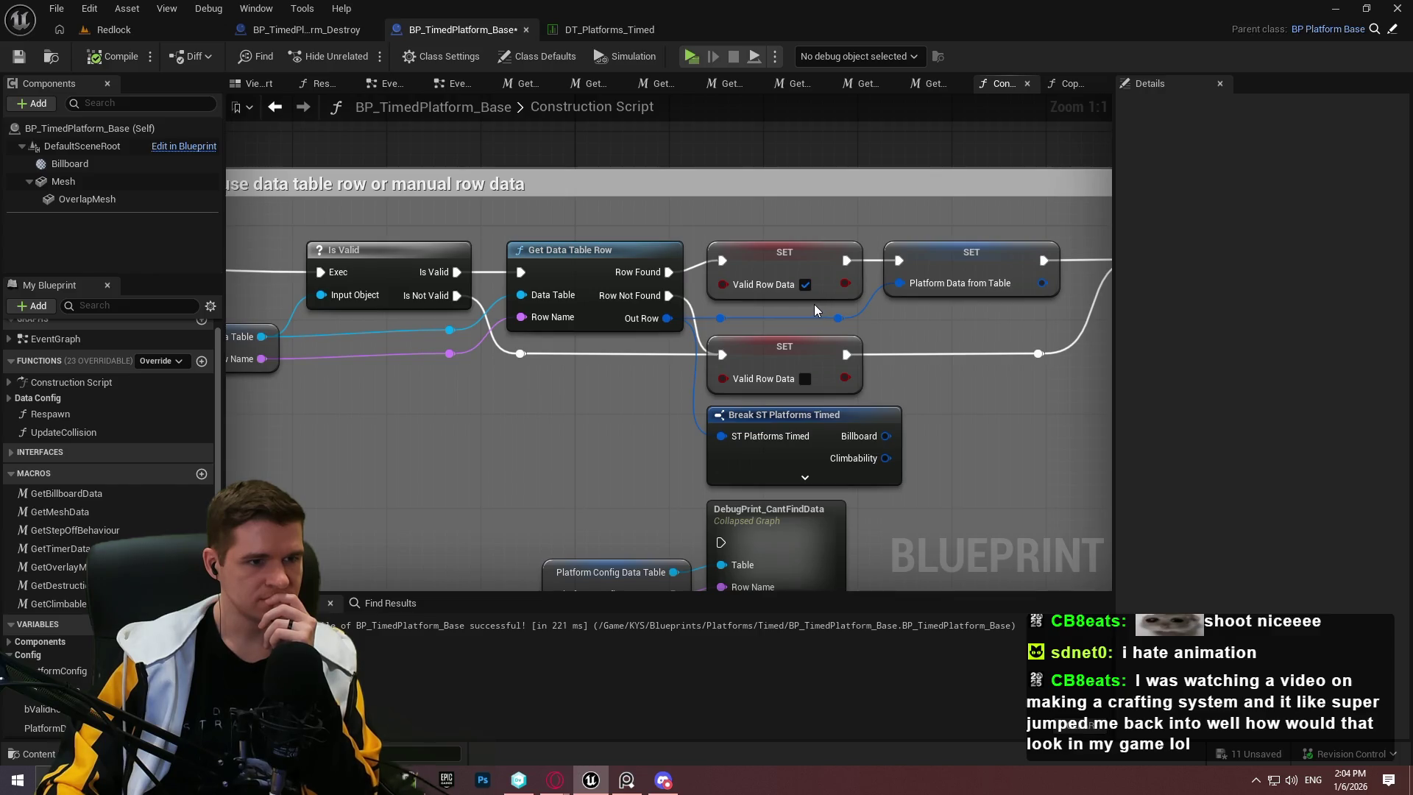
{"action": "scroll", "coordinate": [815, 309], "scroll_direction": "down", "scroll_amount": 1}
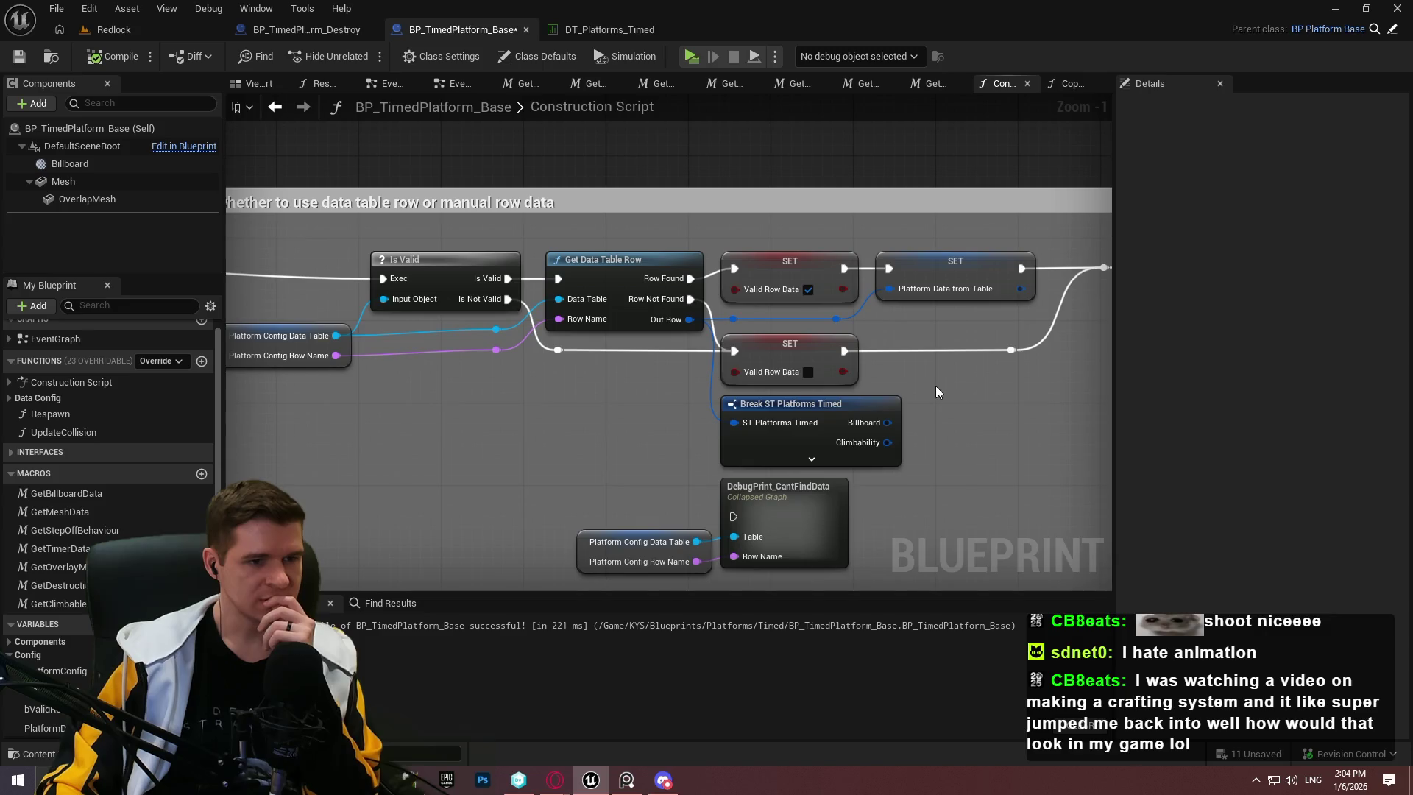
{"action": "left_click_drag", "start_coordinate": [894, 565], "coordinate": [501, 443]}
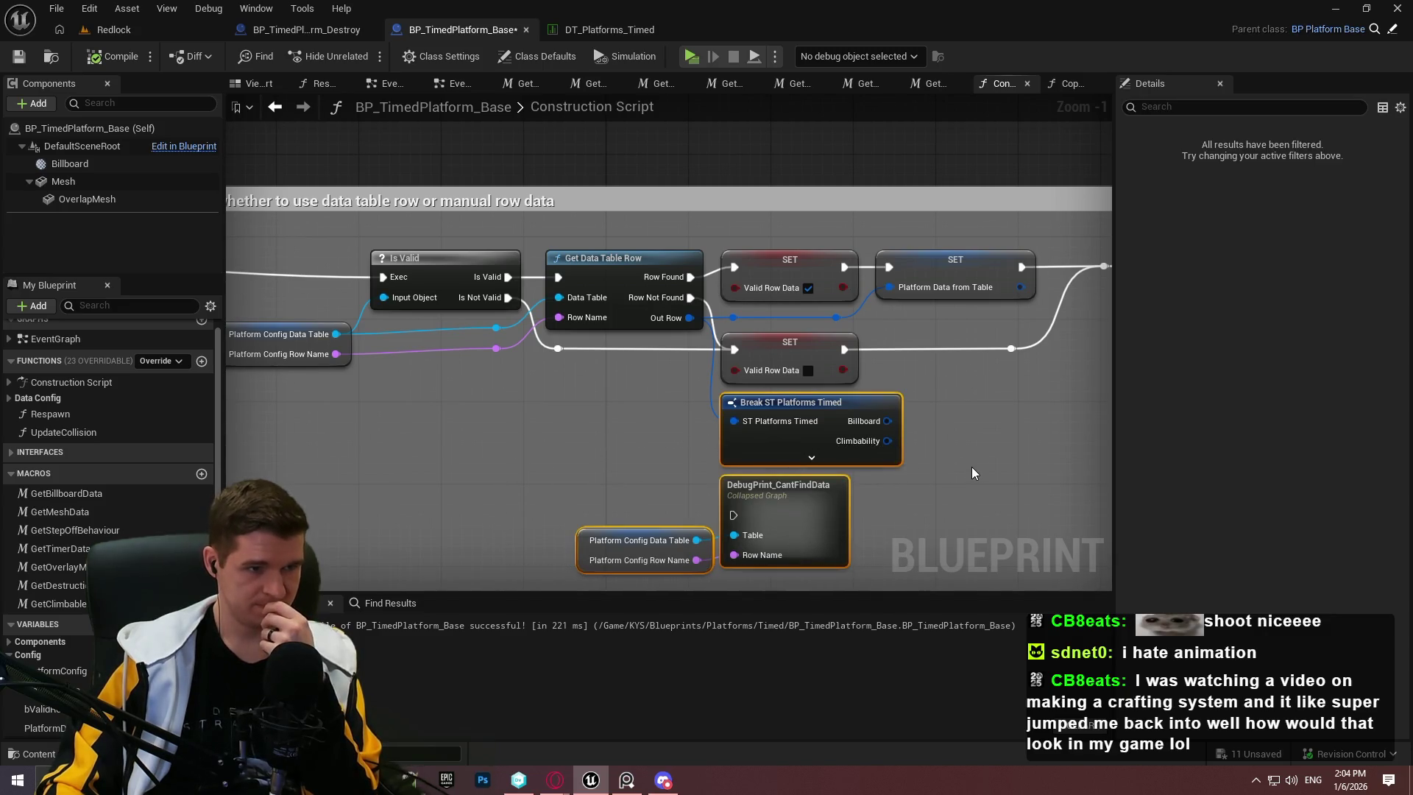
{"action": "mouse_move", "coordinate": [1007, 468]}
{"action": "left_mouse_down"}
{"action": "mouse_move", "coordinate": [666, 458]}
{"action": "mouse_move", "coordinate": [945, 474]}
{"action": "mouse_move", "coordinate": [826, 455]}
{"action": "left_mouse_up"}
Step: Debug against the BP_TimedPlatform_Destroy instance and maximize the blueprint window
{"action": "left_click", "coordinate": [884, 60]}
{"action": "left_click", "coordinate": [877, 90]}
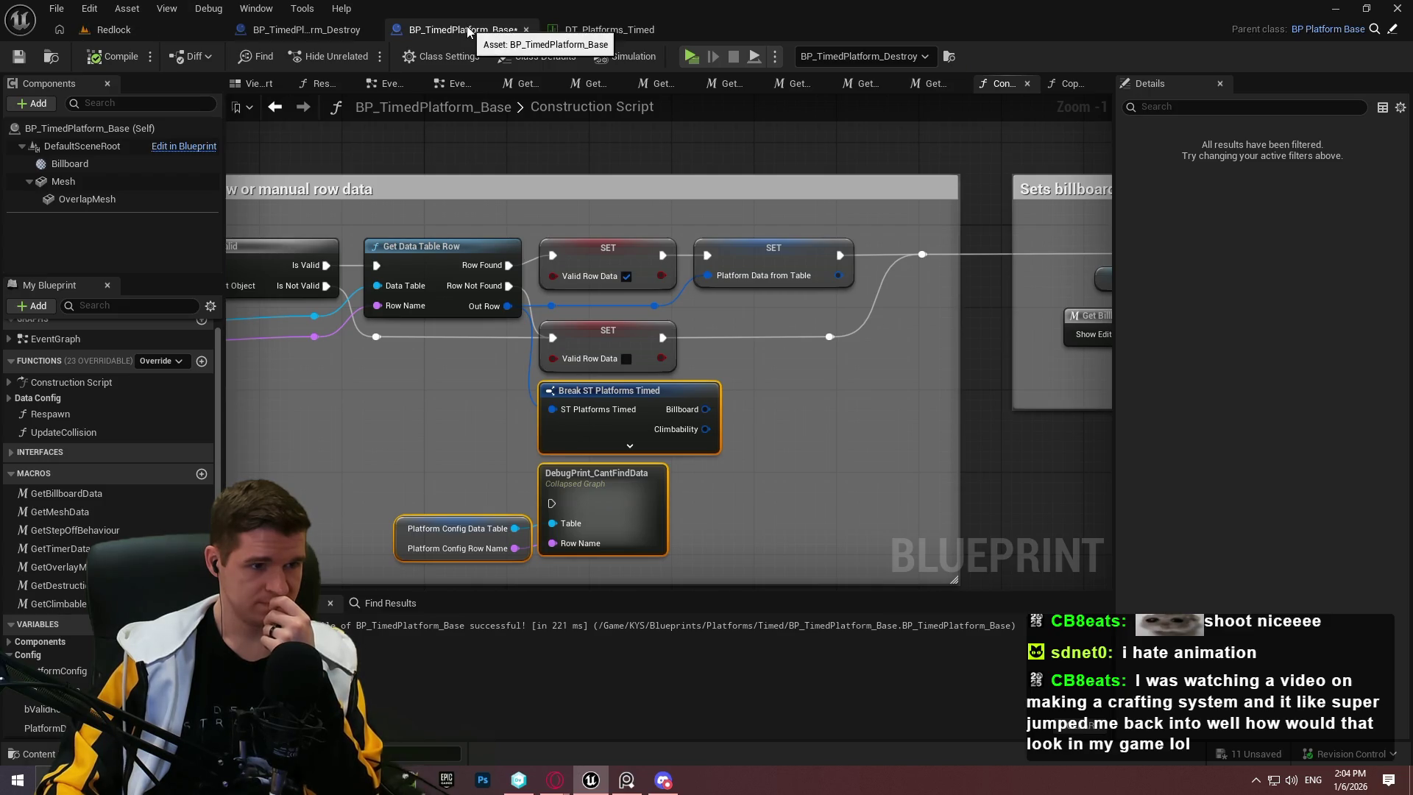
{"action": "key", "text": "alt+Tab"}
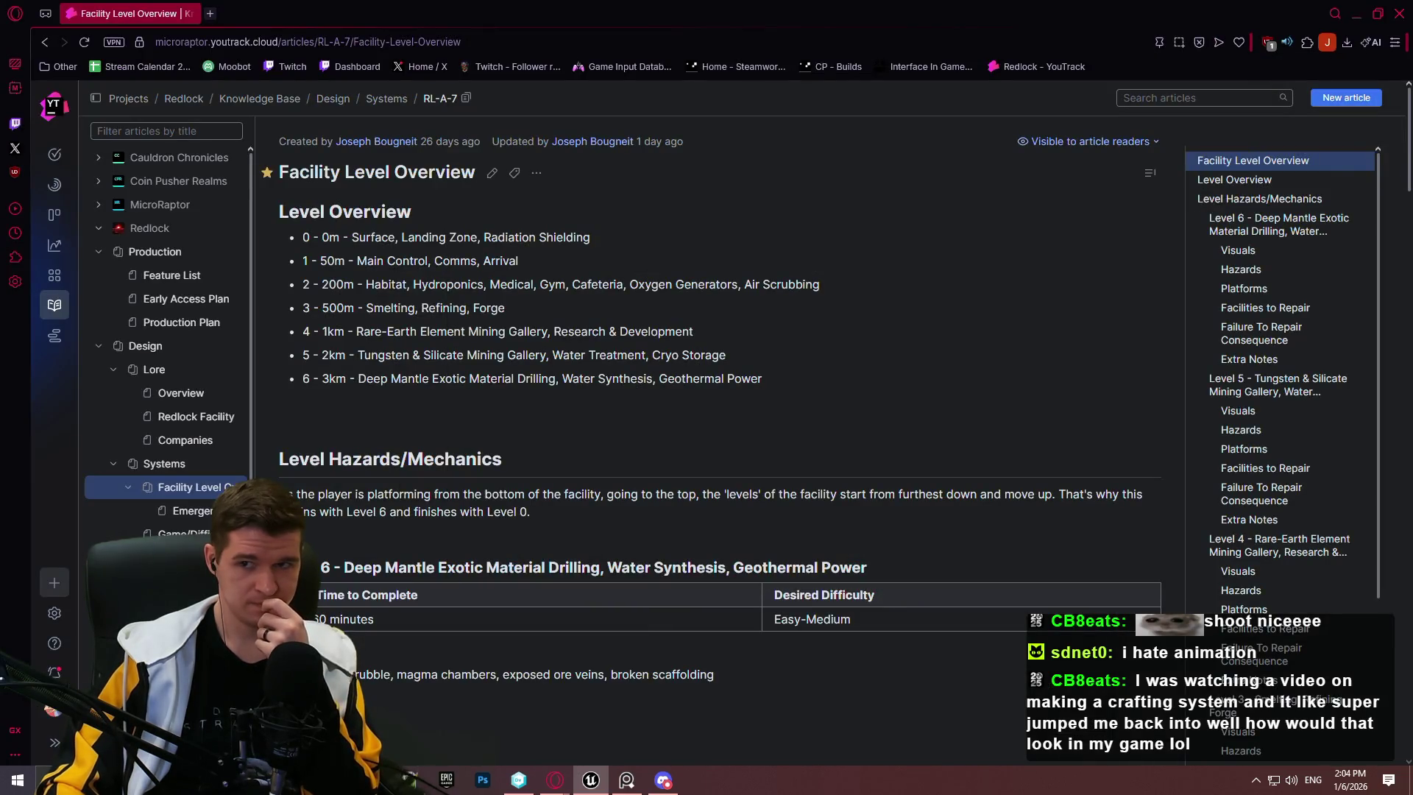
{"action": "key", "text": "alt+Tab"}
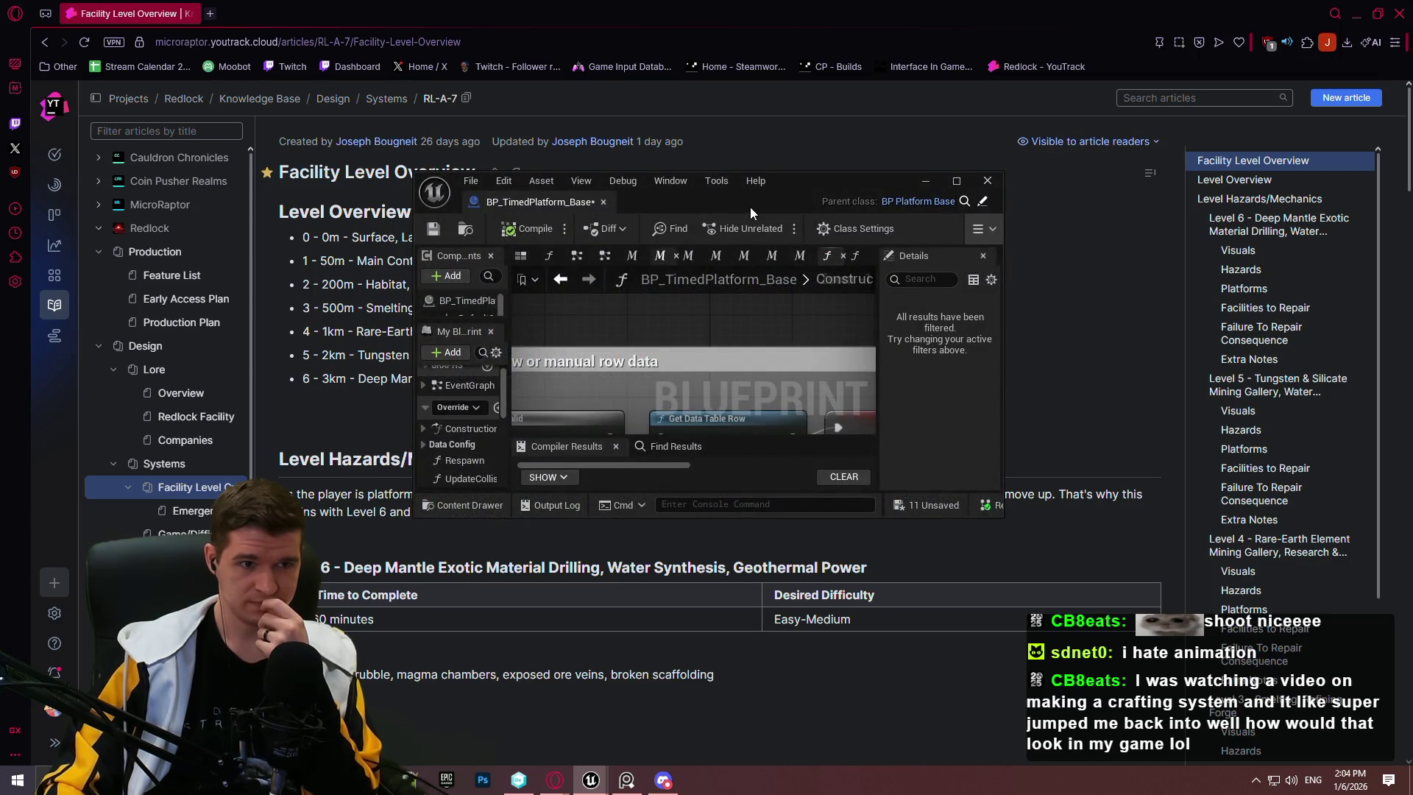
{"action": "double_click", "coordinate": [751, 212]}
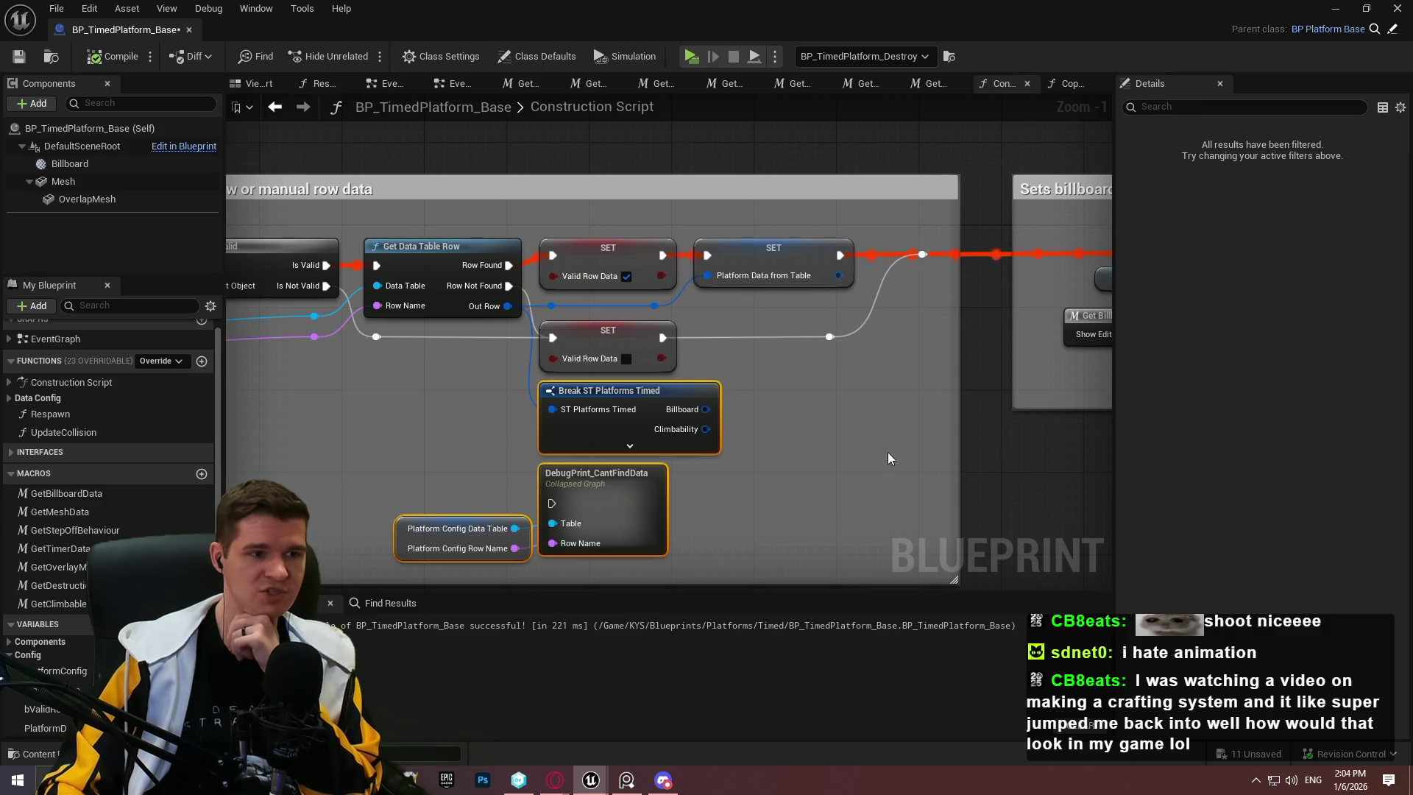
{"action": "left_click_drag", "start_coordinate": [864, 441], "coordinate": [306, 367]}
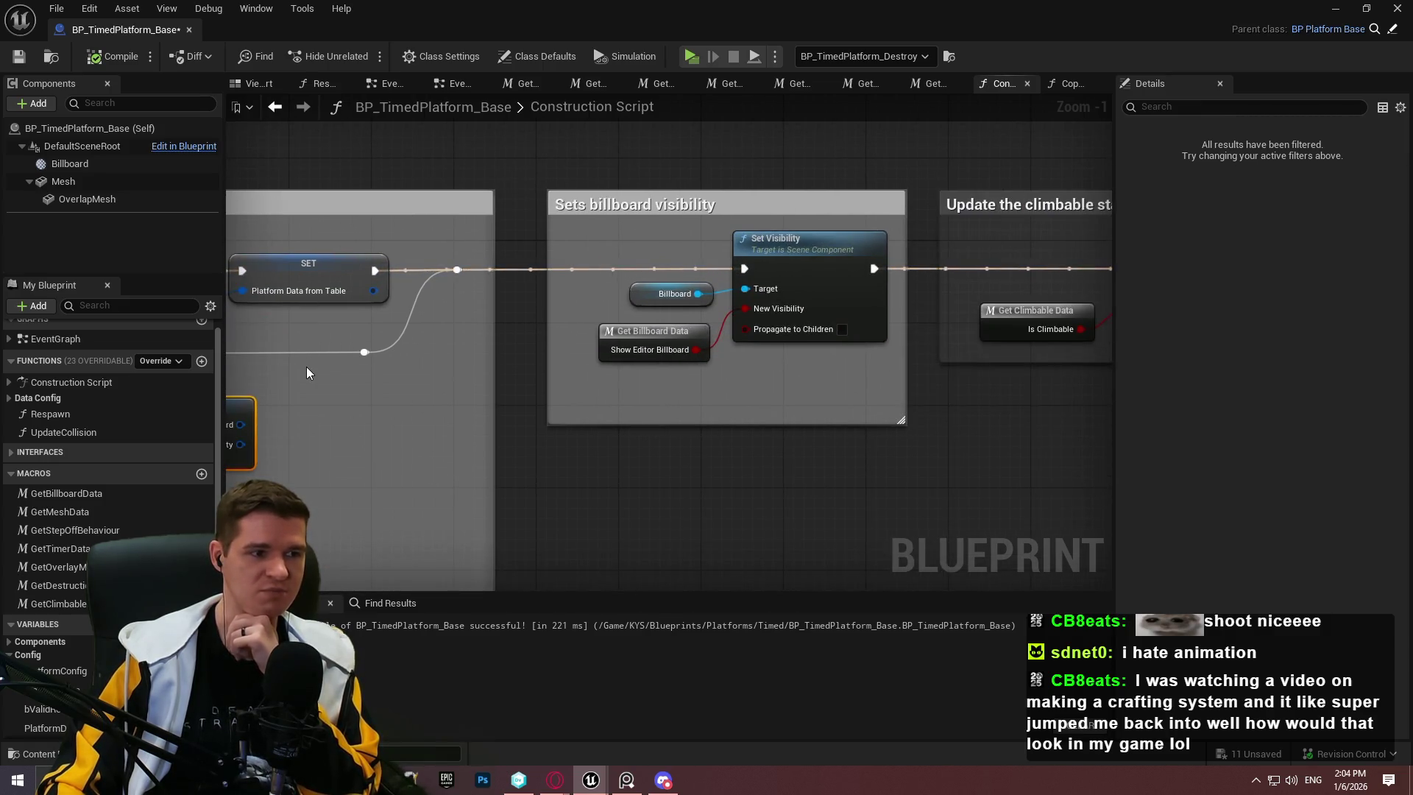
{"action": "mouse_move", "coordinate": [708, 407]}
{"action": "left_mouse_down"}
{"action": "mouse_move", "coordinate": [1104, 353]}
{"action": "mouse_move", "coordinate": [810, 383]}
{"action": "left_mouse_up"}
{"action": "mouse_move", "coordinate": [441, 428]}
{"action": "left_mouse_down"}
{"action": "mouse_move", "coordinate": [814, 479]}
{"action": "mouse_move", "coordinate": [1104, 471]}
{"action": "mouse_move", "coordinate": [1093, 477]}
{"action": "left_mouse_up"}
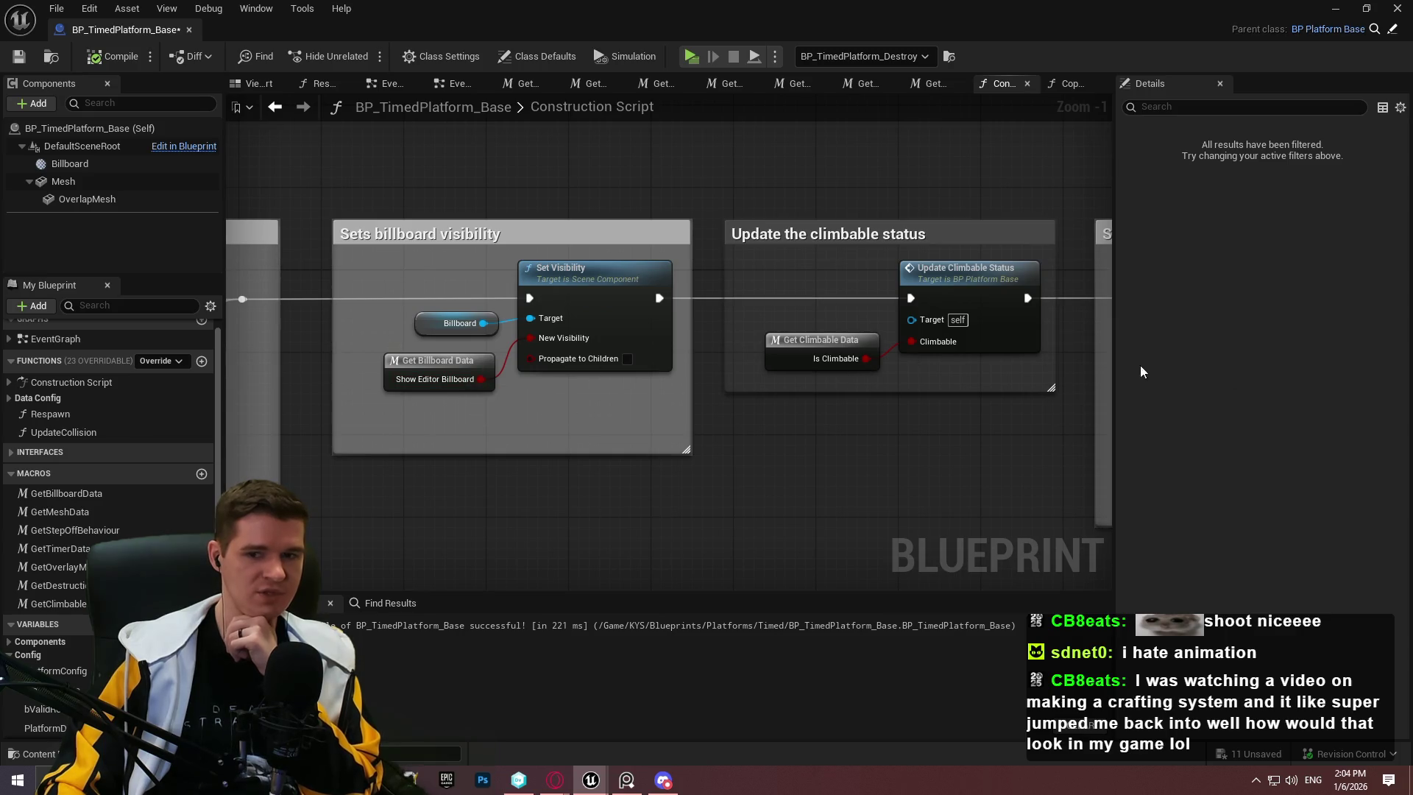
{"action": "left_click_drag", "start_coordinate": [841, 420], "coordinate": [185, 423]}
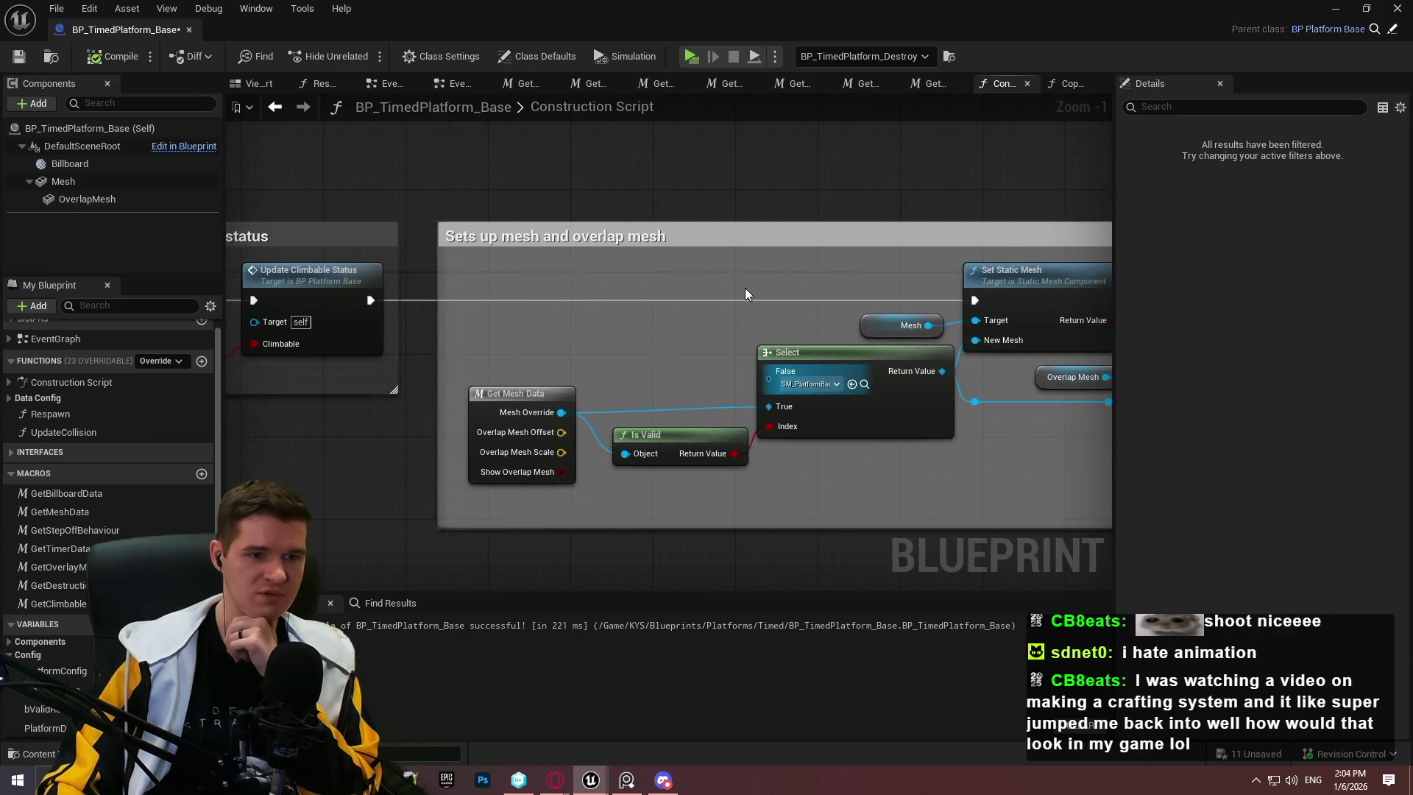
{"action": "left_click_drag", "start_coordinate": [736, 294], "coordinate": [512, 293]}
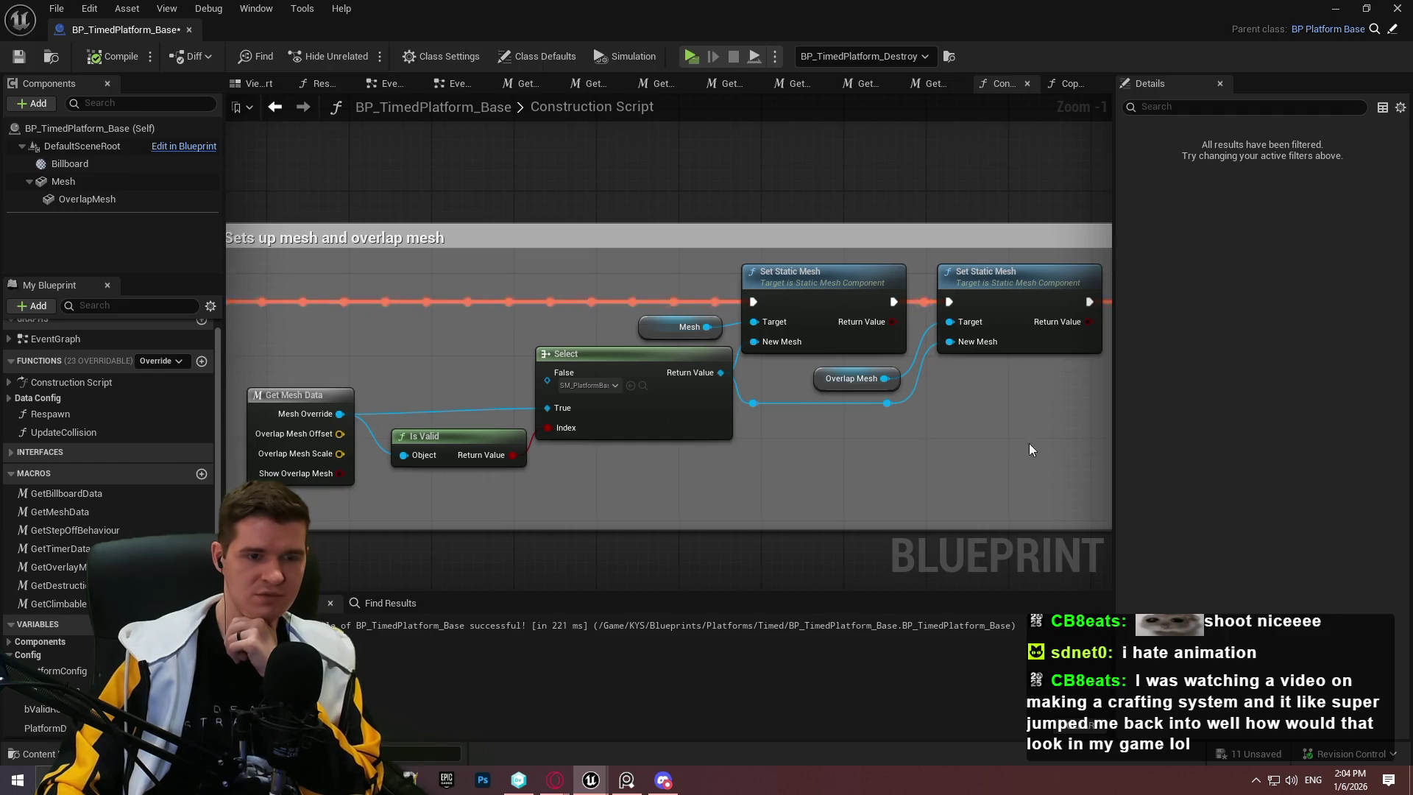
{"action": "left_click_drag", "start_coordinate": [1032, 448], "coordinate": [552, 360]}
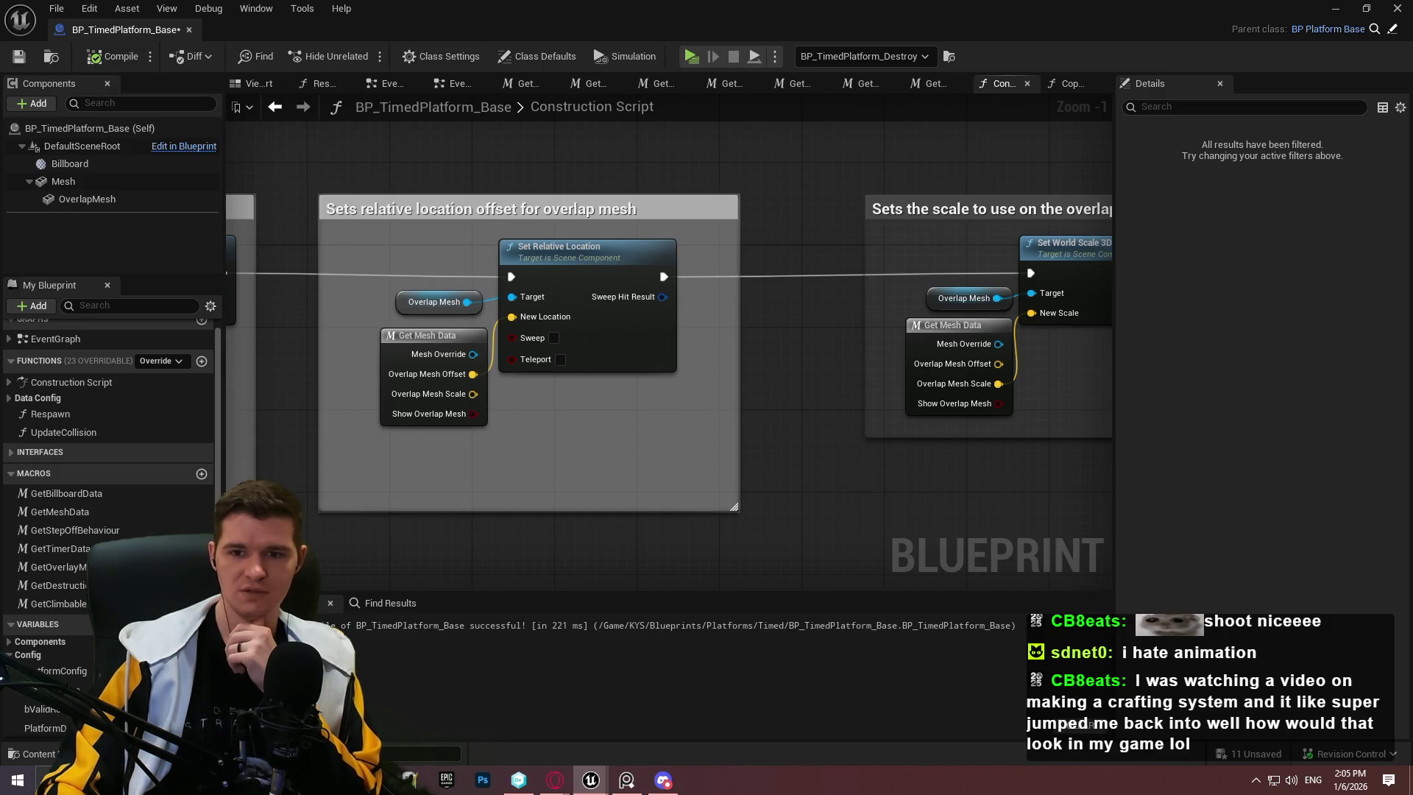
{"action": "scroll", "coordinate": [841, 354], "scroll_direction": "down", "scroll_amount": 2}
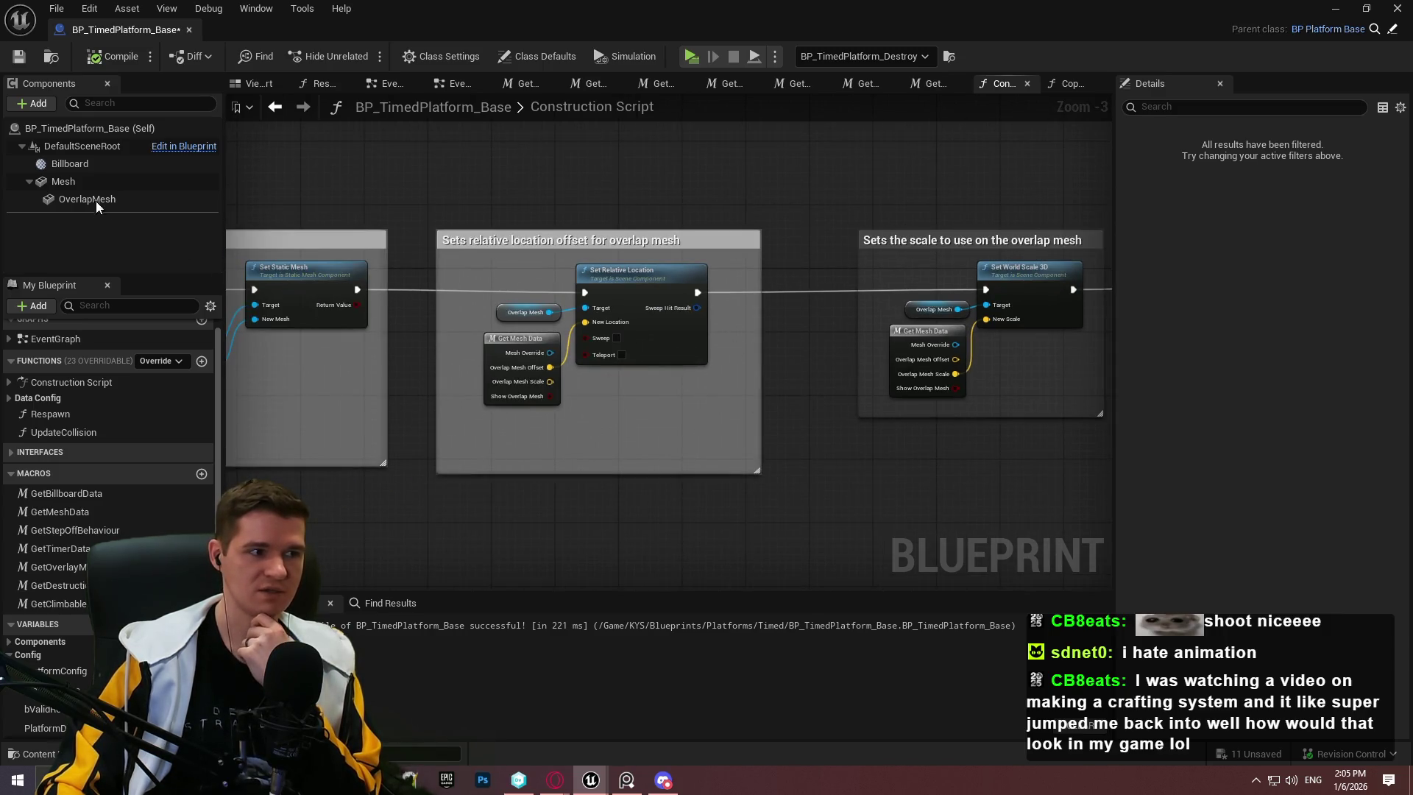
{"action": "left_click", "coordinate": [82, 178]}
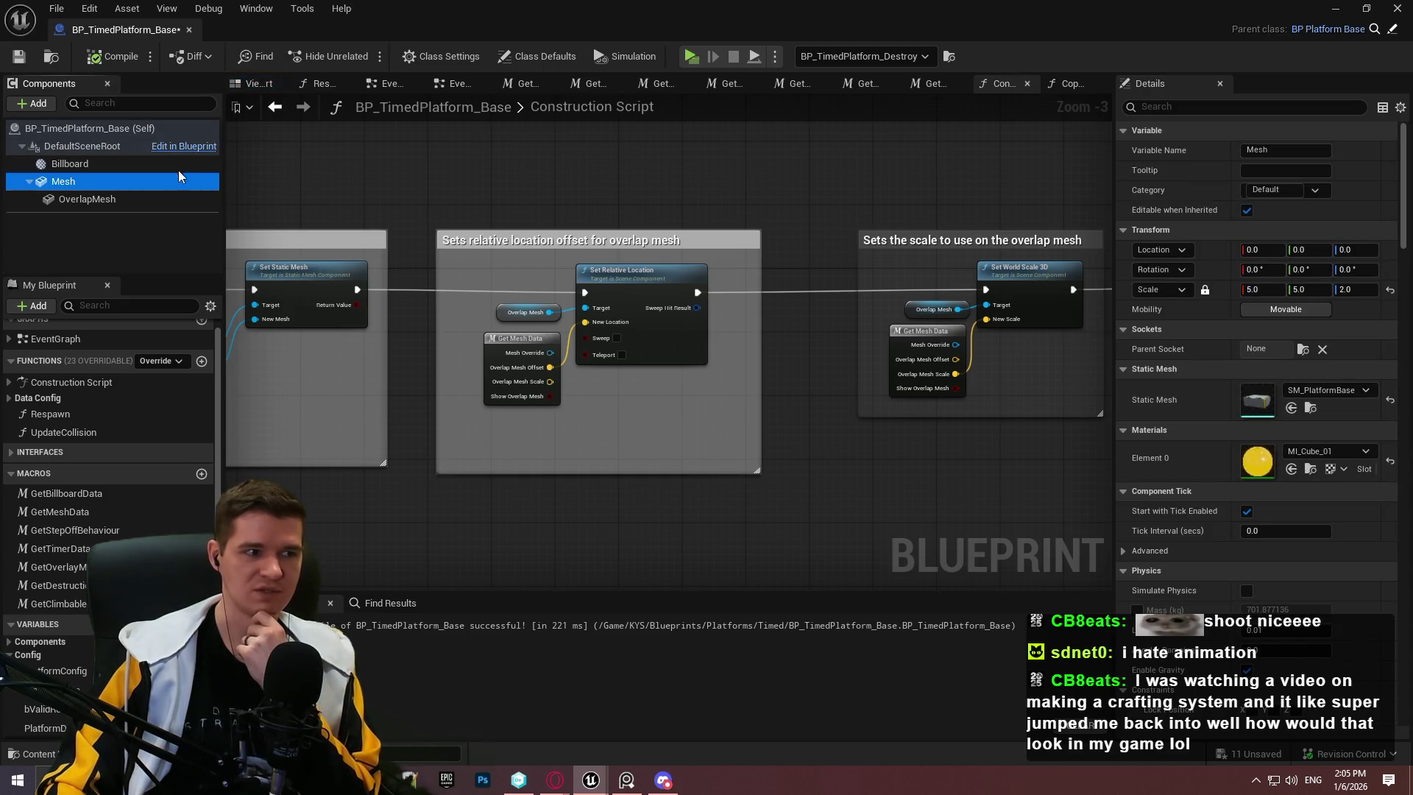
{"action": "left_click", "coordinate": [117, 201]}
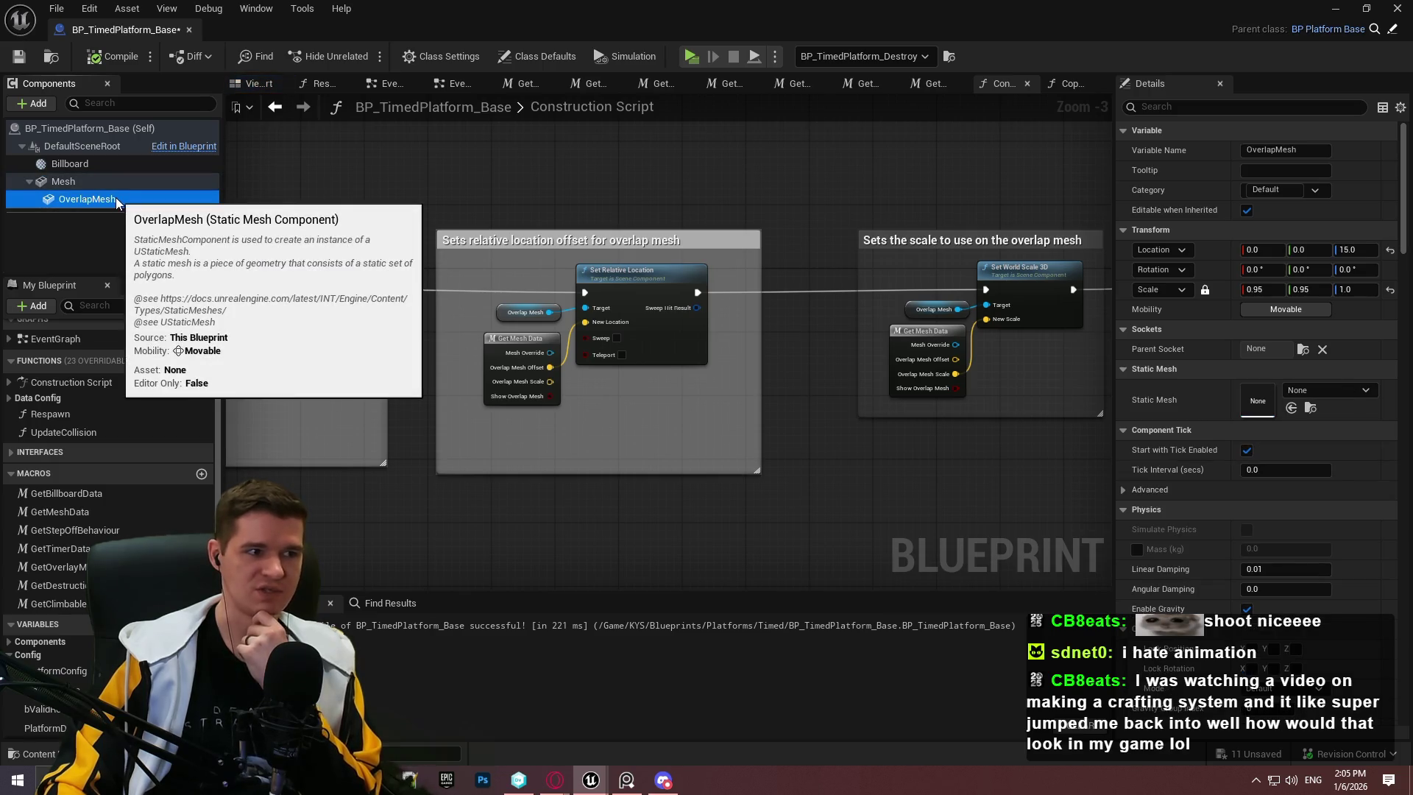
{"action": "left_click_drag", "start_coordinate": [640, 411], "coordinate": [1221, 445]}
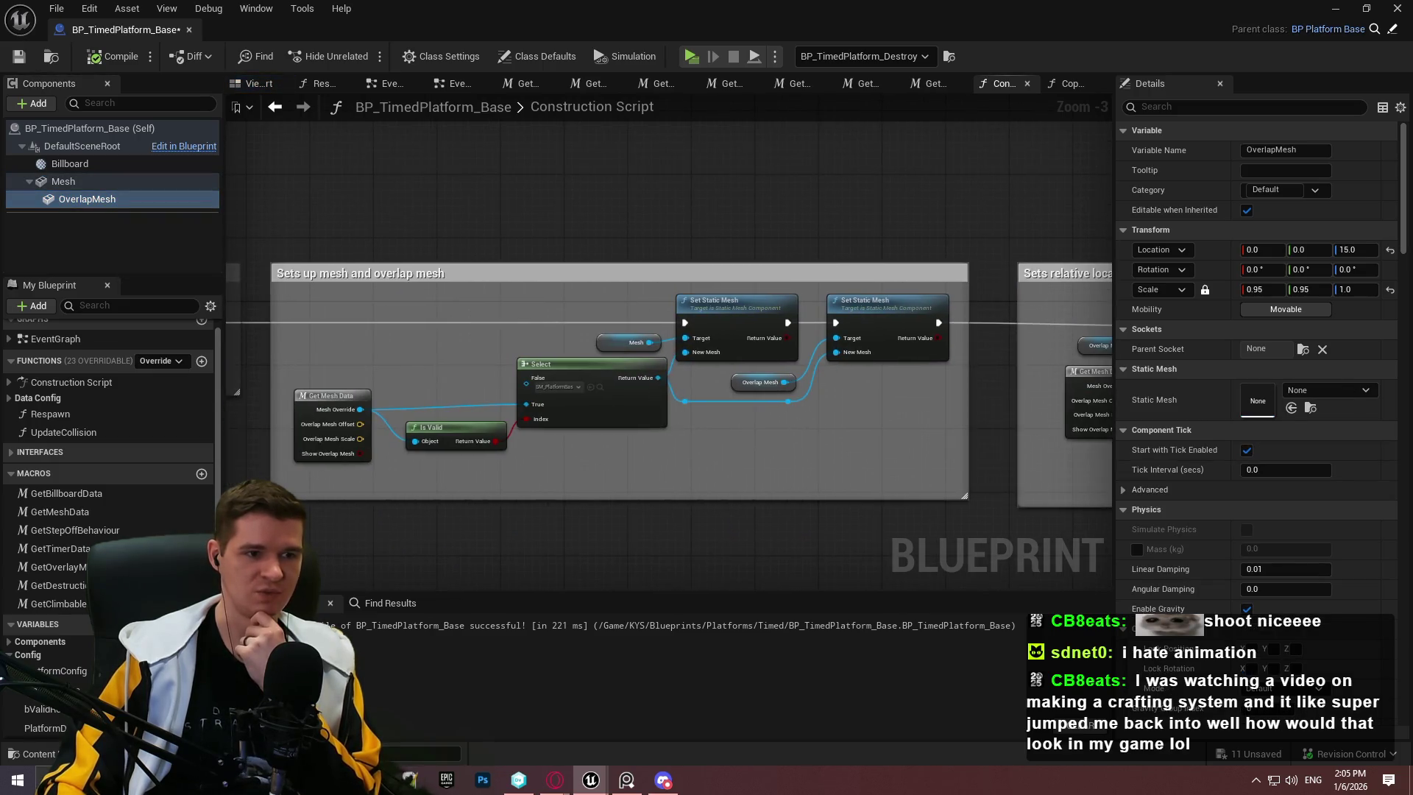
{"action": "scroll", "coordinate": [668, 357], "scroll_direction": "up", "scroll_amount": 2}
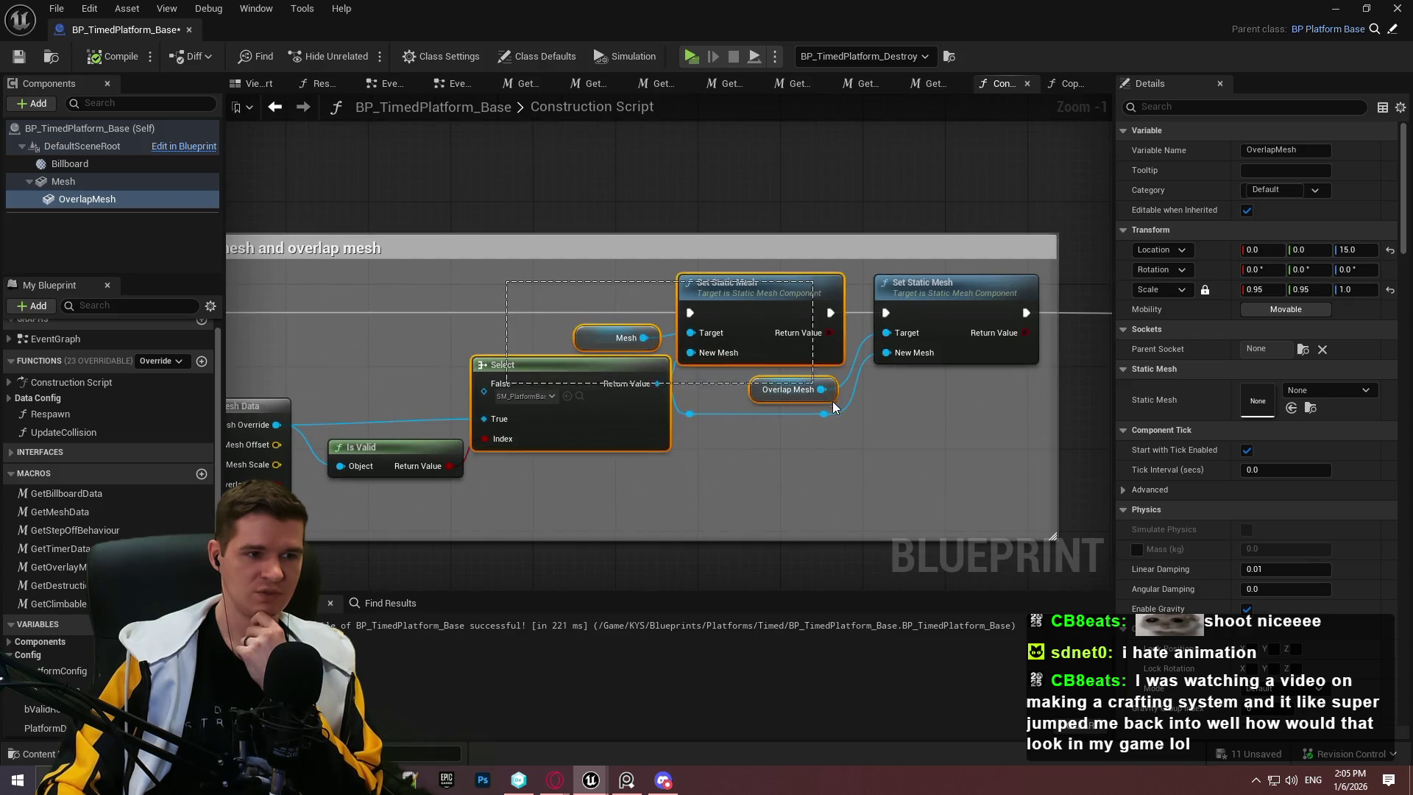
{"action": "left_click", "coordinate": [827, 448]}
{"action": "left_click_drag", "start_coordinate": [613, 444], "coordinate": [936, 420]}
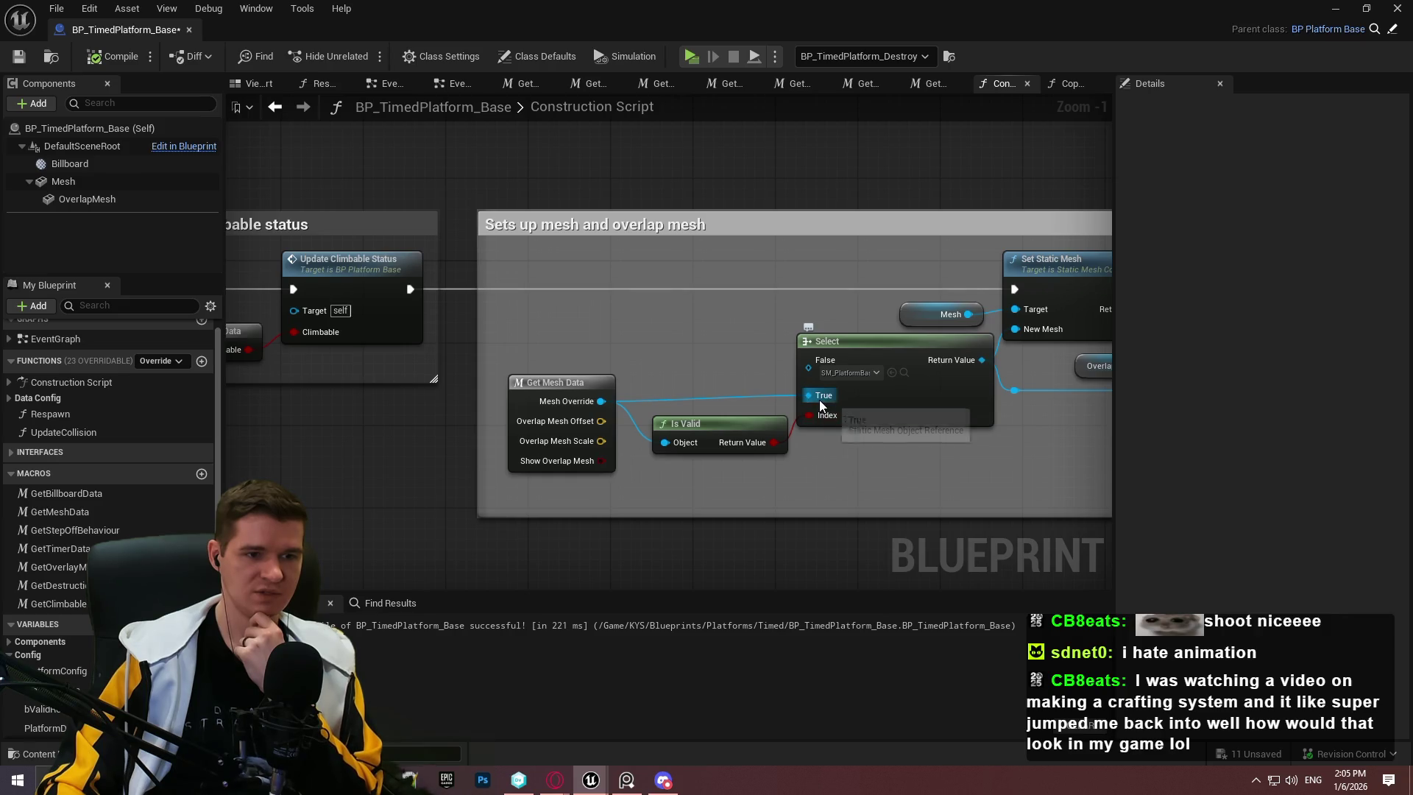
{"action": "left_click_drag", "start_coordinate": [824, 416], "coordinate": [758, 426]}
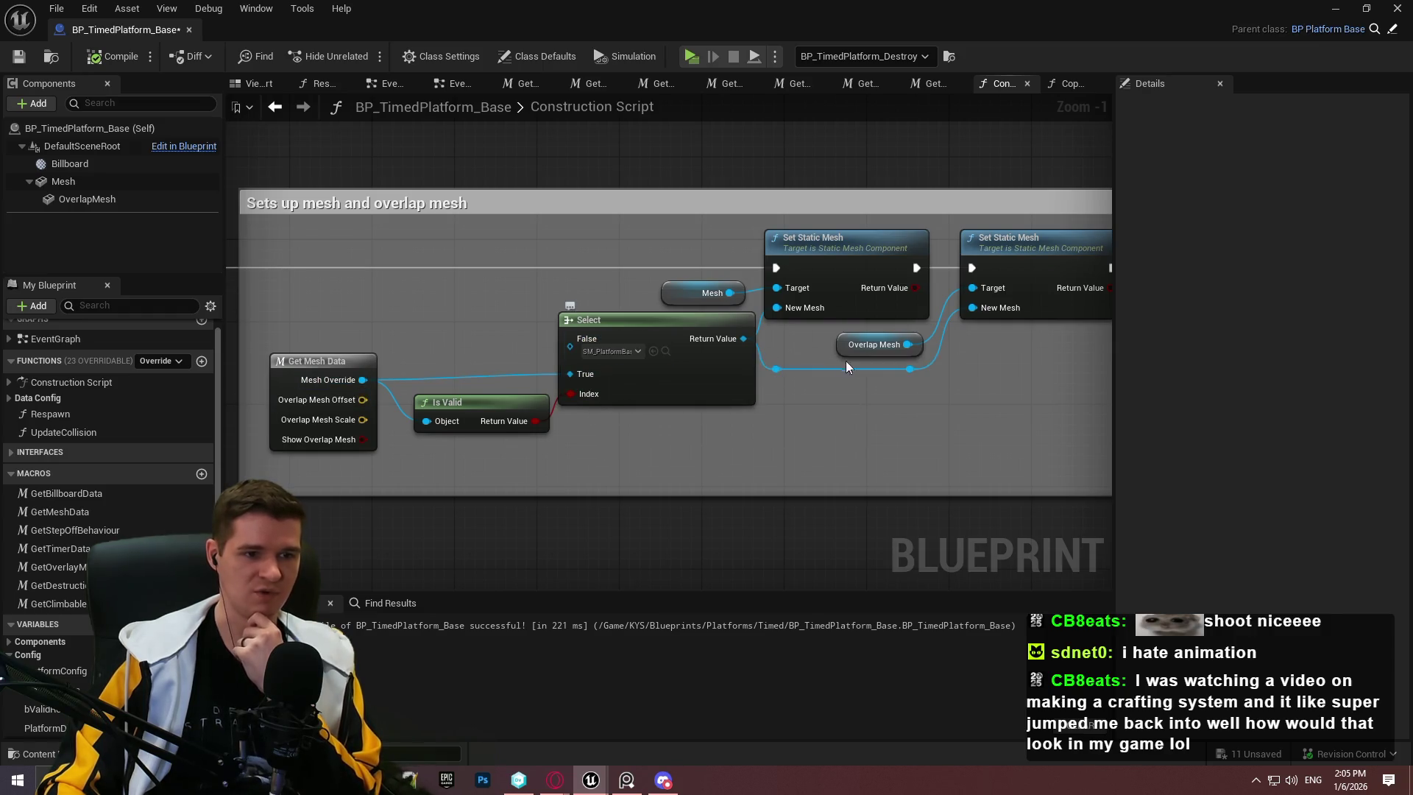
{"action": "mouse_move", "coordinate": [957, 381]}
{"action": "left_mouse_down"}
{"action": "mouse_move", "coordinate": [838, 396]}
{"action": "mouse_move", "coordinate": [956, 393]}
{"action": "left_mouse_up"}
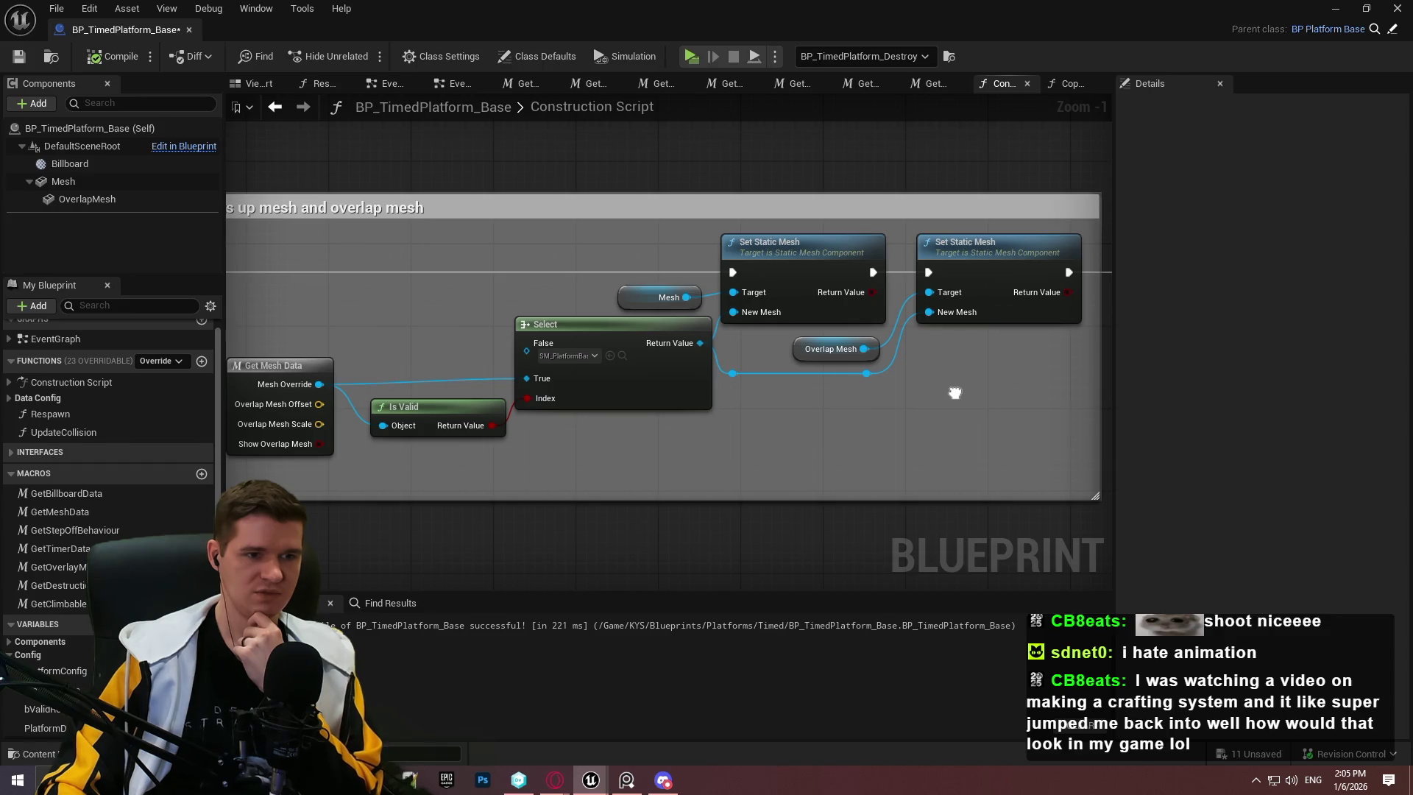
{"action": "left_click_drag", "start_coordinate": [955, 393], "coordinate": [956, 393]}
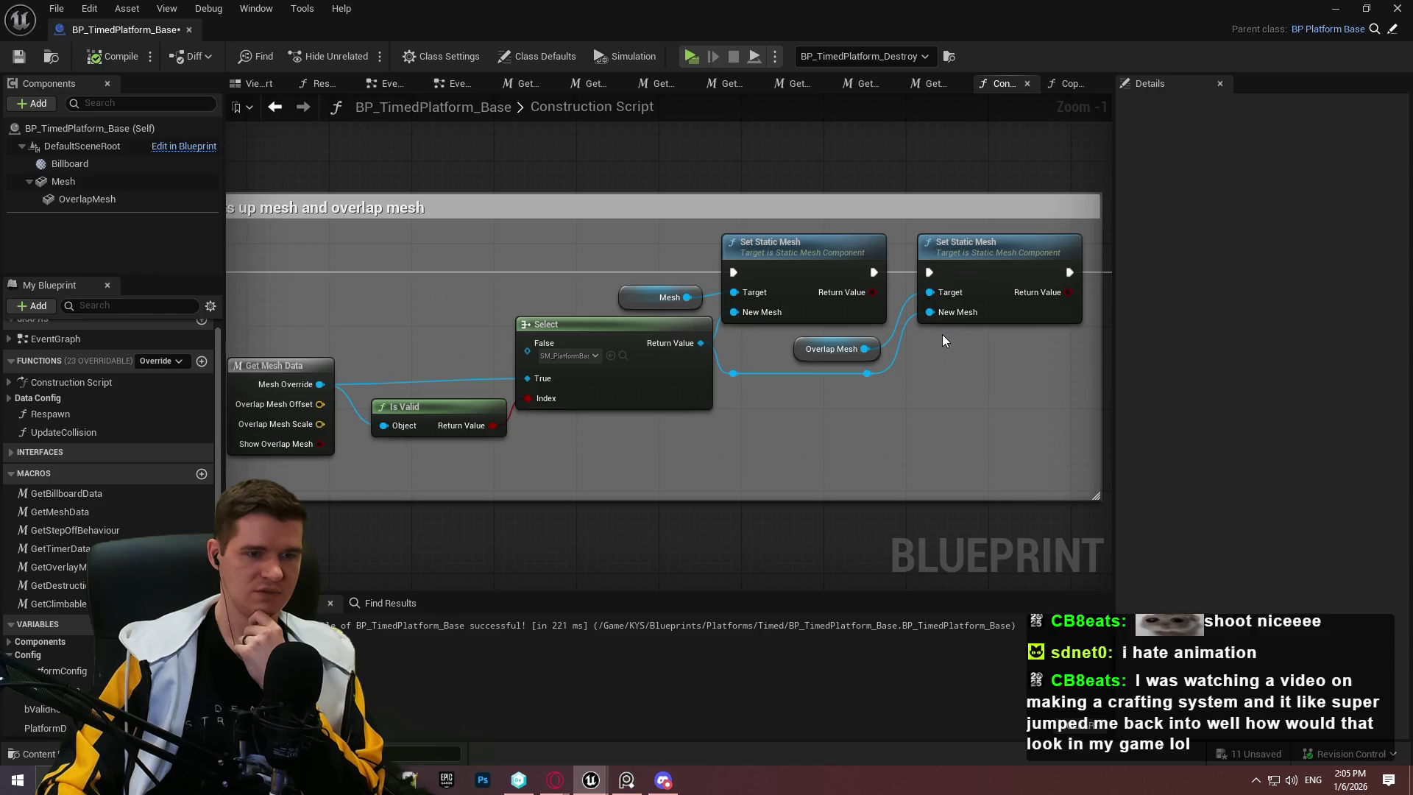
{"action": "left_click_drag", "start_coordinate": [968, 333], "coordinate": [509, 333]}
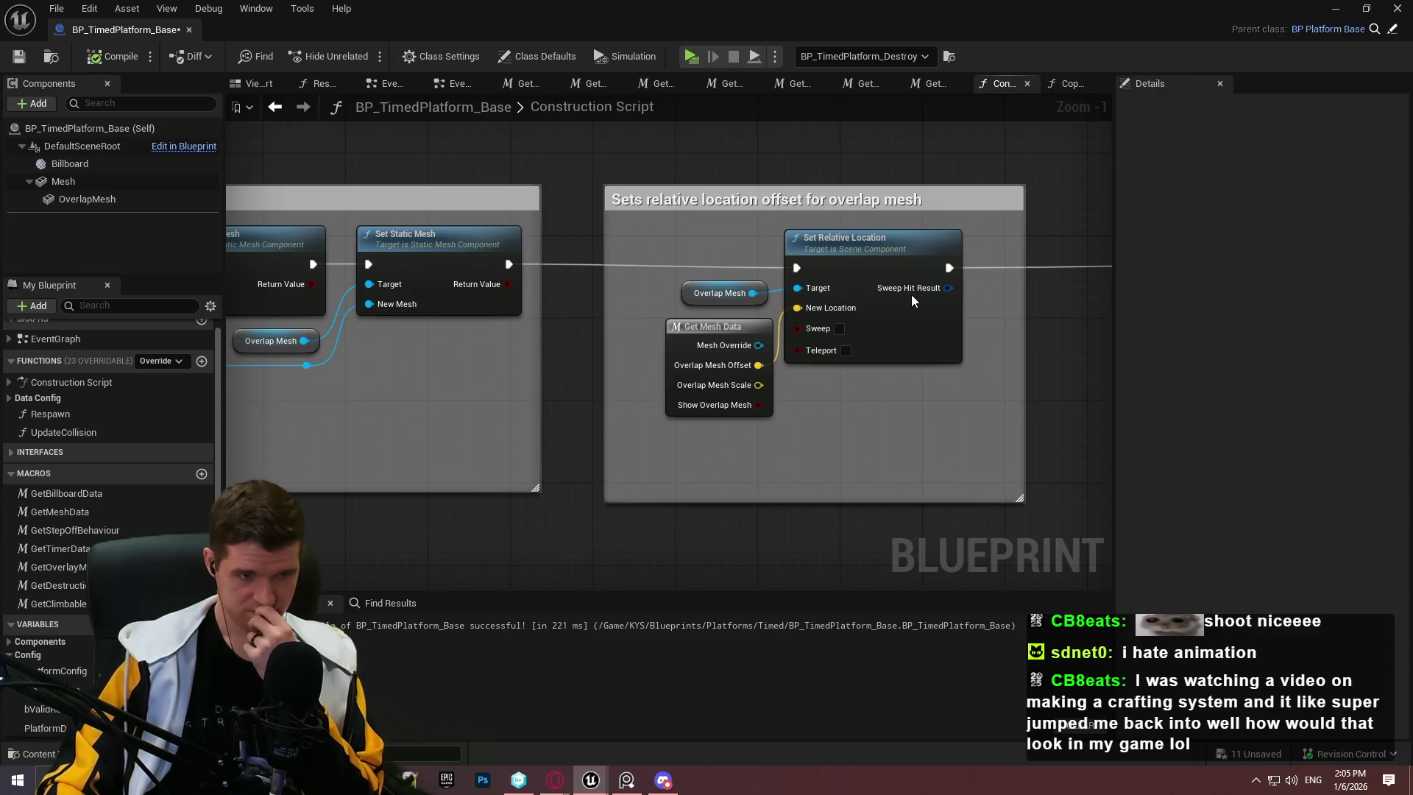
{"action": "left_click_drag", "start_coordinate": [1030, 351], "coordinate": [267, 352]}
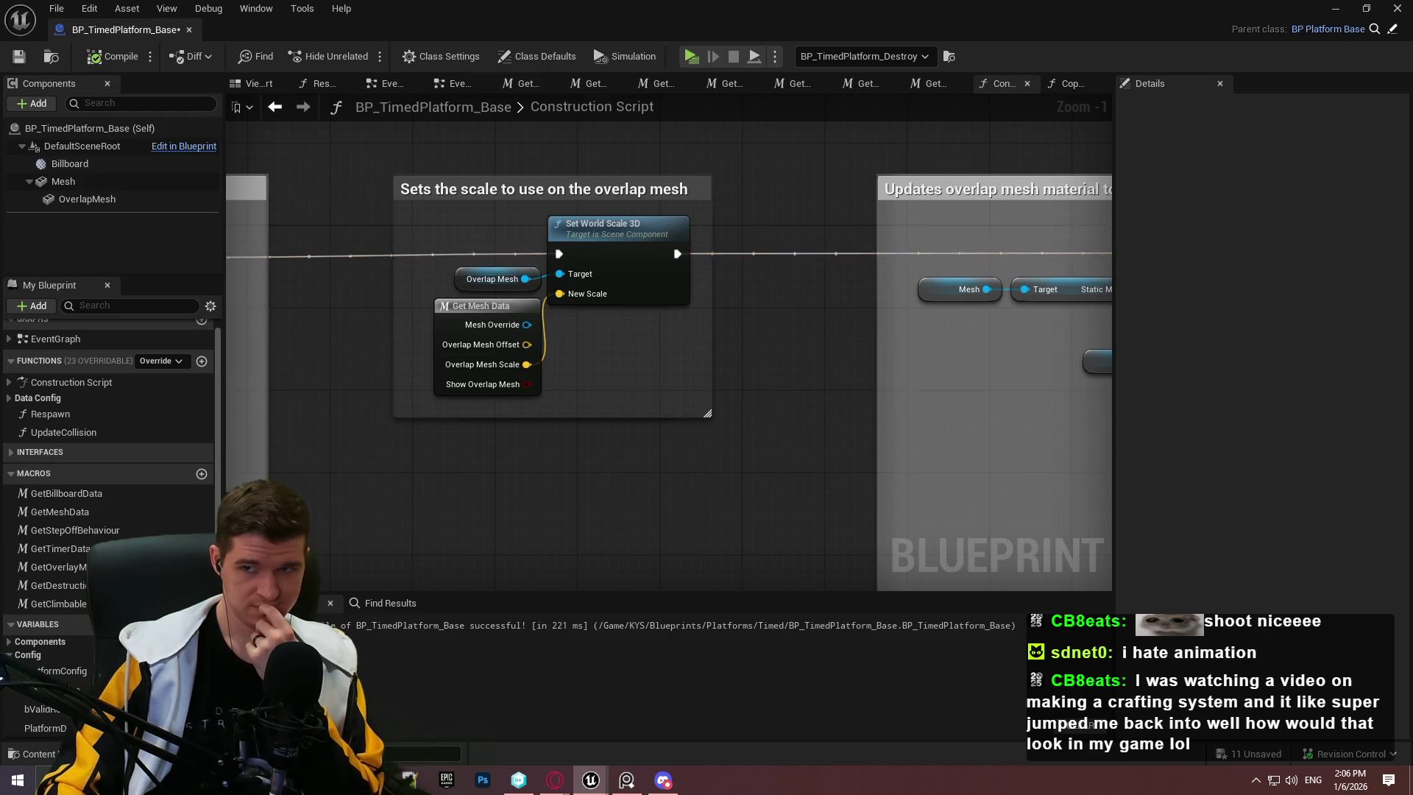
{"action": "mouse_move", "coordinate": [963, 382]}
{"action": "left_mouse_down"}
{"action": "mouse_move", "coordinate": [377, 381]}
{"action": "mouse_move", "coordinate": [525, 406]}
{"action": "left_mouse_up"}
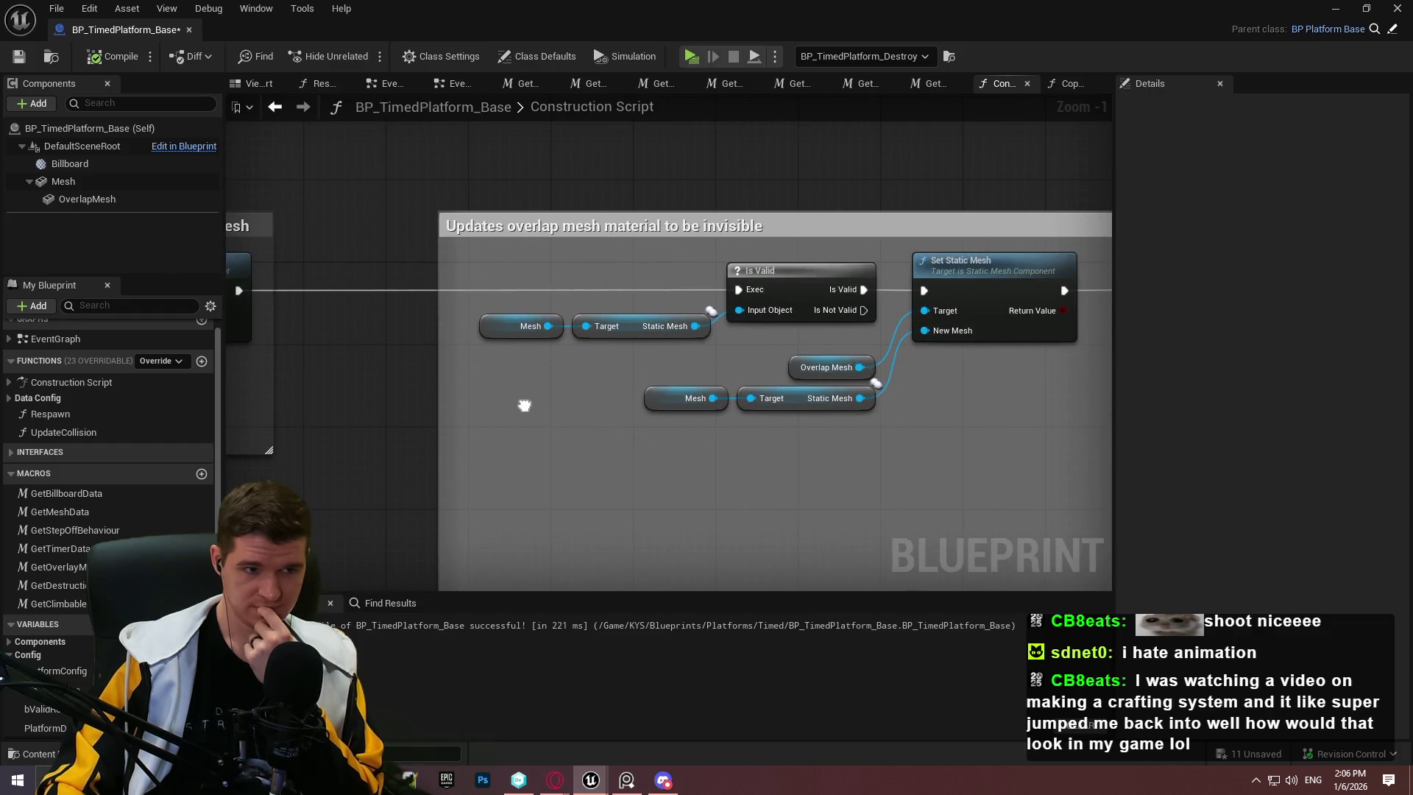
{"action": "mouse_move", "coordinate": [525, 406]}
{"action": "left_mouse_down"}
{"action": "mouse_move", "coordinate": [1261, 436]}
{"action": "mouse_move", "coordinate": [940, 379]}
{"action": "left_mouse_up"}
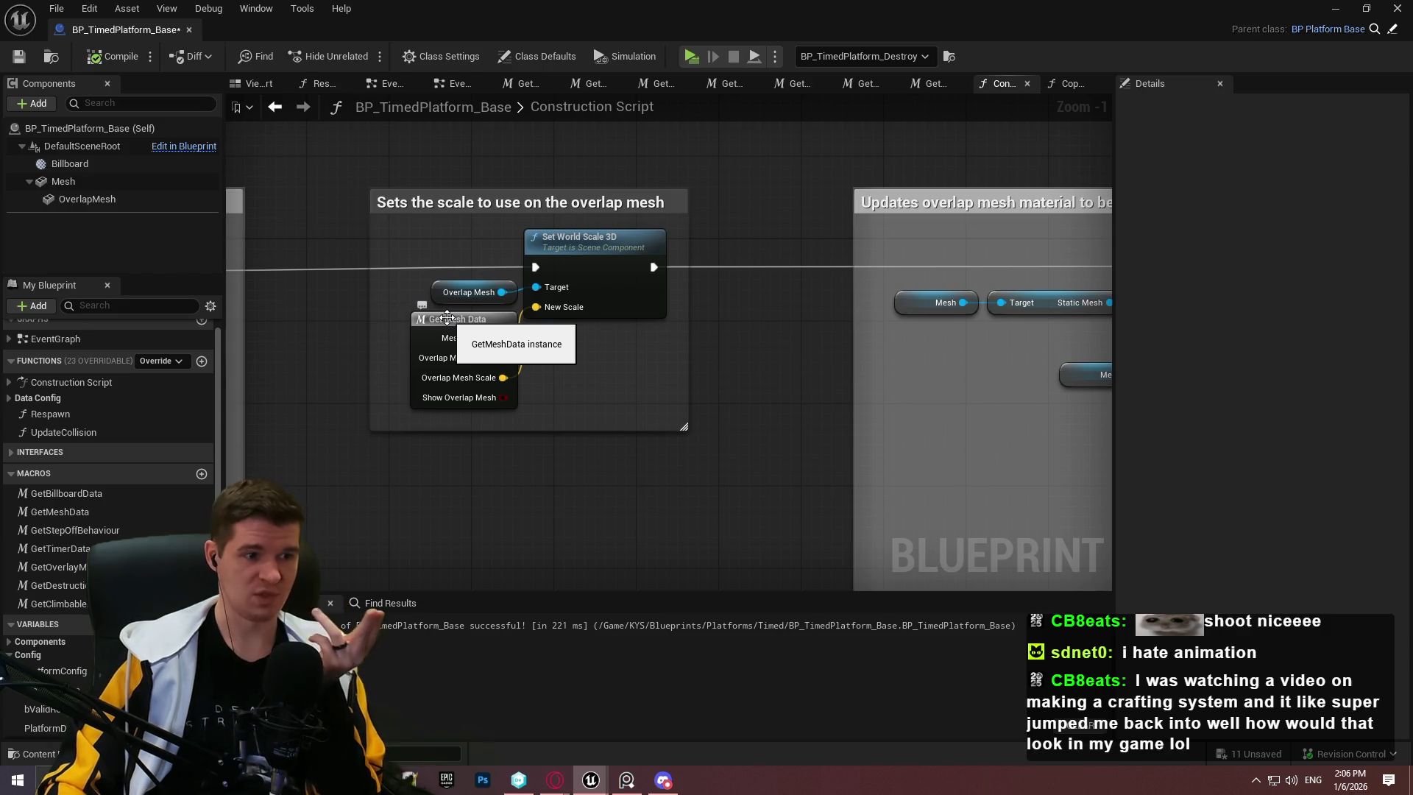
{"action": "left_click", "coordinate": [19, 56]}
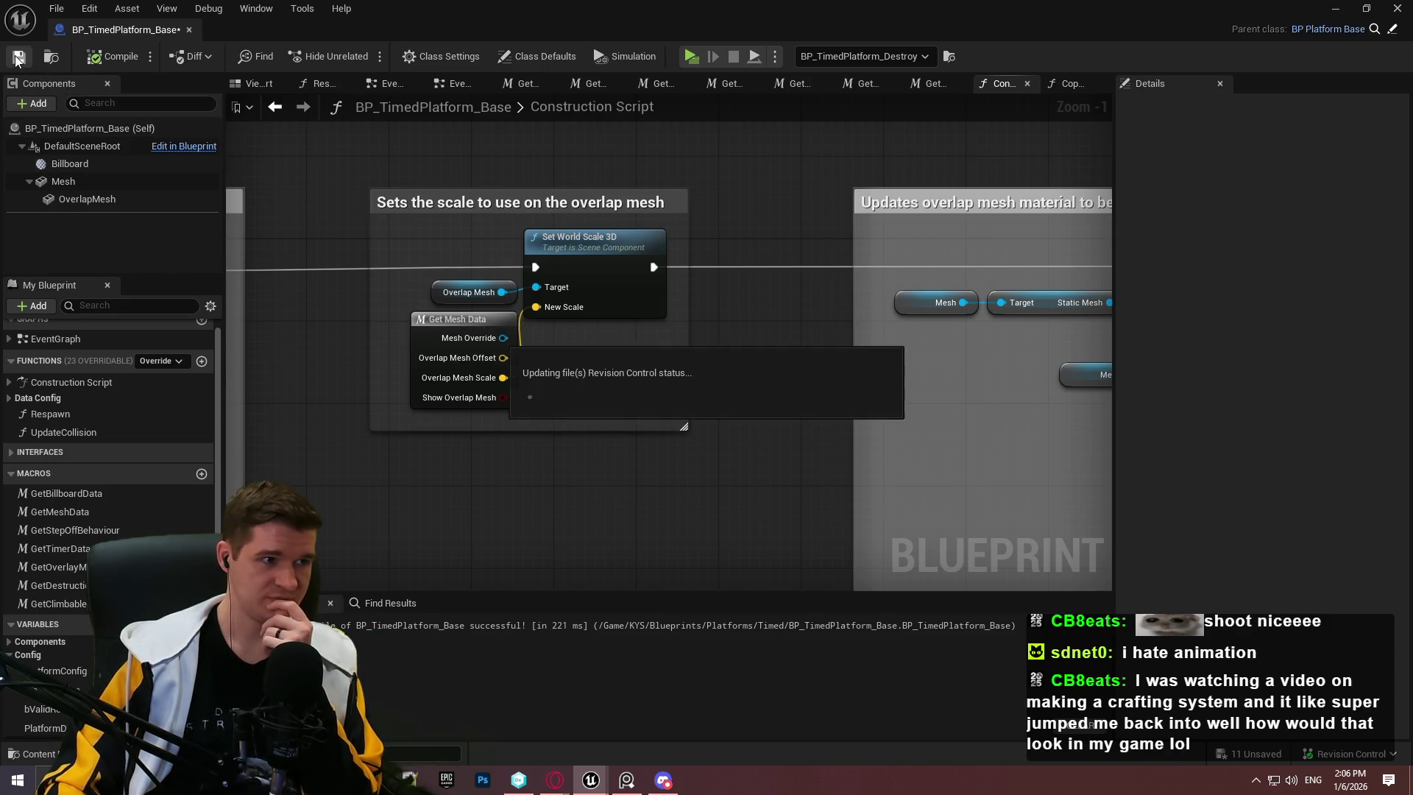
{"action": "left_click", "coordinate": [953, 557]}
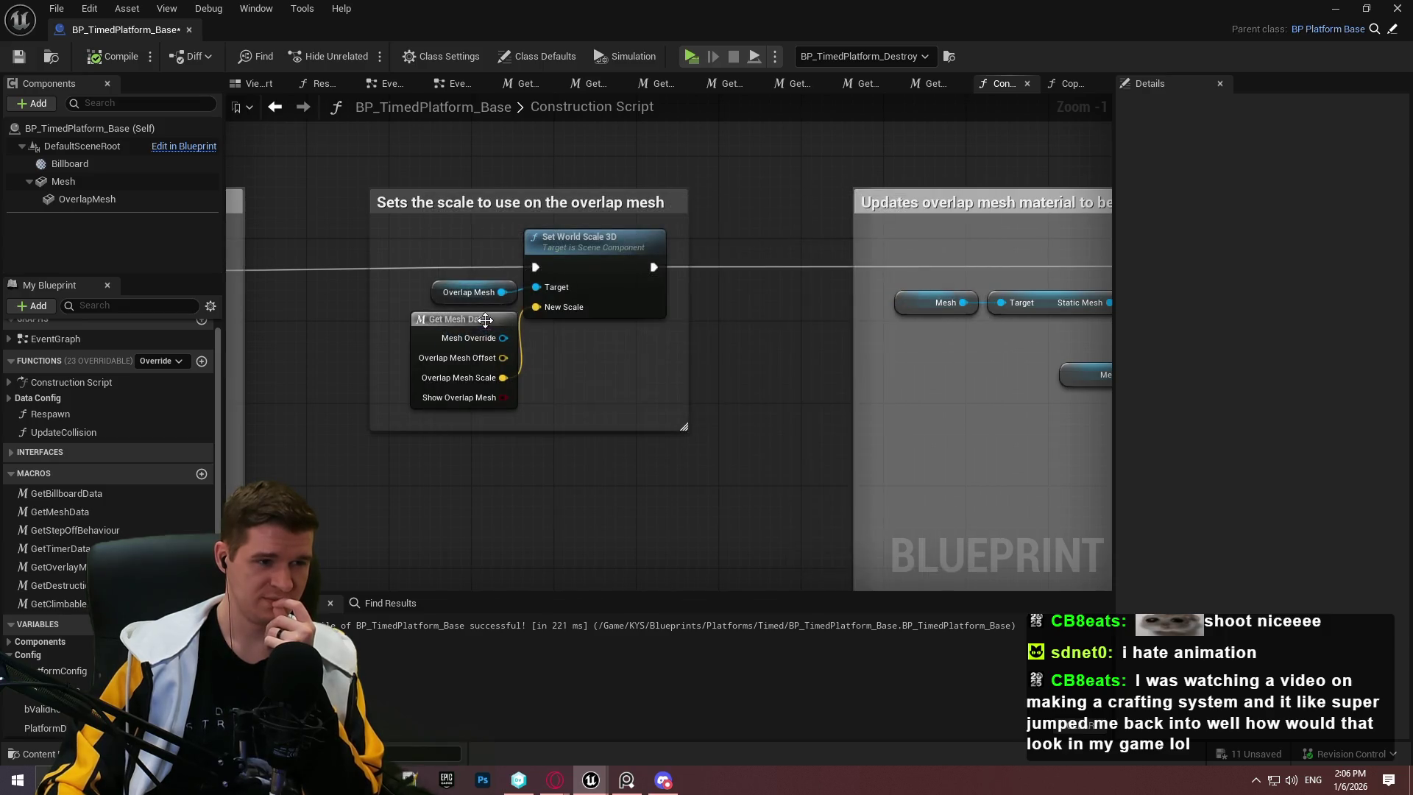
{"action": "double_click", "coordinate": [480, 322]}
Step: Try moving the top Select node in GetMeshData, then undo the move
{"action": "scroll", "coordinate": [846, 349], "scroll_direction": "up", "scroll_amount": 2}
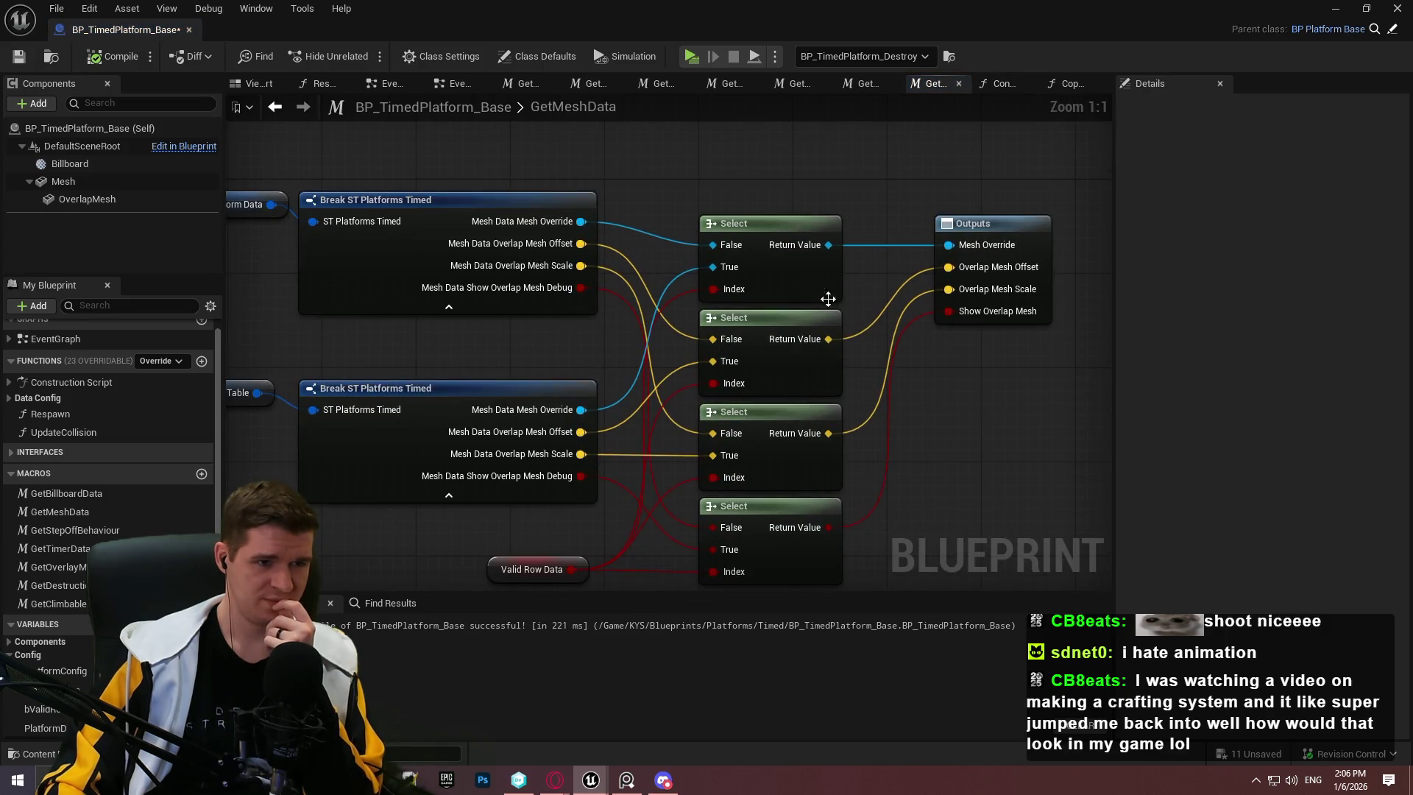
{"action": "left_click_drag", "start_coordinate": [806, 286], "coordinate": [842, 132]}
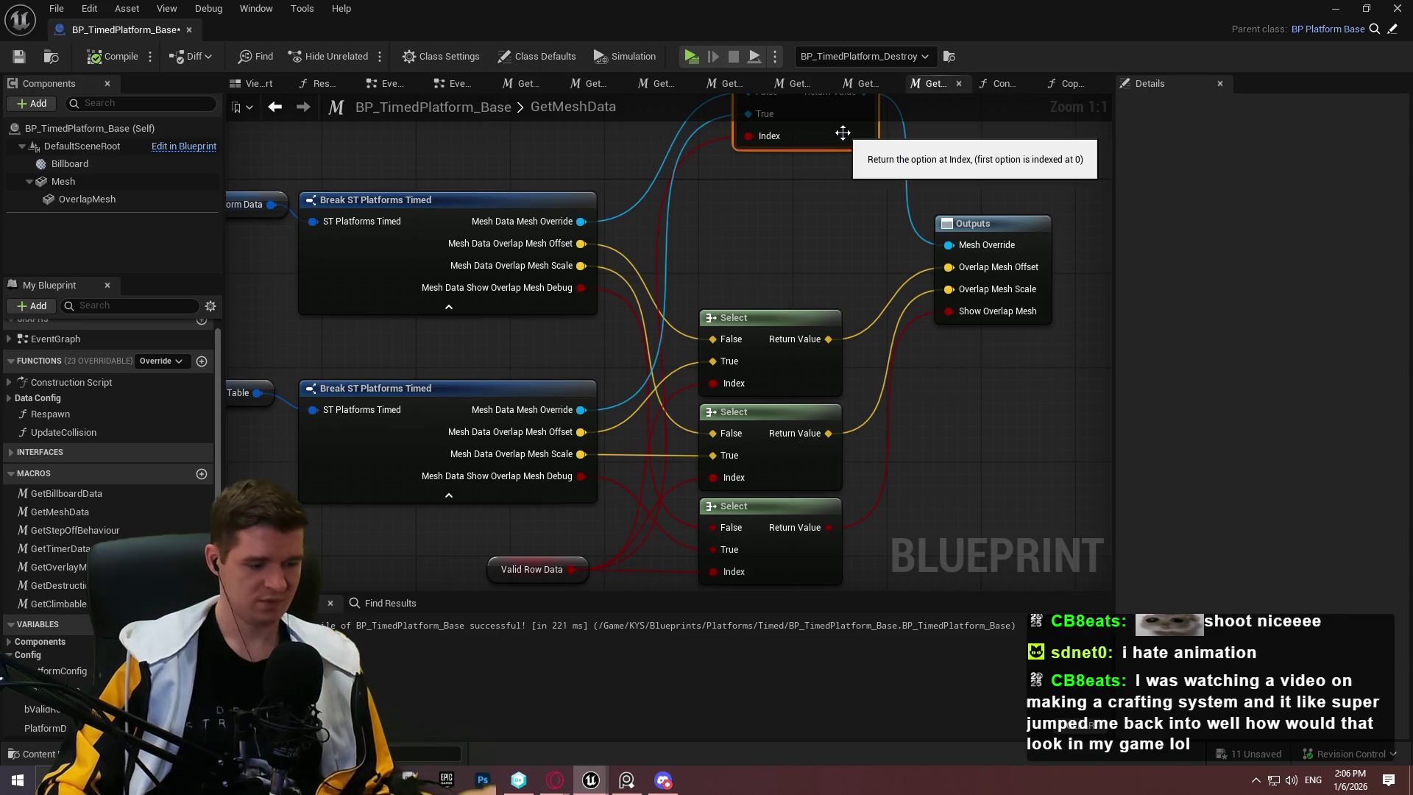
{"action": "key", "text": "ctrl+z"}
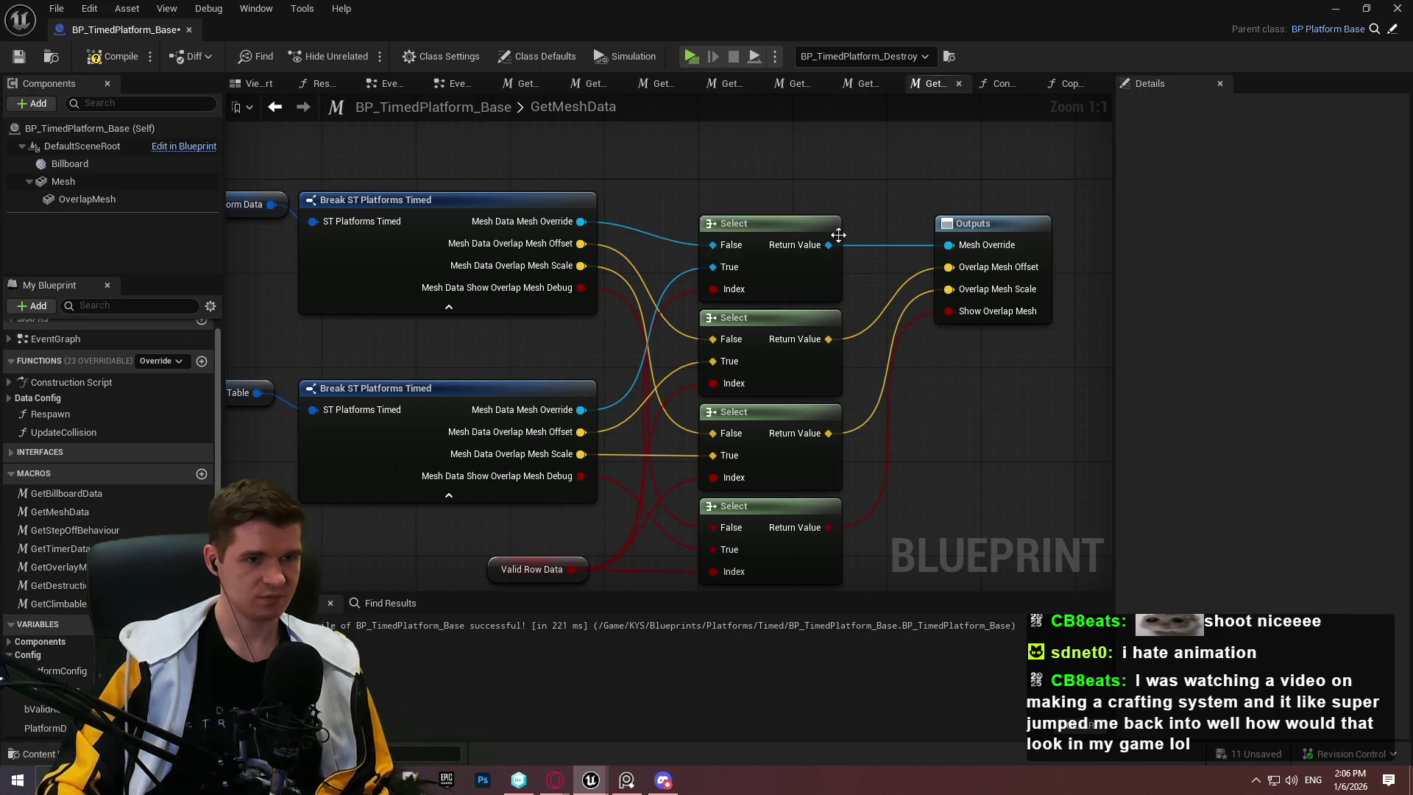
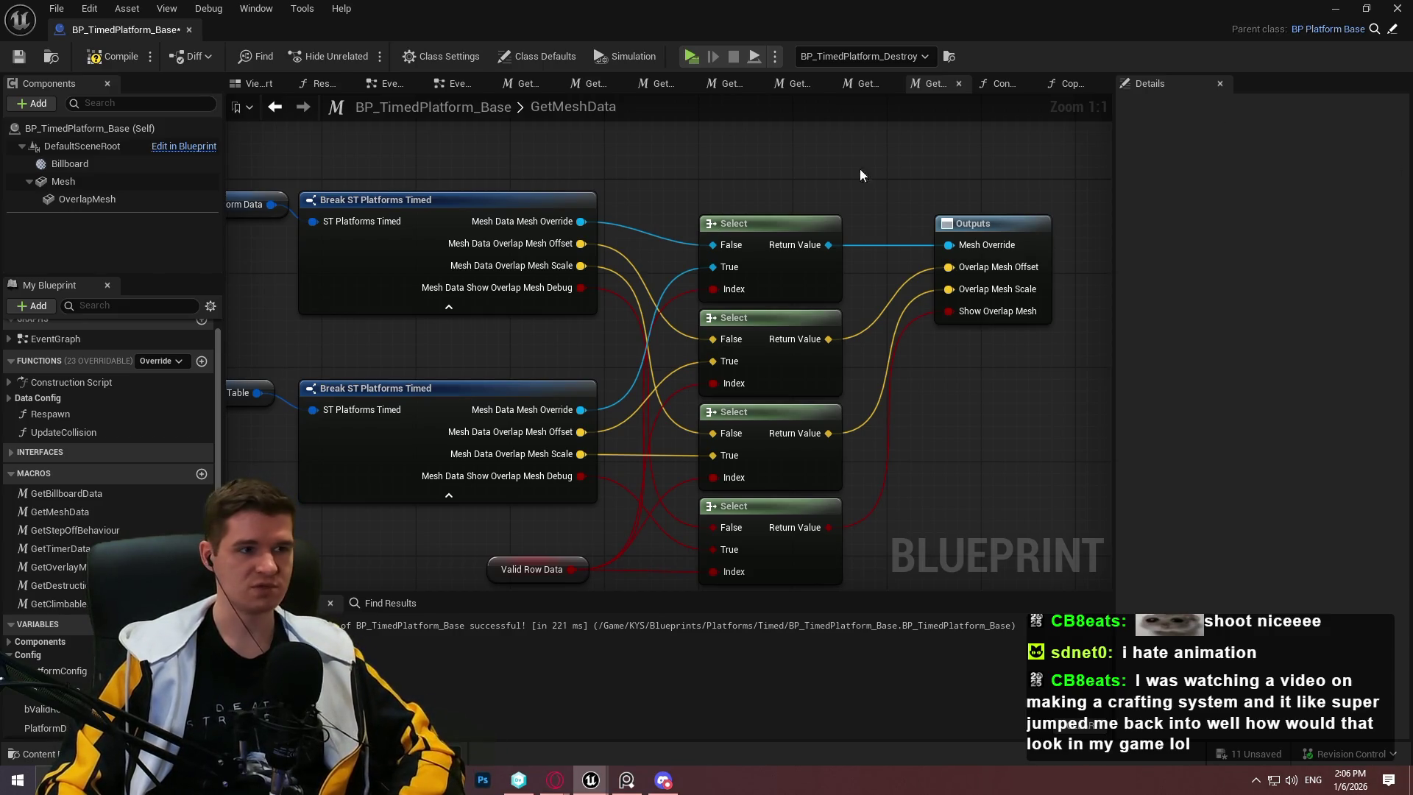
Step: Check the facility level overview article, then return to the Redlock level
{"action": "key", "text": "alt+Tab"}
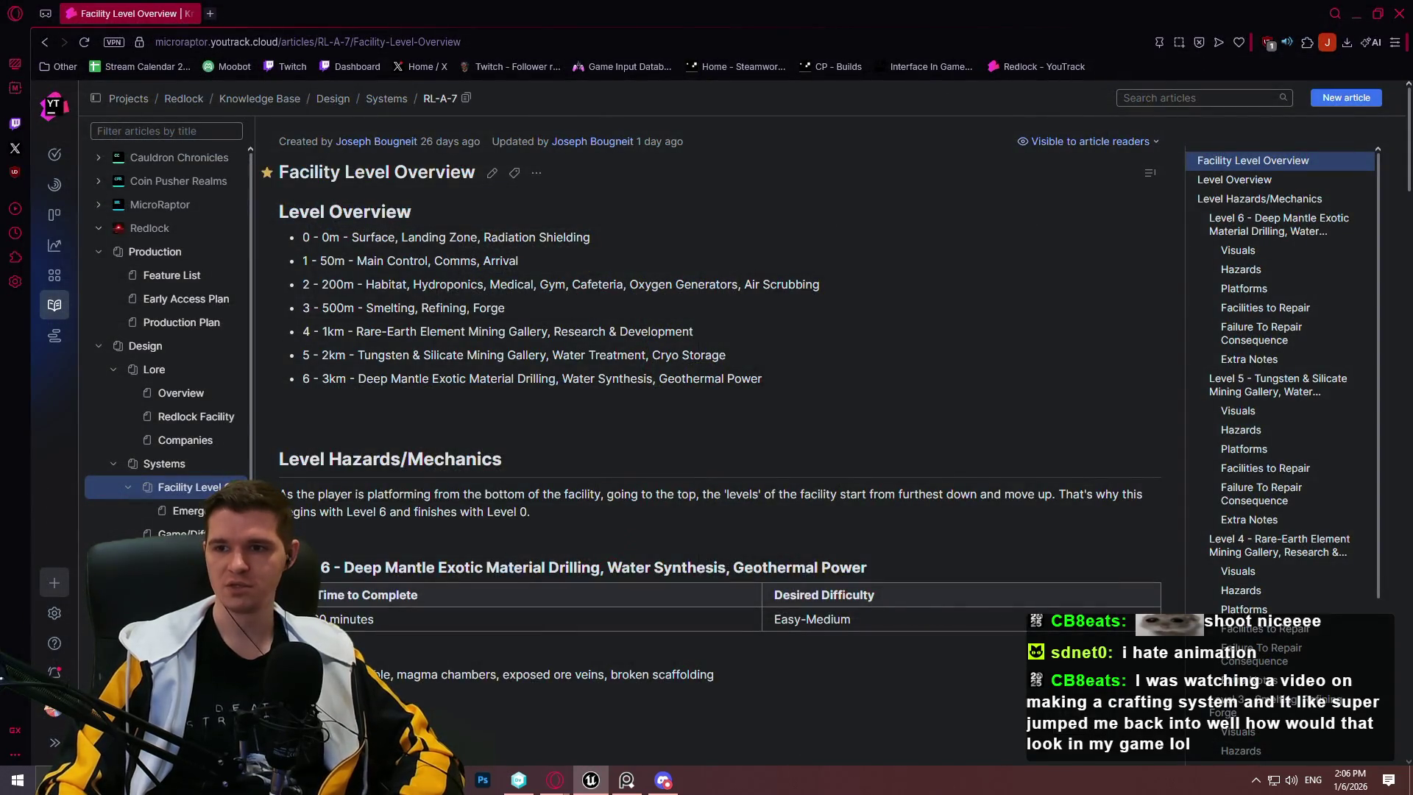
{"action": "key", "text": "alt+Tab"}
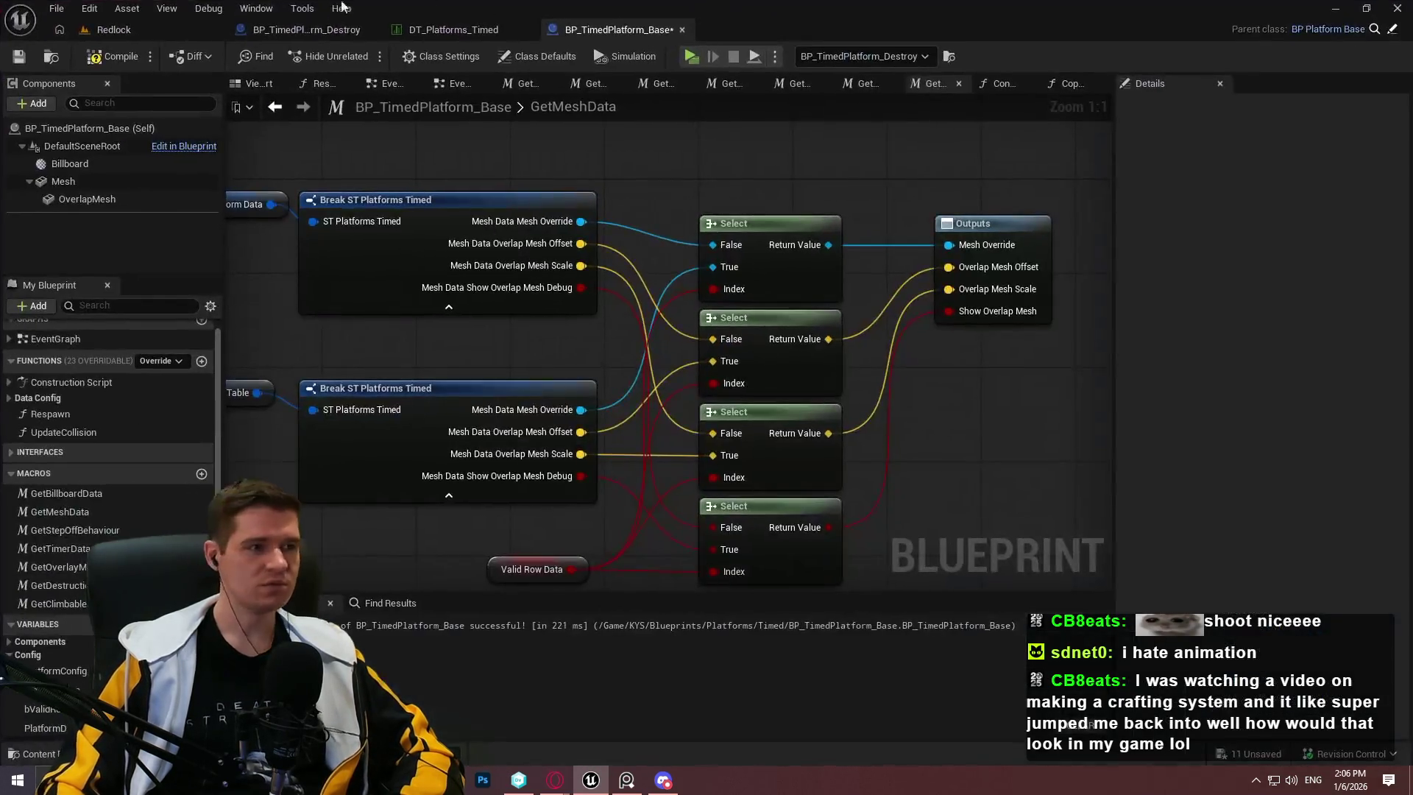
{"action": "left_click", "coordinate": [121, 29]}
{"action": "scroll", "coordinate": [1209, 542], "scroll_direction": "up", "scroll_amount": 5}
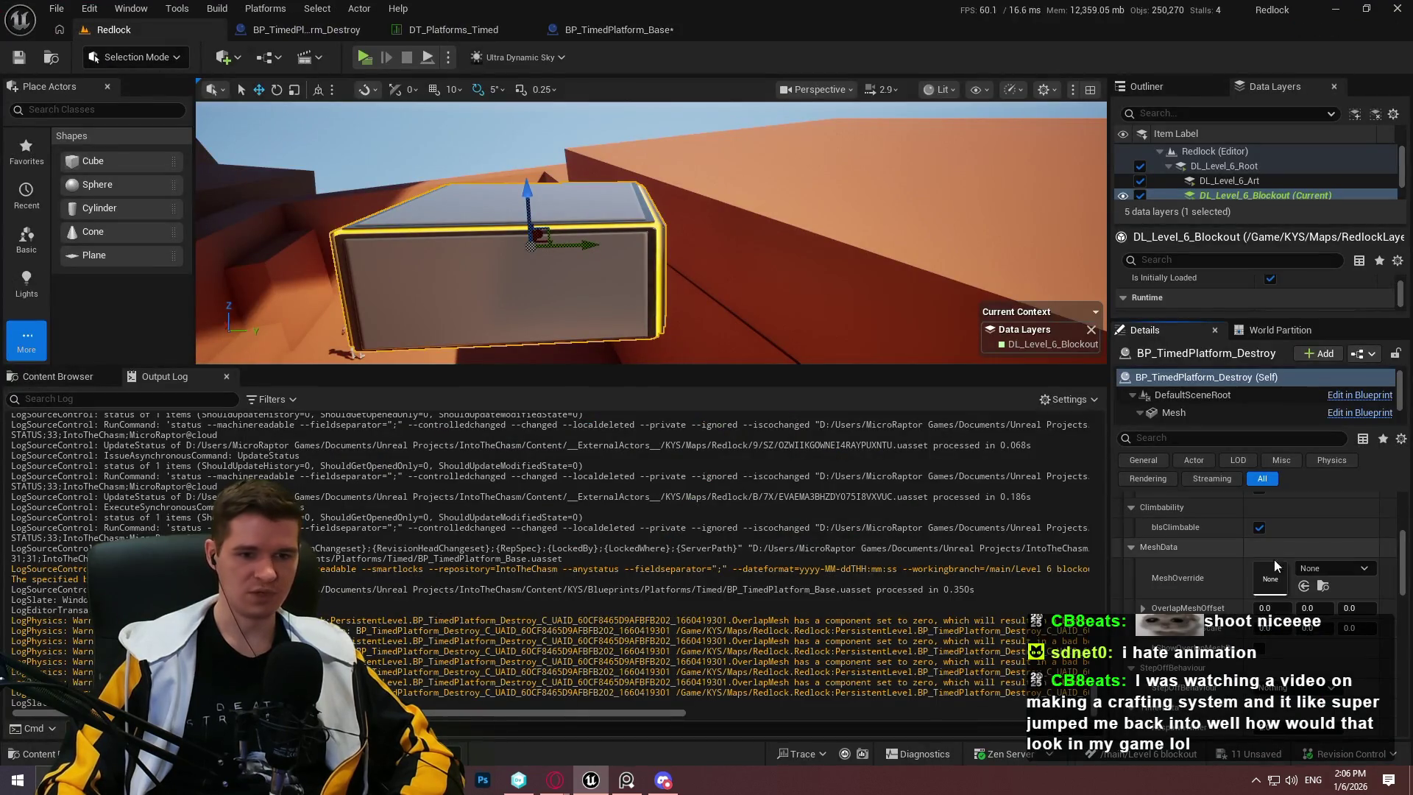
{"action": "scroll", "coordinate": [1209, 542], "scroll_direction": "down", "scroll_amount": 2}
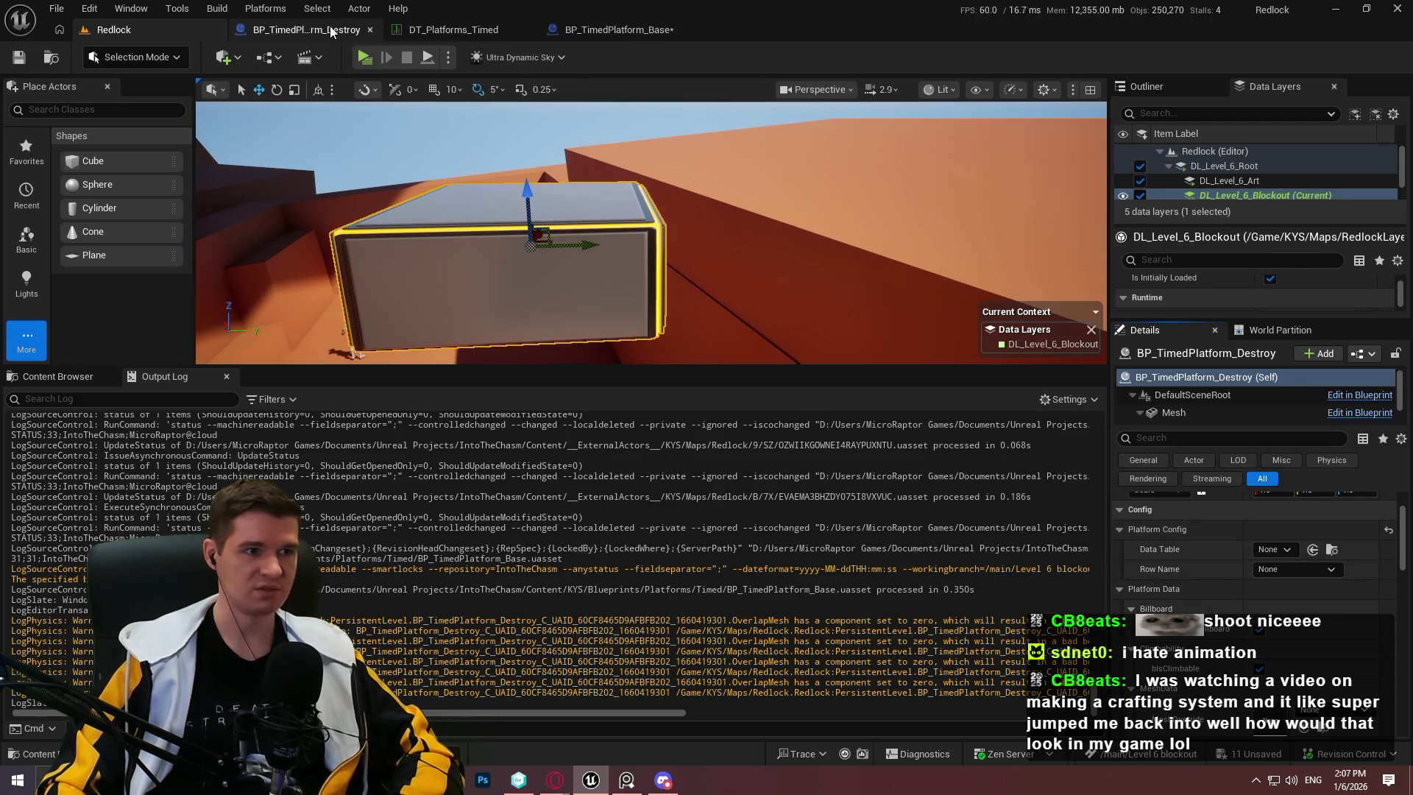
Step: Reset BP_TimedPlatform_Destroy's OverlapMeshOffset to 0, 0, 10 and OverlapMeshScale to 0.95, 0.95, 1.0
{"action": "left_click", "coordinate": [309, 29]}
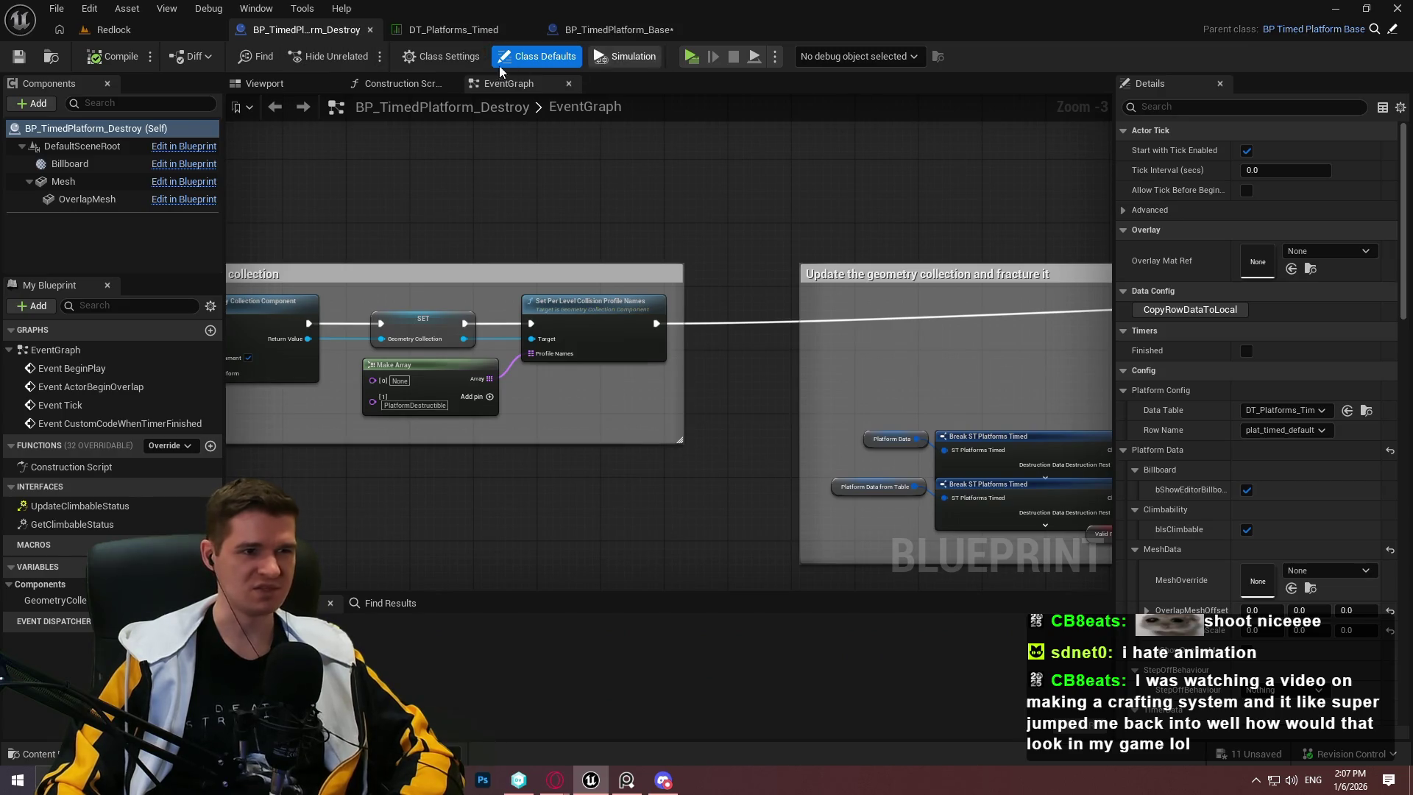
{"action": "scroll", "coordinate": [1226, 440], "scroll_direction": "down", "scroll_amount": 2}
{"action": "scroll", "coordinate": [1226, 439], "scroll_direction": "down", "scroll_amount": 1}
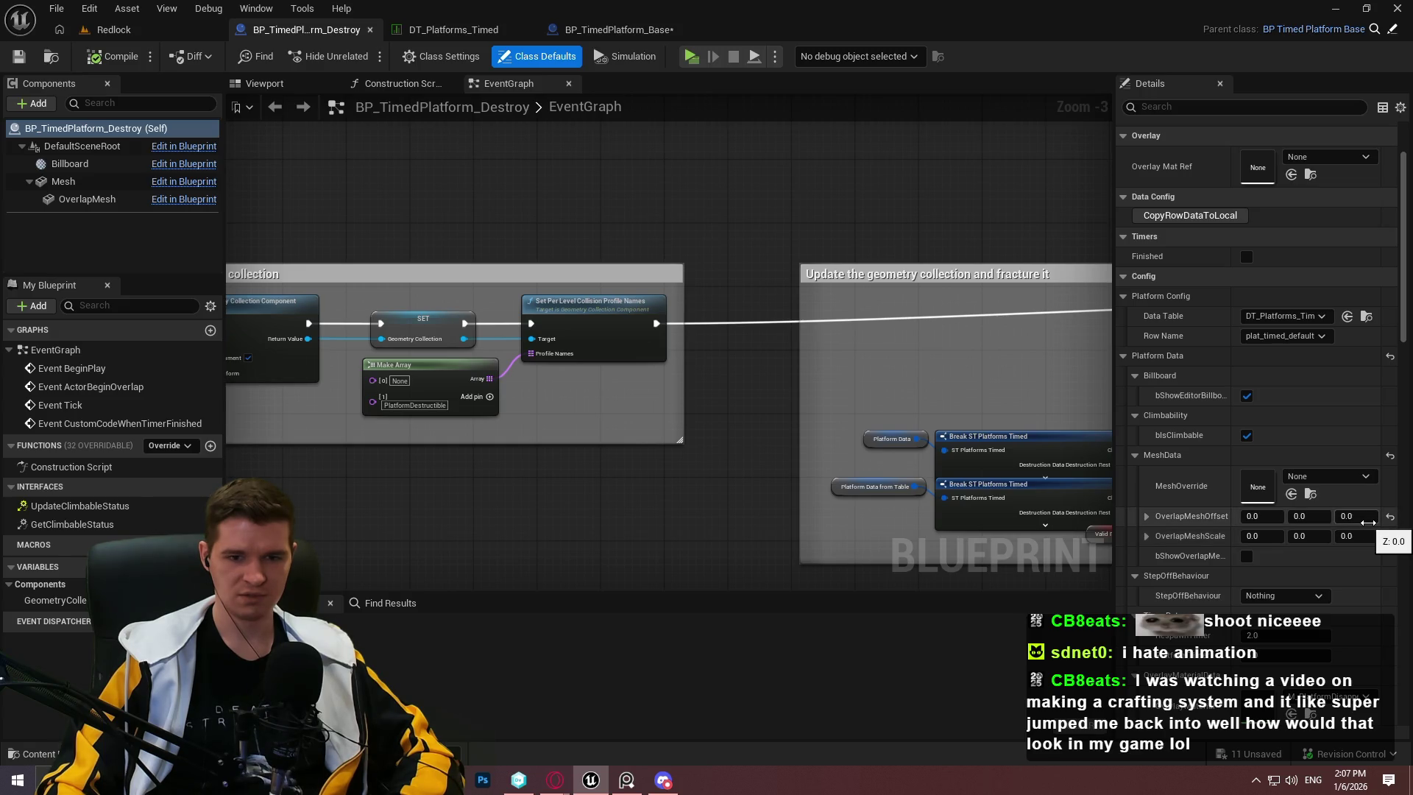
{"action": "left_click", "coordinate": [1390, 516]}
{"action": "left_click", "coordinate": [1390, 536]}
{"action": "scroll", "coordinate": [1366, 462], "scroll_direction": "down", "scroll_amount": 5}
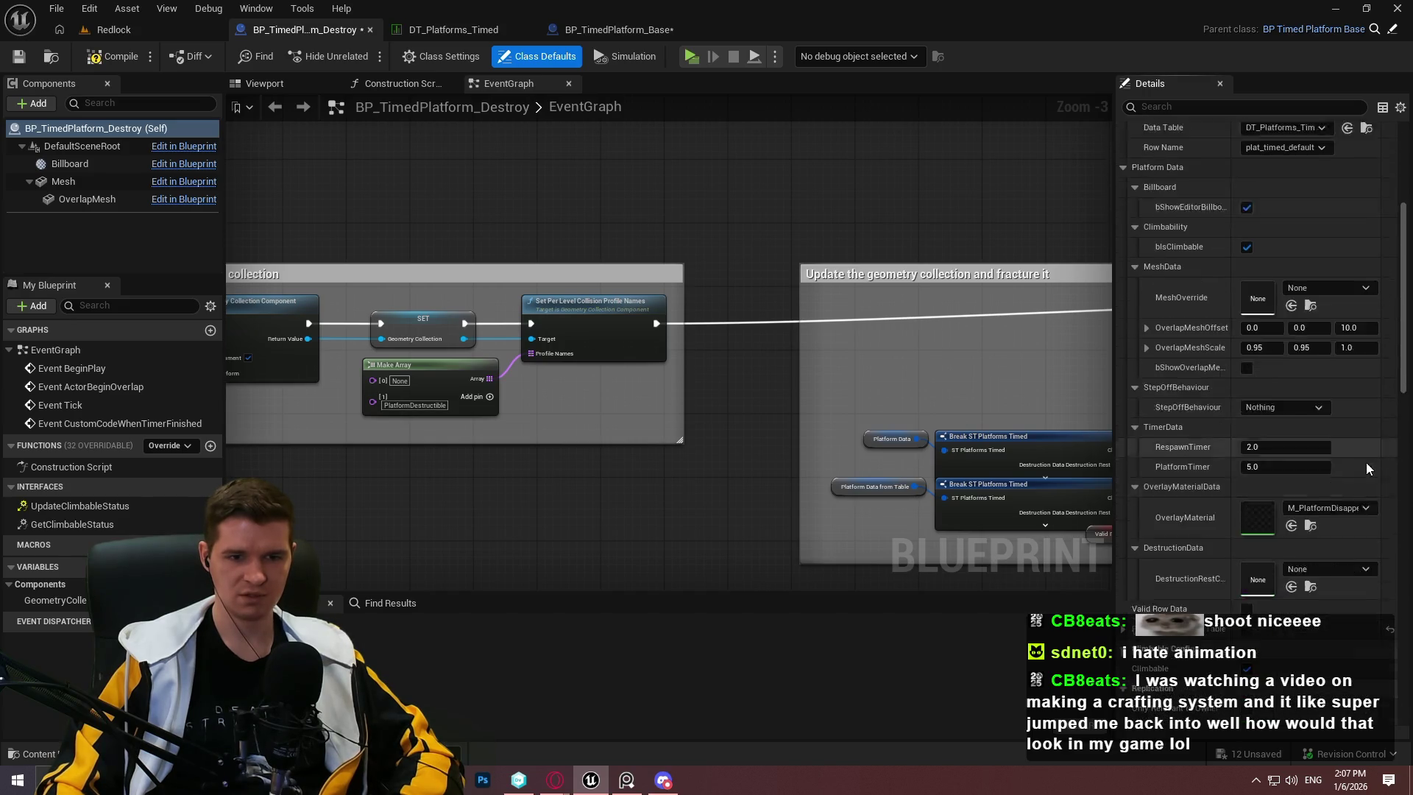
{"action": "left_click", "coordinate": [123, 29]}
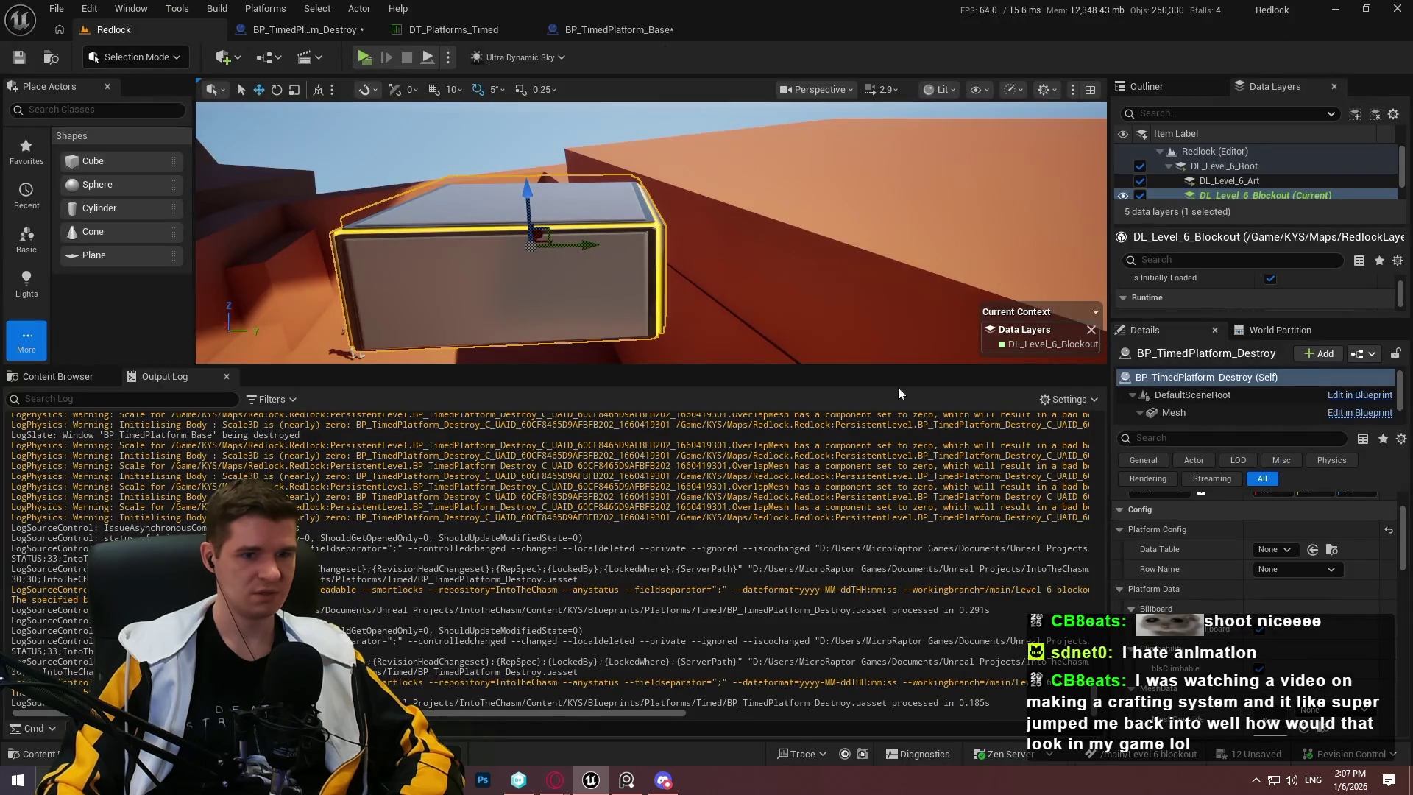
Step: Enable bShowOverlapMeshDebug and assign DT_Platforms_Timed row plat_timed_default to the platform
{"action": "scroll", "coordinate": [1251, 585], "scroll_direction": "down", "scroll_amount": 5}
{"action": "left_click", "coordinate": [1259, 601]}
{"action": "scroll", "coordinate": [1219, 572], "scroll_direction": "up", "scroll_amount": 4}
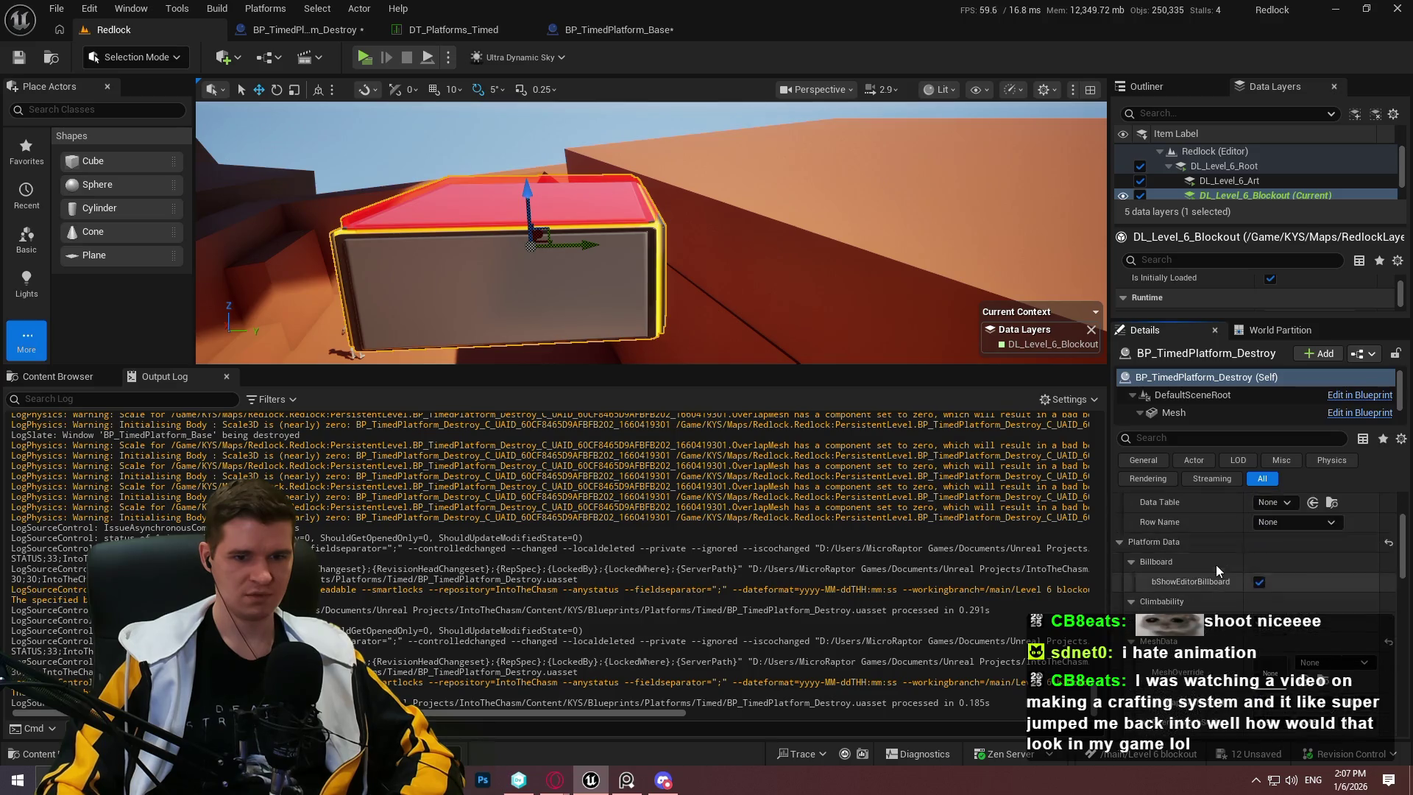
{"action": "scroll", "coordinate": [1273, 574], "scroll_direction": "up", "scroll_amount": 1}
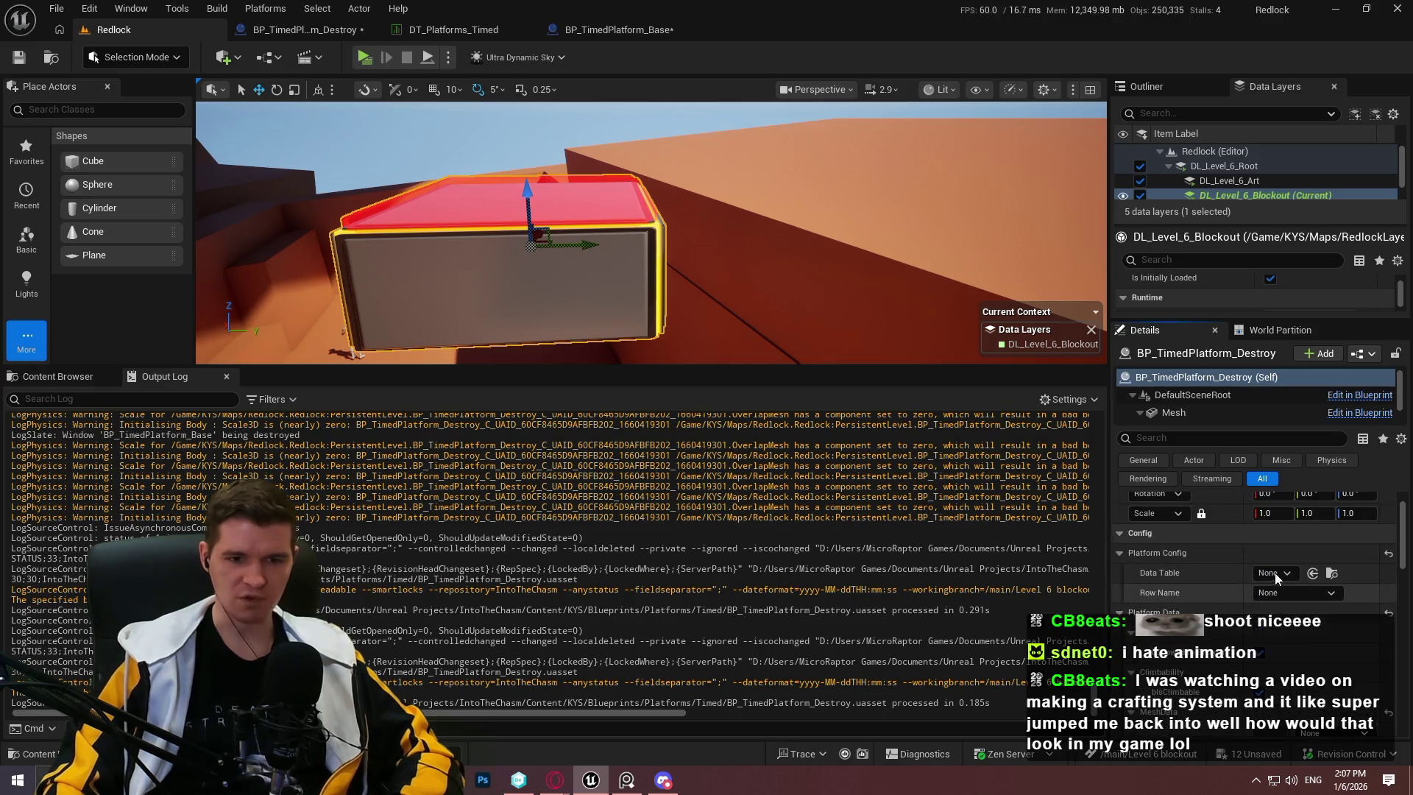
{"action": "left_click", "coordinate": [1272, 575]}
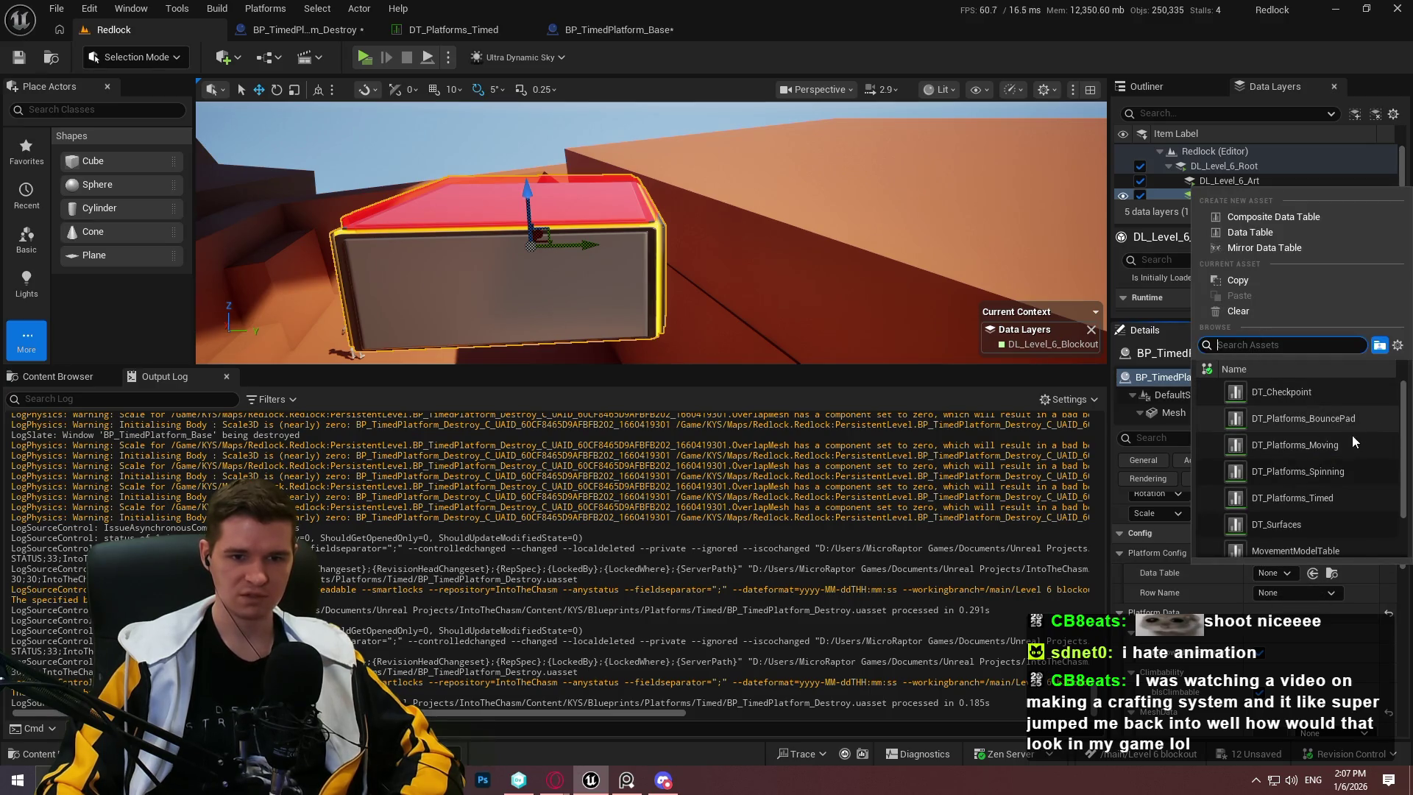
{"action": "left_click", "coordinate": [1324, 500]}
{"action": "left_click", "coordinate": [1262, 567]}
{"action": "left_click", "coordinate": [1296, 575]}
Step: Review the platform's Details, then open the DT_Platforms_Timed data table
{"action": "scroll", "coordinate": [1314, 597], "scroll_direction": "down", "scroll_amount": 5}
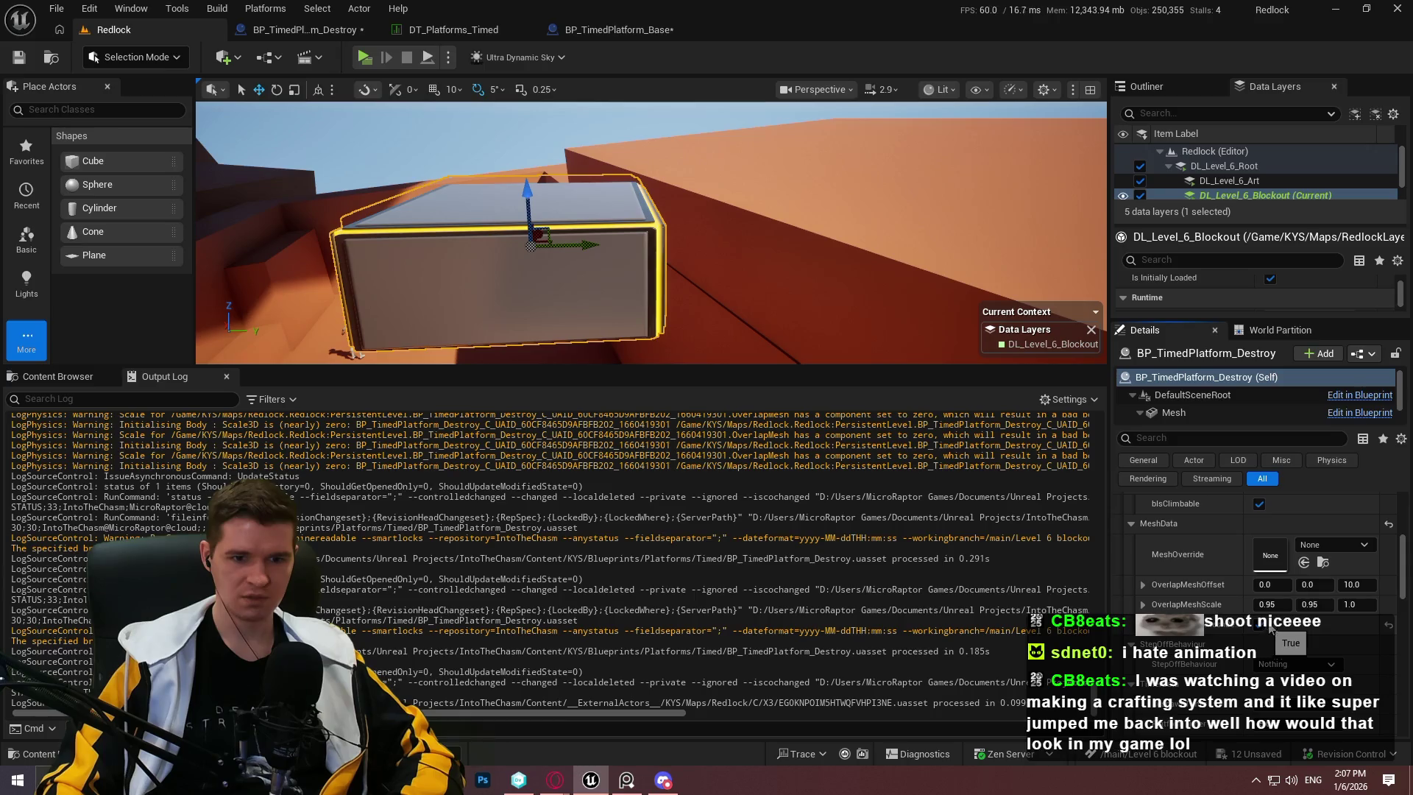
{"action": "scroll", "coordinate": [1202, 615], "scroll_direction": "up", "scroll_amount": 2}
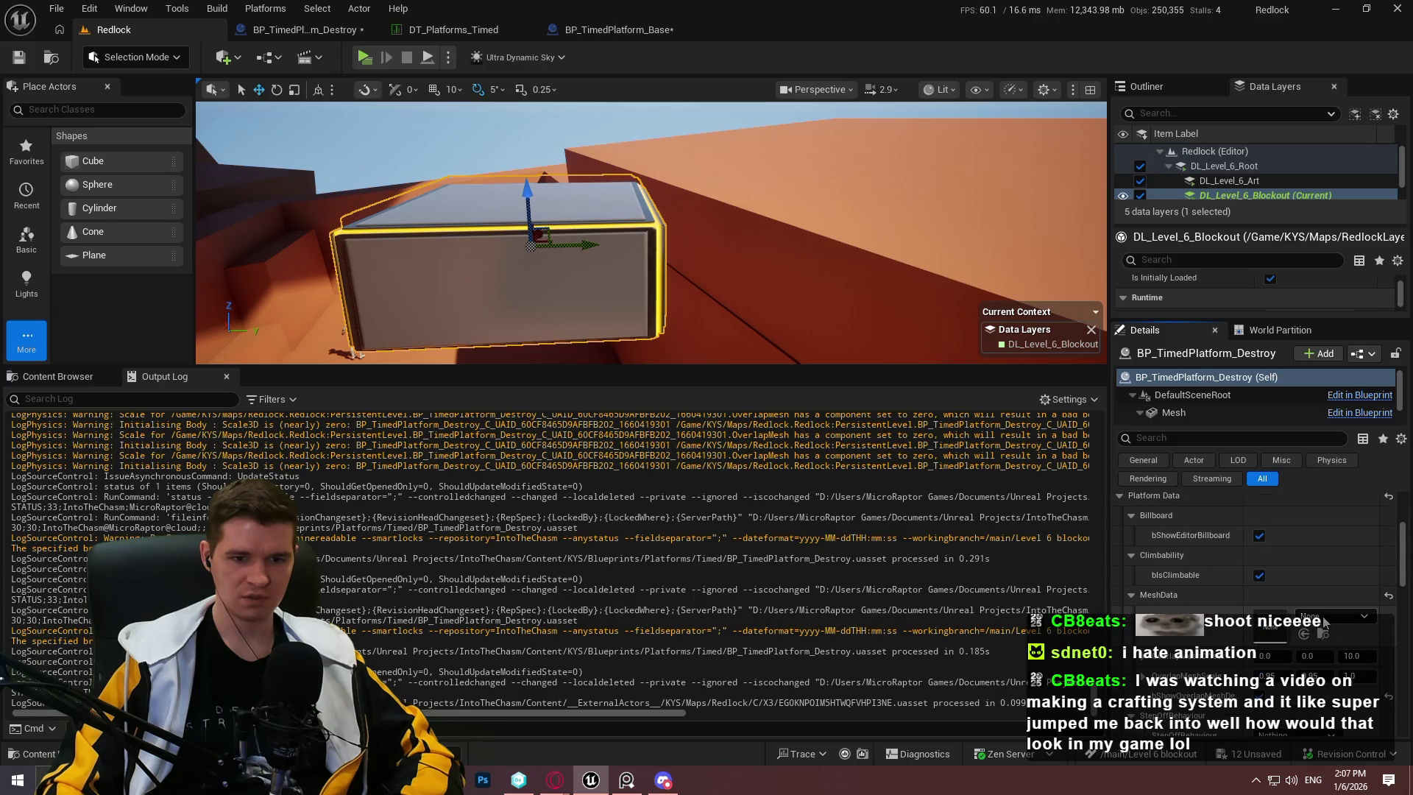
{"action": "scroll", "coordinate": [1260, 653], "scroll_direction": "down", "scroll_amount": 1}
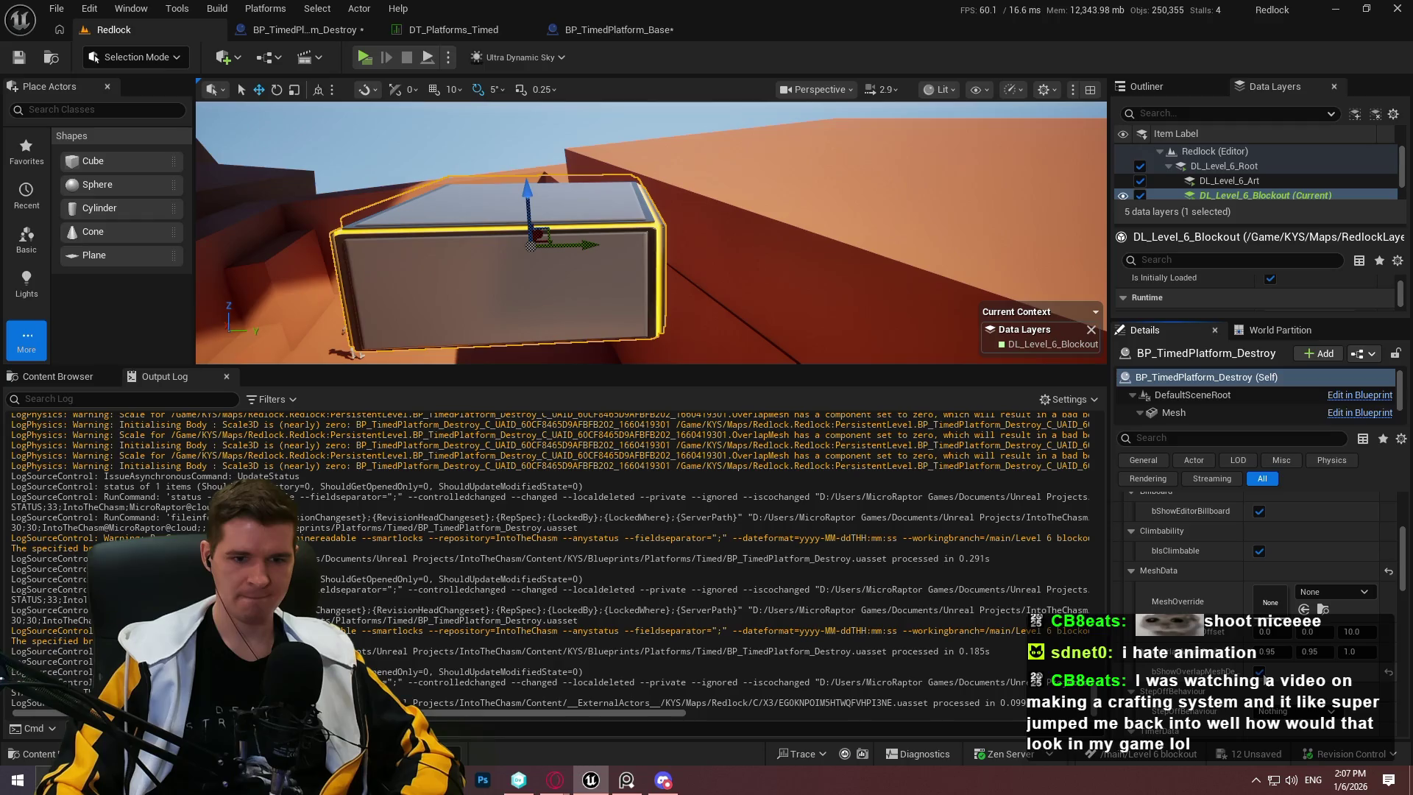
{"action": "scroll", "coordinate": [1326, 599], "scroll_direction": "up", "scroll_amount": 3}
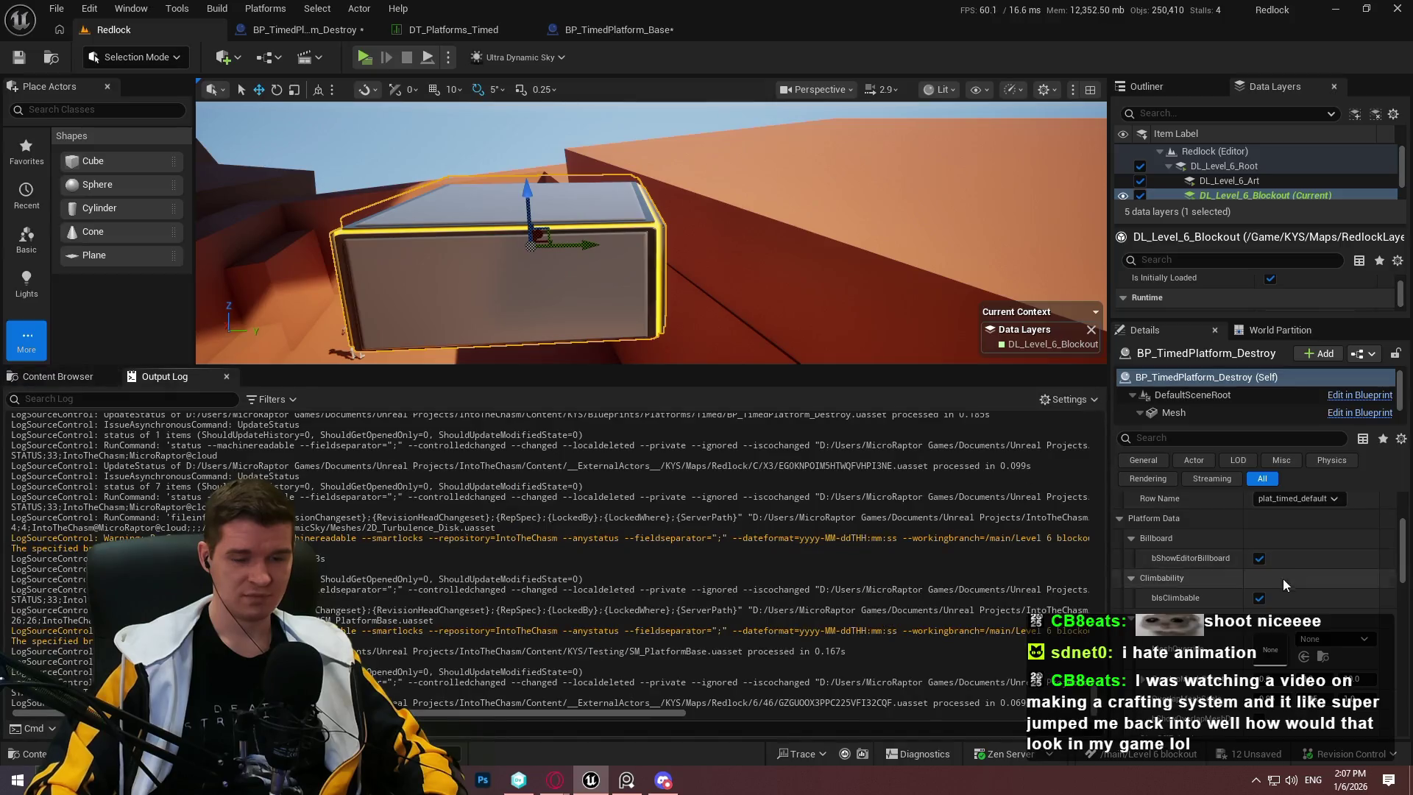
{"action": "scroll", "coordinate": [1326, 568], "scroll_direction": "up", "scroll_amount": 2}
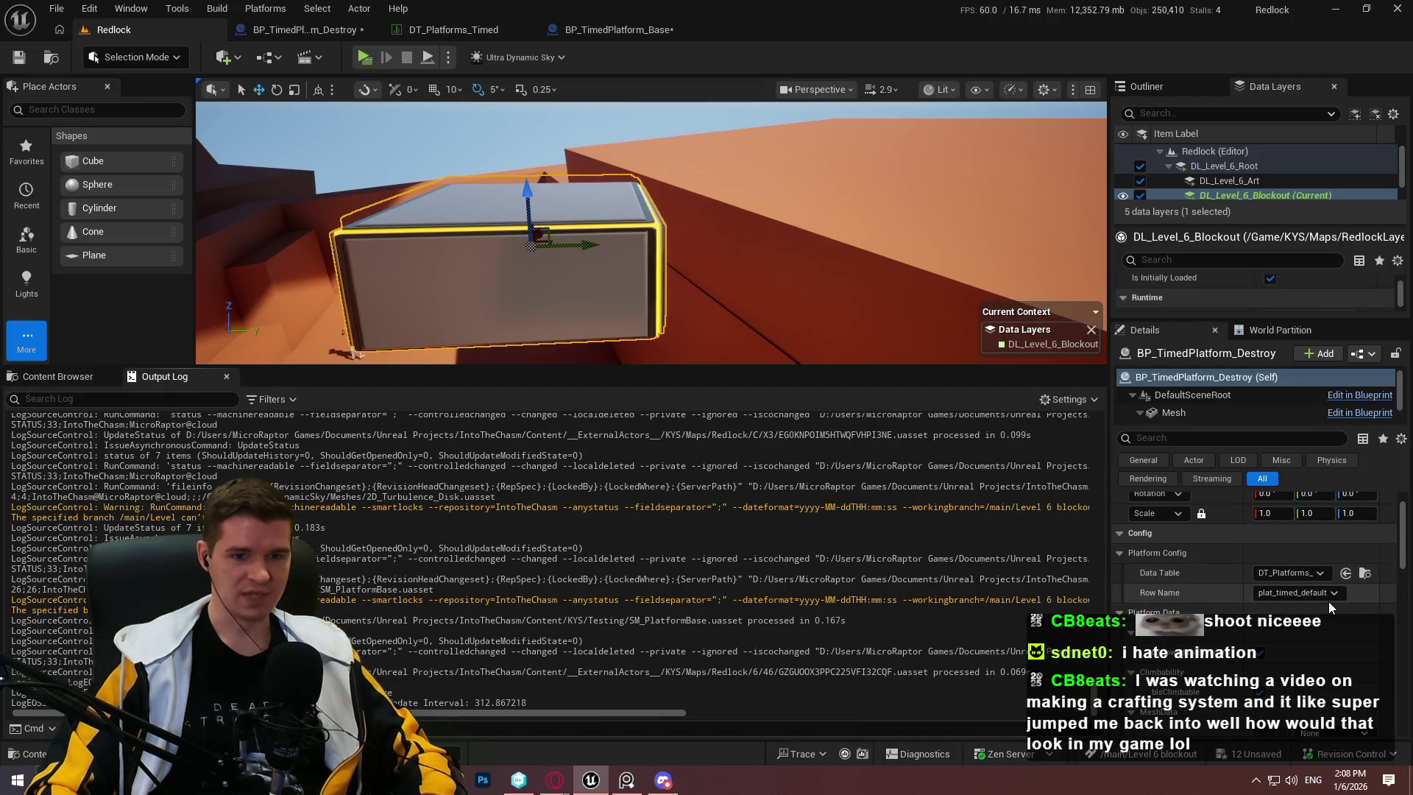
{"action": "scroll", "coordinate": [1302, 563], "scroll_direction": "down", "scroll_amount": 2}
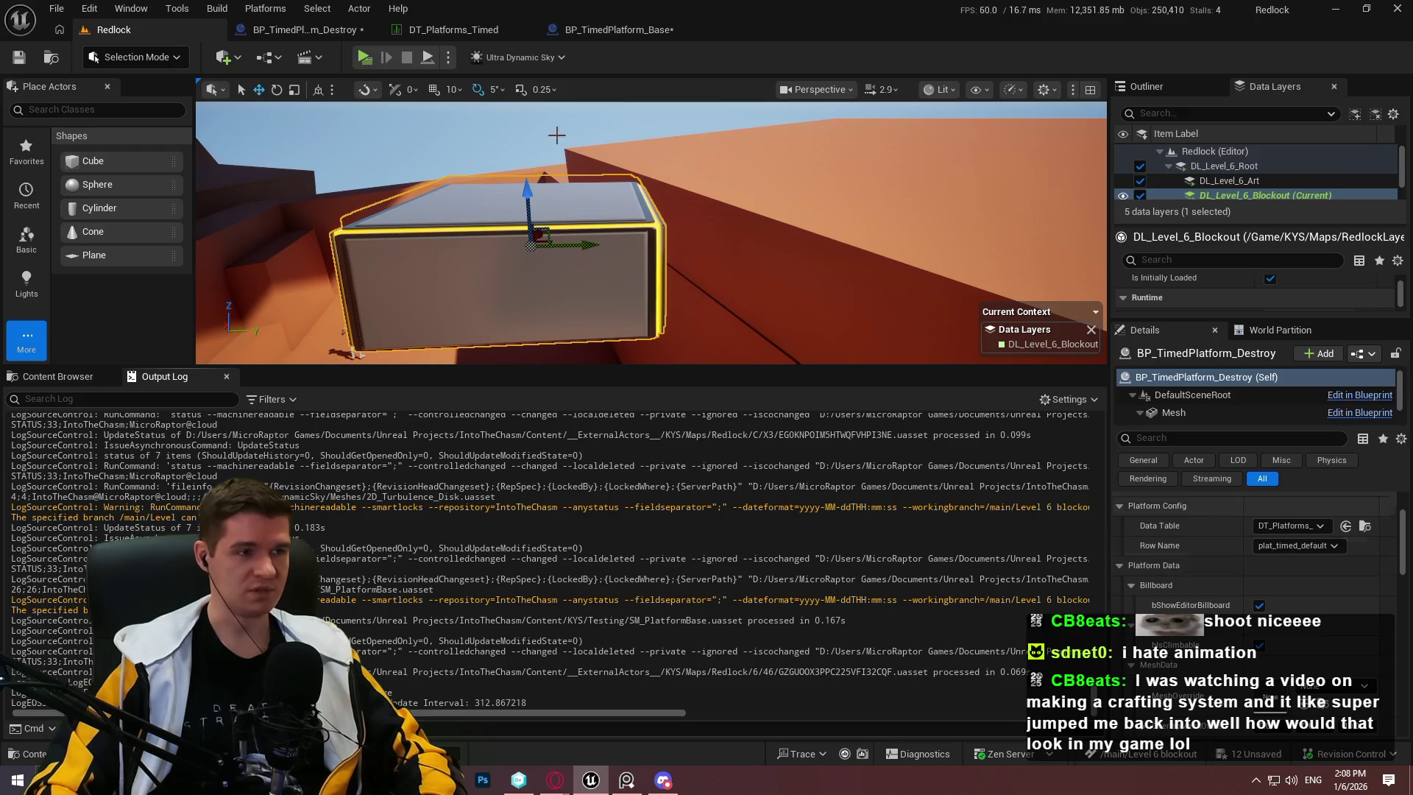
{"action": "left_click", "coordinate": [453, 30]}
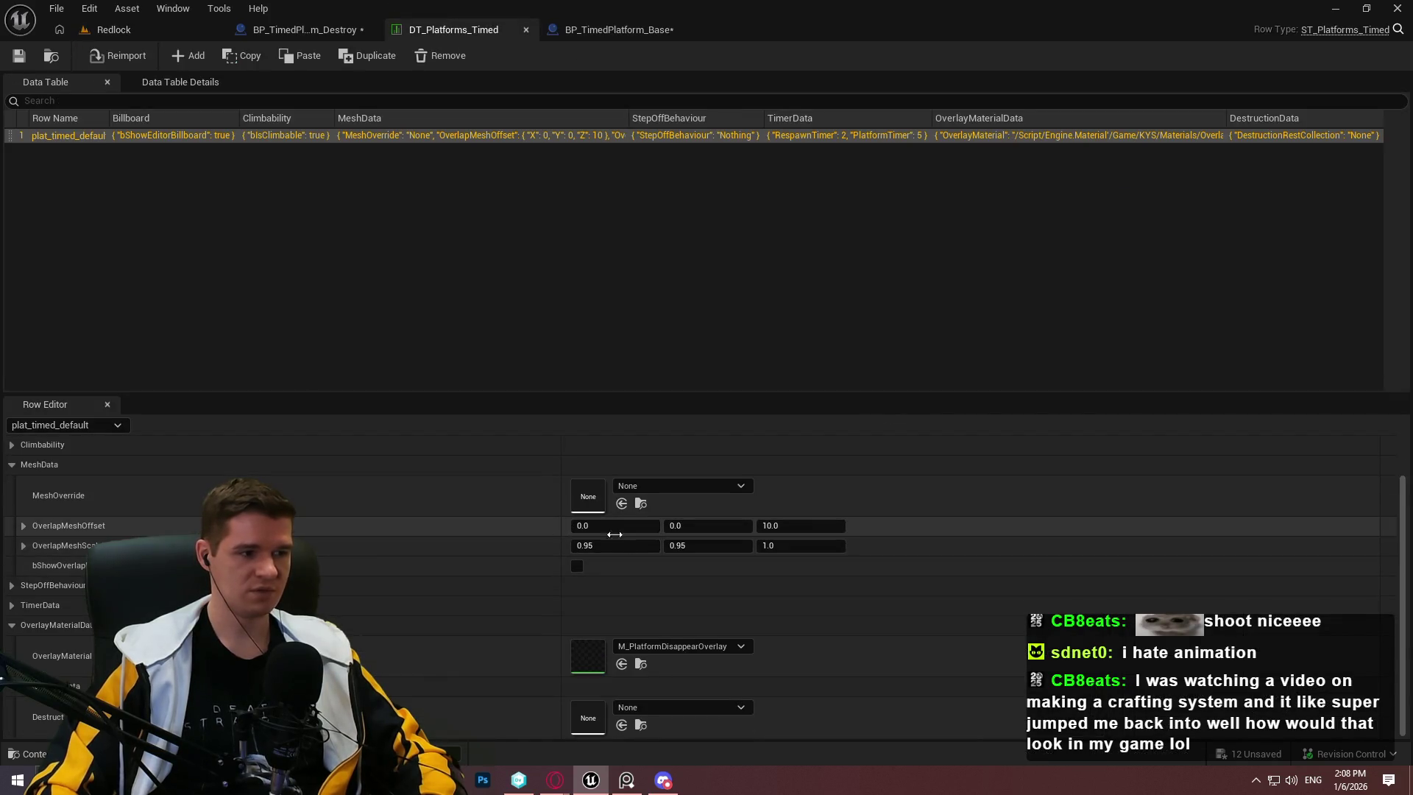
Step: Enable overlap debug in the plat_timed_default row and save the data table
{"action": "left_click", "coordinate": [577, 566]}
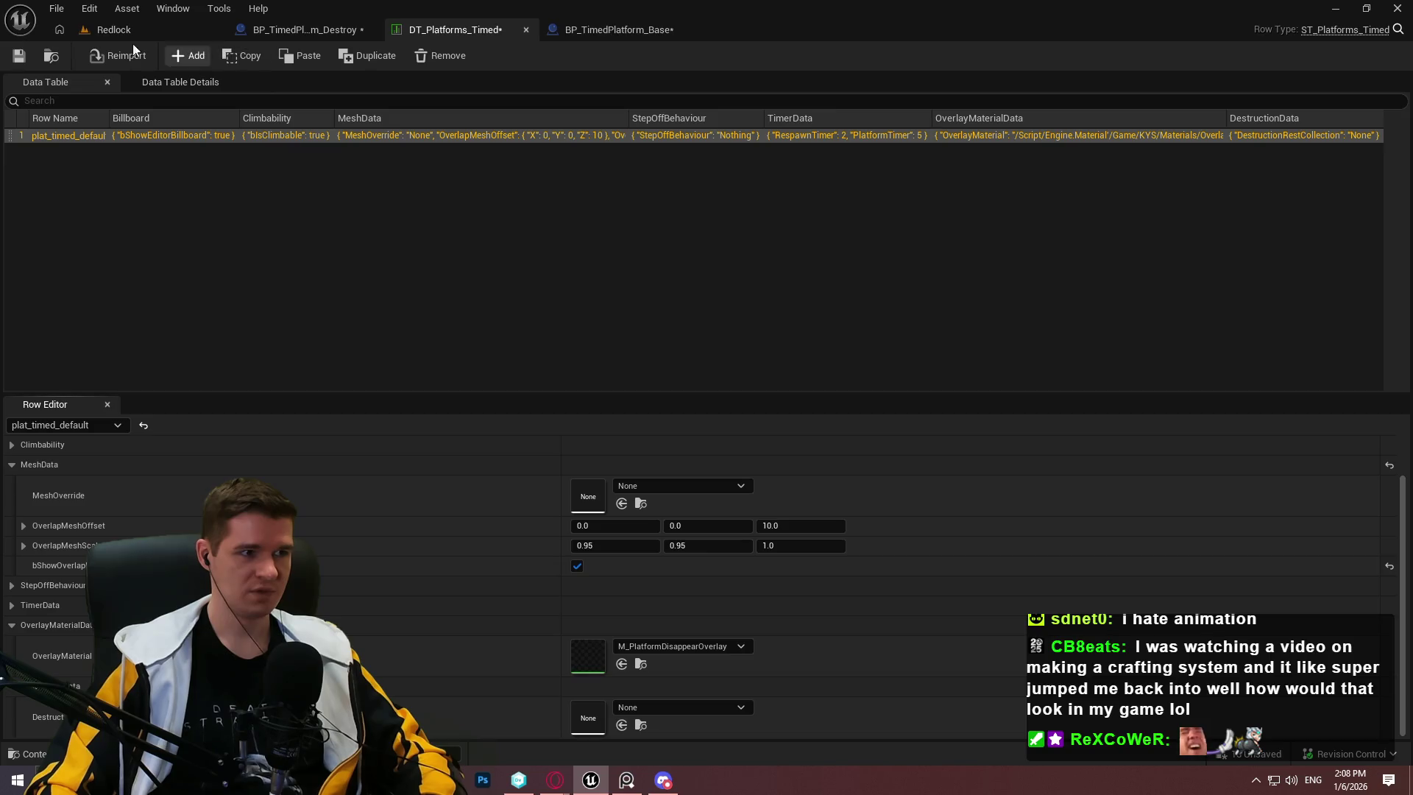
{"action": "left_click", "coordinate": [113, 29]}
{"action": "left_click", "coordinate": [453, 29]}
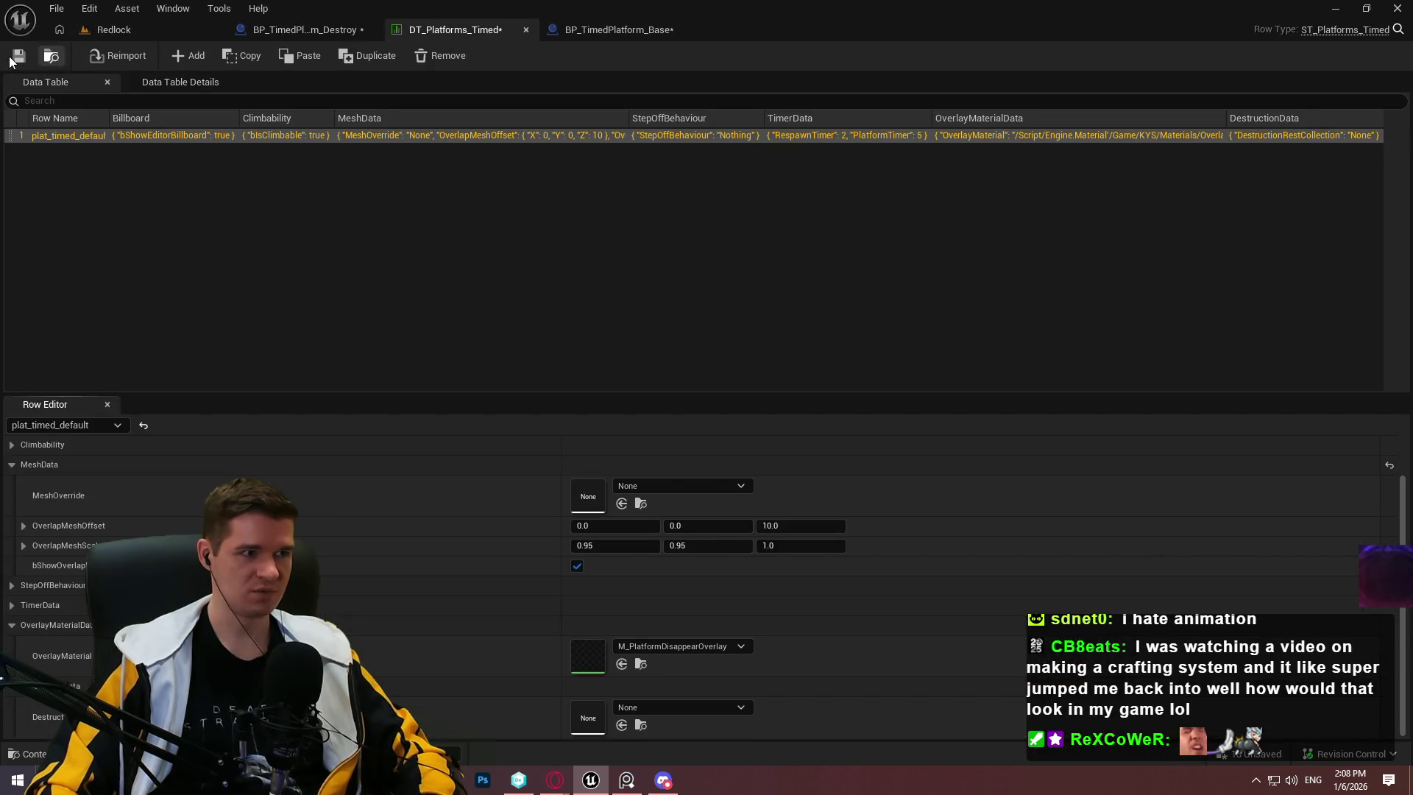
{"action": "key", "text": "ctrl+s"}
{"action": "key", "text": "Return"}
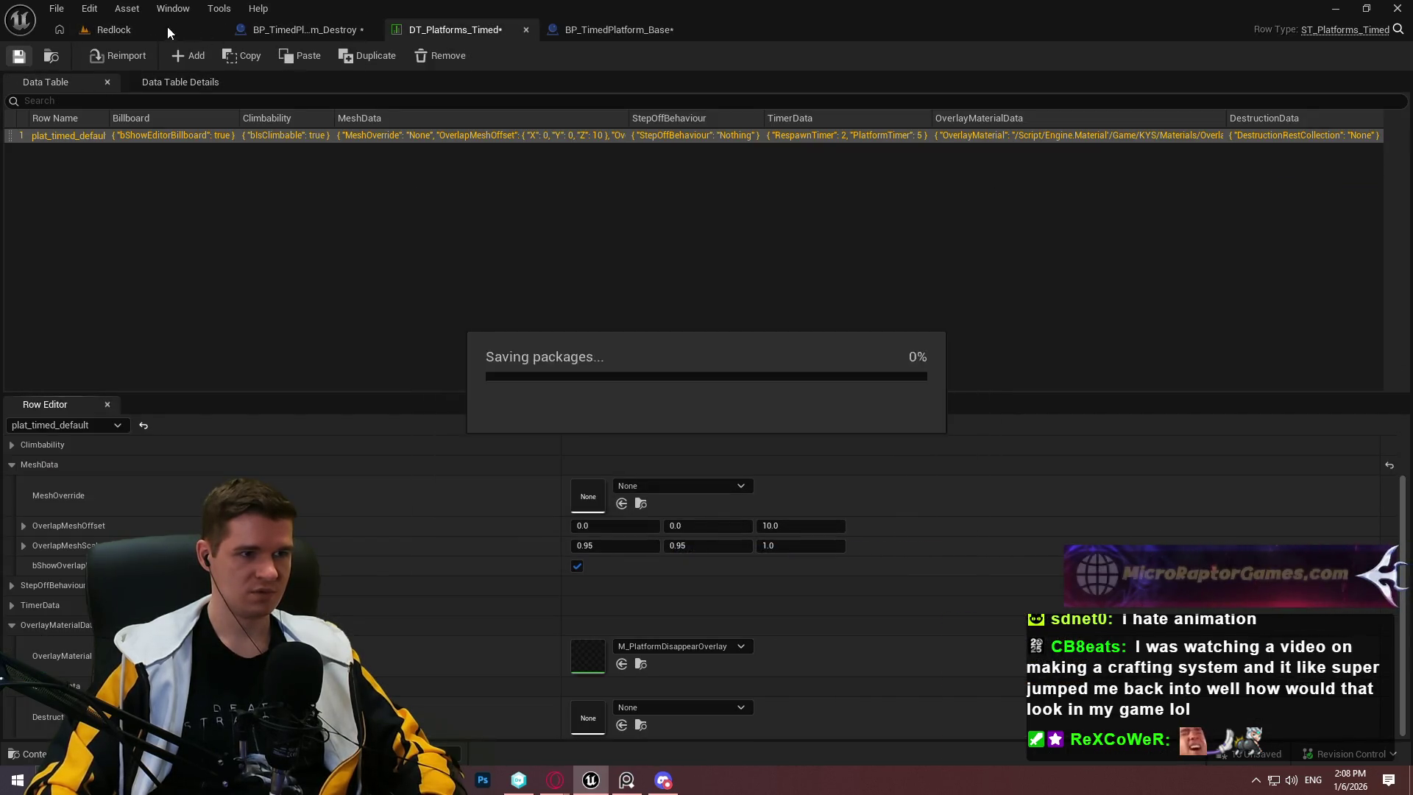
Step: Show the red overlap mesh on the level platform and shift it slightly along Y
{"action": "left_click", "coordinate": [144, 33]}
{"action": "scroll", "coordinate": [1240, 623], "scroll_direction": "down", "scroll_amount": 3}
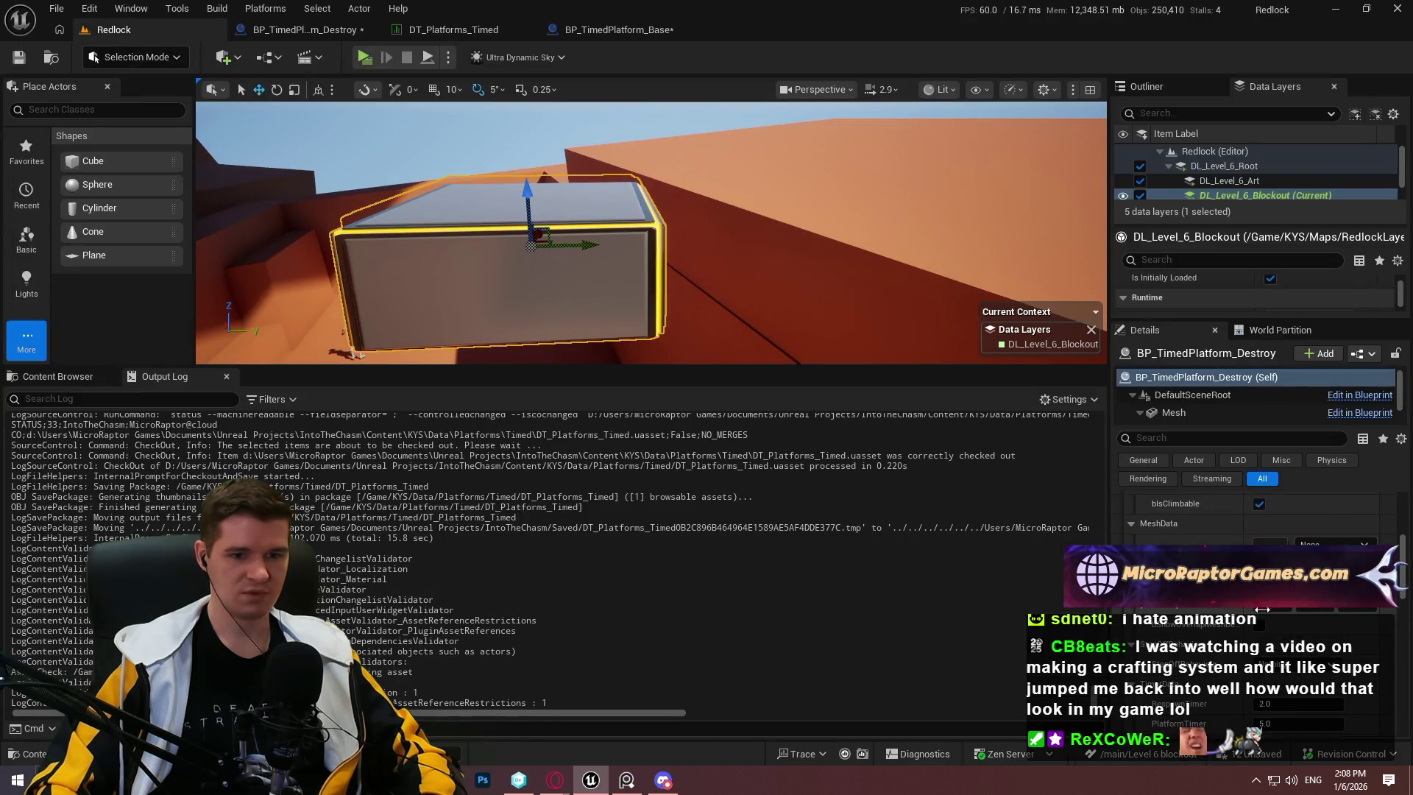
{"action": "left_click", "coordinate": [1261, 627]}
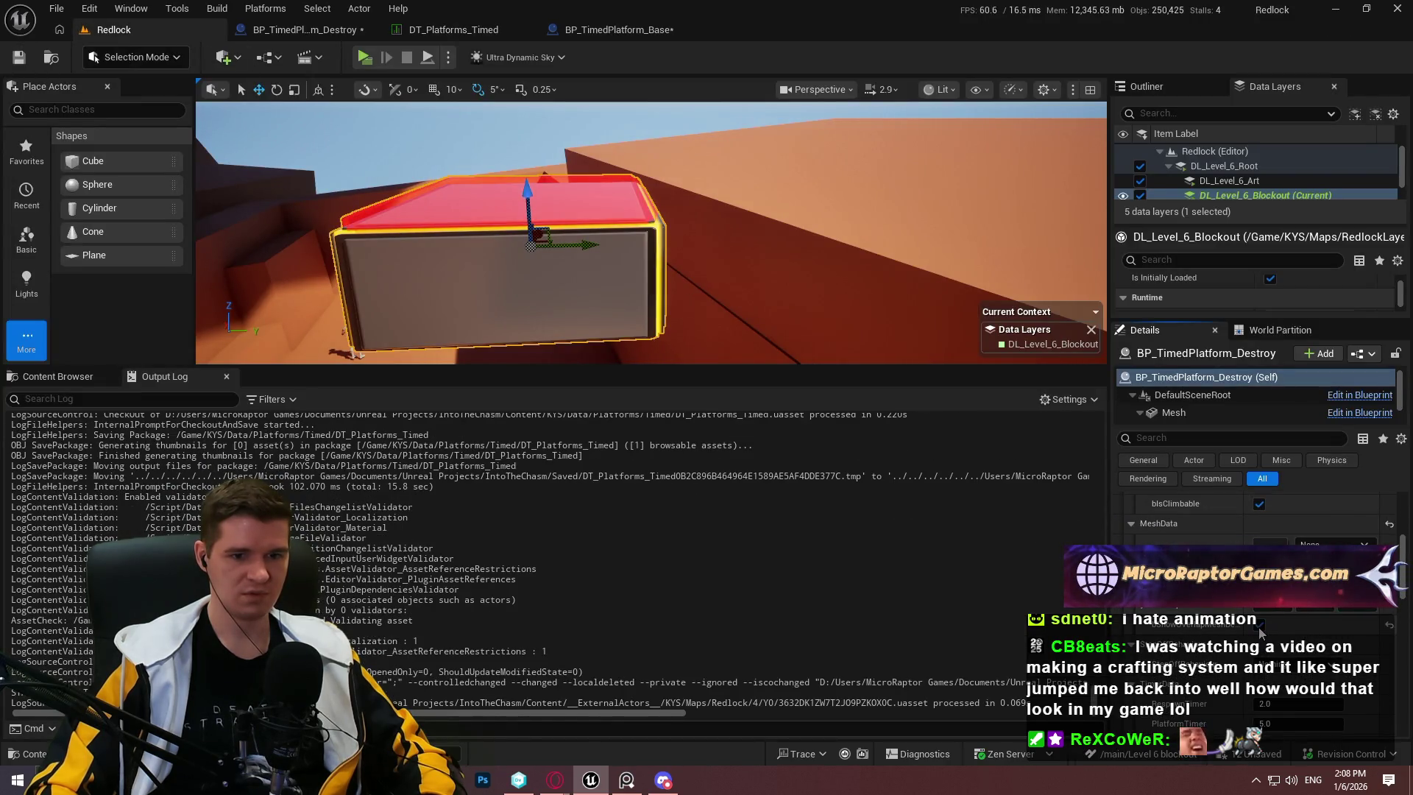
{"action": "scroll", "coordinate": [1234, 609], "scroll_direction": "up", "scroll_amount": 5}
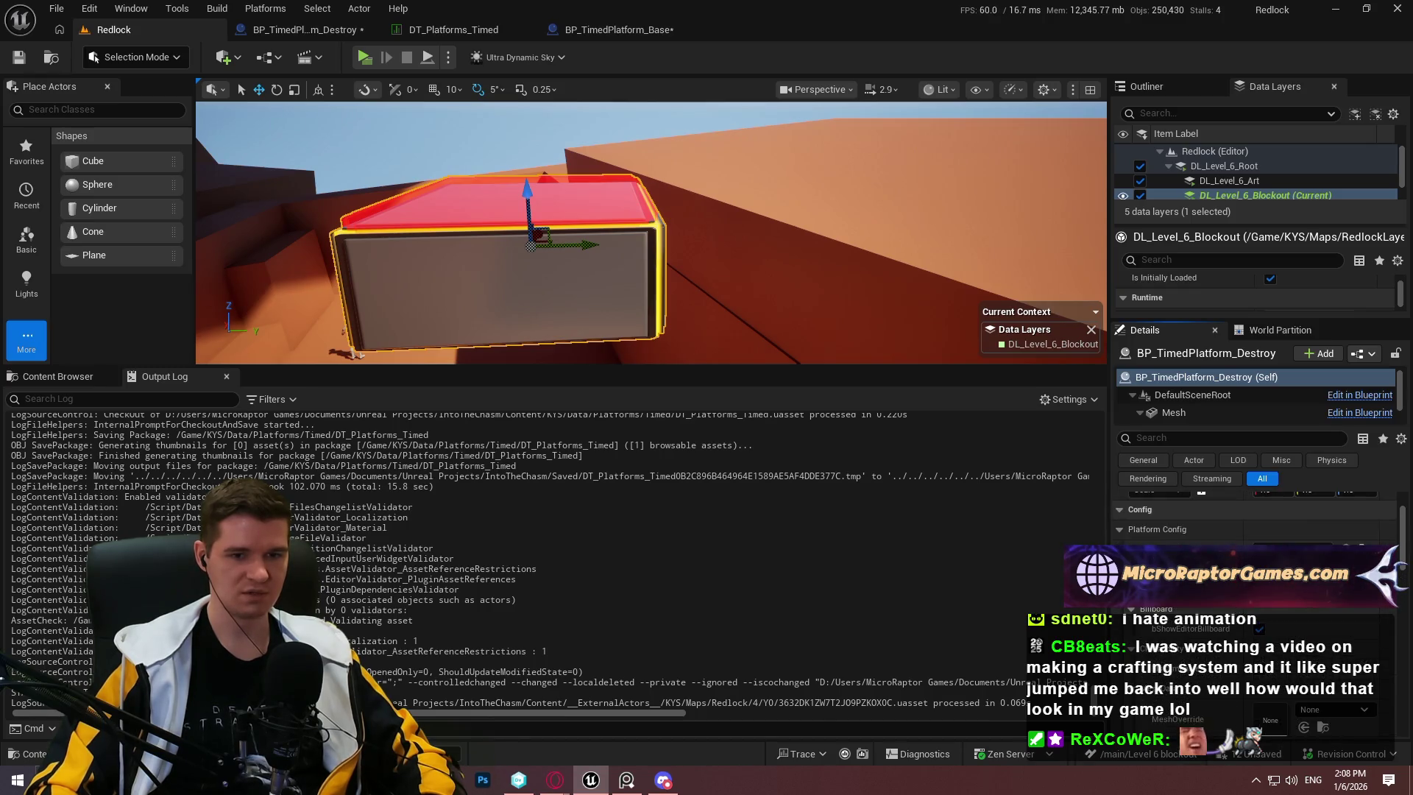
{"action": "left_click_drag", "start_coordinate": [536, 236], "coordinate": [599, 239]}
Step: Turn off overlap debug in the plat_timed_default row, save, and return to Redlock
{"action": "left_click", "coordinate": [652, 34]}
{"action": "left_click", "coordinate": [409, 32]}
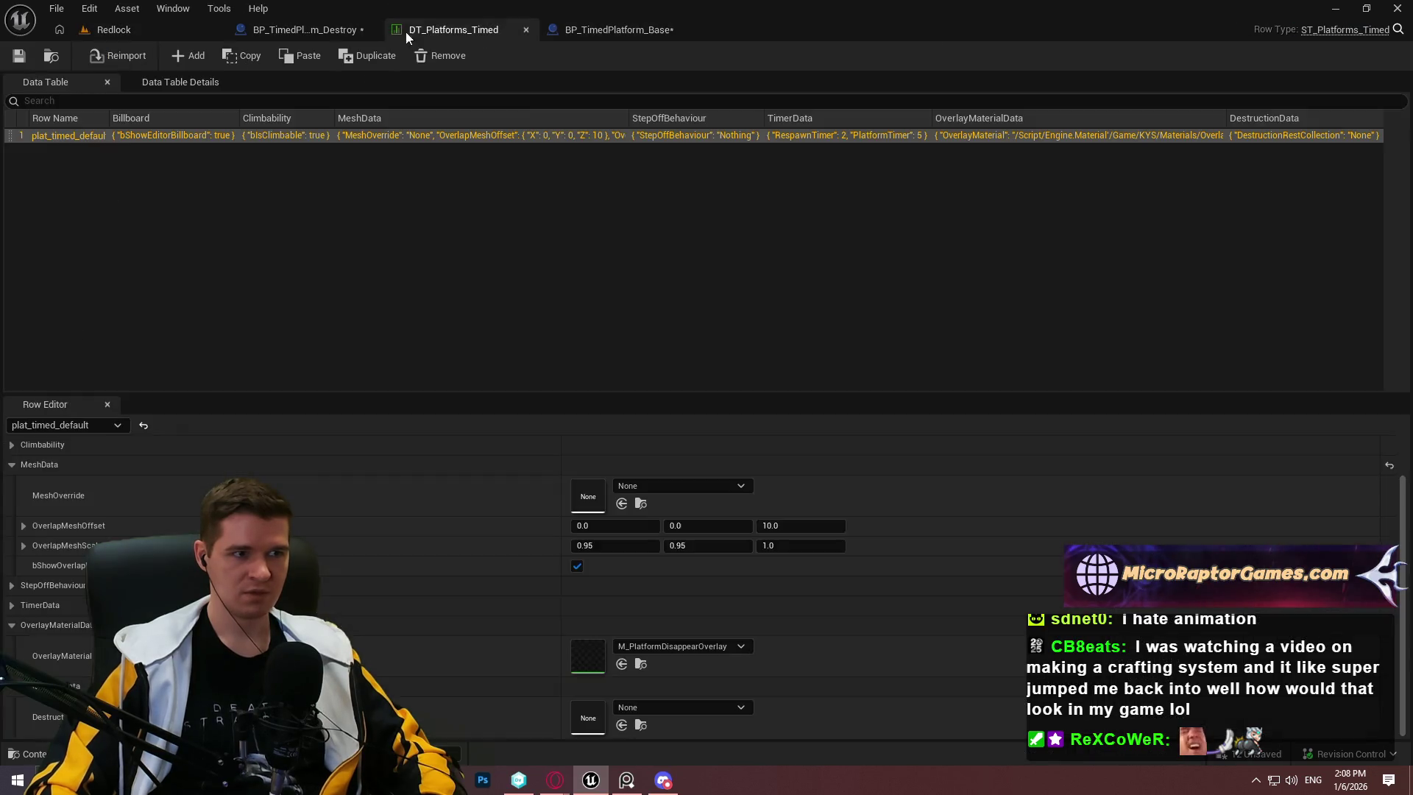
{"action": "left_click", "coordinate": [298, 30]}
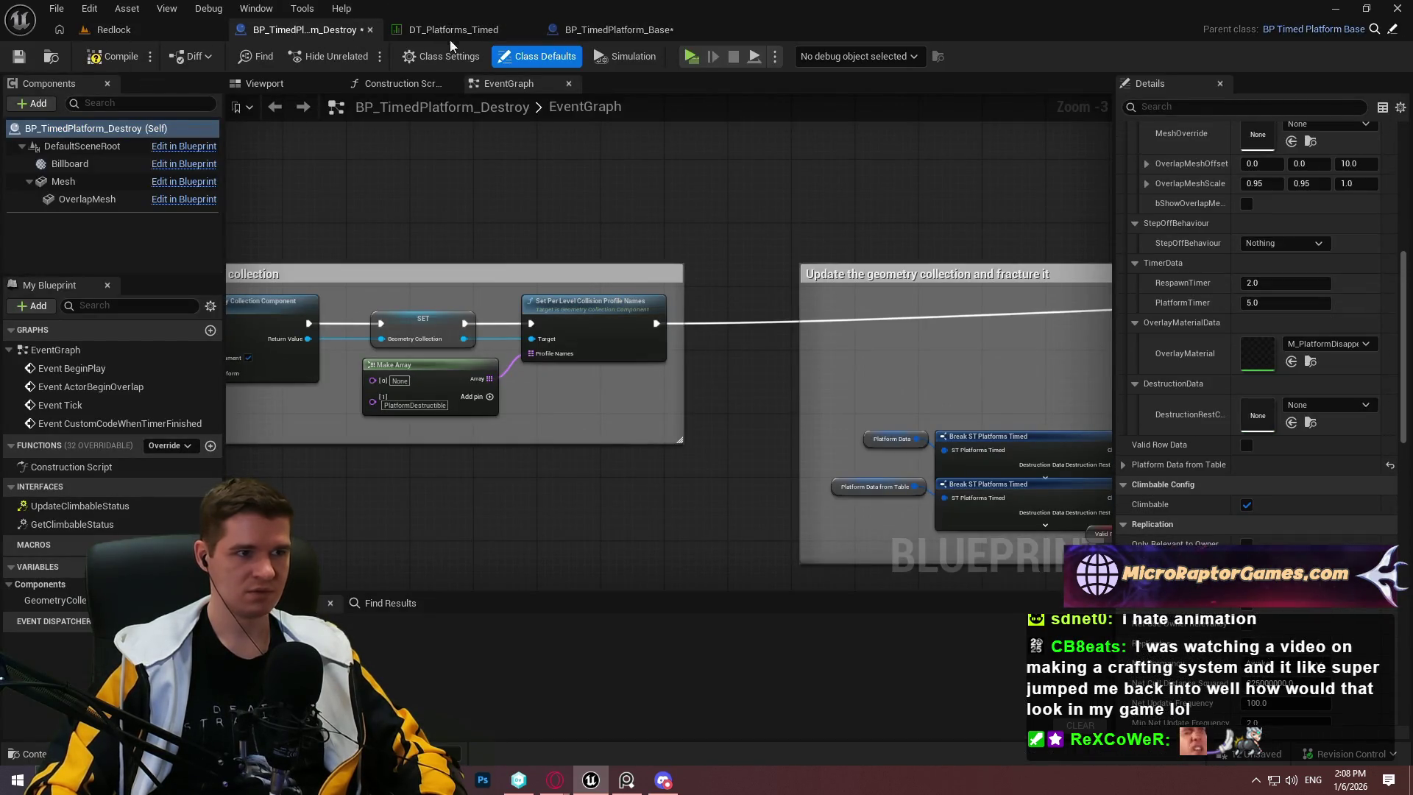
{"action": "left_click", "coordinate": [453, 29]}
{"action": "left_click", "coordinate": [577, 566]}
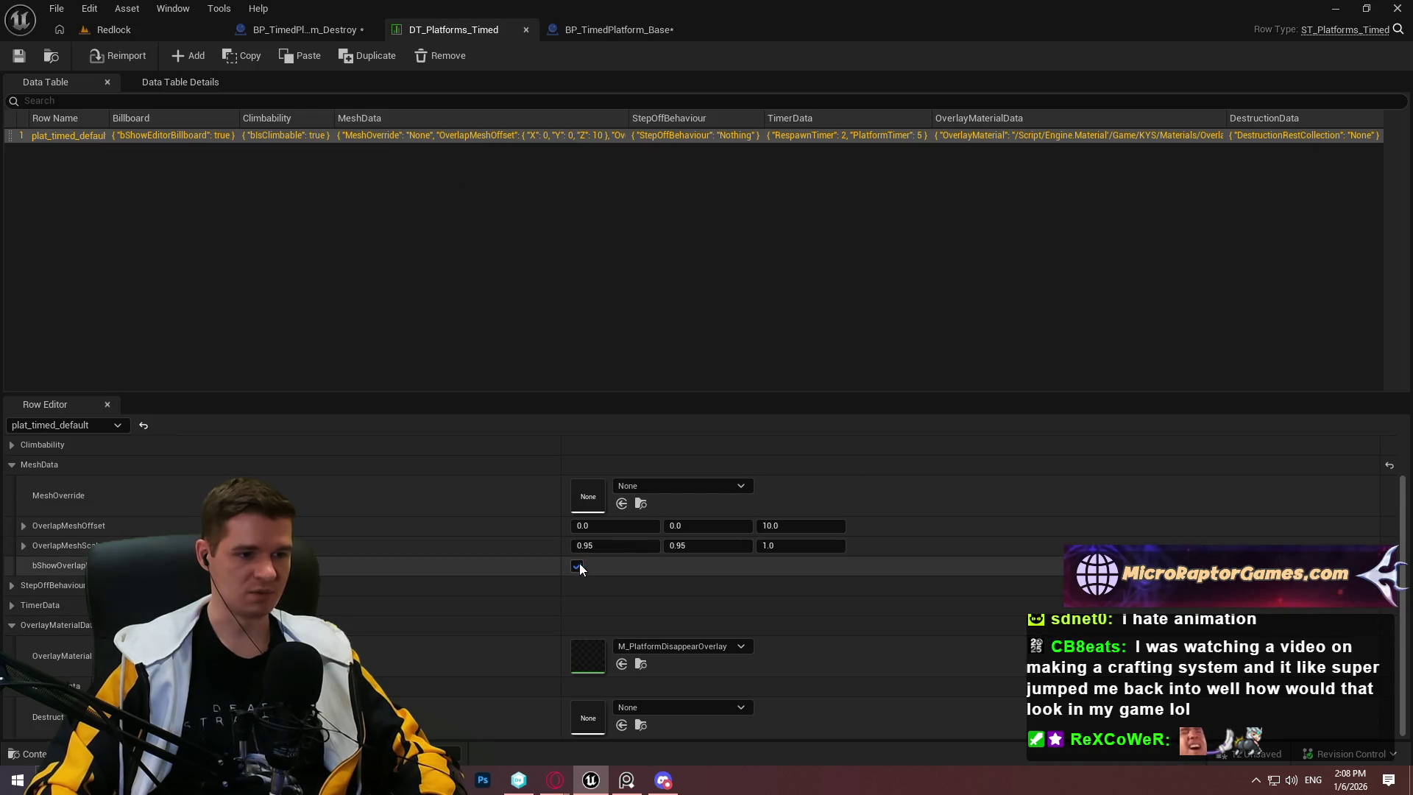
{"action": "left_click", "coordinate": [22, 56]}
{"action": "left_click", "coordinate": [114, 29]}
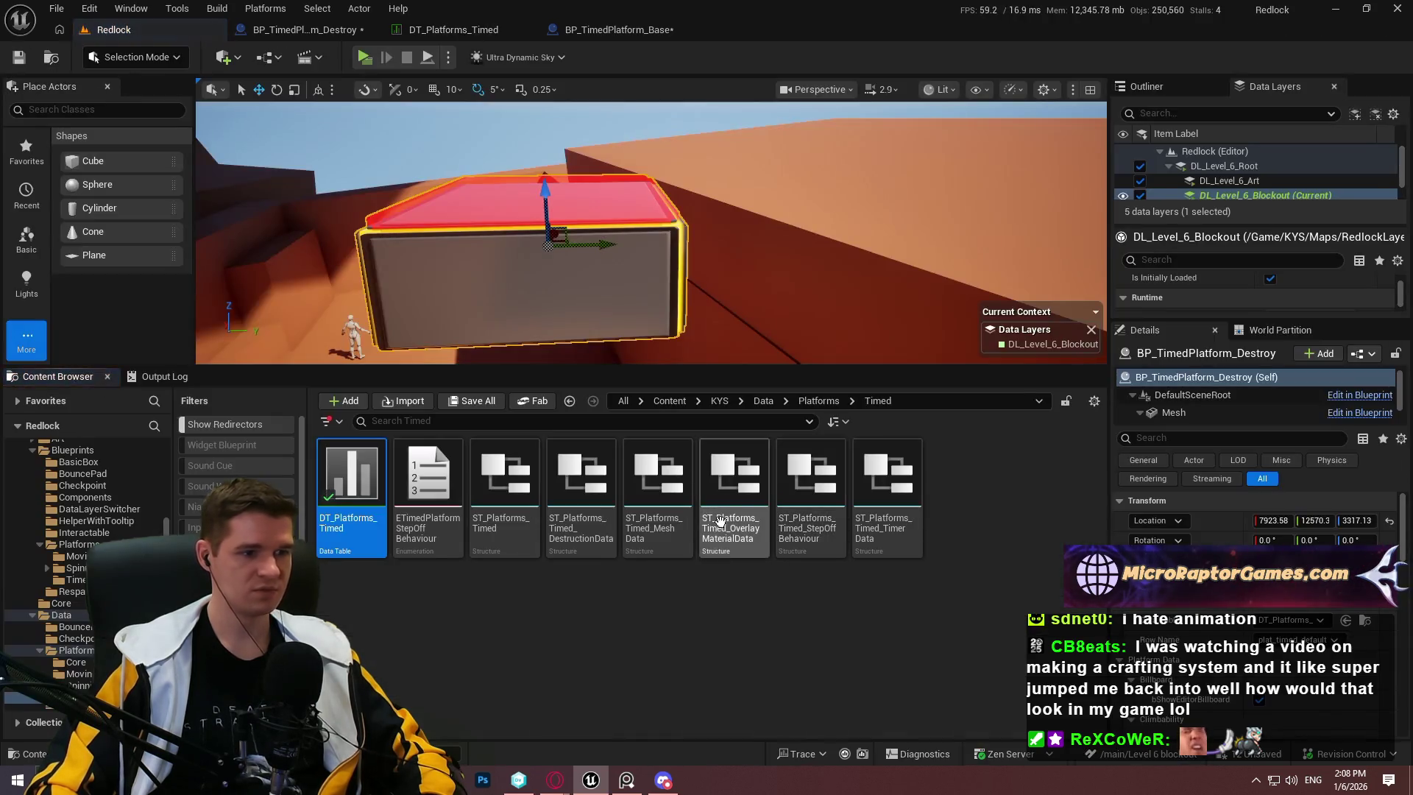
Step: Revert the DT_Platforms_Timed changes through revision control
{"action": "right_click", "coordinate": [339, 476]}
{"action": "mouse_move", "coordinate": [472, 700]}
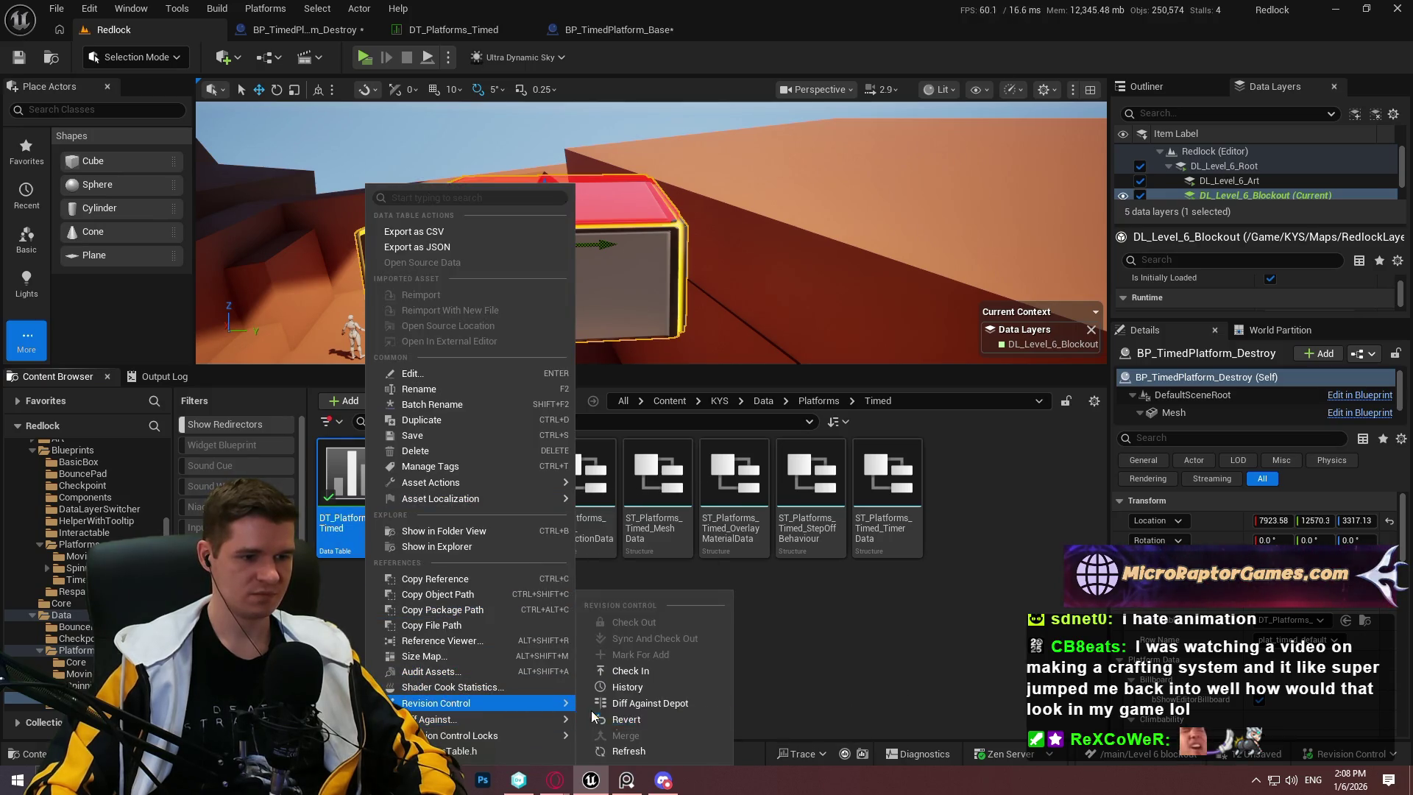
{"action": "left_click", "coordinate": [616, 721]}
{"action": "left_click", "coordinate": [820, 557]}
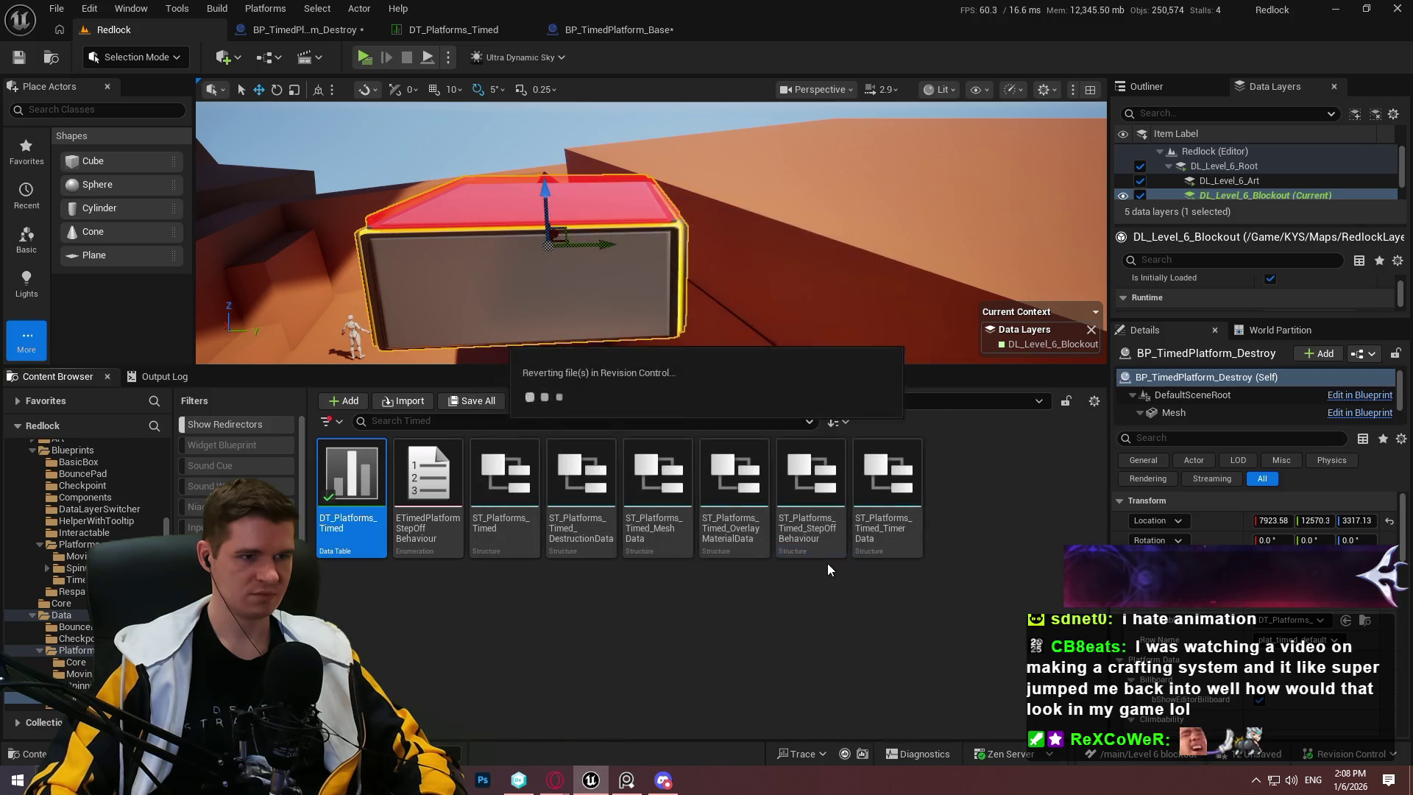
Step: Reopen DT_Platforms_Timed and compile the BP_TimedPlatform_Destroy blueprint
{"action": "double_click", "coordinate": [318, 517]}
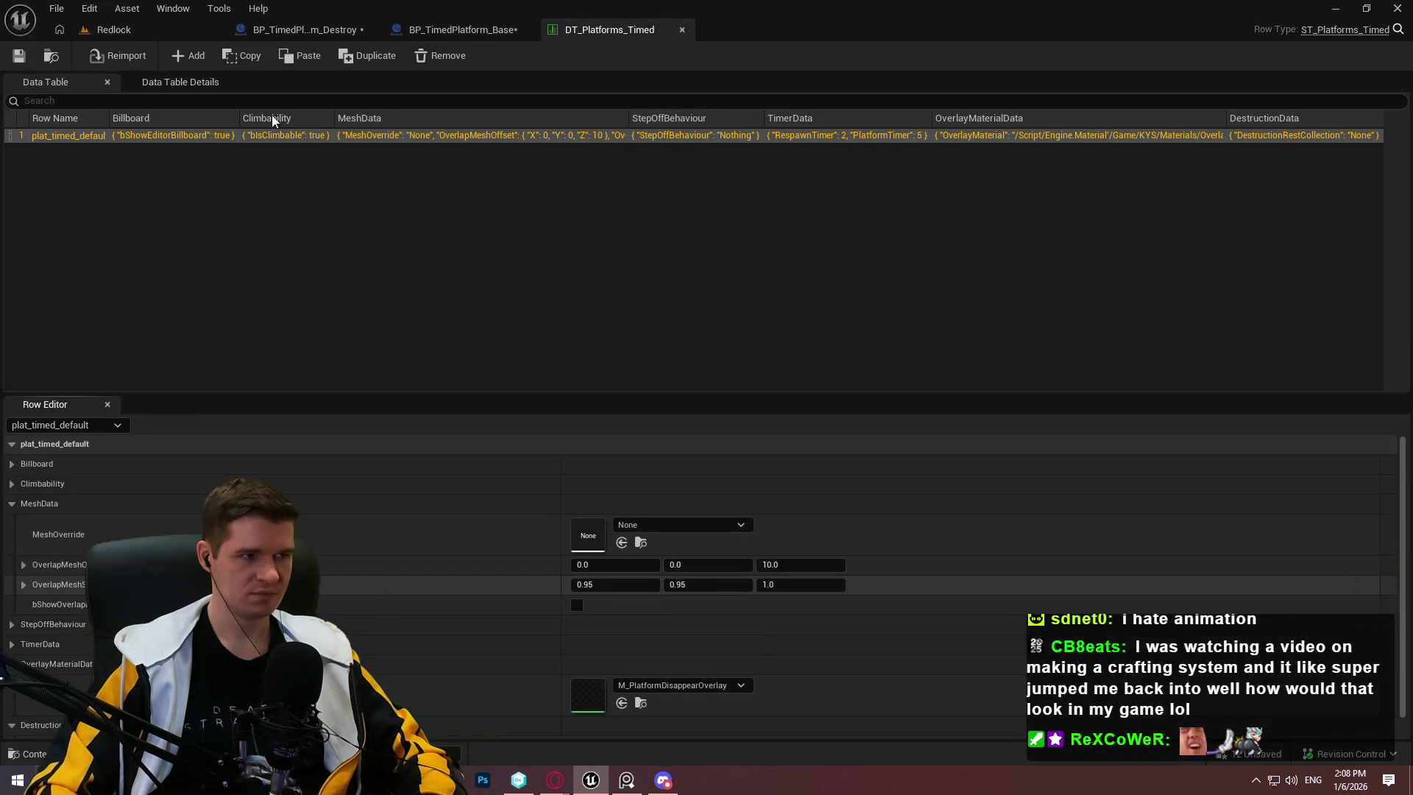
{"action": "left_click", "coordinate": [146, 28]}
{"action": "left_click", "coordinate": [121, 56]}
{"action": "left_click", "coordinate": [111, 29]}
{"action": "left_click", "coordinate": [294, 29]}
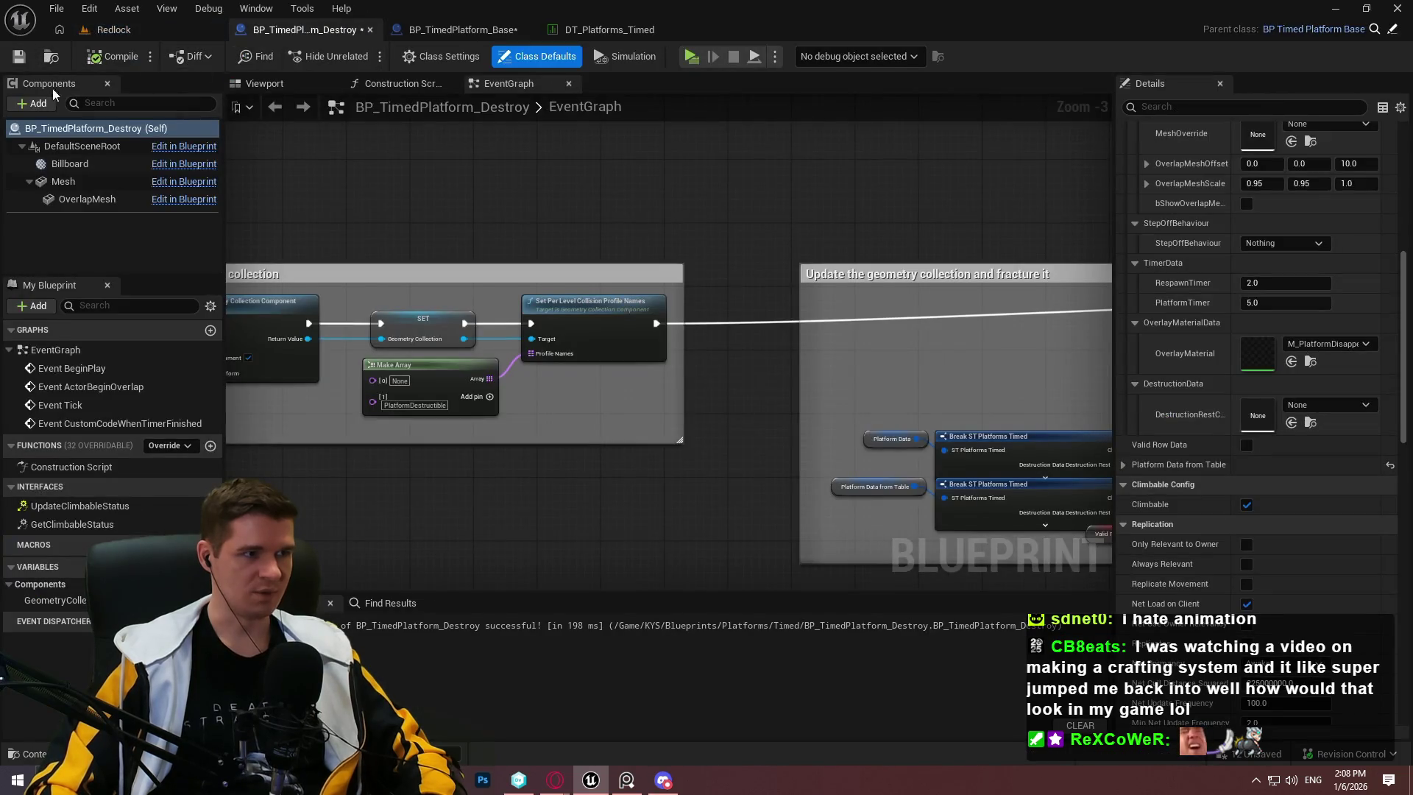
Step: Reset the MeshData overlay offset and scale to defaults in BP_TimedPlatform_Destroy, then compile and save
{"action": "left_click", "coordinate": [30, 61]}
{"action": "left_click", "coordinate": [740, 555]}
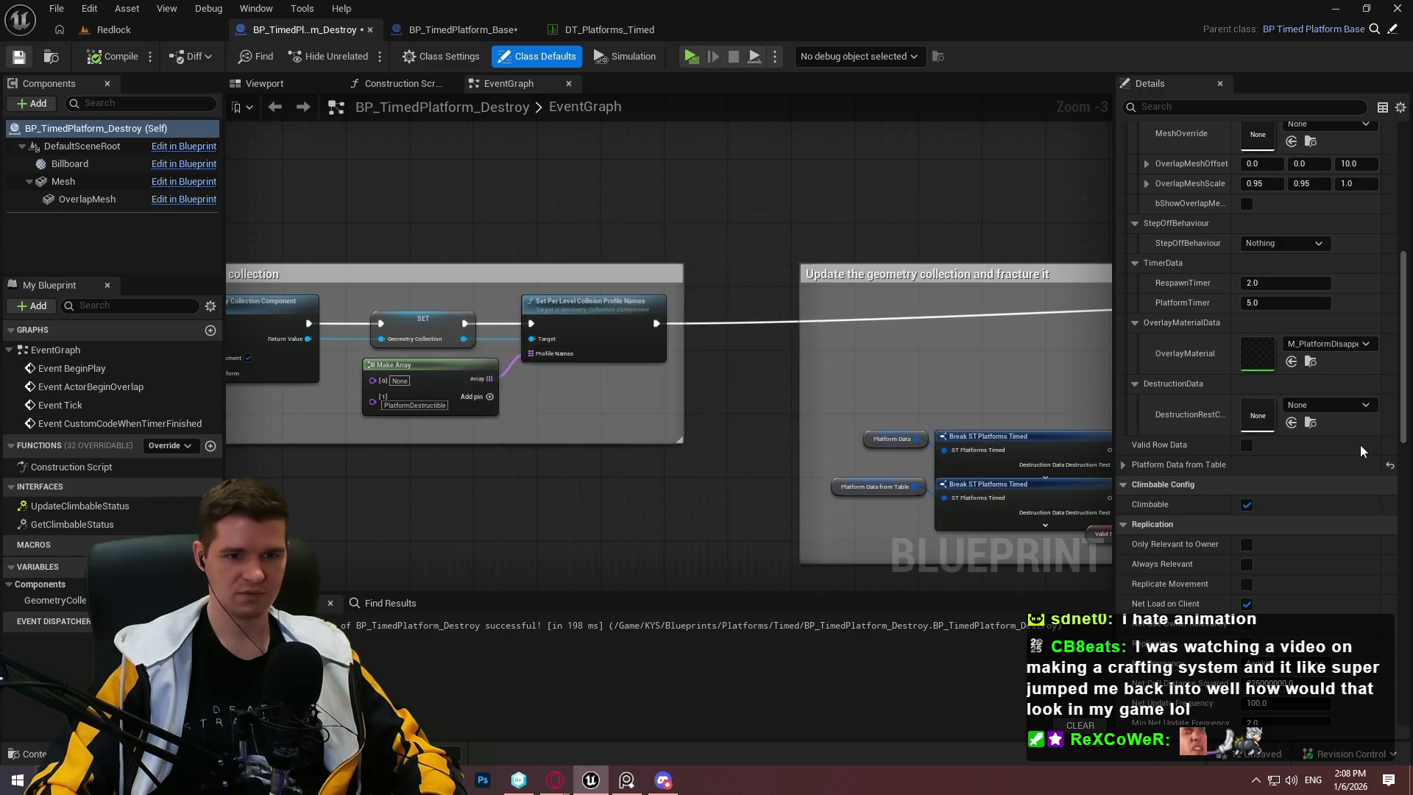
{"action": "left_click", "coordinate": [1121, 465]}
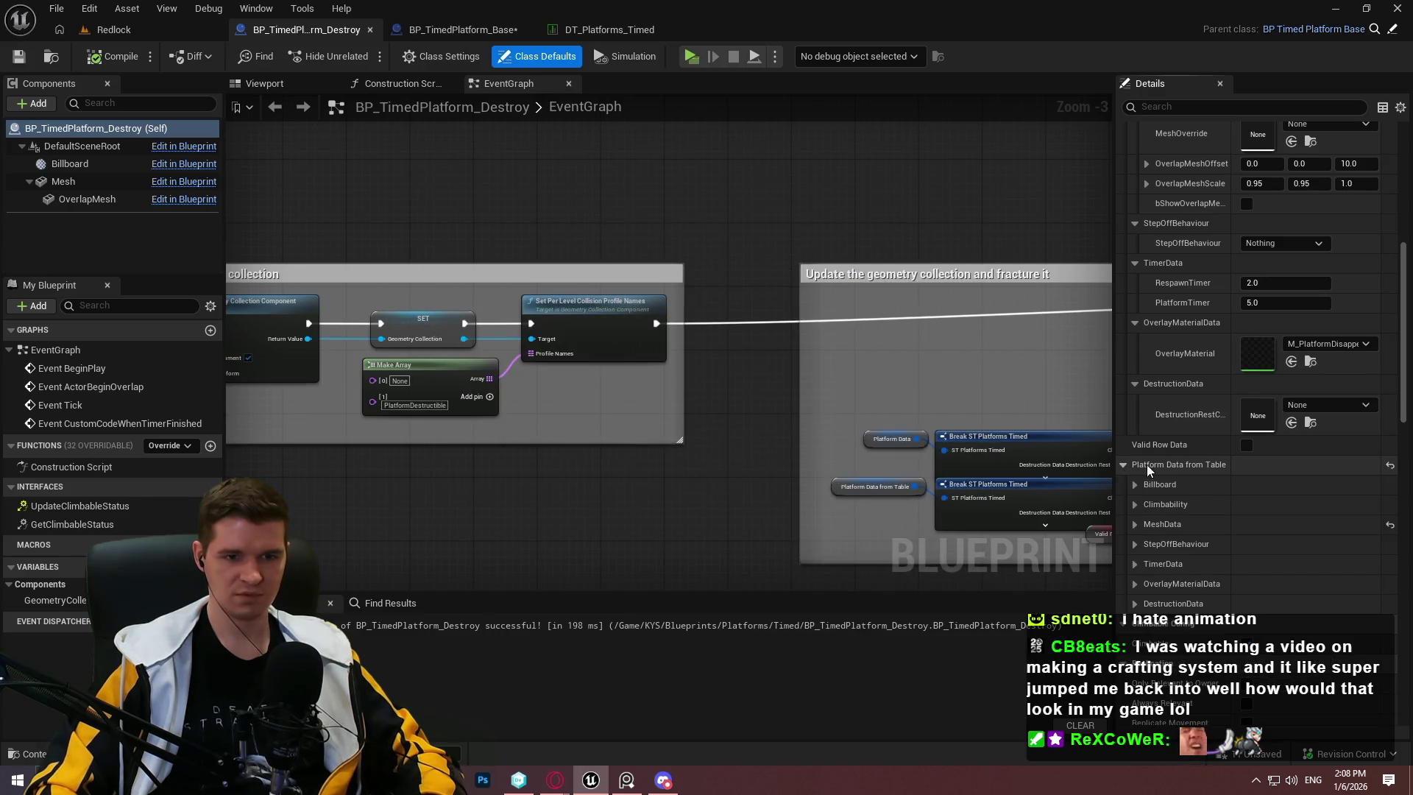
{"action": "left_click", "coordinate": [1136, 523]}
{"action": "scroll", "coordinate": [1180, 471], "scroll_direction": "up", "scroll_amount": 8}
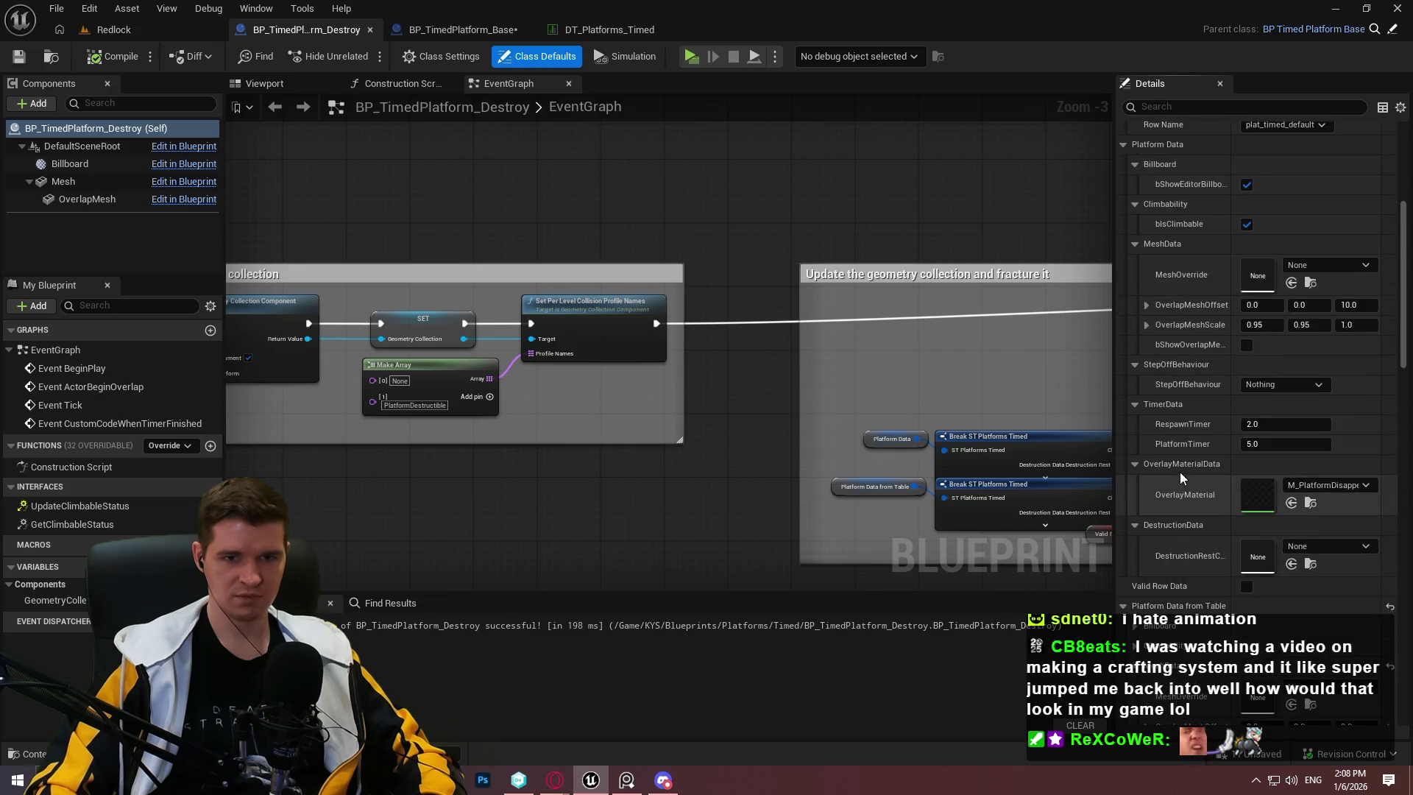
{"action": "scroll", "coordinate": [1184, 451], "scroll_direction": "down", "scroll_amount": 9}
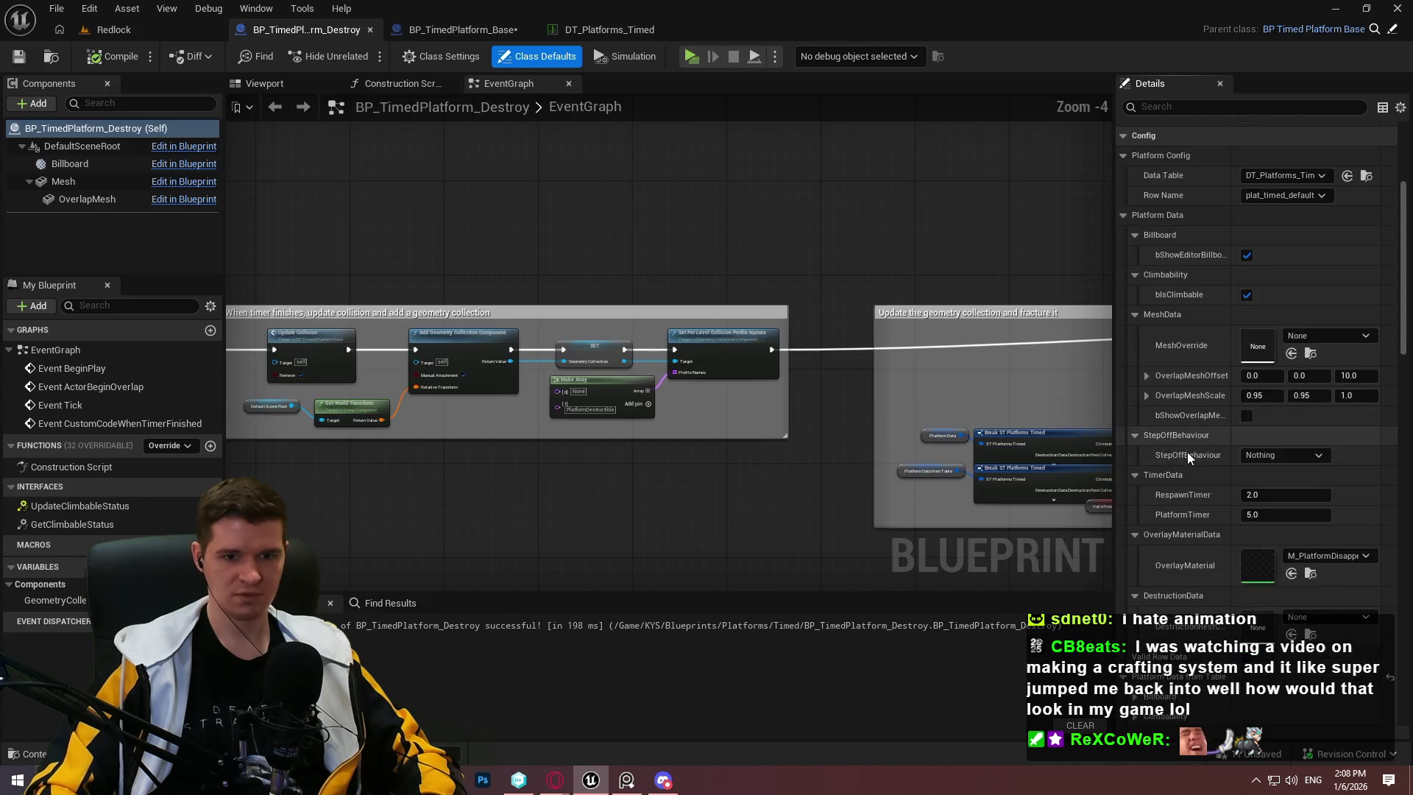
{"action": "left_click", "coordinate": [1390, 539]}
{"action": "left_click", "coordinate": [1391, 558]}
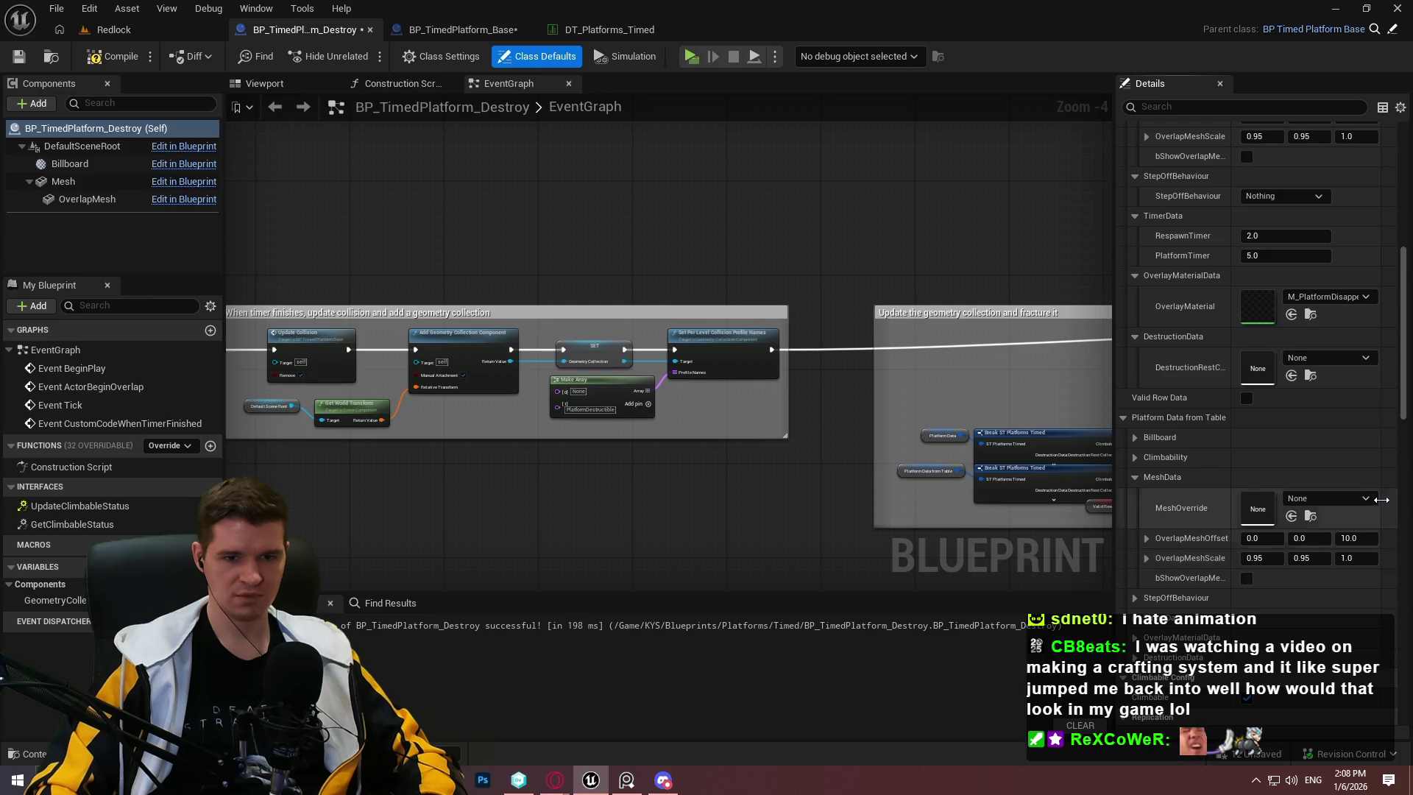
{"action": "scroll", "coordinate": [1364, 490], "scroll_direction": "up", "scroll_amount": 3}
{"action": "left_click", "coordinate": [103, 56]}
{"action": "left_click", "coordinate": [24, 58]}
Step: Inspect the PlatformData MeshData and PlatformConfig defaults in BP_TimedPlatform_Base
{"action": "left_click", "coordinate": [462, 30]}
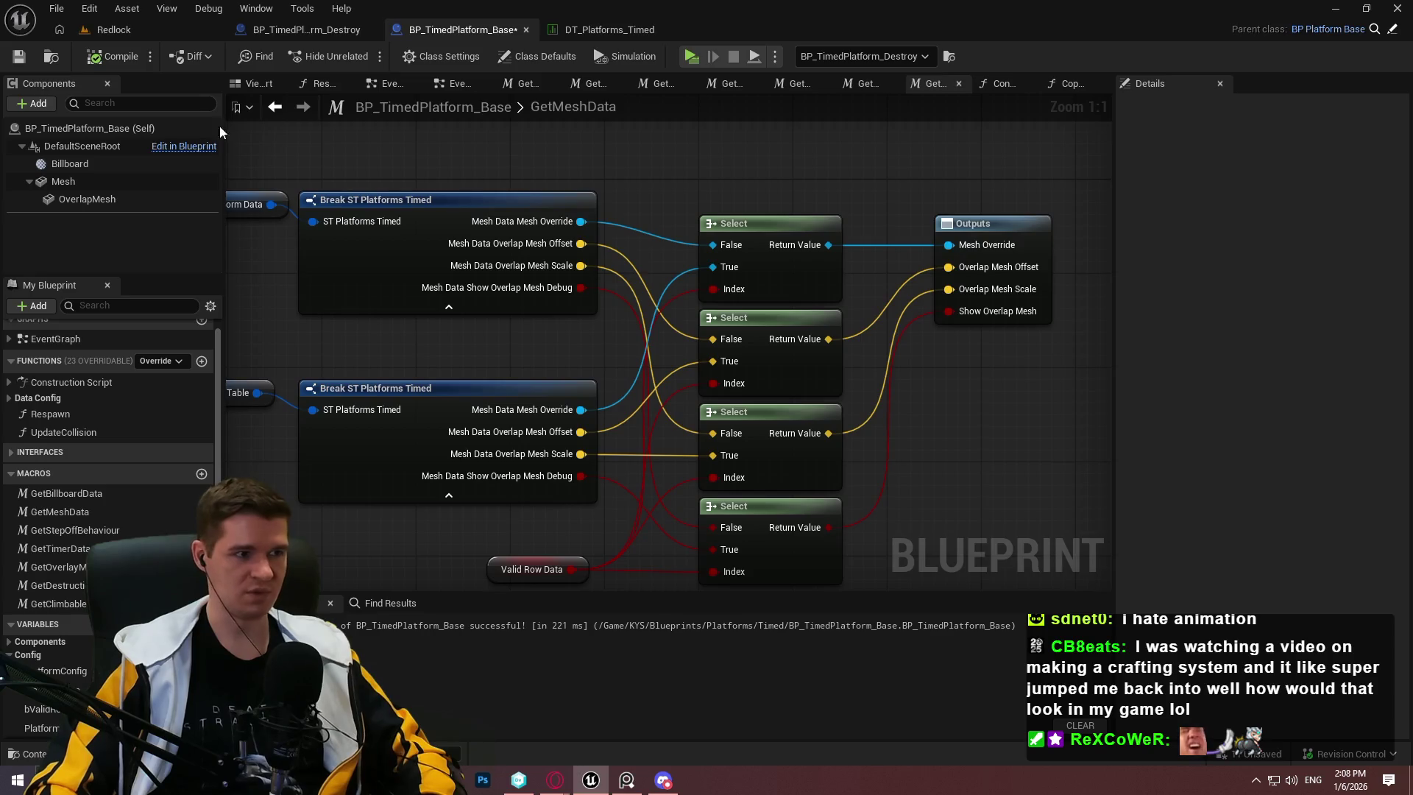
{"action": "scroll", "coordinate": [78, 645], "scroll_direction": "down", "scroll_amount": 1}
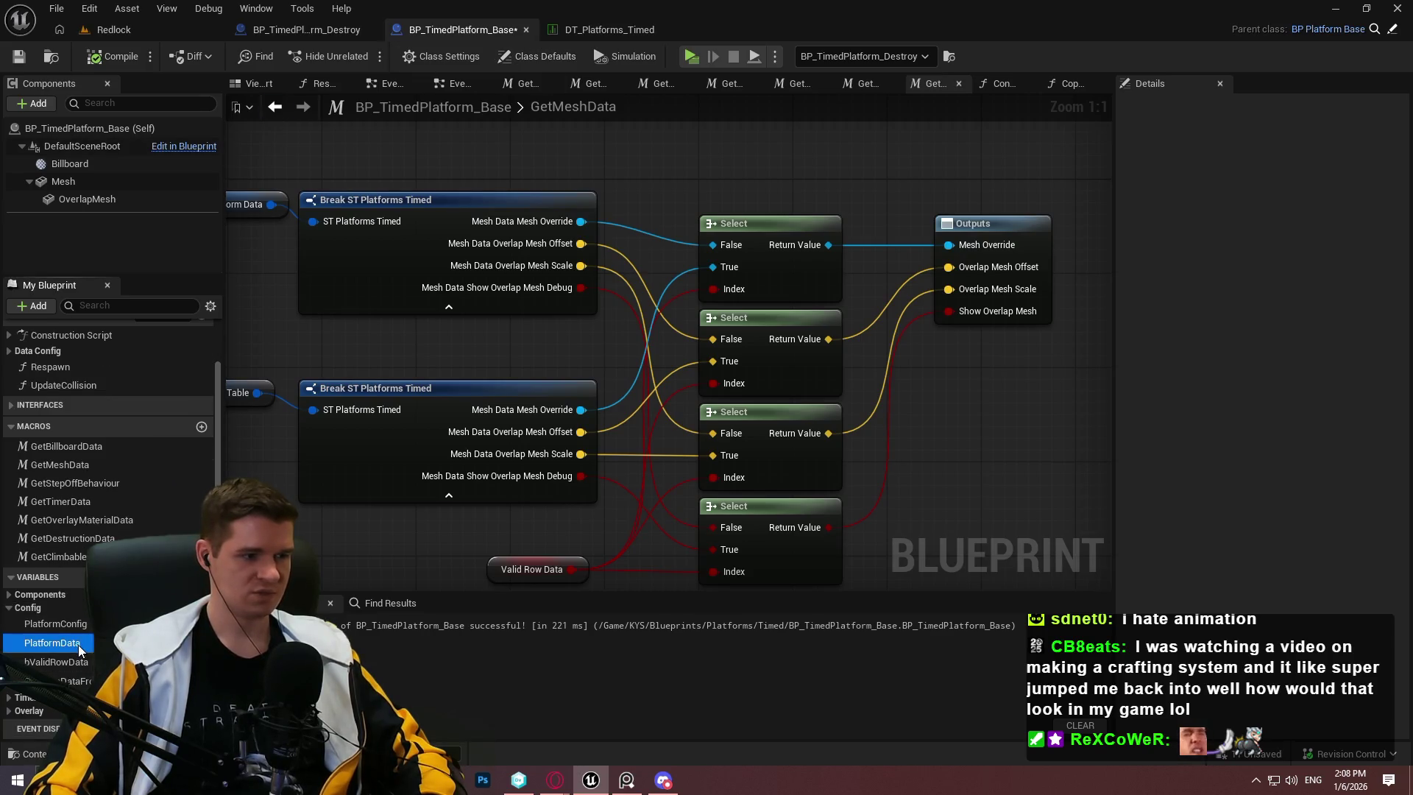
{"action": "left_click", "coordinate": [78, 645]}
{"action": "left_click", "coordinate": [1135, 454]}
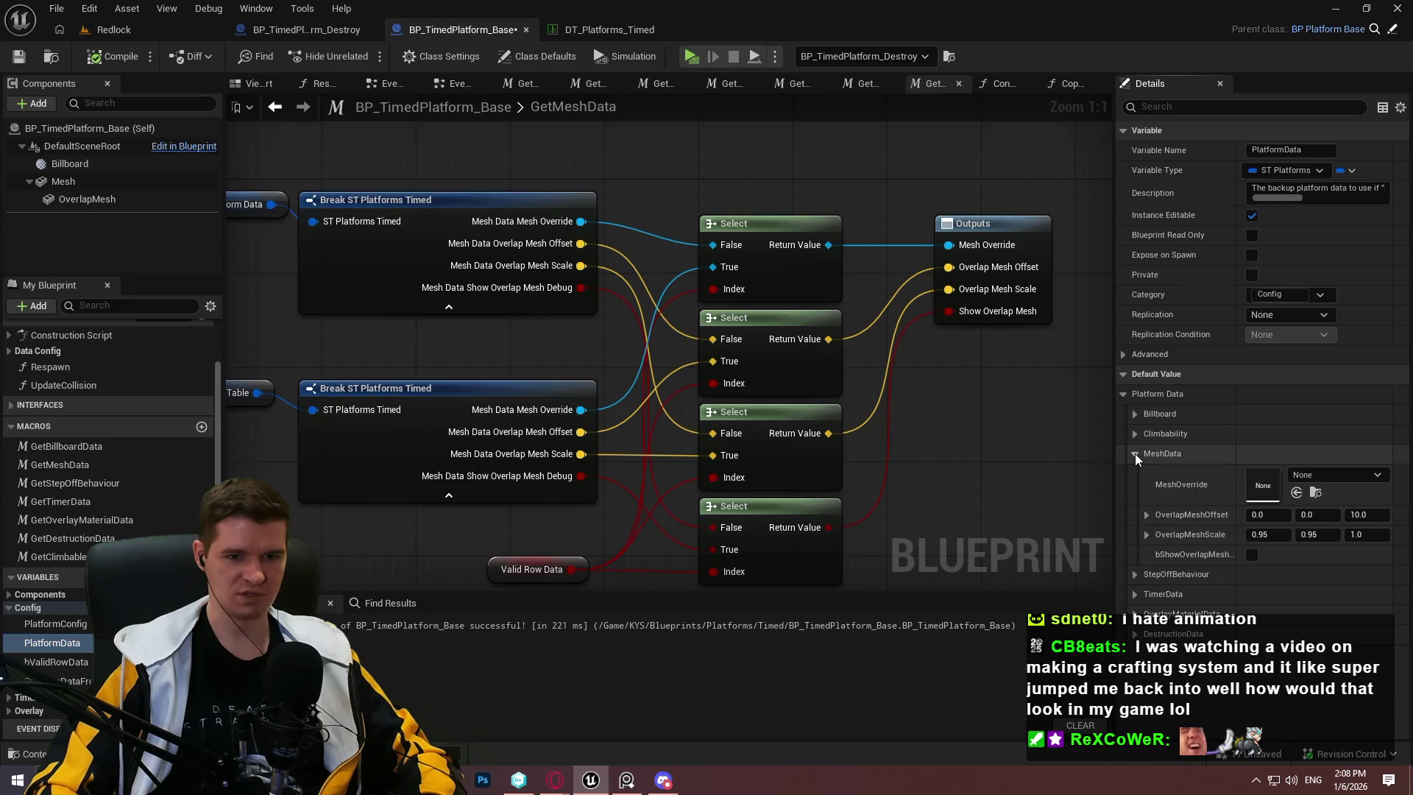
{"action": "left_click", "coordinate": [77, 626]}
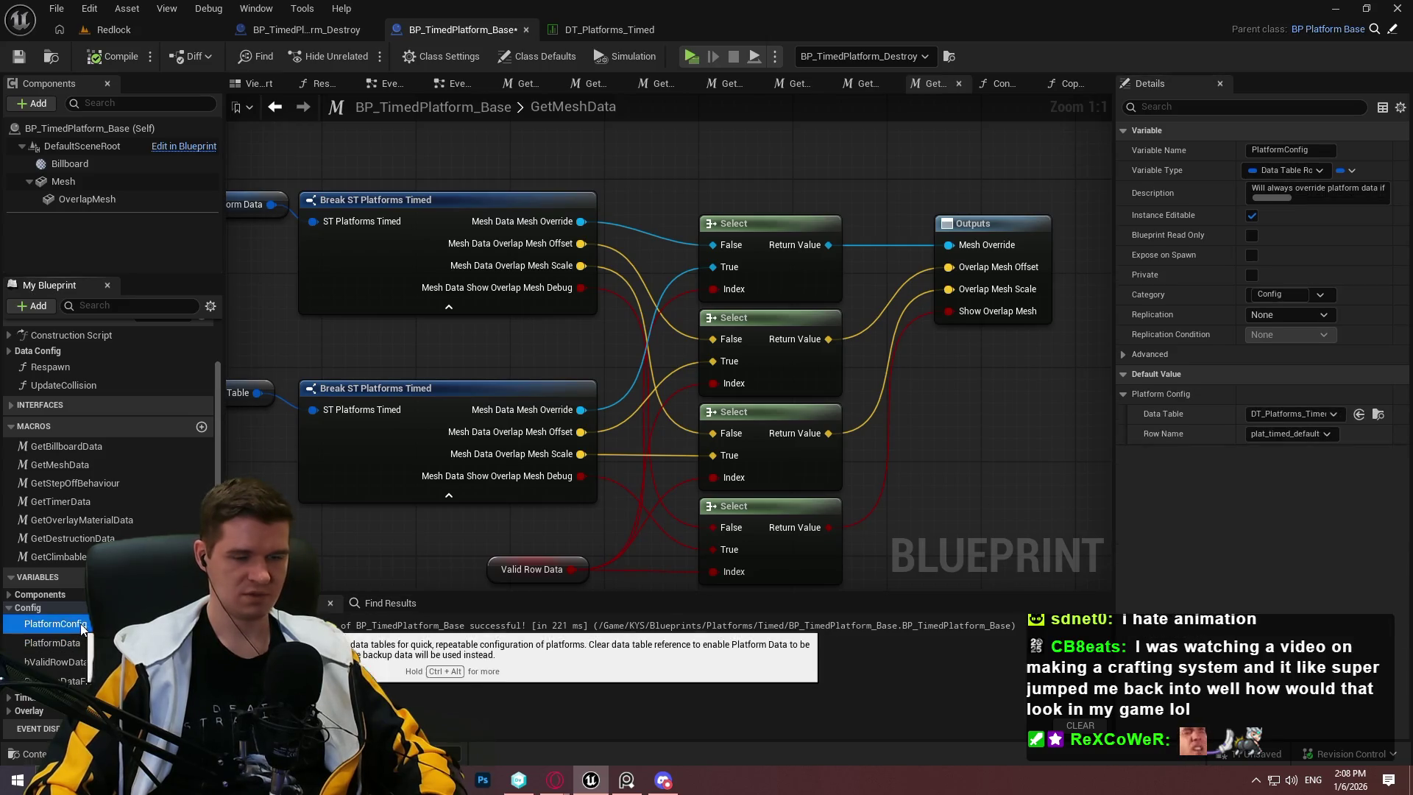
Step: Select the timed destroy platform in Redlock and review its data table options
{"action": "left_click", "coordinate": [123, 28]}
{"action": "left_click", "coordinate": [635, 266]}
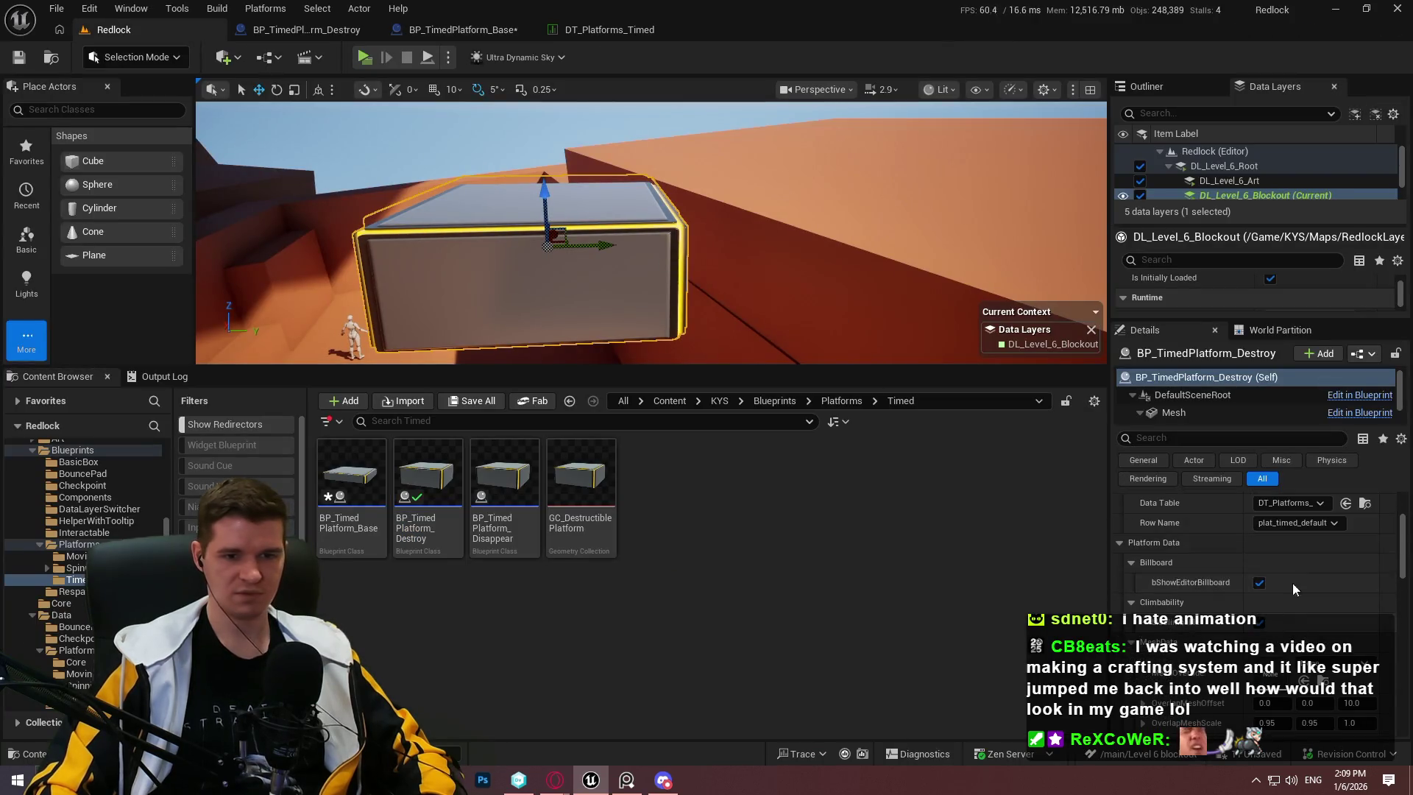
{"action": "left_click", "coordinate": [1283, 503]}
{"action": "left_click", "coordinate": [1283, 239]}
{"action": "scroll", "coordinate": [1306, 608], "scroll_direction": "down", "scroll_amount": 3}
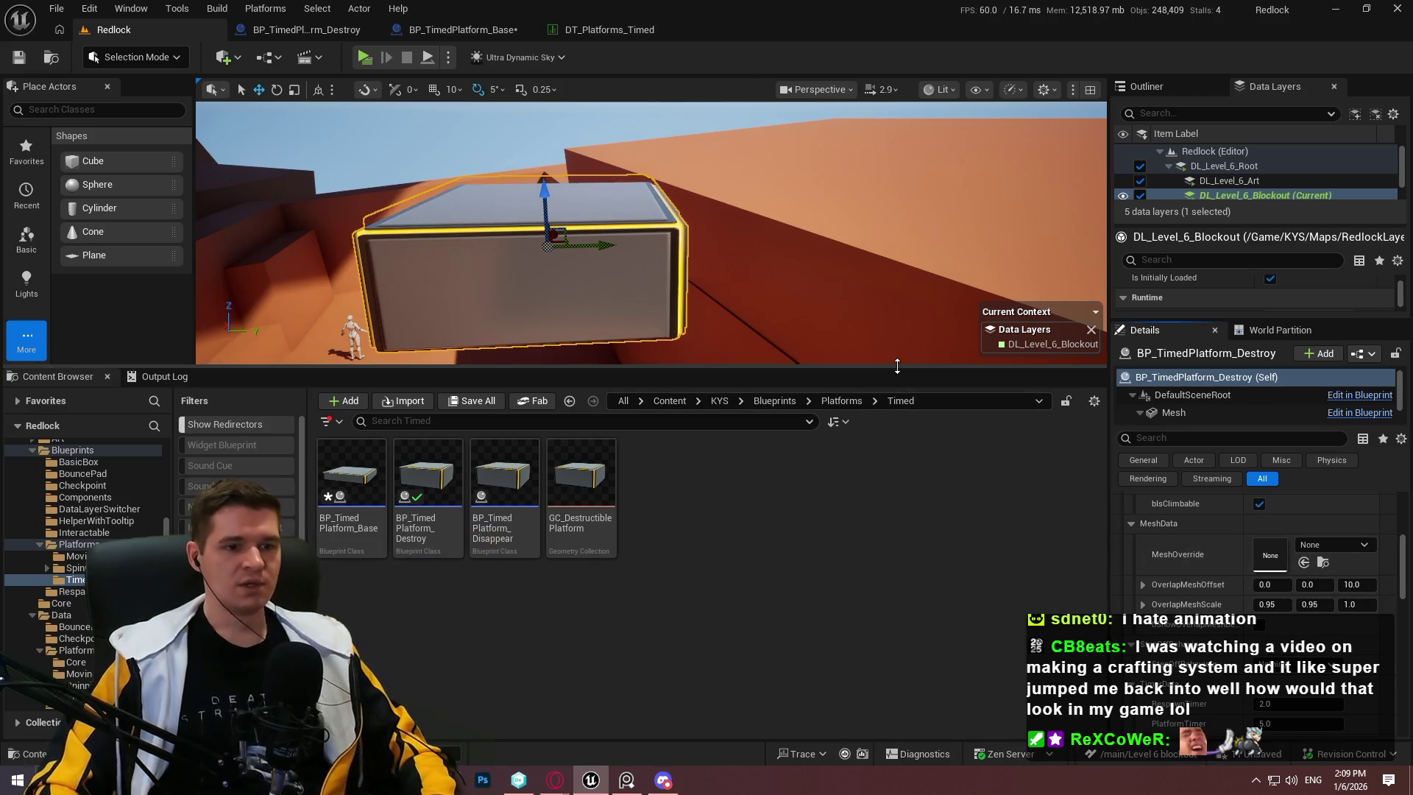
Step: Enlarge the viewport, then lower the timed destroy platform and slide it toward the camera
{"action": "left_click_drag", "start_coordinate": [897, 366], "coordinate": [897, 557]}
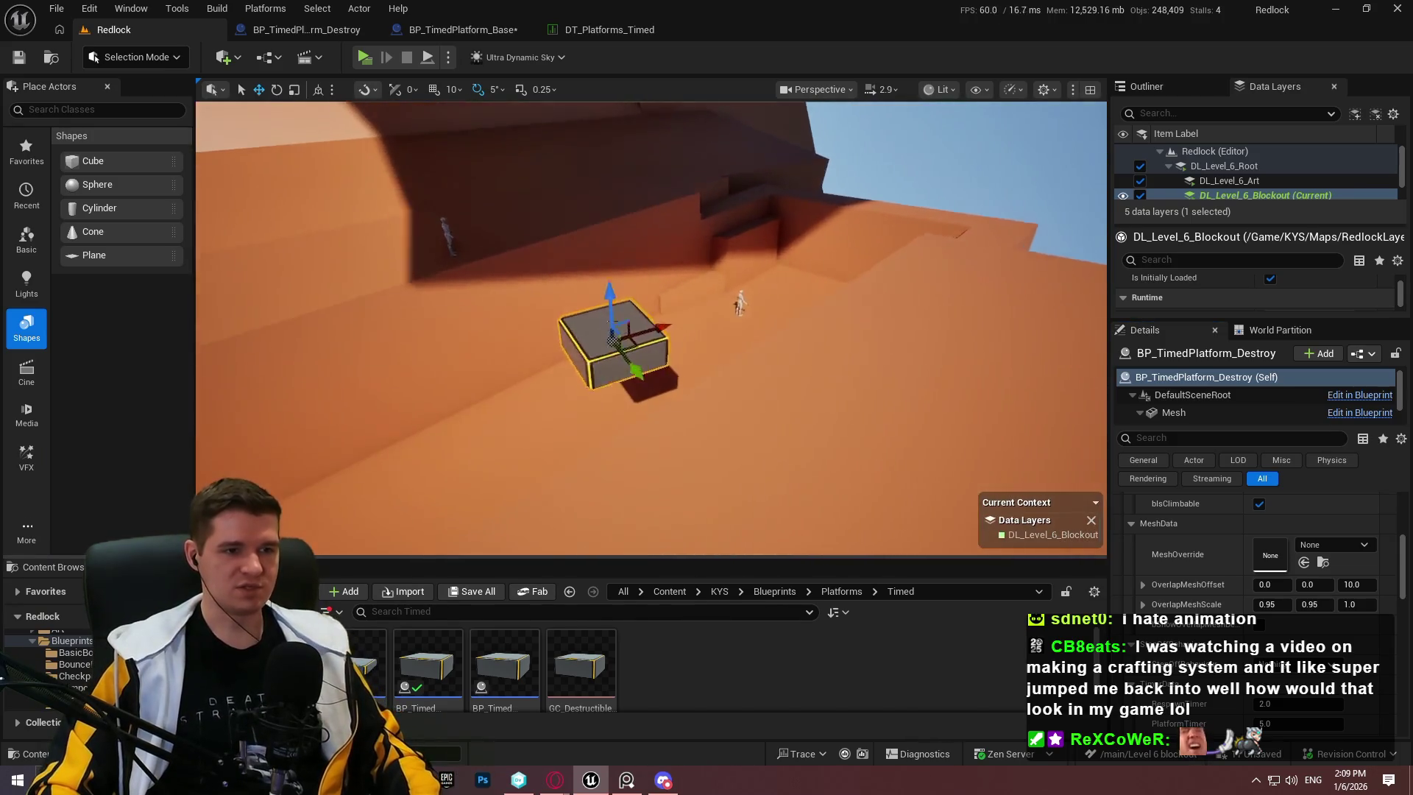
{"action": "scroll", "coordinate": [734, 284], "scroll_direction": "up", "scroll_amount": 5}
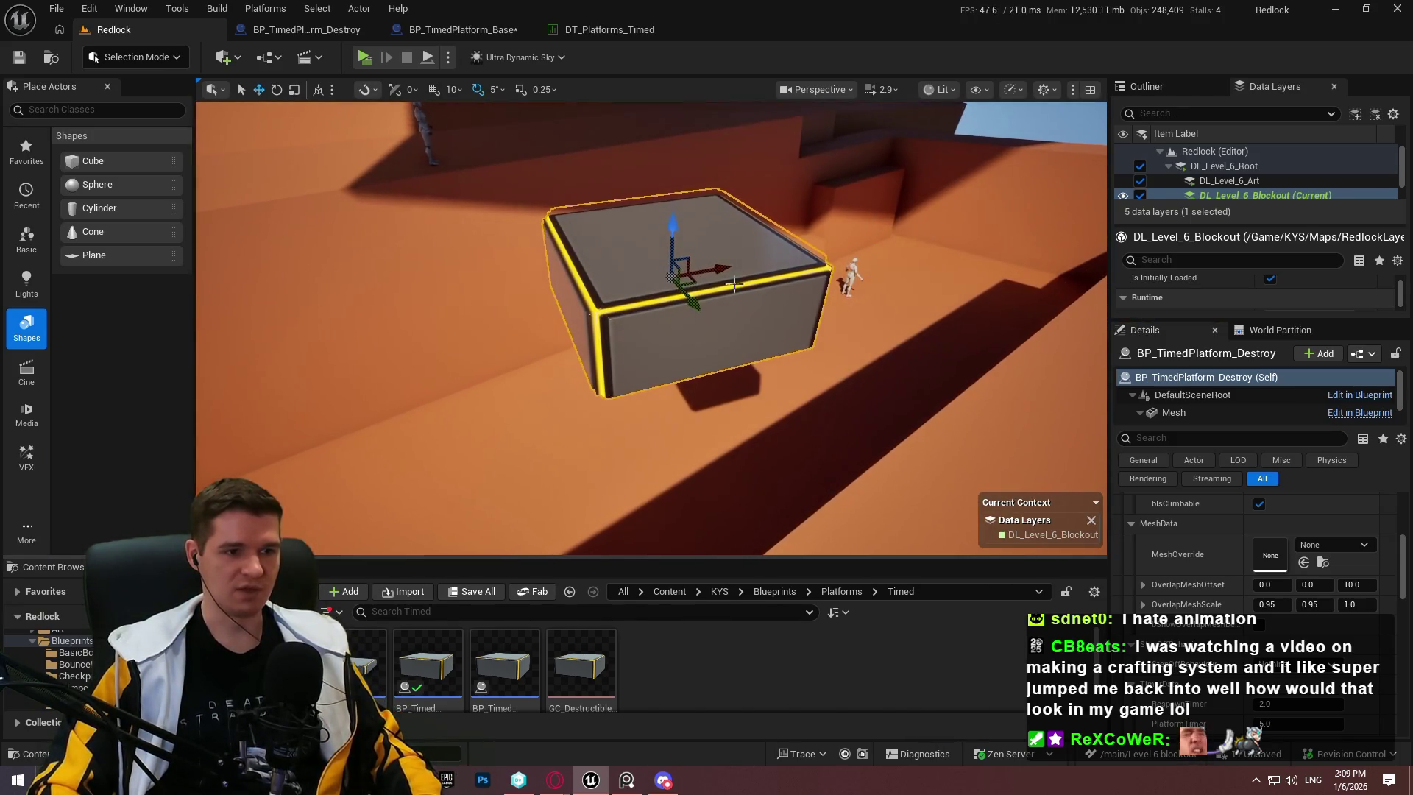
{"action": "scroll", "coordinate": [718, 209], "scroll_direction": "down", "scroll_amount": 5}
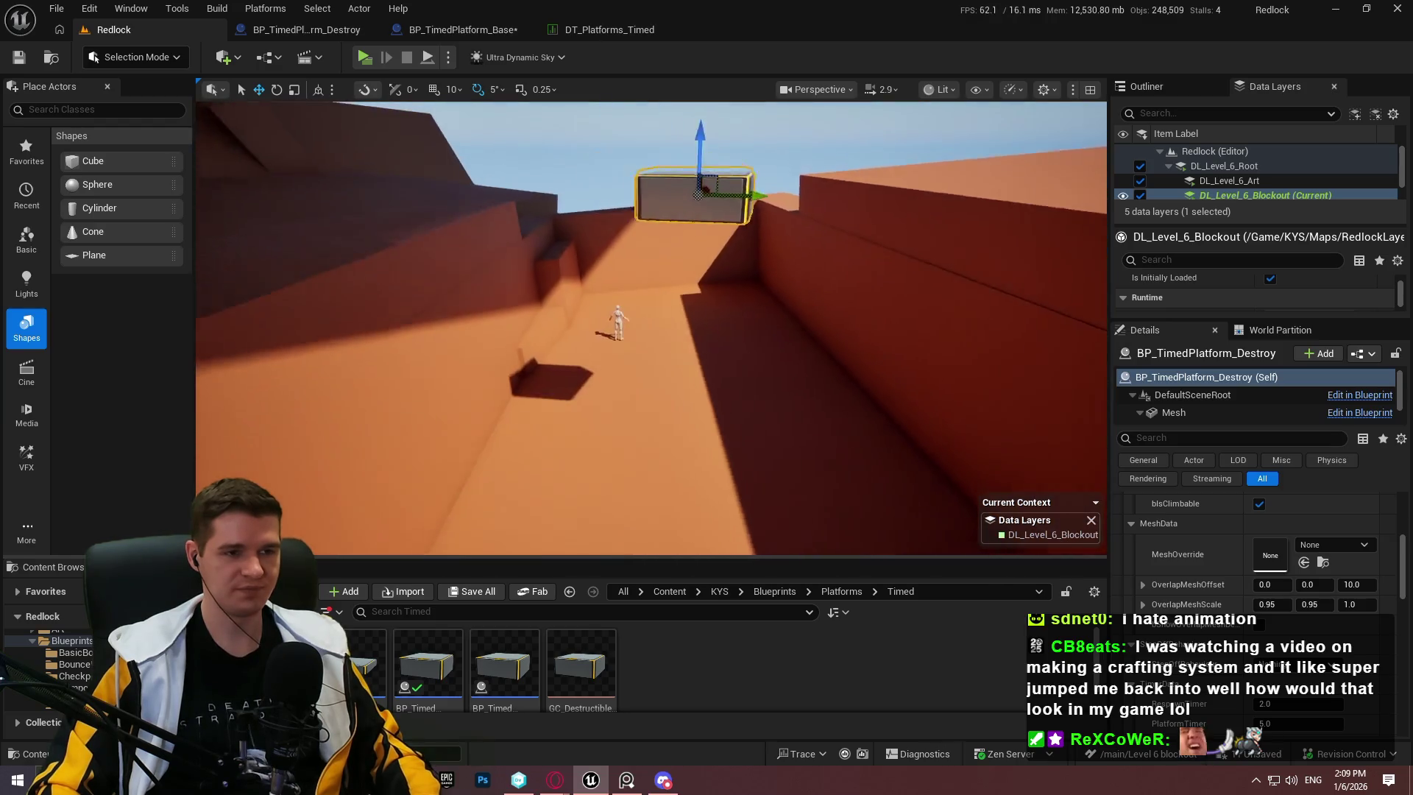
{"action": "left_click_drag", "start_coordinate": [717, 208], "coordinate": [712, 298]}
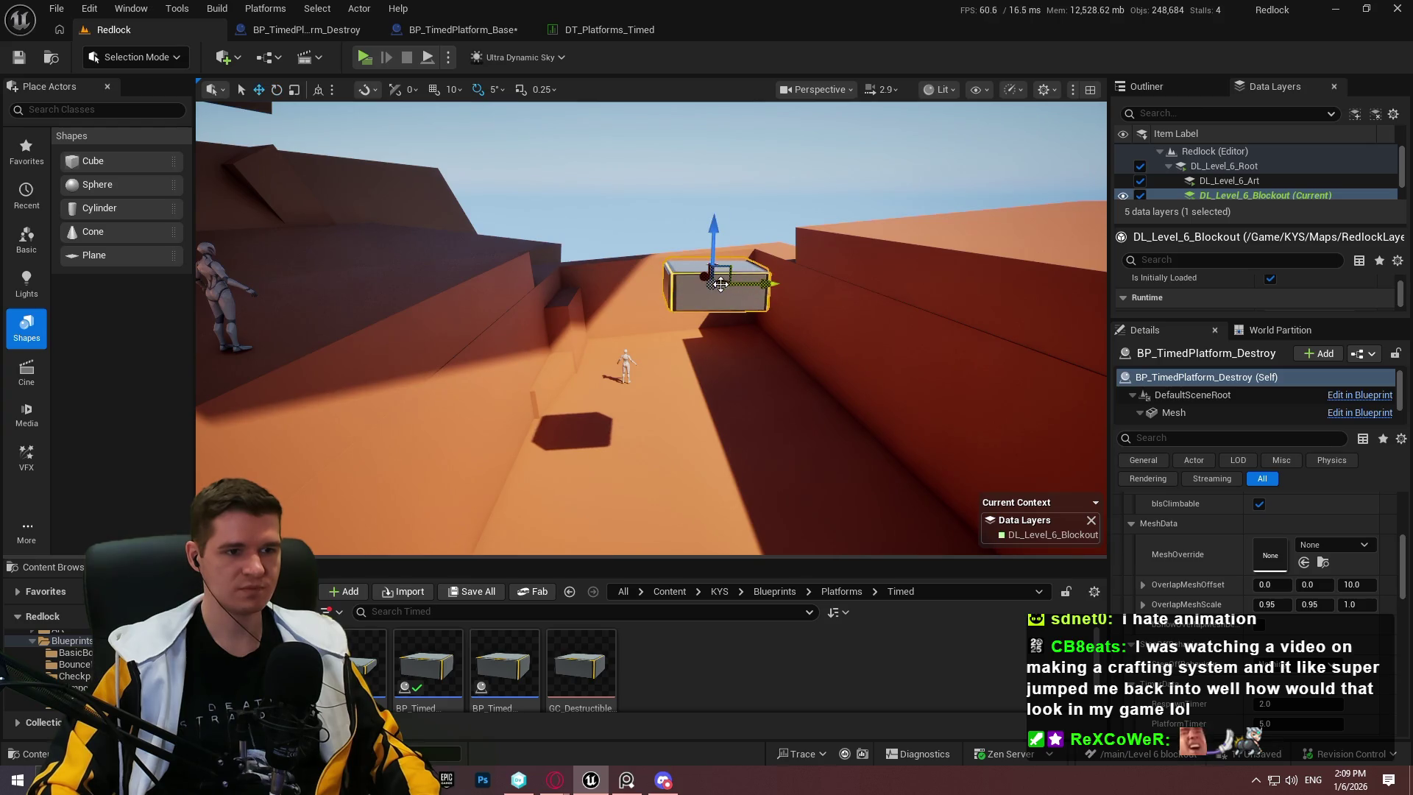
{"action": "left_click_drag", "start_coordinate": [711, 277], "coordinate": [610, 302]}
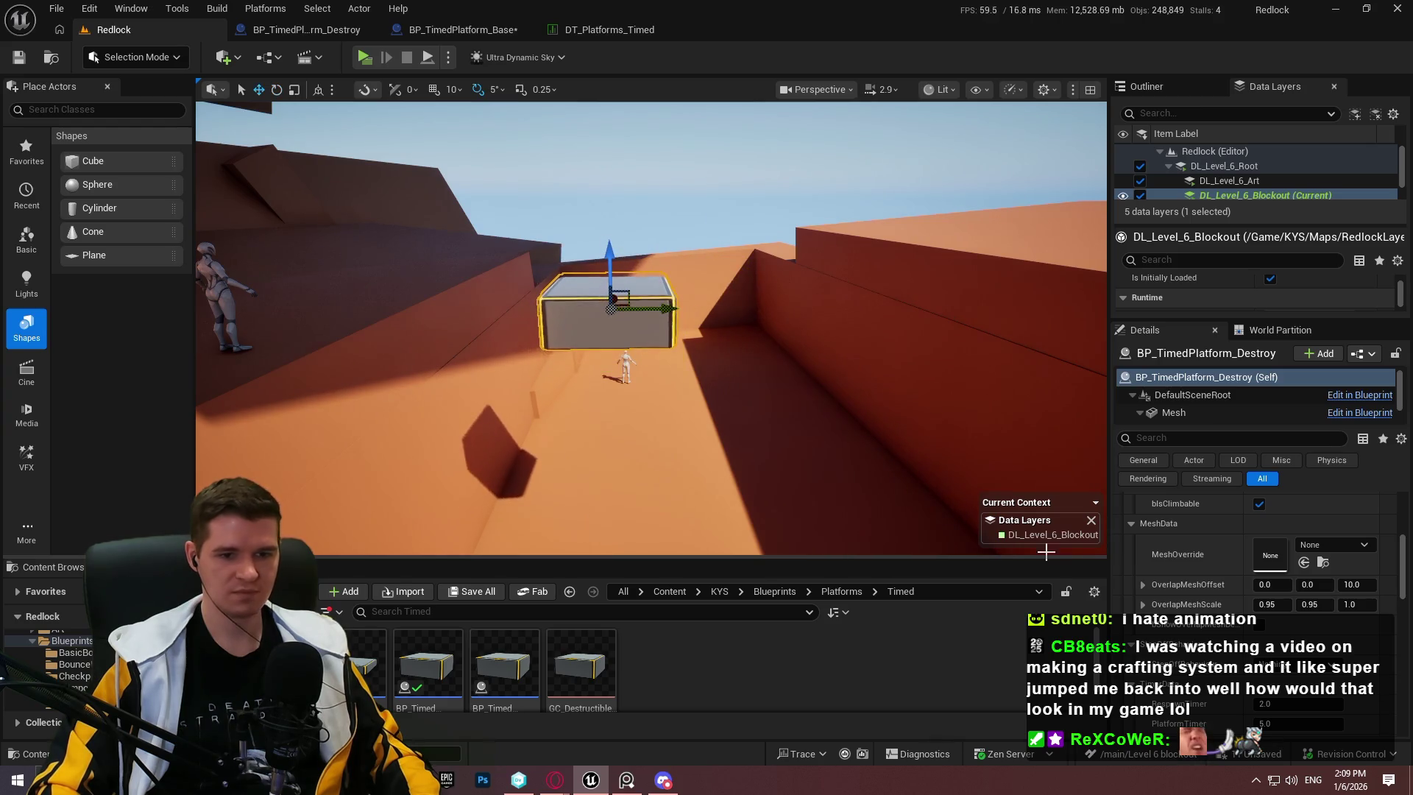
Step: Undo an accidental resize and fine-tune the platform's position over the canyon path
{"action": "scroll", "coordinate": [1251, 593], "scroll_direction": "up", "scroll_amount": 2}
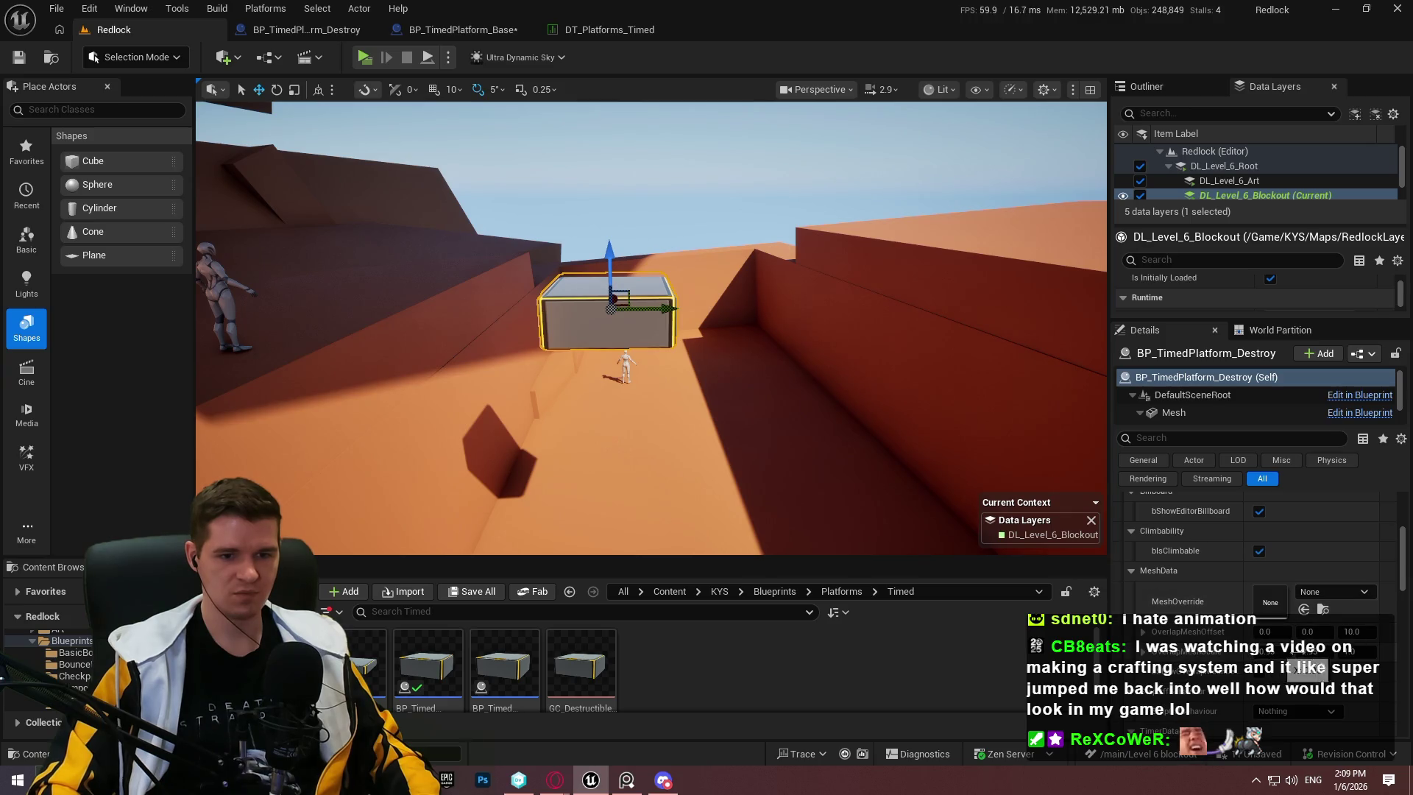
{"action": "scroll", "coordinate": [1262, 595], "scroll_direction": "down", "scroll_amount": 5}
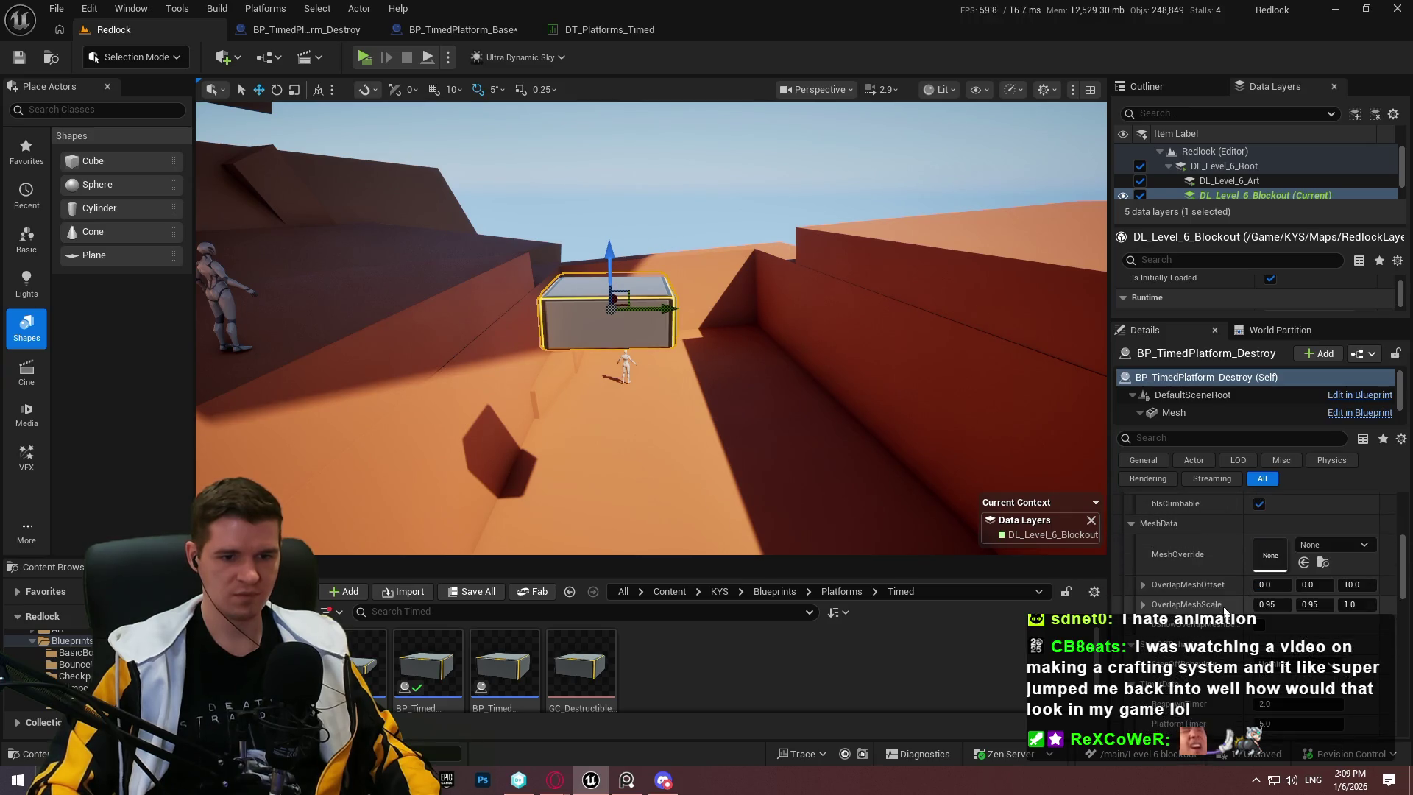
{"action": "scroll", "coordinate": [1220, 627], "scroll_direction": "down", "scroll_amount": 5}
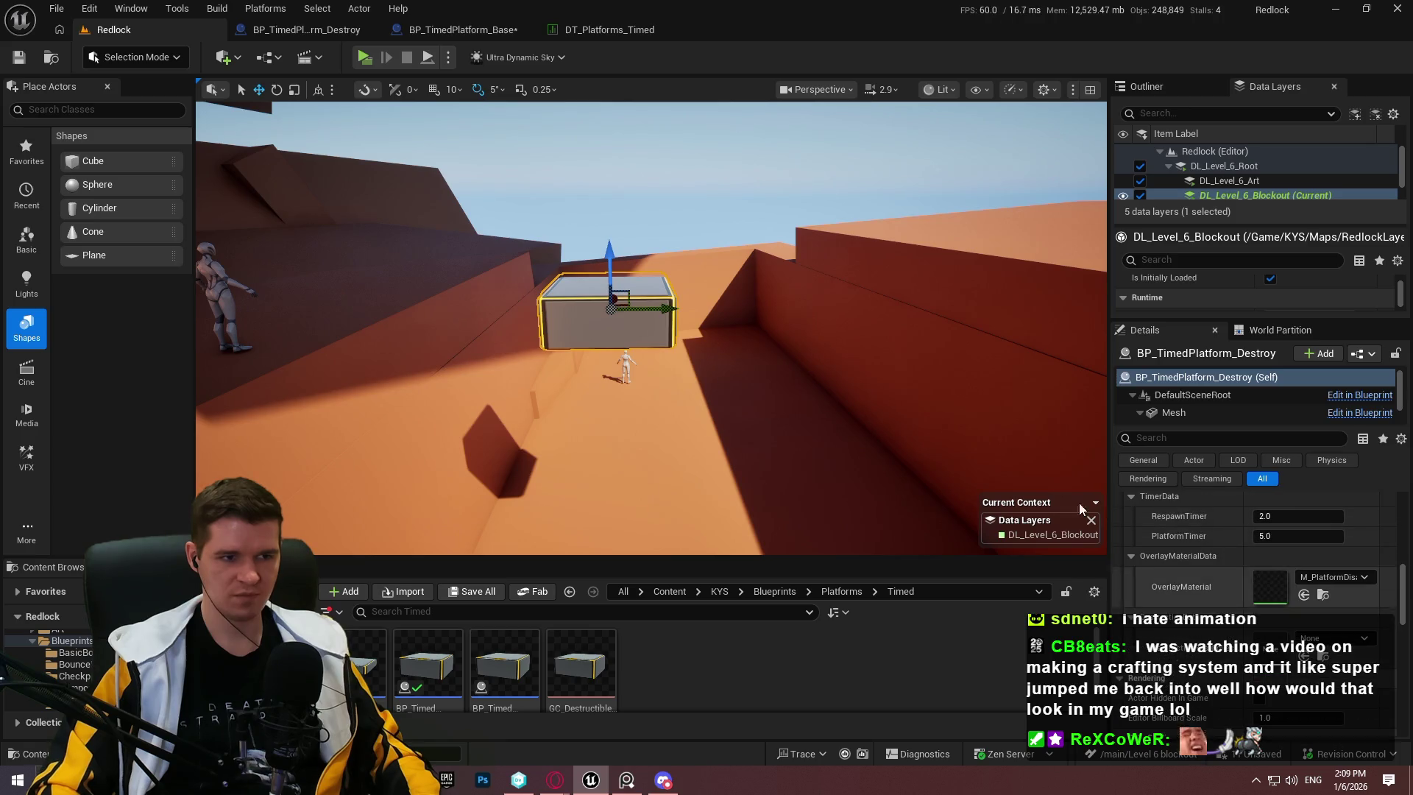
{"action": "key", "text": "r"}
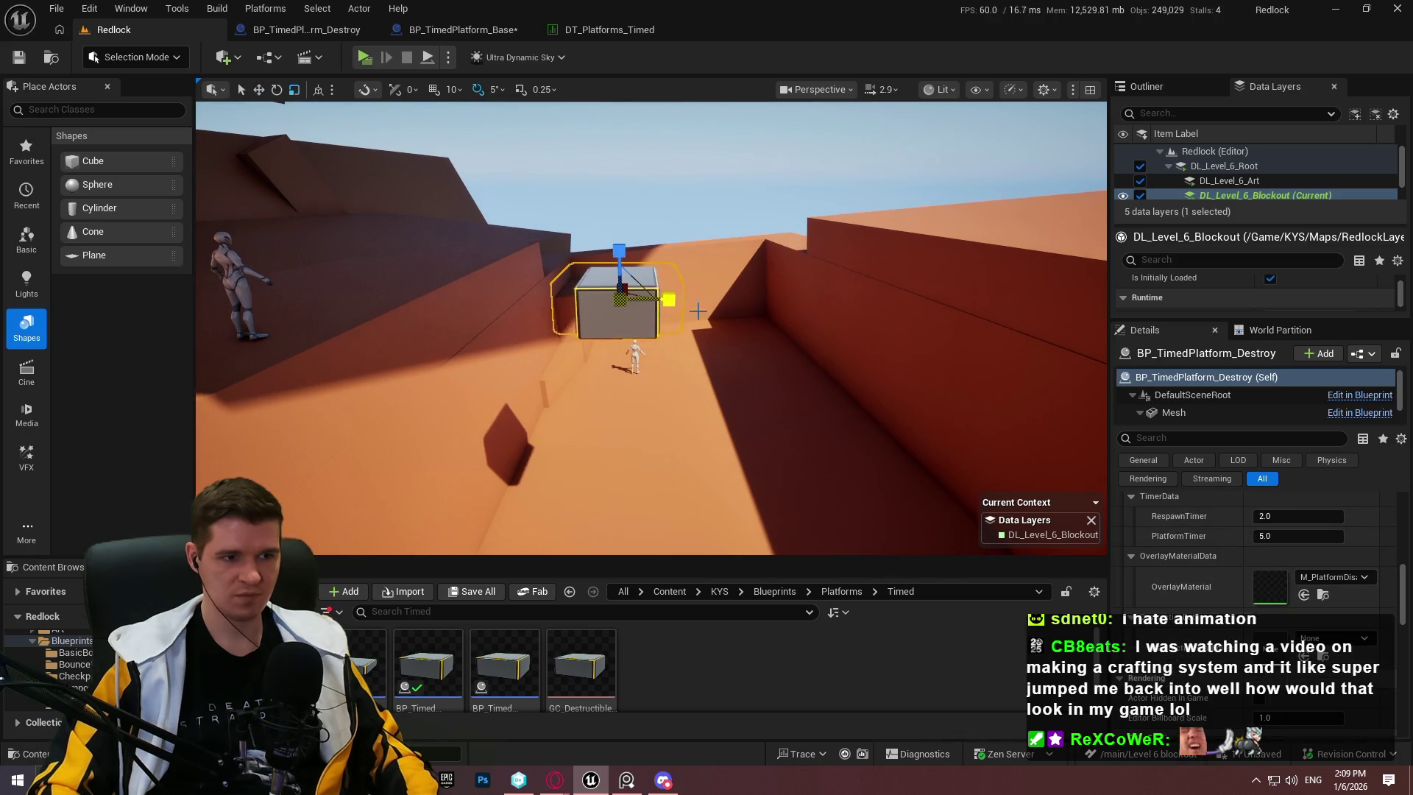
{"action": "key", "text": "ctrl+z"}
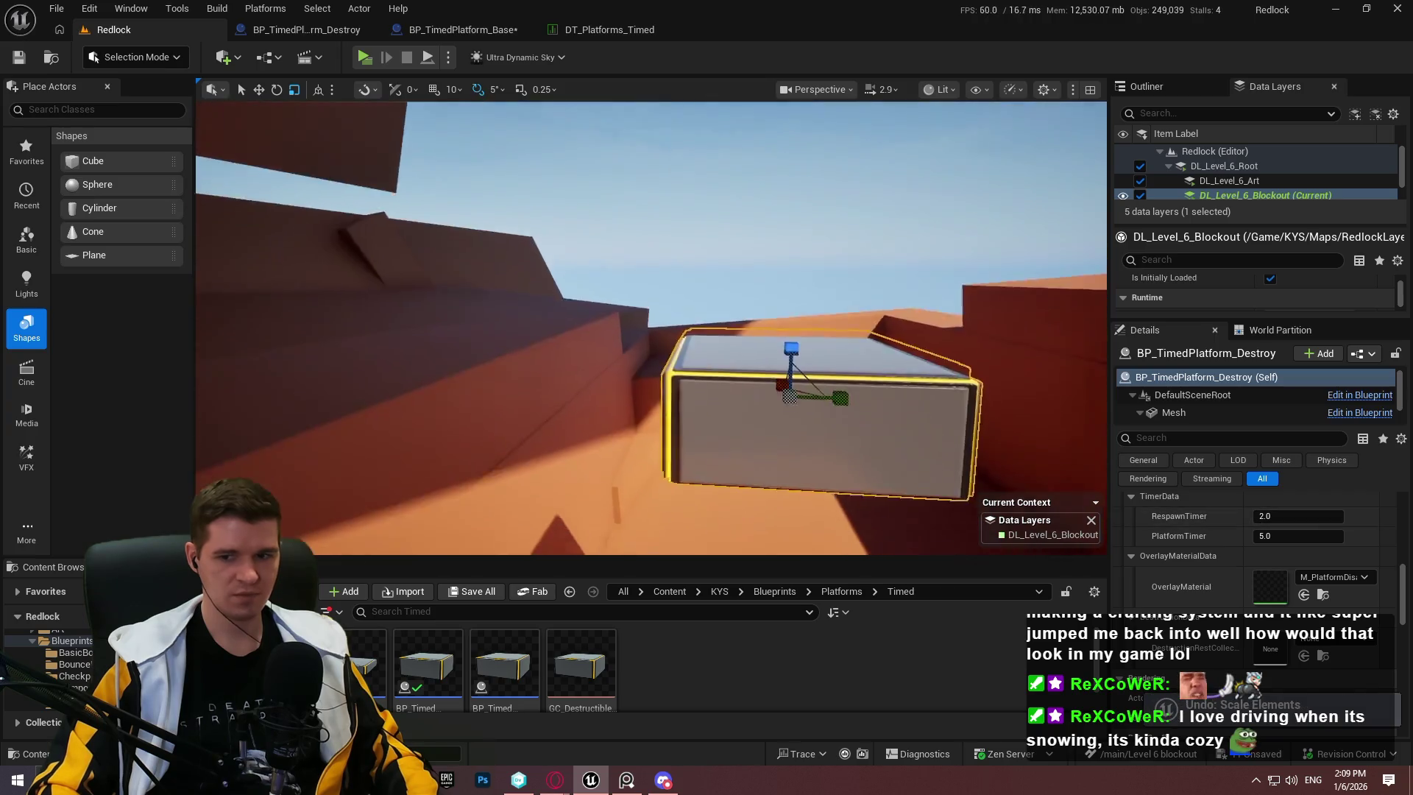
{"action": "key", "text": "w"}
{"action": "mouse_move", "coordinate": [792, 299]}
{"action": "left_mouse_down"}
{"action": "mouse_move", "coordinate": [835, 265]}
{"action": "mouse_move", "coordinate": [814, 327]}
{"action": "mouse_move", "coordinate": [795, 298]}
{"action": "left_mouse_up"}
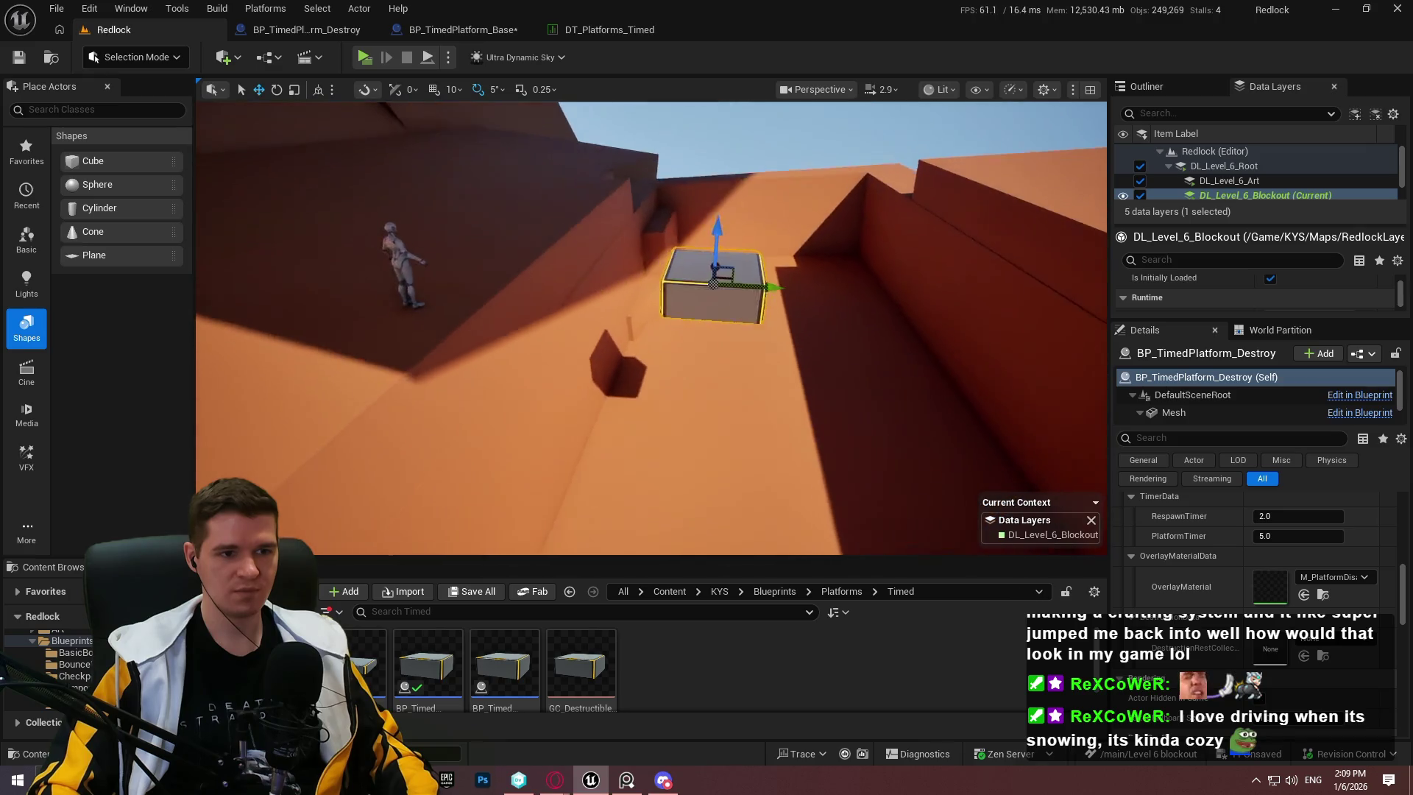
{"action": "key", "text": "f"}
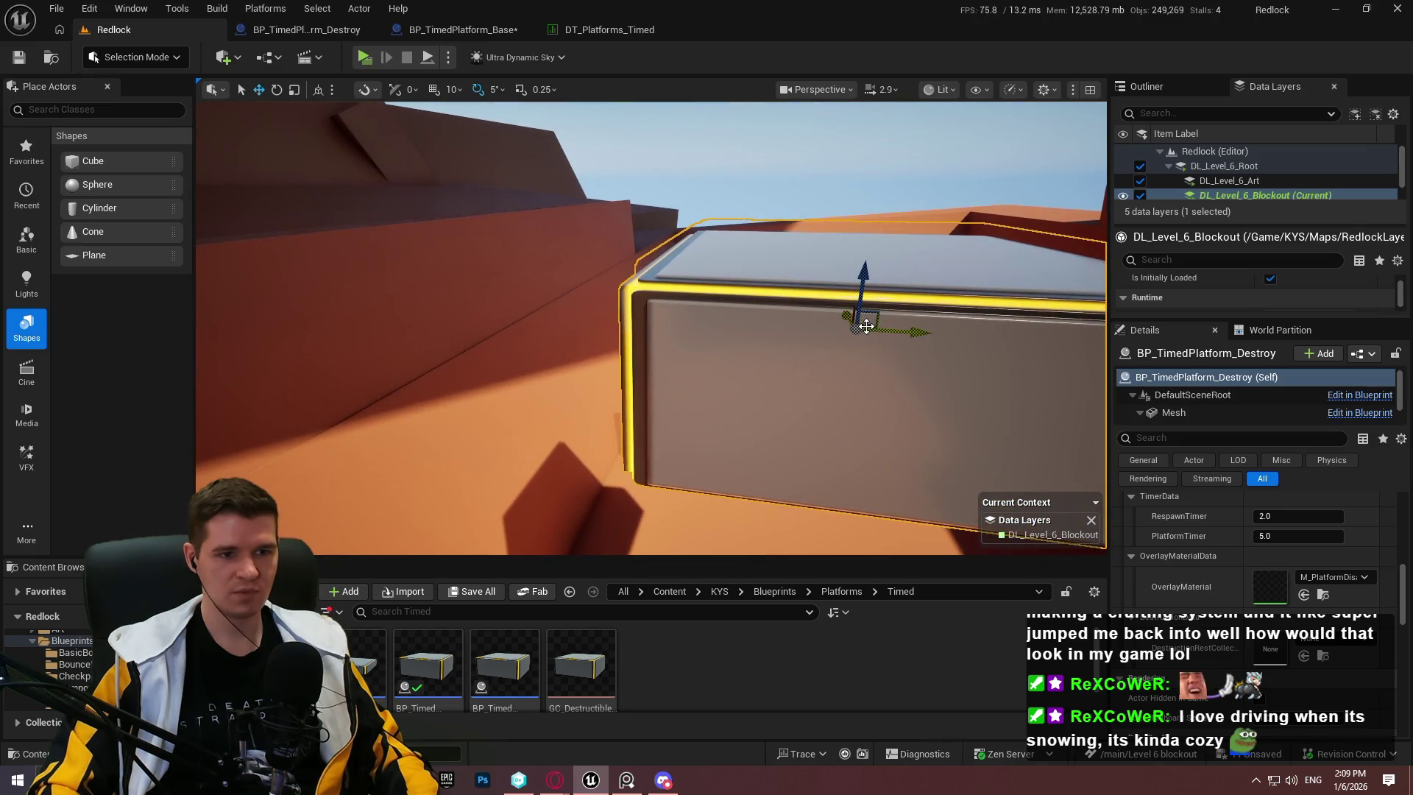
{"action": "scroll", "coordinate": [867, 326], "scroll_direction": "down", "scroll_amount": 5}
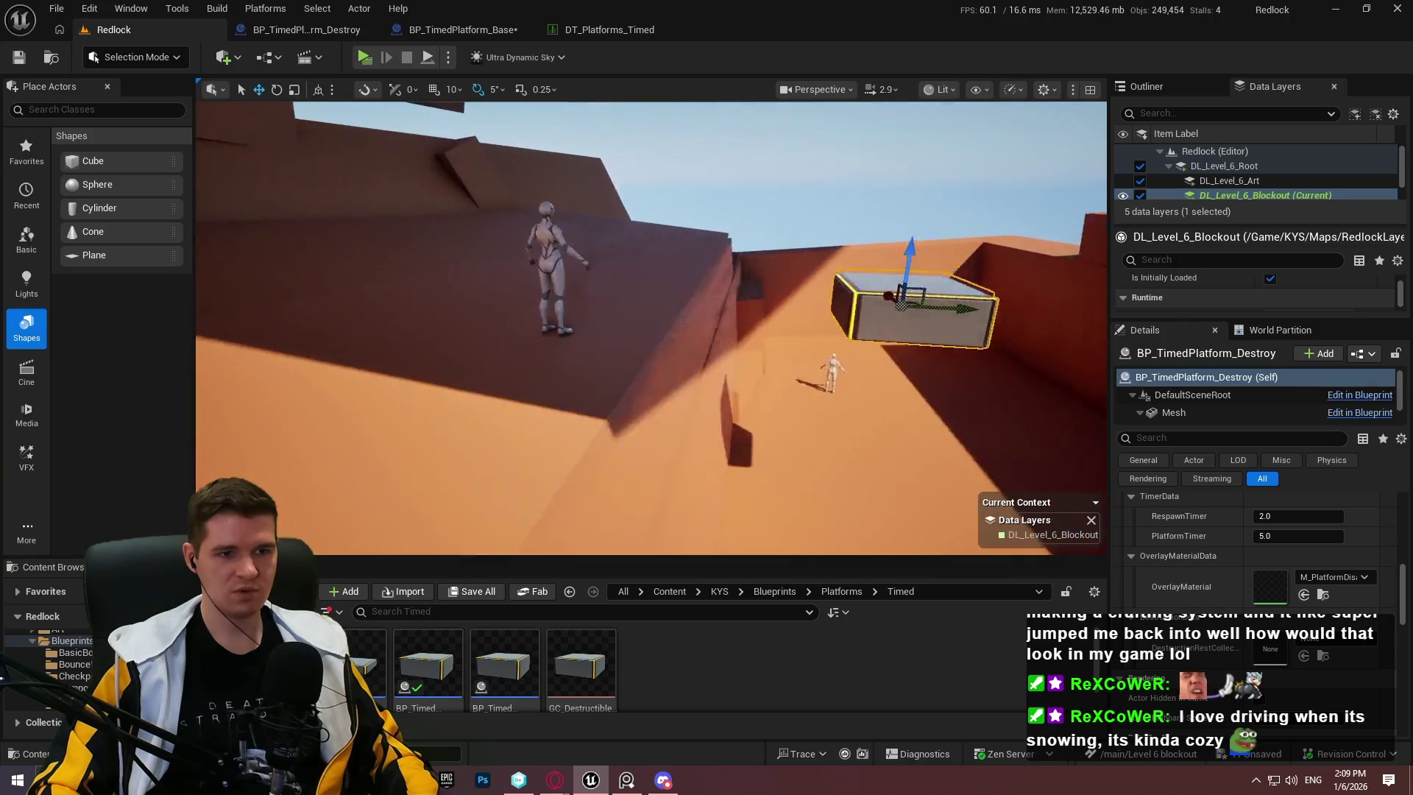
{"action": "mouse_move", "coordinate": [906, 302]}
{"action": "left_mouse_down"}
{"action": "mouse_move", "coordinate": [826, 282]}
{"action": "mouse_move", "coordinate": [706, 287]}
{"action": "mouse_move", "coordinate": [1015, 285]}
{"action": "left_mouse_up"}
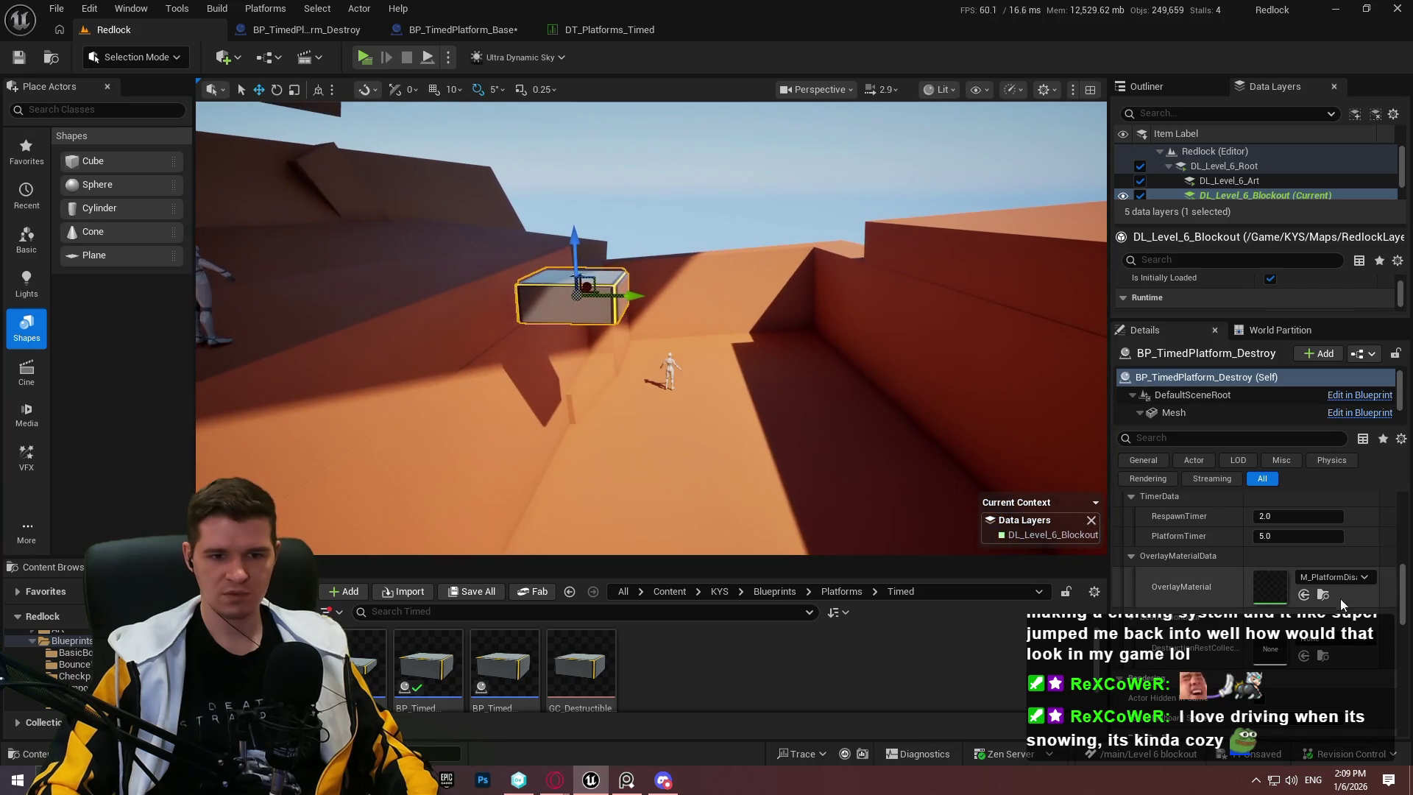
Step: Set the platform's geometry collection override to GC_DestructiblePlatform
{"action": "scroll", "coordinate": [1260, 567], "scroll_direction": "up", "scroll_amount": 3}
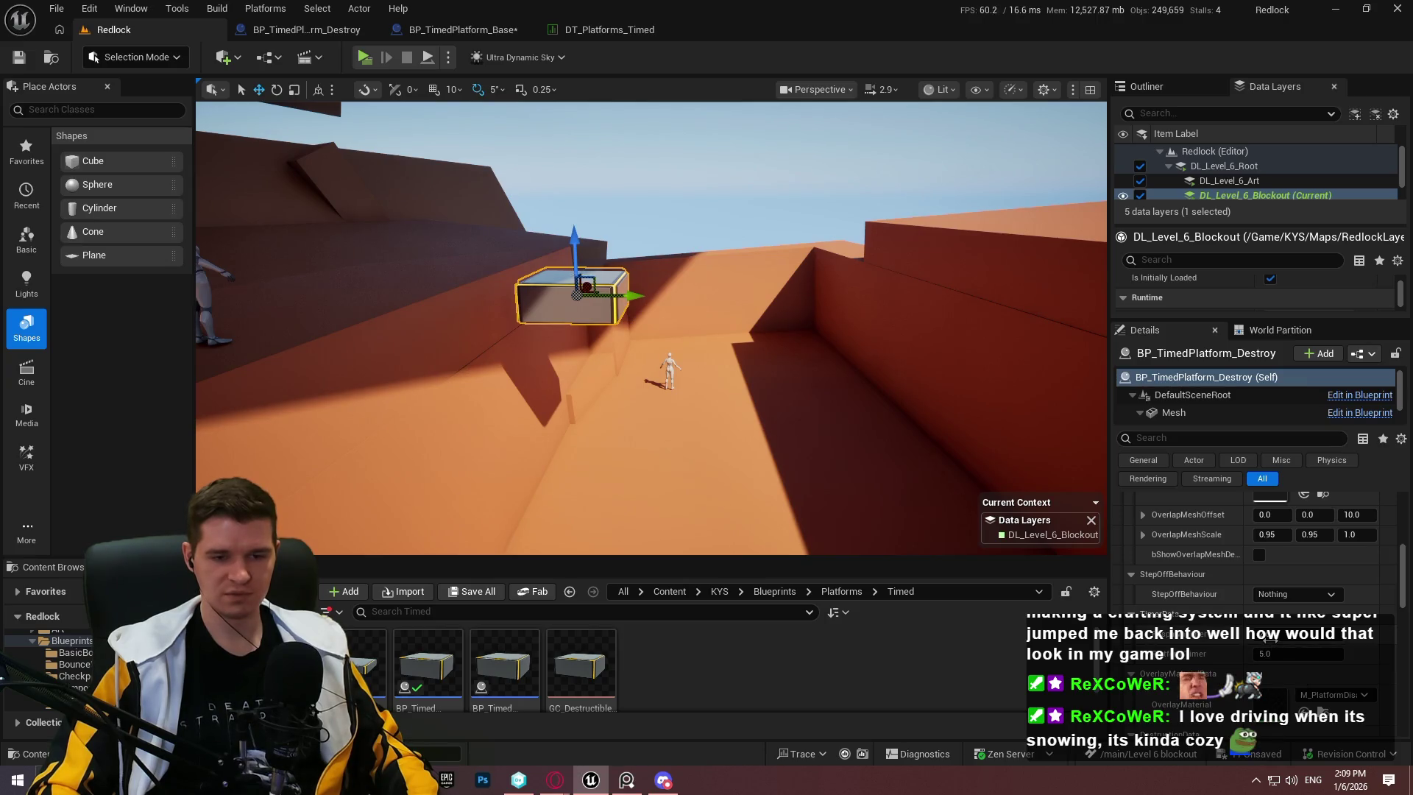
{"action": "scroll", "coordinate": [1286, 641], "scroll_direction": "down", "scroll_amount": 3}
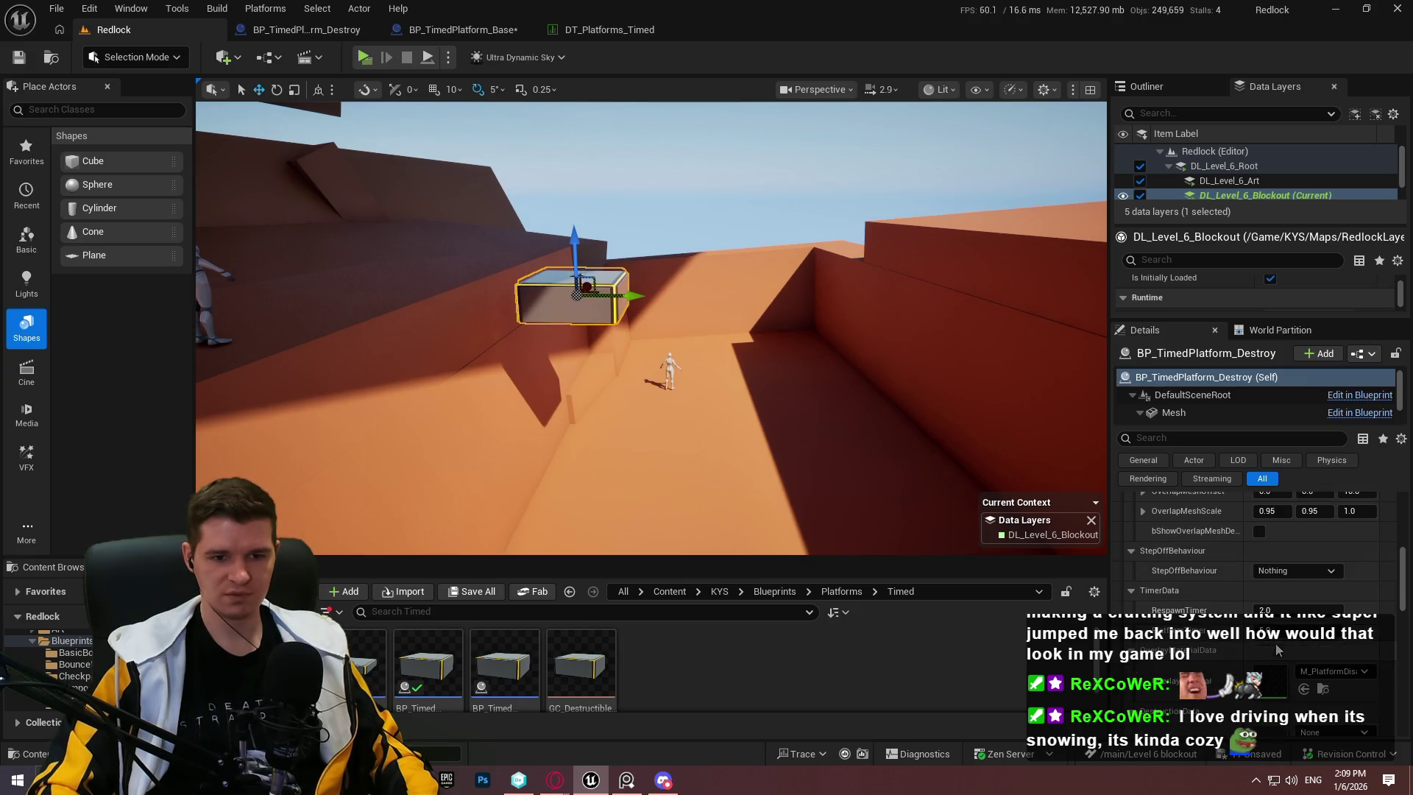
{"action": "scroll", "coordinate": [1225, 594], "scroll_direction": "up", "scroll_amount": 3}
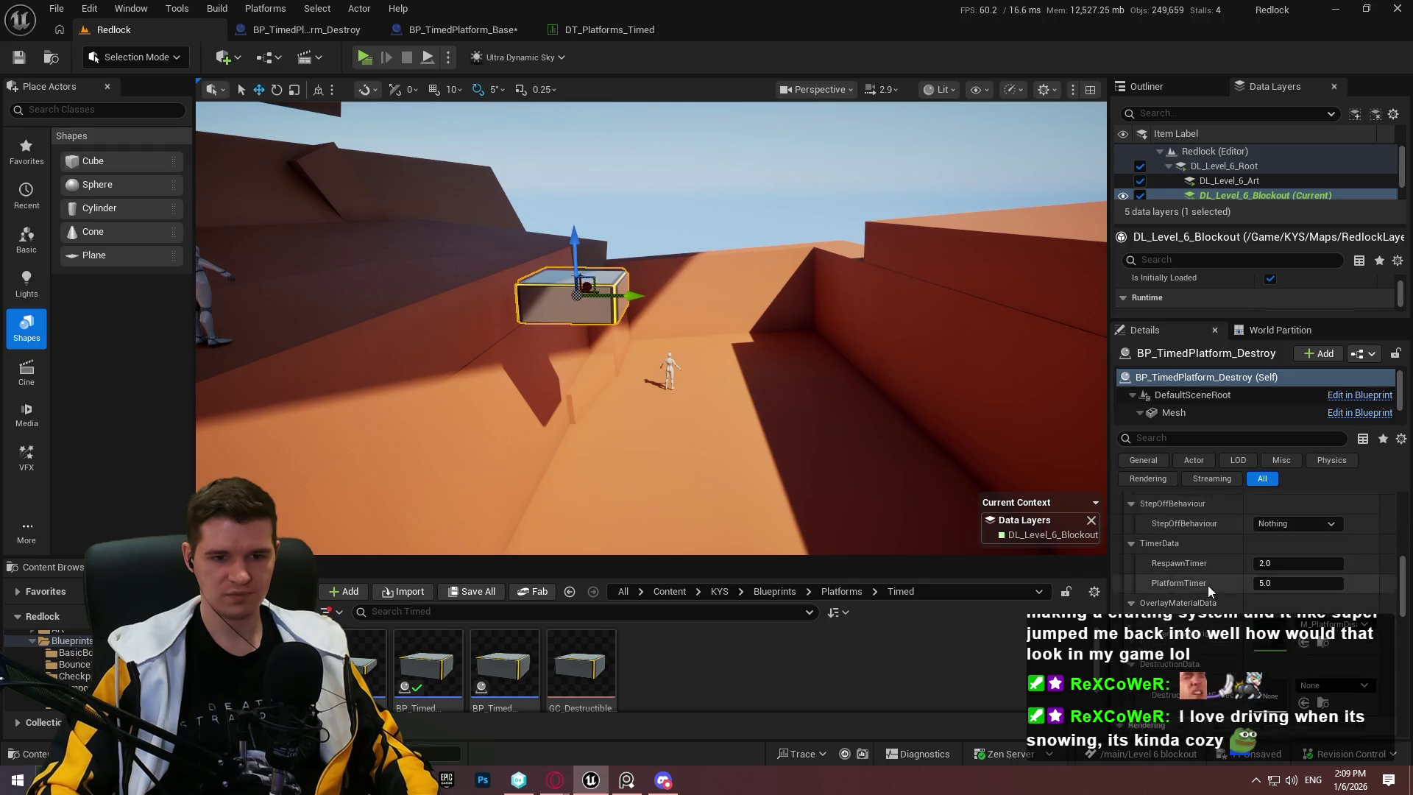
{"action": "scroll", "coordinate": [1221, 646], "scroll_direction": "down", "scroll_amount": 3}
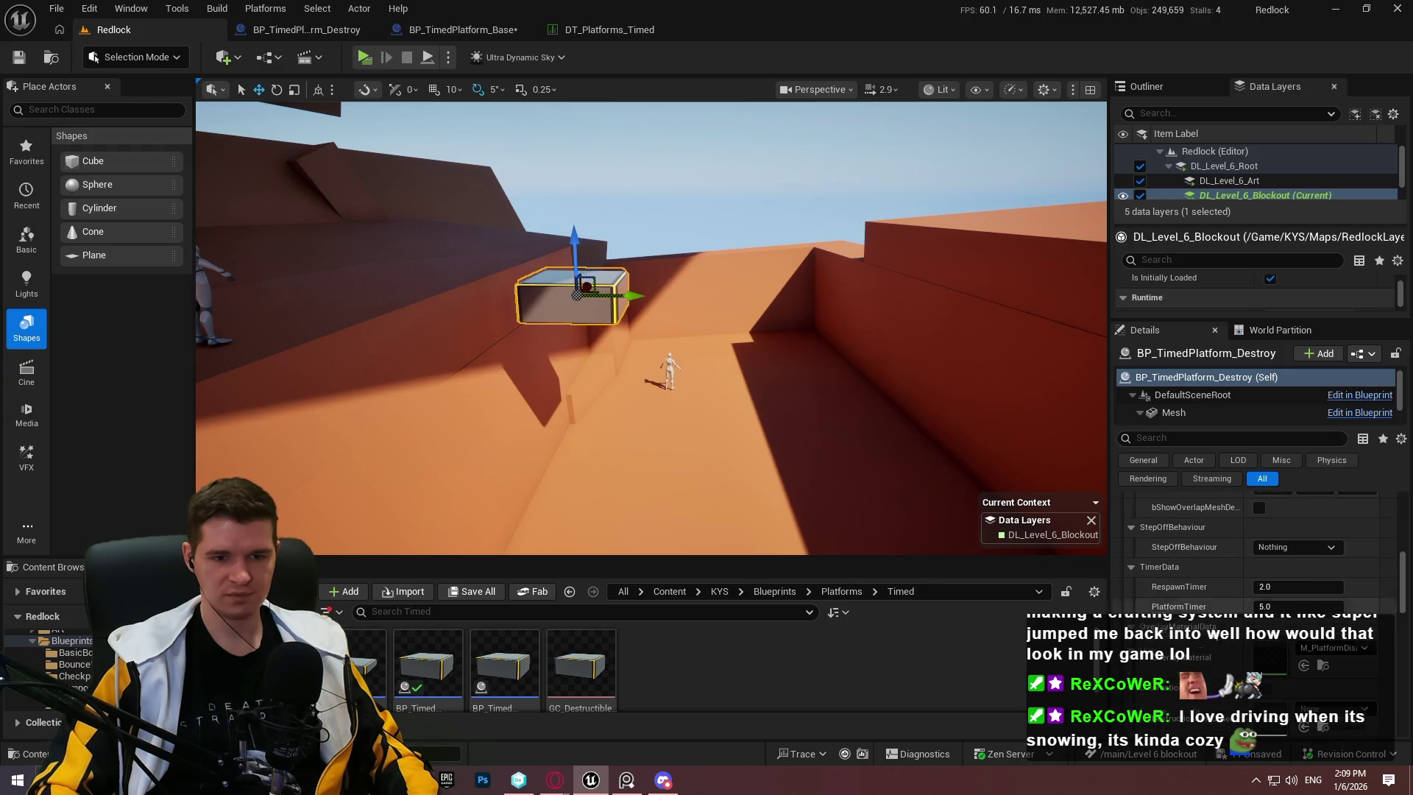
{"action": "left_click", "coordinate": [1320, 666]}
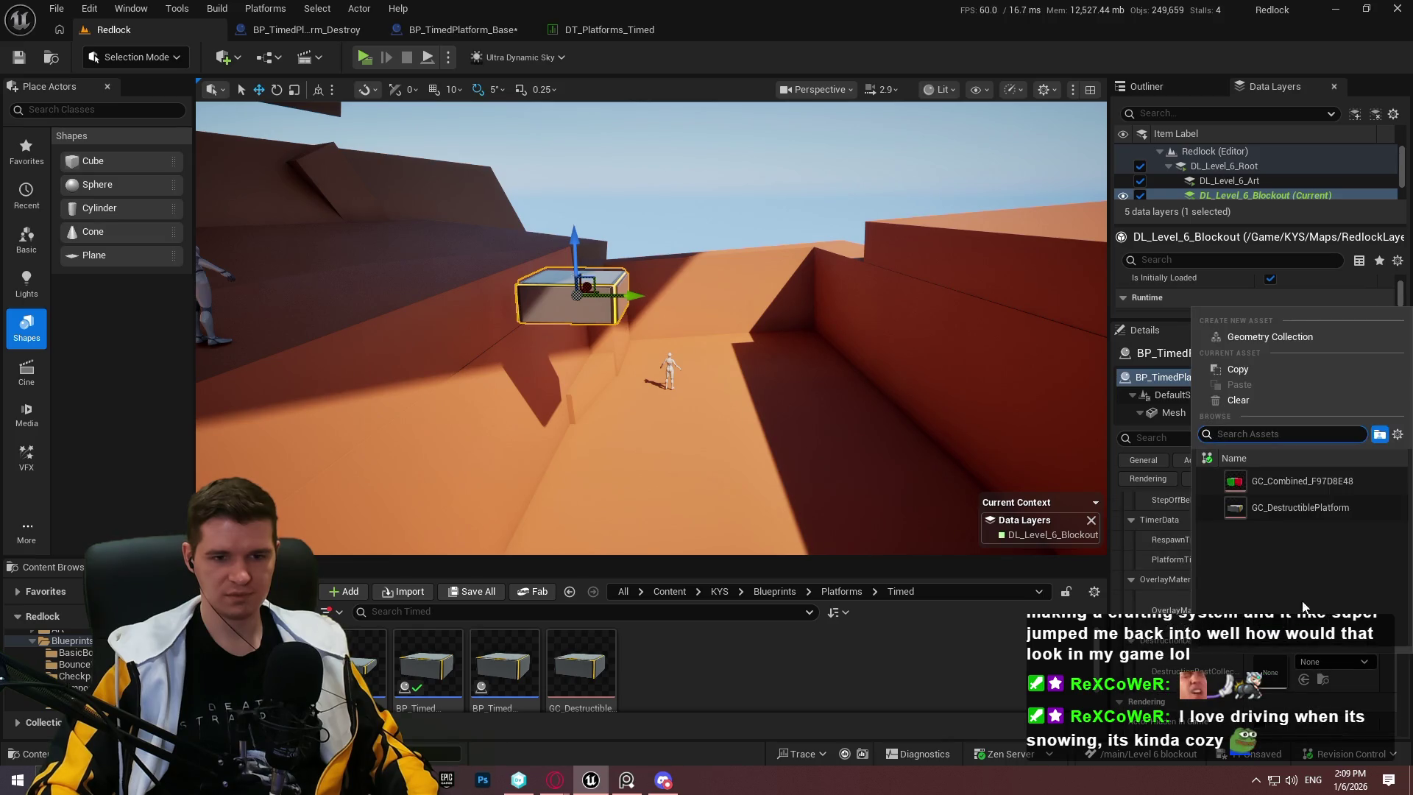
{"action": "left_click", "coordinate": [1309, 514]}
Step: Start a Play From Here session from the wall
{"action": "scroll", "coordinate": [1239, 599], "scroll_direction": "up", "scroll_amount": 3}
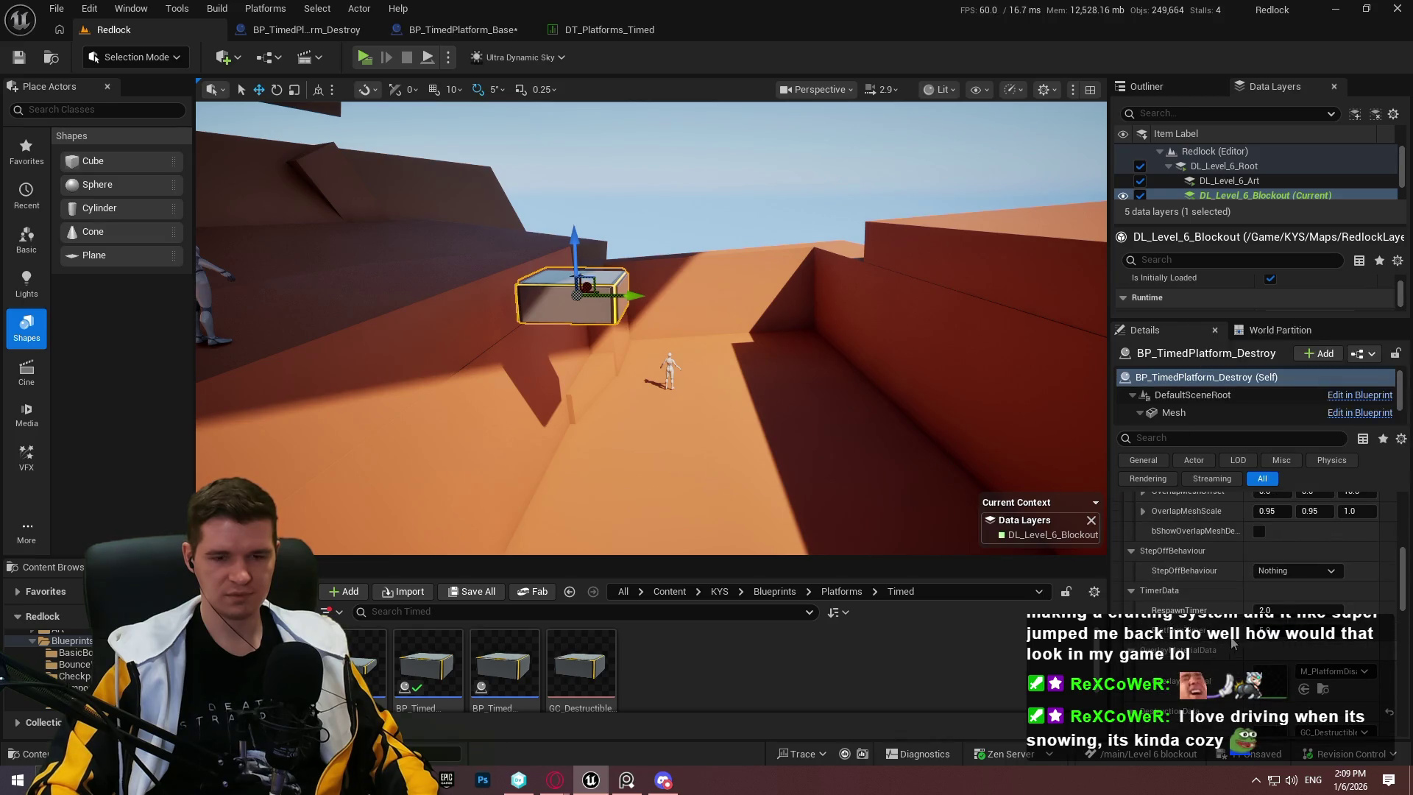
{"action": "scroll", "coordinate": [1243, 627], "scroll_direction": "up", "scroll_amount": 1}
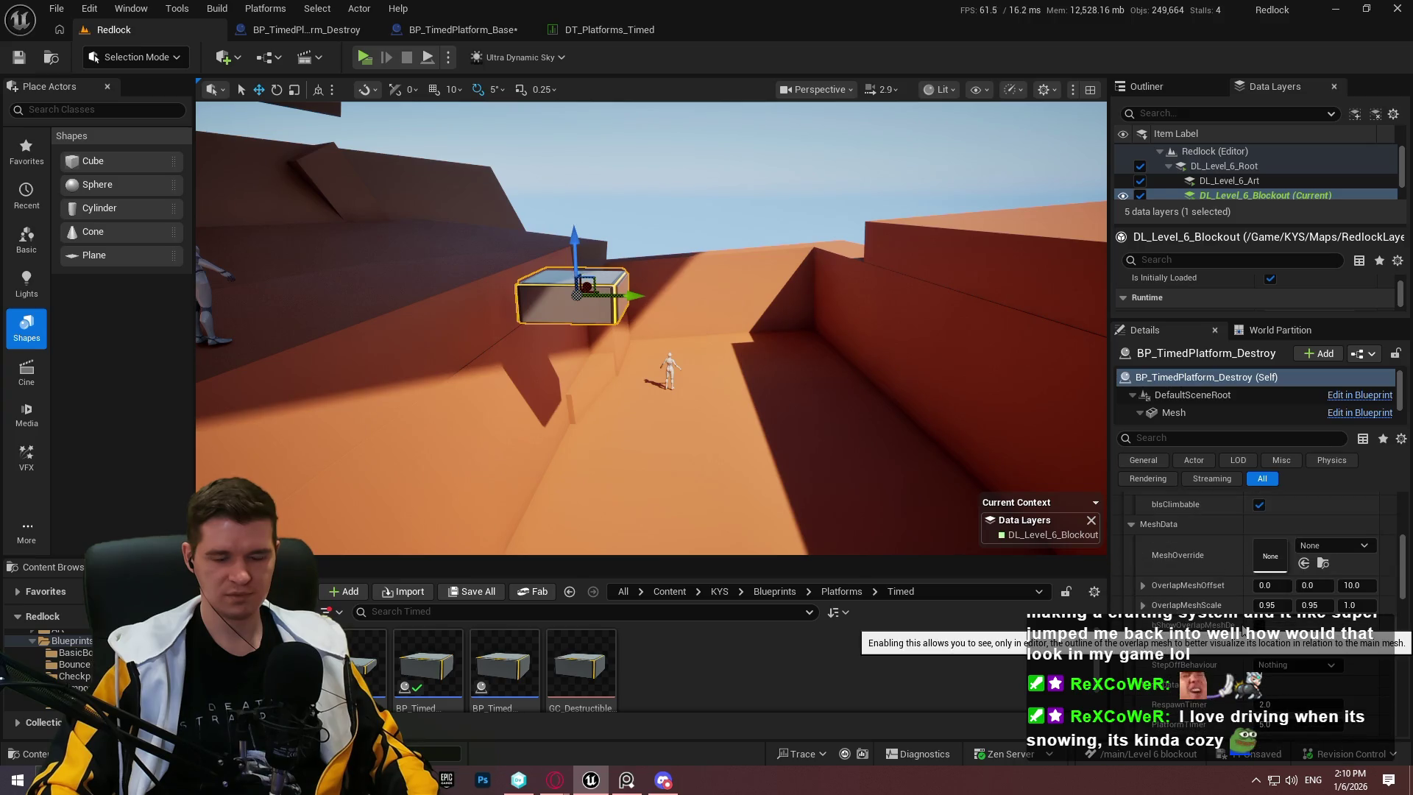
{"action": "scroll", "coordinate": [1257, 622], "scroll_direction": "up", "scroll_amount": 3}
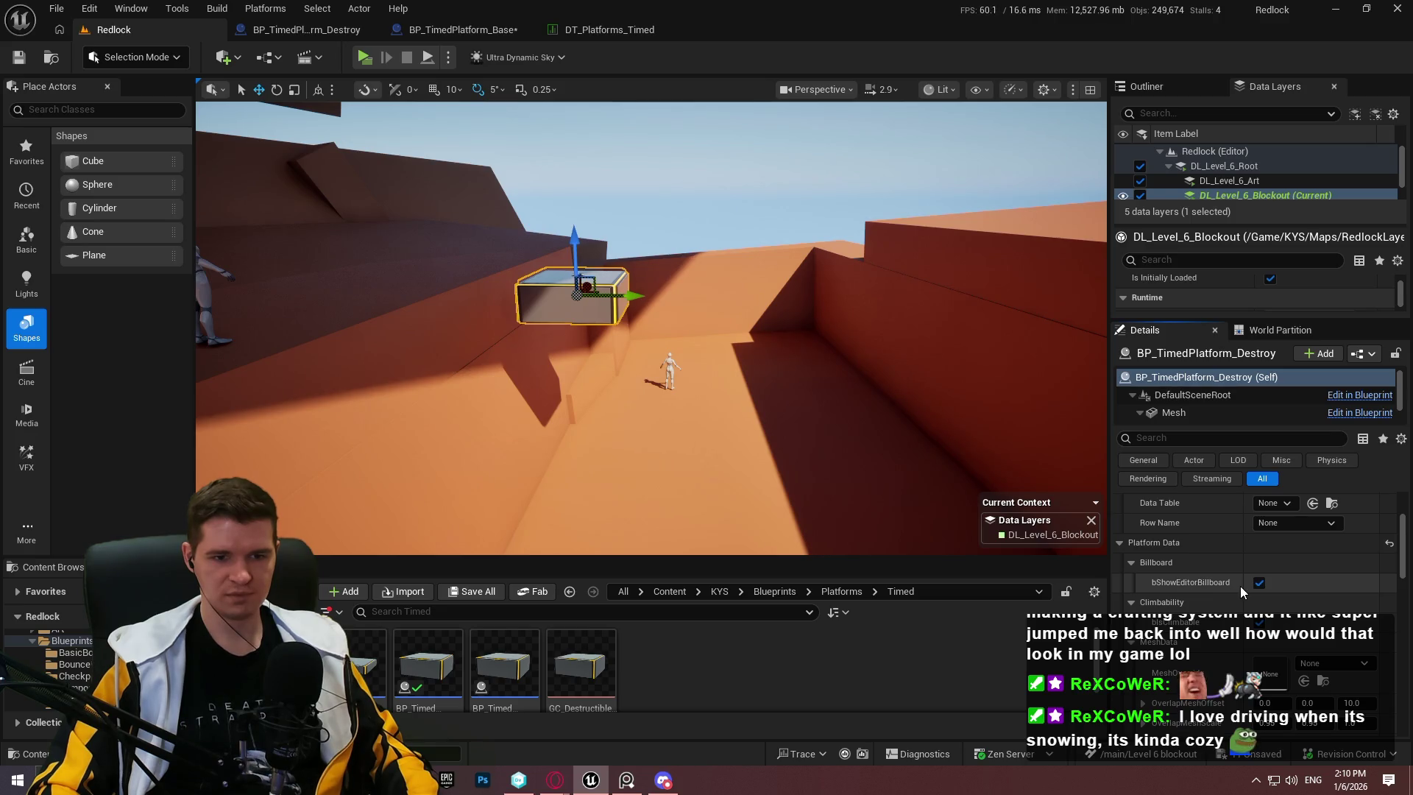
{"action": "scroll", "coordinate": [1142, 530], "scroll_direction": "up", "scroll_amount": 1}
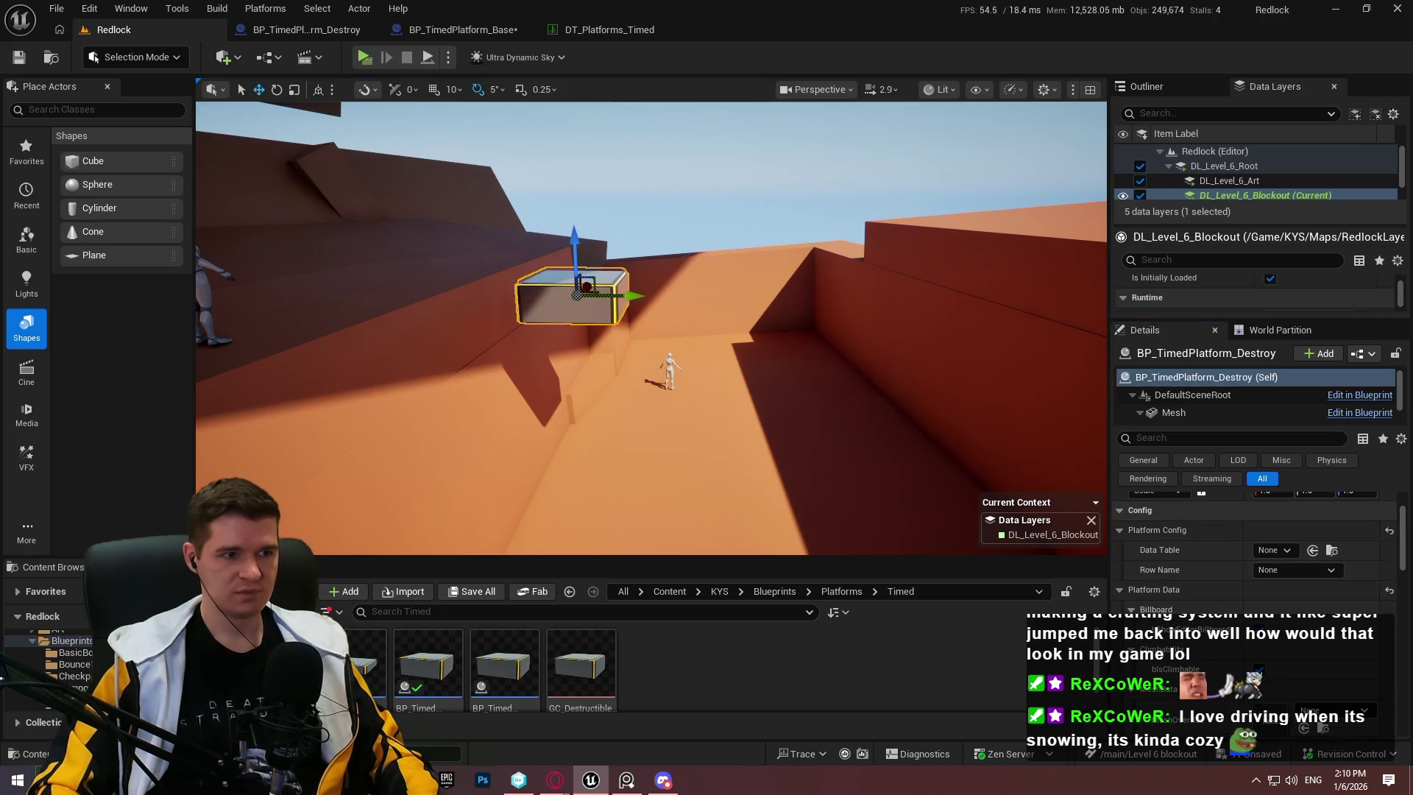
{"action": "right_click", "coordinate": [363, 354]}
{"action": "left_click", "coordinate": [549, 750]}
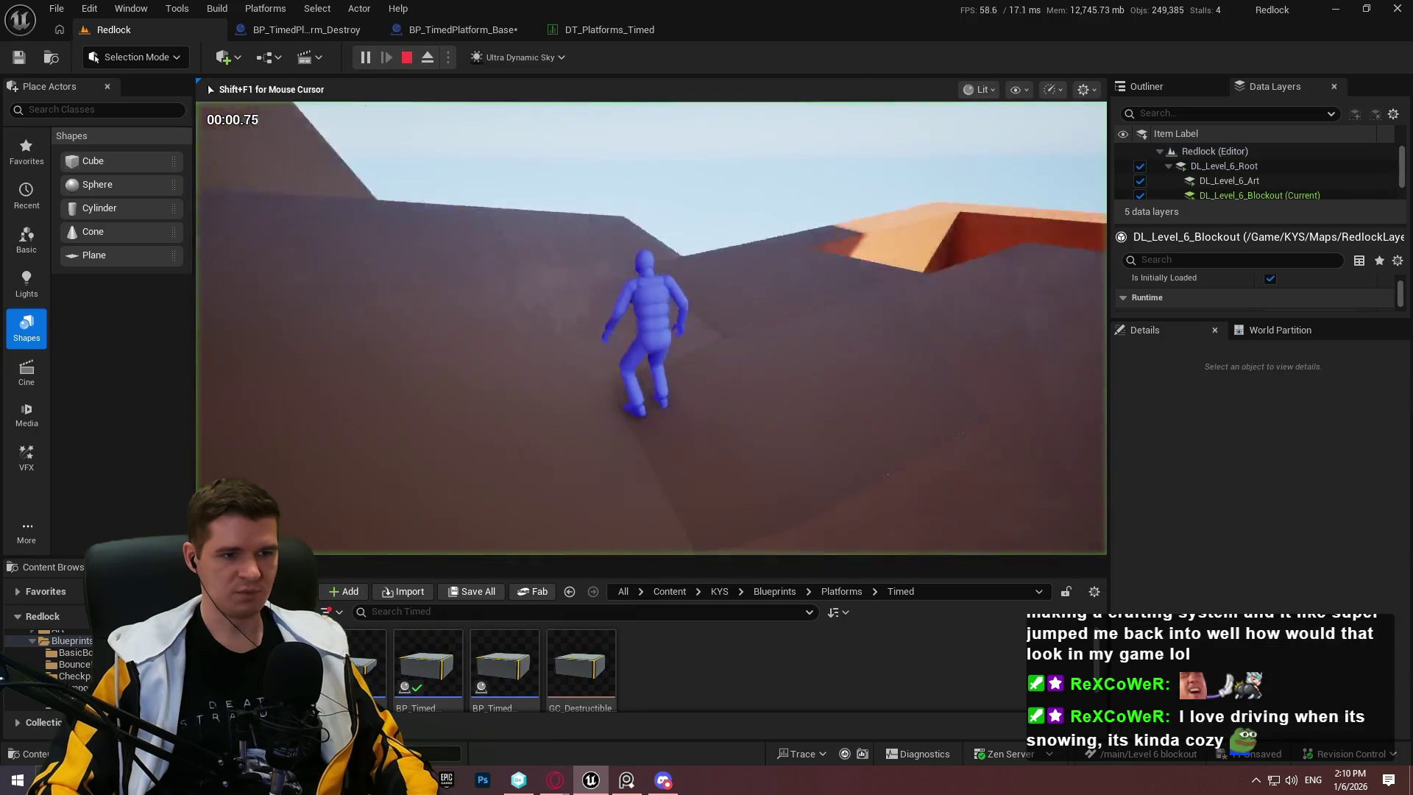
Step: Run and jump across the timed platforms, watching their timers trigger and warn
{"action": "key", "text": "w"}
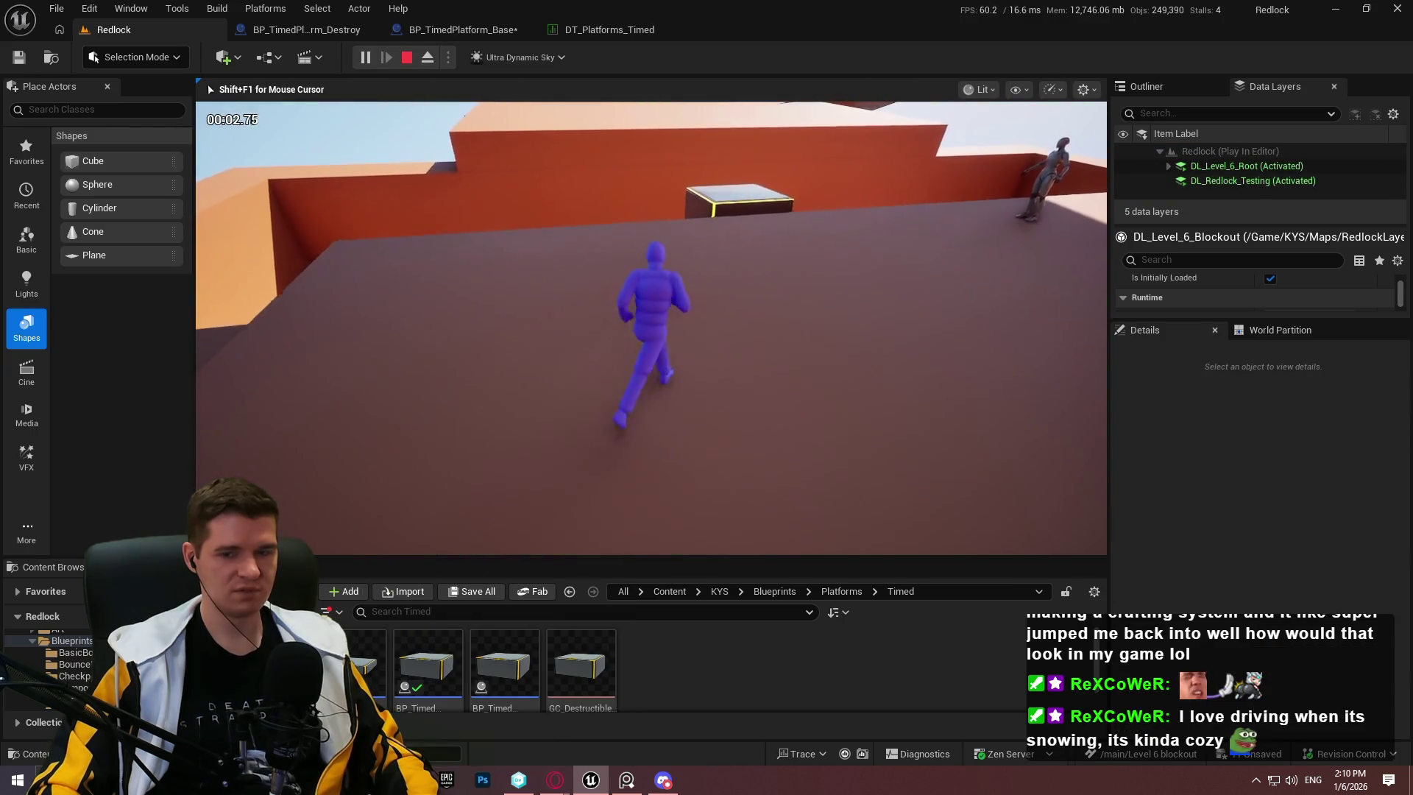
{"action": "key", "text": "space"}
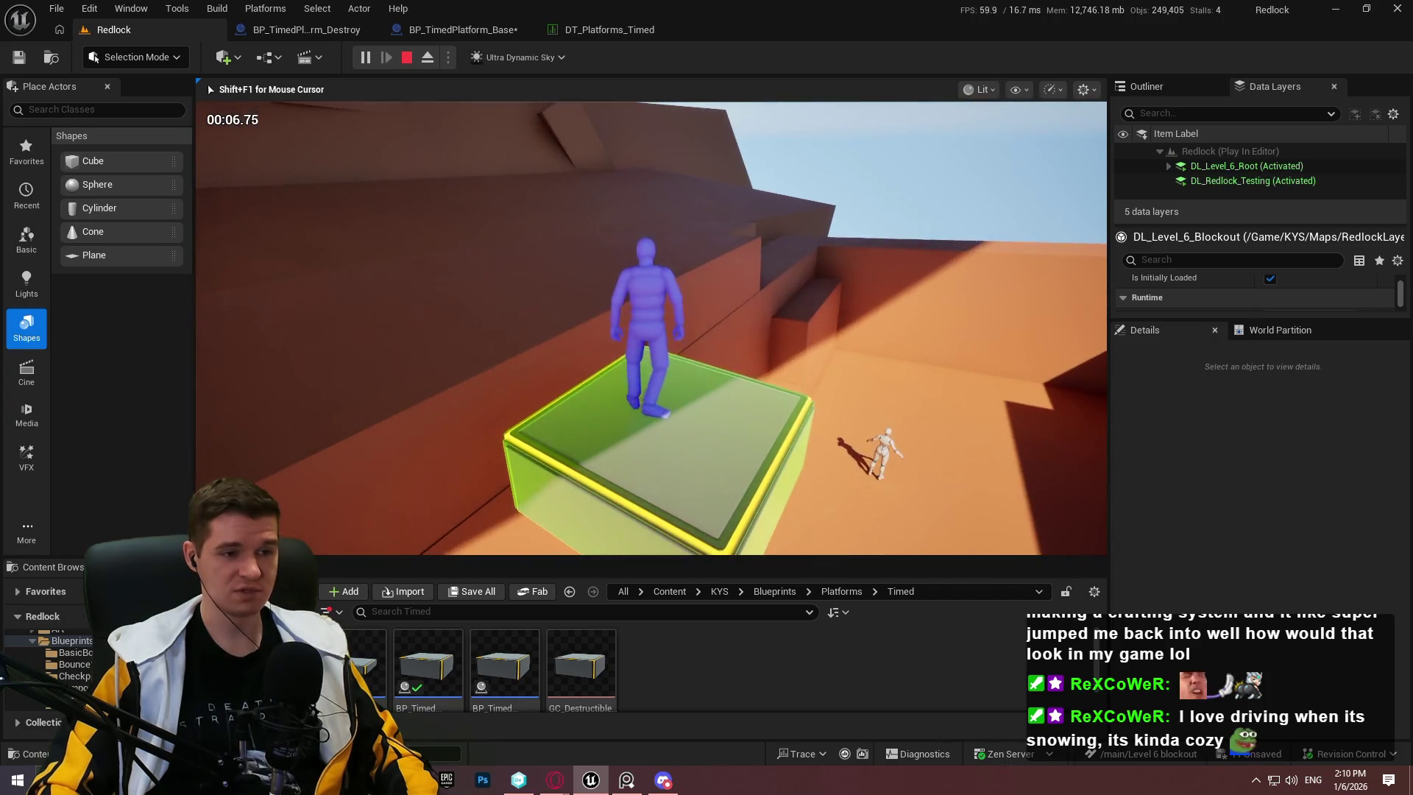
{"action": "key", "text": "w"}
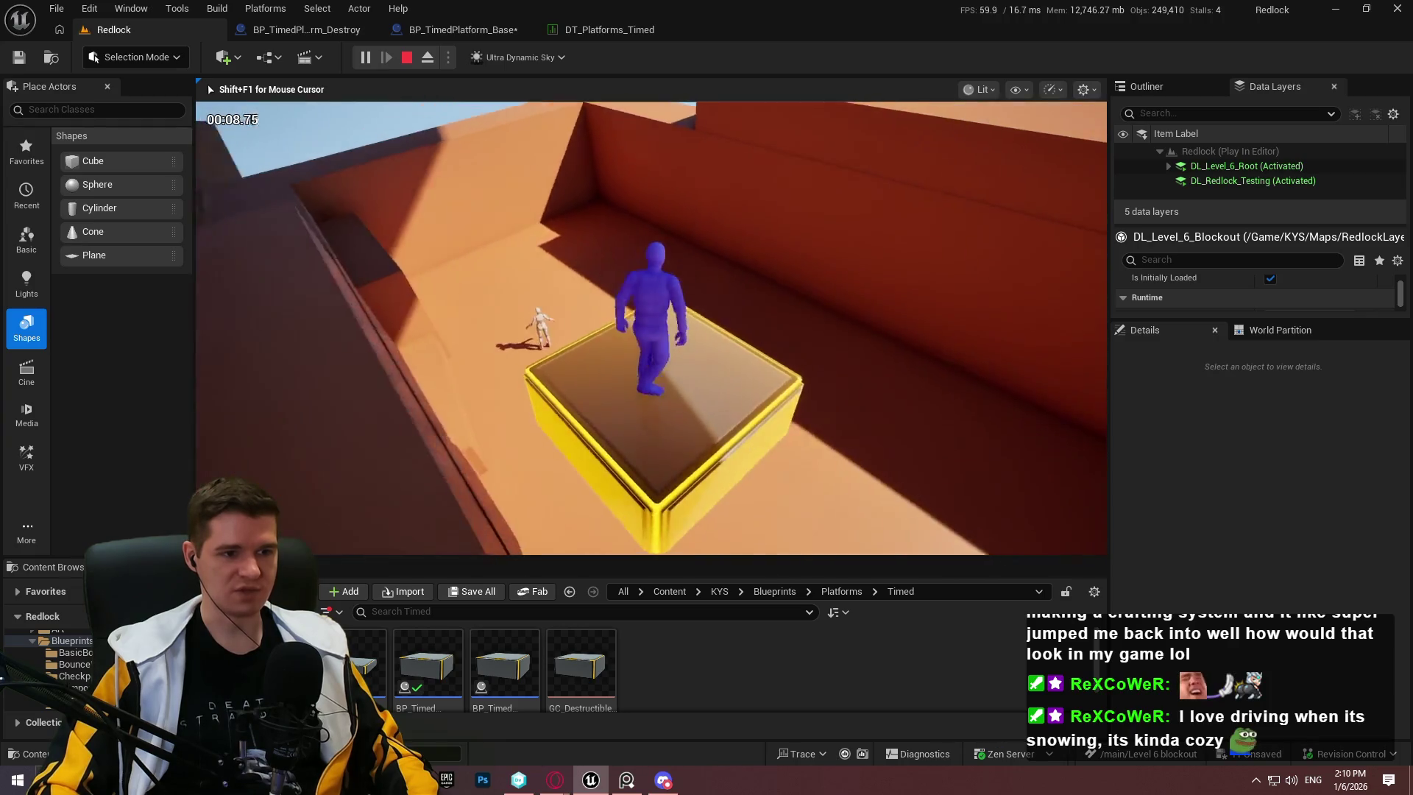
{"action": "key", "text": "space"}
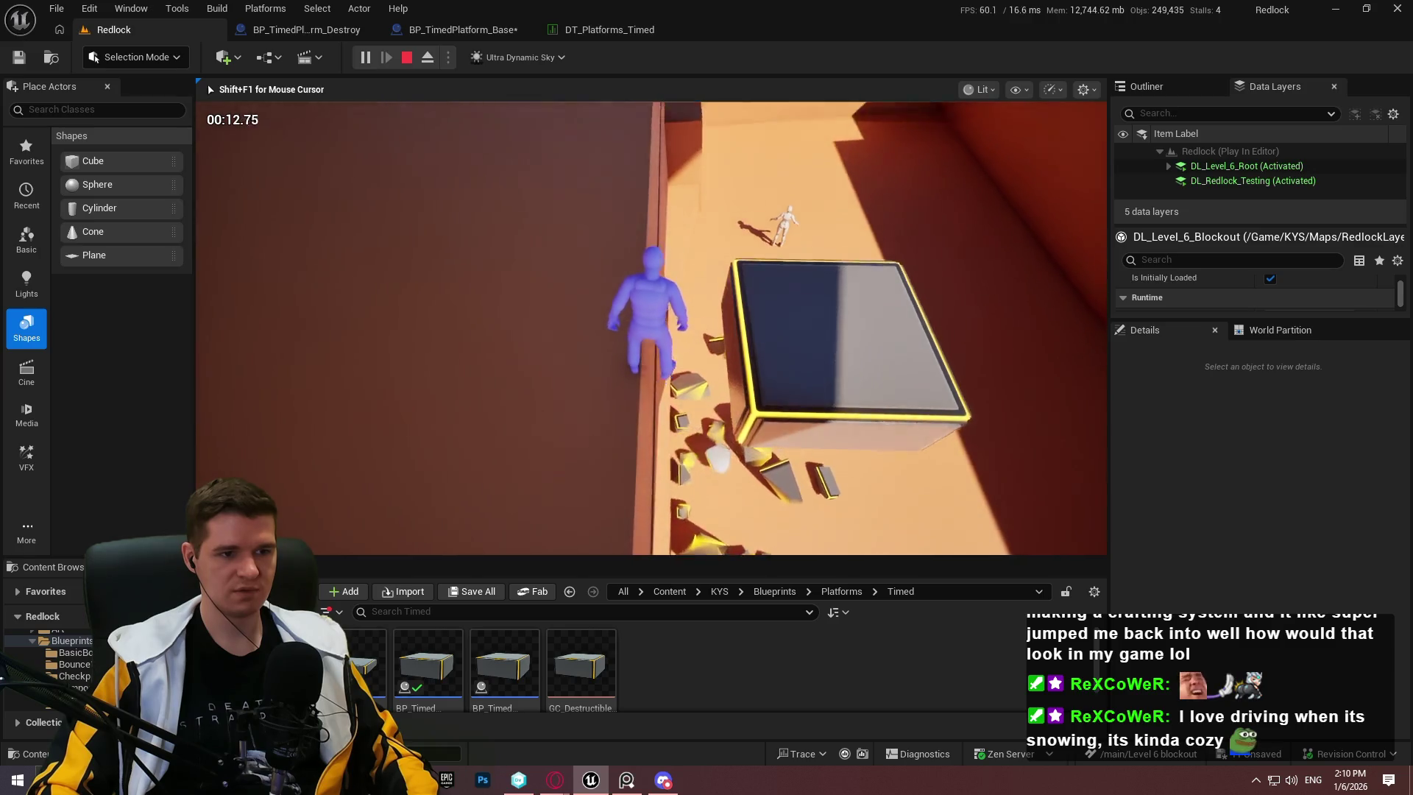
{"action": "key", "text": "space"}
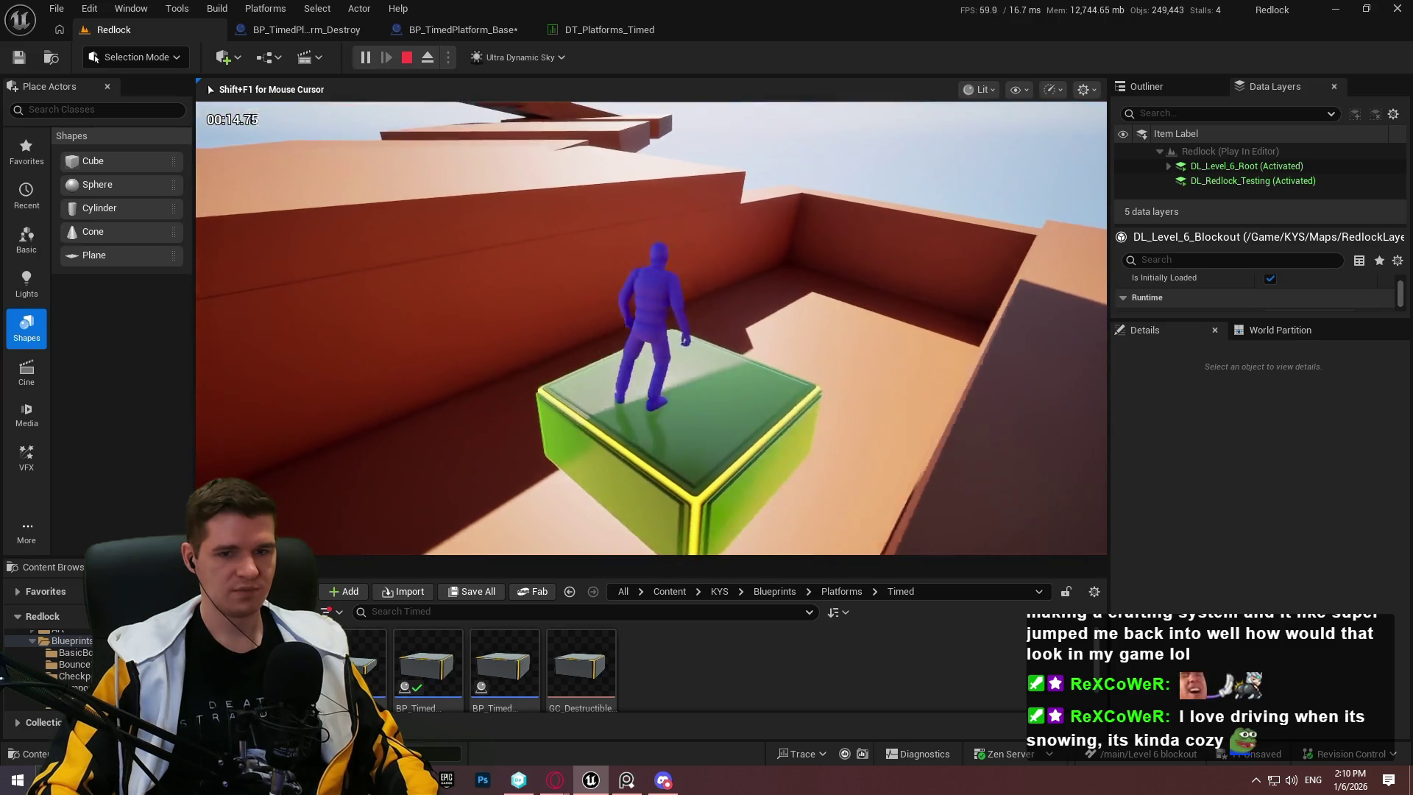
{"action": "key", "text": "w"}
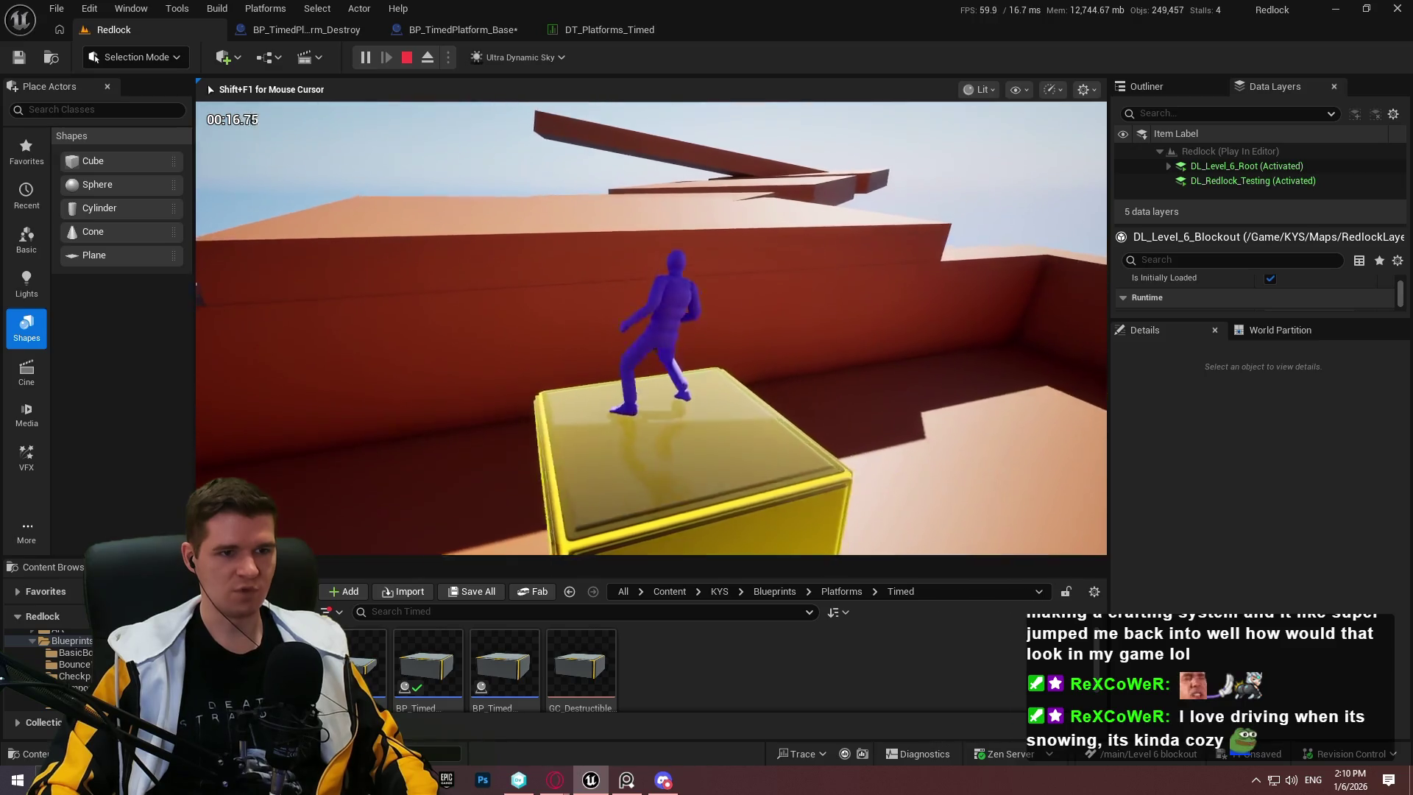
{"action": "key", "text": "w"}
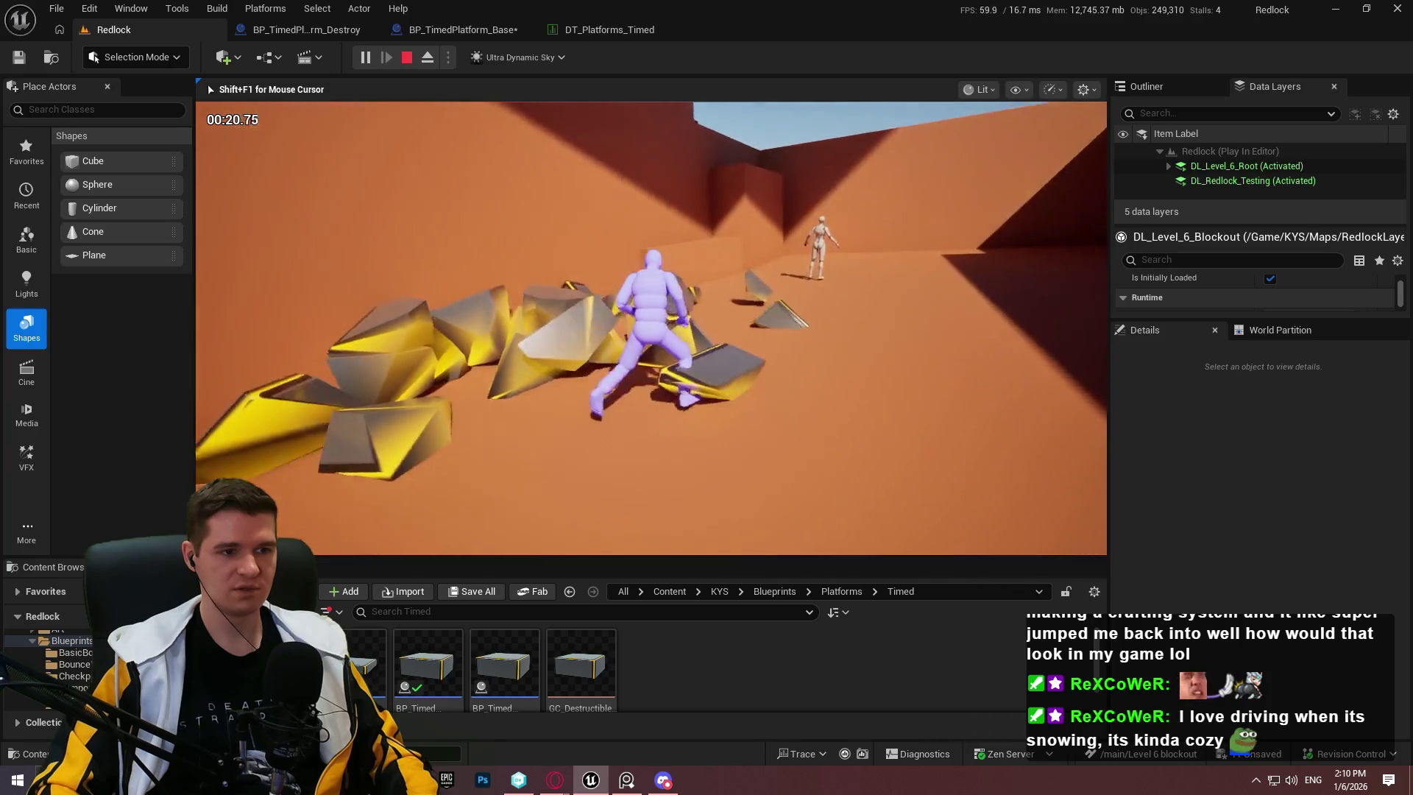
Step: Climb the walls and ledges onto the next platform, then stop the playtest
{"action": "key", "text": "space"}
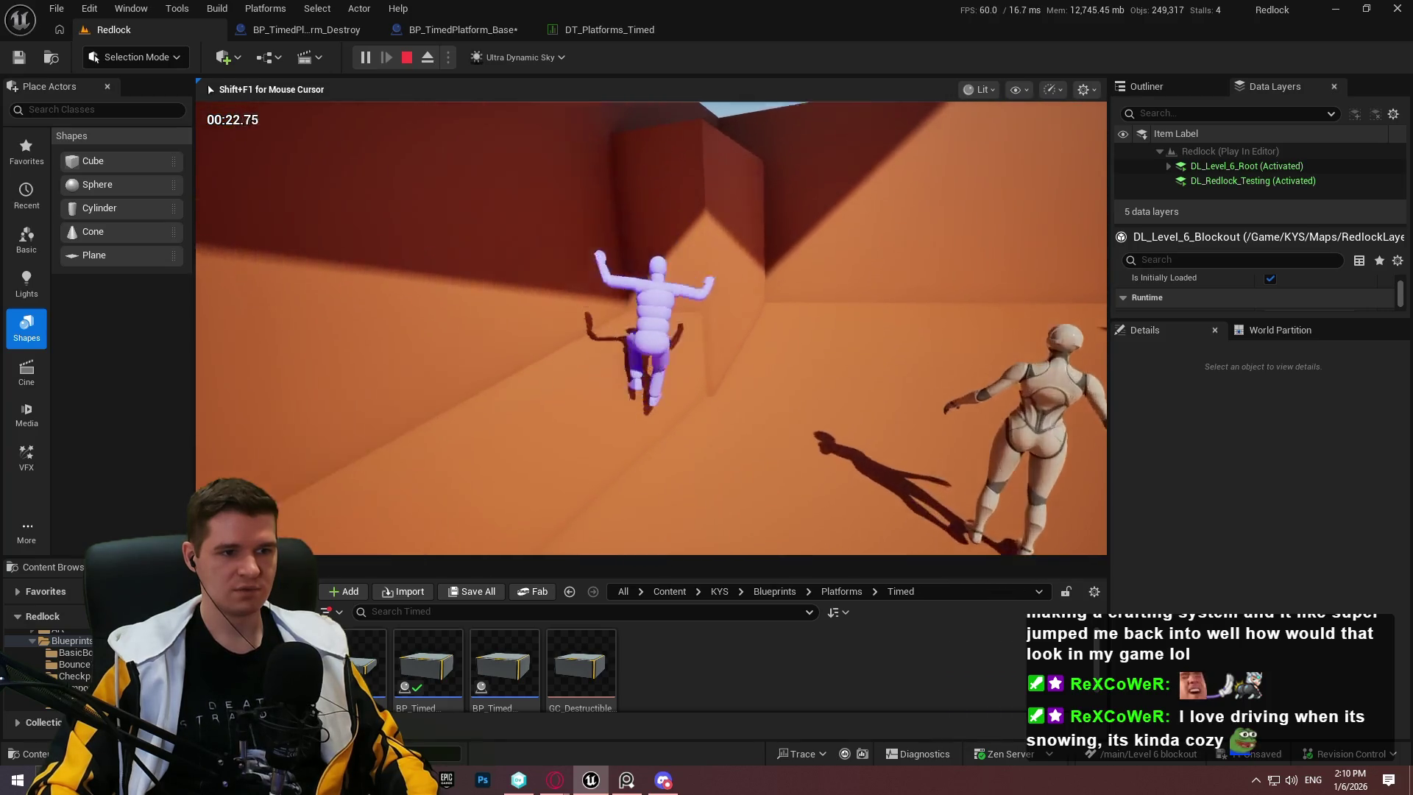
{"action": "key", "text": "space"}
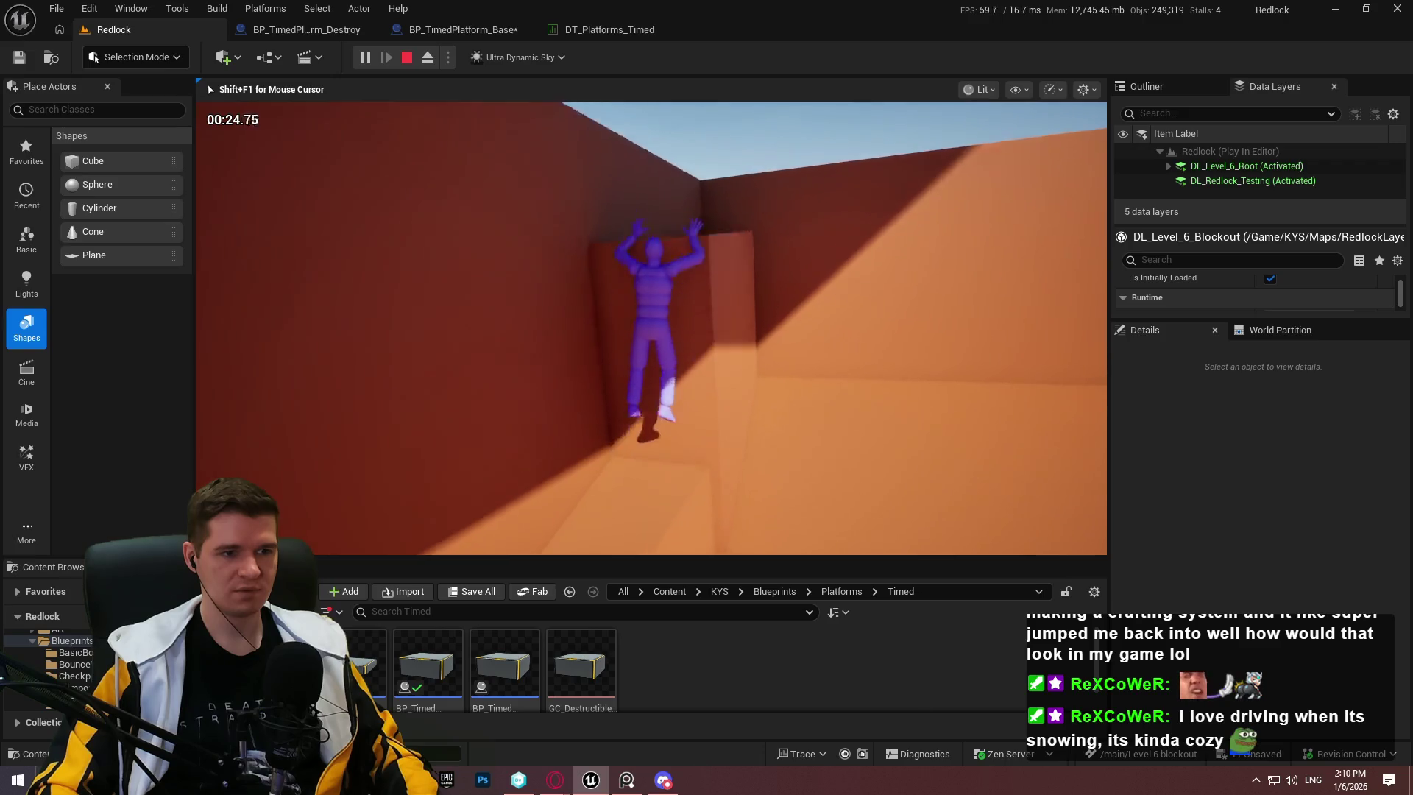
{"action": "key", "text": "space"}
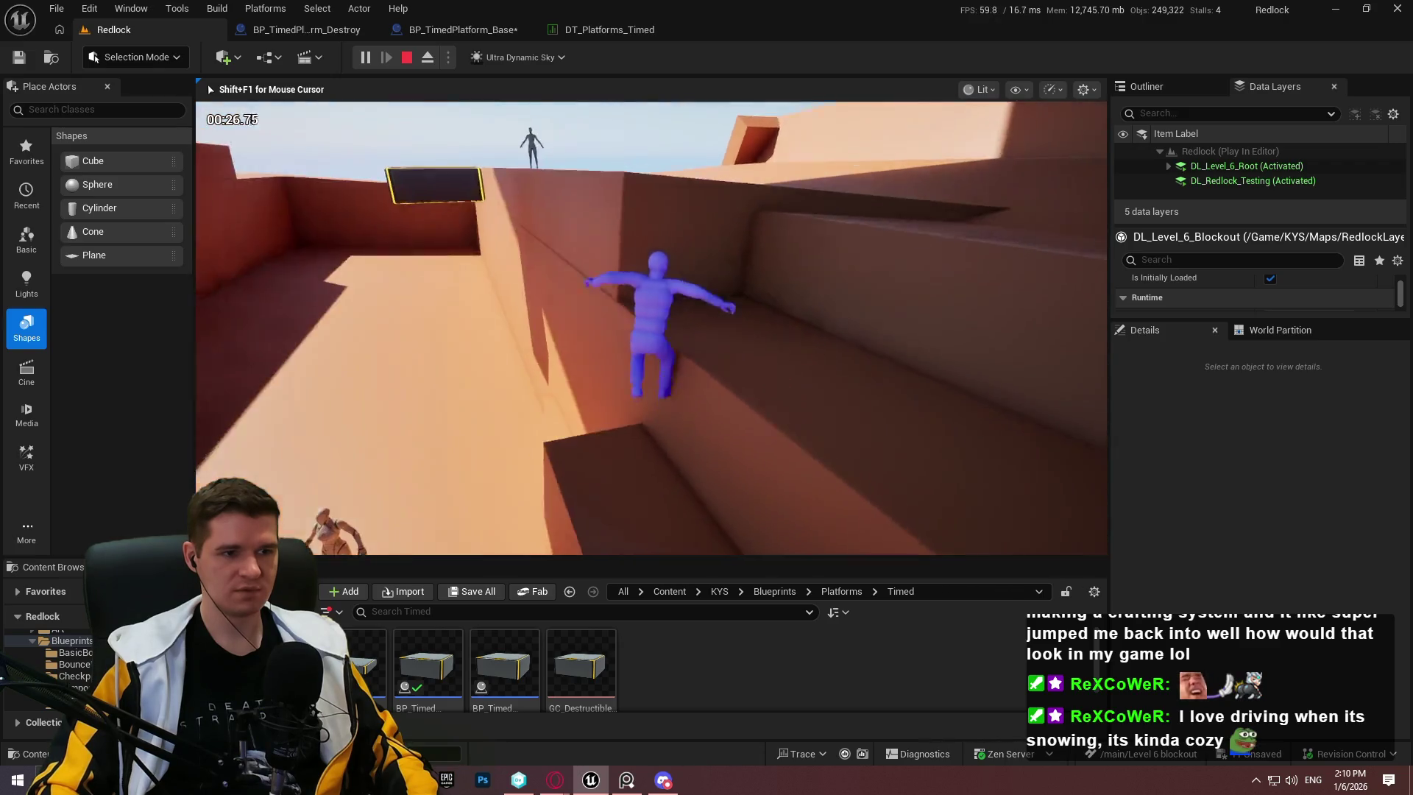
{"action": "key", "text": "space"}
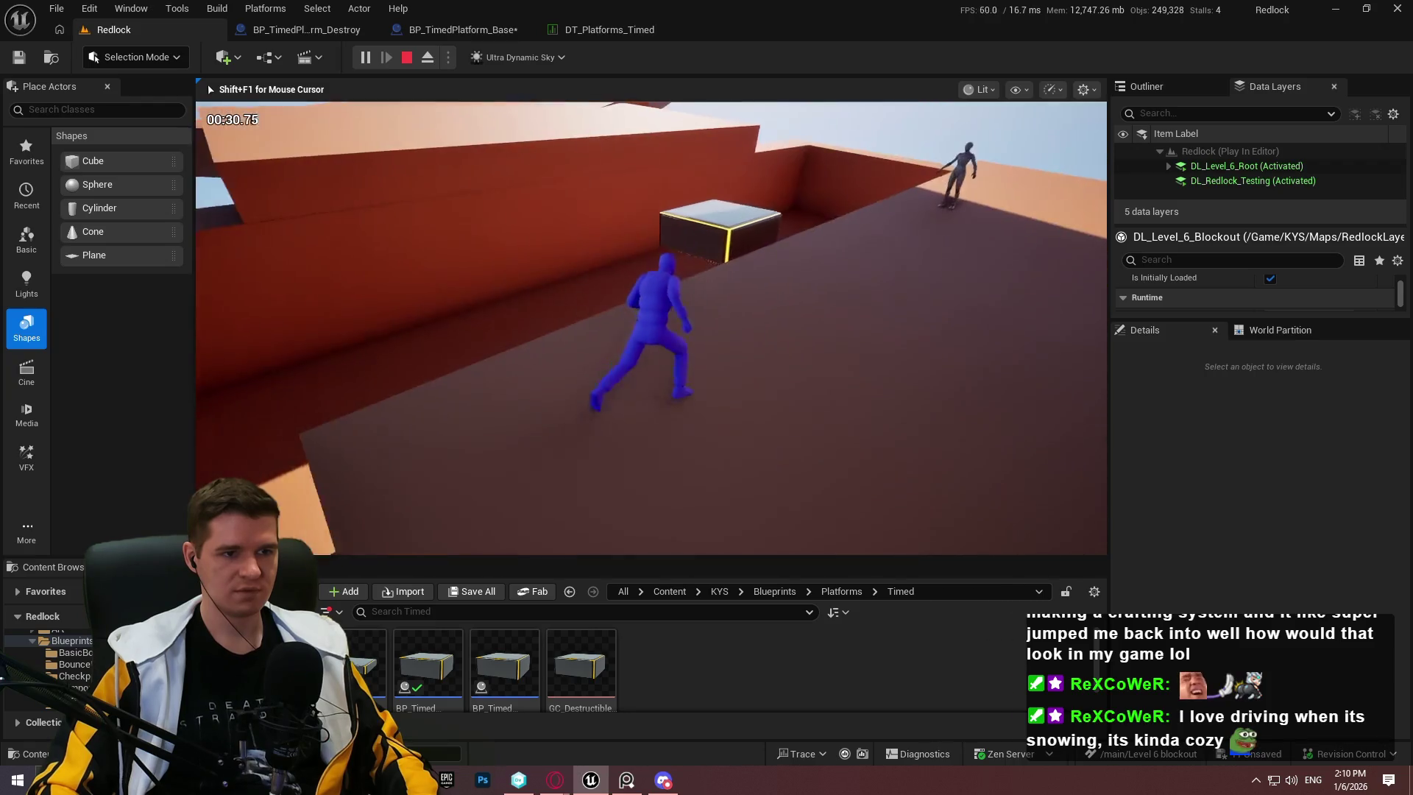
{"action": "key", "text": "space"}
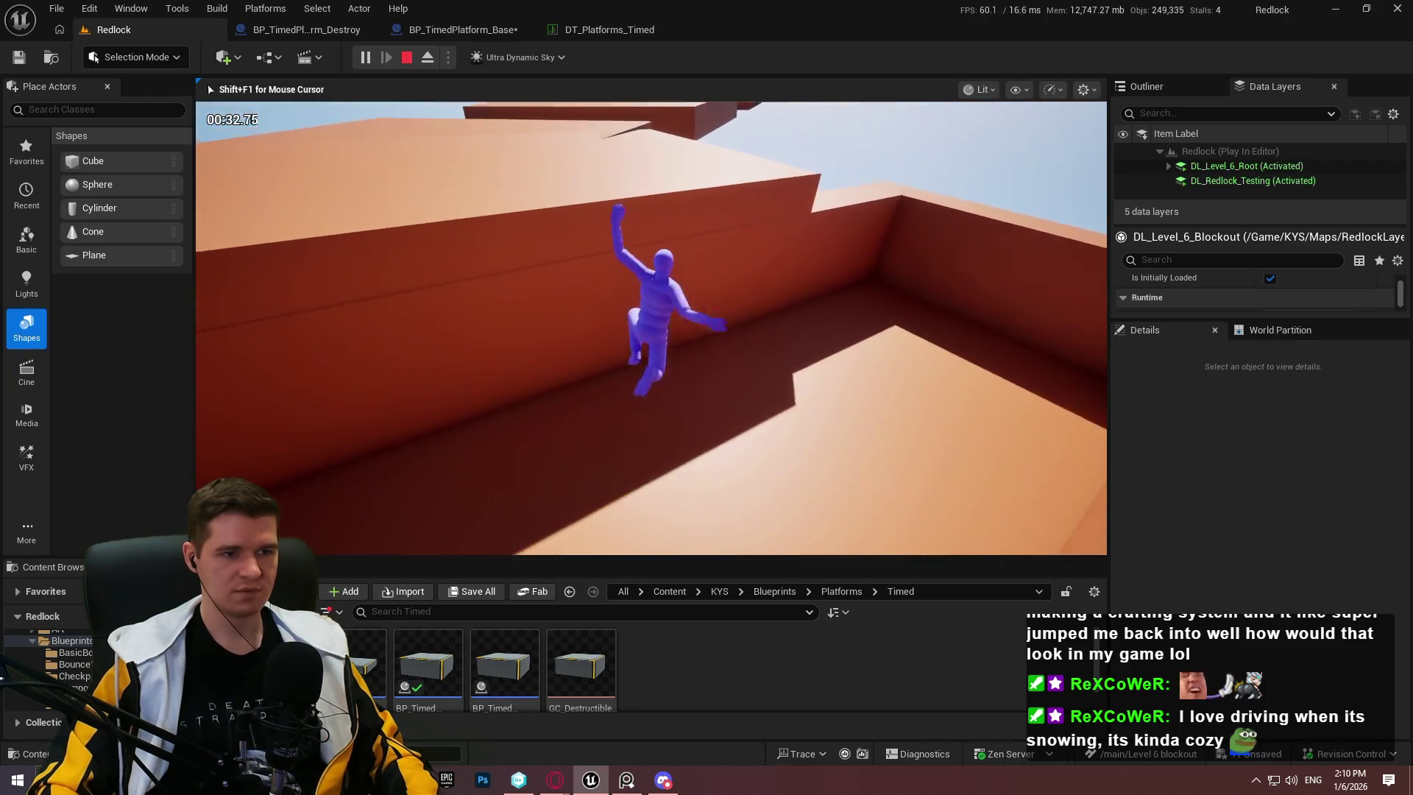
{"action": "key", "text": "Escape"}
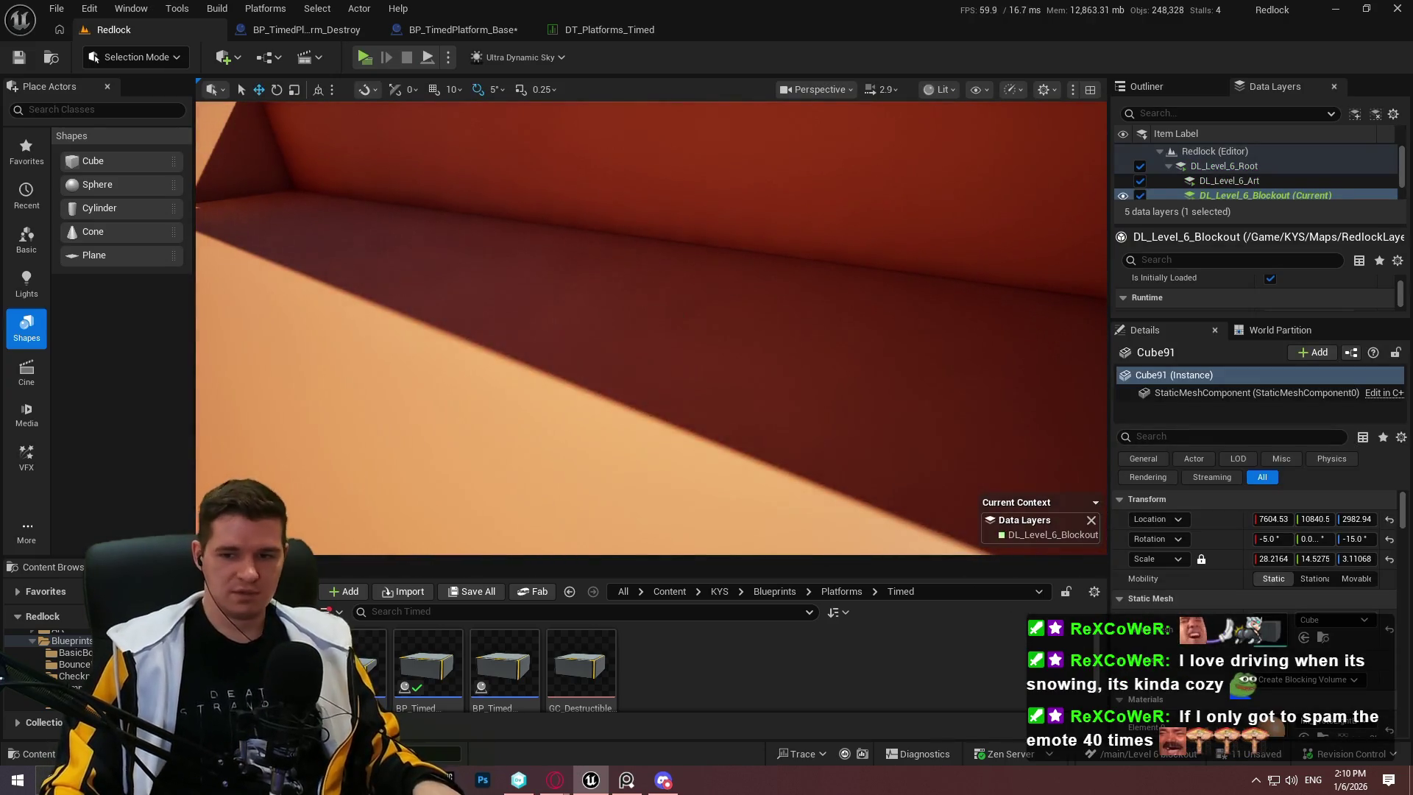
Step: Fill the screen with the viewport and undo the slab's last scaling changes
{"action": "scroll", "coordinate": [650, 327], "scroll_direction": "down", "scroll_amount": 3}
{"action": "key", "text": "F11"}
{"action": "key", "text": "f"}
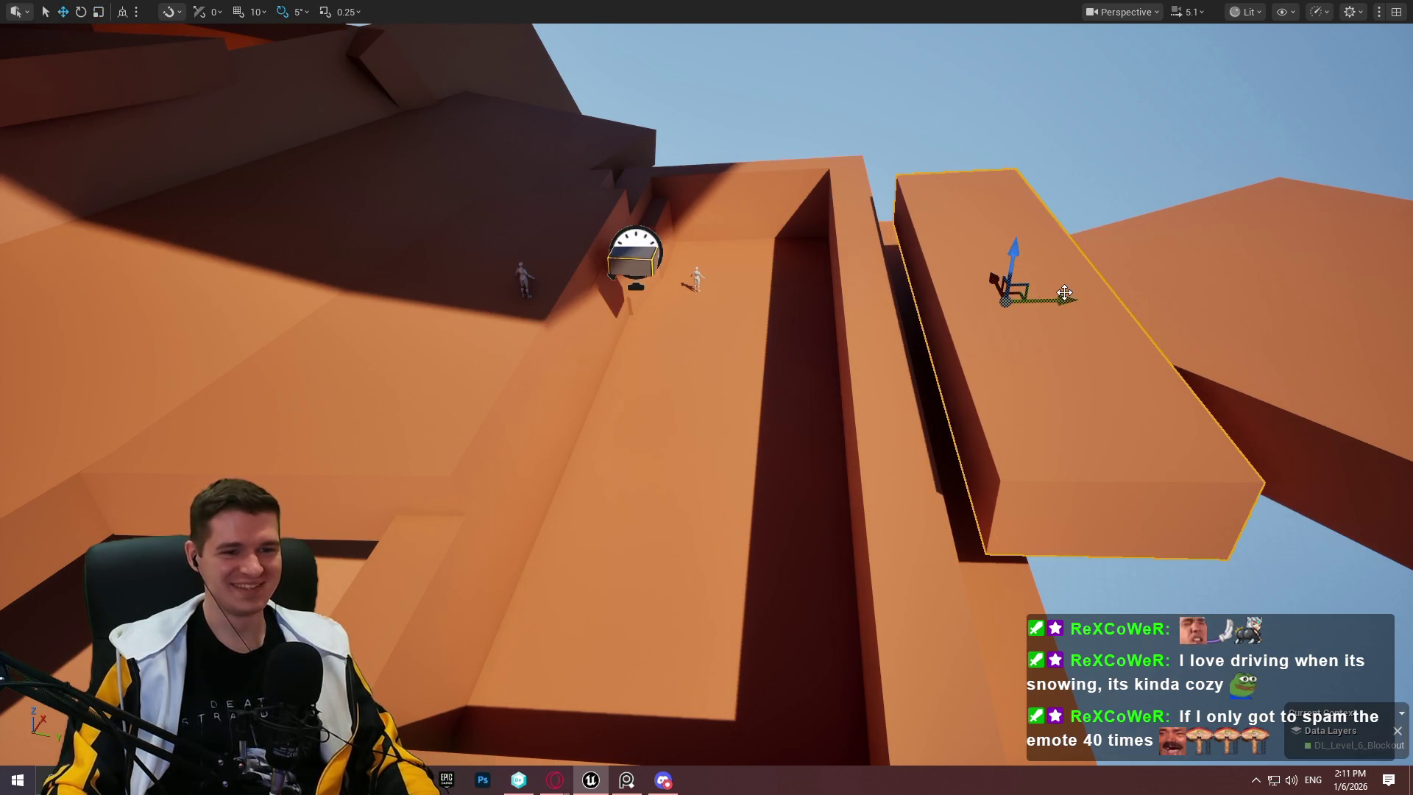
{"action": "key", "text": "ctrl+z"}
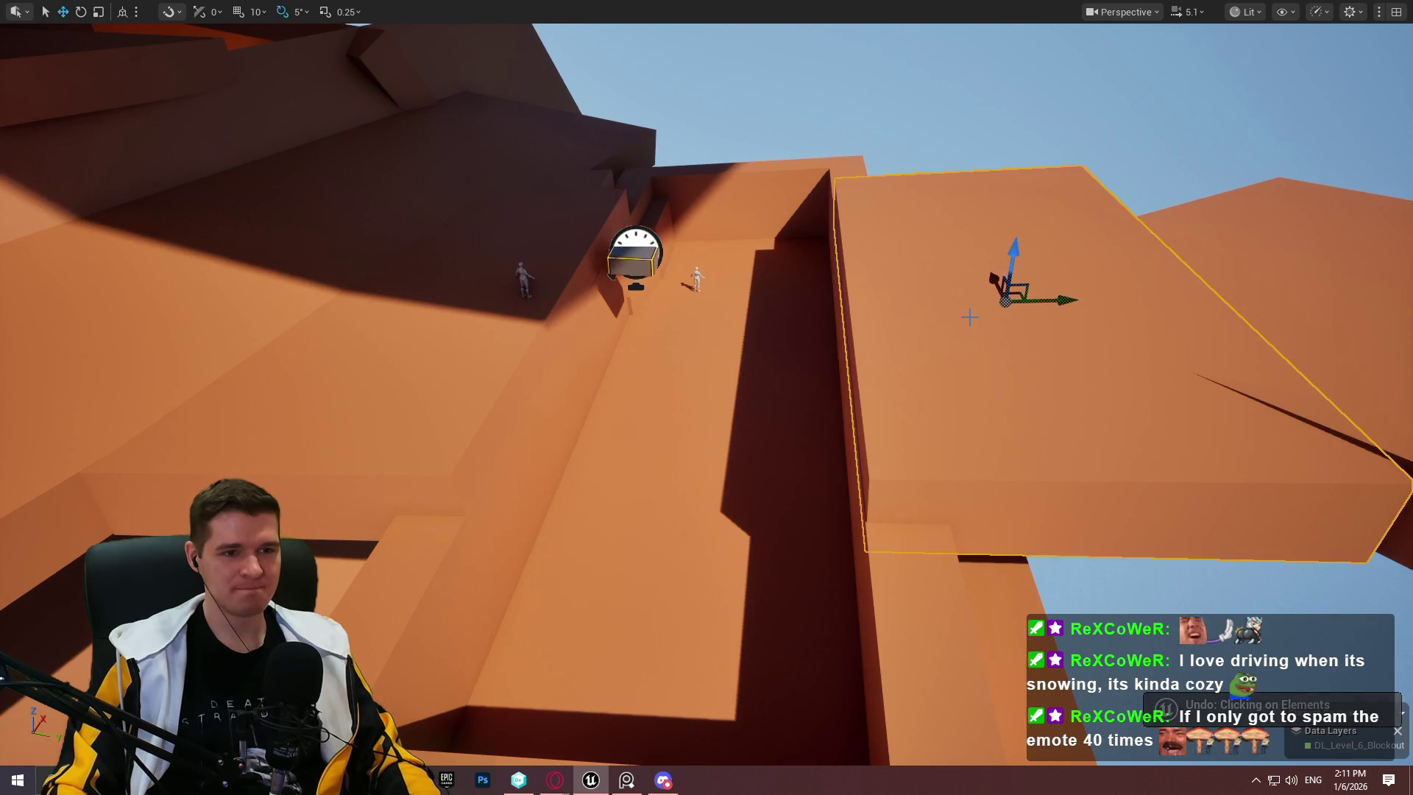
{"action": "key", "text": "ctrl+z"}
Step: Narrow the wide slab into a thin pillar and shift the tall wall left
{"action": "mouse_move", "coordinate": [884, 303]}
{"action": "left_mouse_down"}
{"action": "mouse_move", "coordinate": [817, 305]}
{"action": "mouse_move", "coordinate": [832, 324]}
{"action": "mouse_move", "coordinate": [780, 324]}
{"action": "mouse_move", "coordinate": [798, 237]}
{"action": "mouse_move", "coordinate": [789, 147]}
{"action": "left_mouse_up"}
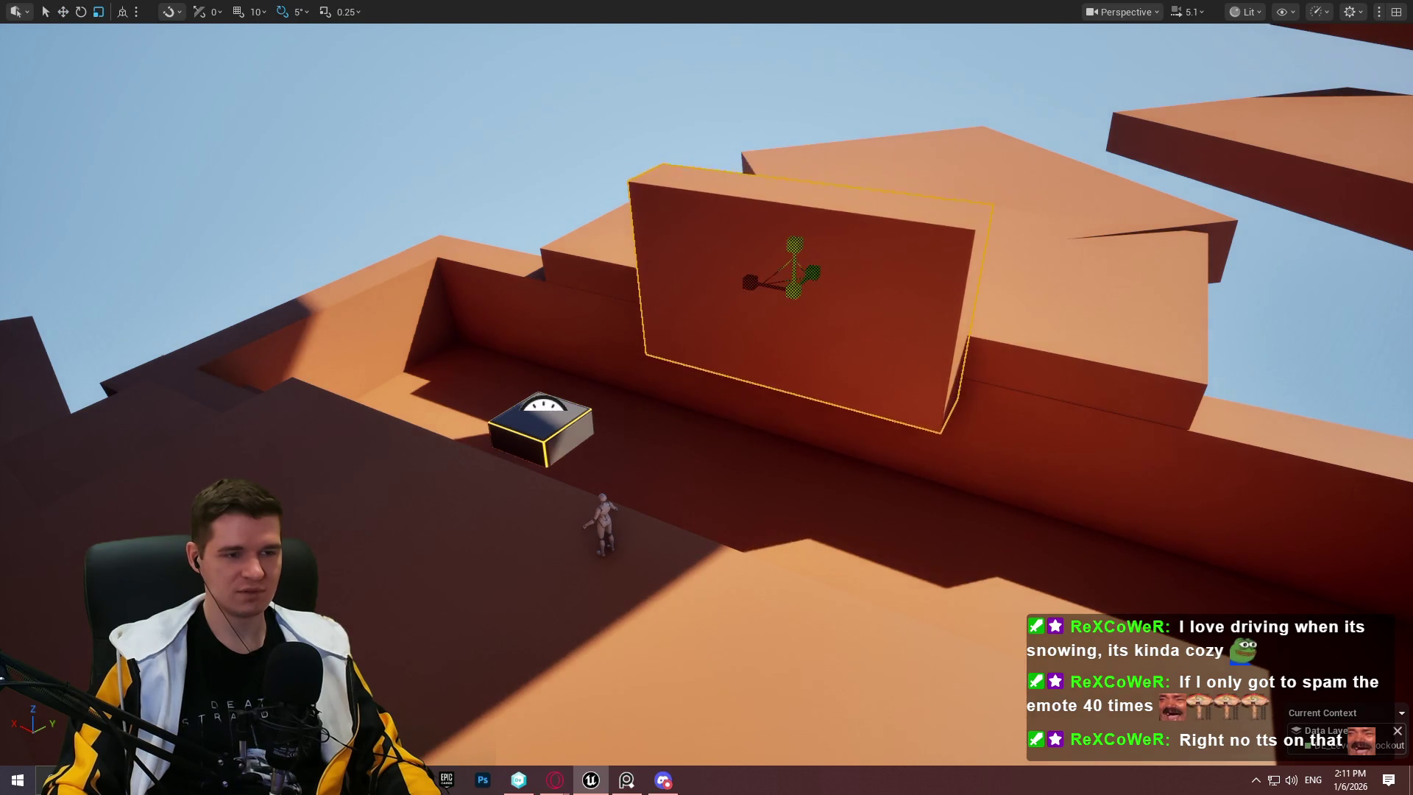
{"action": "mouse_move", "coordinate": [761, 288]}
{"action": "left_mouse_down"}
{"action": "mouse_move", "coordinate": [577, 278]}
{"action": "mouse_move", "coordinate": [631, 284]}
{"action": "mouse_move", "coordinate": [592, 255]}
{"action": "mouse_move", "coordinate": [633, 221]}
{"action": "mouse_move", "coordinate": [810, 243]}
{"action": "mouse_move", "coordinate": [1091, 770]}
{"action": "left_mouse_up"}
{"action": "right_click", "coordinate": [1091, 769]}
{"action": "key", "text": "Escape"}
{"action": "right_click", "coordinate": [936, 478]}
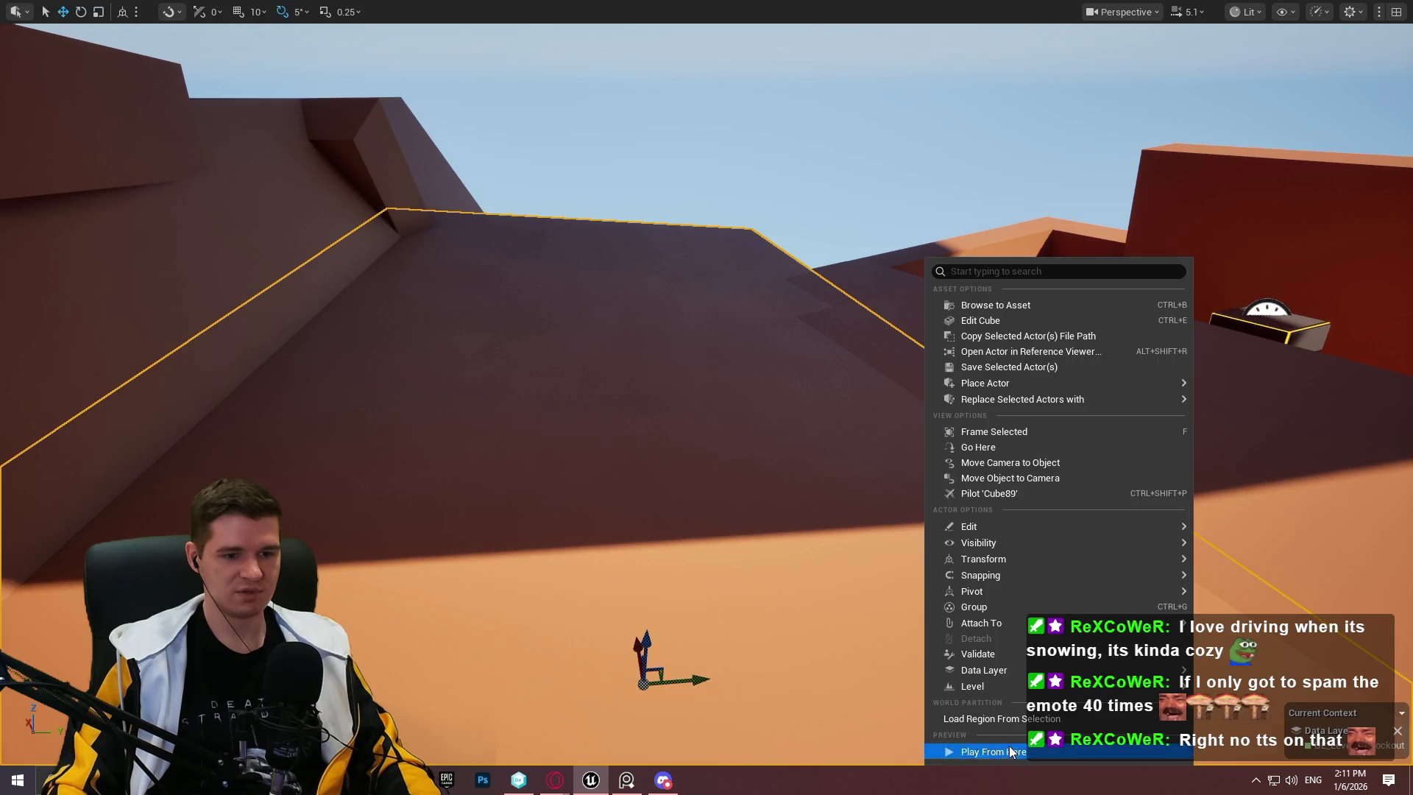
{"action": "left_click", "coordinate": [976, 748]}
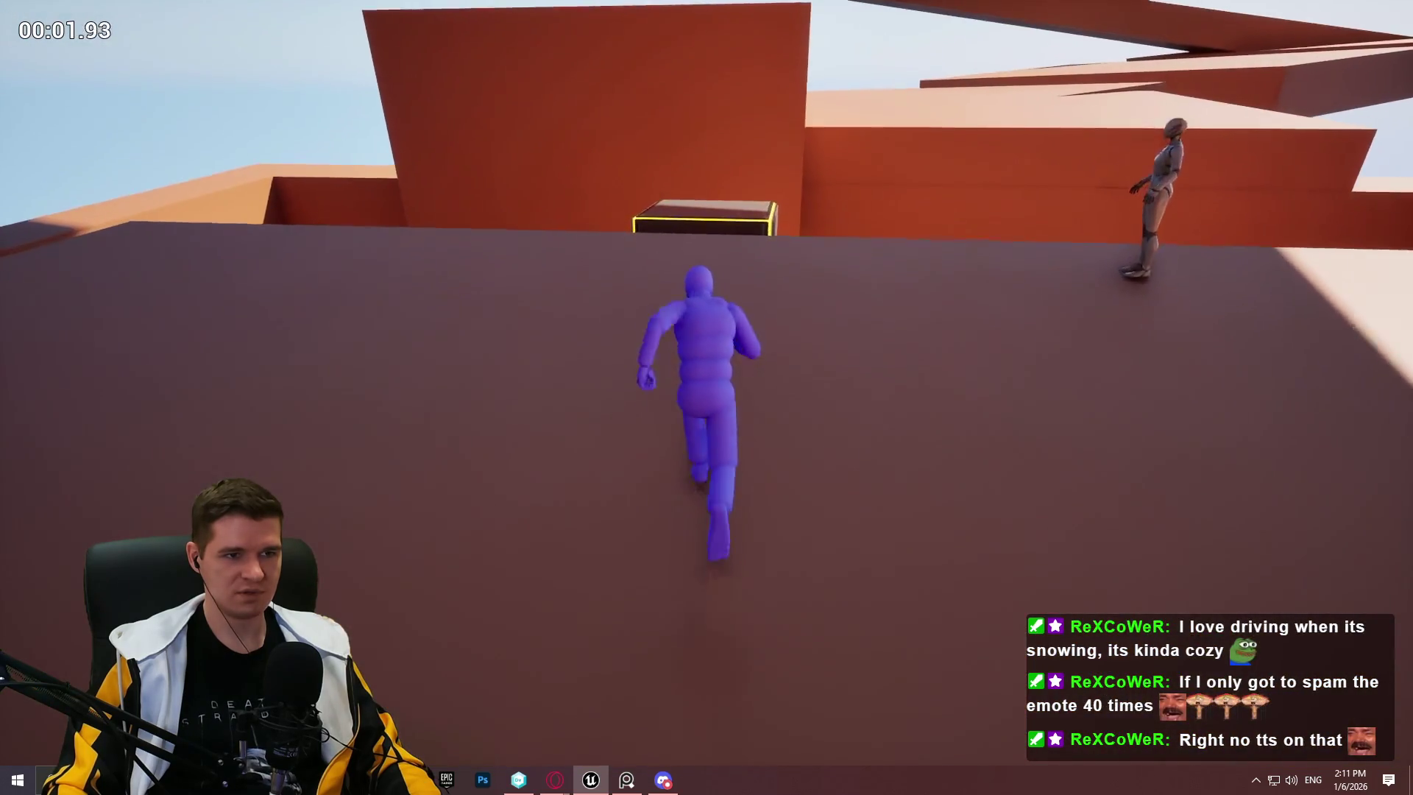
{"action": "key", "text": "space"}
{"action": "key", "text": "space"}
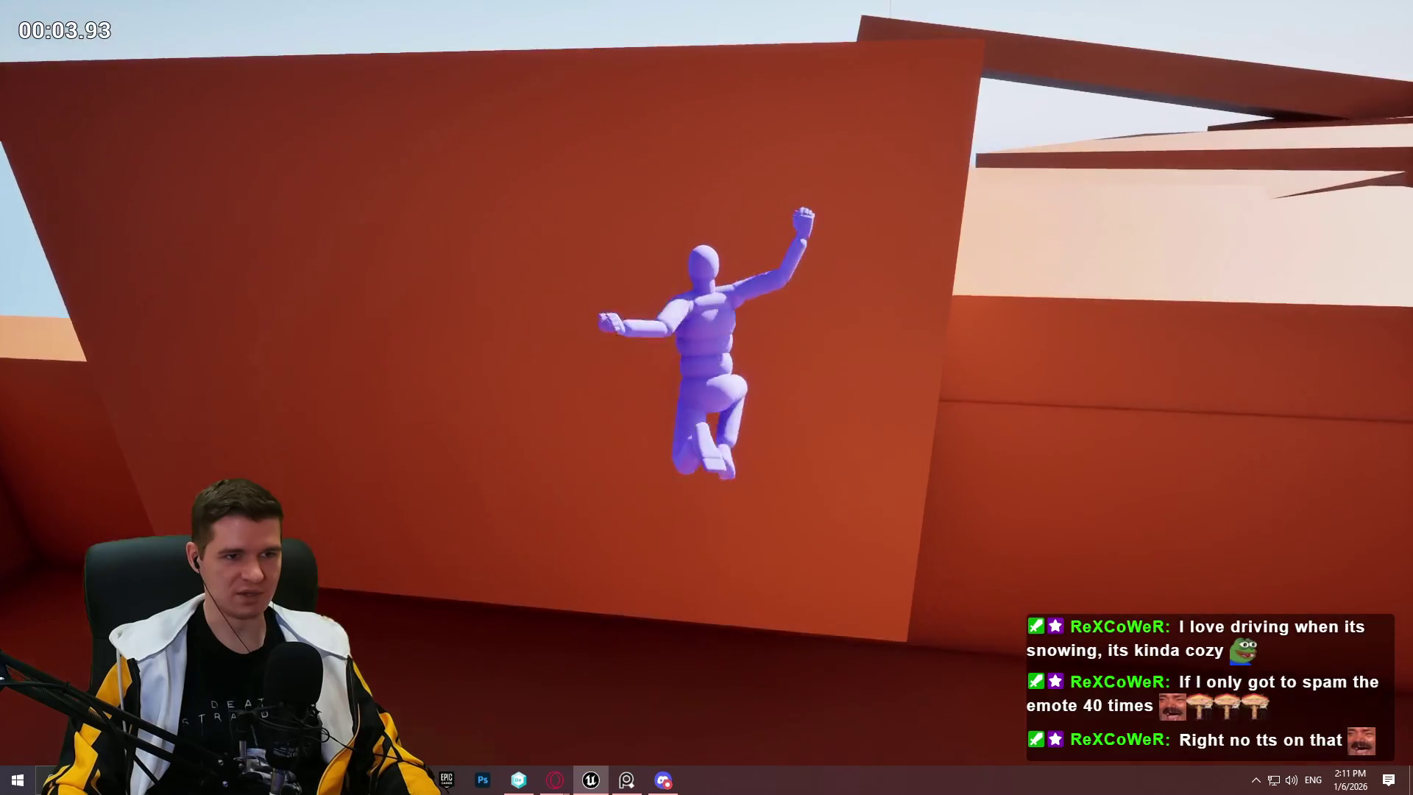
{"action": "key", "text": "Escape"}
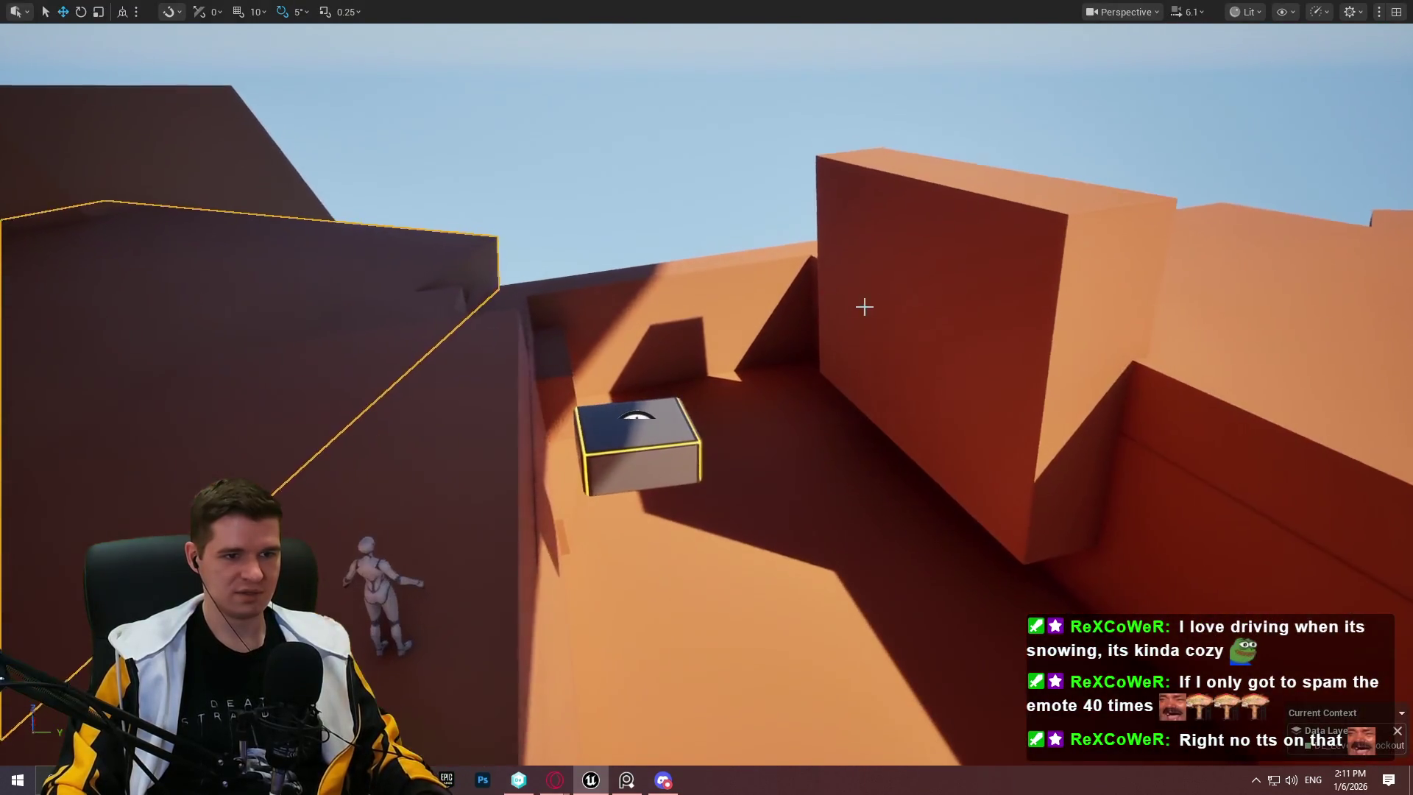
Step: Make the right wall taller and move the gauge platform up and right
{"action": "left_click", "coordinate": [949, 312]}
{"action": "mouse_move", "coordinate": [941, 263]}
{"action": "left_mouse_down"}
{"action": "mouse_move", "coordinate": [942, 329]}
{"action": "mouse_move", "coordinate": [966, 390]}
{"action": "mouse_move", "coordinate": [967, 324]}
{"action": "mouse_move", "coordinate": [957, 353]}
{"action": "mouse_move", "coordinate": [972, 309]}
{"action": "mouse_move", "coordinate": [1026, 299]}
{"action": "left_mouse_up"}
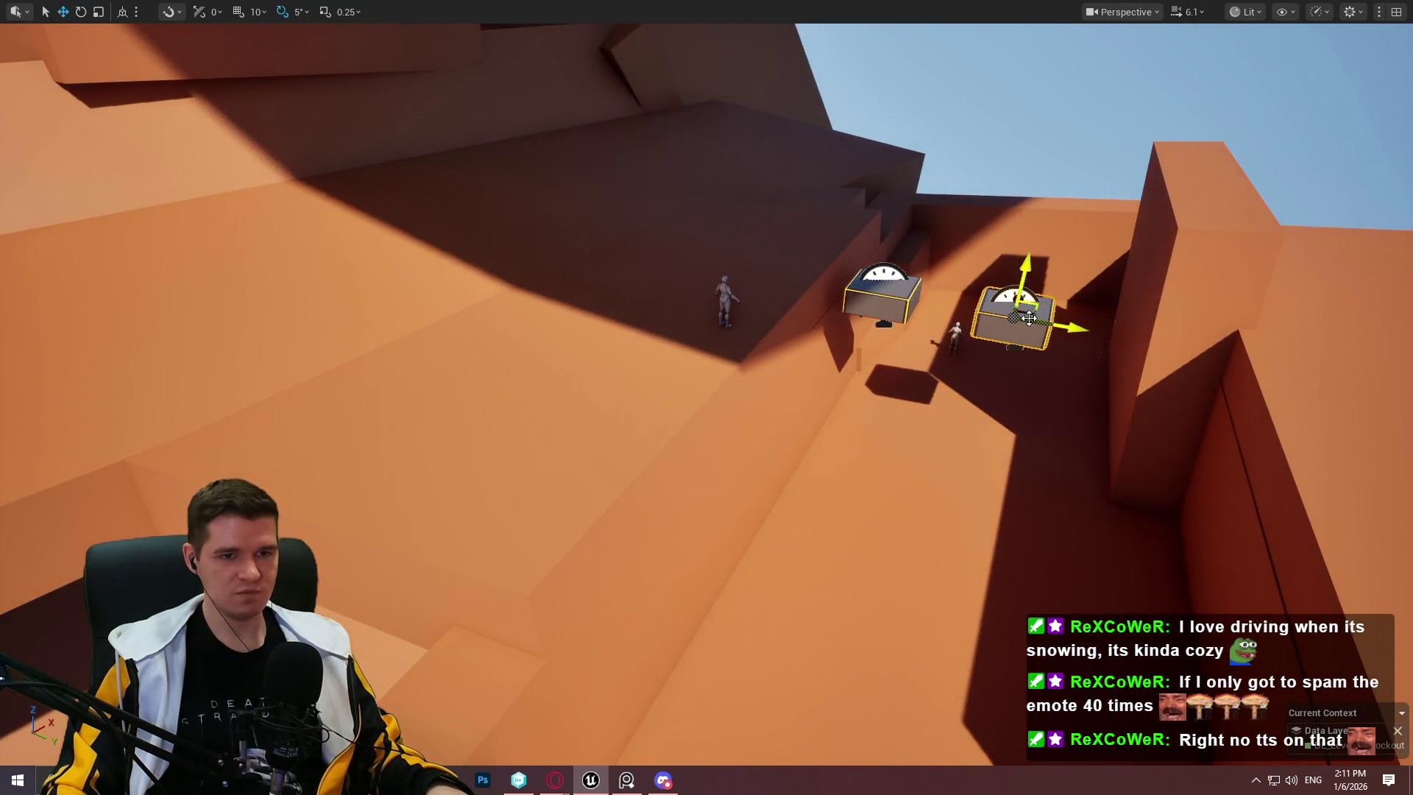
{"action": "mouse_move", "coordinate": [1029, 315]}
{"action": "left_mouse_down"}
{"action": "mouse_move", "coordinate": [1059, 243]}
{"action": "mouse_move", "coordinate": [1067, 265]}
{"action": "mouse_move", "coordinate": [1045, 280]}
{"action": "mouse_move", "coordinate": [1060, 272]}
{"action": "left_mouse_up"}
Step: Slide the duplicated box platform right and down beside the red wall
{"action": "mouse_move", "coordinate": [977, 326]}
{"action": "left_mouse_down"}
{"action": "mouse_move", "coordinate": [864, 355]}
{"action": "mouse_move", "coordinate": [811, 339]}
{"action": "mouse_move", "coordinate": [839, 316]}
{"action": "mouse_move", "coordinate": [927, 306]}
{"action": "mouse_move", "coordinate": [928, 353]}
{"action": "mouse_move", "coordinate": [333, 309]}
{"action": "mouse_move", "coordinate": [638, 294]}
{"action": "left_mouse_up"}
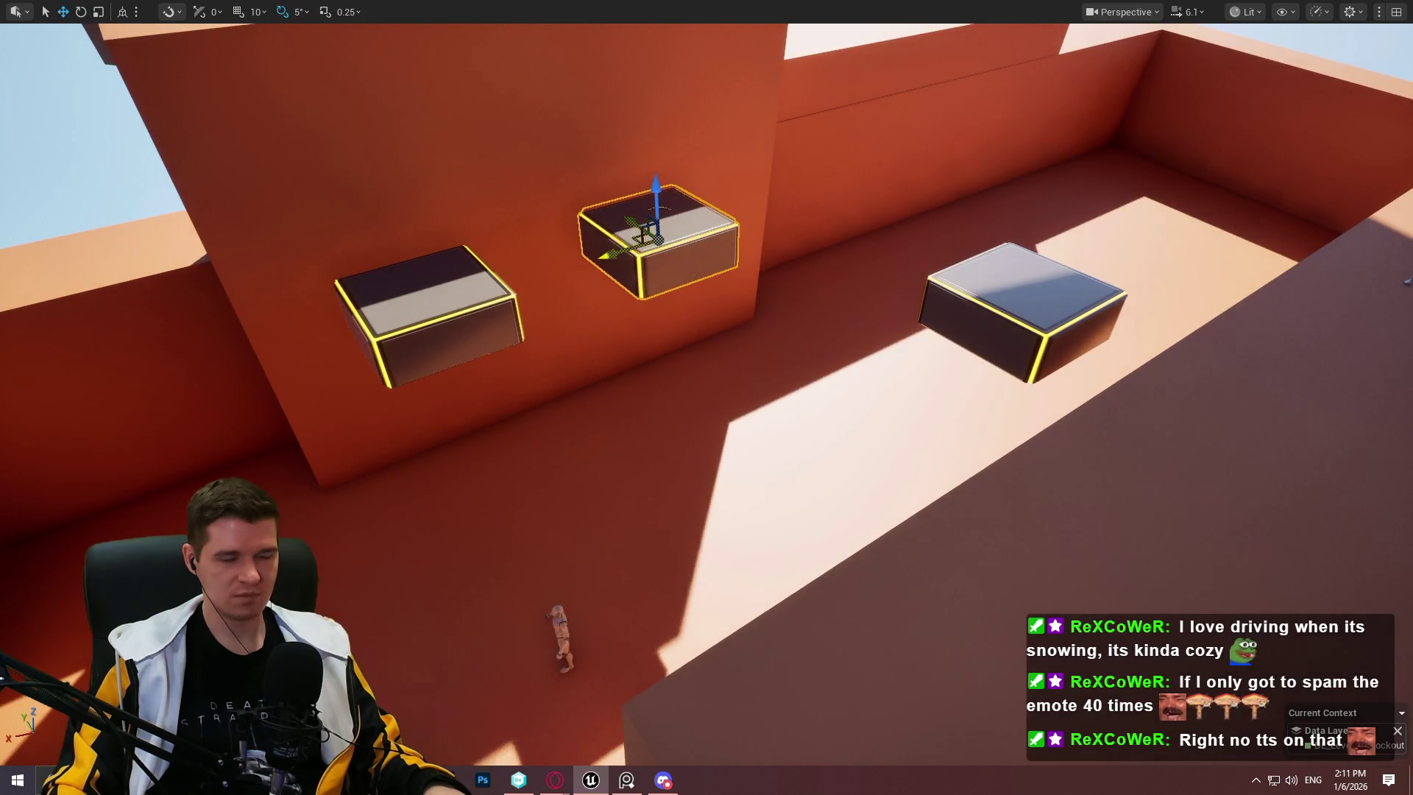
{"action": "left_click_drag", "start_coordinate": [633, 239], "coordinate": [676, 273]}
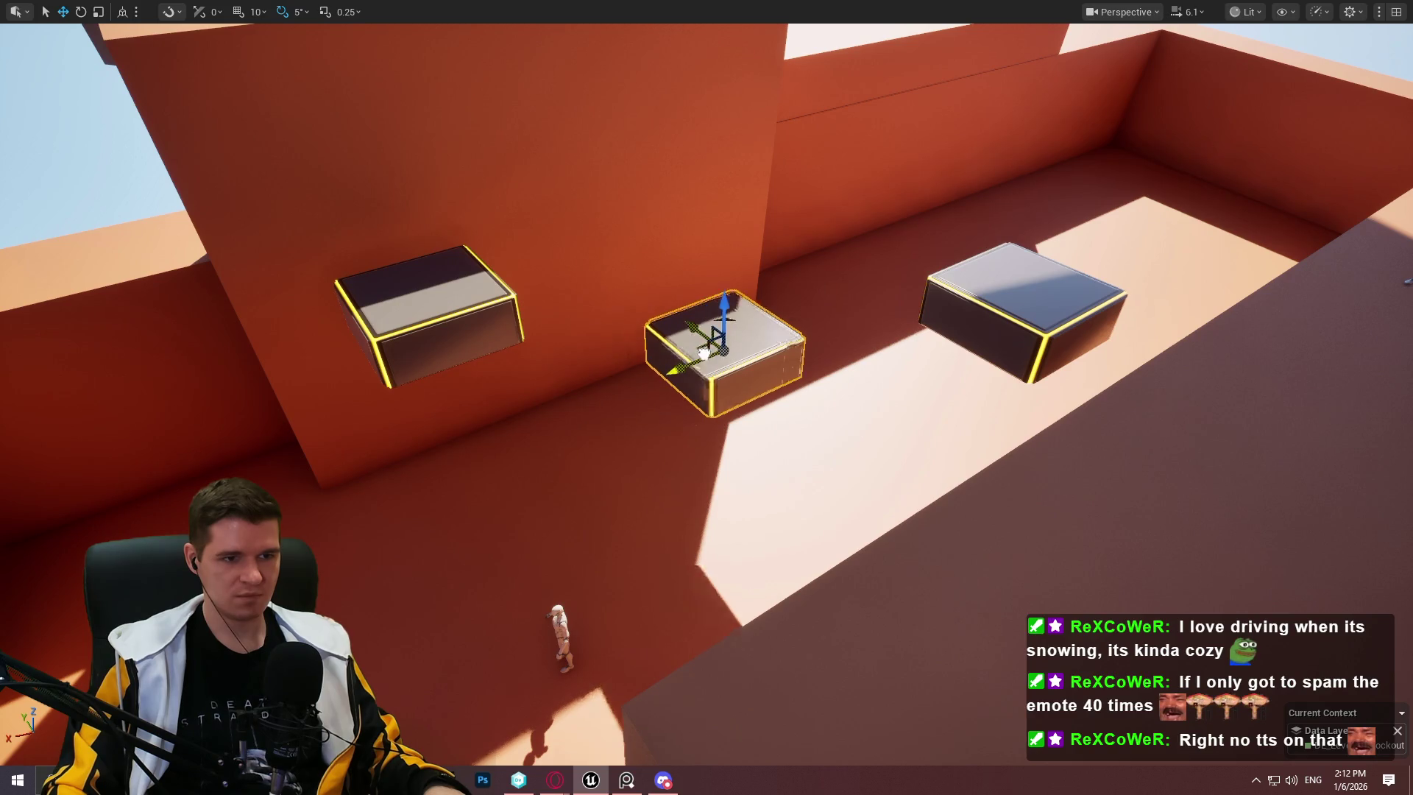
{"action": "mouse_move", "coordinate": [698, 351]}
{"action": "left_mouse_down"}
{"action": "mouse_move", "coordinate": [677, 250]}
{"action": "mouse_move", "coordinate": [704, 466]}
{"action": "left_mouse_up"}
{"action": "right_click", "coordinate": [704, 466]}
Step: Play from here, run and jump three times up the floating boxes, then stop the test
{"action": "left_click", "coordinate": [797, 756]}
{"action": "key", "text": "w"}
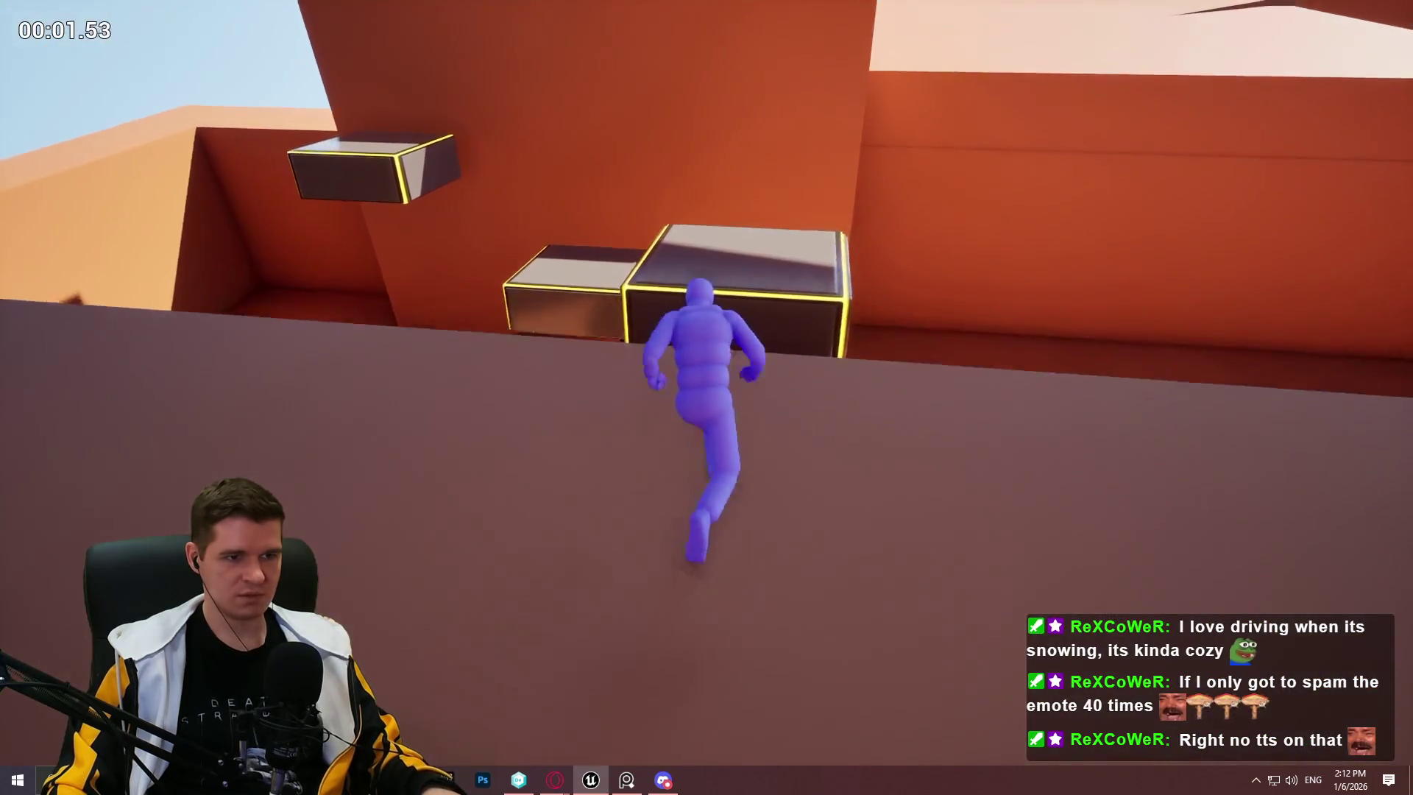
{"action": "key", "text": "space"}
{"action": "key", "text": "space"}
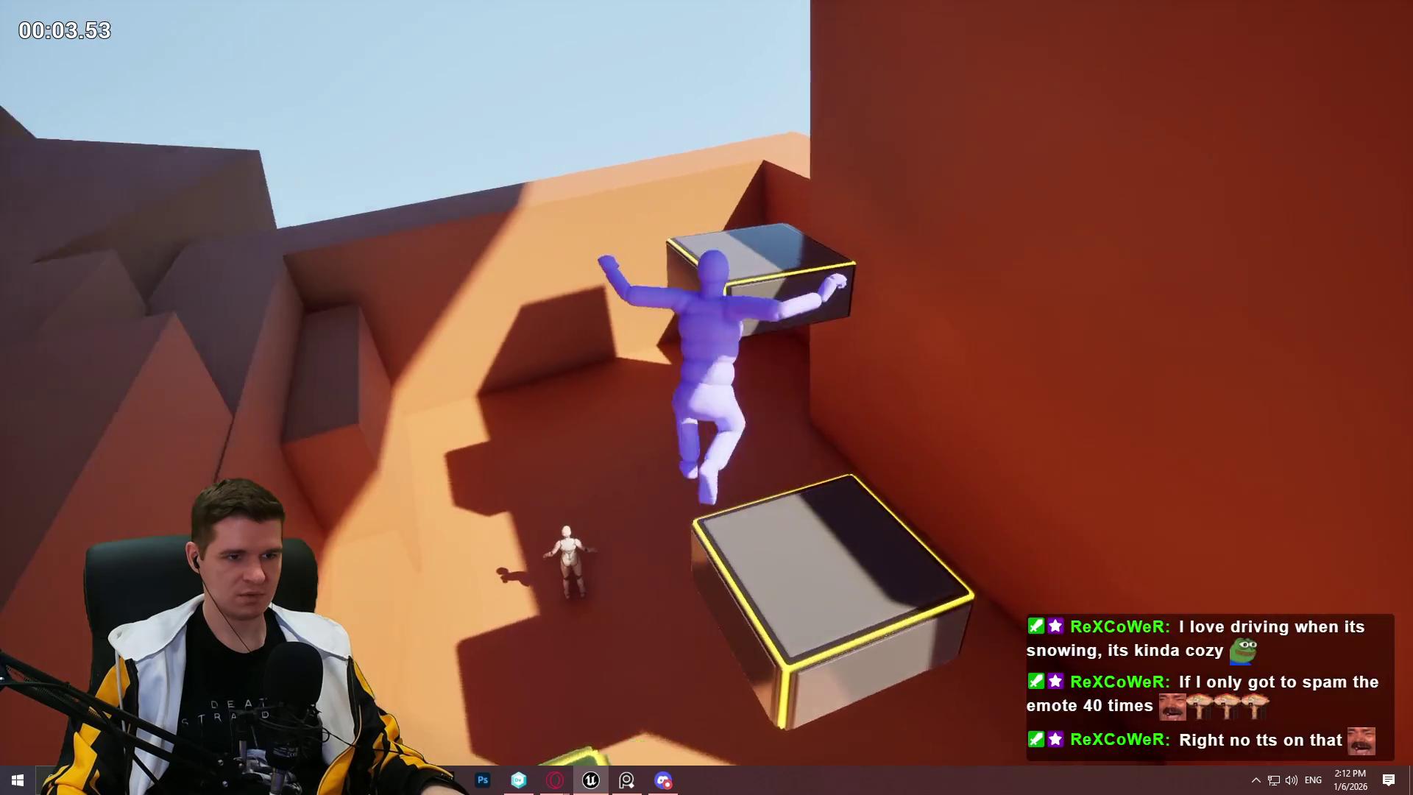
{"action": "key", "text": "space"}
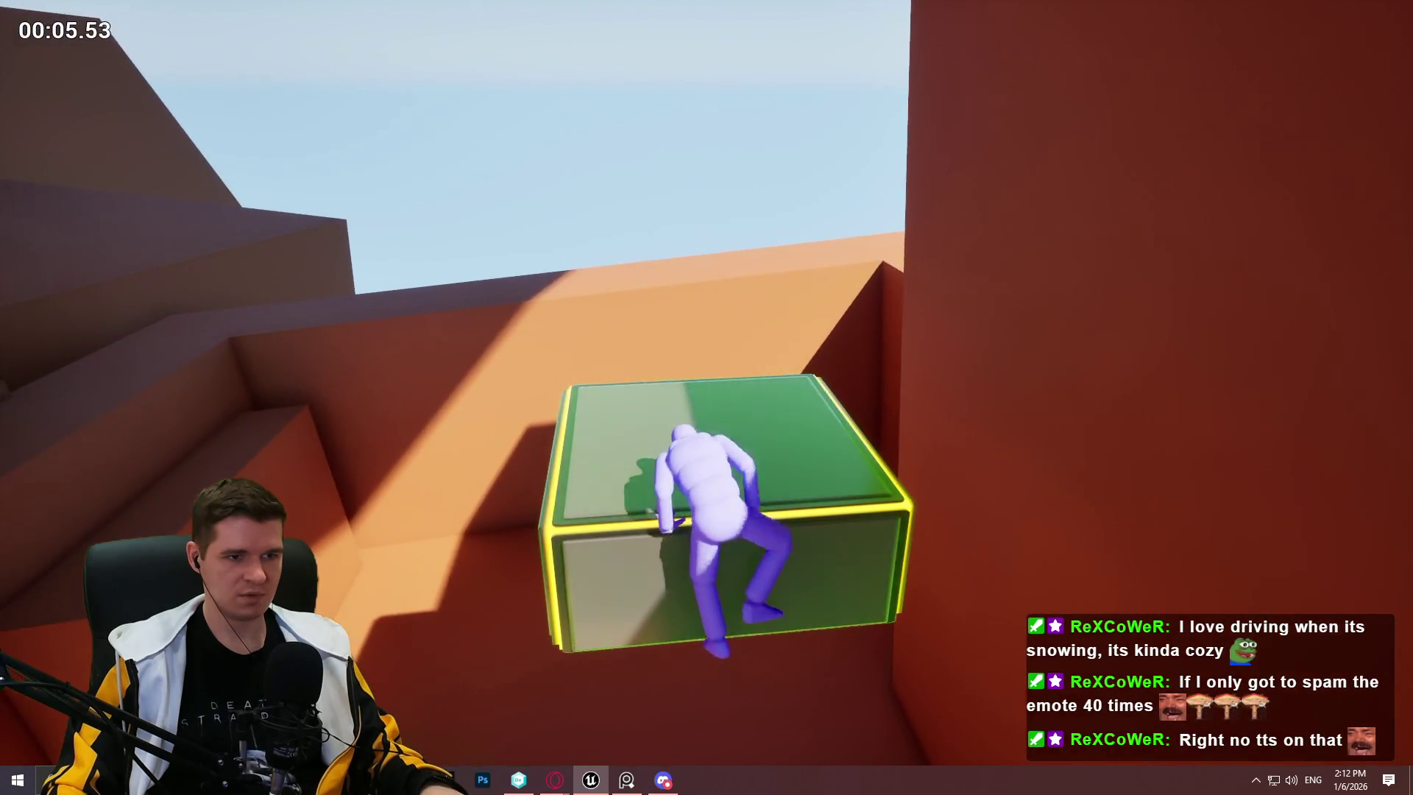
{"action": "key", "text": "space"}
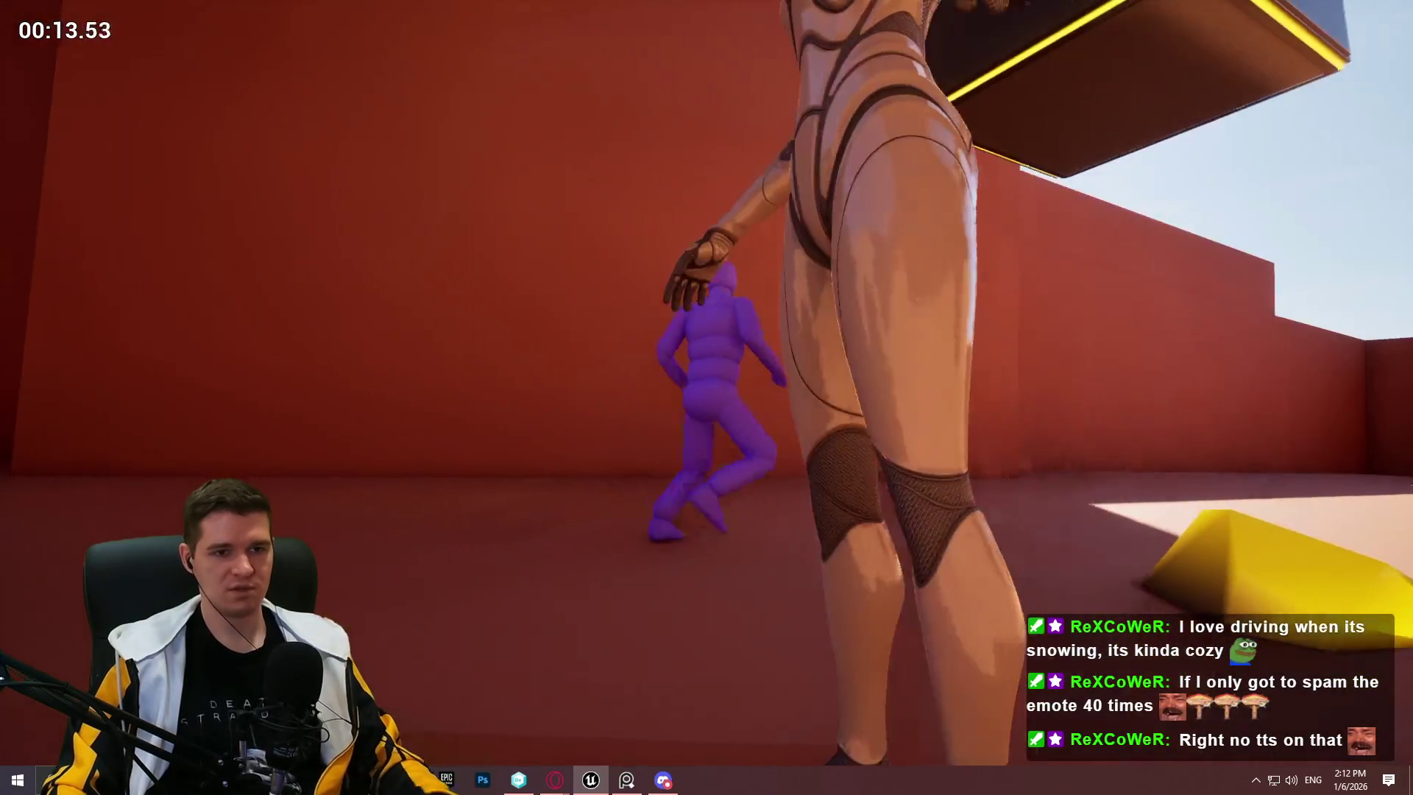
{"action": "key", "text": "Escape"}
{"action": "scroll", "coordinate": [706, 398], "scroll_direction": "down", "scroll_amount": 5}
Step: Shift the floating box right and back left to tune spacing, then select and frame the purple beam
{"action": "scroll", "coordinate": [707, 397], "scroll_direction": "up", "scroll_amount": 3}
{"action": "scroll", "coordinate": [517, 392], "scroll_direction": "down", "scroll_amount": 5}
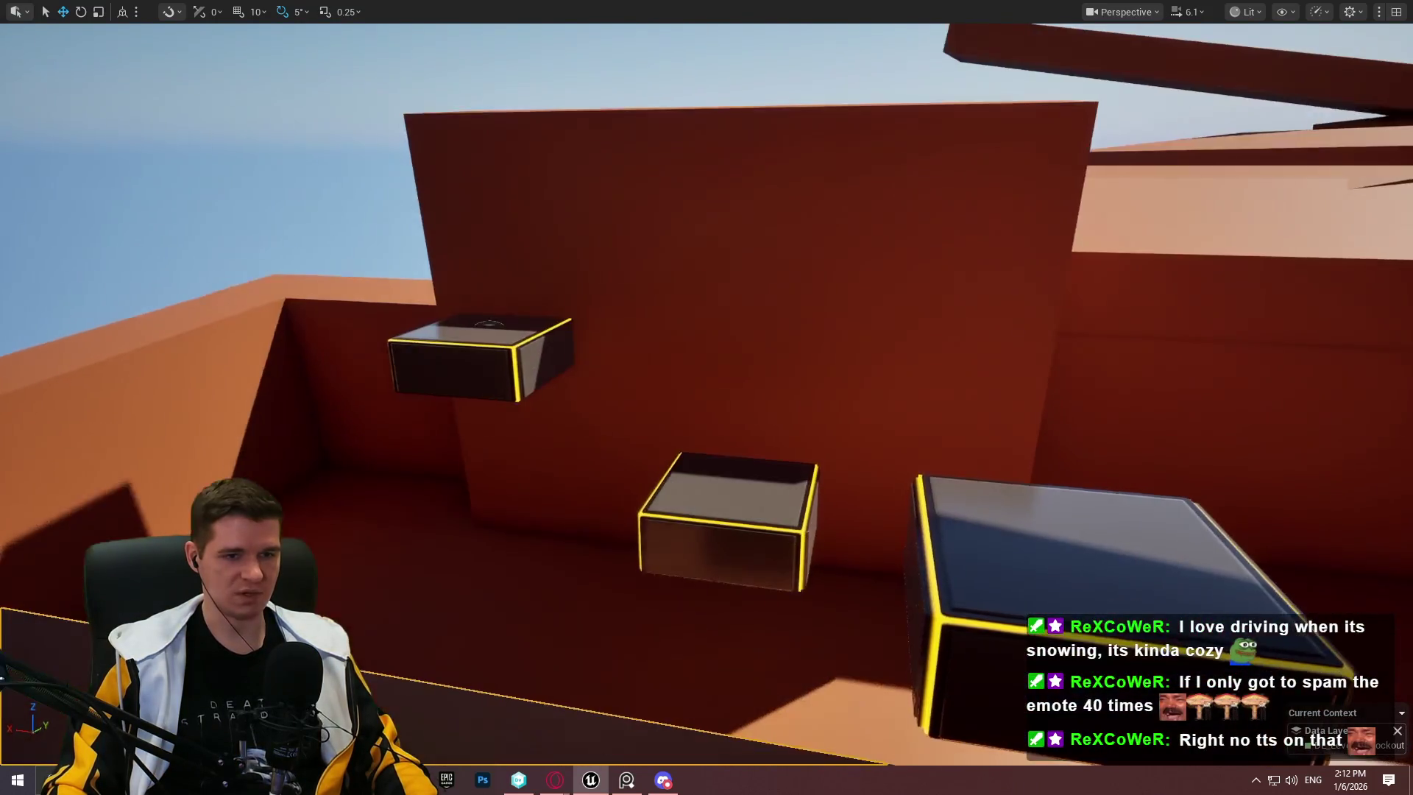
{"action": "scroll", "coordinate": [517, 392], "scroll_direction": "up", "scroll_amount": 4}
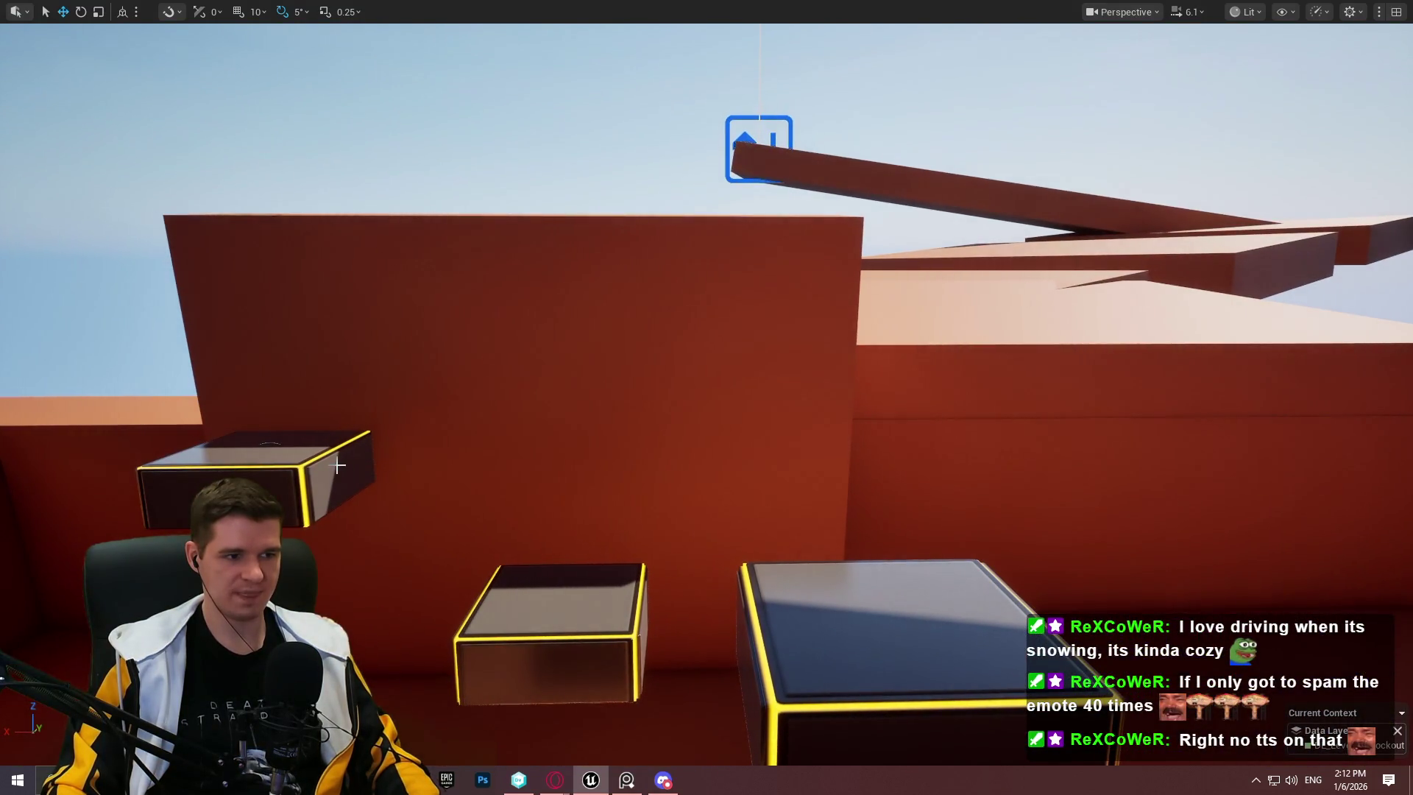
{"action": "mouse_move", "coordinate": [530, 493]}
{"action": "left_mouse_down"}
{"action": "mouse_move", "coordinate": [630, 480]}
{"action": "mouse_move", "coordinate": [640, 413]}
{"action": "left_mouse_up"}
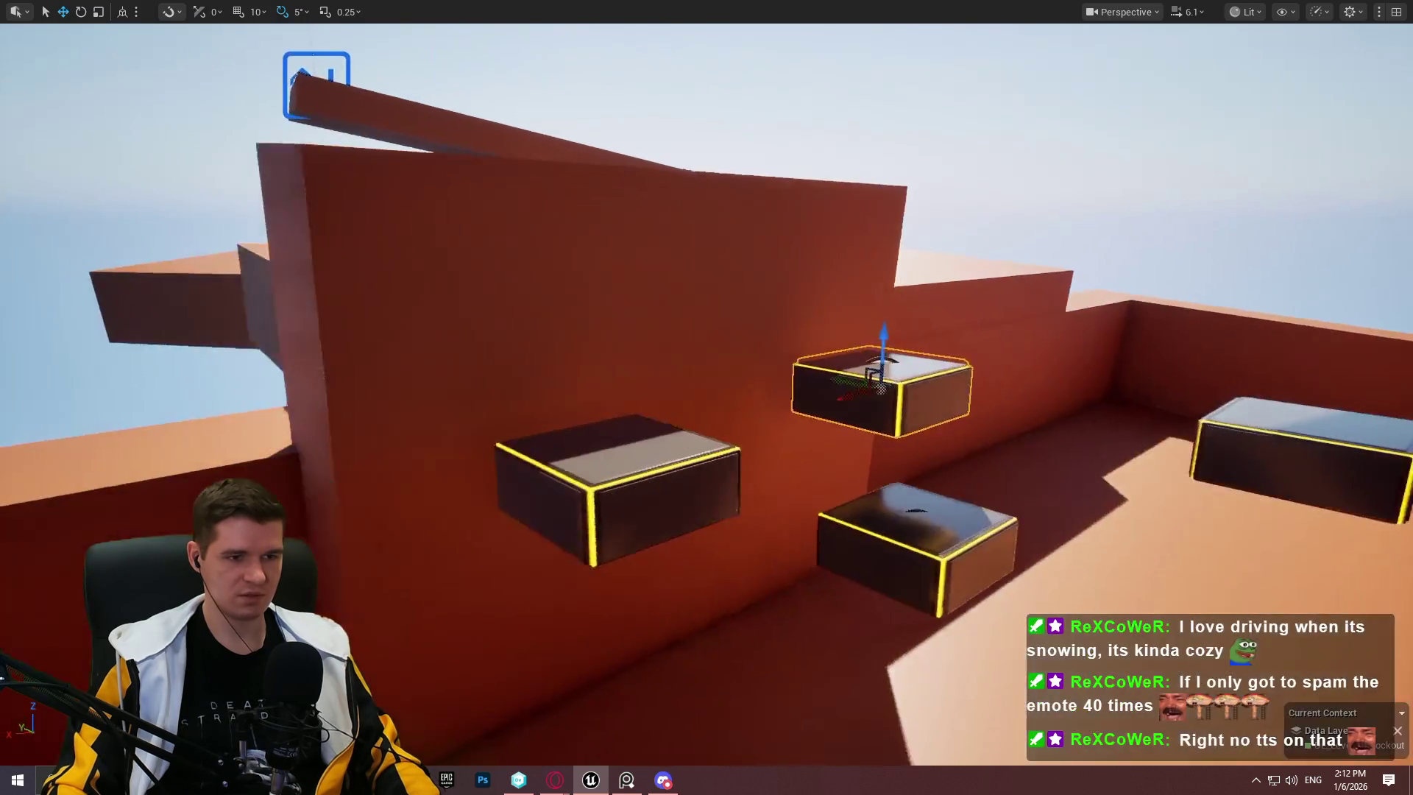
{"action": "mouse_move", "coordinate": [869, 383]}
{"action": "left_mouse_down"}
{"action": "mouse_move", "coordinate": [818, 379]}
{"action": "mouse_move", "coordinate": [836, 383]}
{"action": "left_mouse_up"}
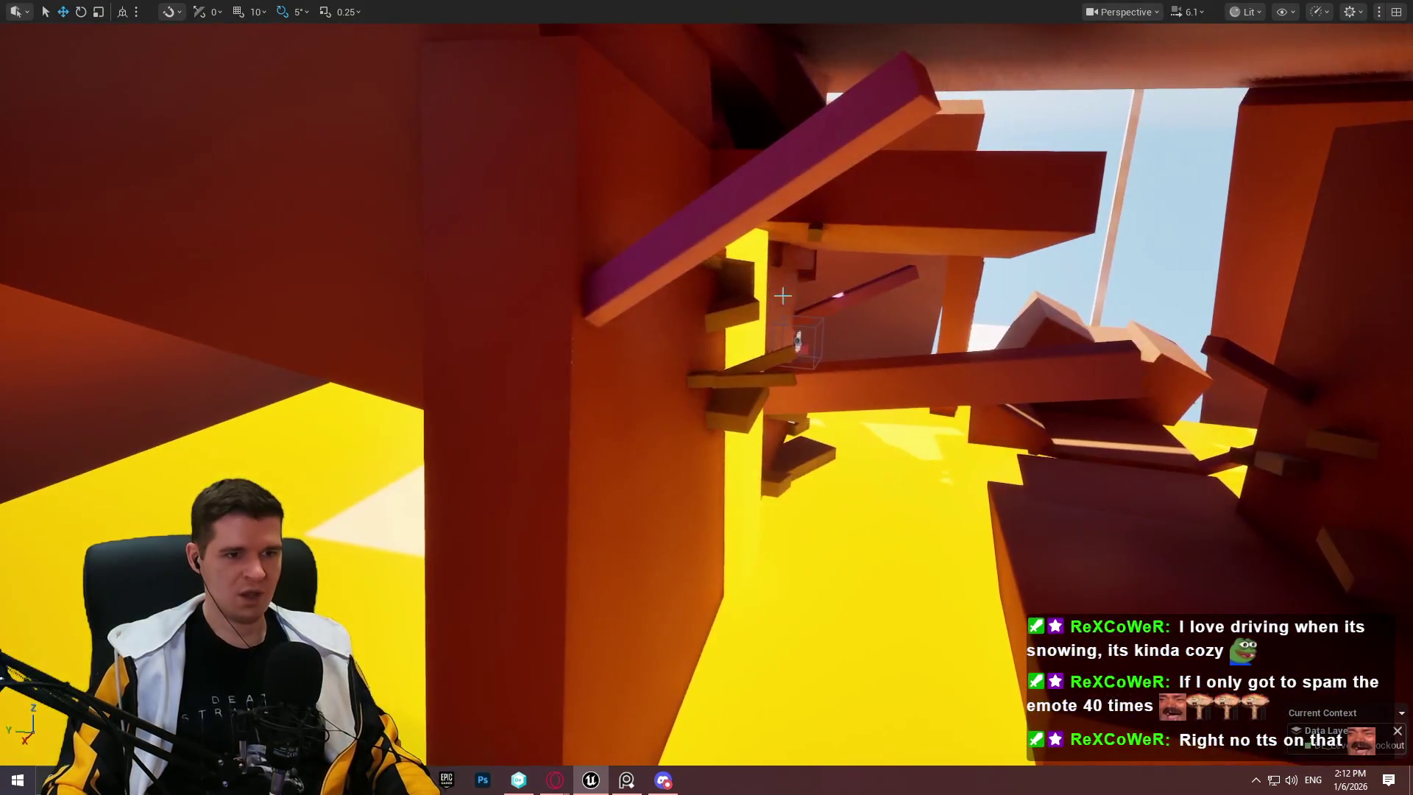
{"action": "left_click", "coordinate": [722, 249]}
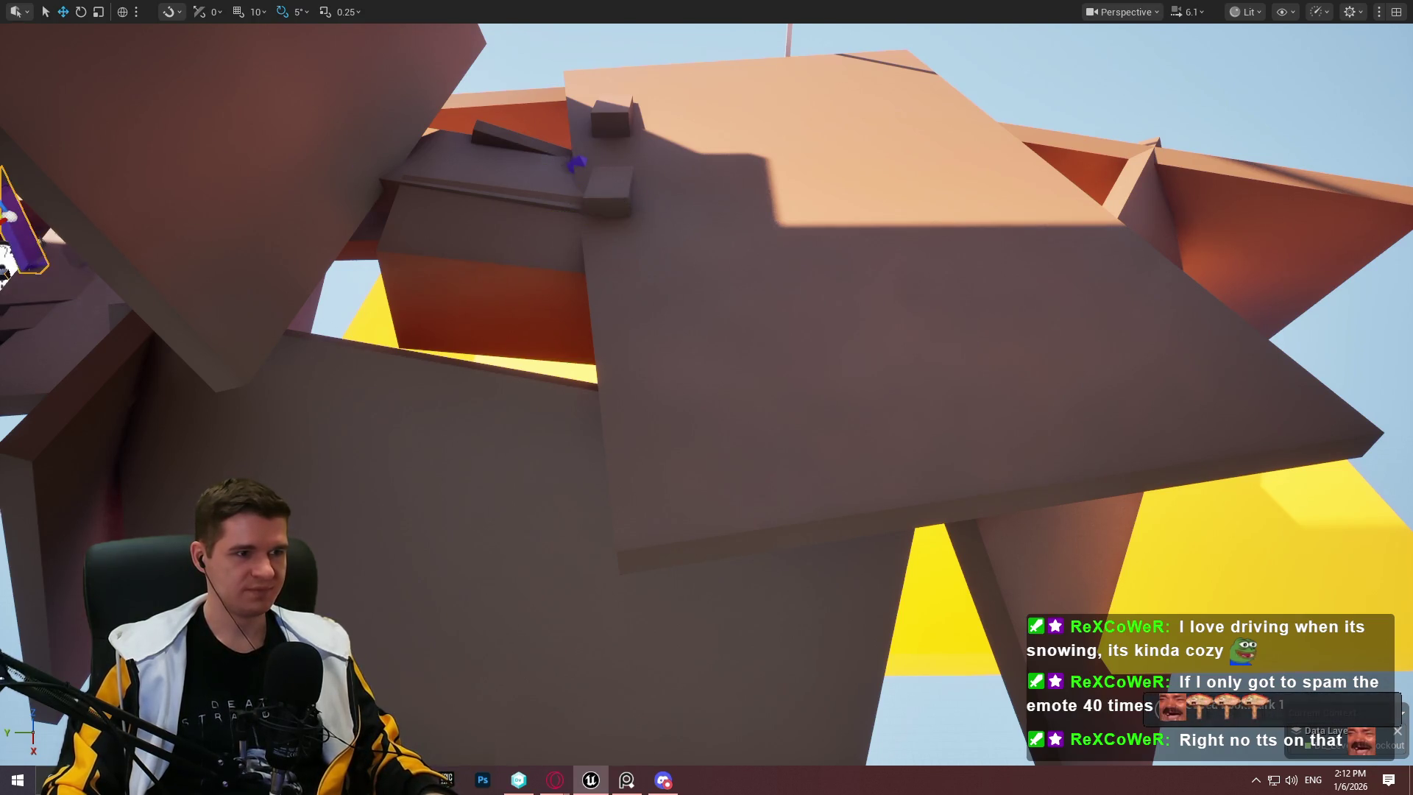
{"action": "key", "text": "f"}
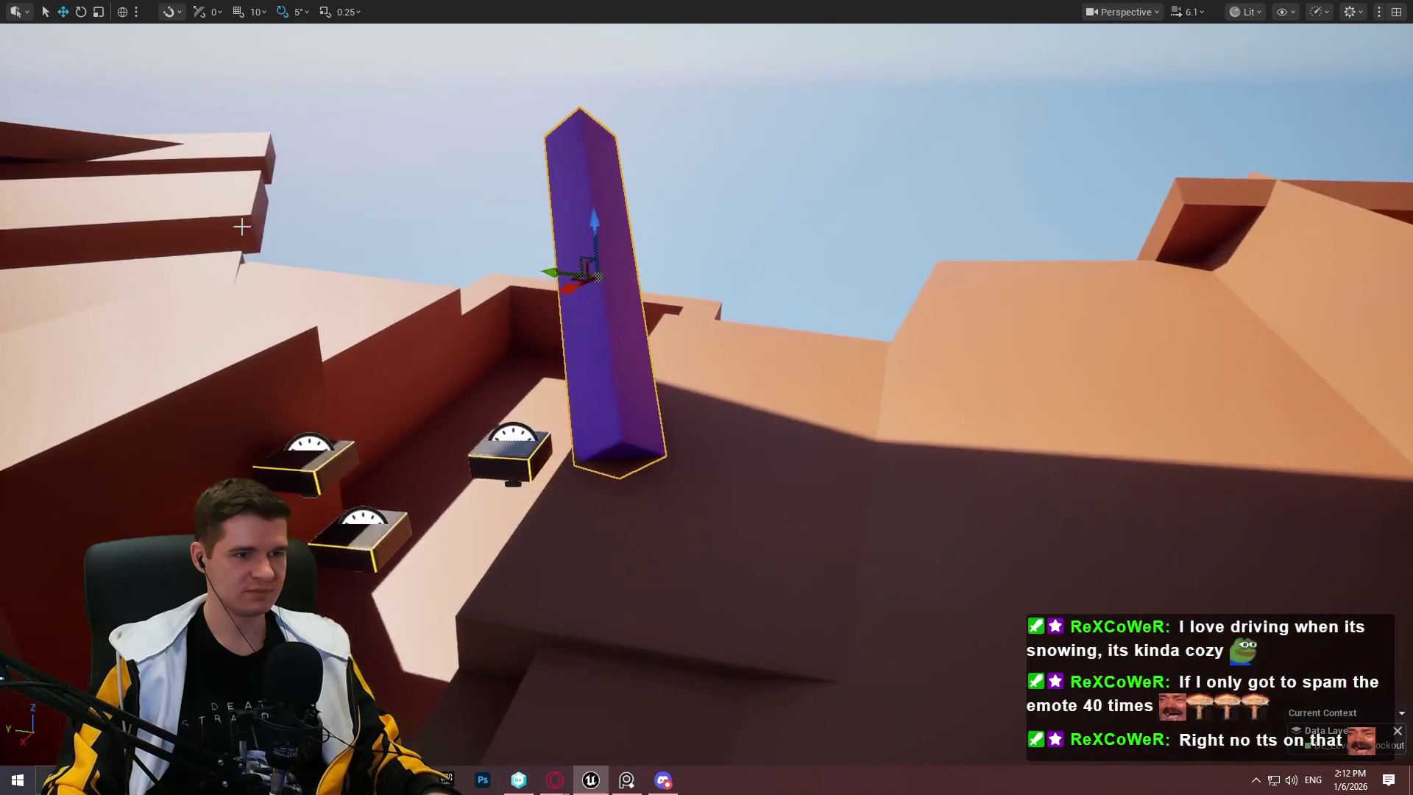
Step: Move the purple beam left and down beside the platforms
{"action": "left_click_drag", "start_coordinate": [571, 274], "coordinate": [337, 275]}
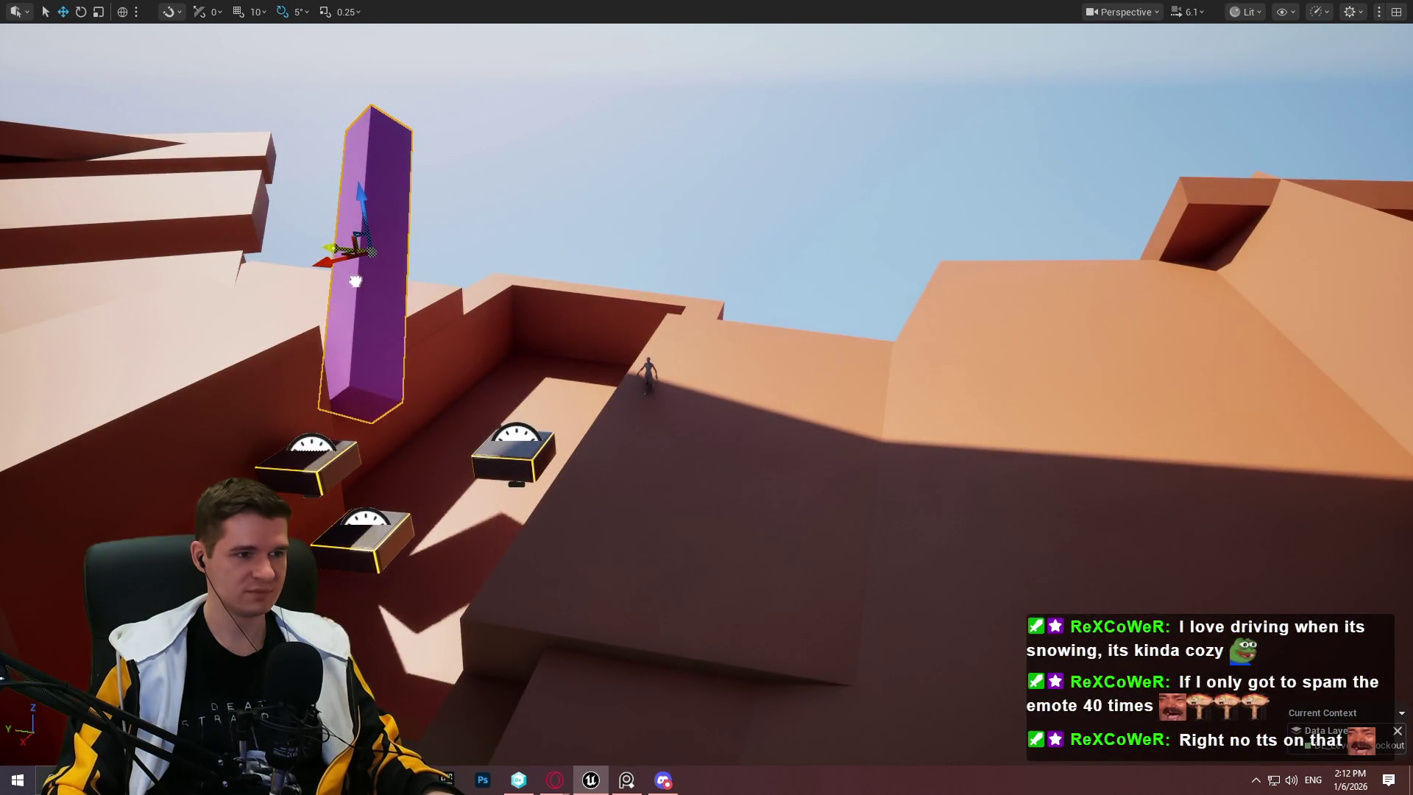
{"action": "left_click_drag", "start_coordinate": [371, 211], "coordinate": [424, 371]}
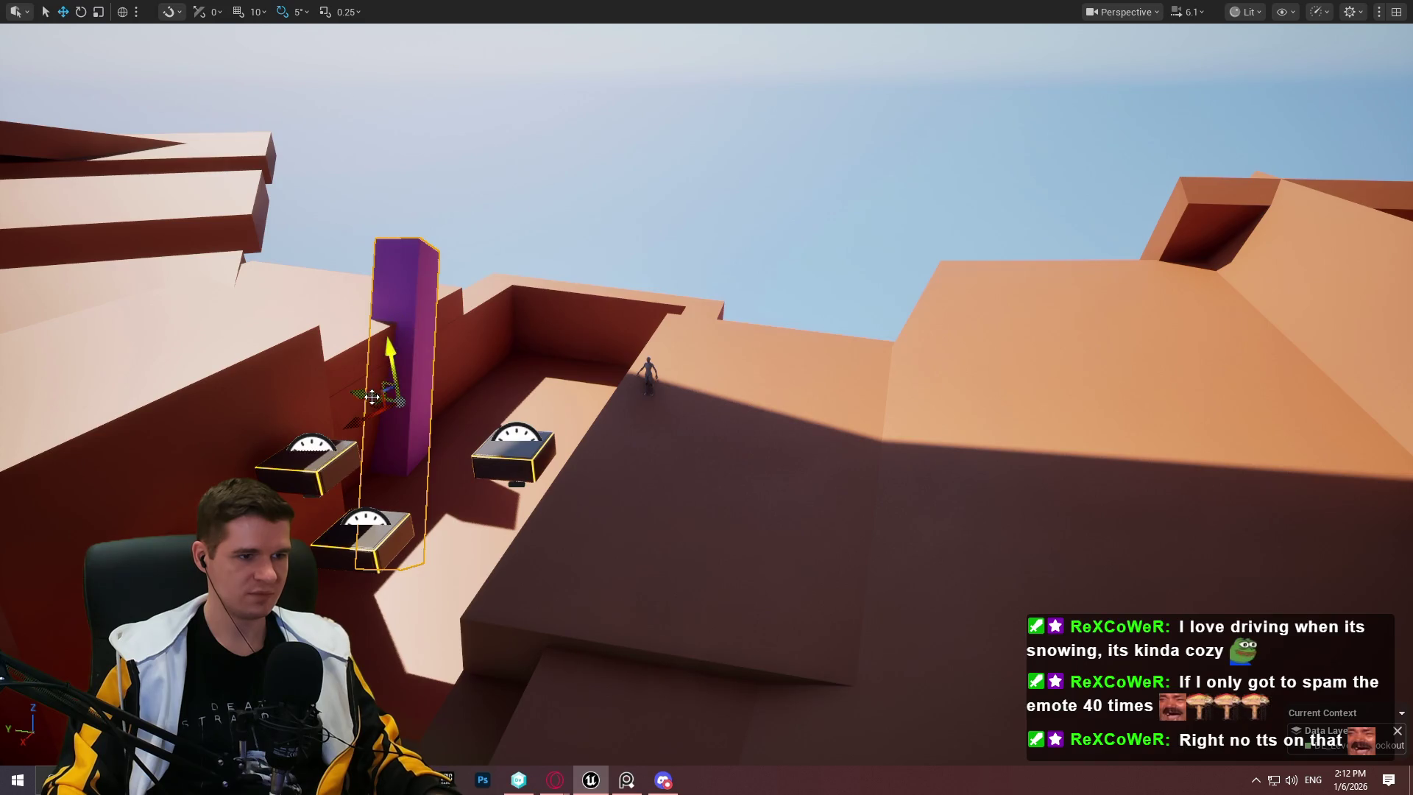
{"action": "mouse_move", "coordinate": [374, 405]}
{"action": "left_mouse_down"}
{"action": "mouse_move", "coordinate": [346, 508]}
{"action": "mouse_move", "coordinate": [377, 520]}
{"action": "left_mouse_up"}
{"action": "key", "text": "f"}
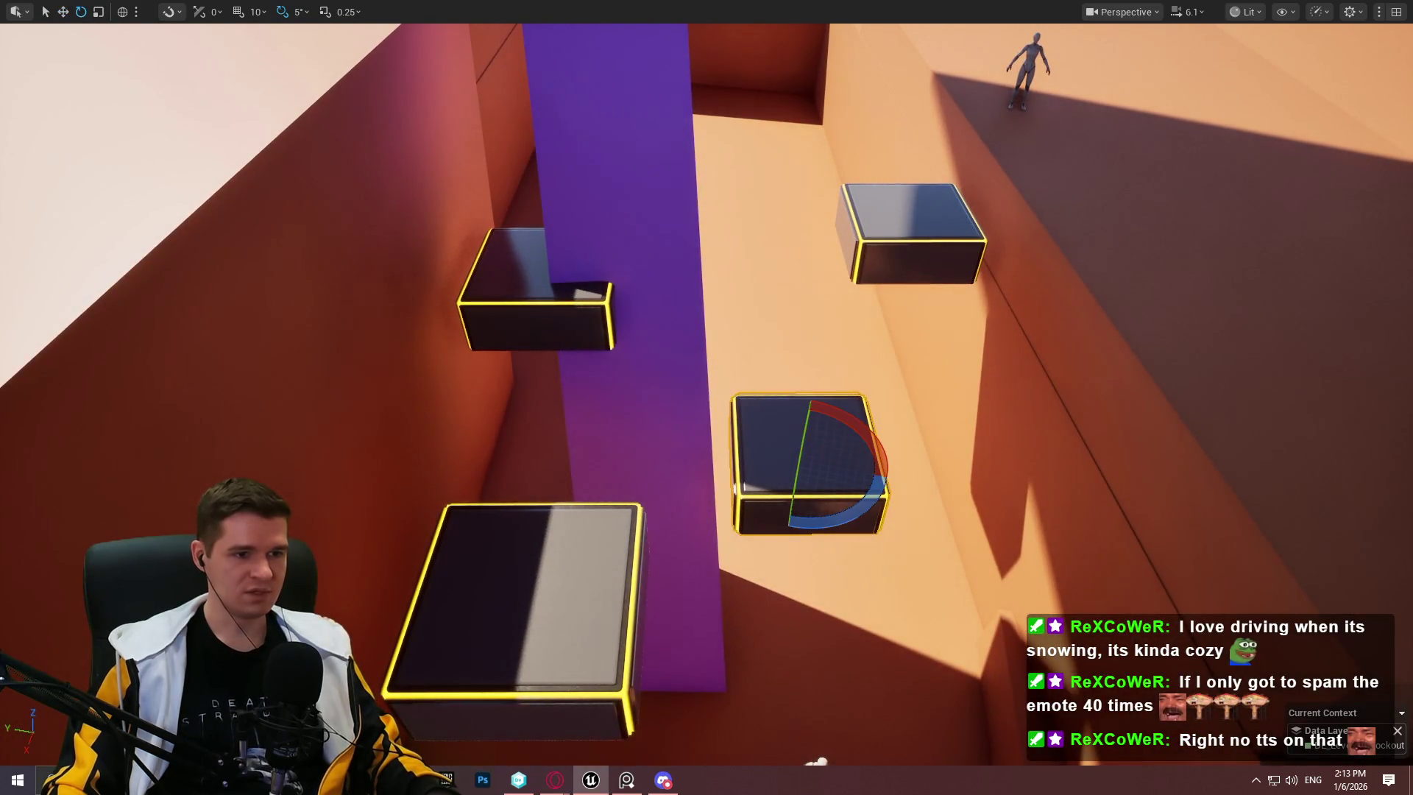
Step: Tilt the beam 35°, slim it and slide it up along its tilt to form the X
{"action": "left_click_drag", "start_coordinate": [615, 513], "coordinate": [569, 492]}
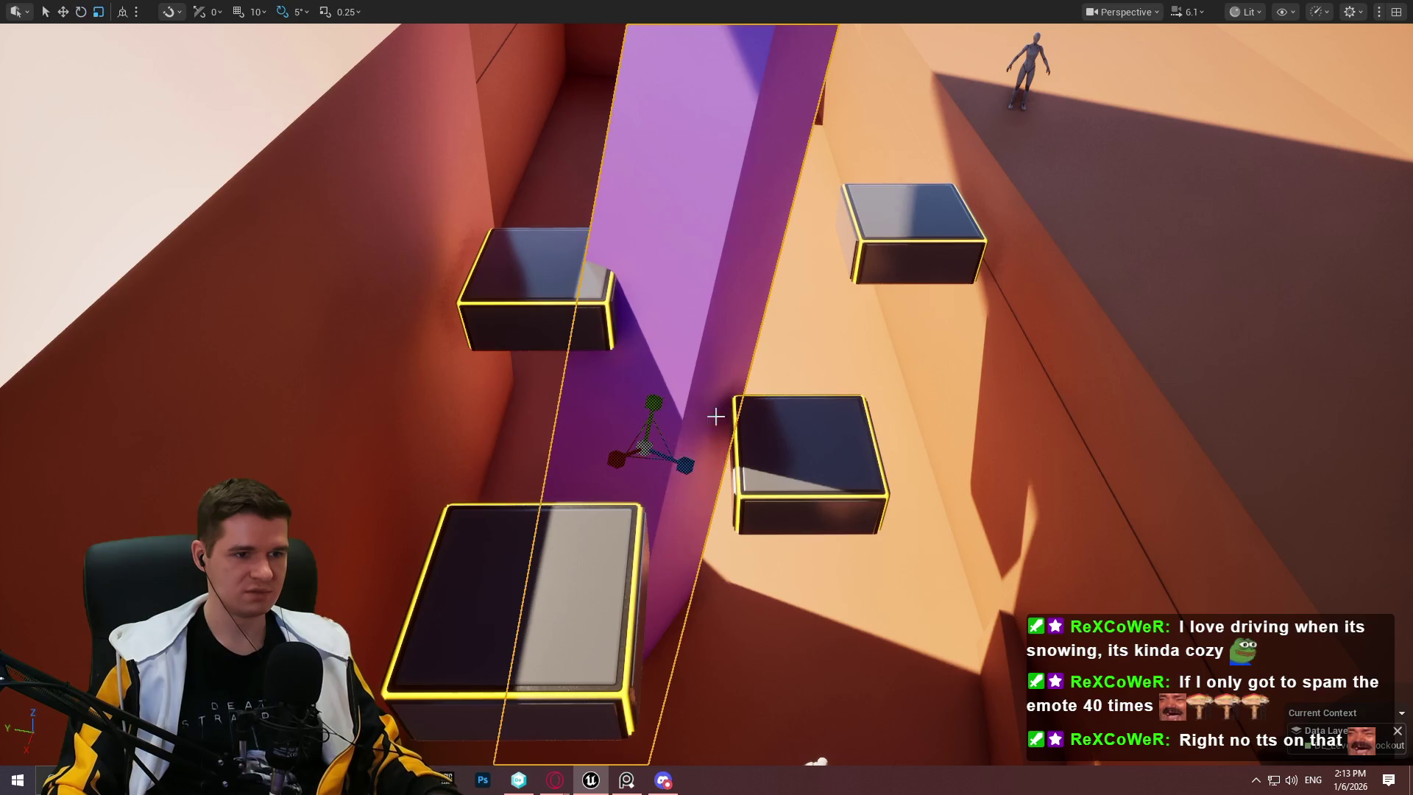
{"action": "mouse_move", "coordinate": [650, 463]}
{"action": "left_mouse_down"}
{"action": "mouse_move", "coordinate": [639, 453]}
{"action": "mouse_move", "coordinate": [656, 442]}
{"action": "mouse_move", "coordinate": [870, 375]}
{"action": "mouse_move", "coordinate": [920, 497]}
{"action": "left_mouse_up"}
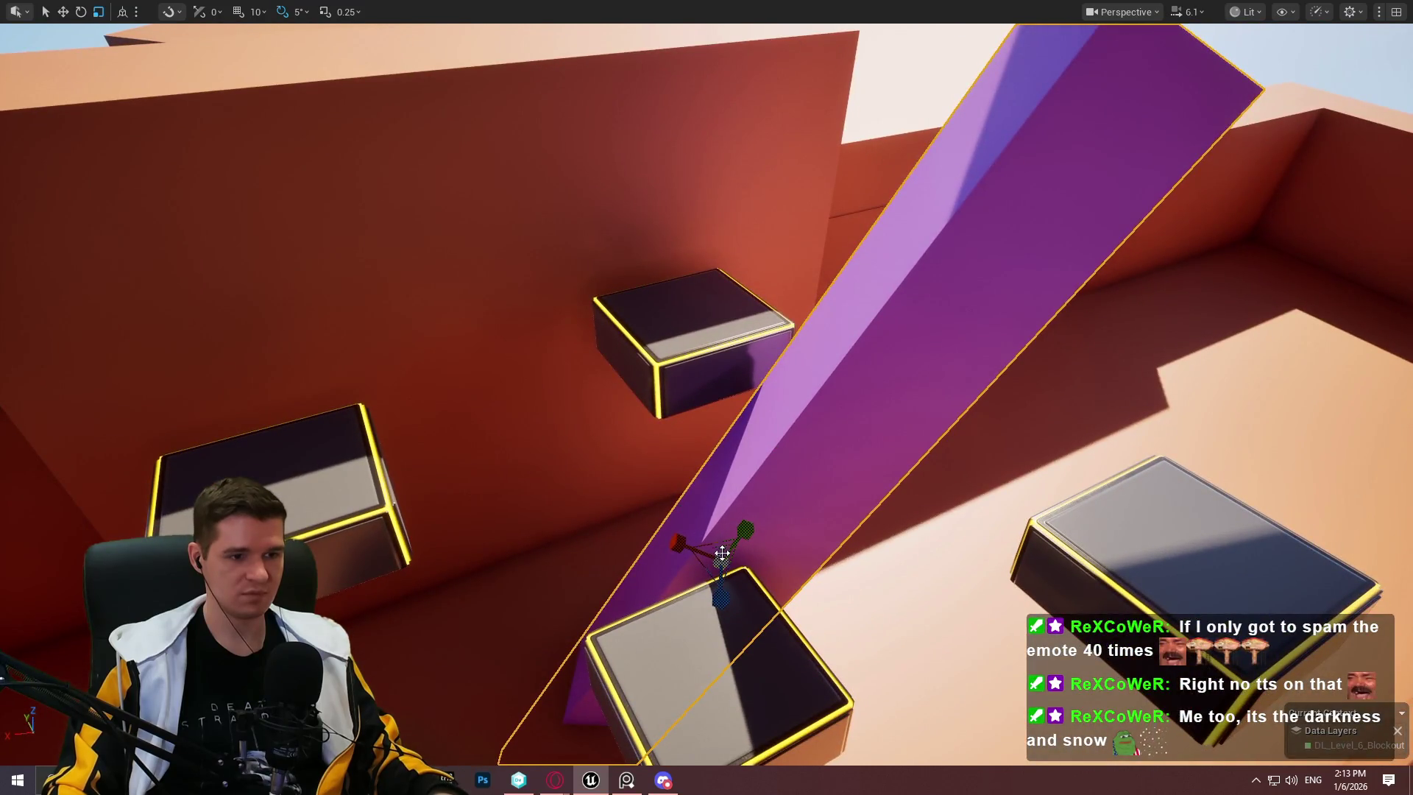
{"action": "mouse_move", "coordinate": [675, 570]}
{"action": "left_mouse_down"}
{"action": "mouse_move", "coordinate": [920, 569]}
{"action": "mouse_move", "coordinate": [948, 548]}
{"action": "mouse_move", "coordinate": [792, 555]}
{"action": "mouse_move", "coordinate": [780, 571]}
{"action": "mouse_move", "coordinate": [792, 562]}
{"action": "mouse_move", "coordinate": [812, 568]}
{"action": "mouse_move", "coordinate": [795, 581]}
{"action": "mouse_move", "coordinate": [842, 586]}
{"action": "left_mouse_up"}
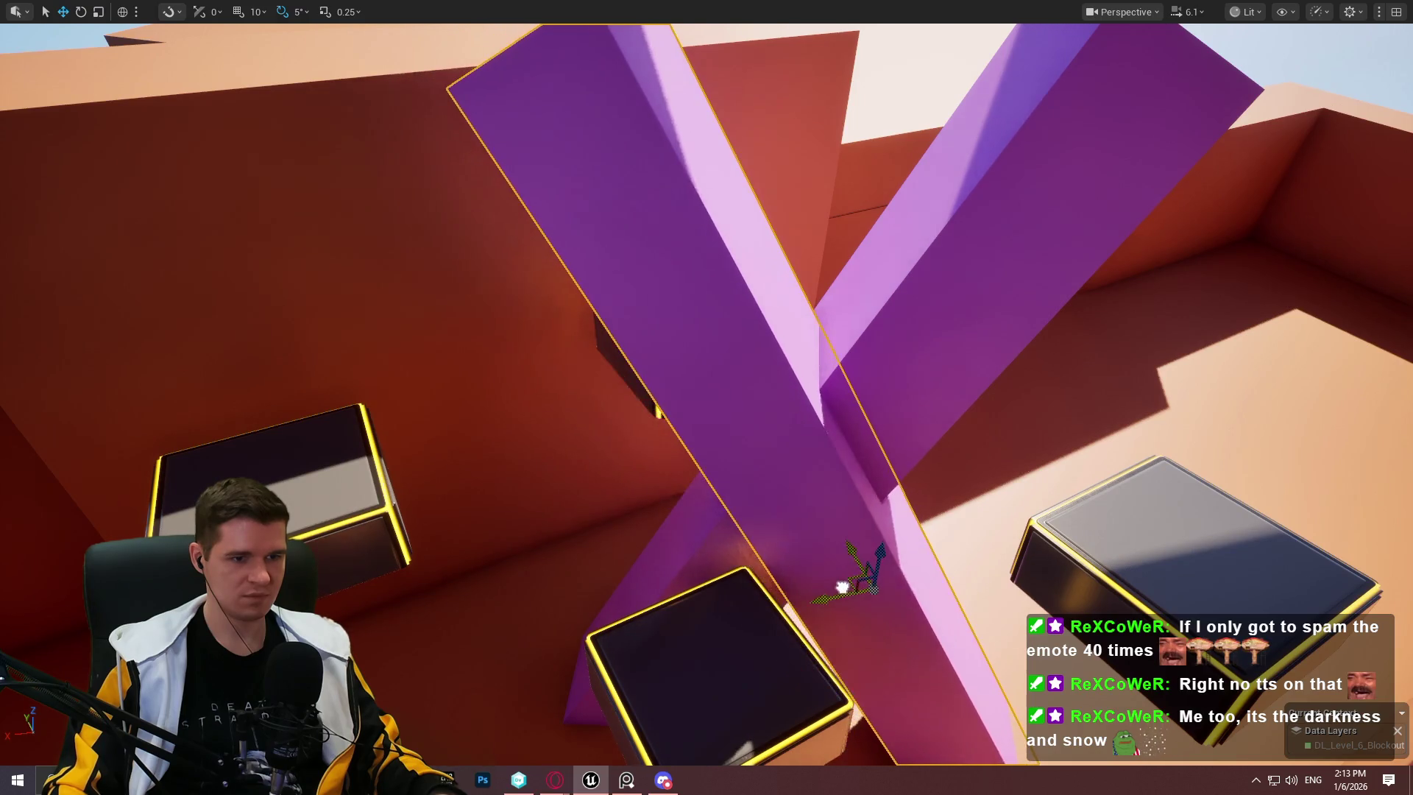
{"action": "key", "text": "f"}
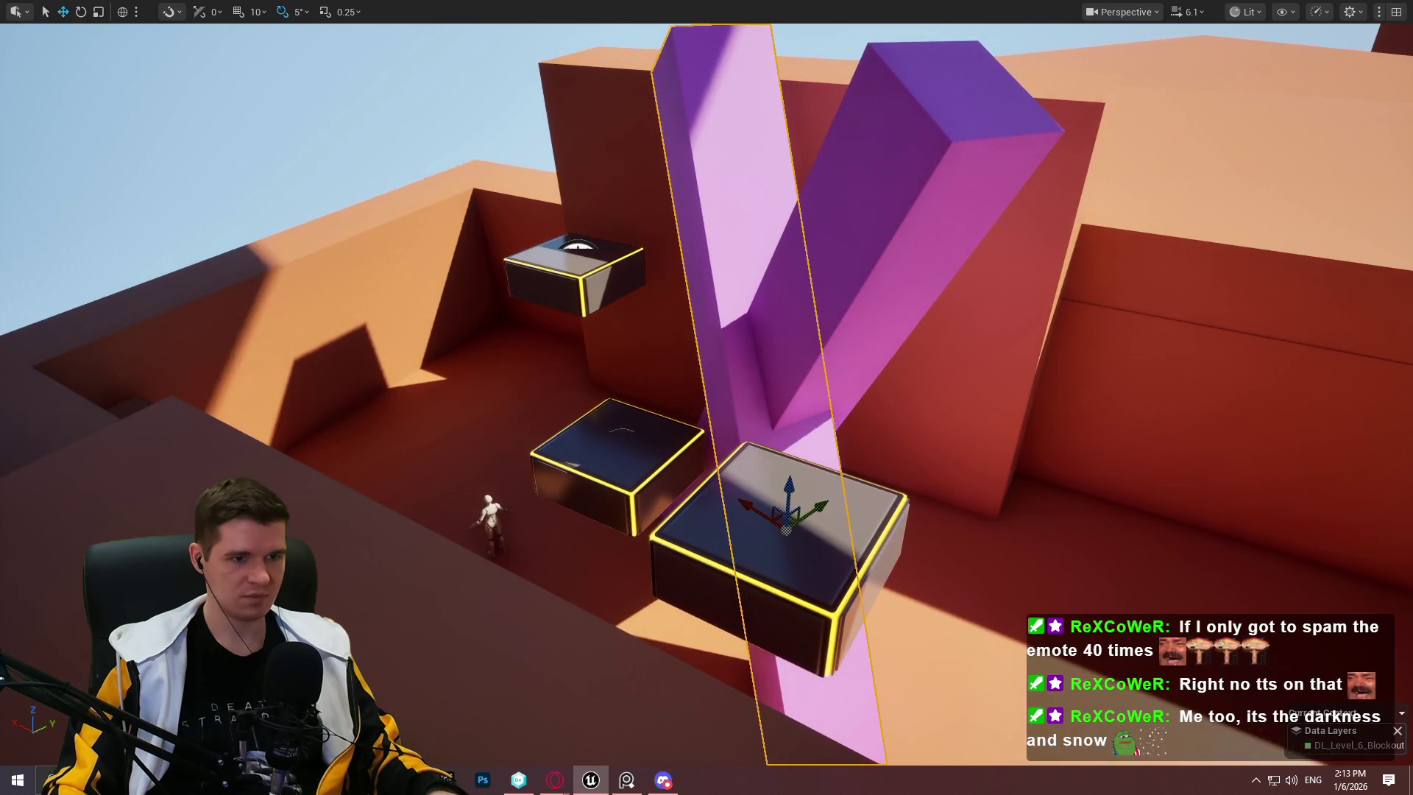
{"action": "left_click_drag", "start_coordinate": [846, 540], "coordinate": [829, 114]}
{"action": "left_click_drag", "start_coordinate": [839, 360], "coordinate": [339, 121]}
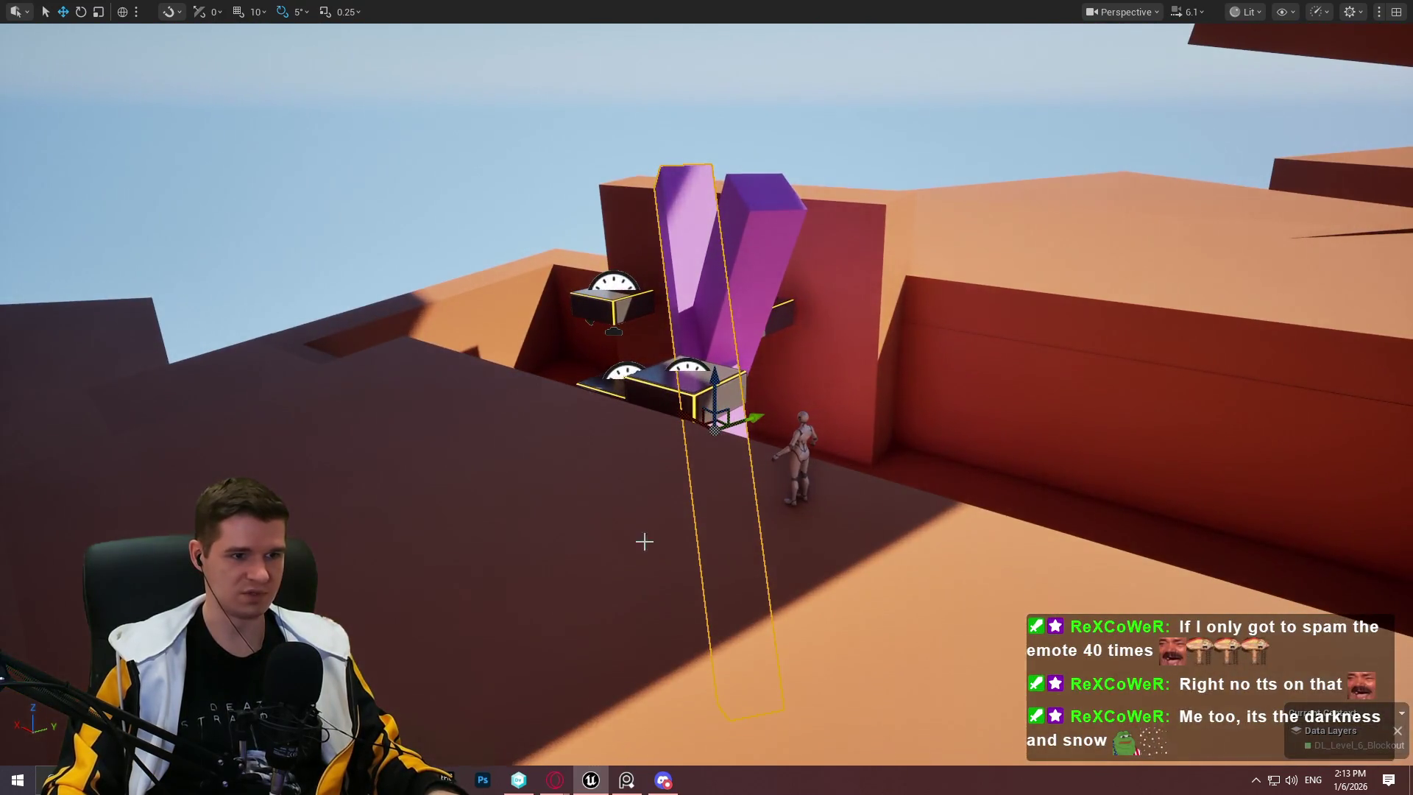
Step: Play from here and climb the blocks, pink beam, dark wall and ledges onto the rooftop
{"action": "right_click", "coordinate": [644, 541]}
{"action": "left_click", "coordinate": [739, 529]}
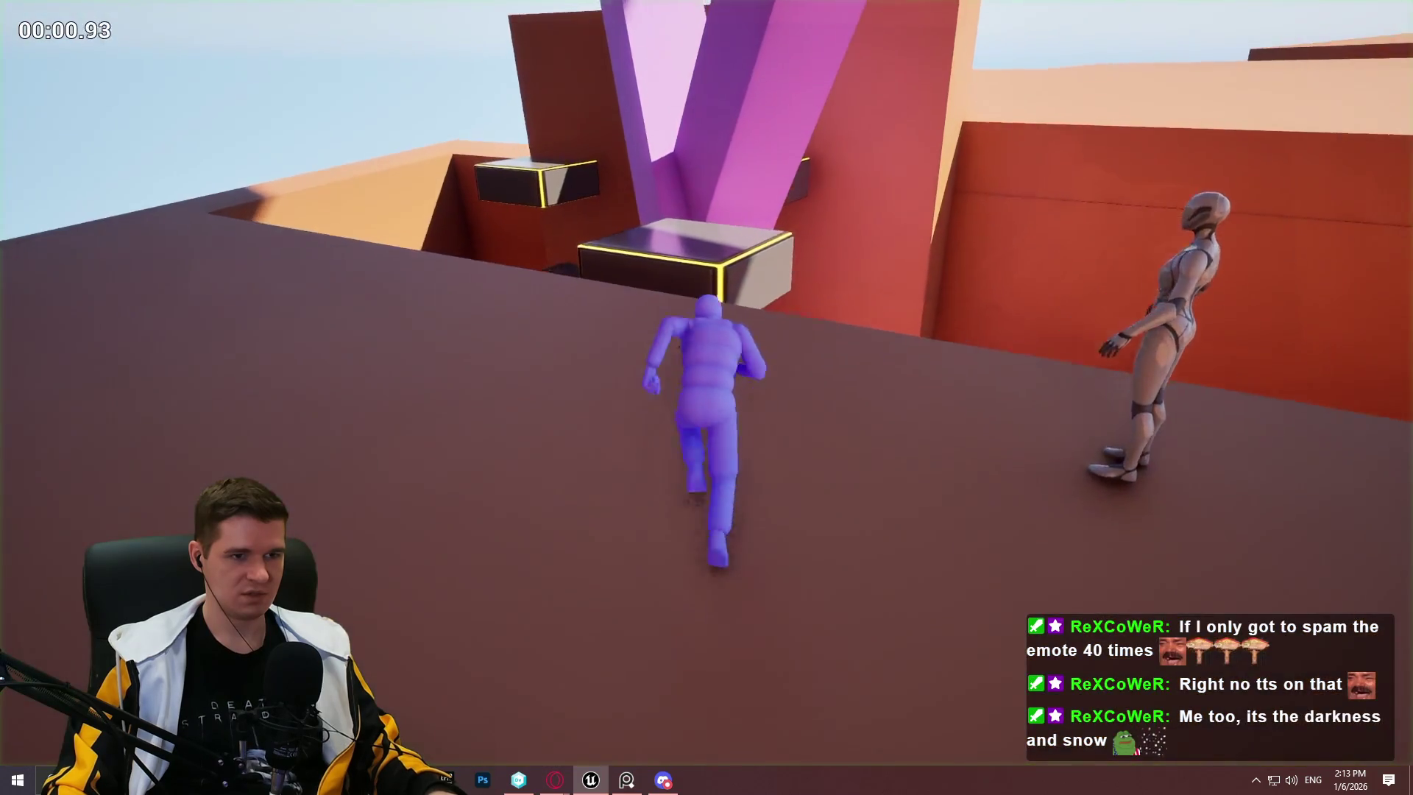
{"action": "key", "text": "w"}
{"action": "key", "text": "space"}
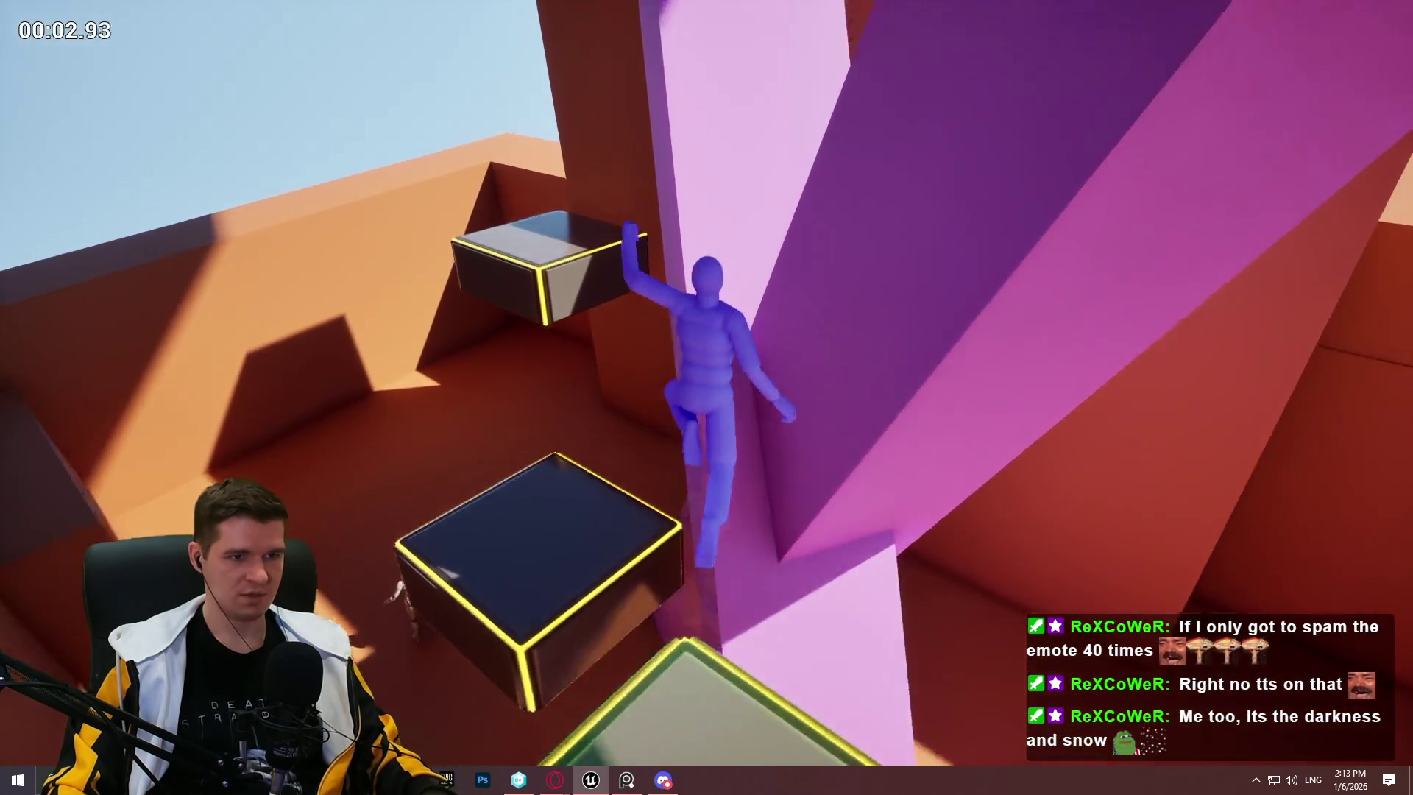
{"action": "key", "text": "w"}
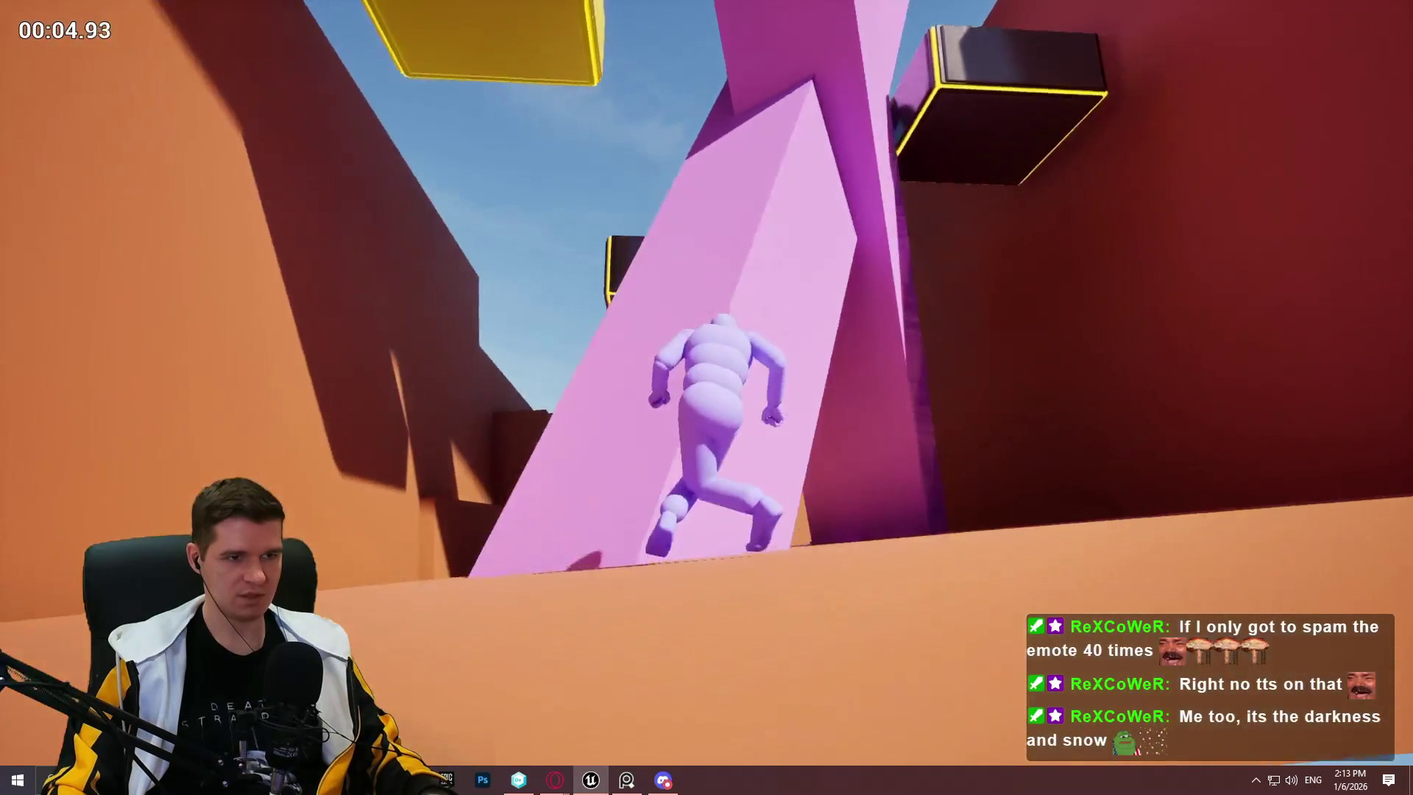
{"action": "key", "text": "w"}
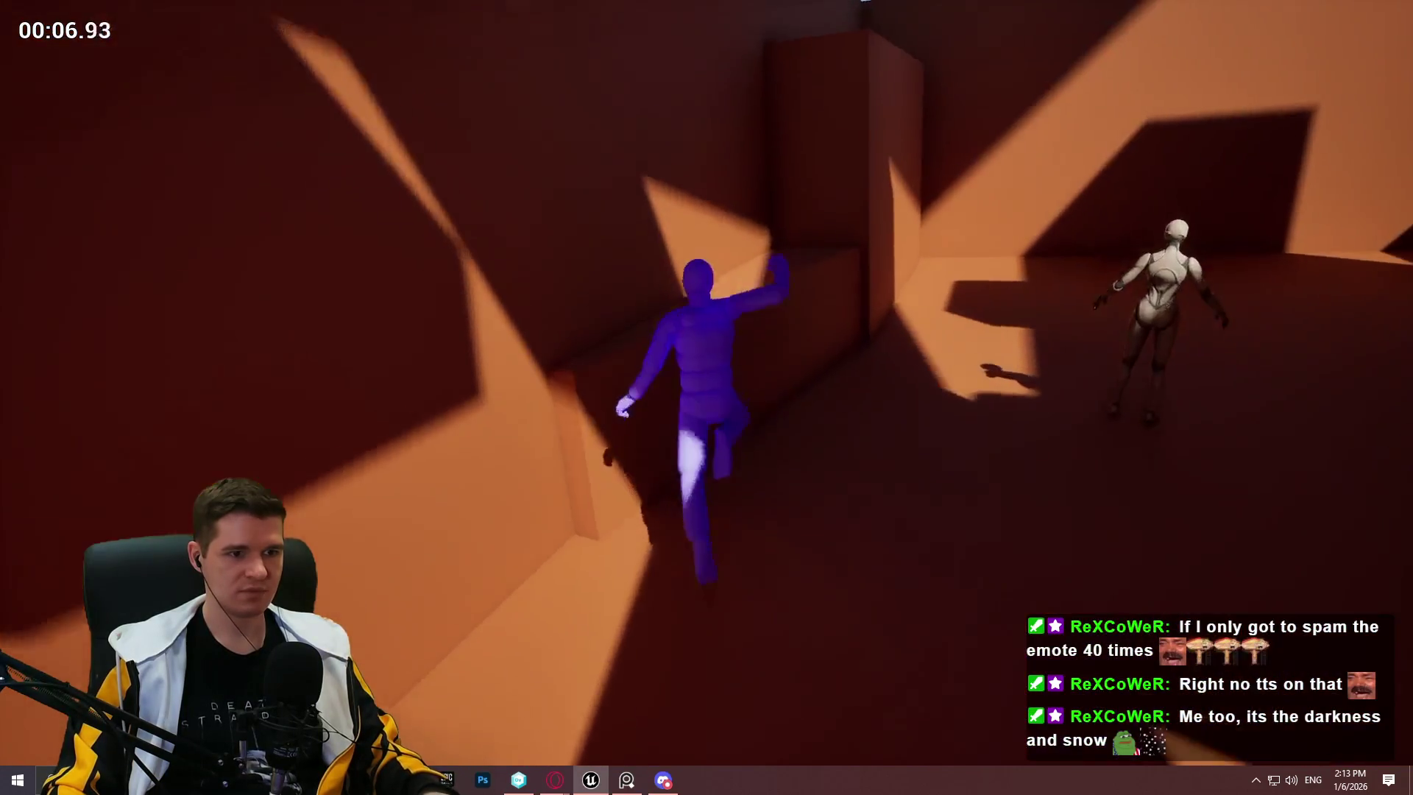
{"action": "key", "text": "w"}
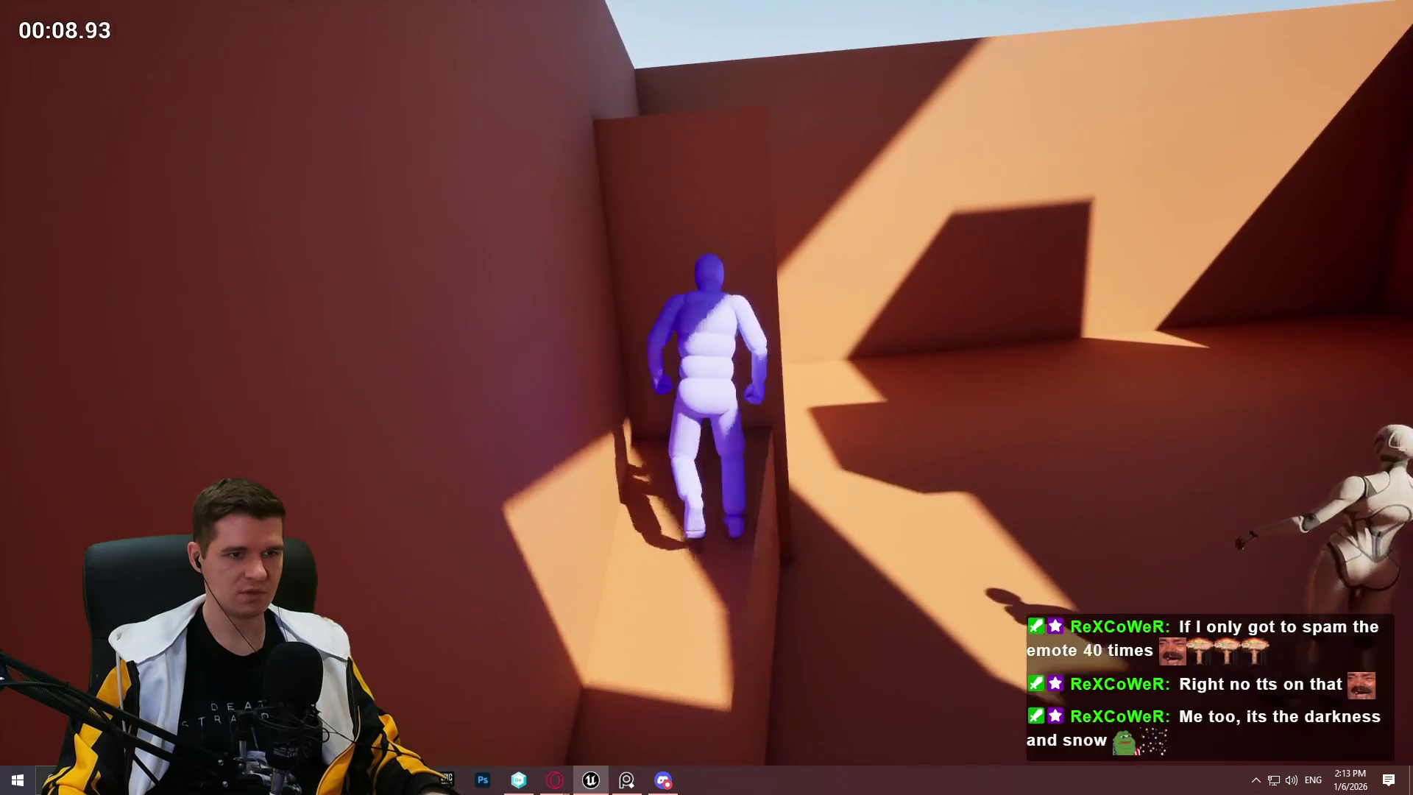
{"action": "key", "text": "w"}
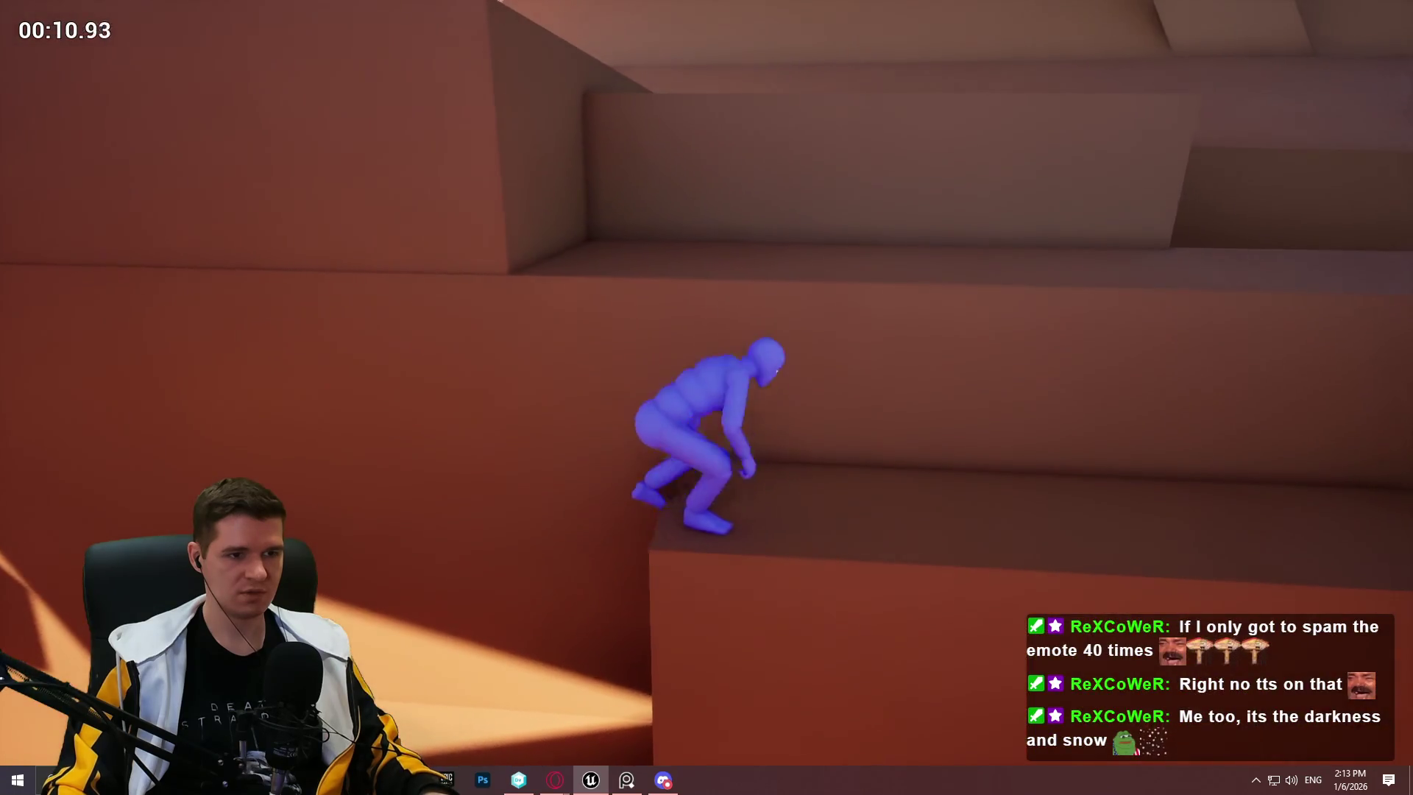
{"action": "key", "text": "w"}
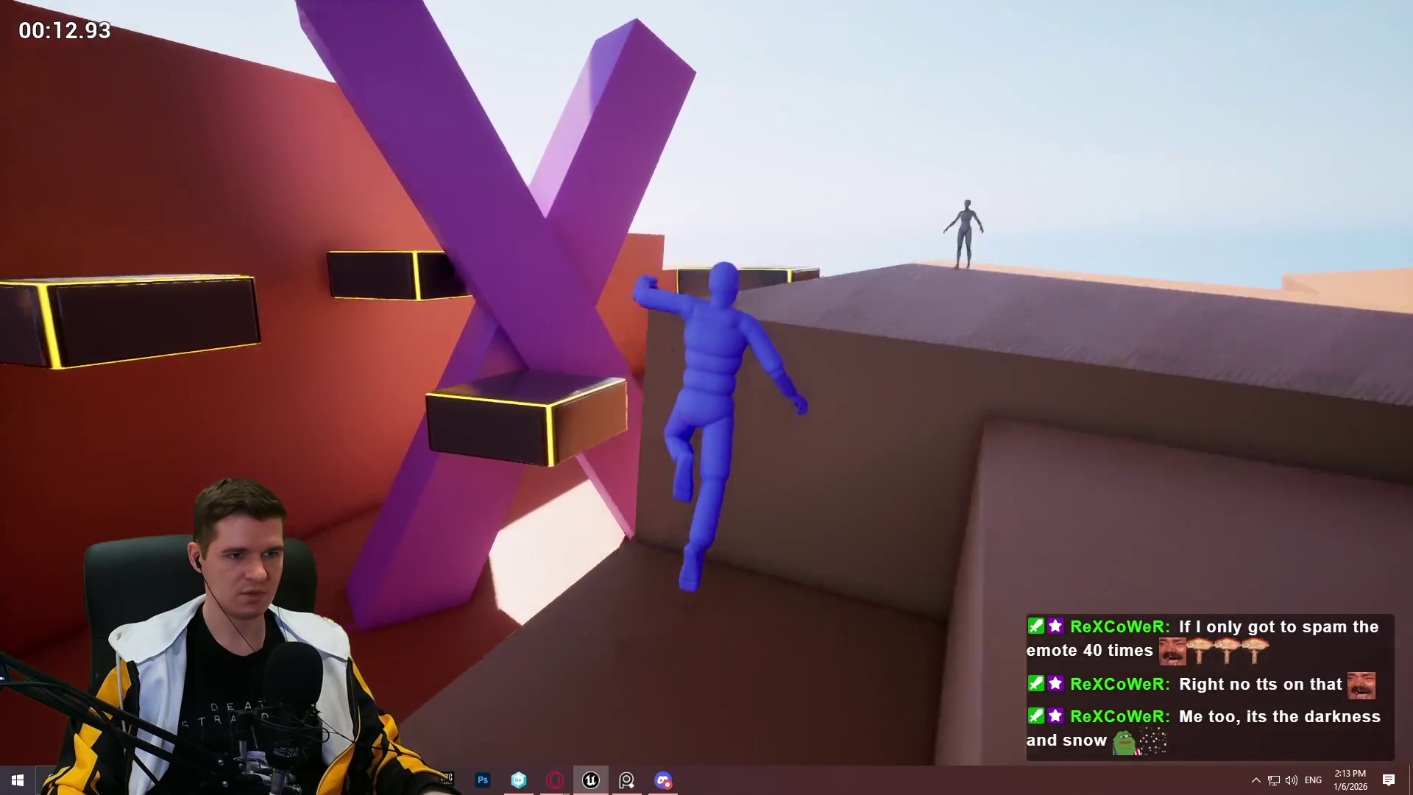
{"action": "key", "text": "w"}
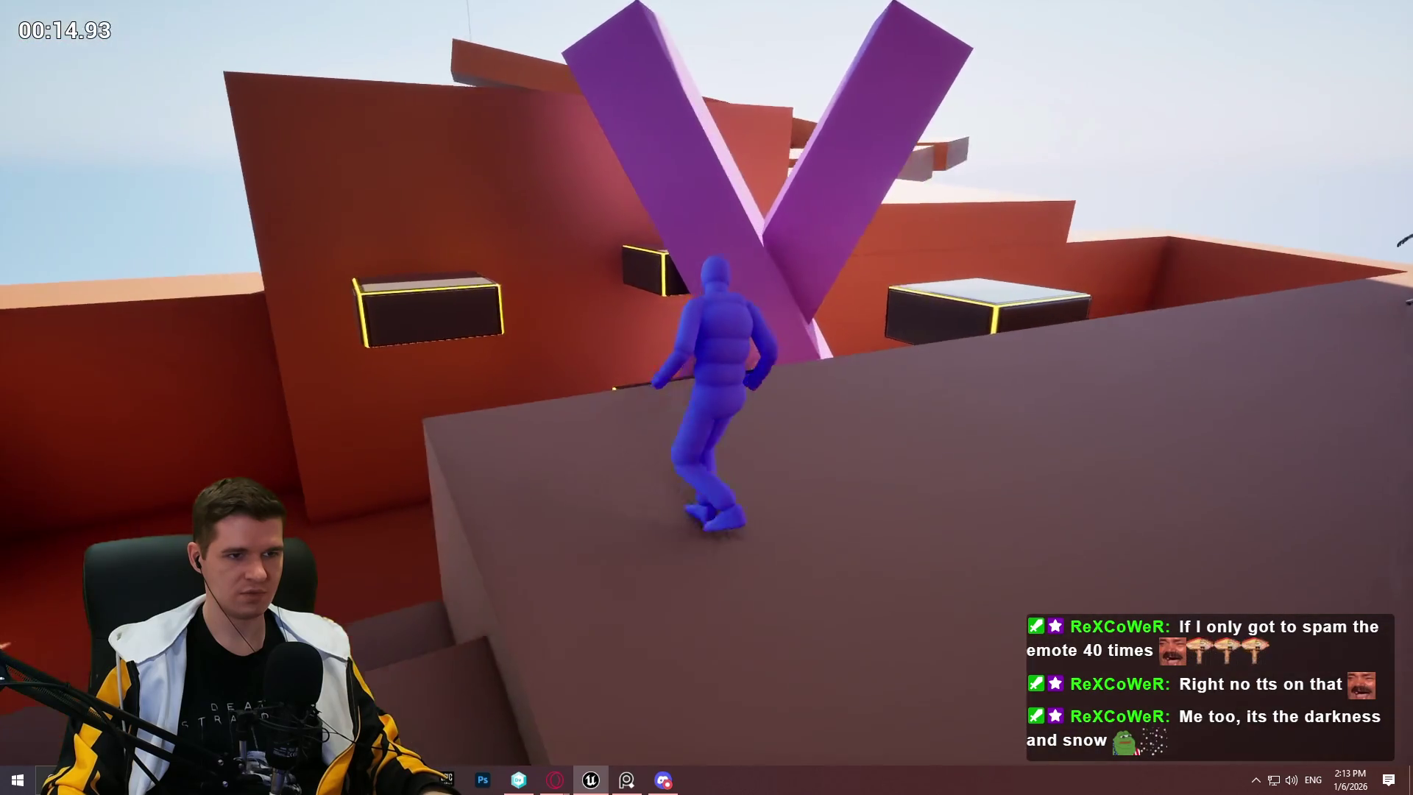
Step: Cross the rooftop, leap onto the yellow-edged block, climb the purple X, then end the test
{"action": "key", "text": "w"}
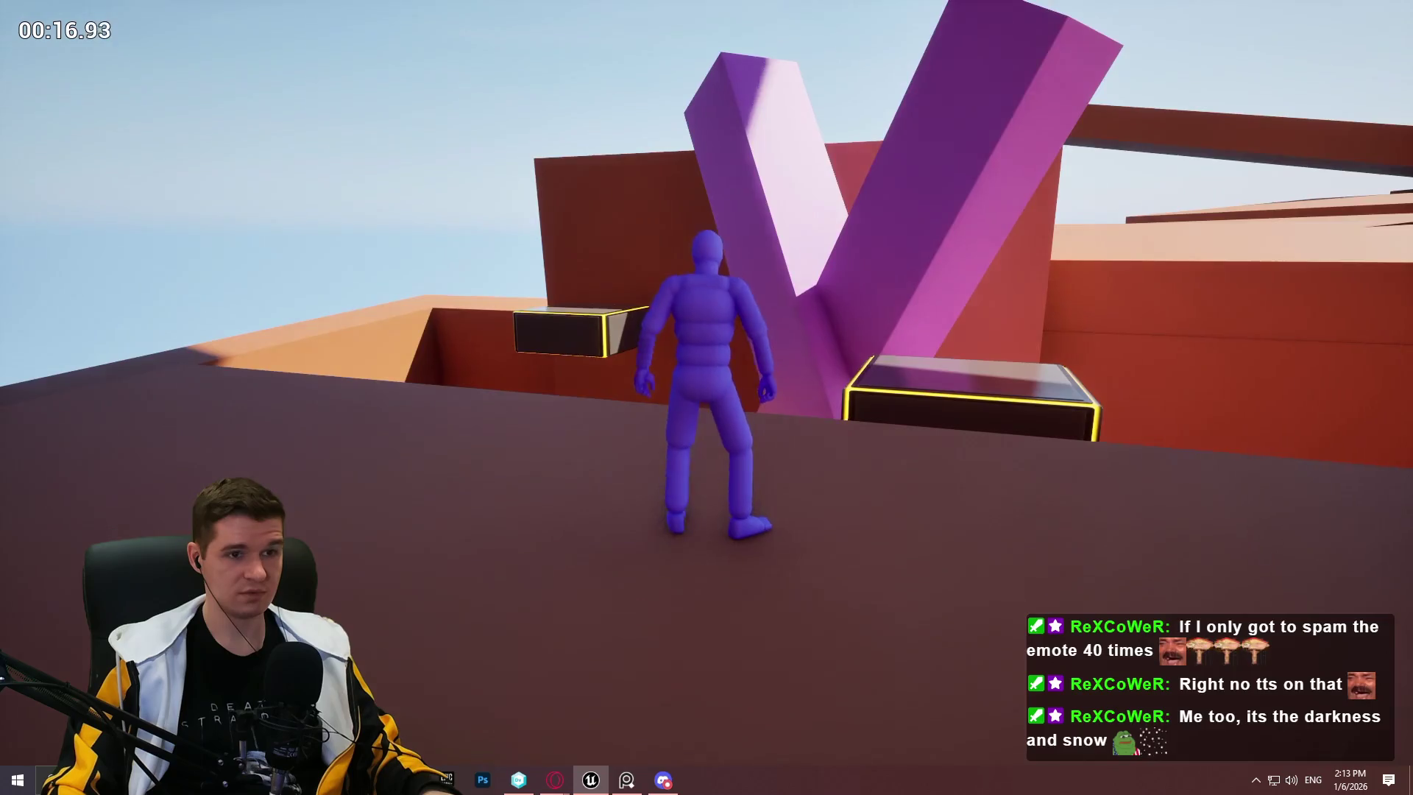
{"action": "key", "text": "w"}
{"action": "key", "text": "space"}
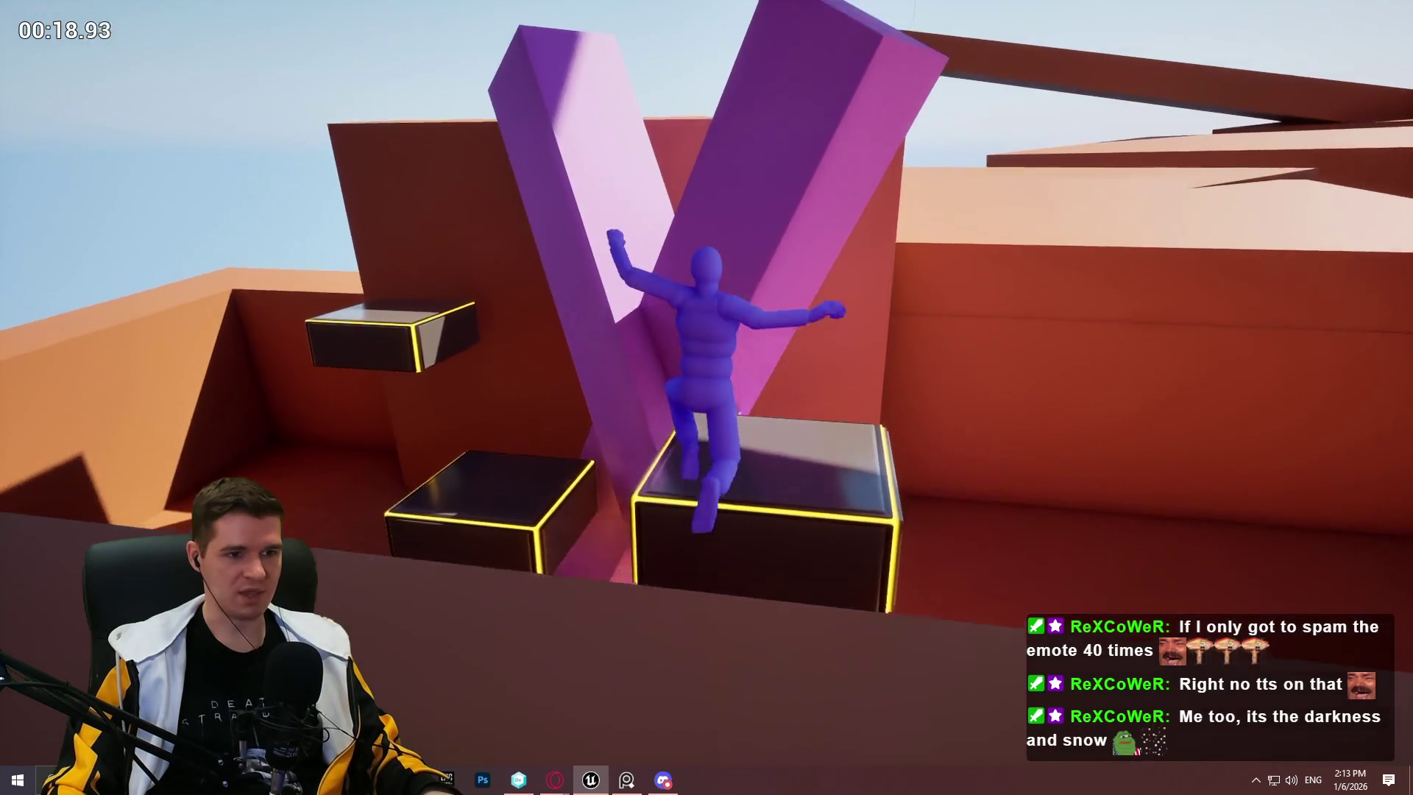
{"action": "key", "text": "w"}
{"action": "key", "text": "space"}
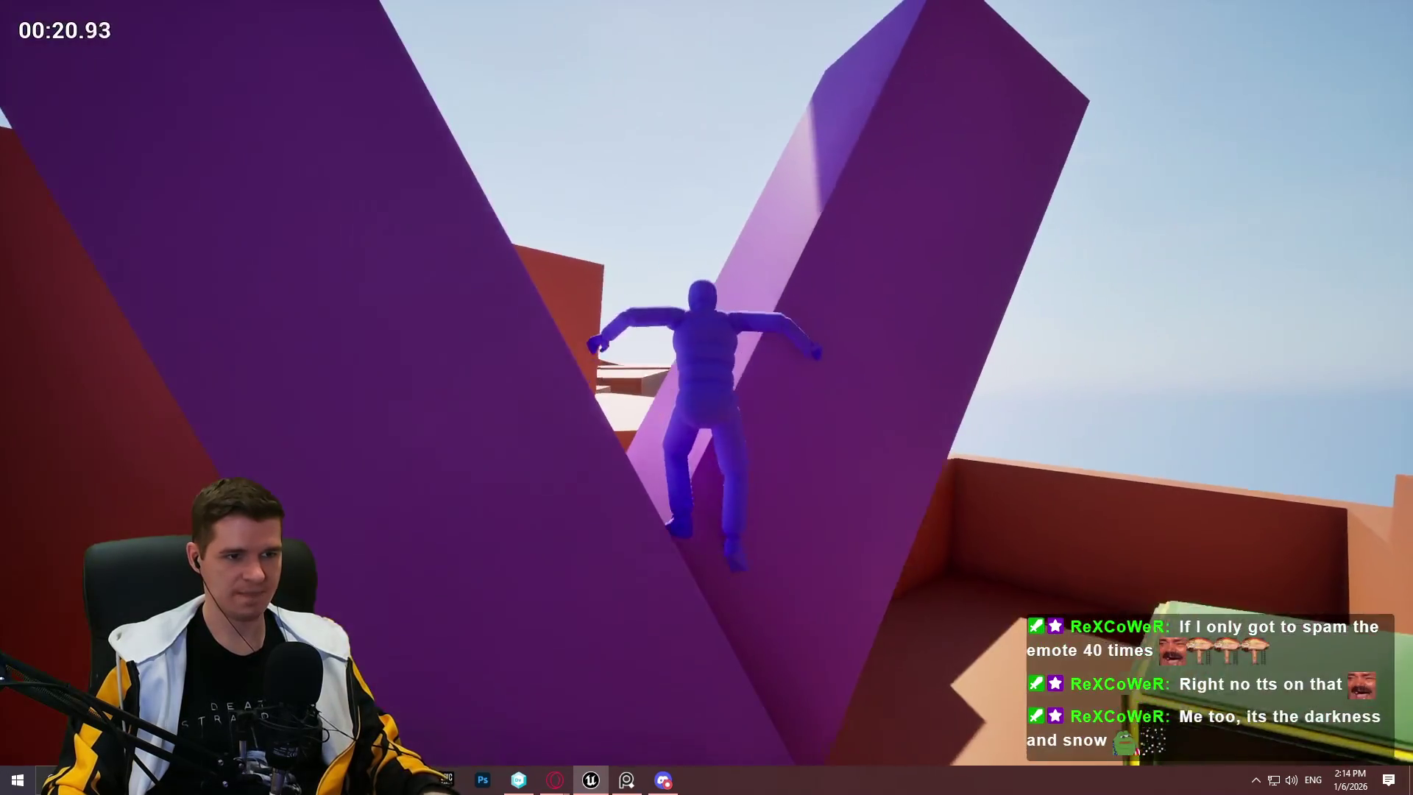
{"action": "key", "text": "Escape"}
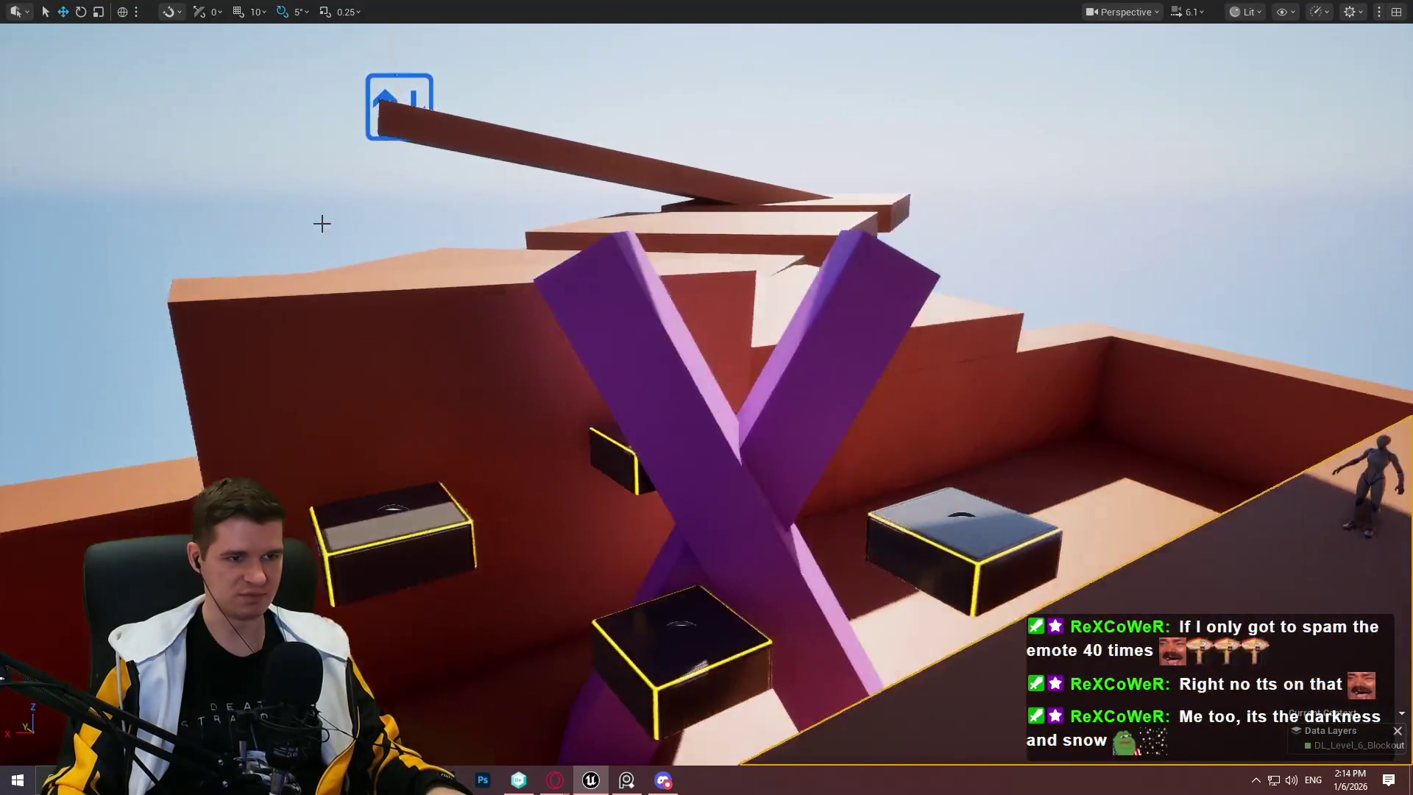
Step: Move the purple beam up, rotate it nearly horizontal and shorten it
{"action": "key", "text": "Right"}
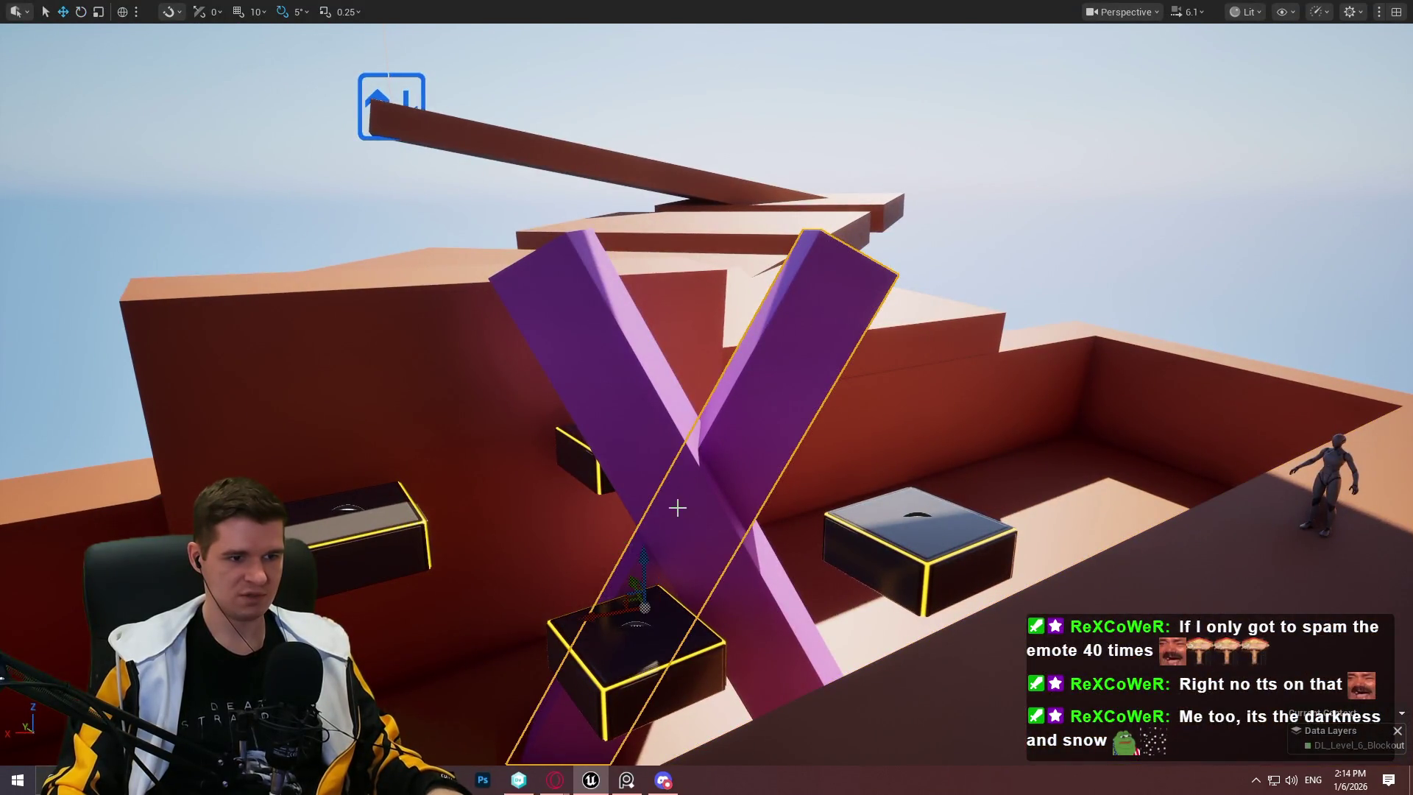
{"action": "left_click_drag", "start_coordinate": [640, 555], "coordinate": [630, 366]}
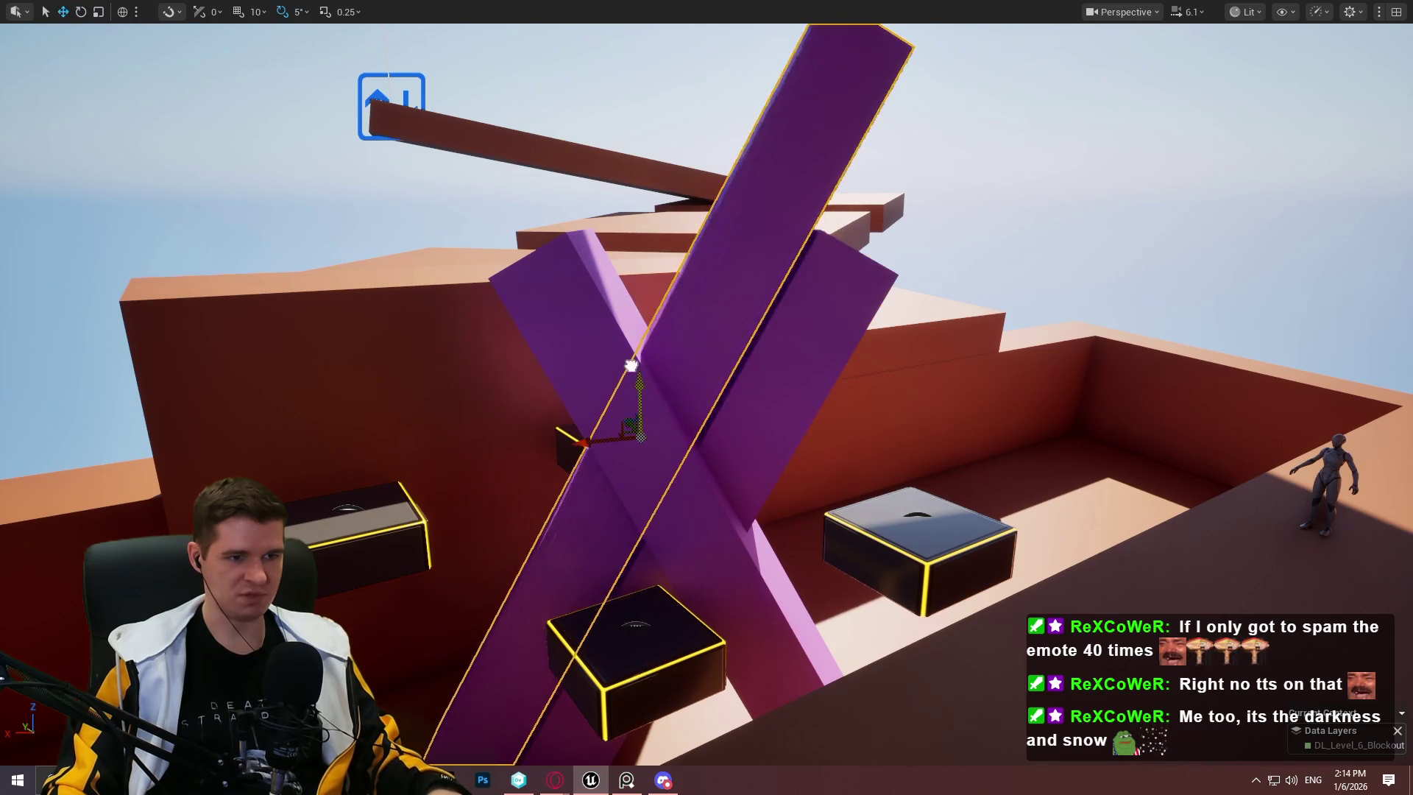
{"action": "left_click_drag", "start_coordinate": [567, 435], "coordinate": [566, 390]}
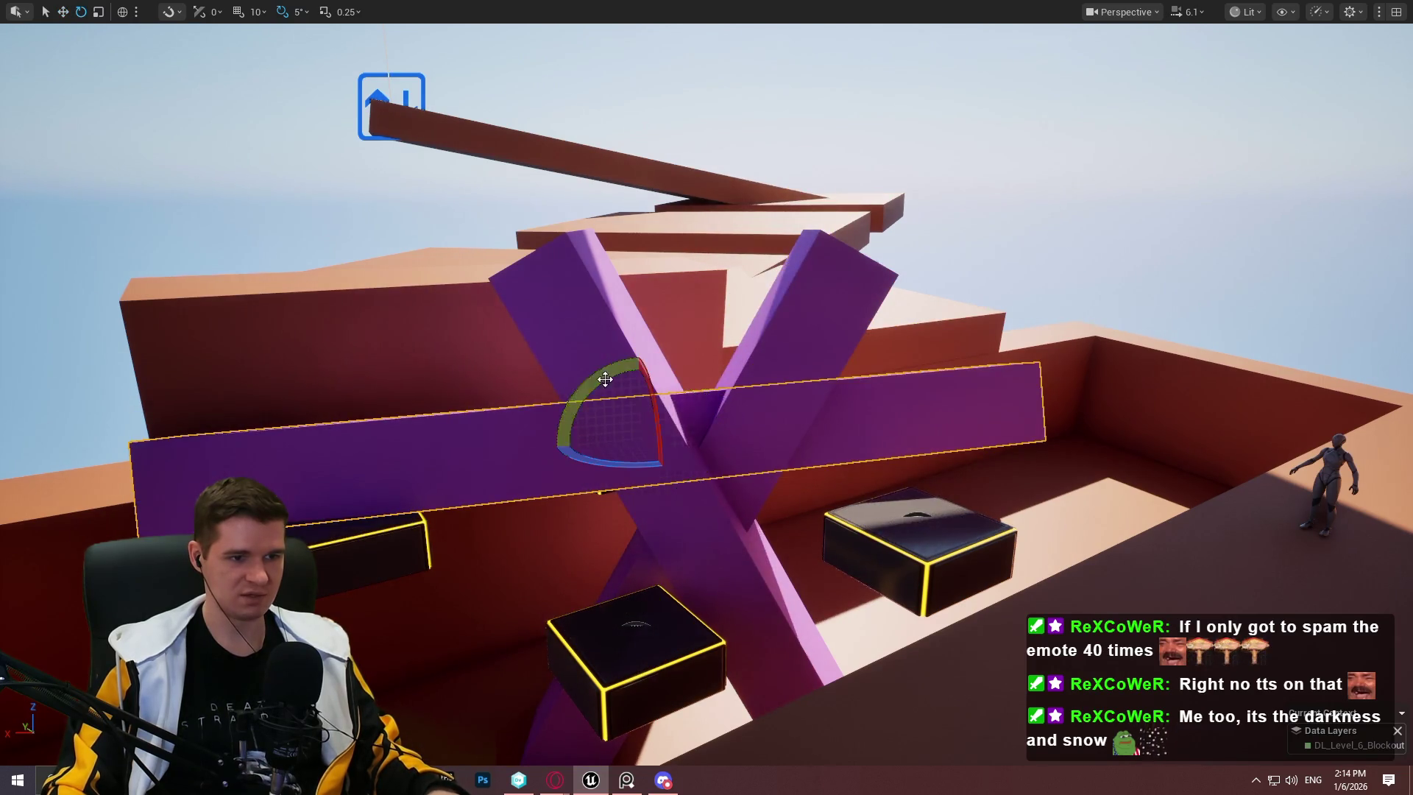
{"action": "key", "text": "r"}
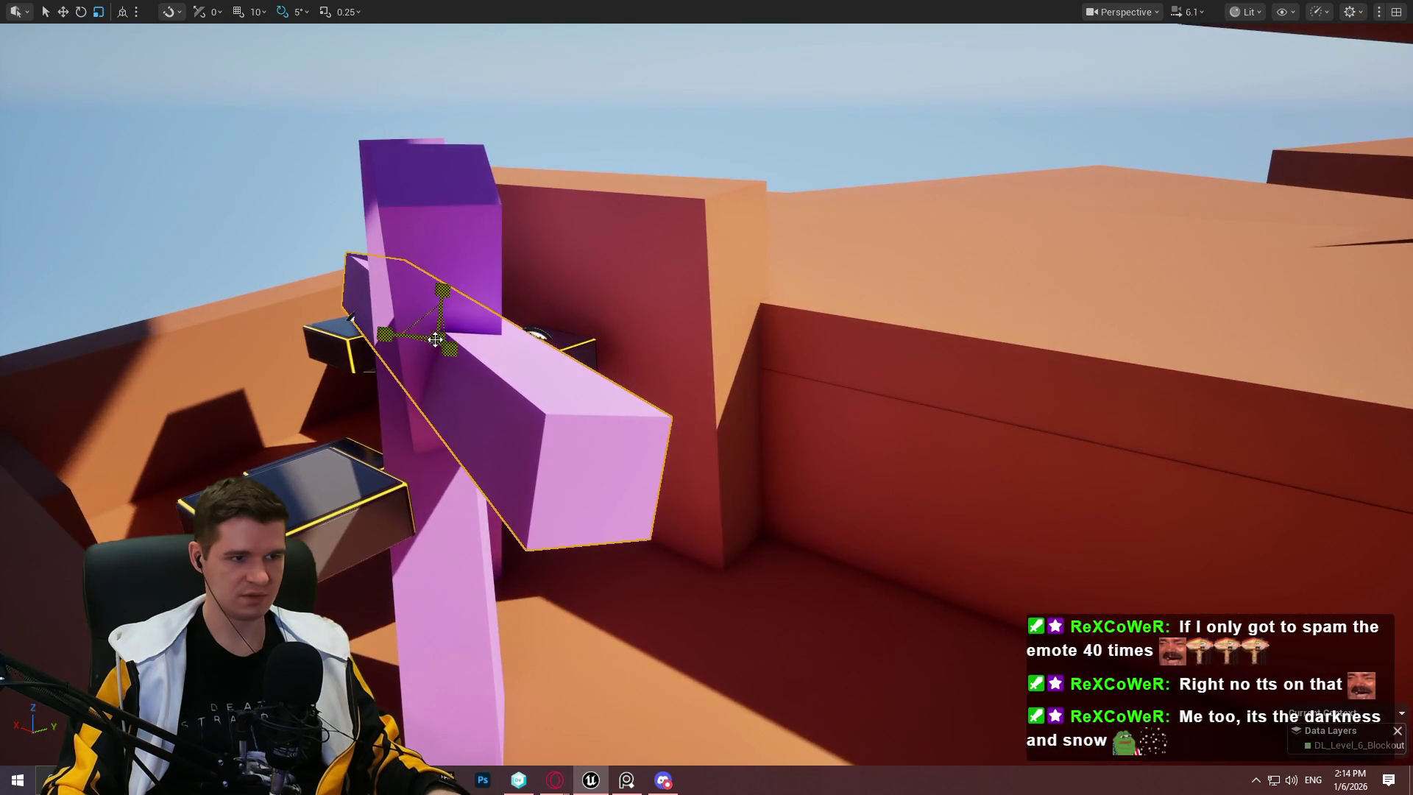
{"action": "left_click_drag", "start_coordinate": [449, 349], "coordinate": [412, 324]}
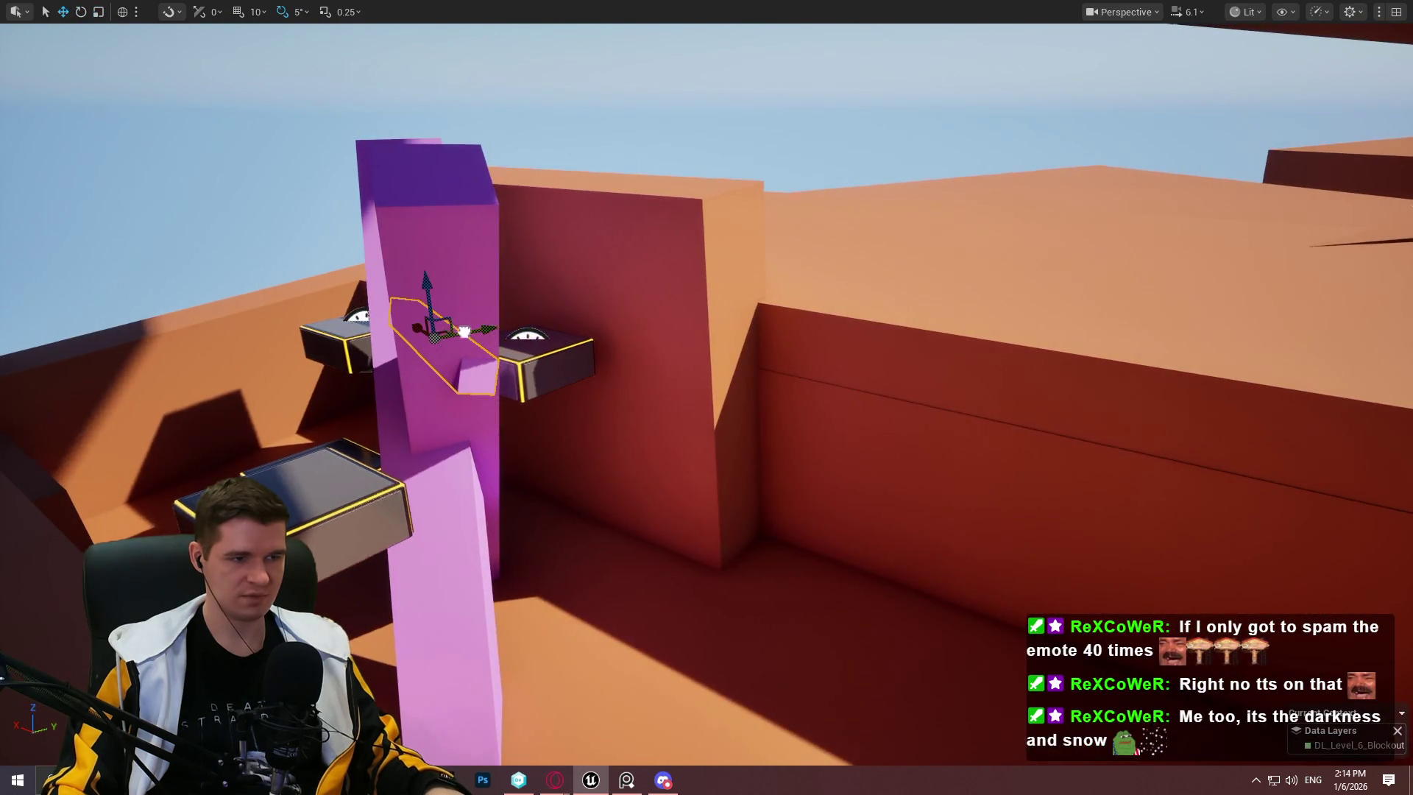
{"action": "key", "text": "w"}
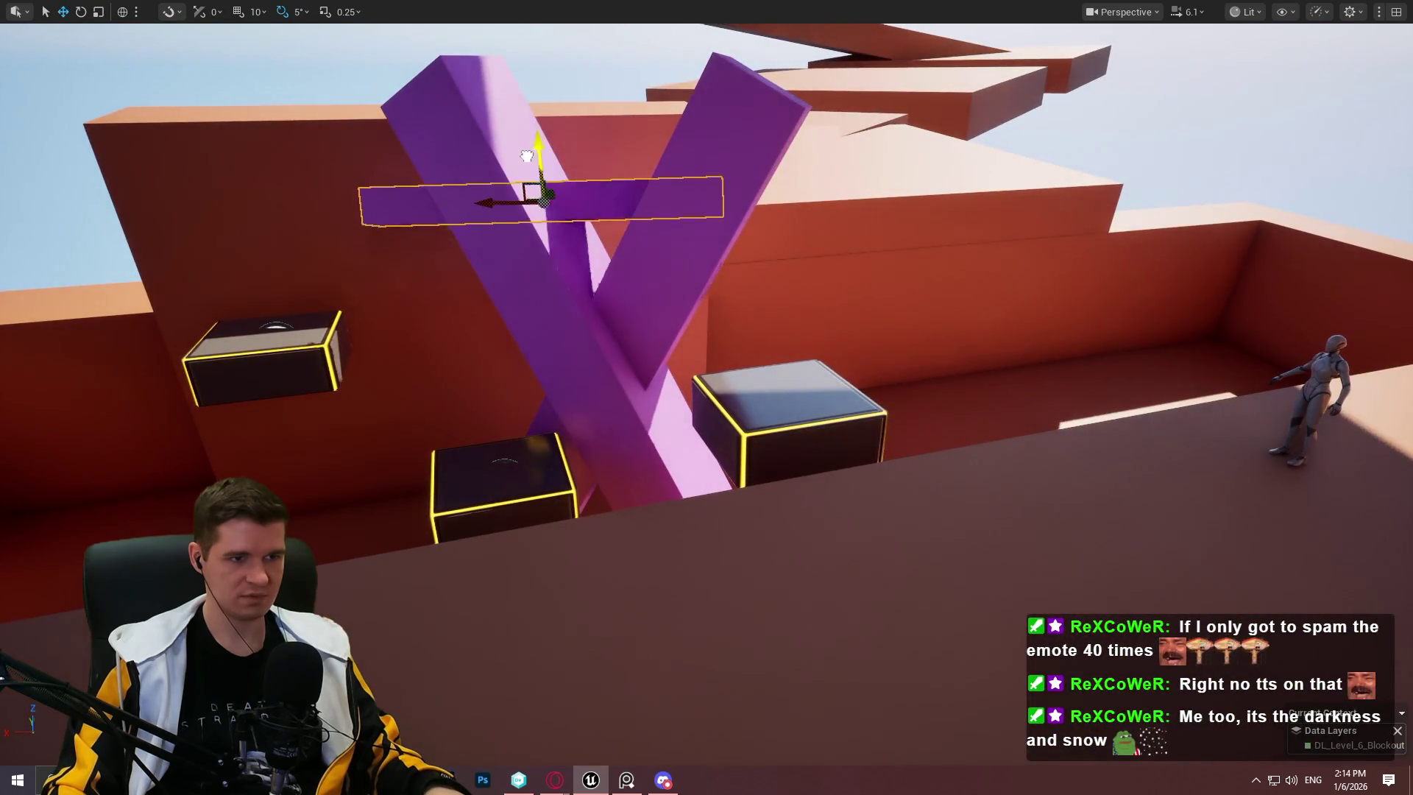
{"action": "key", "text": "e"}
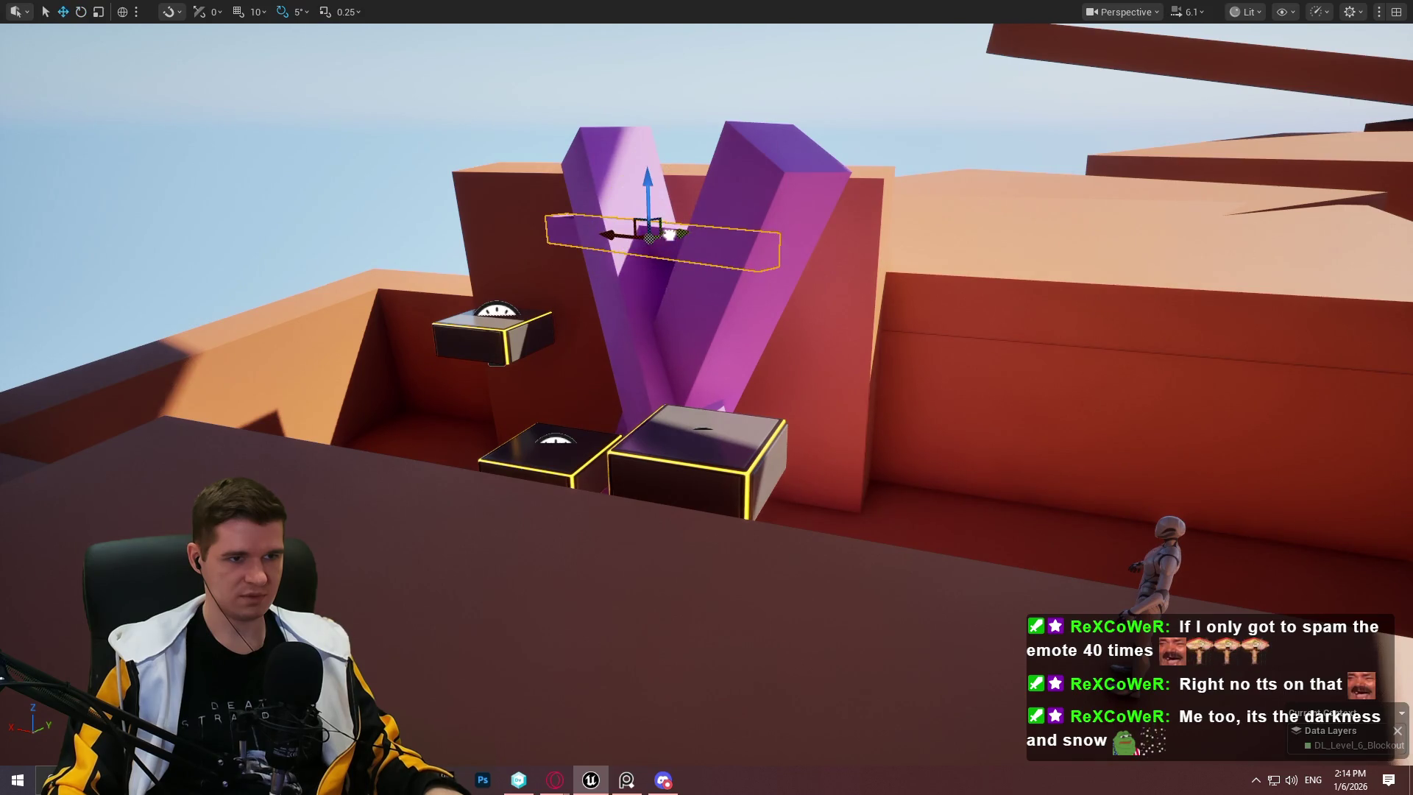
Step: Lengthen the crossbar far past both sides of the X and move it up-left
{"action": "key", "text": "e"}
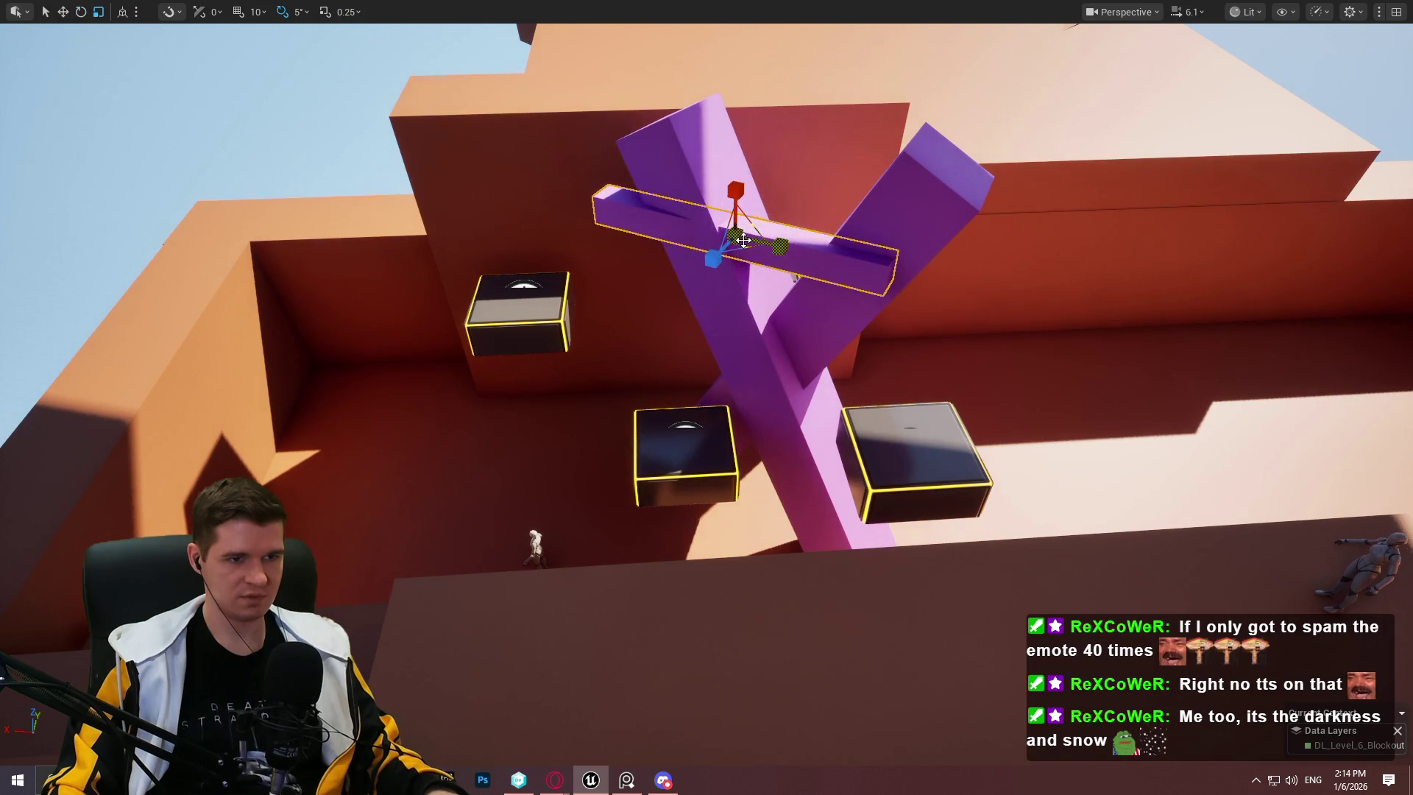
{"action": "left_click_drag", "start_coordinate": [780, 245], "coordinate": [832, 257]}
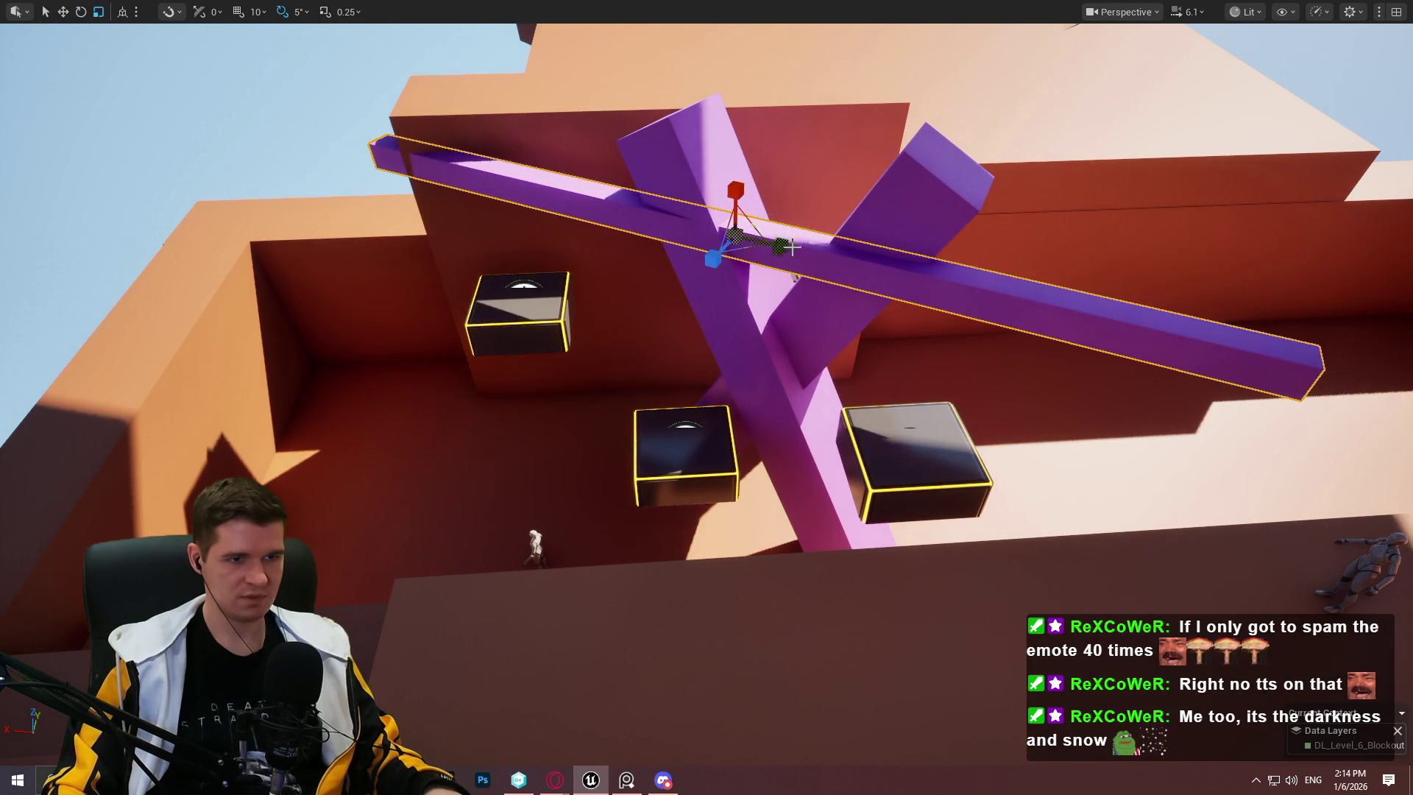
{"action": "mouse_move", "coordinate": [726, 224]}
{"action": "left_mouse_down"}
{"action": "mouse_move", "coordinate": [605, 178]}
{"action": "mouse_move", "coordinate": [585, 187]}
{"action": "left_mouse_up"}
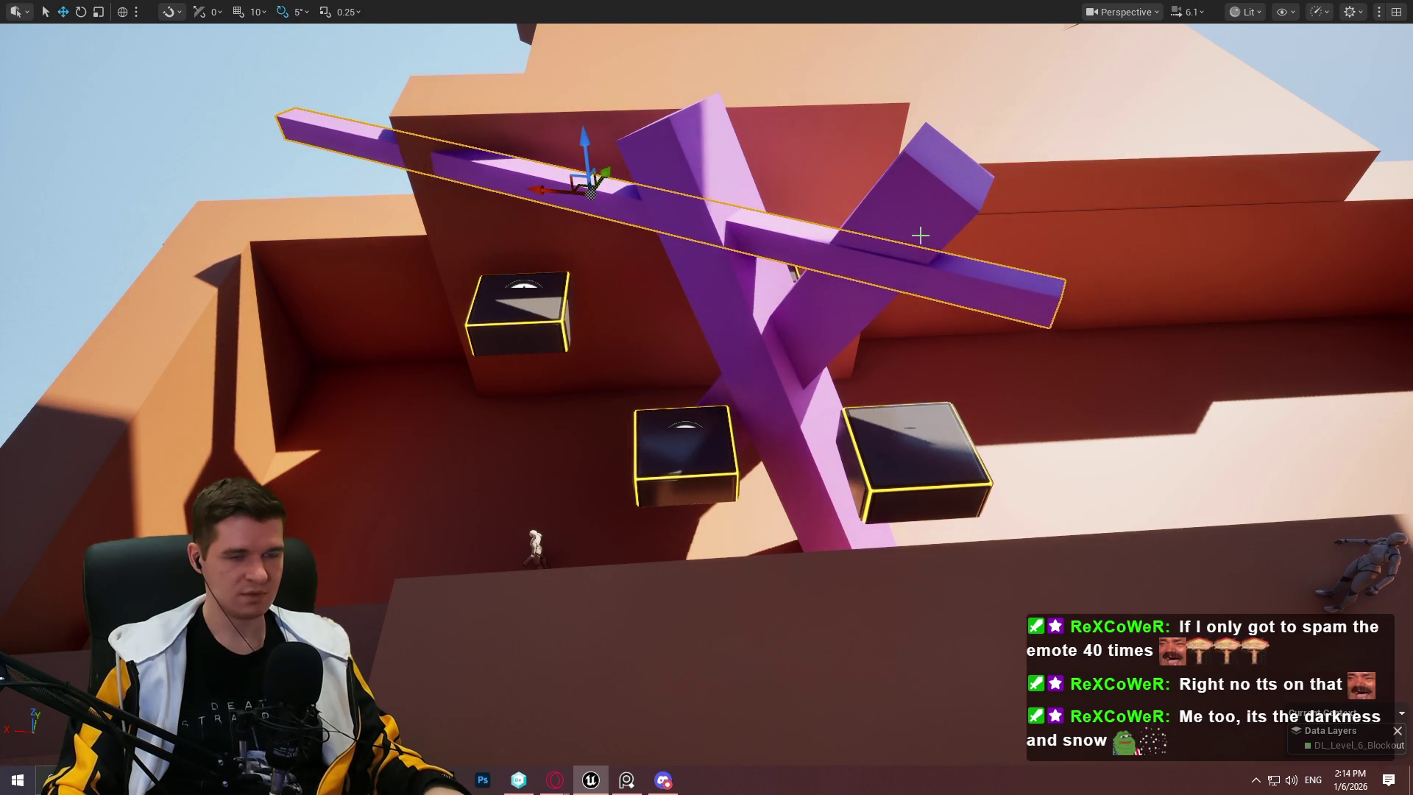
Step: Tilt the crossbar about 15° in total and raise it slightly higher
{"action": "key", "text": "d"}
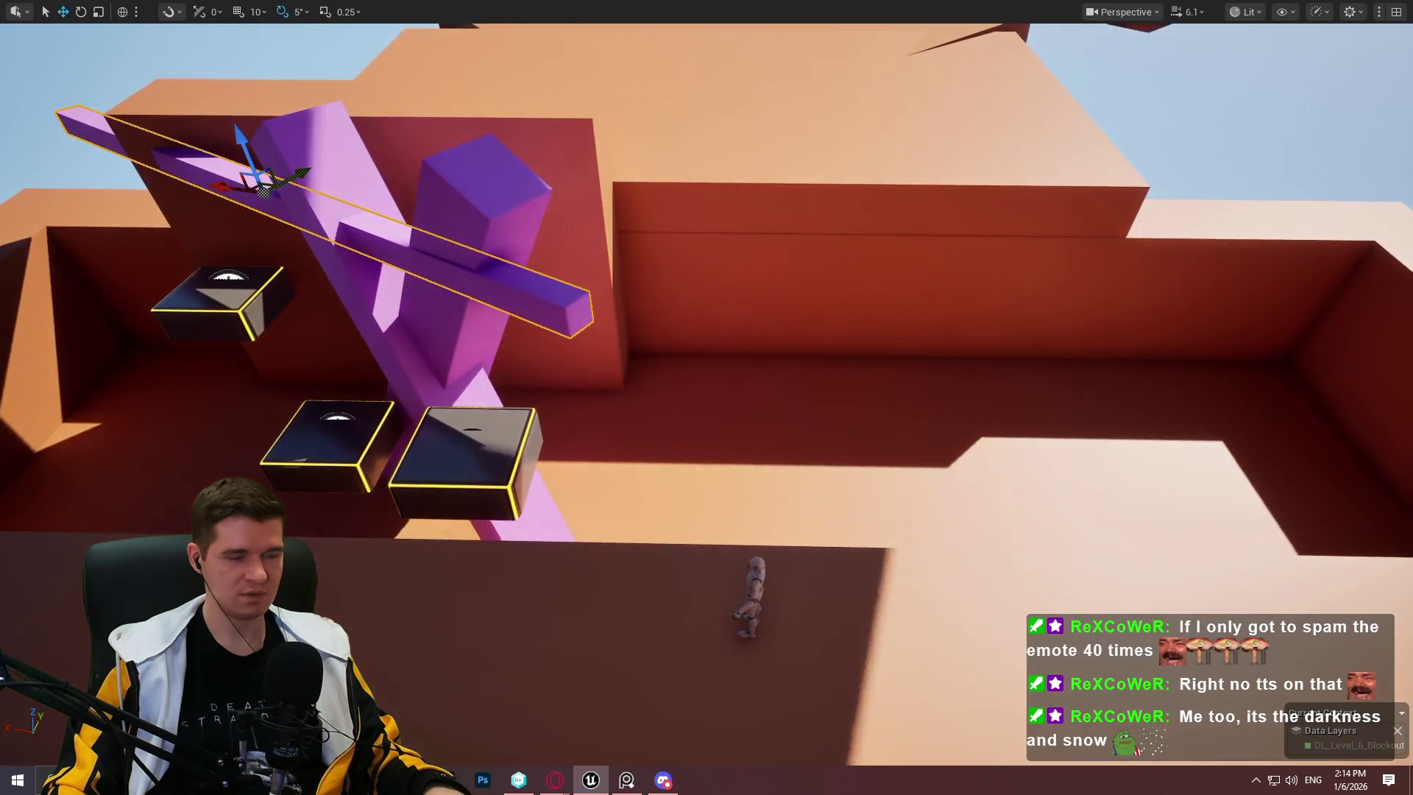
{"action": "left_click_drag", "start_coordinate": [201, 240], "coordinate": [184, 243]}
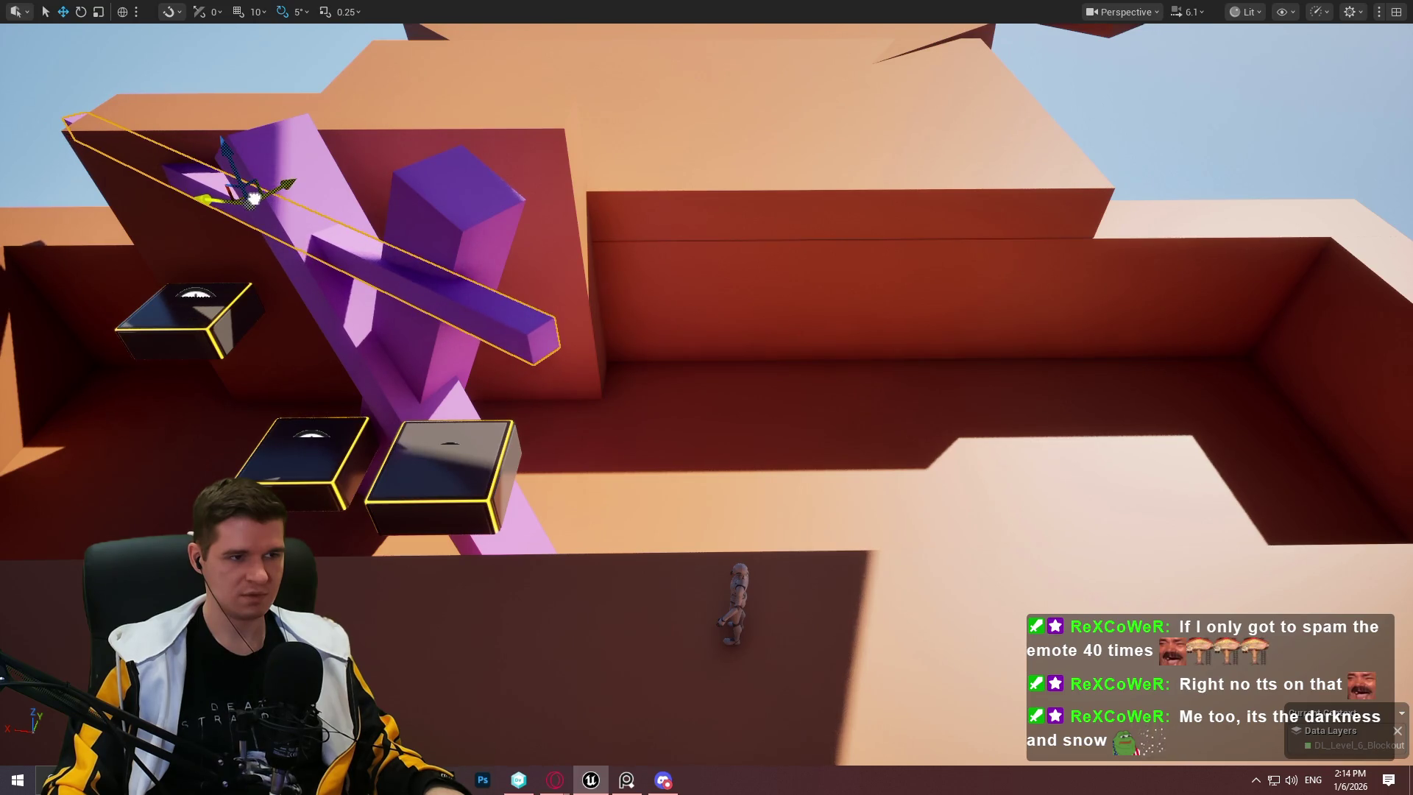
{"action": "key", "text": "s"}
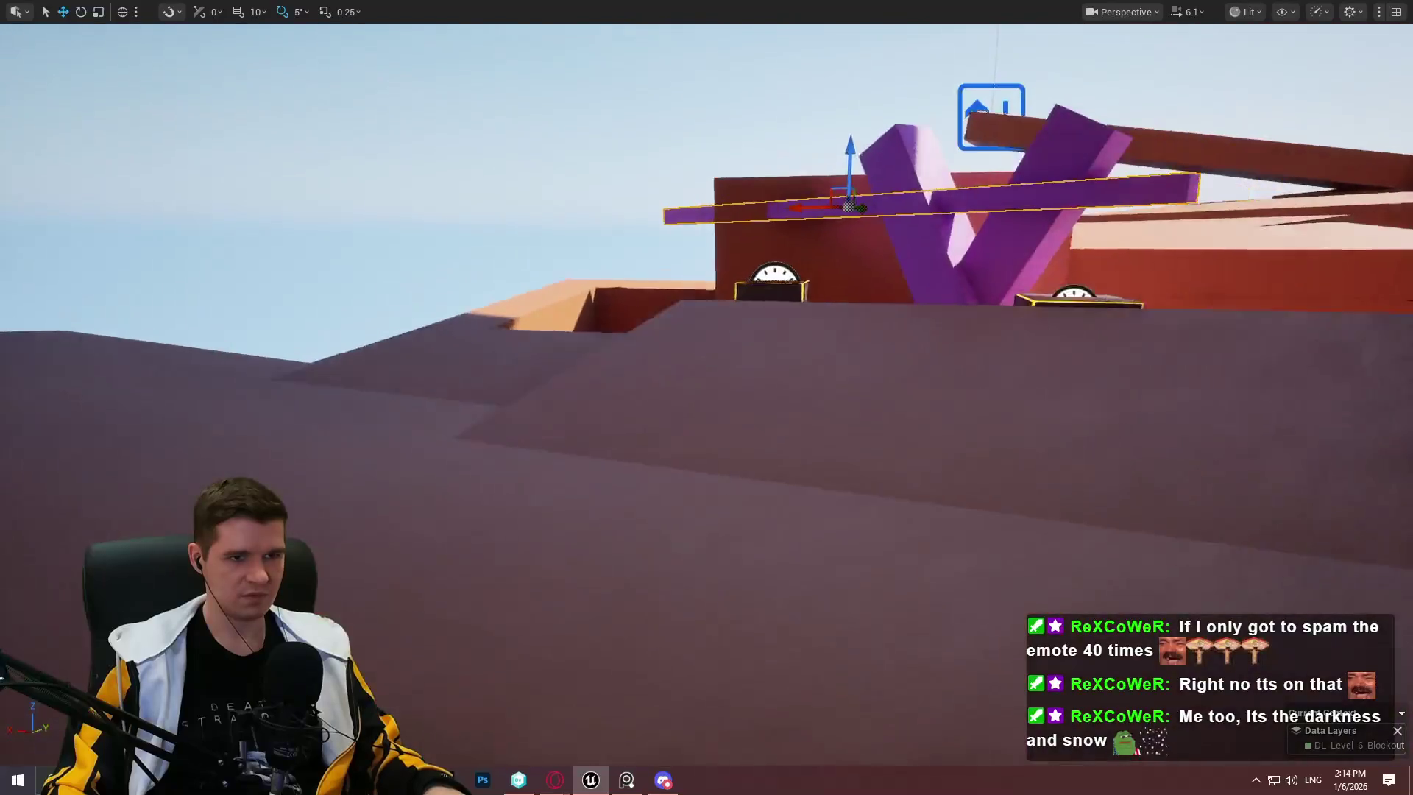
{"action": "key", "text": "Down"}
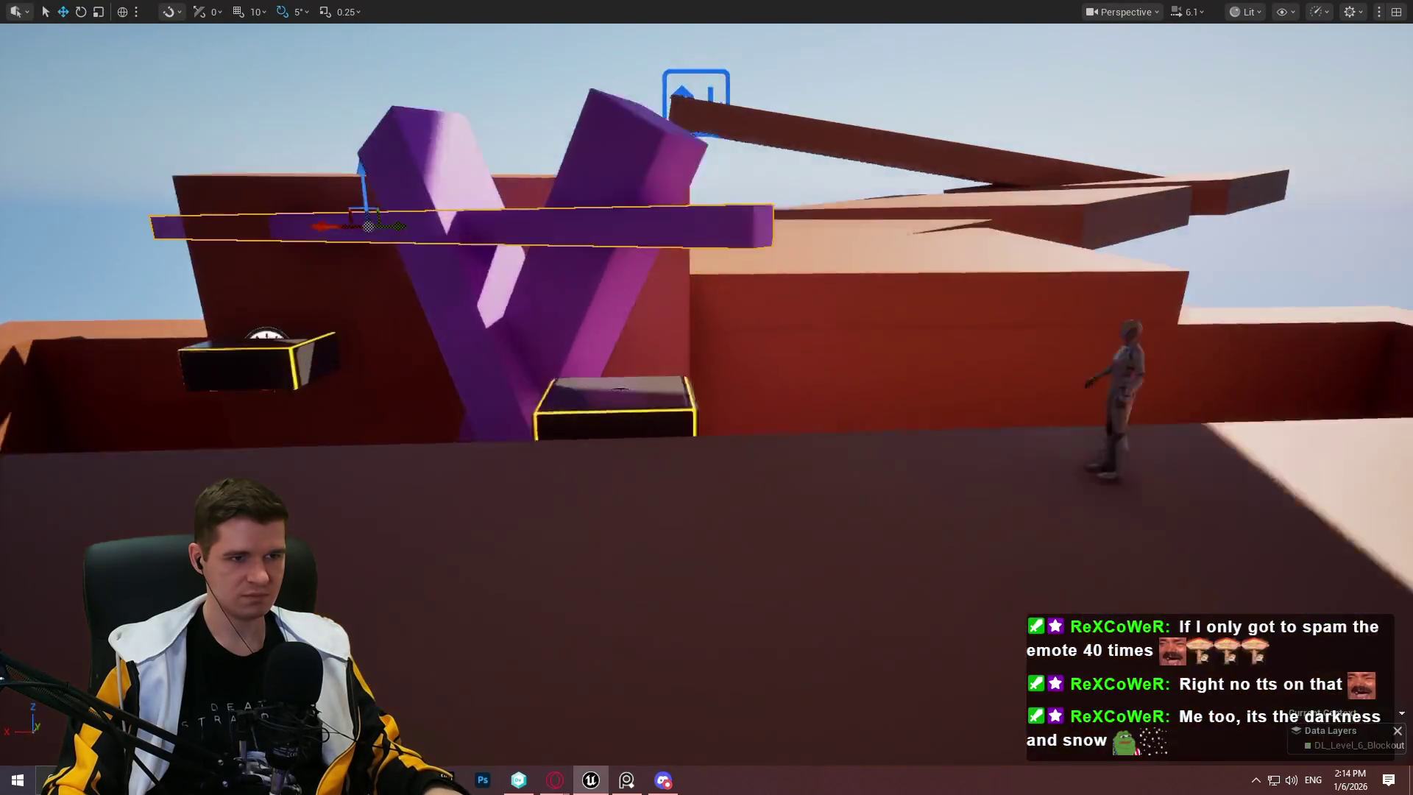
{"action": "key", "text": "e"}
{"action": "left_click_drag", "start_coordinate": [486, 203], "coordinate": [475, 239]}
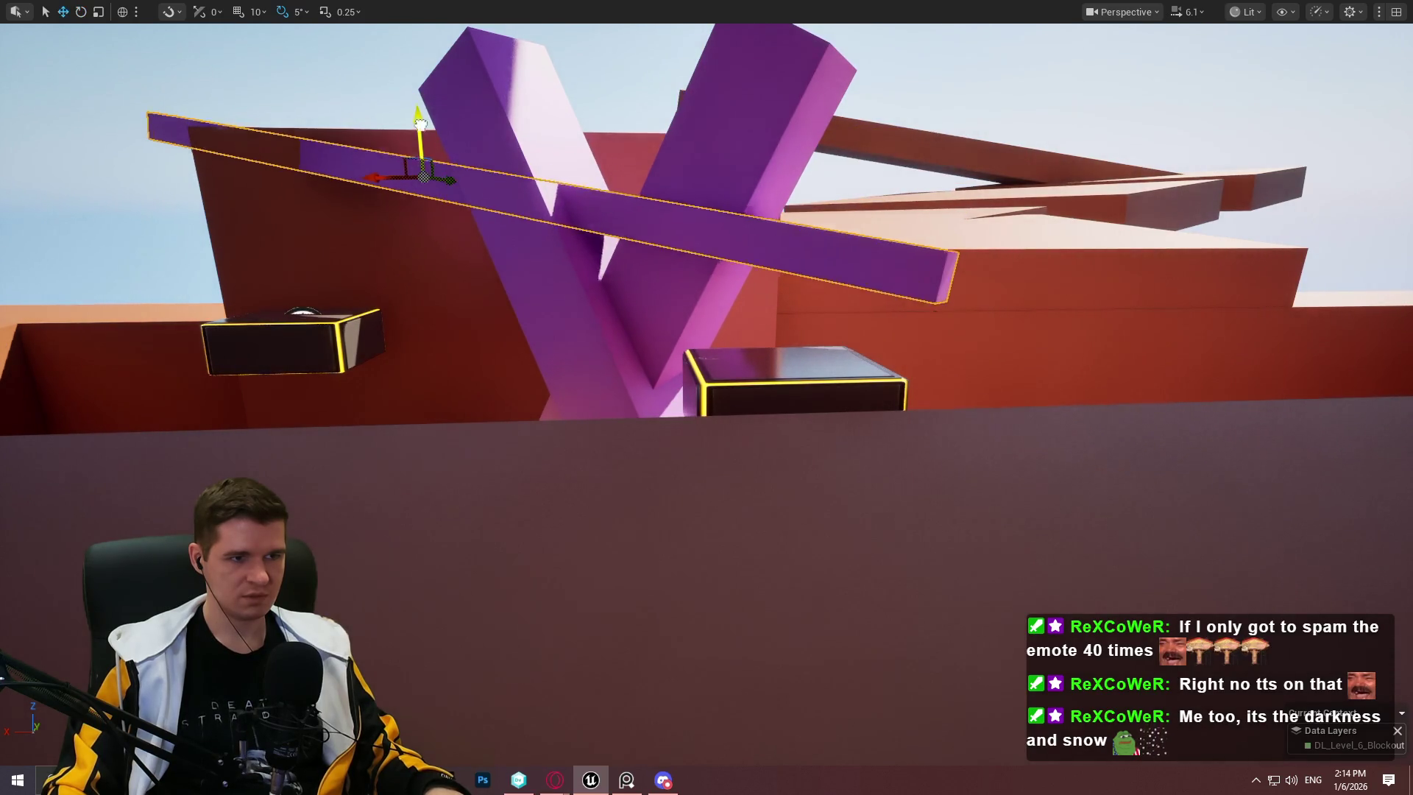
{"action": "left_click_drag", "start_coordinate": [421, 124], "coordinate": [435, 57]}
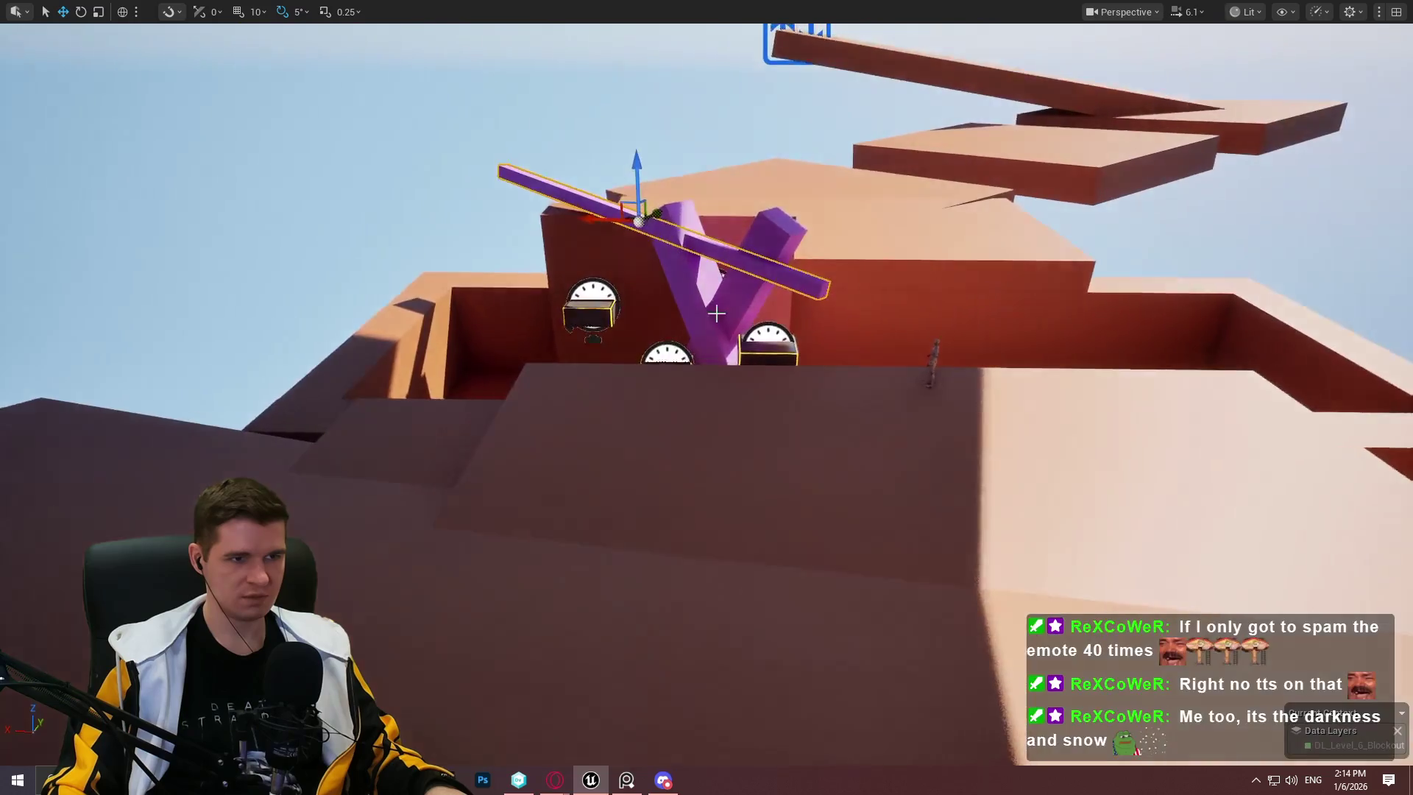
{"action": "right_click", "coordinate": [771, 416]}
{"action": "left_click", "coordinate": [891, 750]}
{"action": "key", "text": "w"}
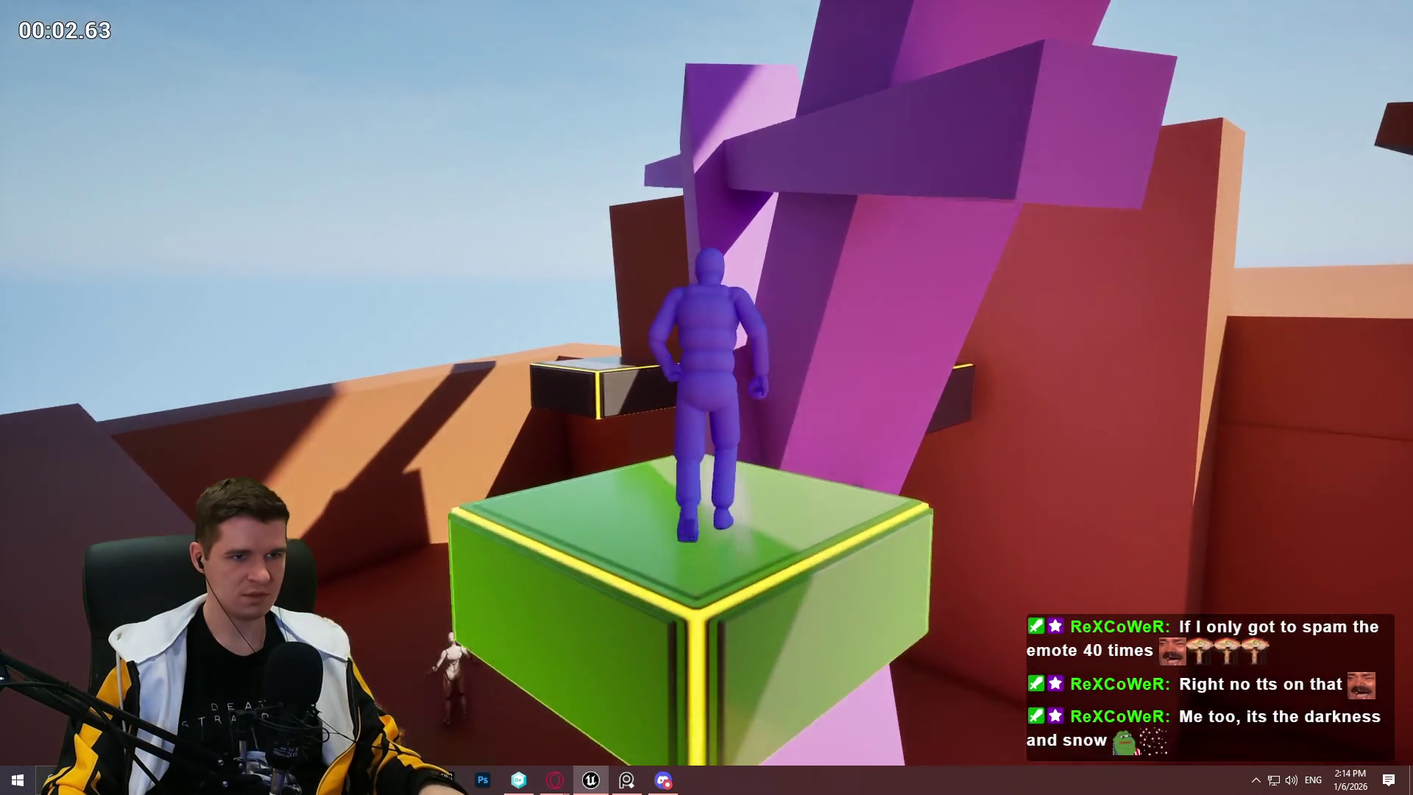
{"action": "key", "text": "space"}
{"action": "key", "text": "Escape"}
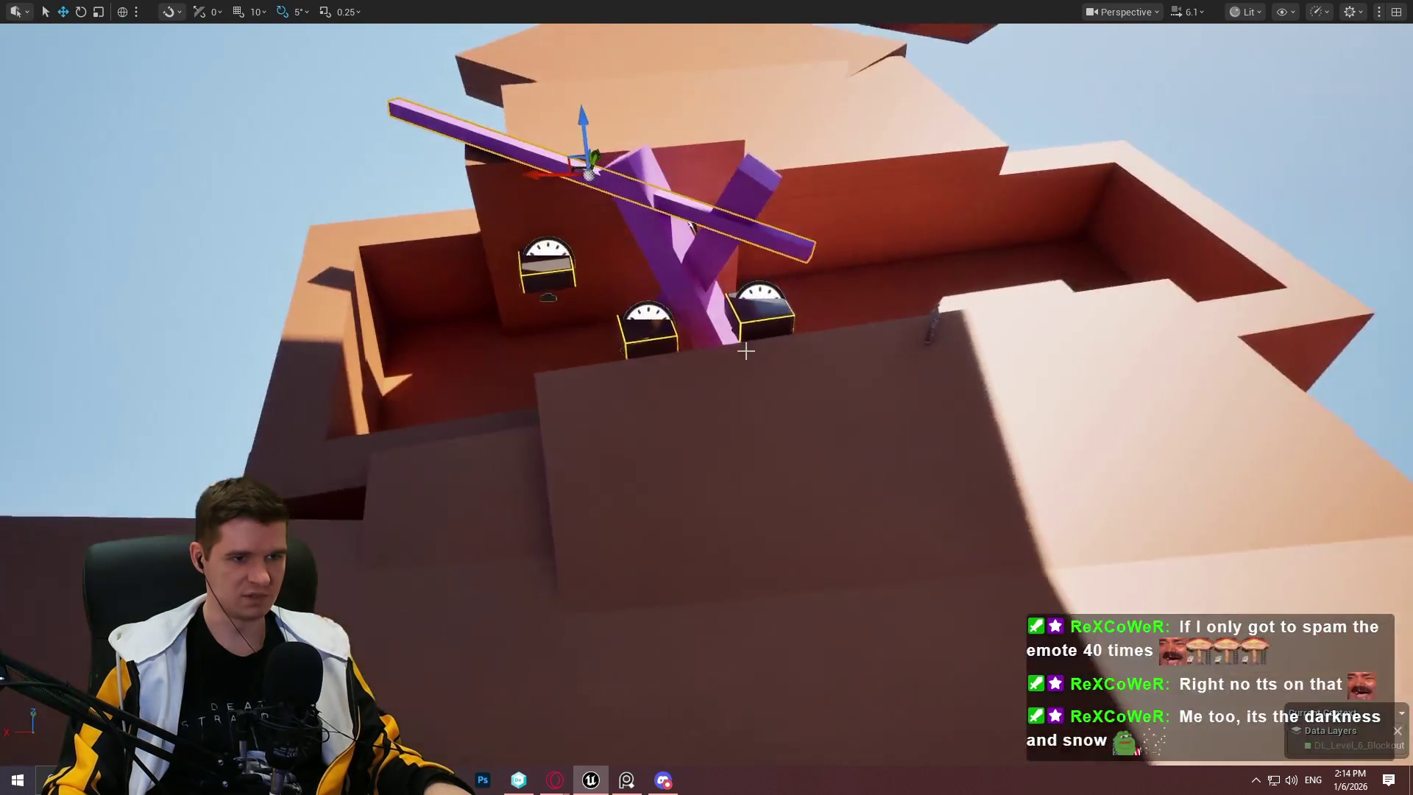
{"action": "right_click", "coordinate": [767, 259]}
{"action": "left_click", "coordinate": [869, 749]}
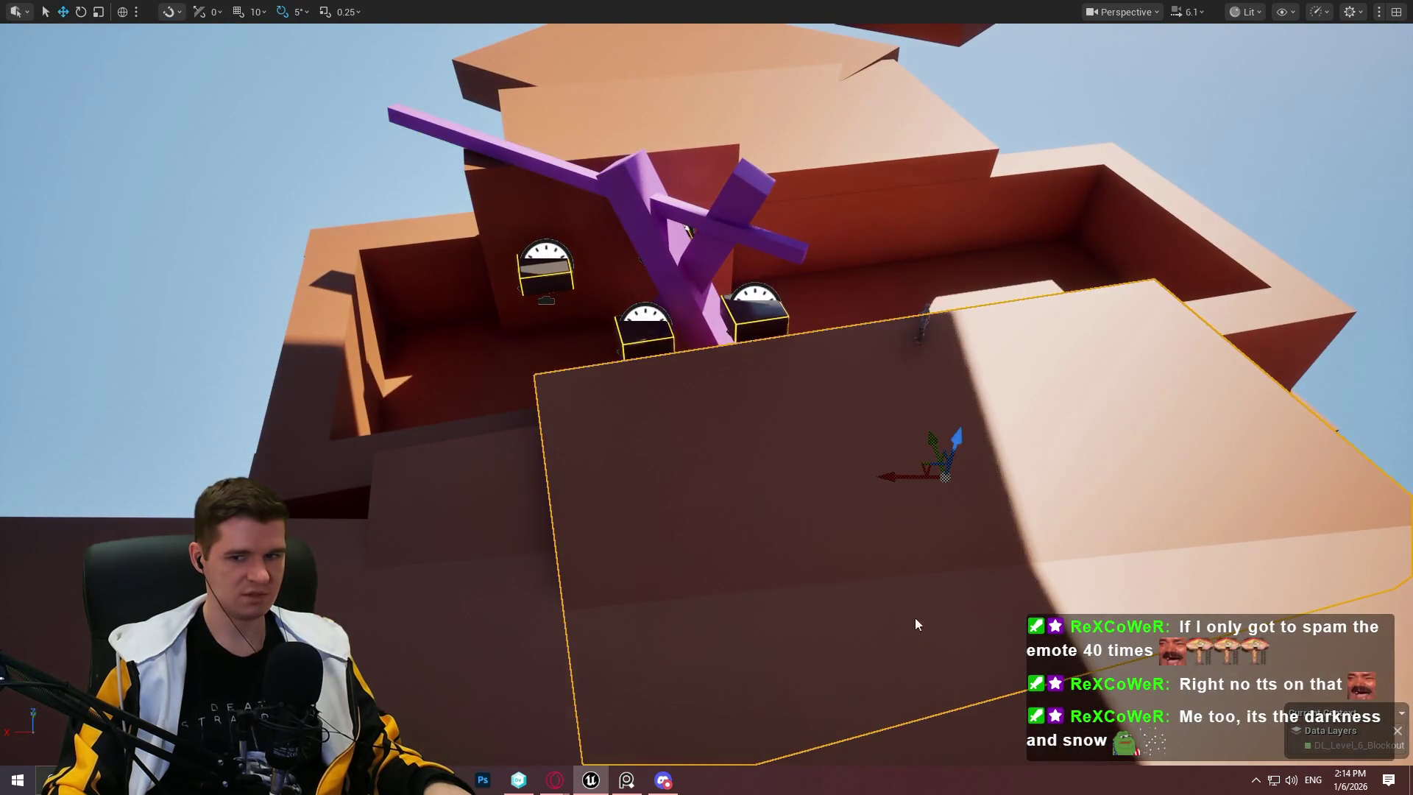
{"action": "key", "text": "space"}
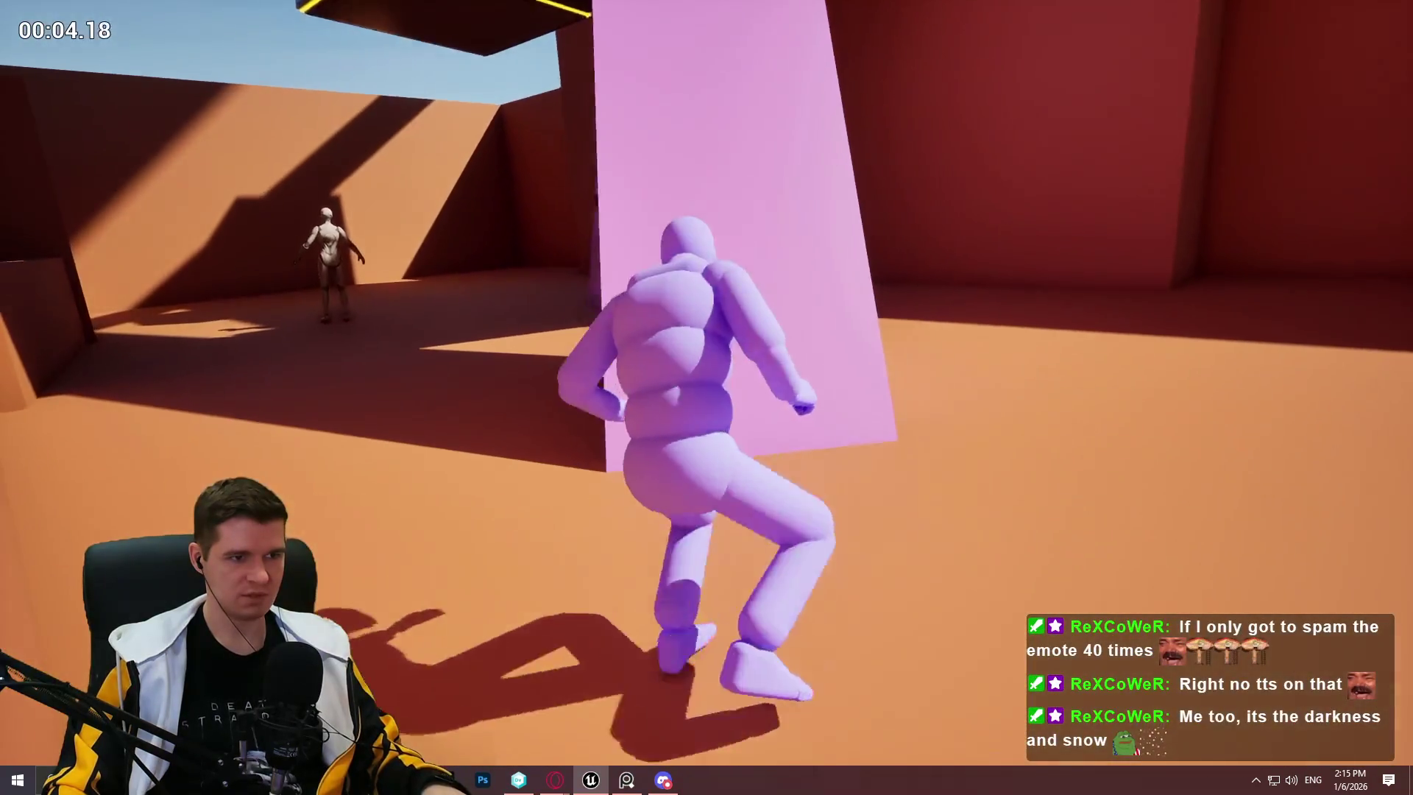
{"action": "key", "text": "Escape"}
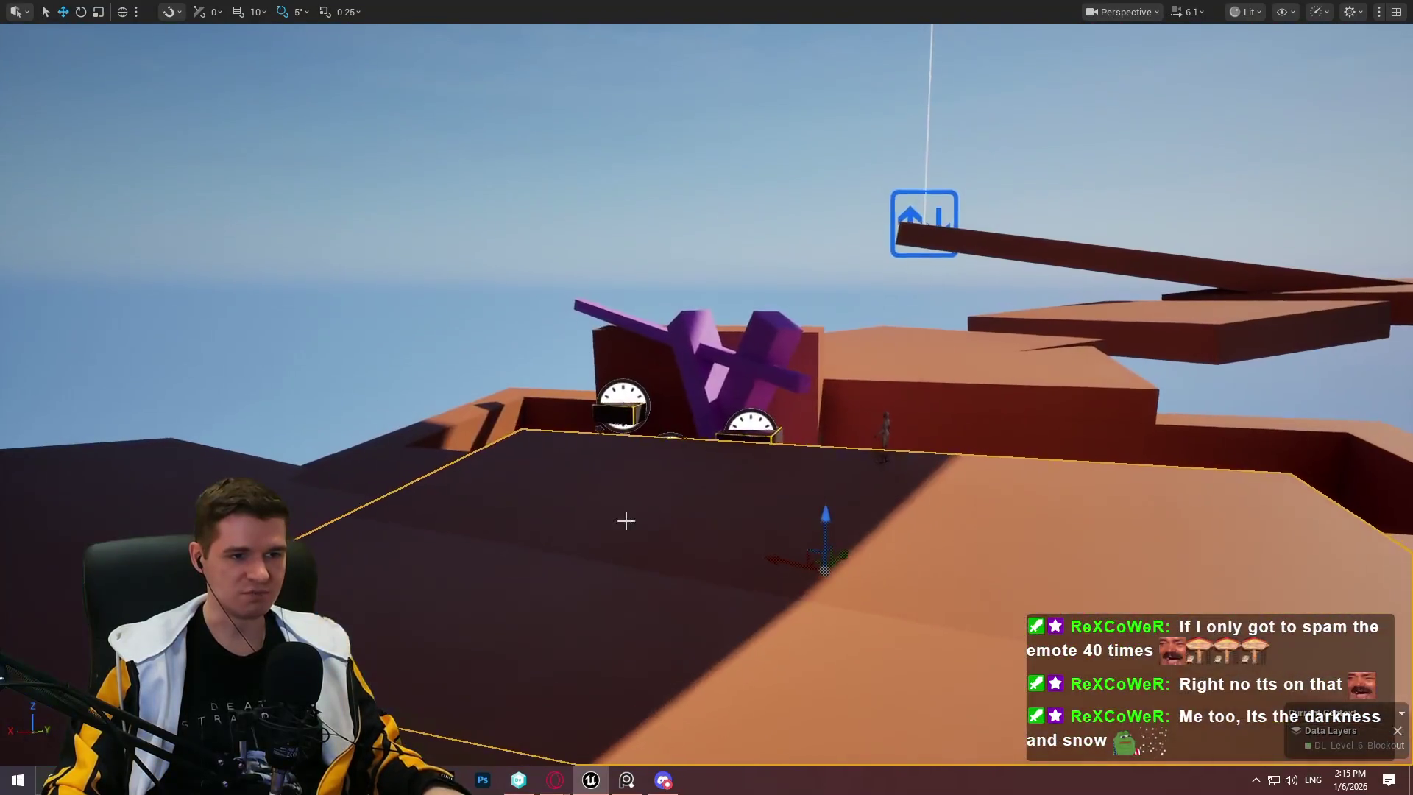
{"action": "right_click", "coordinate": [615, 613]}
{"action": "left_click", "coordinate": [733, 599]}
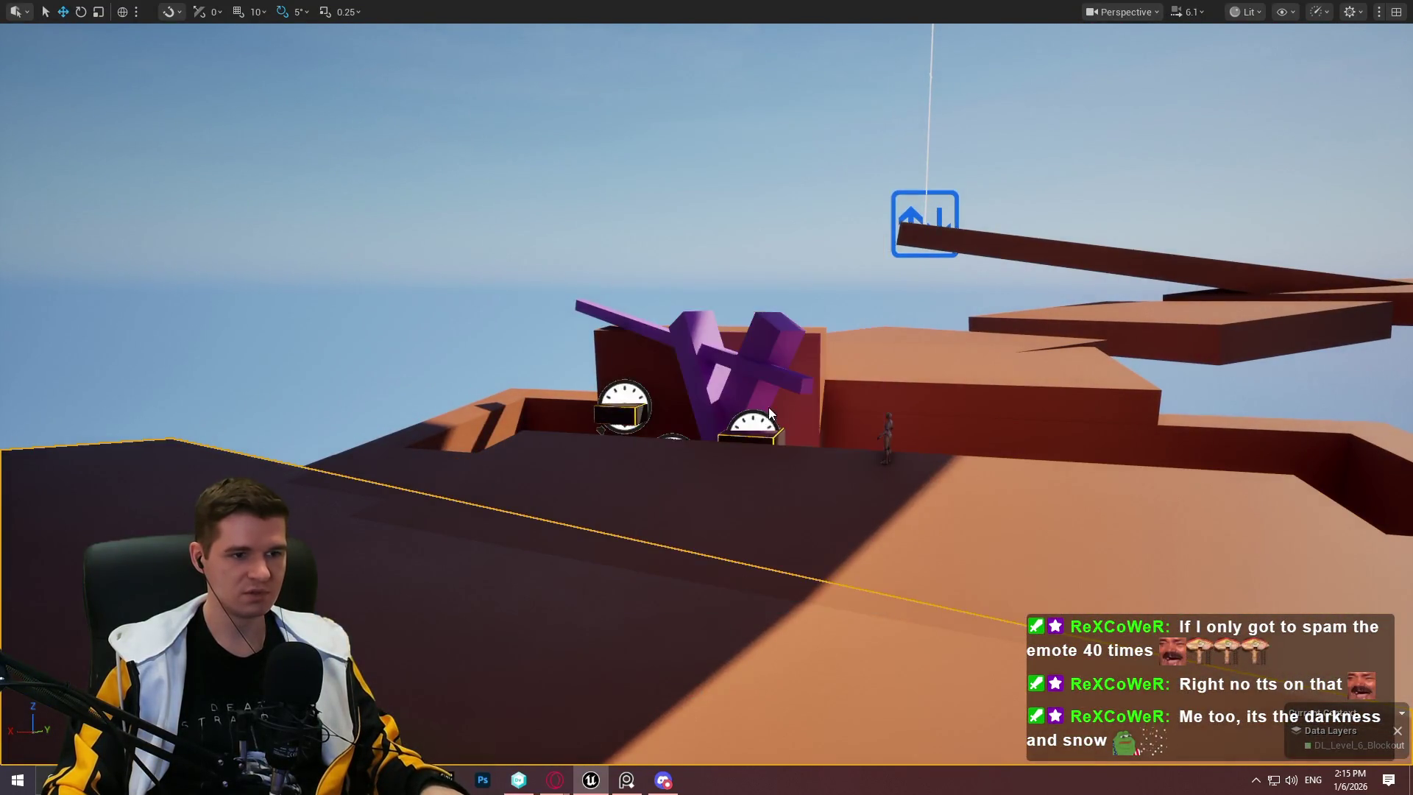
{"action": "key", "text": "space"}
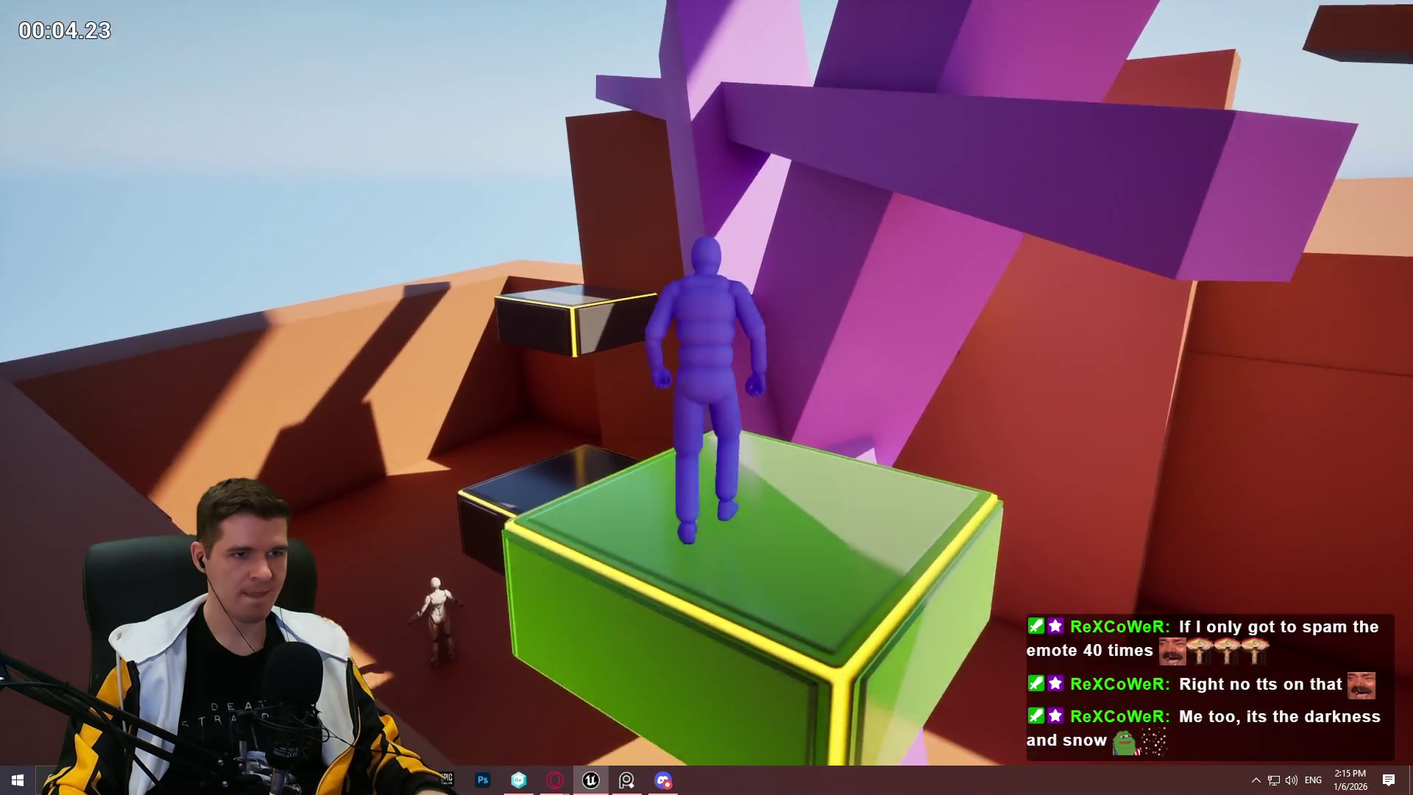
{"action": "key", "text": "space"}
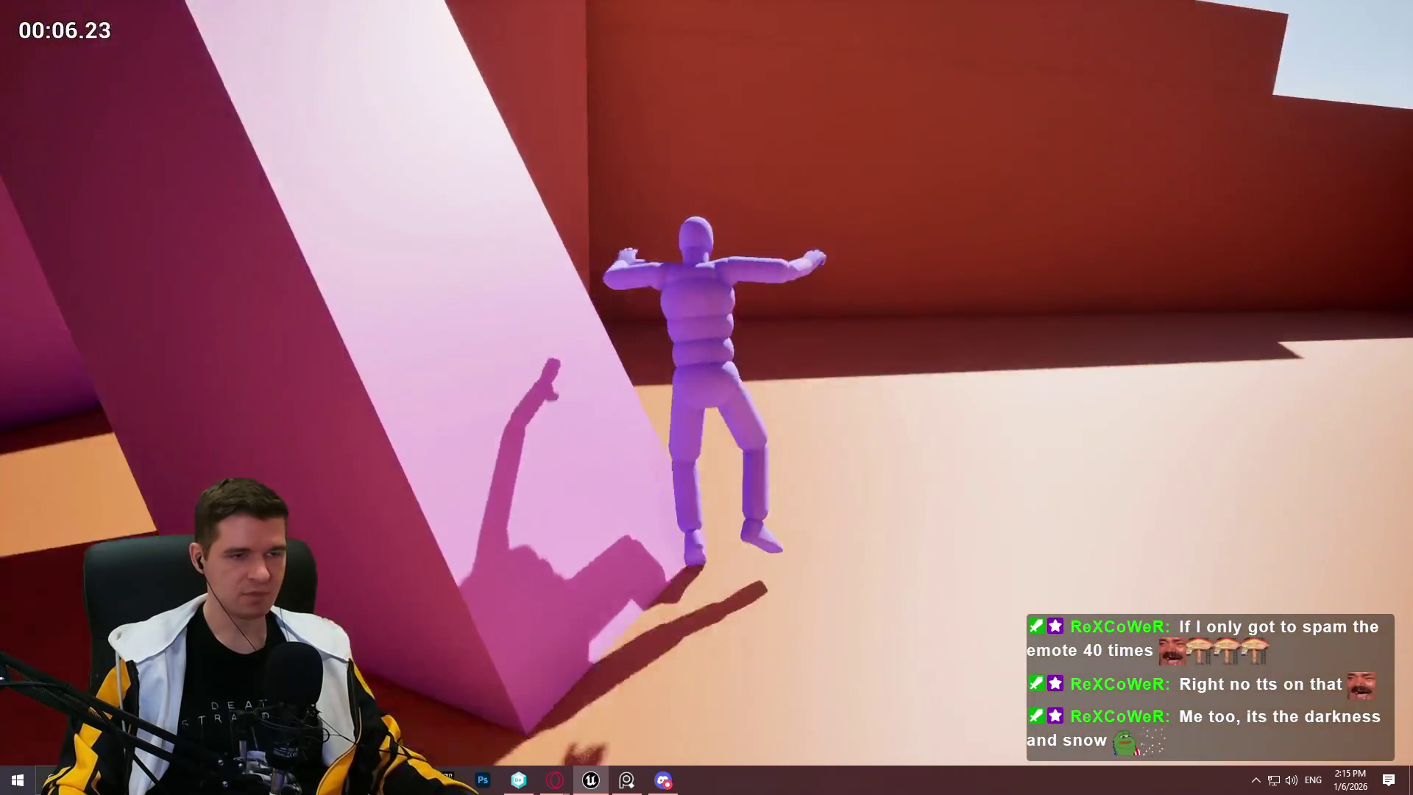
{"action": "key", "text": "Escape"}
{"action": "key", "text": "w"}
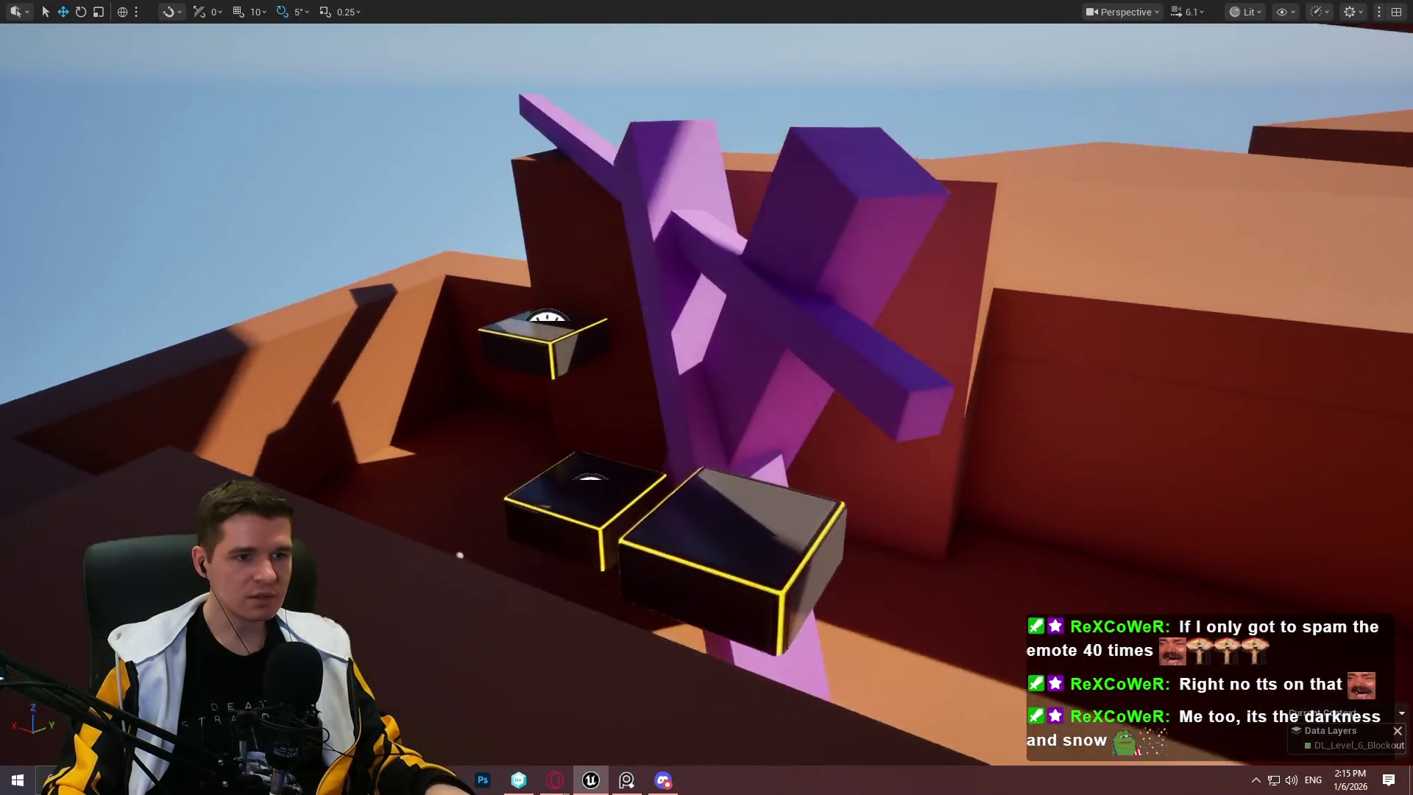
{"action": "key", "text": "w"}
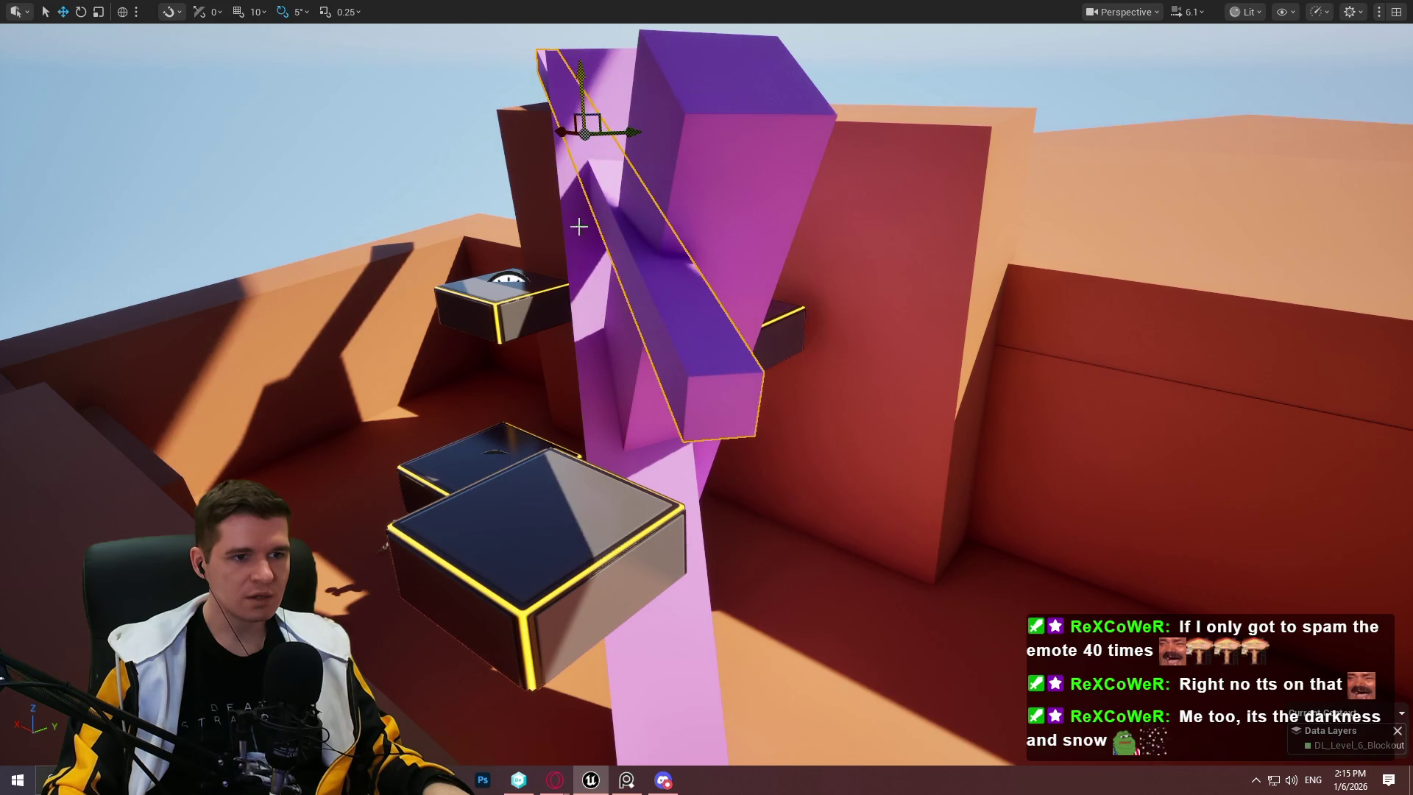
{"action": "key", "text": "w"}
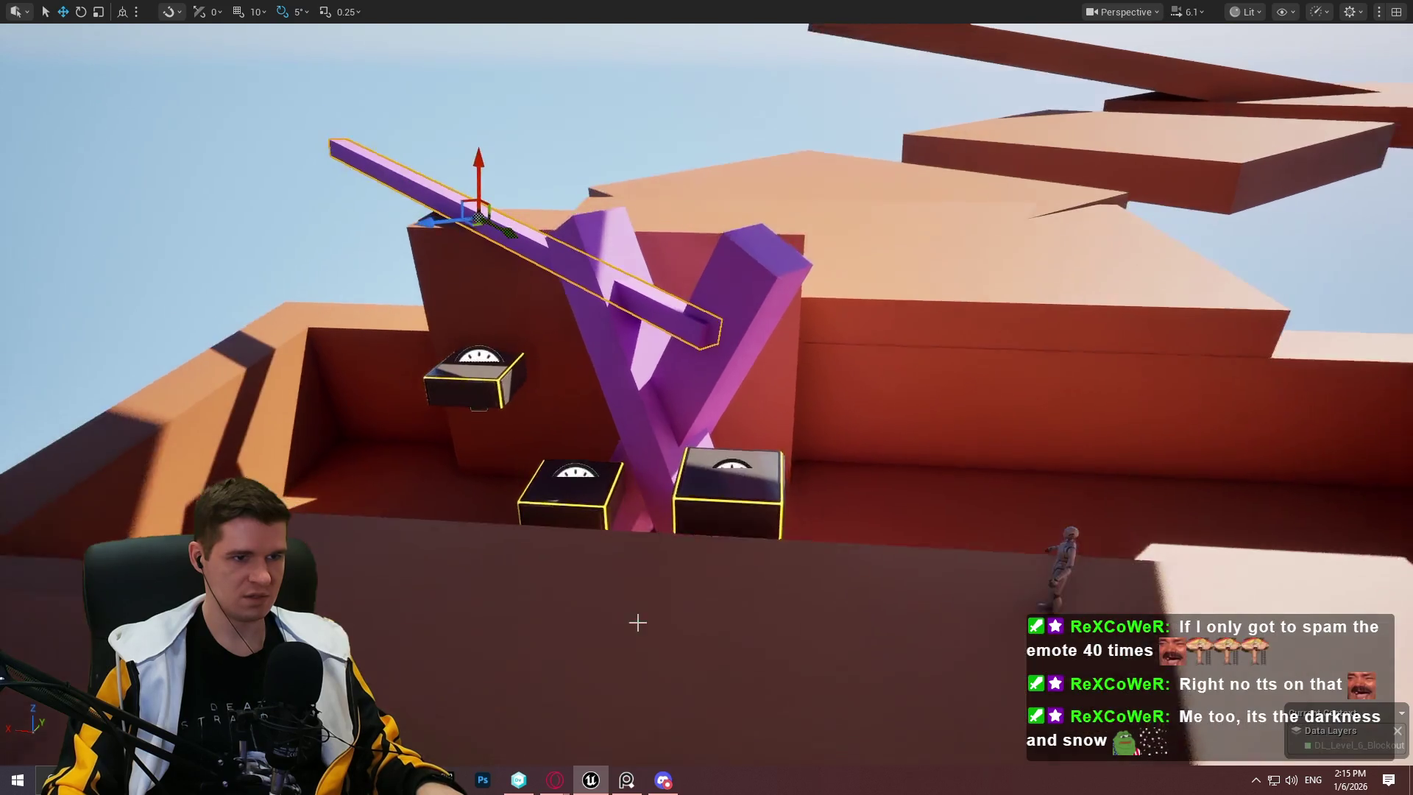
{"action": "right_click", "coordinate": [644, 643]}
{"action": "left_click", "coordinate": [725, 630]}
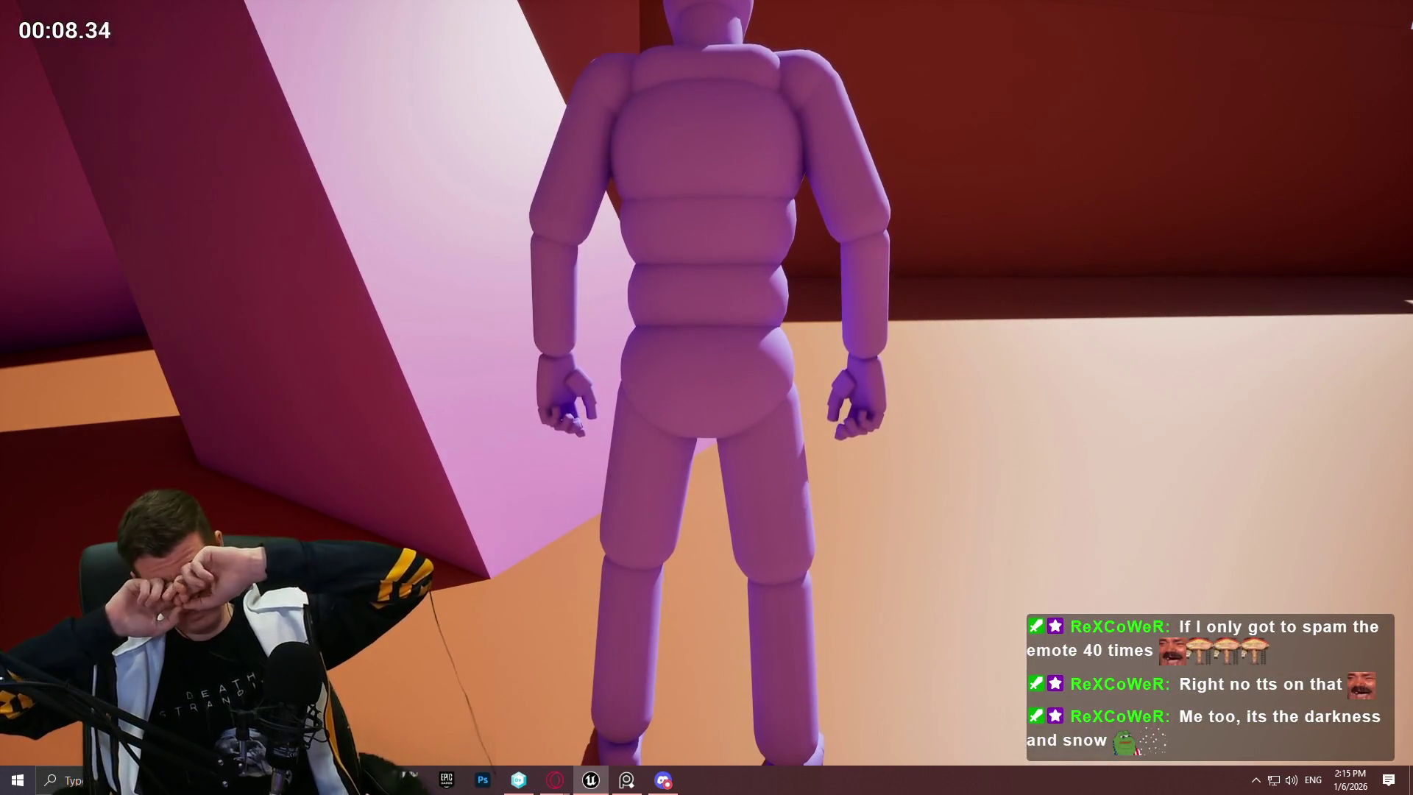
{"action": "key", "text": "Escape"}
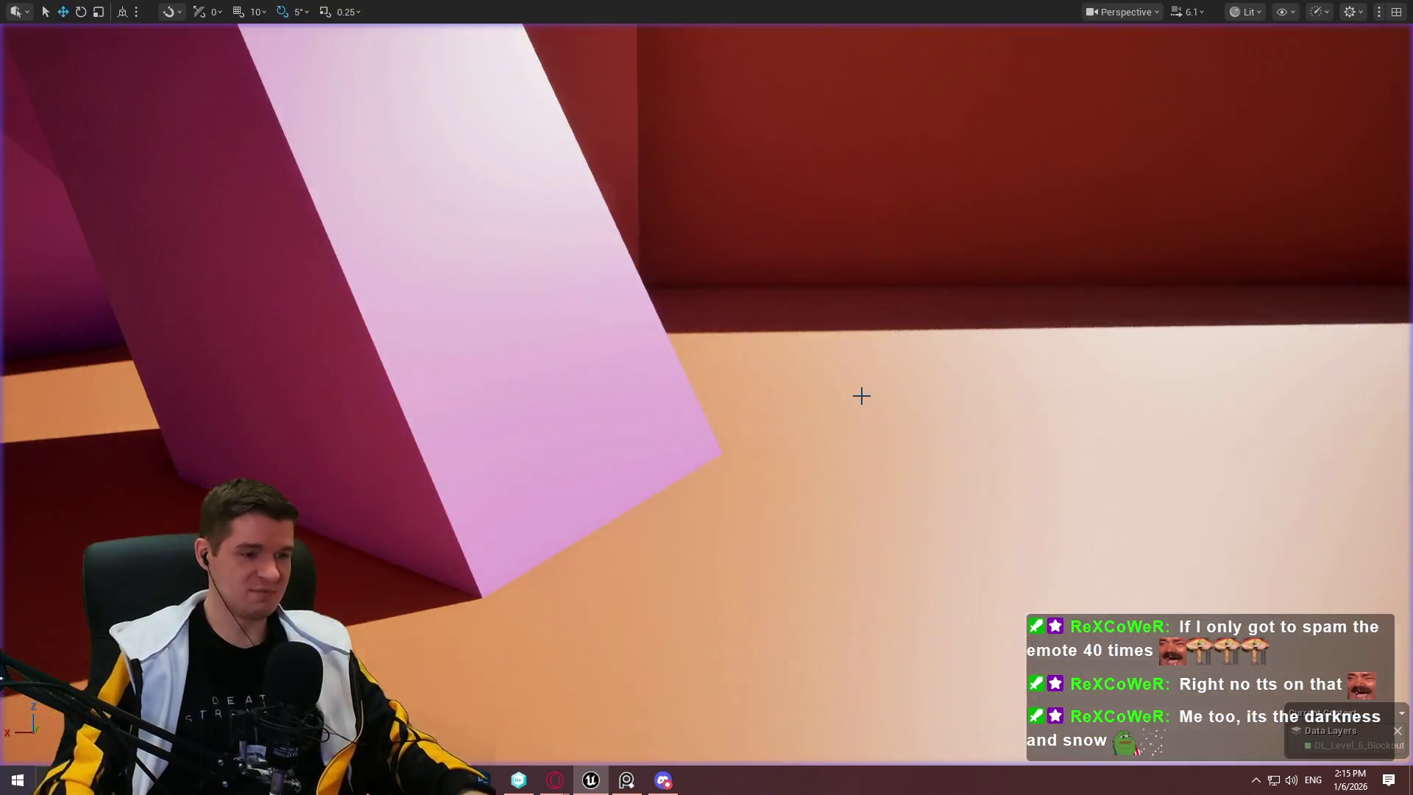
{"action": "mouse_move", "coordinate": [640, 276]}
{"action": "left_mouse_down"}
{"action": "mouse_move", "coordinate": [640, 221]}
{"action": "mouse_move", "coordinate": [662, 280]}
{"action": "mouse_move", "coordinate": [699, 309]}
{"action": "mouse_move", "coordinate": [707, 295]}
{"action": "left_mouse_up"}
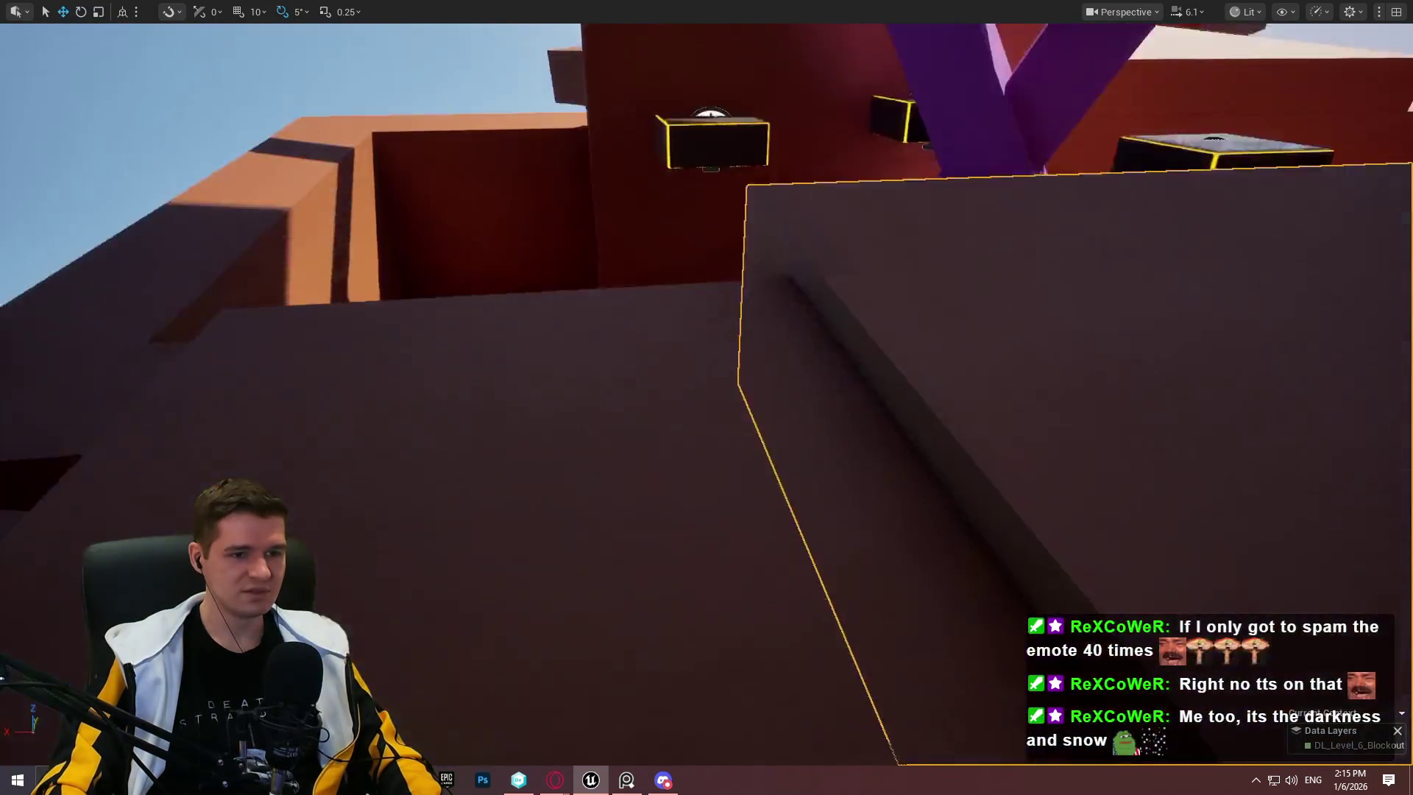
{"action": "right_click", "coordinate": [657, 266]}
{"action": "left_click", "coordinate": [784, 754]}
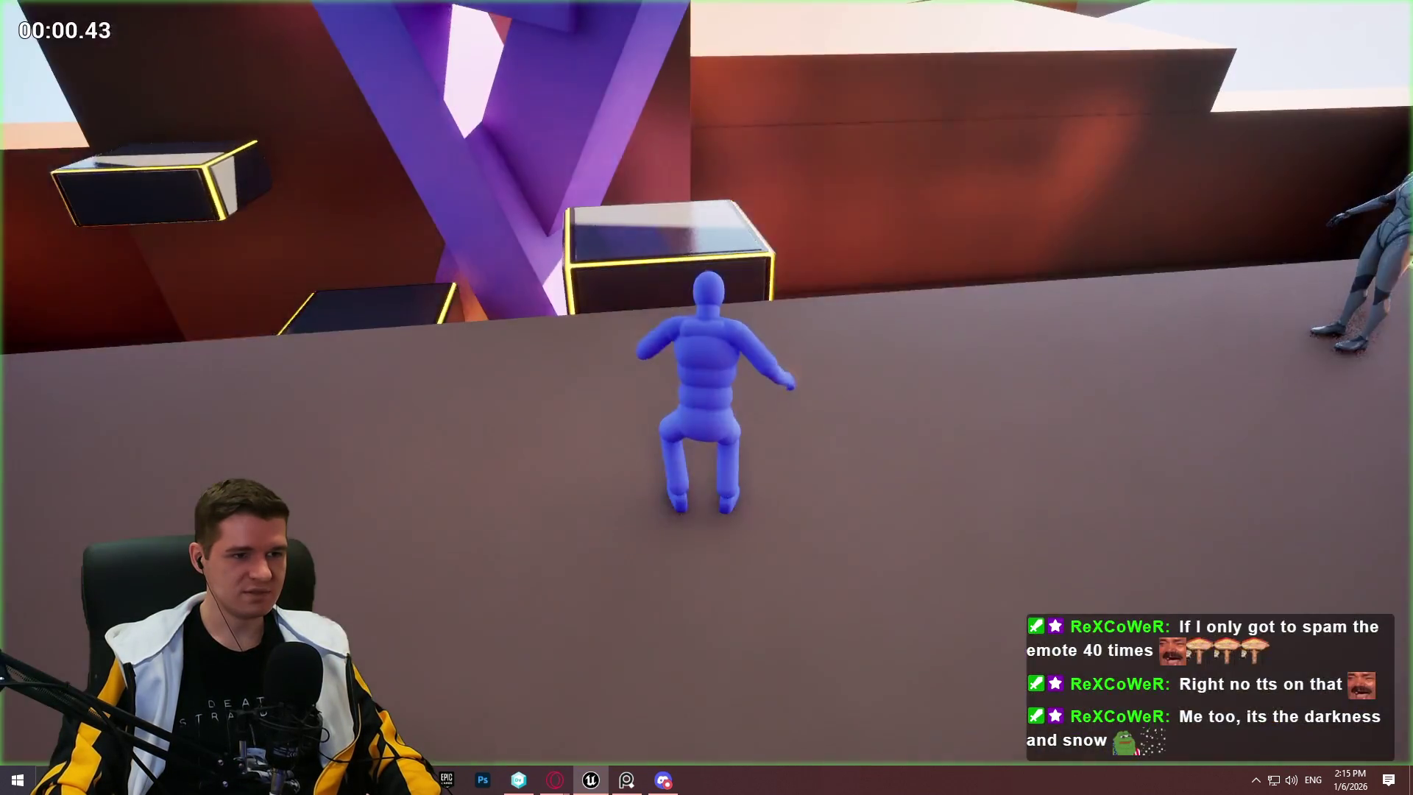
{"action": "key", "text": "space"}
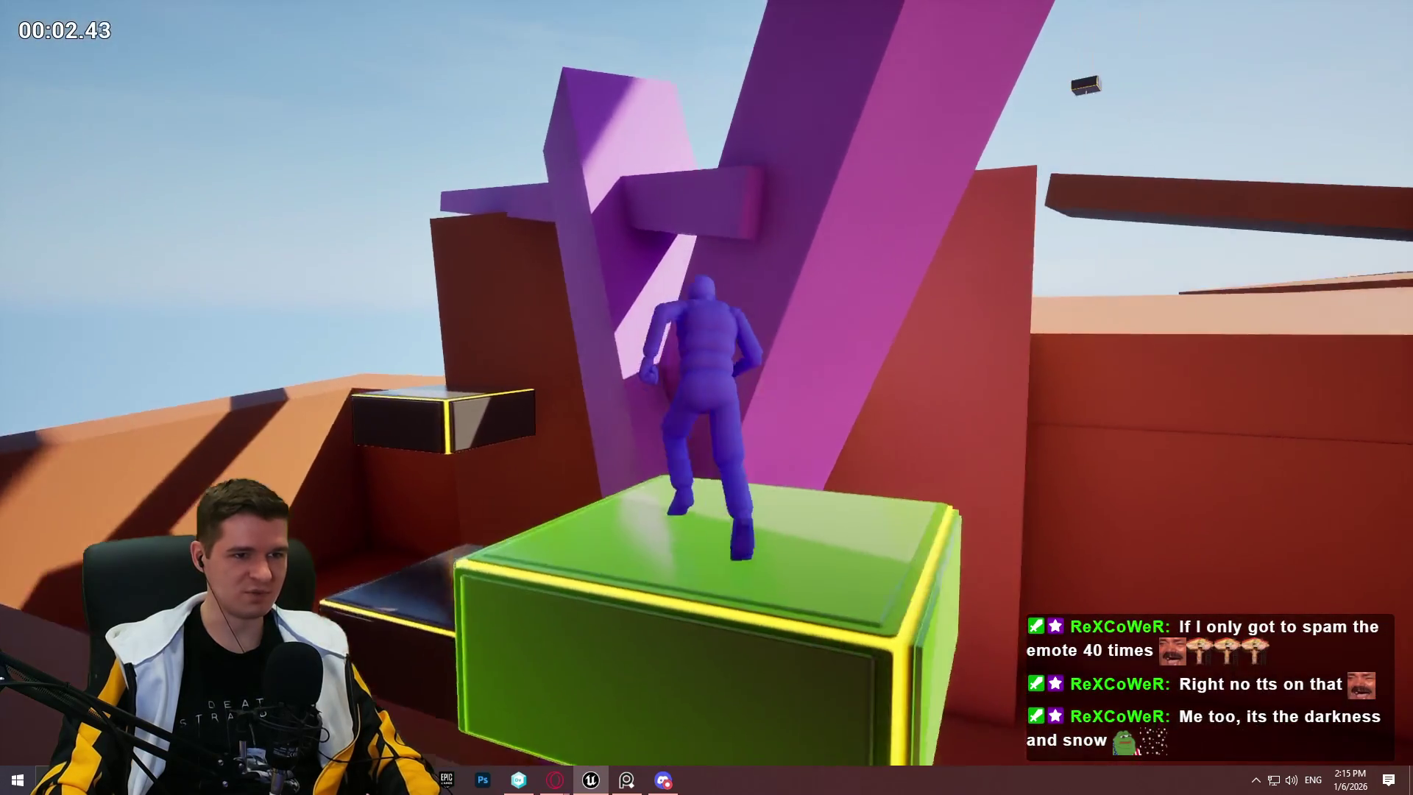
{"action": "key", "text": "space"}
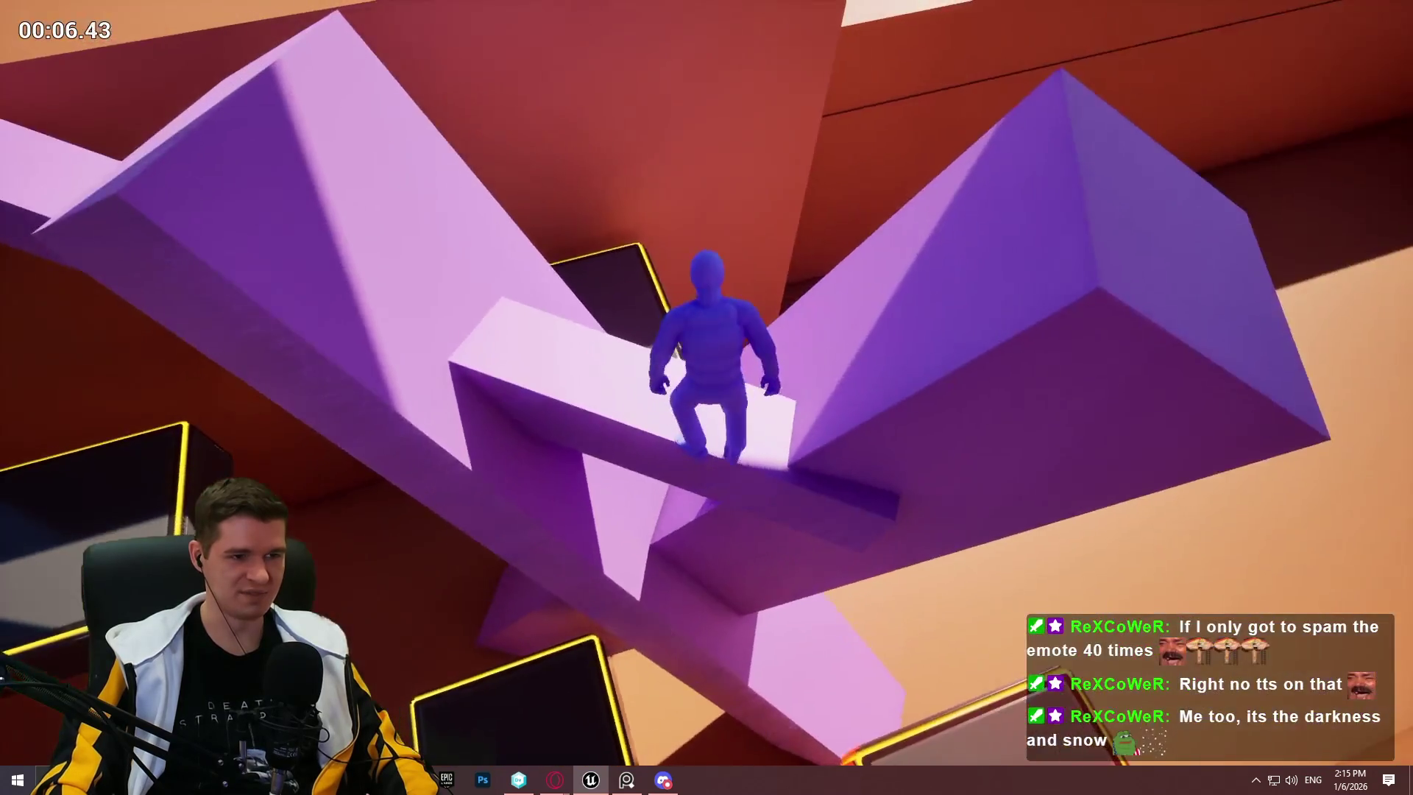
{"action": "key", "text": "space"}
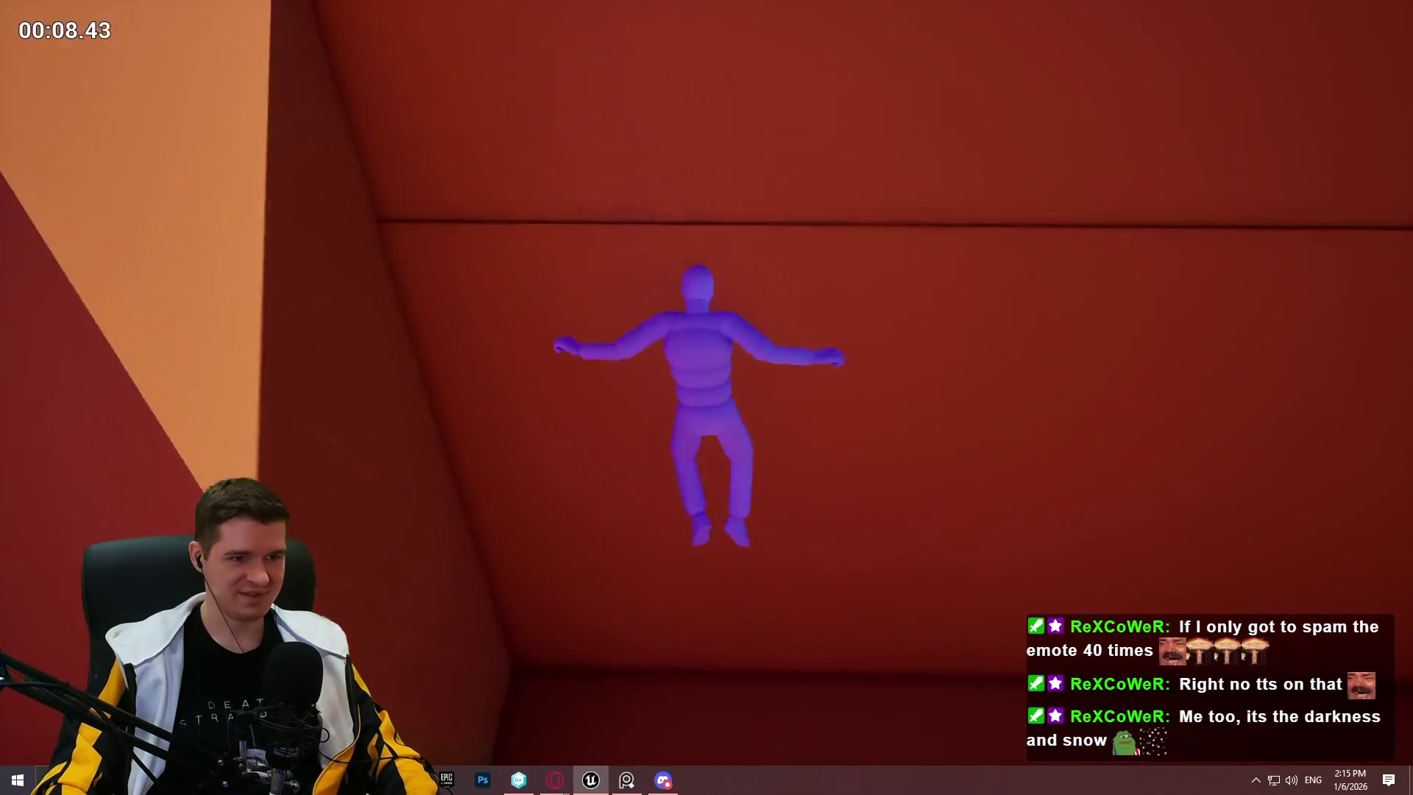
{"action": "key", "text": "Escape"}
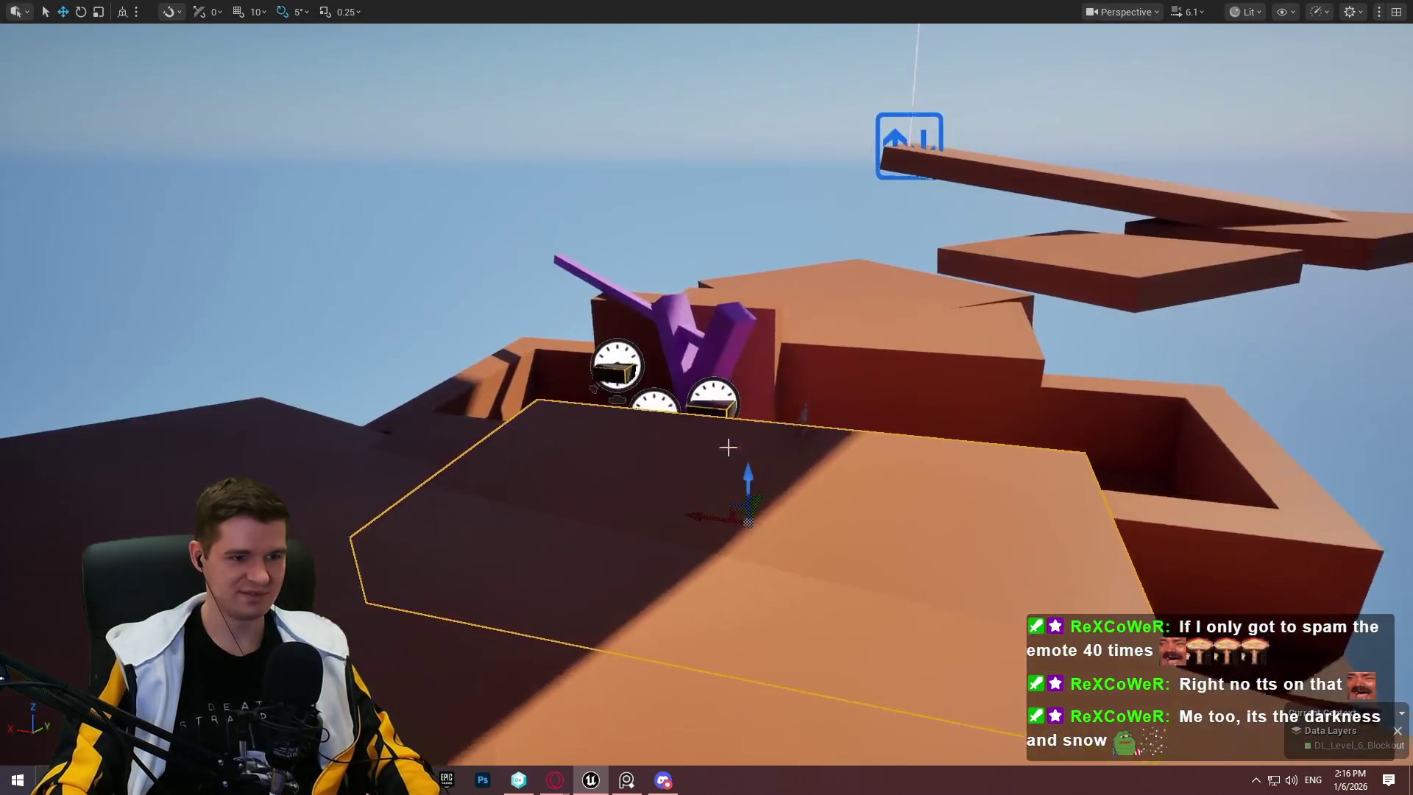
{"action": "right_click", "coordinate": [728, 446]}
{"action": "left_click", "coordinate": [677, 539]}
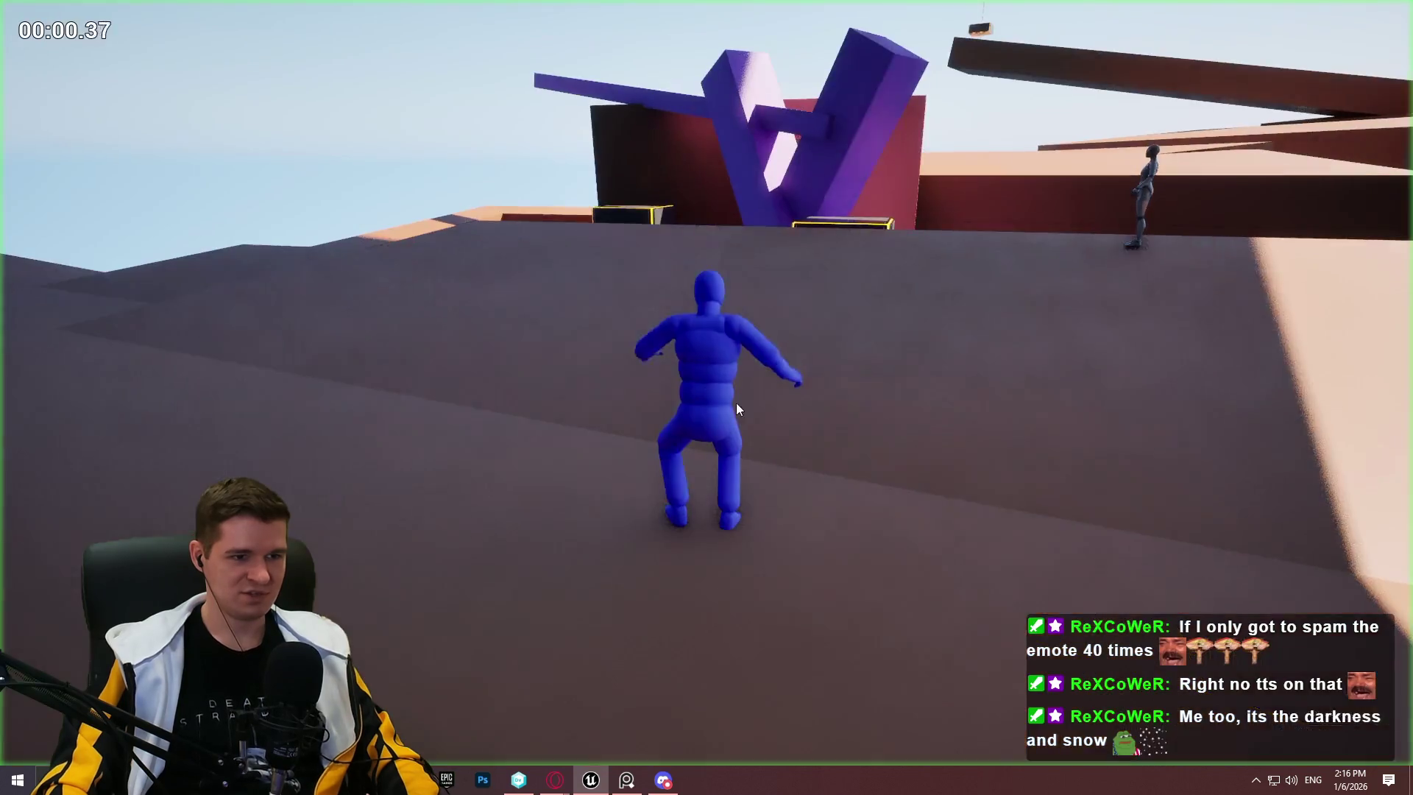
{"action": "key", "text": "w"}
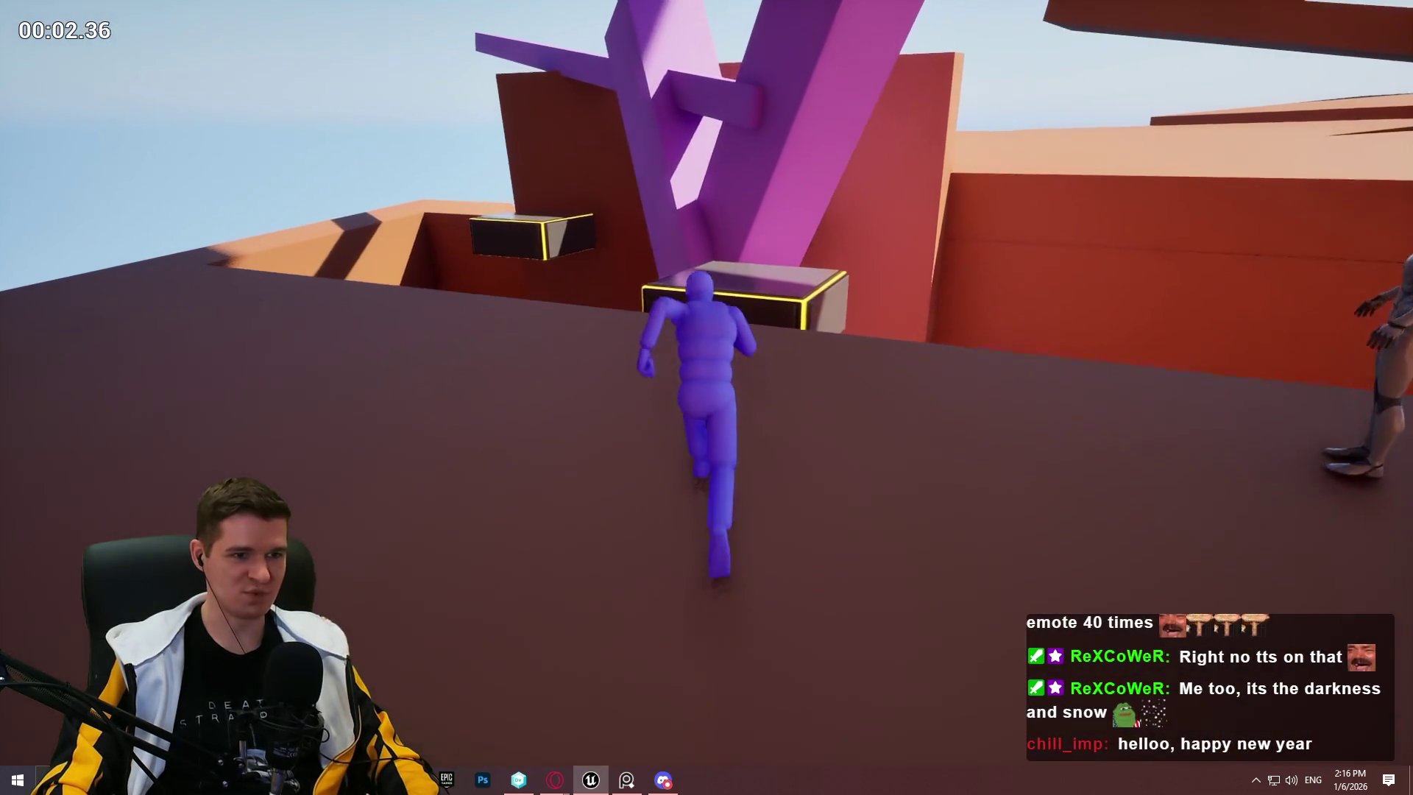
{"action": "key", "text": "w"}
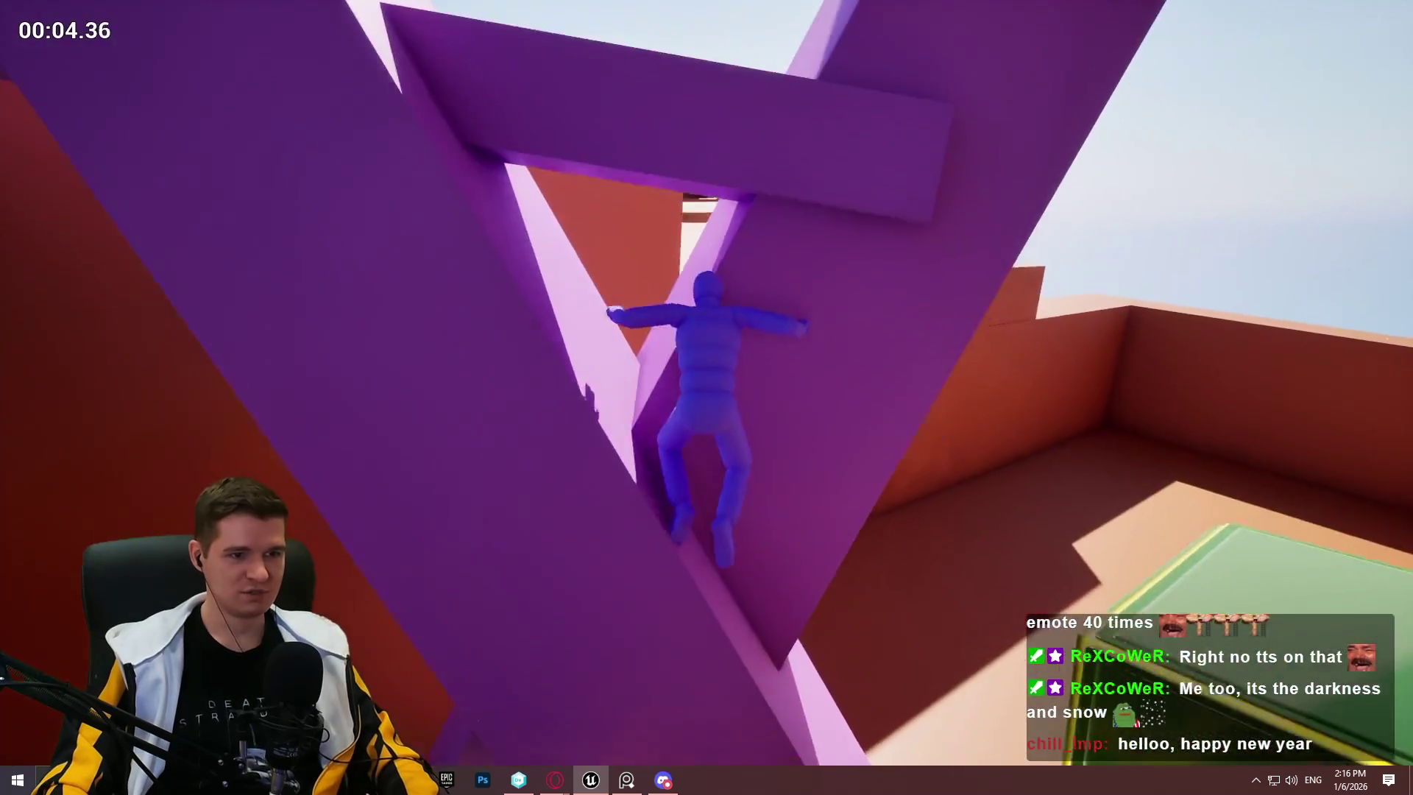
{"action": "key", "text": "w"}
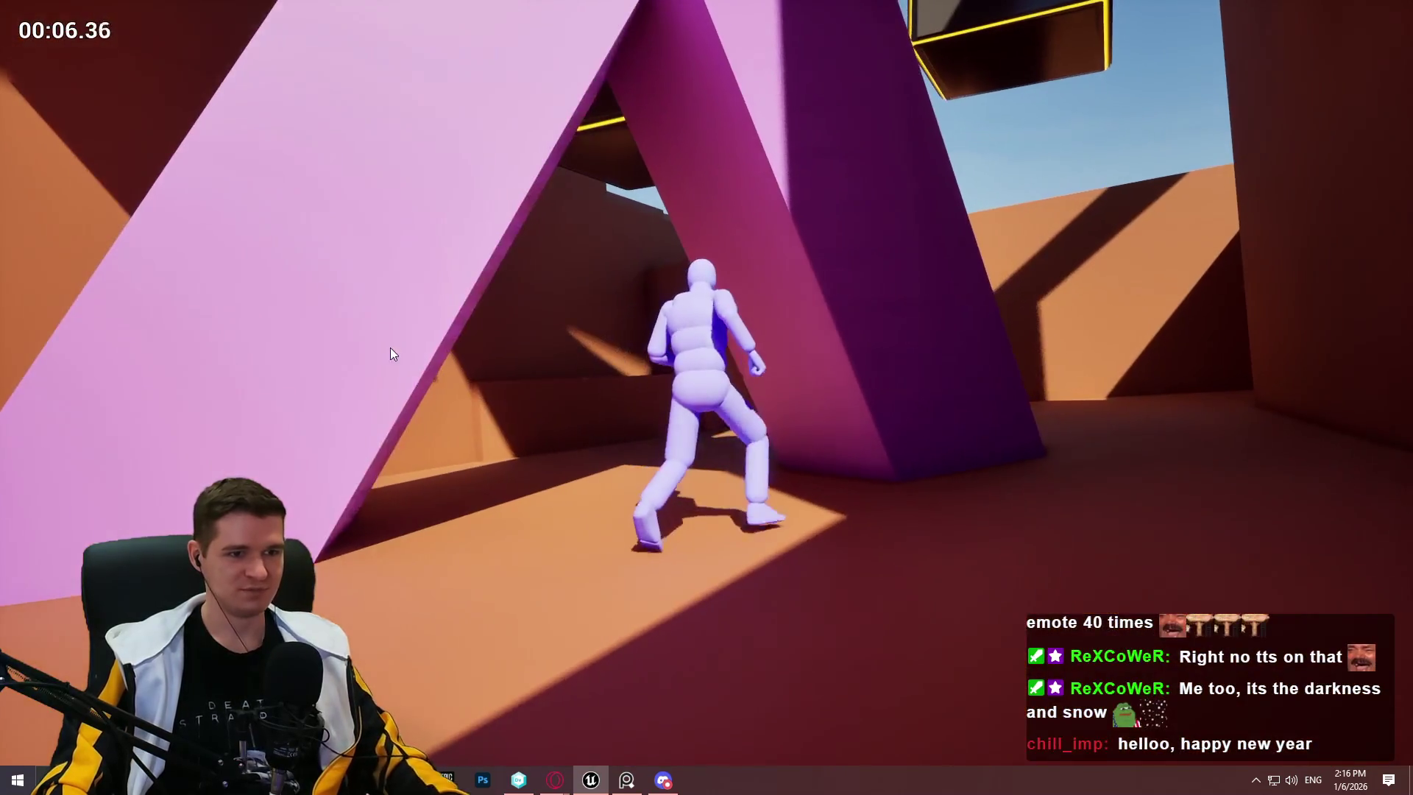
{"action": "key", "text": "Escape"}
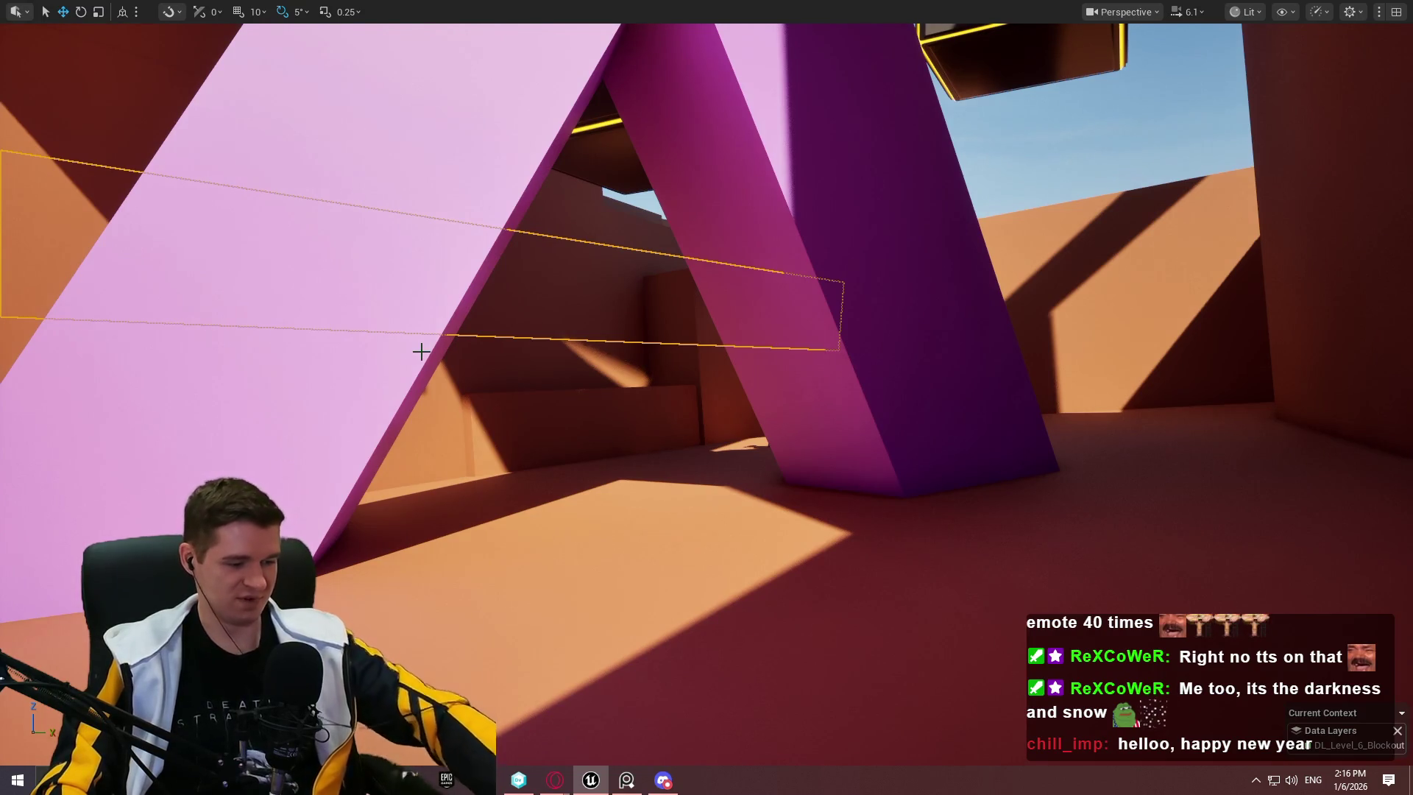
{"action": "key", "text": "w"}
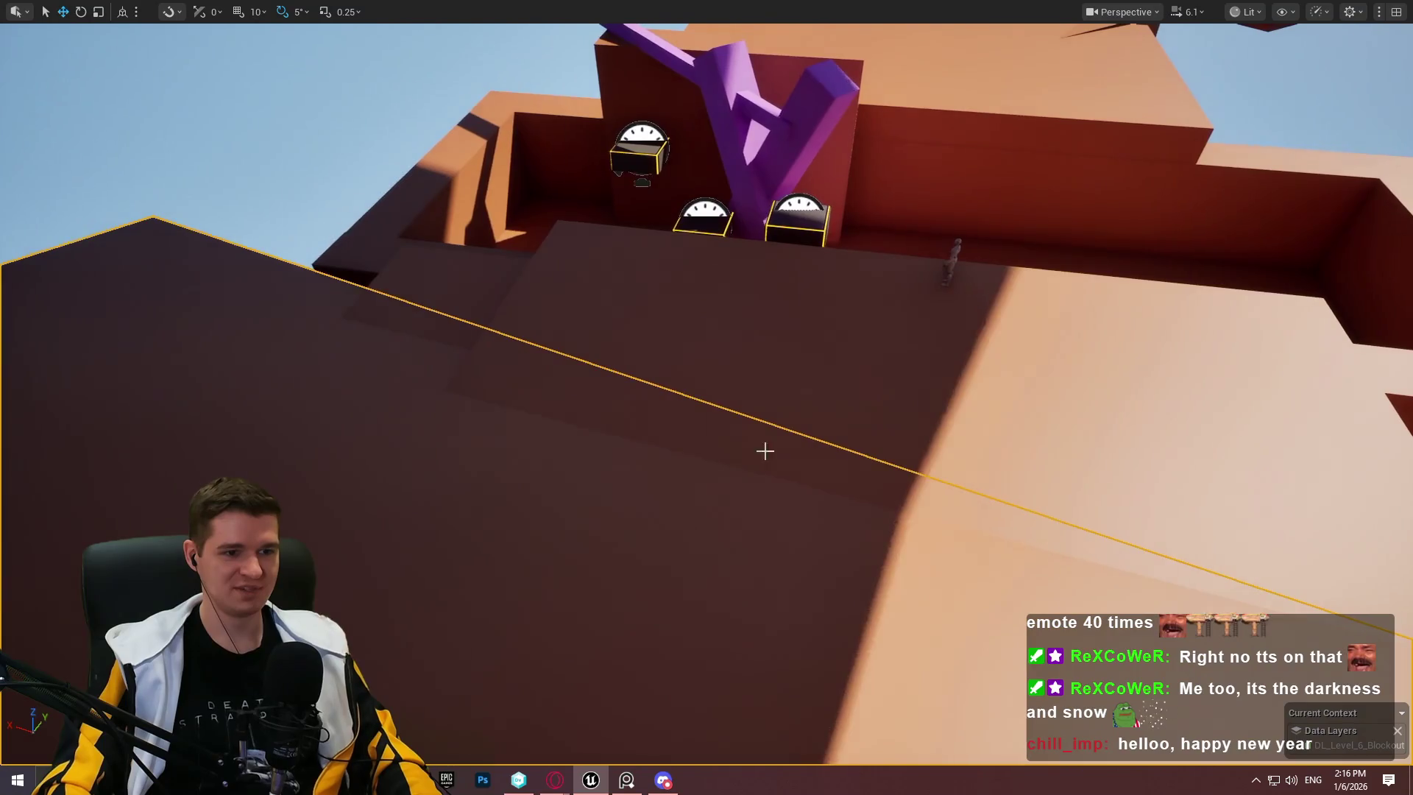
{"action": "right_click", "coordinate": [763, 451]}
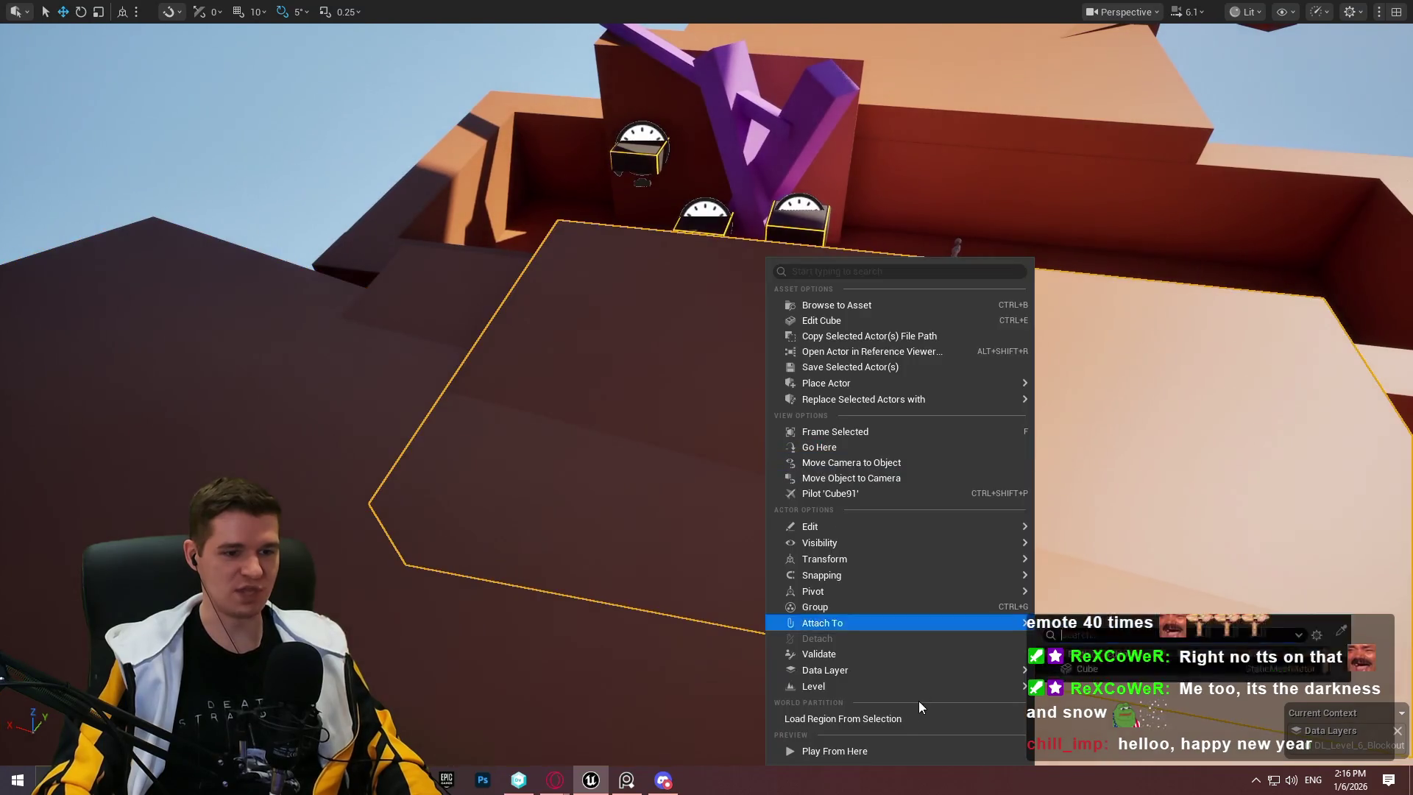
{"action": "left_click", "coordinate": [893, 751]}
{"action": "key", "text": "w"}
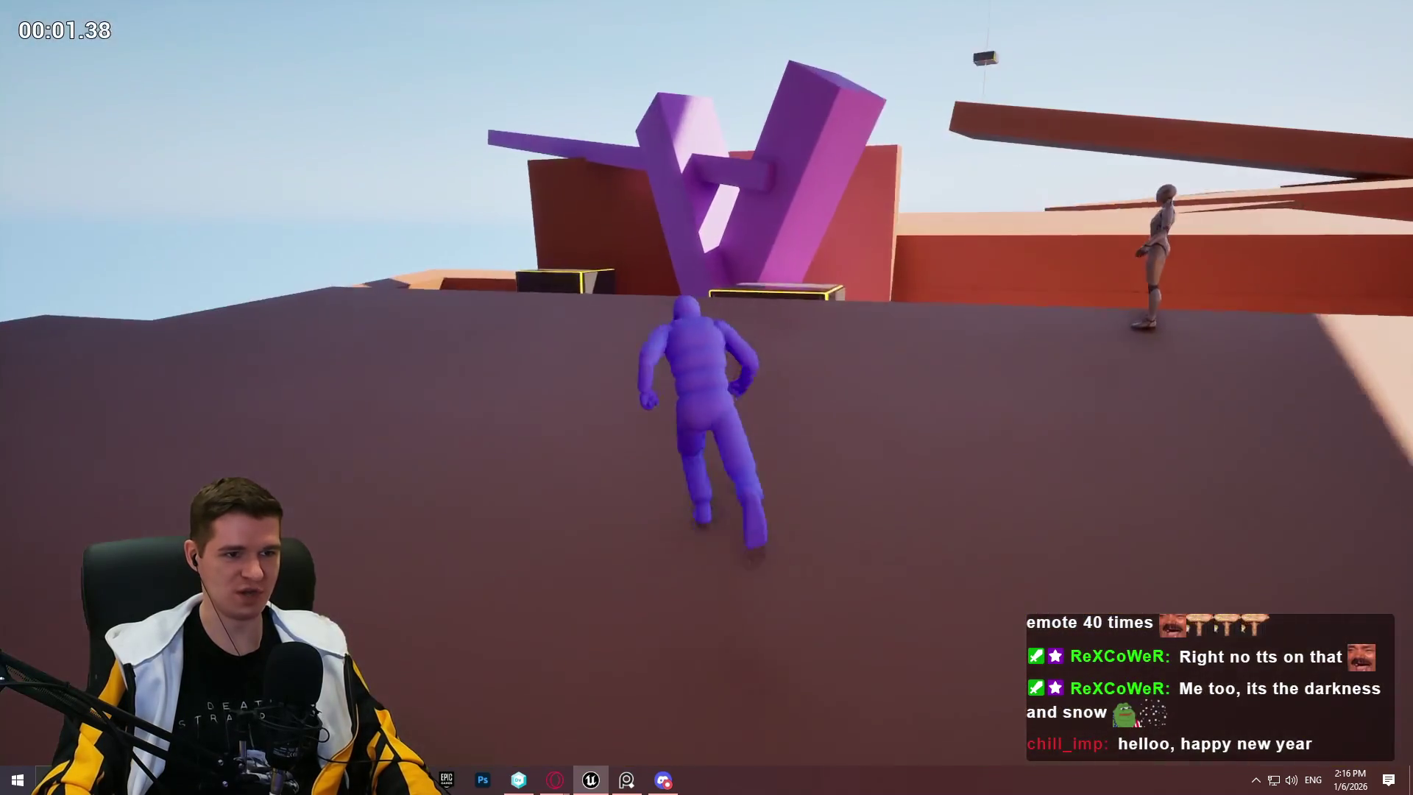
{"action": "key", "text": "space"}
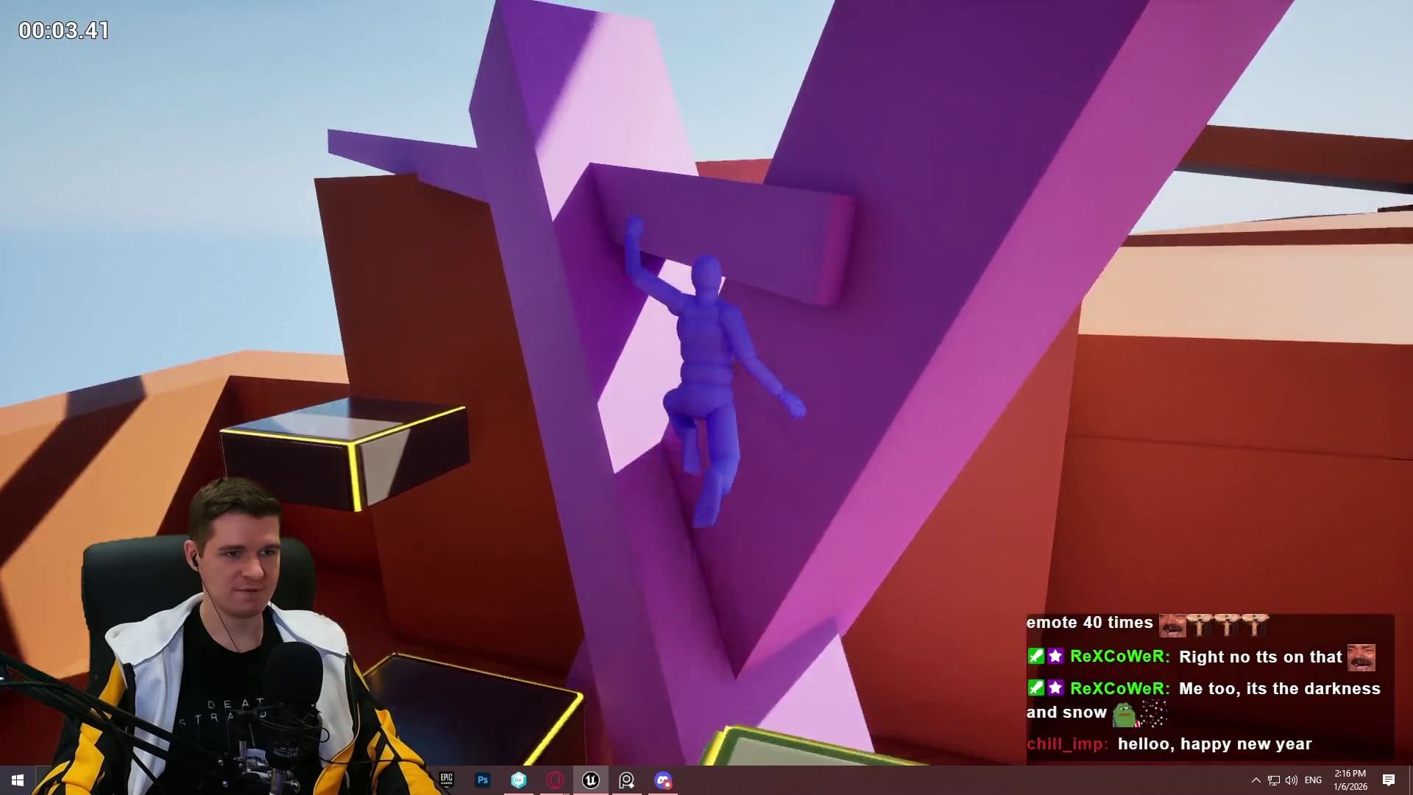
{"action": "key", "text": "w"}
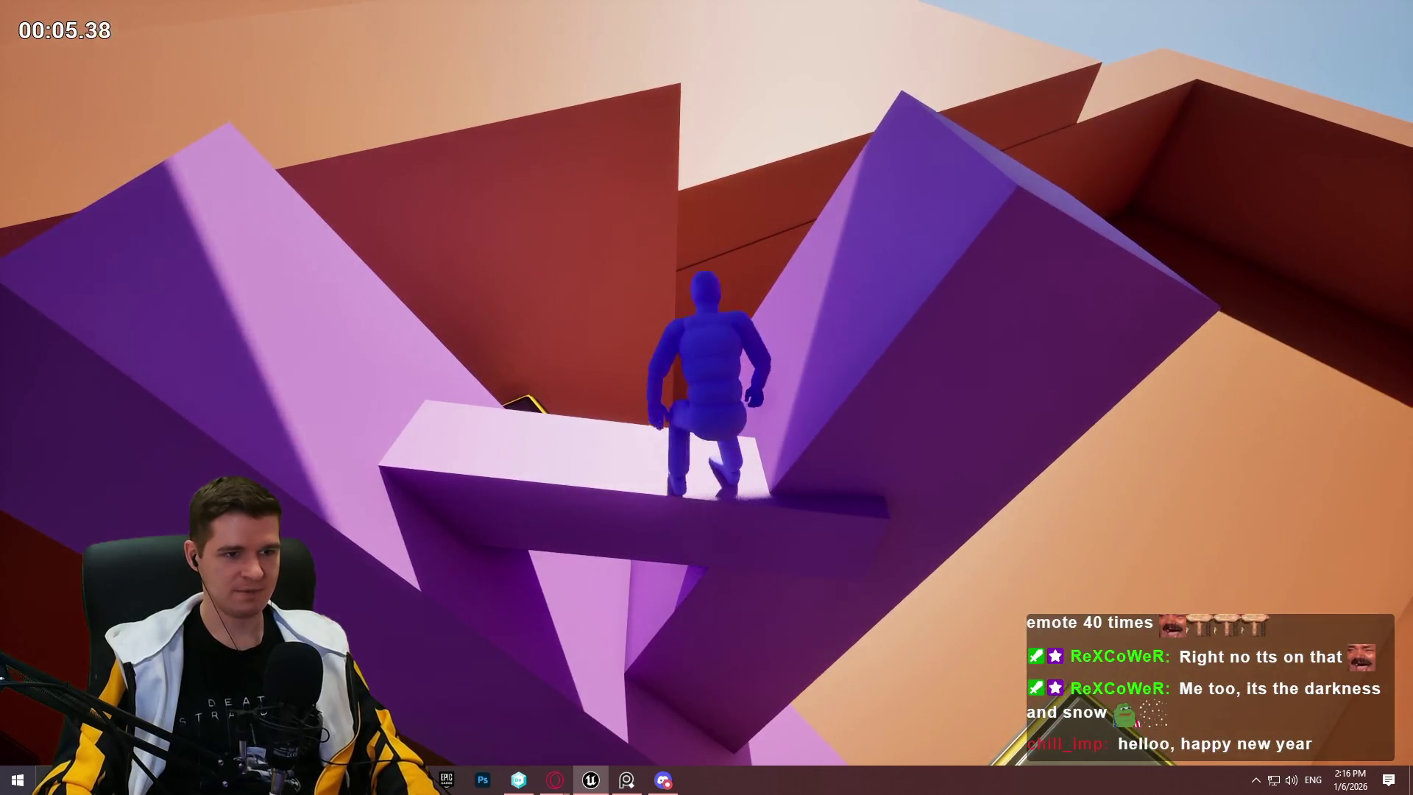
{"action": "key", "text": "space"}
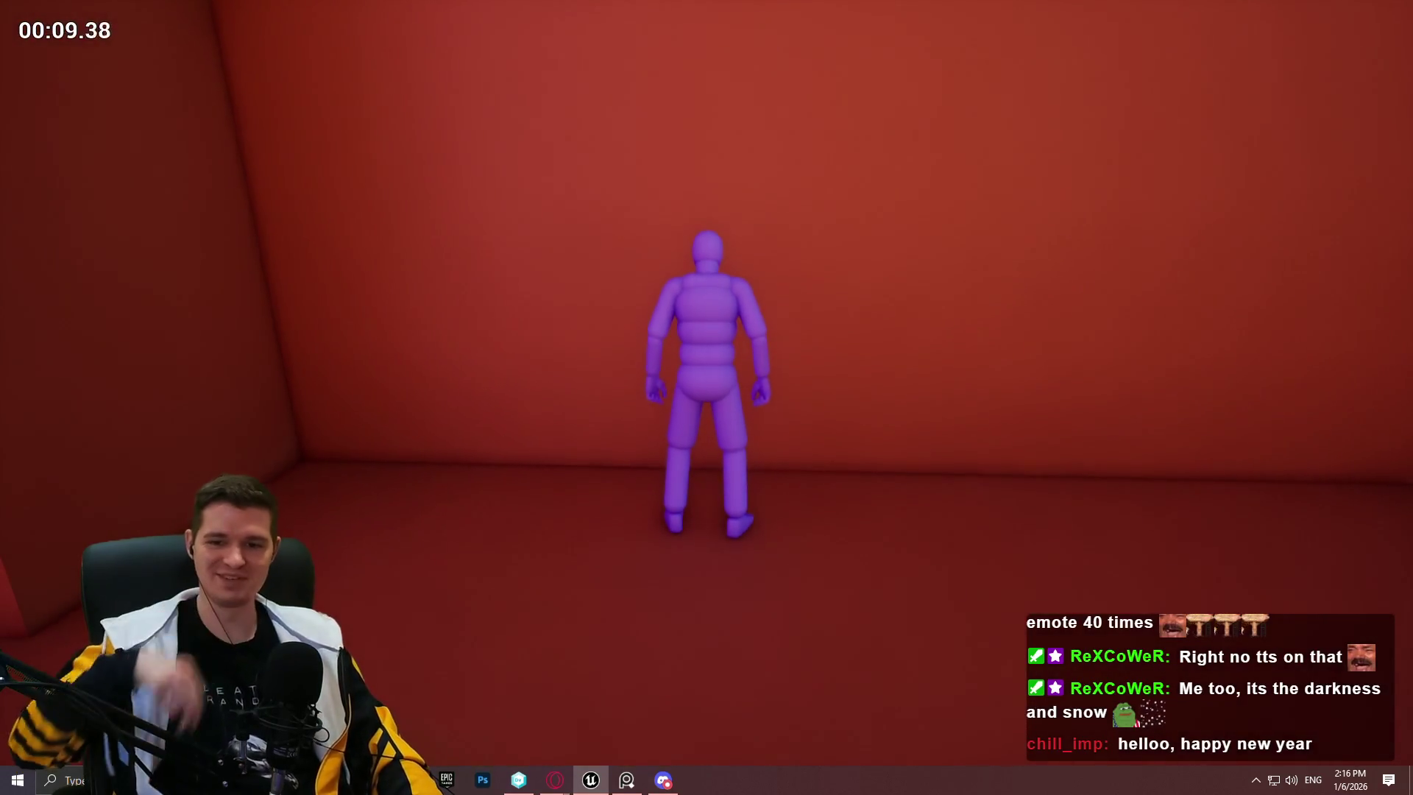
{"action": "key", "text": "w"}
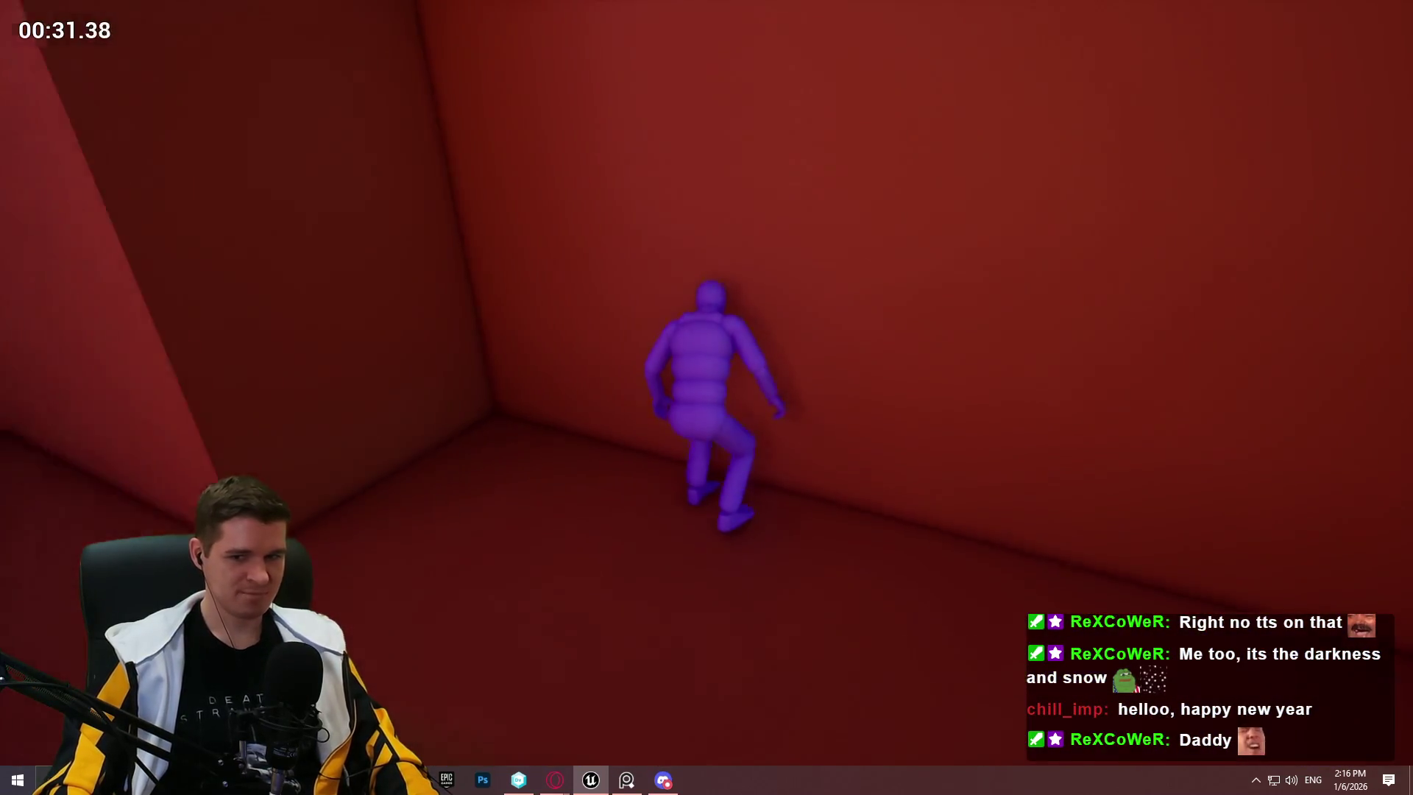
{"action": "key", "text": "Escape"}
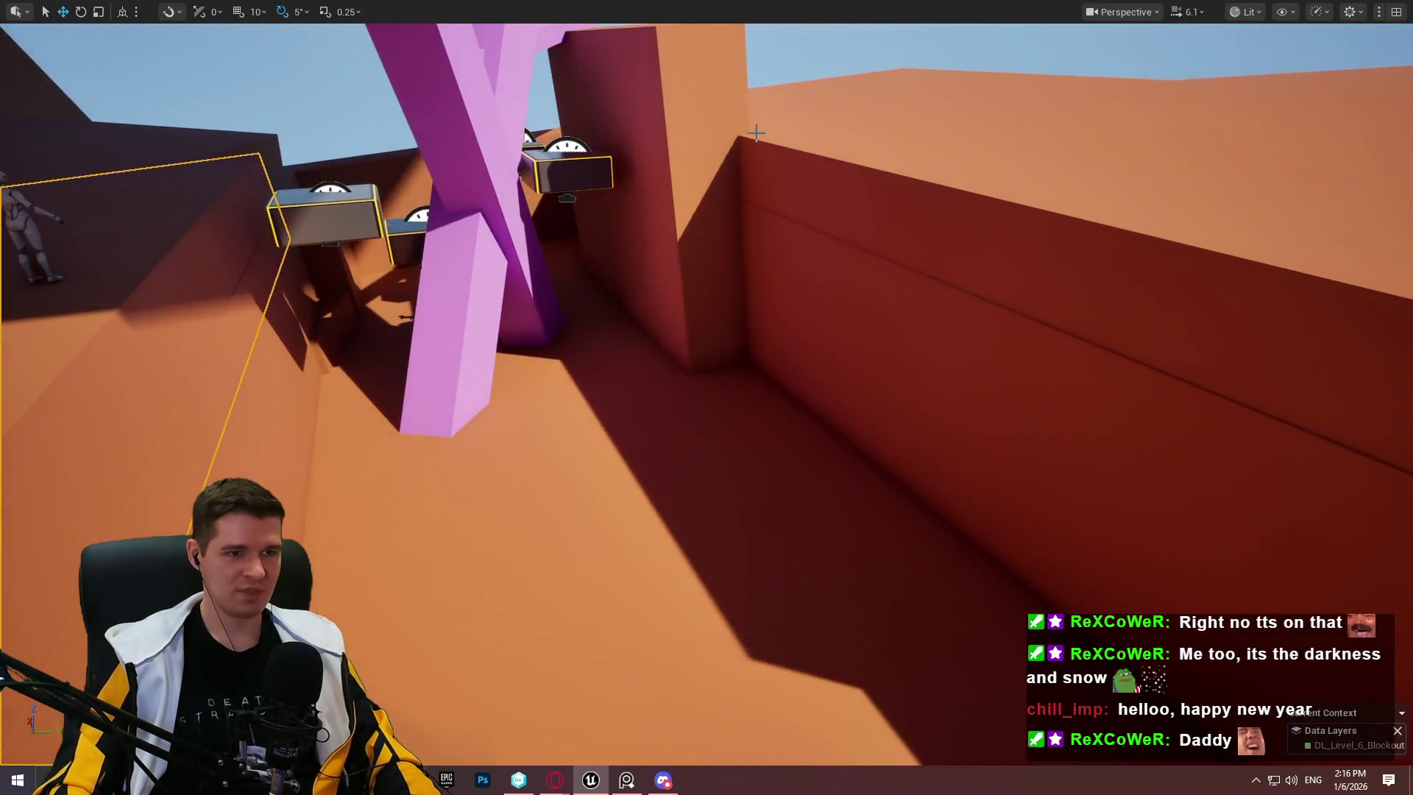
Step: Lower the tall wall block beside the beams and start a Play From Here test, jumping onto the blocks
{"action": "left_click", "coordinate": [756, 140]}
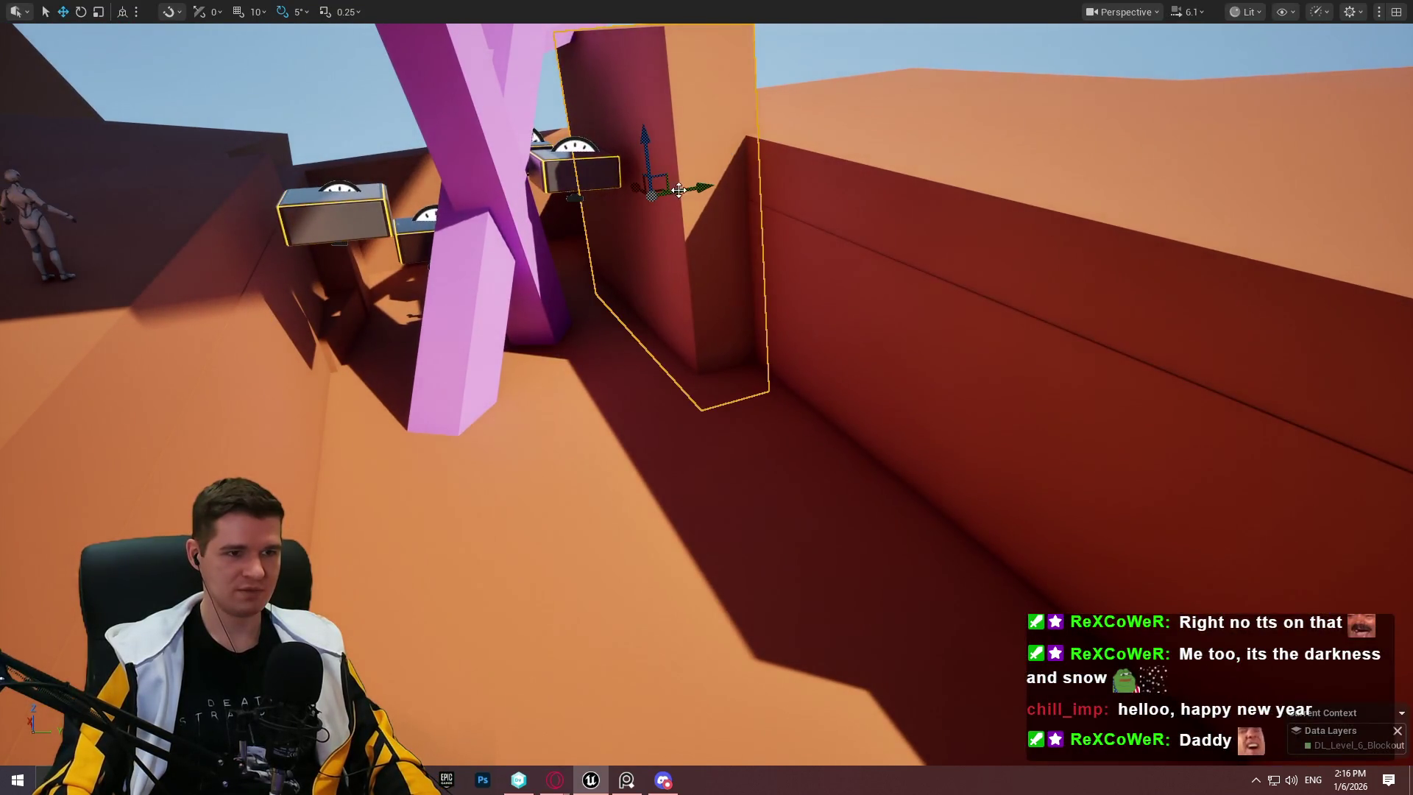
{"action": "mouse_move", "coordinate": [646, 146]}
{"action": "left_mouse_down"}
{"action": "mouse_move", "coordinate": [694, 302]}
{"action": "mouse_move", "coordinate": [709, 315]}
{"action": "mouse_move", "coordinate": [815, 292]}
{"action": "left_mouse_up"}
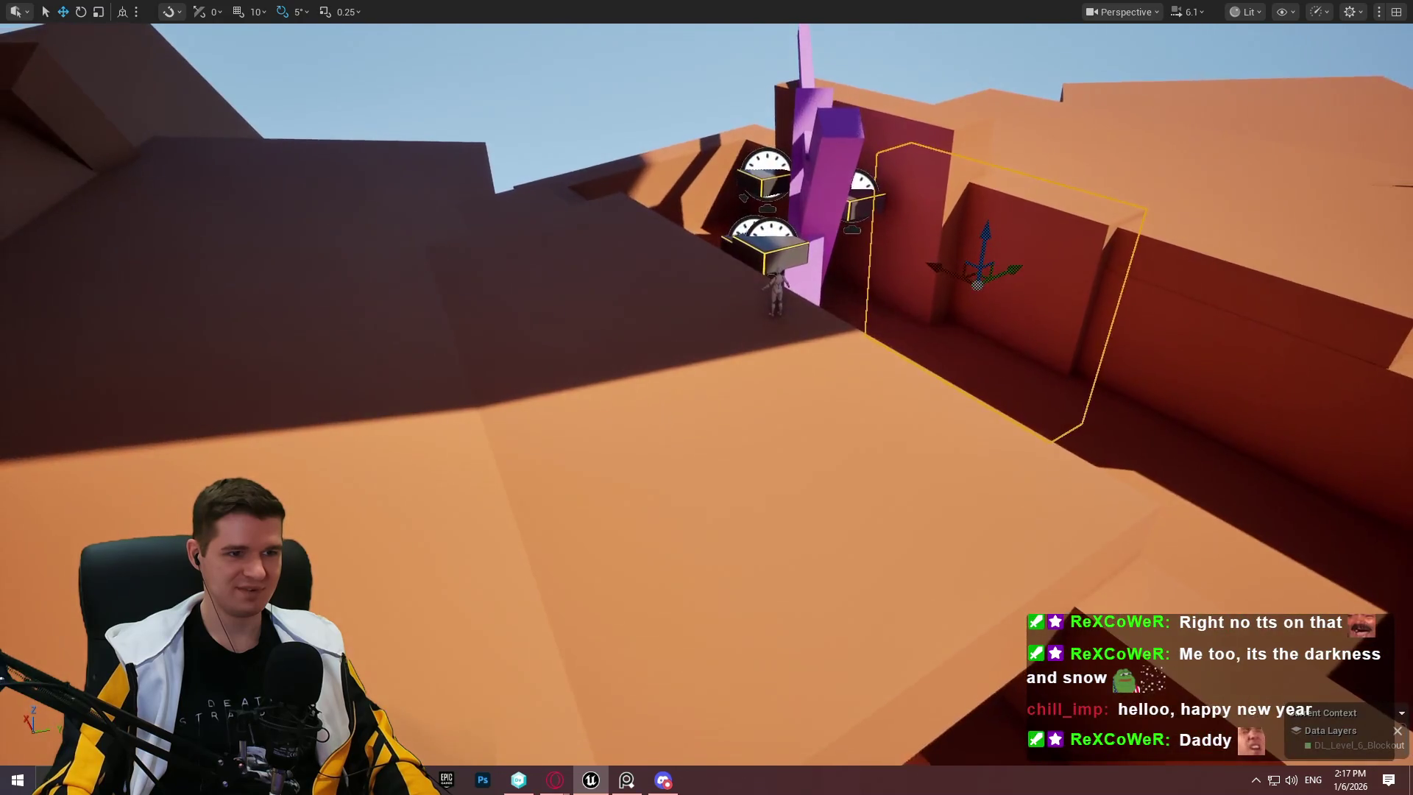
{"action": "right_click", "coordinate": [558, 260]}
{"action": "left_click", "coordinate": [711, 754]}
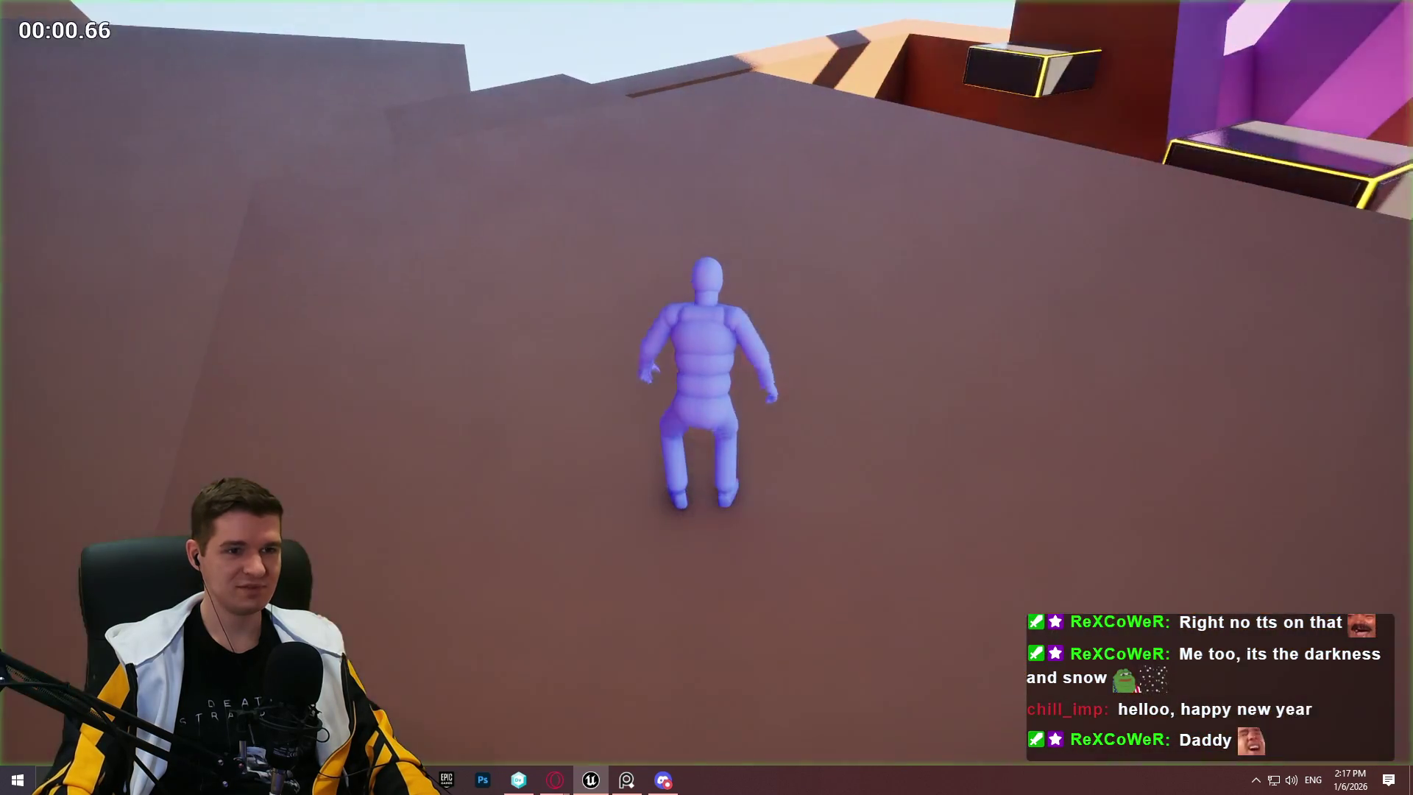
{"action": "key", "text": "space"}
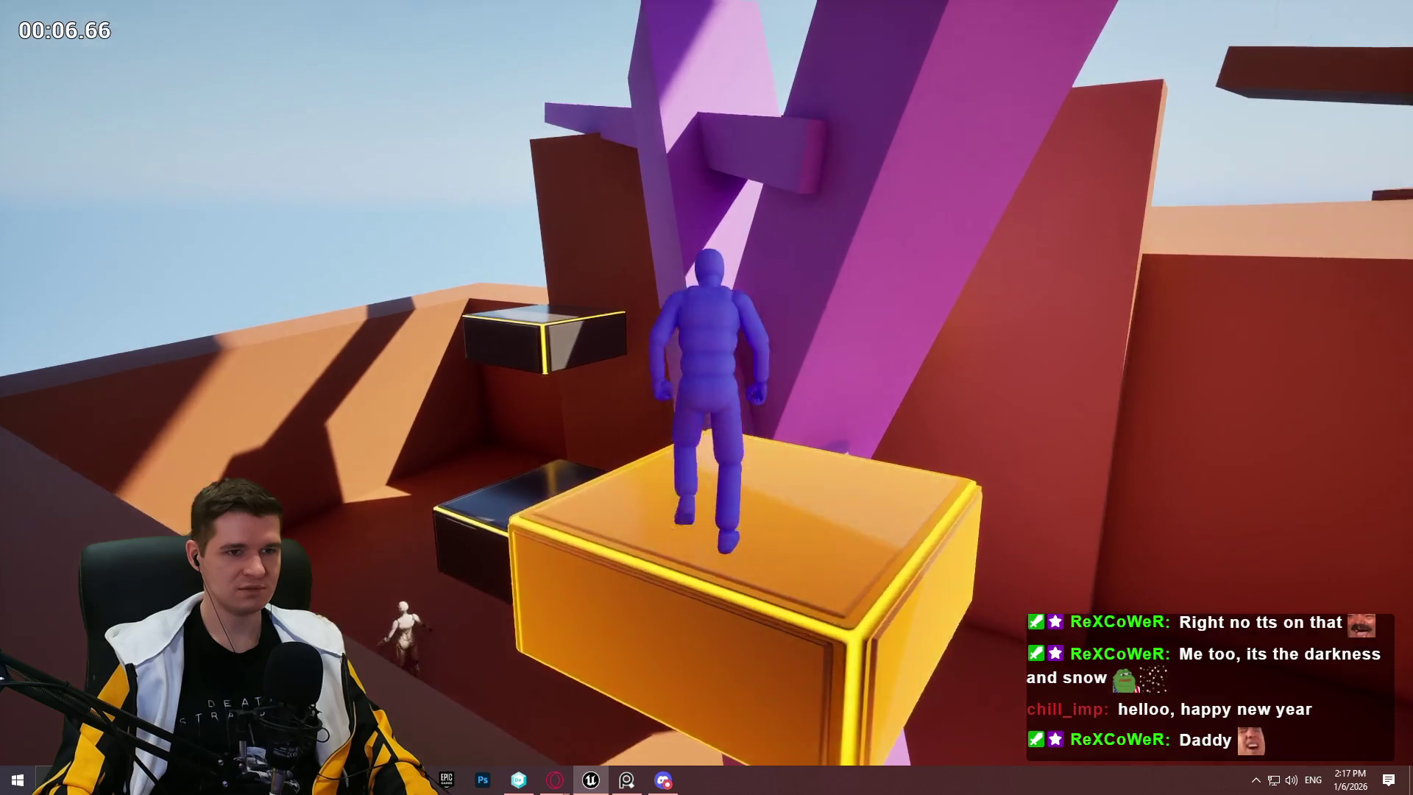
Step: Climb from the yellow block onto the purple beam, then end the playtest
{"action": "key", "text": "space"}
{"action": "key", "text": "space"}
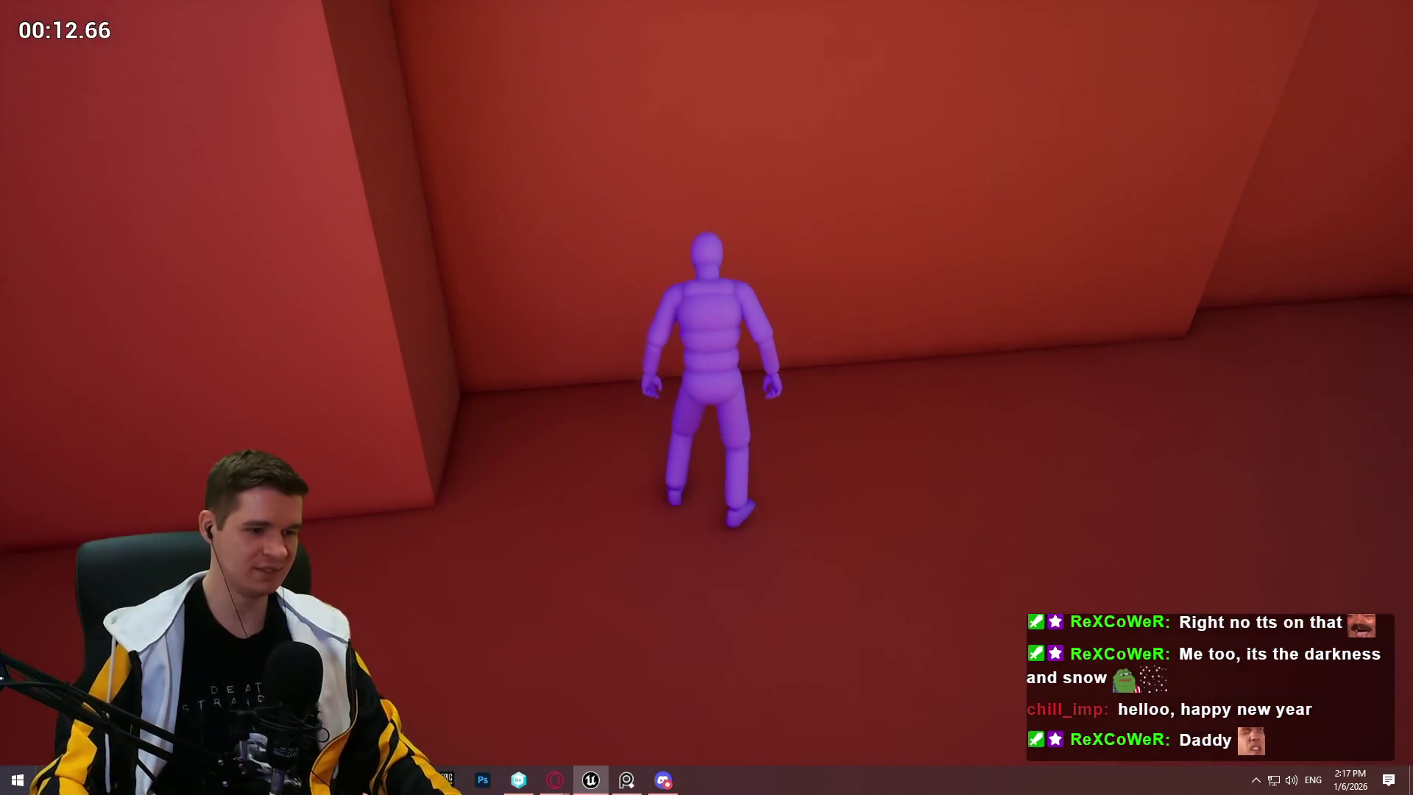
{"action": "key", "text": "Escape"}
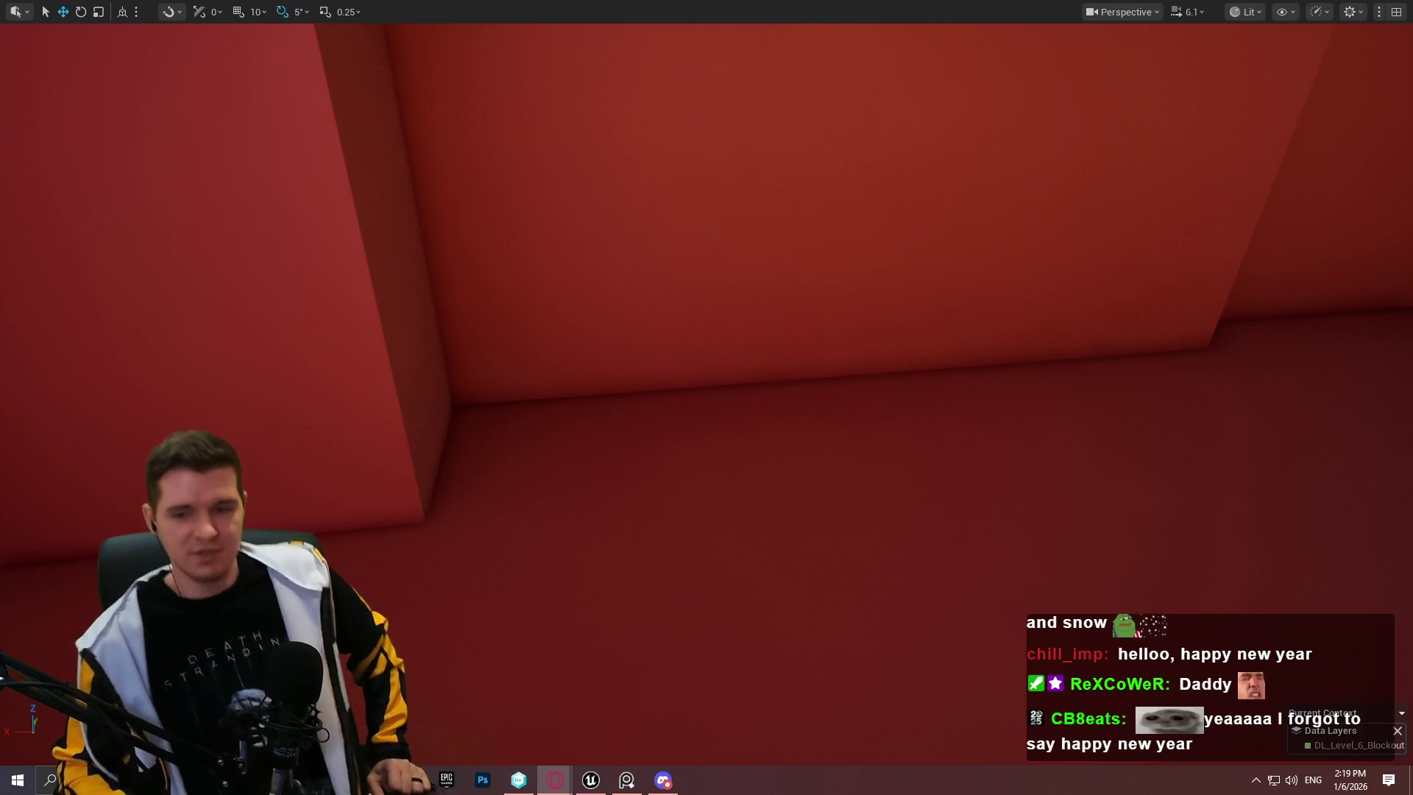
Step: Stretch the left purple beam longer toward the upper left
{"action": "left_click", "coordinate": [751, 488]}
{"action": "mouse_move", "coordinate": [752, 488]}
{"action": "left_mouse_down"}
{"action": "mouse_move", "coordinate": [722, 456]}
{"action": "mouse_move", "coordinate": [780, 486]}
{"action": "mouse_move", "coordinate": [736, 461]}
{"action": "mouse_move", "coordinate": [736, 480]}
{"action": "left_mouse_up"}
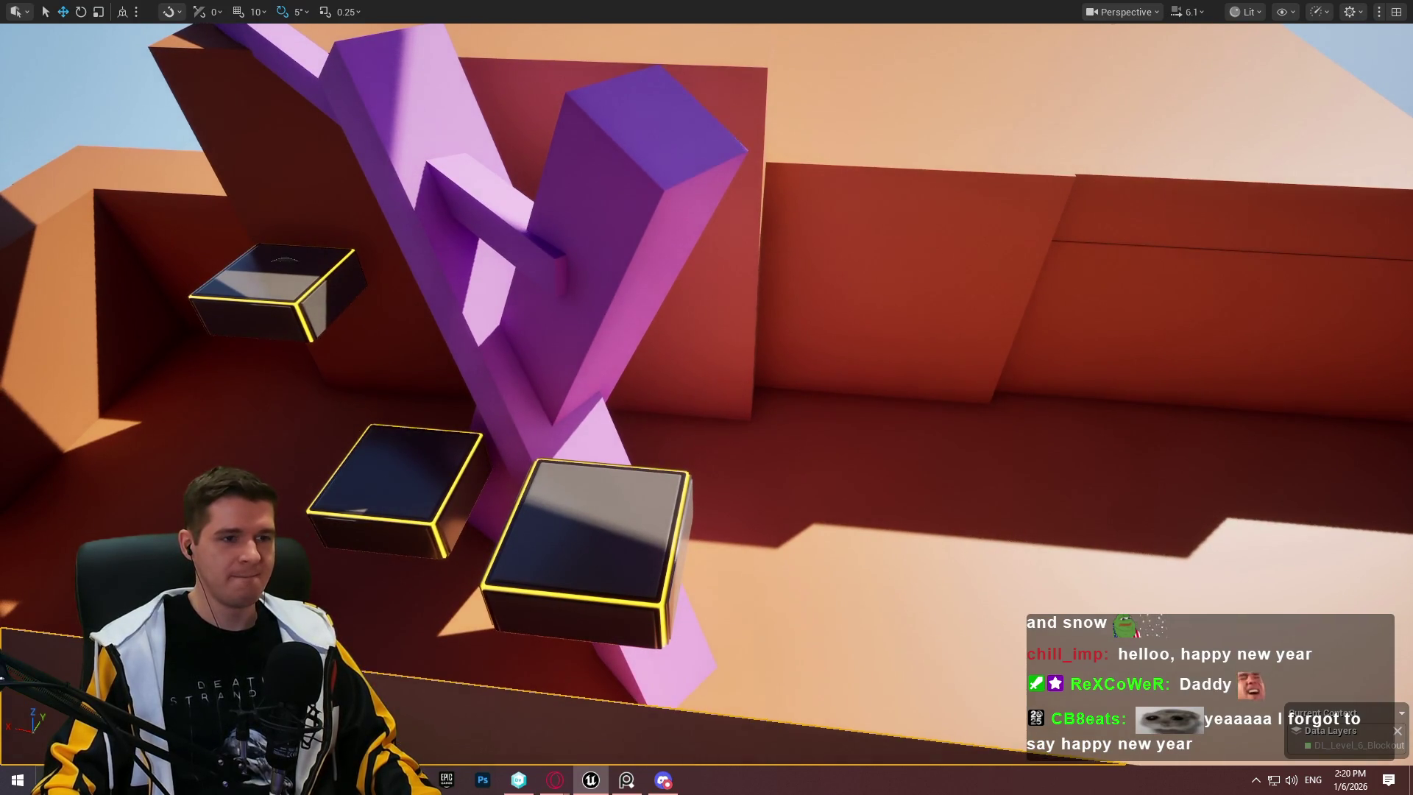
{"action": "left_click_drag", "start_coordinate": [736, 479], "coordinate": [858, 451]}
{"action": "left_click", "coordinate": [673, 437], "text": "ctrl"}
{"action": "key", "text": "r"}
{"action": "mouse_move", "coordinate": [765, 644]}
{"action": "left_mouse_down"}
{"action": "mouse_move", "coordinate": [774, 659]}
{"action": "mouse_move", "coordinate": [736, 597]}
{"action": "mouse_move", "coordinate": [701, 627]}
{"action": "mouse_move", "coordinate": [722, 599]}
{"action": "left_mouse_up"}
Step: Select the right purple beam and nudge it into place
{"action": "left_click", "coordinate": [841, 419]}
{"action": "key", "text": "w"}
{"action": "mouse_move", "coordinate": [706, 516]}
{"action": "left_mouse_down"}
{"action": "mouse_move", "coordinate": [626, 368]}
{"action": "mouse_move", "coordinate": [515, 346]}
{"action": "mouse_move", "coordinate": [574, 323]}
{"action": "mouse_move", "coordinate": [544, 368]}
{"action": "mouse_move", "coordinate": [563, 328]}
{"action": "left_mouse_up"}
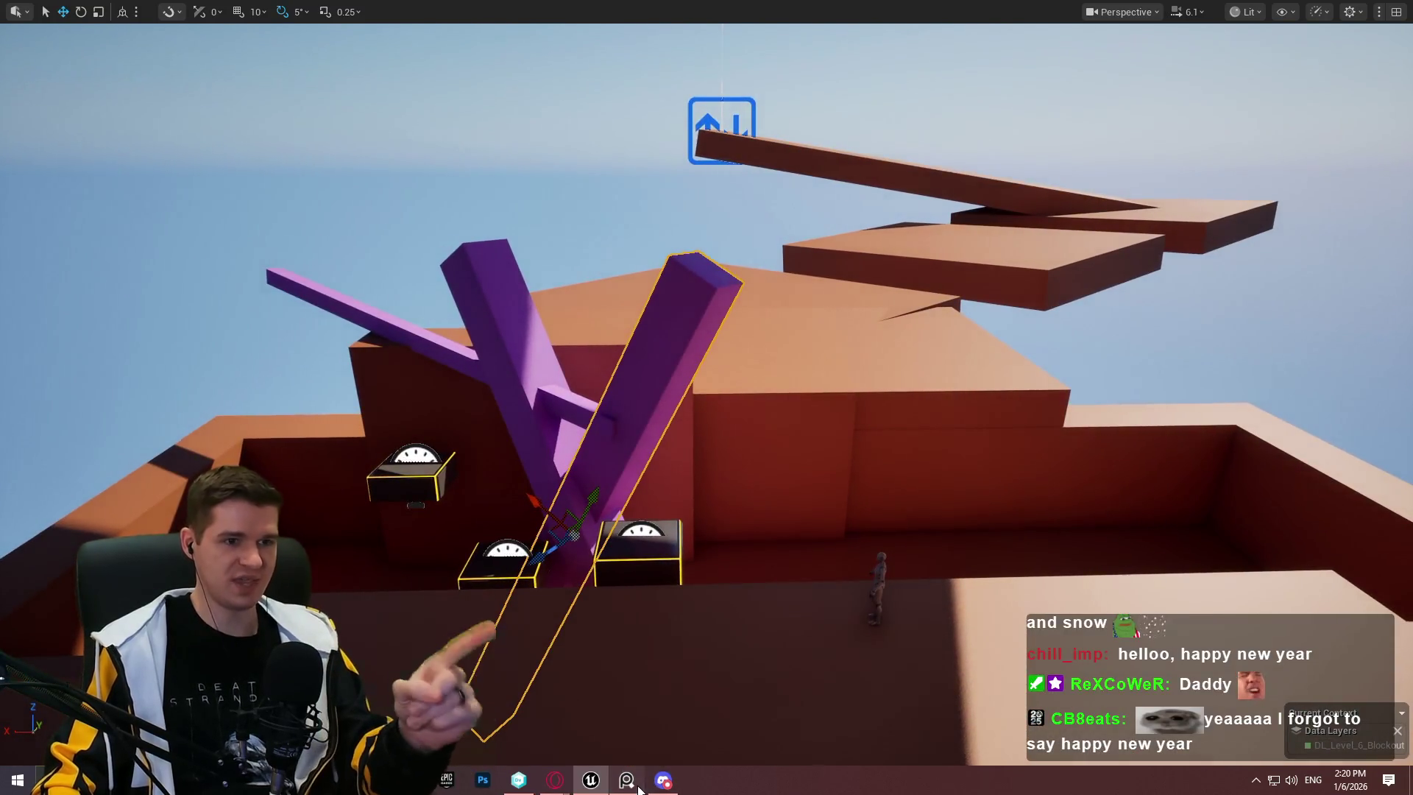
{"action": "left_click", "coordinate": [637, 786]}
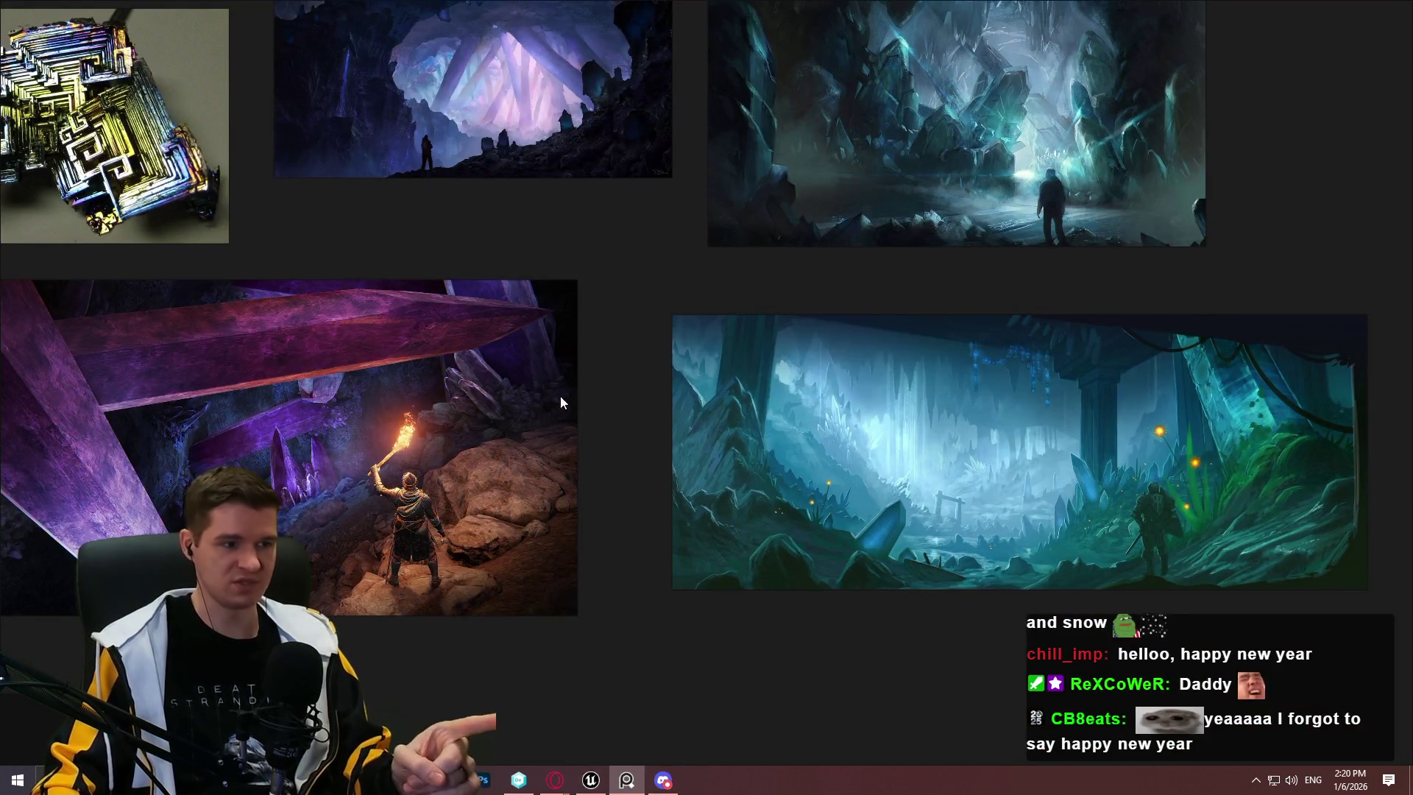
{"action": "scroll", "coordinate": [560, 402], "scroll_direction": "down", "scroll_amount": 5}
{"action": "scroll", "coordinate": [867, 411], "scroll_direction": "up", "scroll_amount": 8}
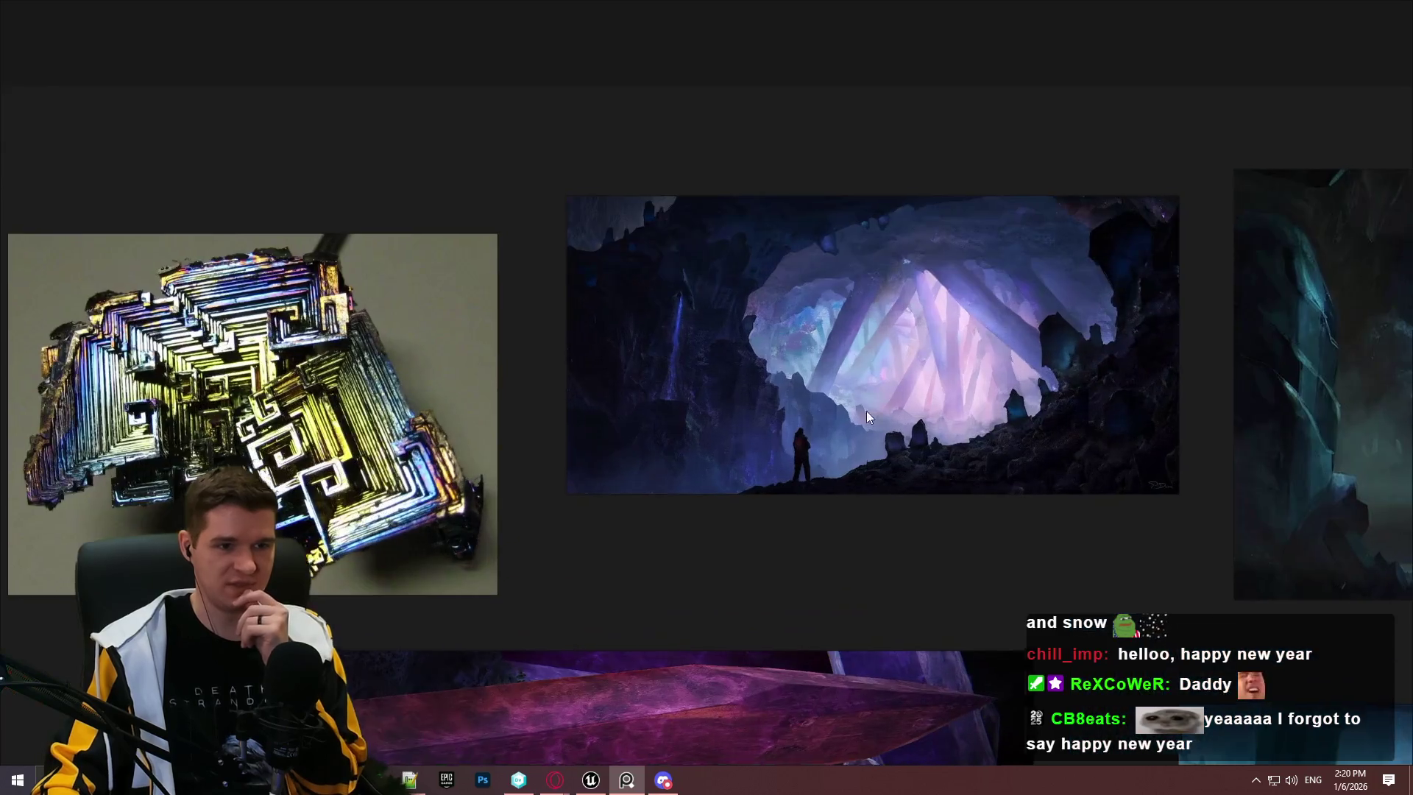
{"action": "left_click_drag", "start_coordinate": [867, 416], "coordinate": [768, 503]}
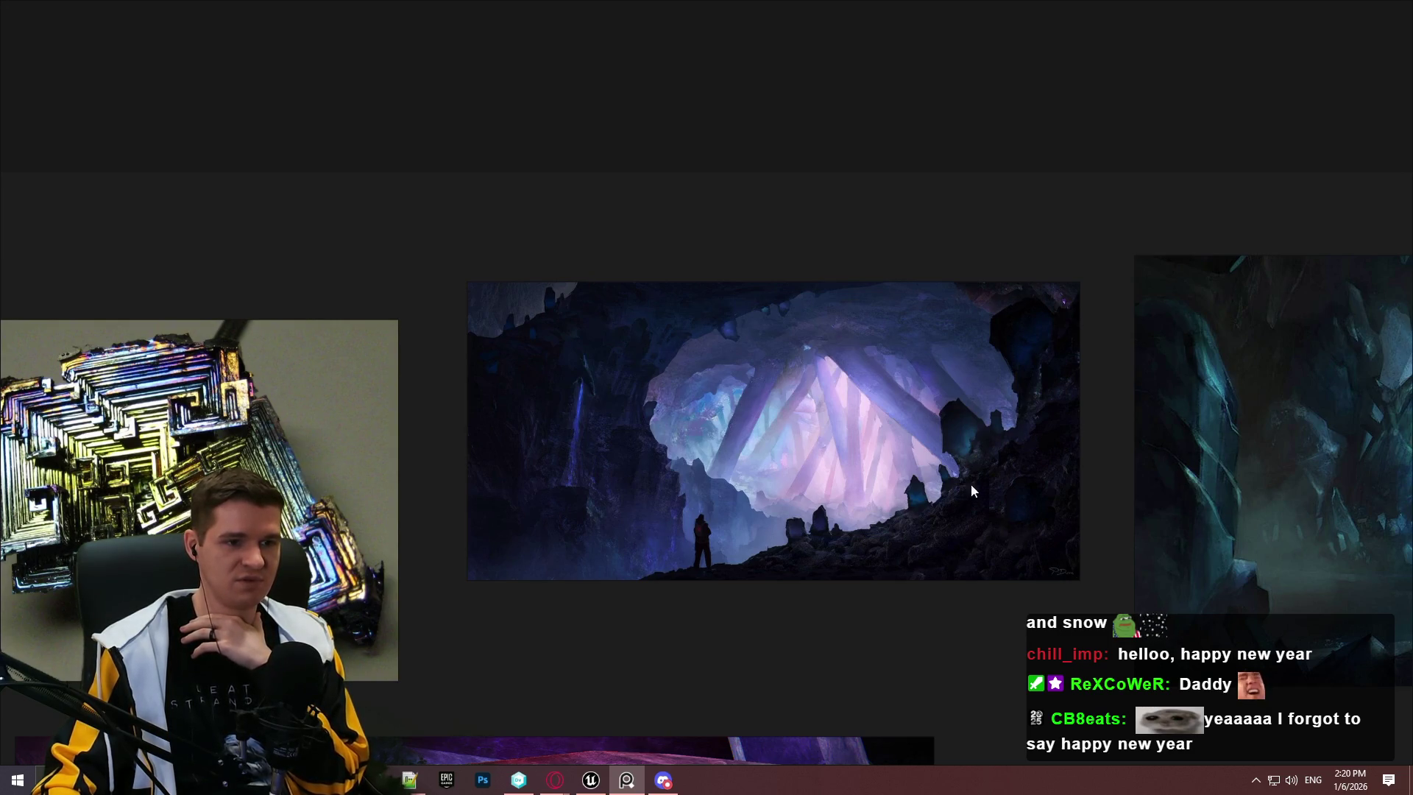
{"action": "left_click", "coordinate": [591, 780]}
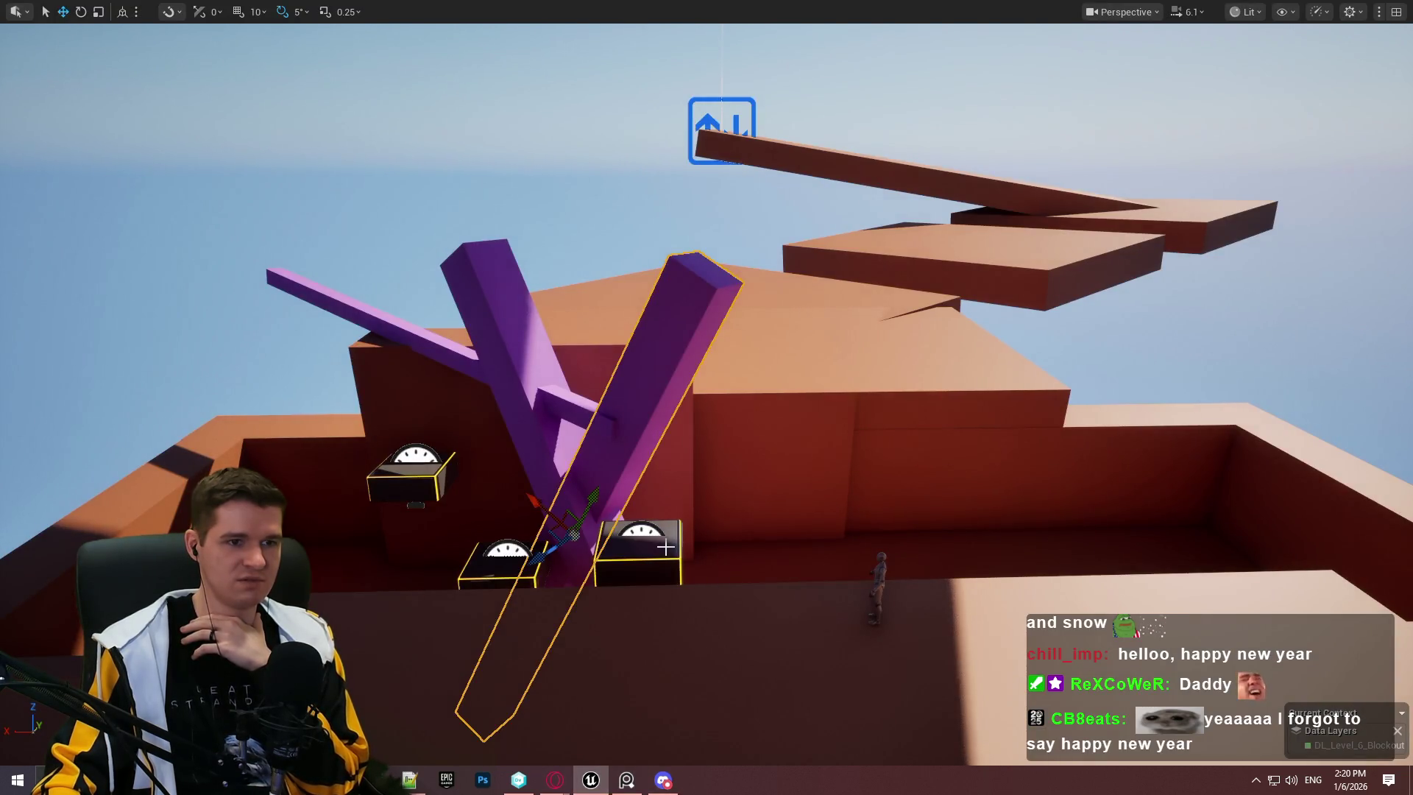
Step: Tilt the view up to the floating platforms above the beams and start a gInk annotation
{"action": "mouse_move", "coordinate": [822, 362]}
{"action": "left_mouse_down"}
{"action": "mouse_move", "coordinate": [822, 302]}
{"action": "mouse_move", "coordinate": [721, 276]}
{"action": "mouse_move", "coordinate": [710, 206]}
{"action": "mouse_move", "coordinate": [751, 217]}
{"action": "mouse_move", "coordinate": [606, 290]}
{"action": "left_mouse_up"}
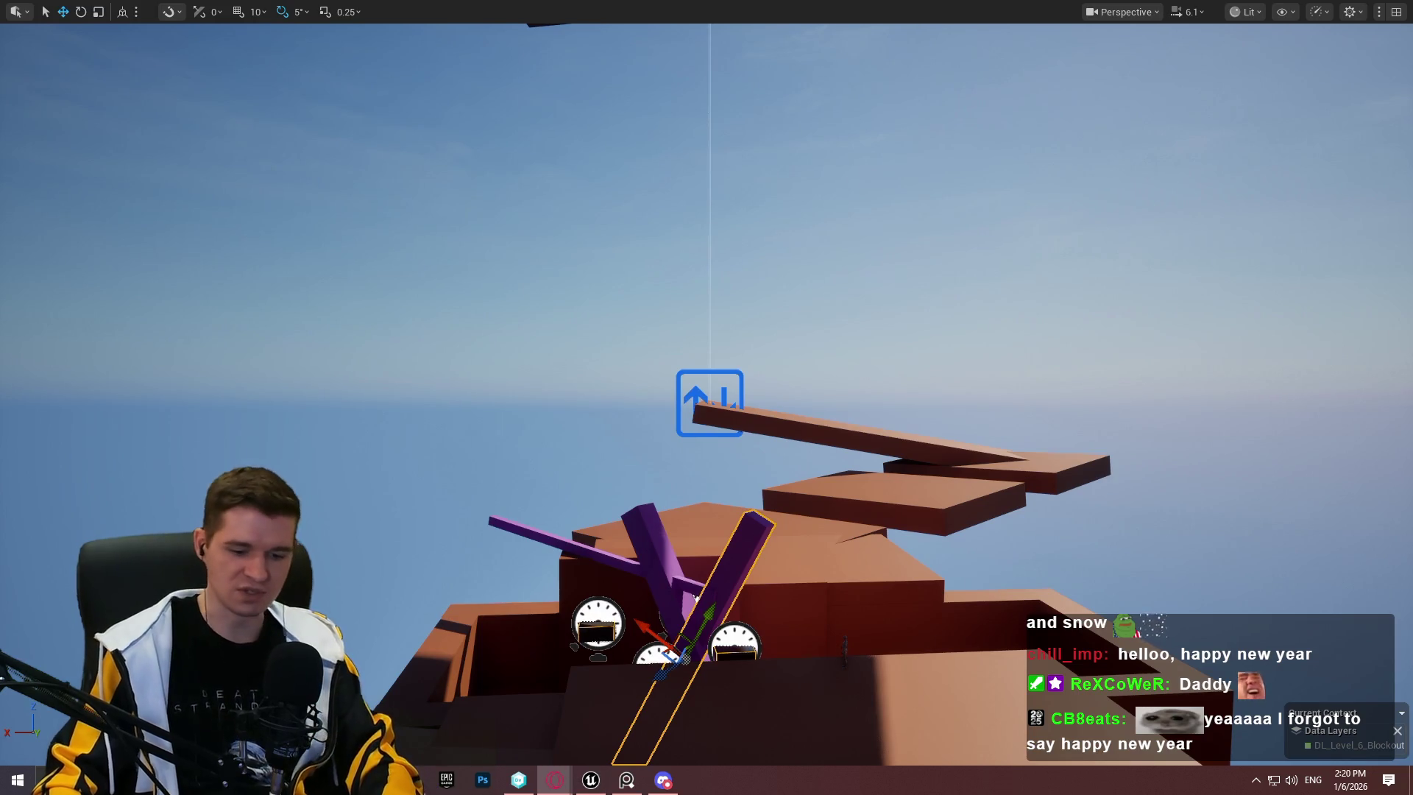
{"action": "key", "text": "Print"}
{"action": "left_click_drag", "start_coordinate": [6, 2], "coordinate": [1412, 794]}
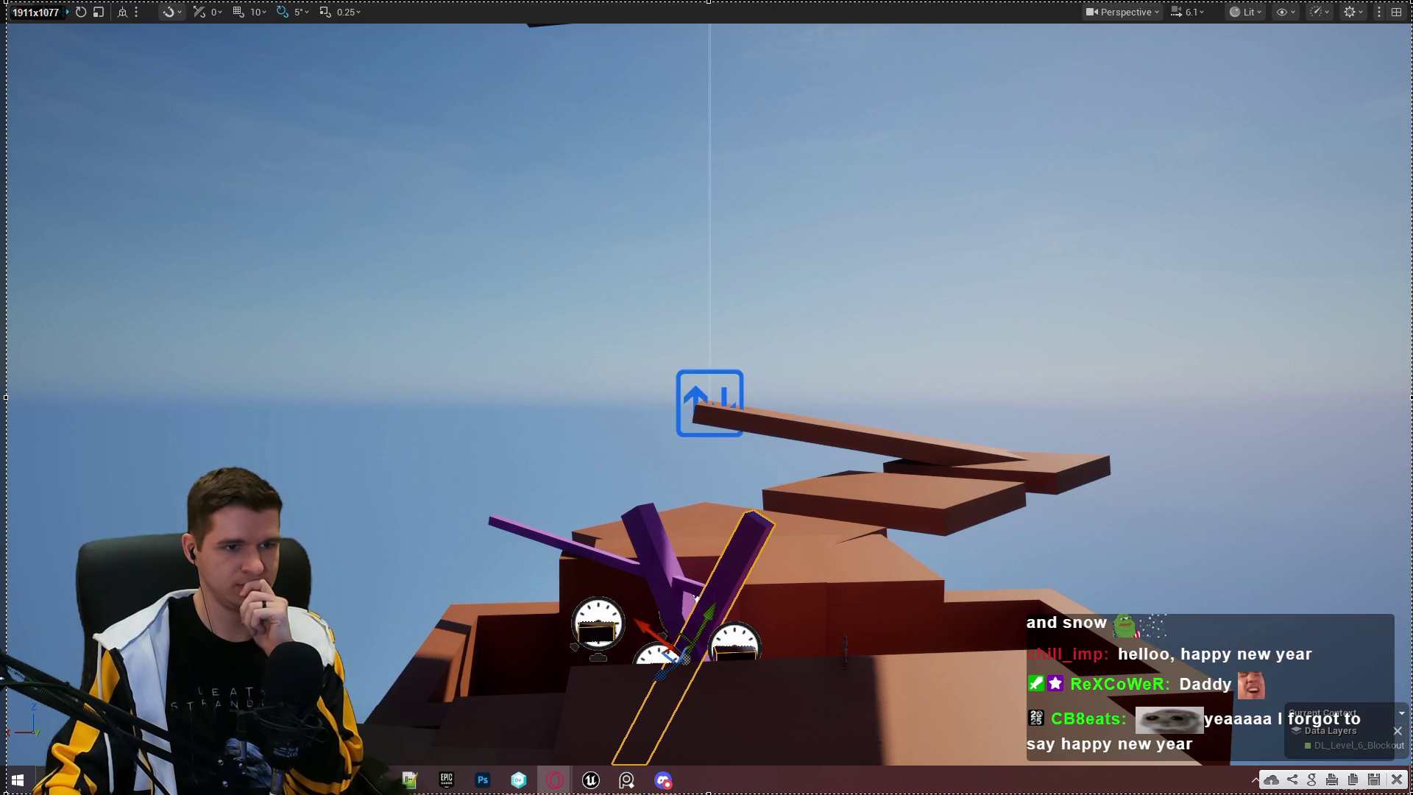
Step: Sketch red route curves across the sky and the right side of the view
{"action": "key", "text": "ctrl+c"}
{"action": "mouse_move", "coordinate": [278, 492]}
{"action": "left_mouse_down"}
{"action": "mouse_move", "coordinate": [337, 403]}
{"action": "mouse_move", "coordinate": [610, 302]}
{"action": "mouse_move", "coordinate": [1027, 101]}
{"action": "mouse_move", "coordinate": [1054, 50]}
{"action": "mouse_move", "coordinate": [951, 41]}
{"action": "mouse_move", "coordinate": [516, 131]}
{"action": "mouse_move", "coordinate": [121, 363]}
{"action": "mouse_move", "coordinate": [3, 707]}
{"action": "left_mouse_up"}
{"action": "mouse_move", "coordinate": [947, 111]}
{"action": "left_mouse_down"}
{"action": "mouse_move", "coordinate": [1212, 571]}
{"action": "mouse_move", "coordinate": [1233, 755]}
{"action": "left_mouse_up"}
{"action": "mouse_move", "coordinate": [795, 131]}
{"action": "left_mouse_down"}
{"action": "mouse_move", "coordinate": [959, 281]}
{"action": "mouse_move", "coordinate": [1077, 756]}
{"action": "left_mouse_up"}
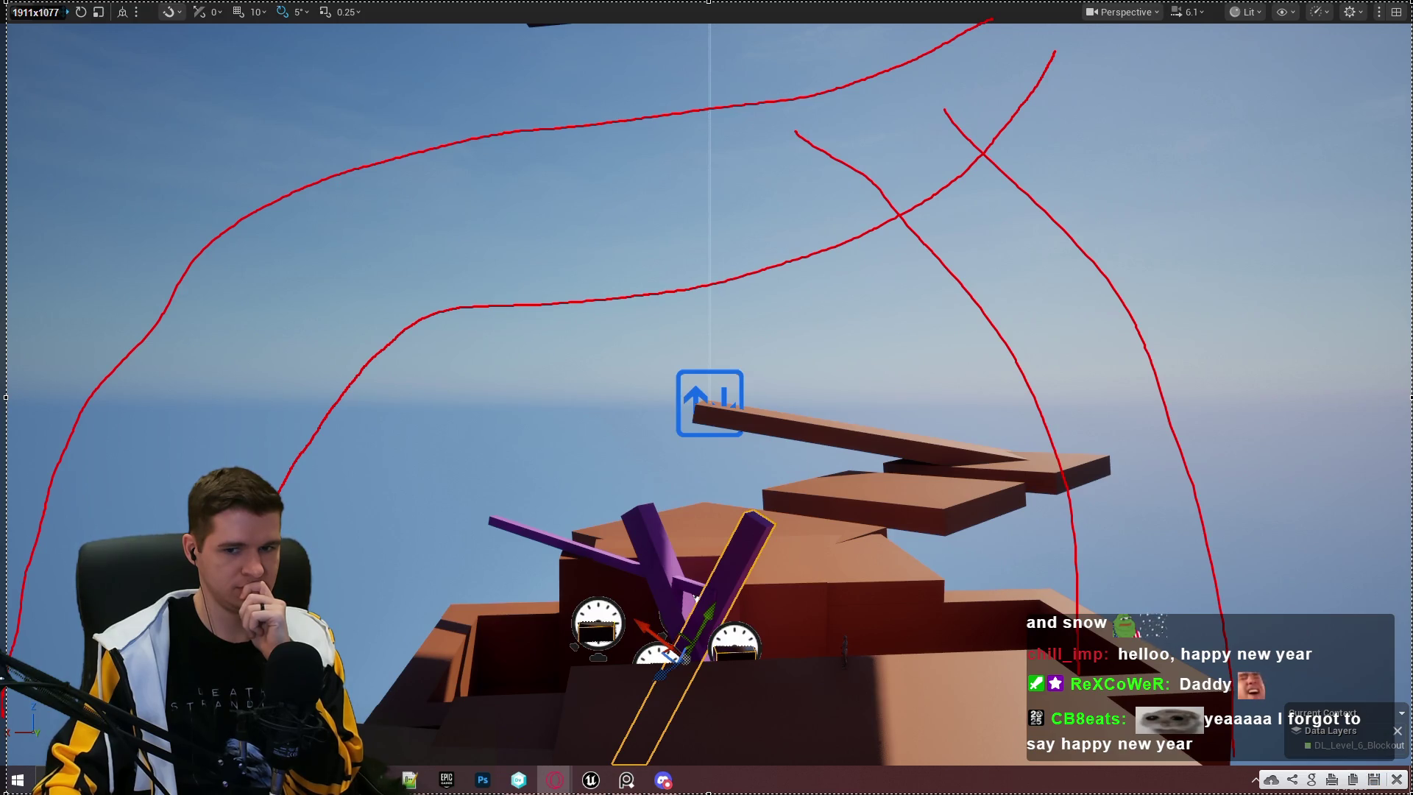
Step: Switch the pen to purple, draw three beam lines, then clear the sketch and exit gInk
{"action": "left_click", "coordinate": [1395, 736]}
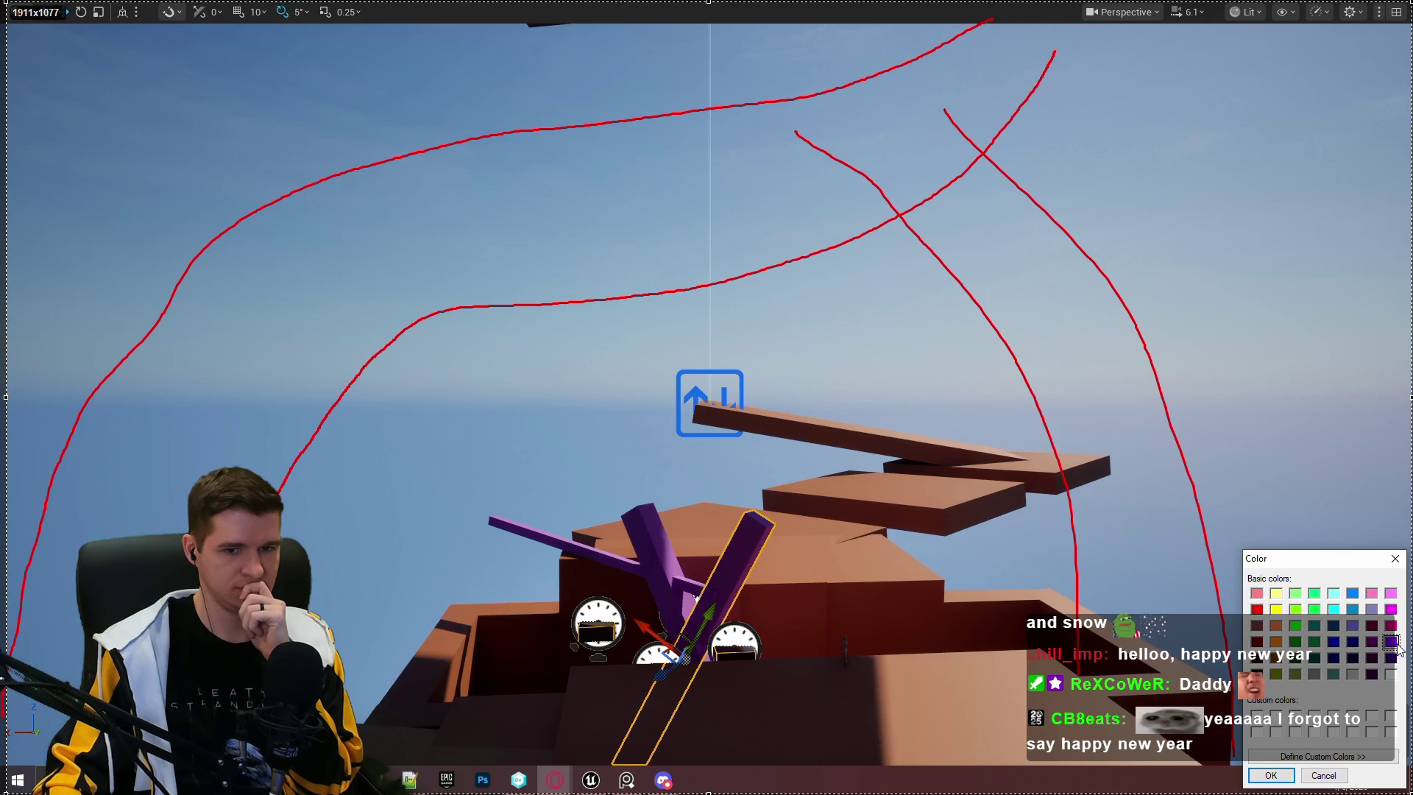
{"action": "left_click", "coordinate": [1271, 775]}
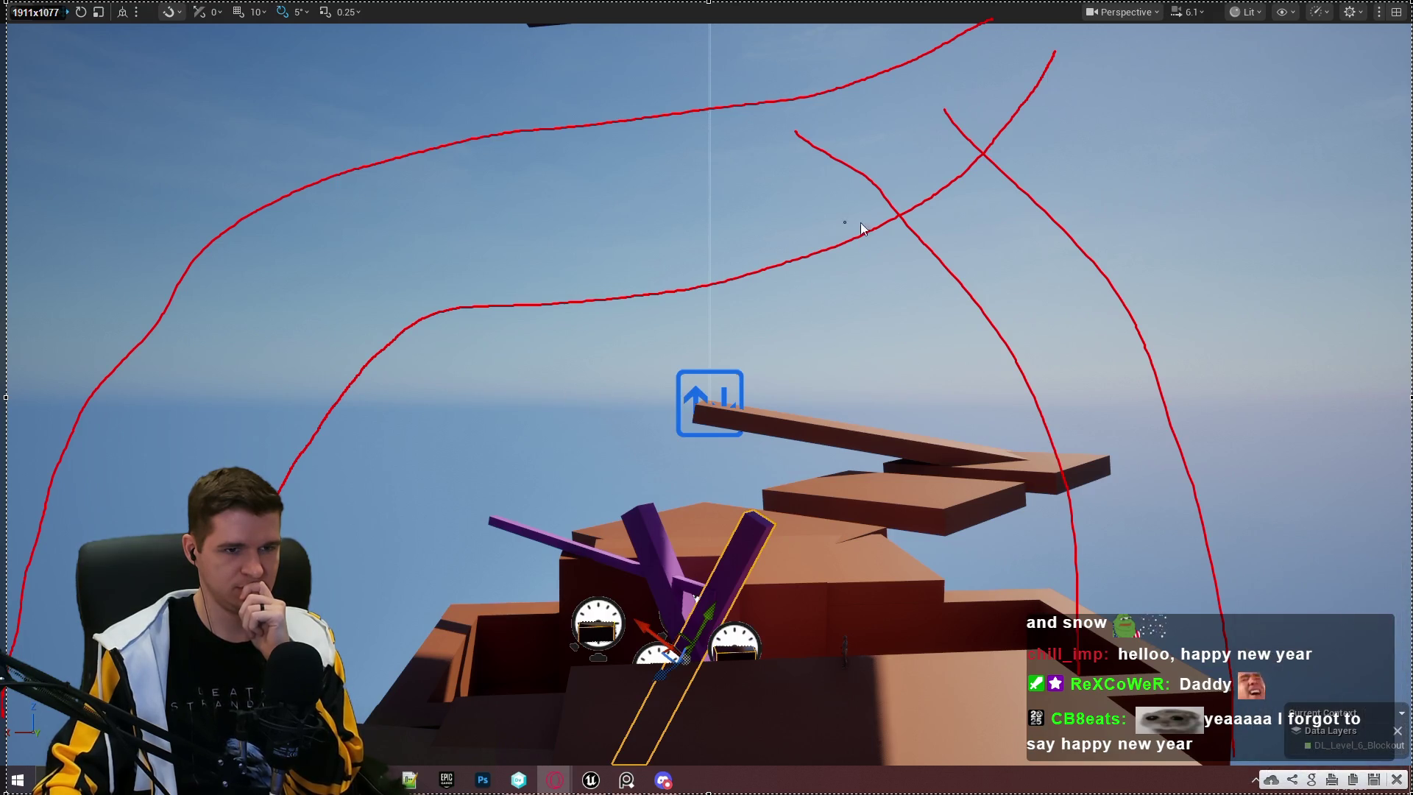
{"action": "mouse_move", "coordinate": [929, 213]}
{"action": "left_mouse_down"}
{"action": "mouse_move", "coordinate": [596, 764]}
{"action": "mouse_move", "coordinate": [971, 184]}
{"action": "mouse_move", "coordinate": [960, 232]}
{"action": "left_mouse_up"}
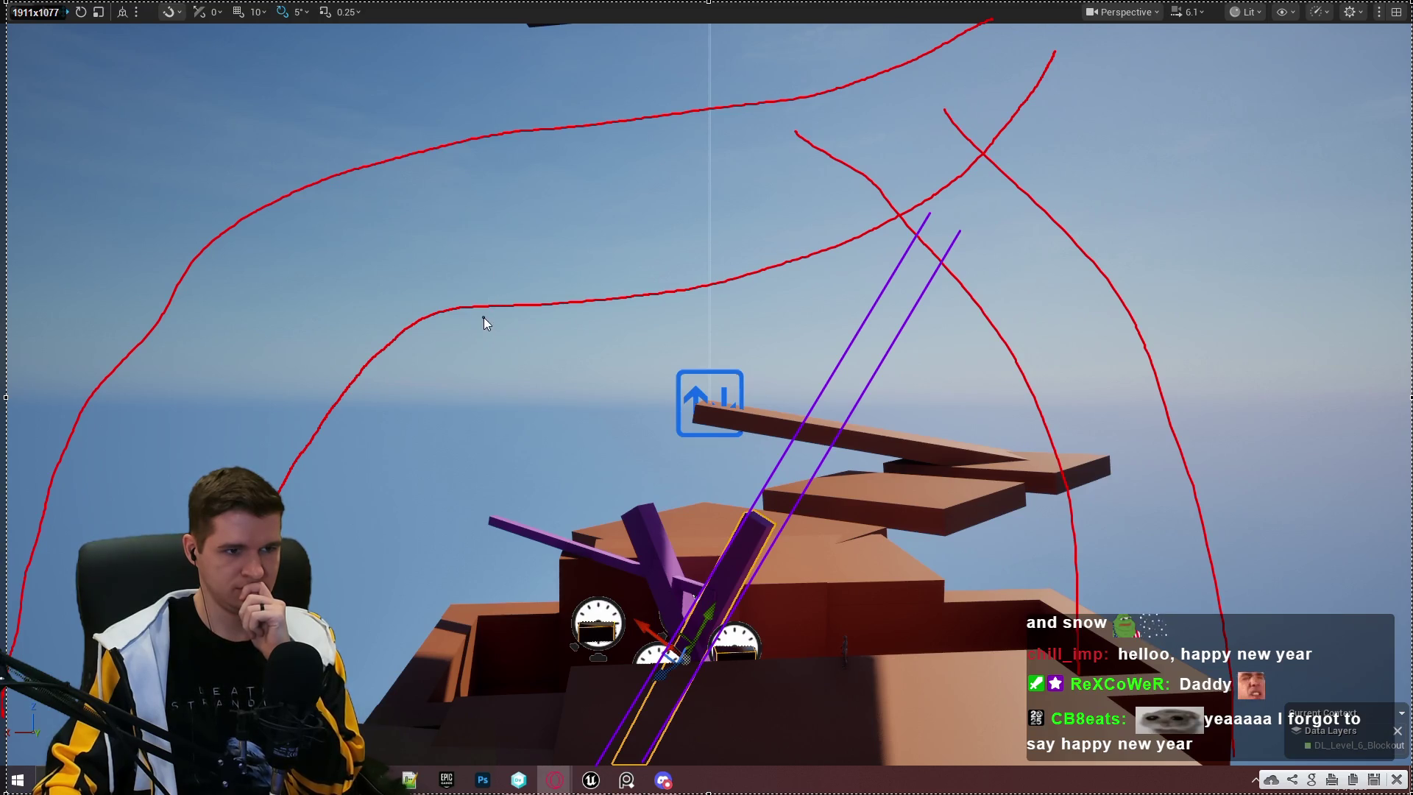
{"action": "left_click_drag", "start_coordinate": [535, 259], "coordinate": [695, 741]}
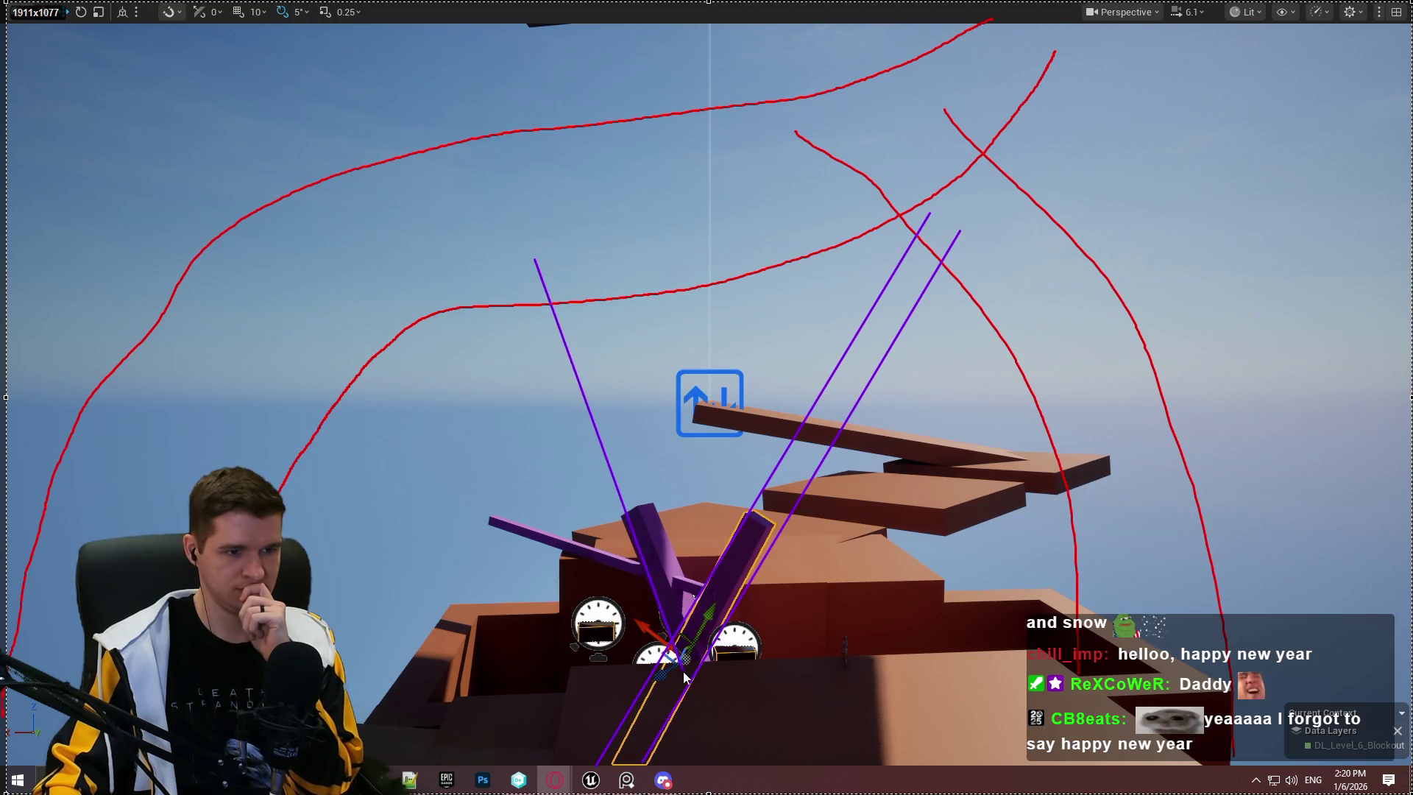
{"action": "mouse_move", "coordinate": [595, 249]}
{"action": "left_mouse_down"}
{"action": "mouse_move", "coordinate": [749, 697]}
{"action": "mouse_move", "coordinate": [748, 751]}
{"action": "left_mouse_up"}
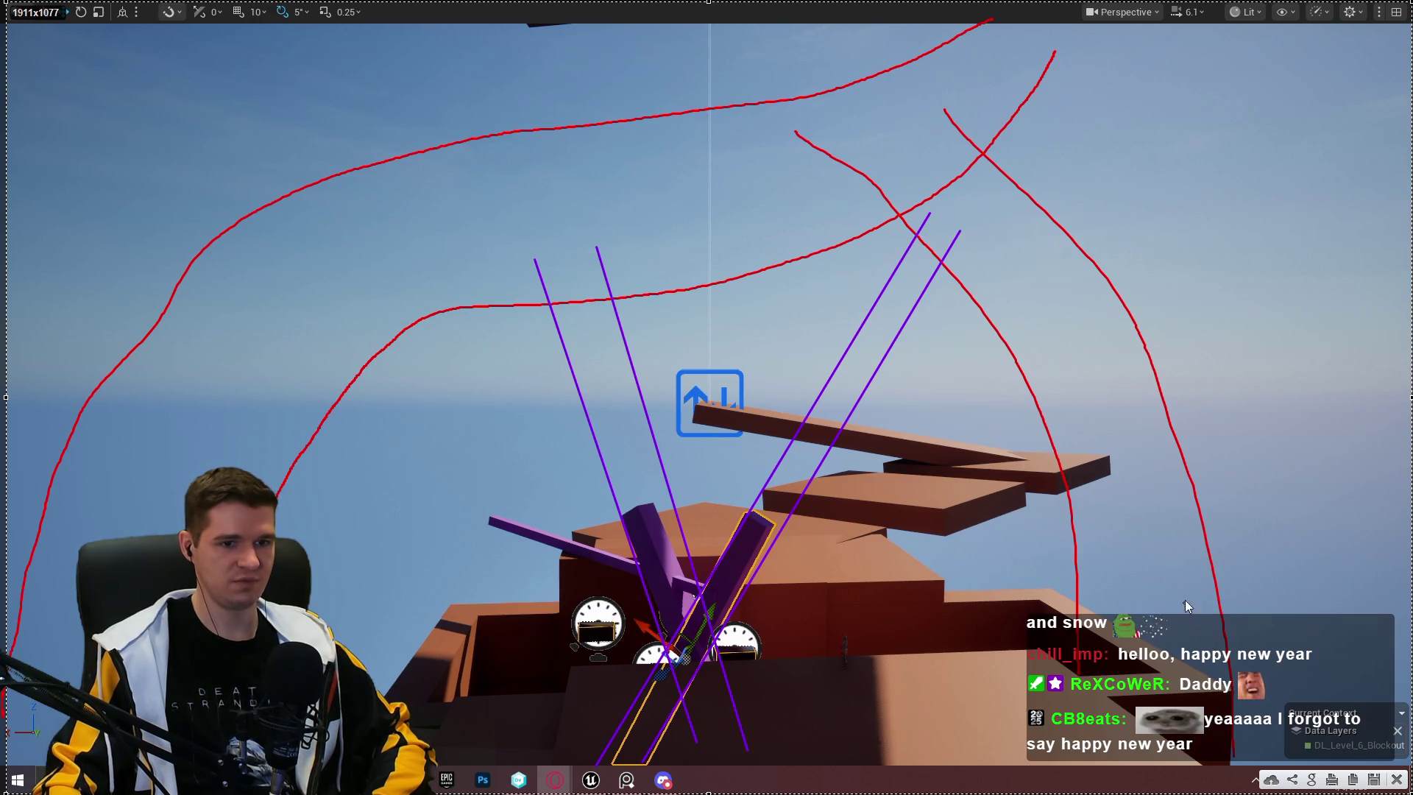
{"action": "left_click", "coordinate": [1397, 780]}
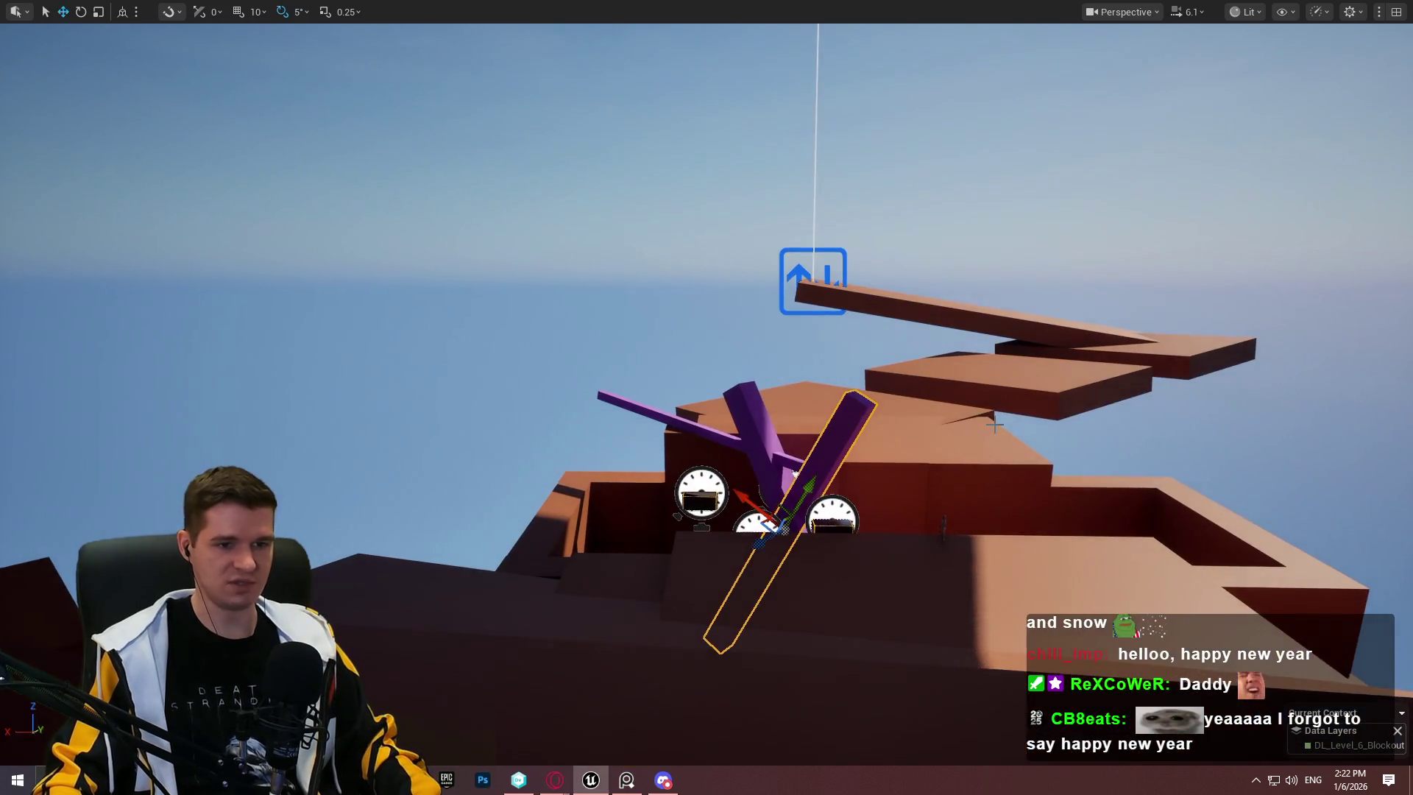
Step: Move the brown block left of the purple beams and stretch it much taller
{"action": "left_click", "coordinate": [989, 437]}
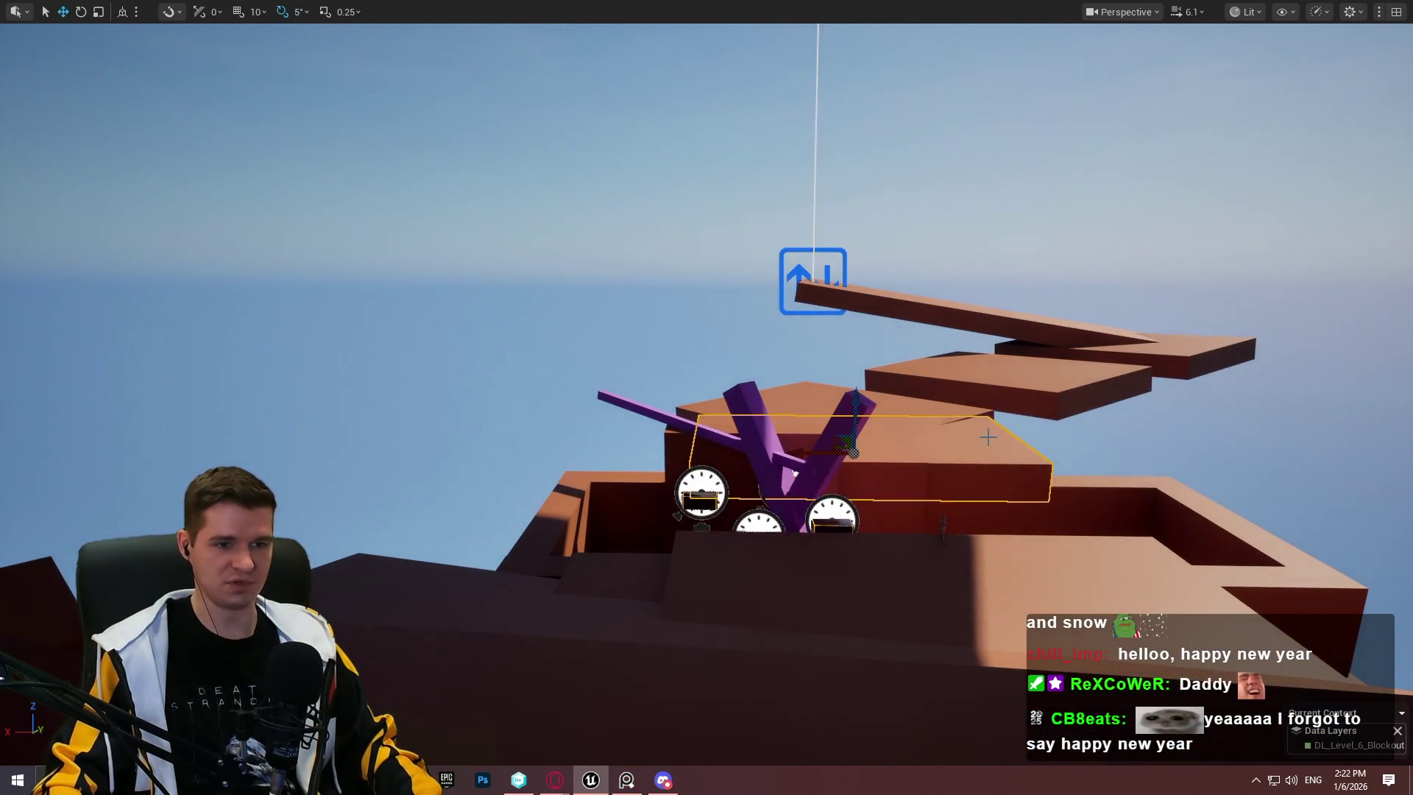
{"action": "left_click", "coordinate": [881, 508]}
{"action": "mouse_move", "coordinate": [802, 521]}
{"action": "left_mouse_down"}
{"action": "mouse_move", "coordinate": [383, 511]}
{"action": "mouse_move", "coordinate": [416, 509]}
{"action": "mouse_move", "coordinate": [401, 510]}
{"action": "mouse_move", "coordinate": [387, 427]}
{"action": "mouse_move", "coordinate": [429, 366]}
{"action": "left_mouse_up"}
{"action": "key", "text": "r"}
{"action": "key", "text": "w"}
{"action": "left_click_drag", "start_coordinate": [386, 471], "coordinate": [378, 395]}
Step: Shorten the pillar slightly, raise it higher and tilt it into a lean
{"action": "key", "text": "a"}
{"action": "key", "text": "q"}
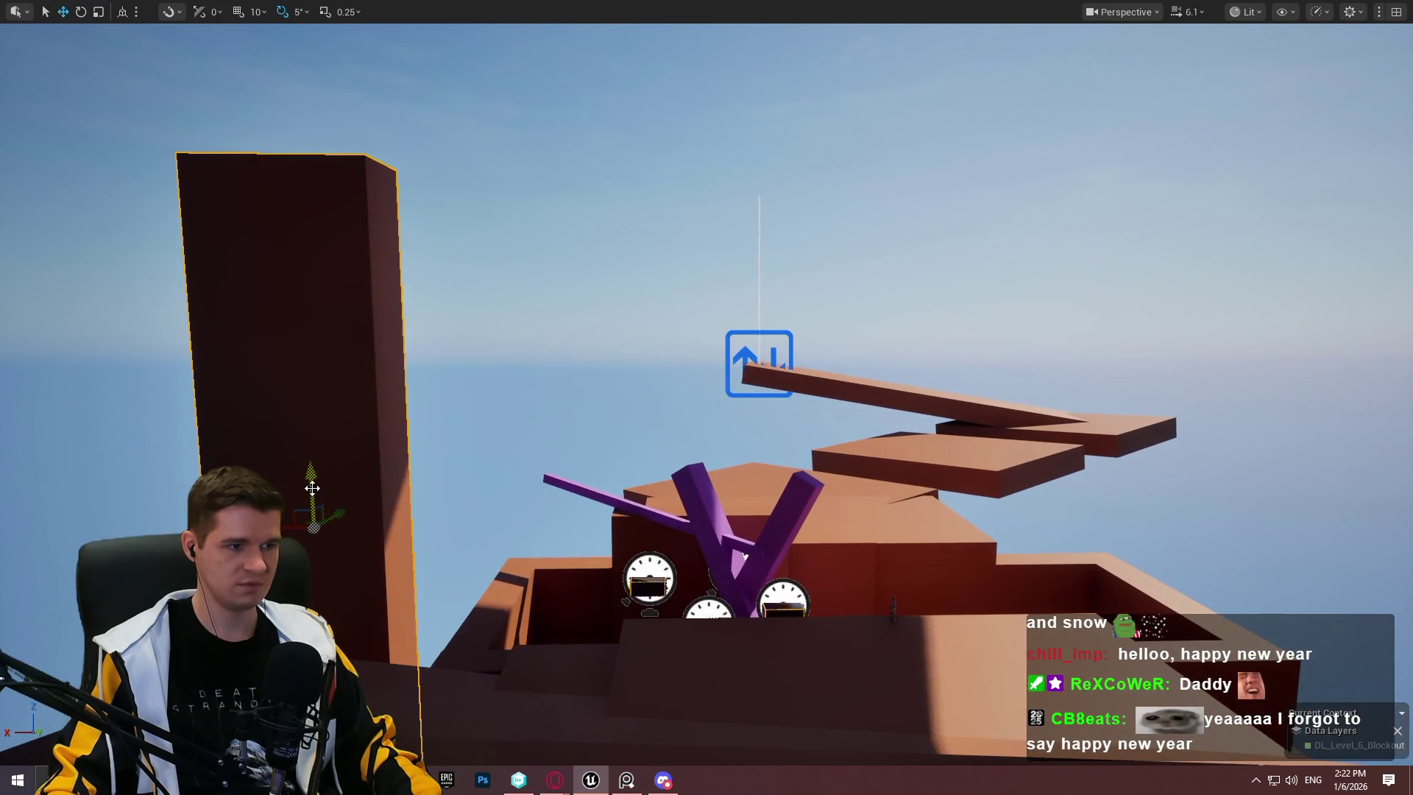
{"action": "left_click_drag", "start_coordinate": [312, 471], "coordinate": [312, 552]}
{"action": "mouse_move", "coordinate": [311, 480]}
{"action": "left_mouse_down"}
{"action": "mouse_move", "coordinate": [318, 319]}
{"action": "mouse_move", "coordinate": [285, 324]}
{"action": "mouse_move", "coordinate": [353, 298]}
{"action": "mouse_move", "coordinate": [338, 283]}
{"action": "mouse_move", "coordinate": [506, 131]}
{"action": "left_mouse_up"}
{"action": "key", "text": "e"}
{"action": "key", "text": "w"}
Step: Tip the box nearly horizontal and raise it into place over the platforms
{"action": "left_click_drag", "start_coordinate": [419, 212], "coordinate": [417, 202]}
{"action": "key", "text": "w"}
{"action": "mouse_move", "coordinate": [423, 106]}
{"action": "left_mouse_down"}
{"action": "mouse_move", "coordinate": [647, 46]}
{"action": "mouse_move", "coordinate": [616, 56]}
{"action": "left_mouse_up"}
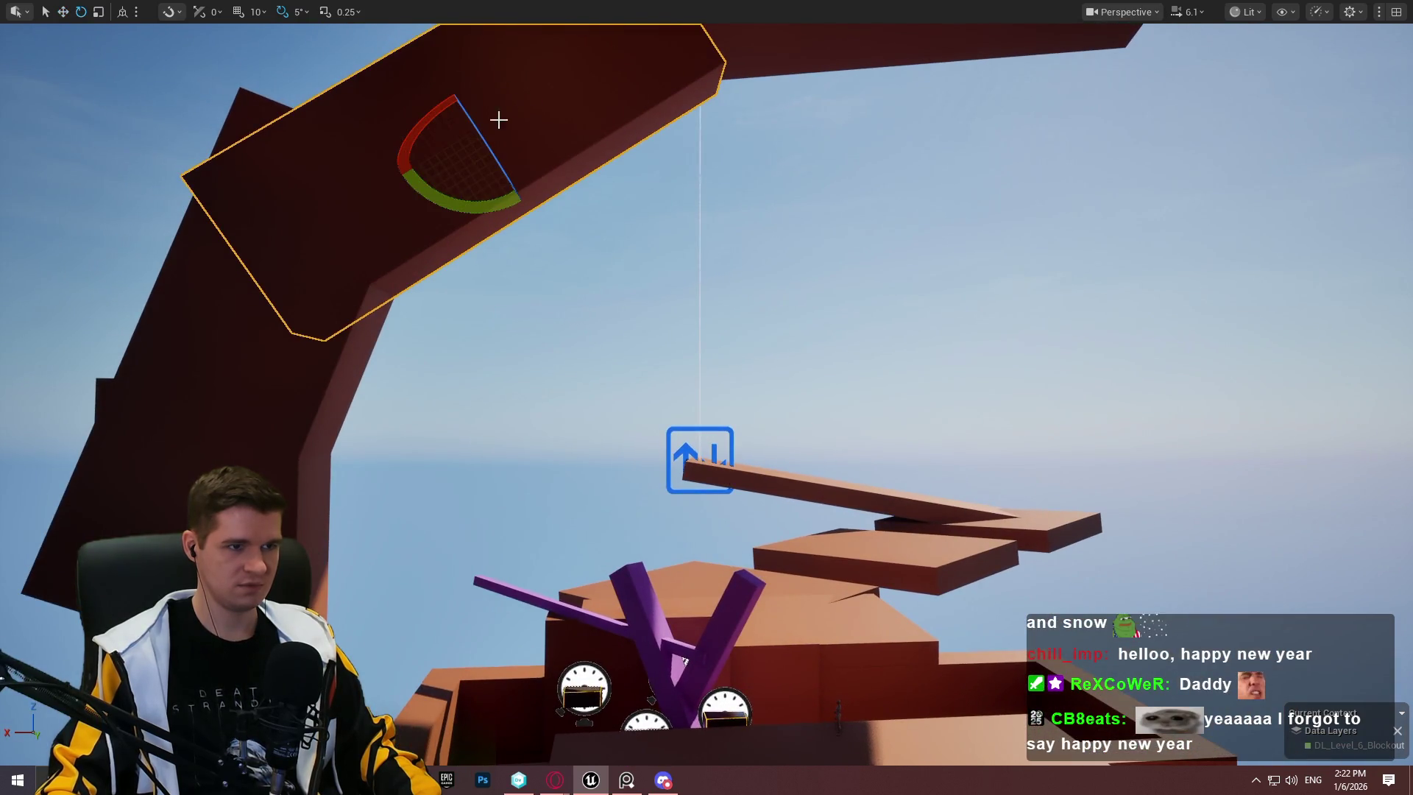
{"action": "mouse_move", "coordinate": [516, 110]}
{"action": "left_mouse_down"}
{"action": "mouse_move", "coordinate": [666, 100]}
{"action": "mouse_move", "coordinate": [643, 160]}
{"action": "mouse_move", "coordinate": [651, 184]}
{"action": "left_mouse_up"}
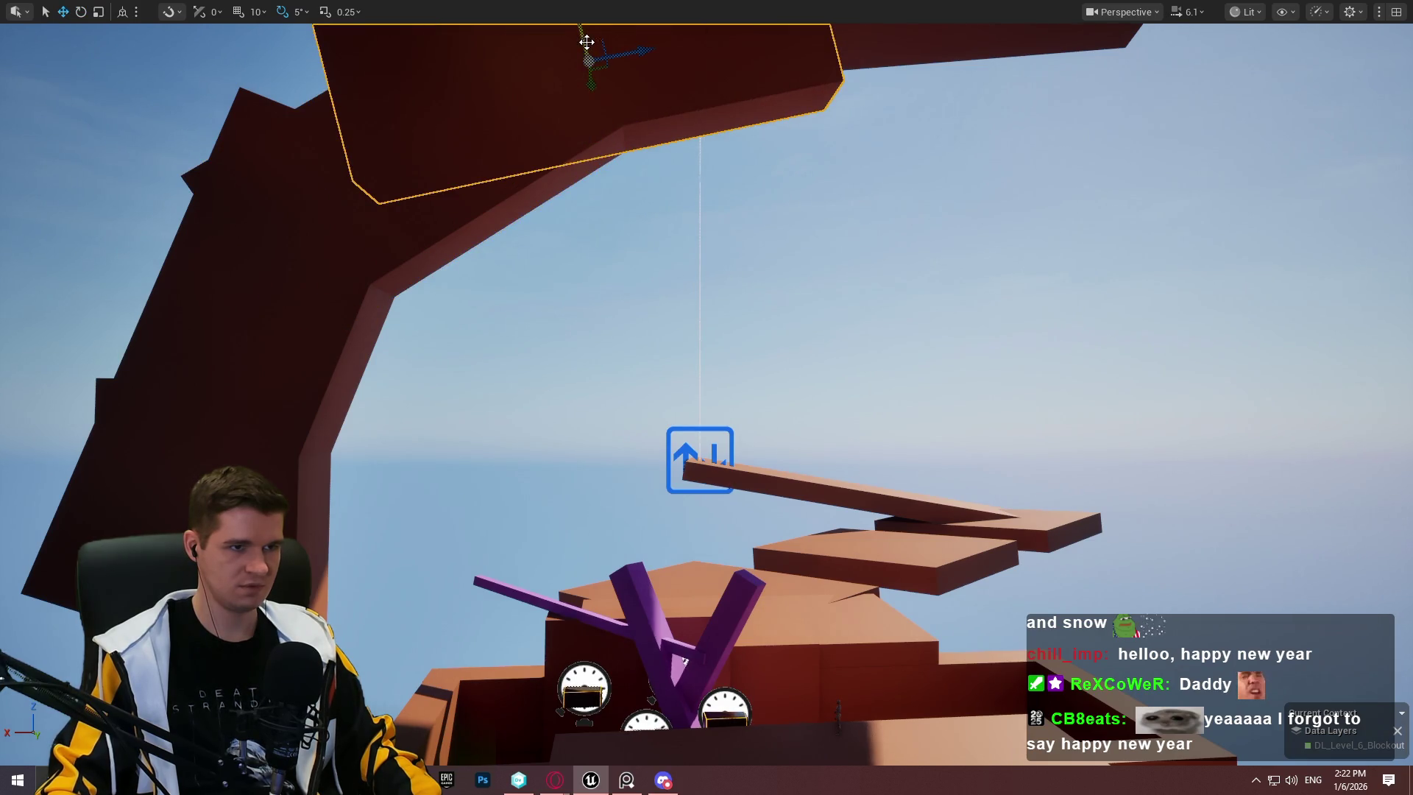
{"action": "mouse_move", "coordinate": [587, 40]}
{"action": "left_mouse_down"}
{"action": "mouse_move", "coordinate": [586, 97]}
{"action": "mouse_move", "coordinate": [917, 117]}
{"action": "left_mouse_up"}
Step: Angle the box to continue the arch and slide it to the right
{"action": "key", "text": "e"}
{"action": "left_click_drag", "start_coordinate": [852, 156], "coordinate": [852, 126]}
{"action": "mouse_move", "coordinate": [875, 46]}
{"action": "left_mouse_down"}
{"action": "mouse_move", "coordinate": [867, 148]}
{"action": "mouse_move", "coordinate": [892, 116]}
{"action": "left_mouse_up"}
{"action": "key", "text": "ctrl+z"}
{"action": "left_click_drag", "start_coordinate": [736, 96], "coordinate": [820, 149]}
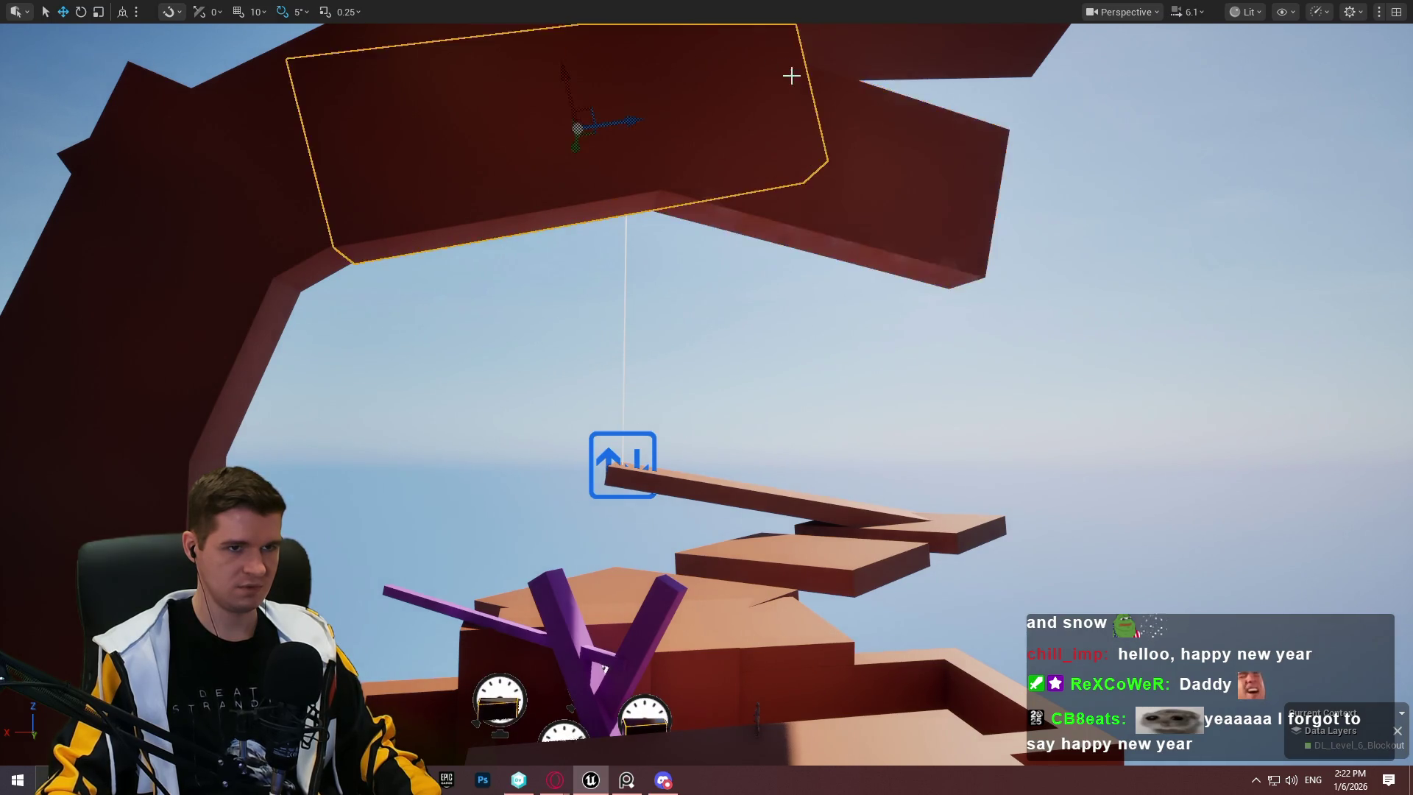
{"action": "key", "text": "f"}
{"action": "left_click_drag", "start_coordinate": [670, 374], "coordinate": [874, 329]}
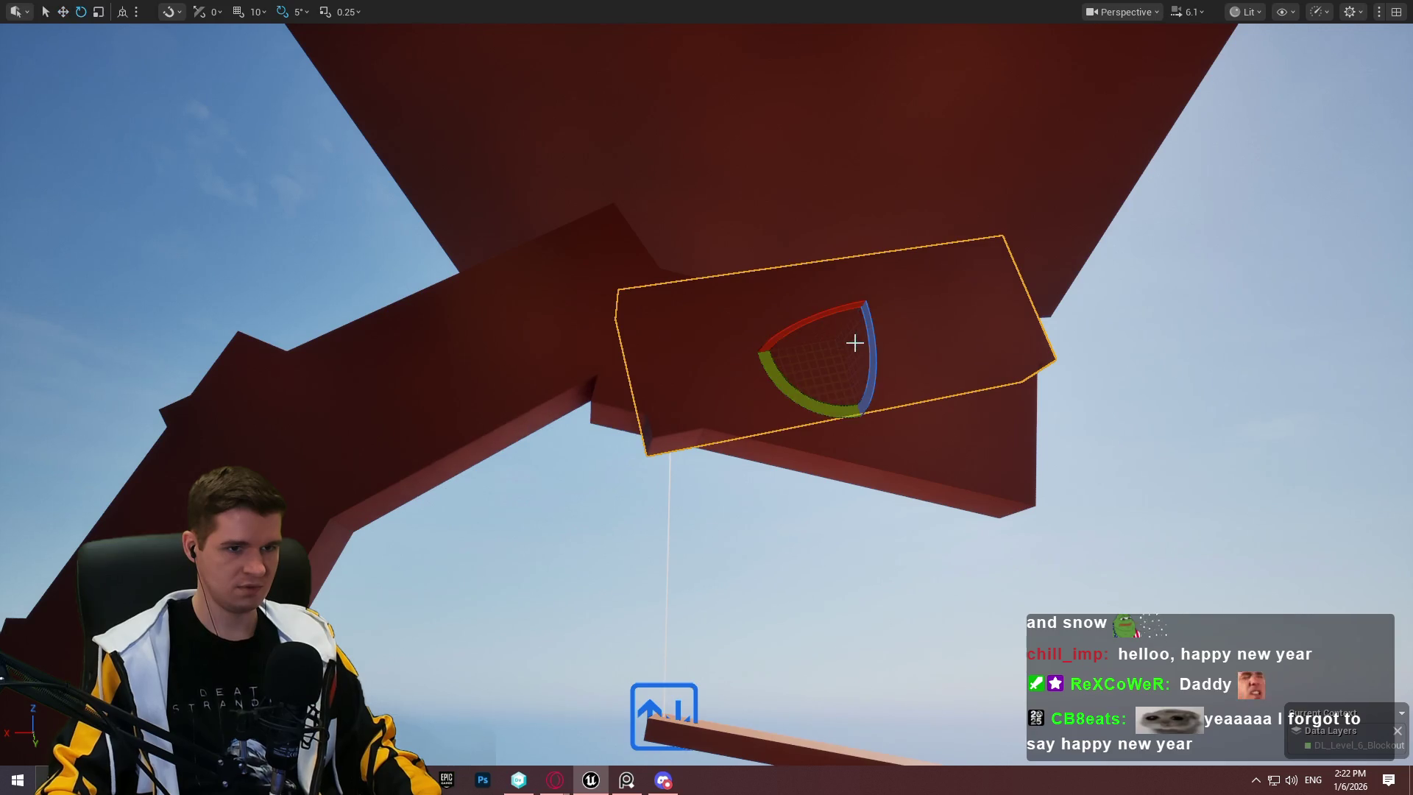
{"action": "key", "text": "ctrl+z"}
{"action": "left_click_drag", "start_coordinate": [681, 371], "coordinate": [882, 324]}
Step: Turn the next box about 45 degrees, move it up and right, then tilt it to -30 degrees
{"action": "key", "text": "e"}
{"action": "left_click_drag", "start_coordinate": [802, 380], "coordinate": [813, 368]}
{"action": "key", "text": "w"}
{"action": "mouse_move", "coordinate": [850, 310]}
{"action": "left_mouse_down"}
{"action": "mouse_move", "coordinate": [959, 189]}
{"action": "mouse_move", "coordinate": [822, 190]}
{"action": "left_mouse_up"}
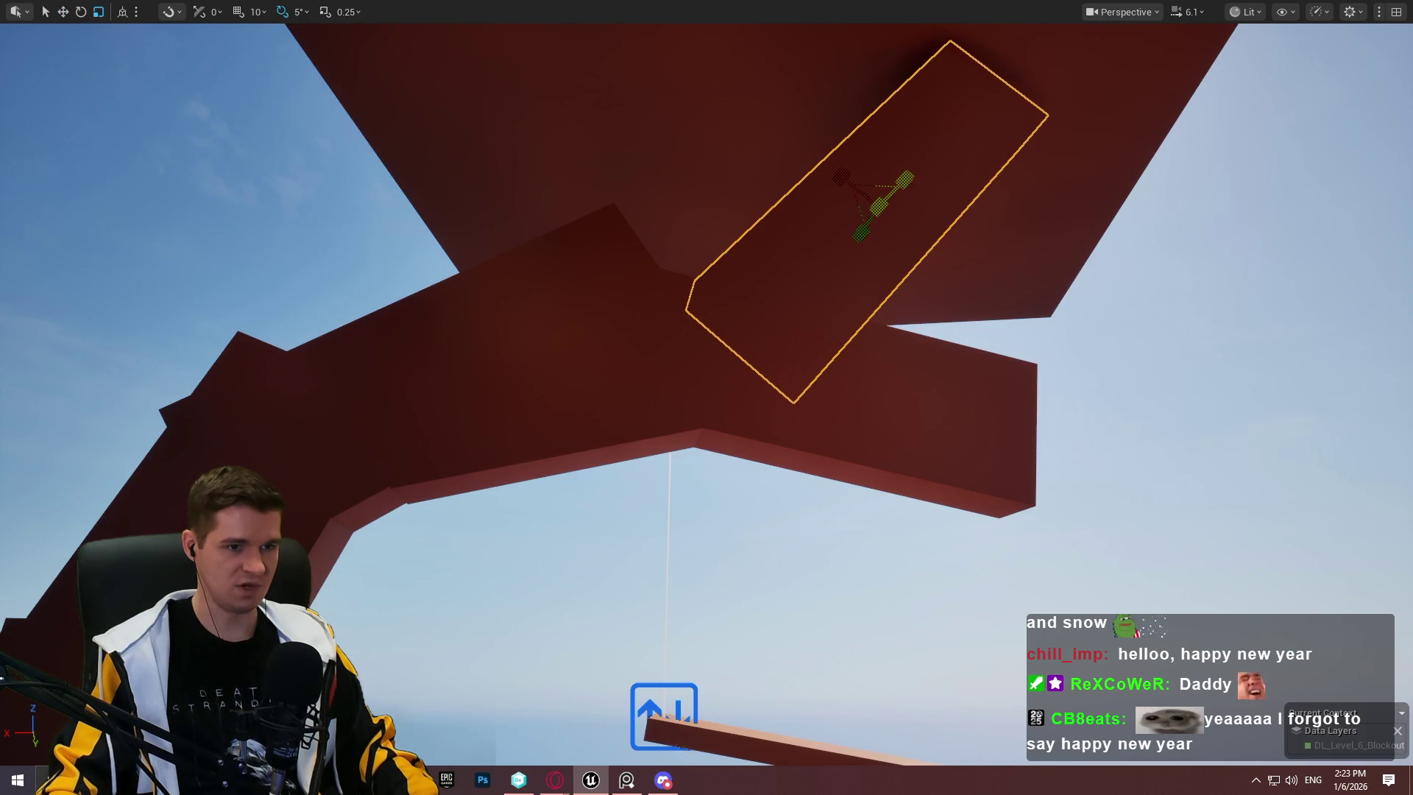
{"action": "mouse_move", "coordinate": [851, 187]}
{"action": "left_mouse_down"}
{"action": "mouse_move", "coordinate": [875, 220]}
{"action": "mouse_move", "coordinate": [1015, 147]}
{"action": "left_mouse_up"}
{"action": "key", "text": "e"}
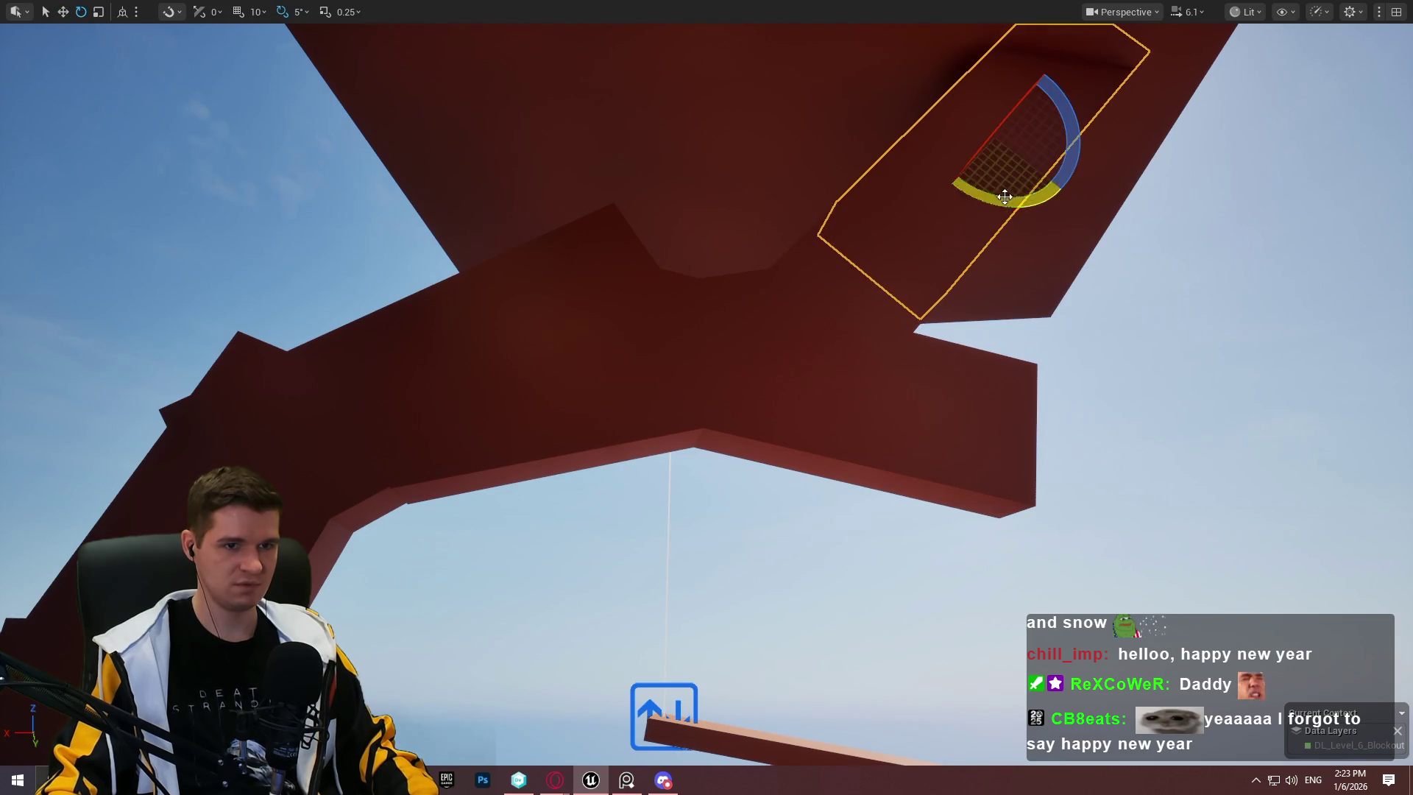
{"action": "left_click_drag", "start_coordinate": [1004, 196], "coordinate": [929, 96]}
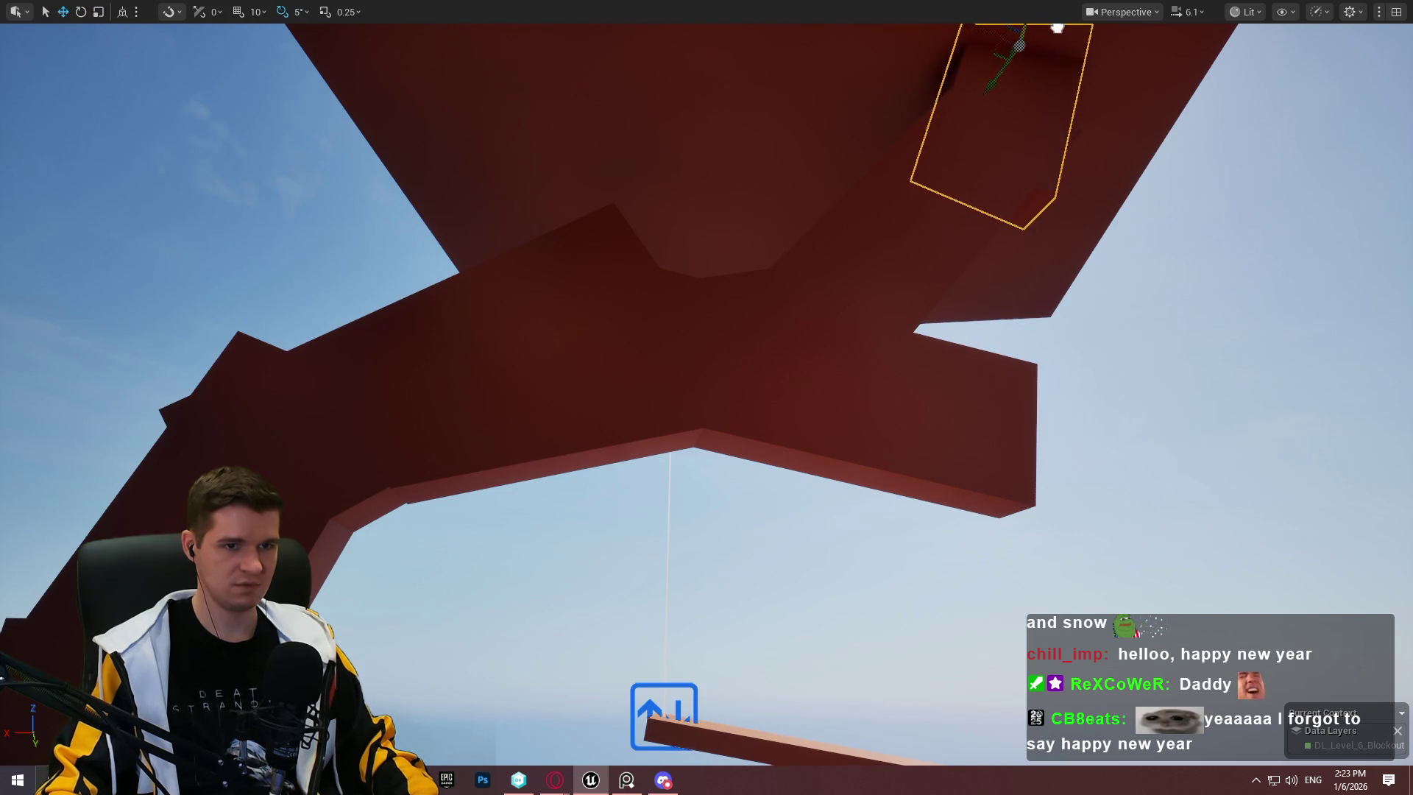
{"action": "left_click_drag", "start_coordinate": [1081, 58], "coordinate": [956, 325]}
{"action": "key", "text": "ctrl+z"}
{"action": "left_click_drag", "start_coordinate": [820, 385], "coordinate": [887, 261]}
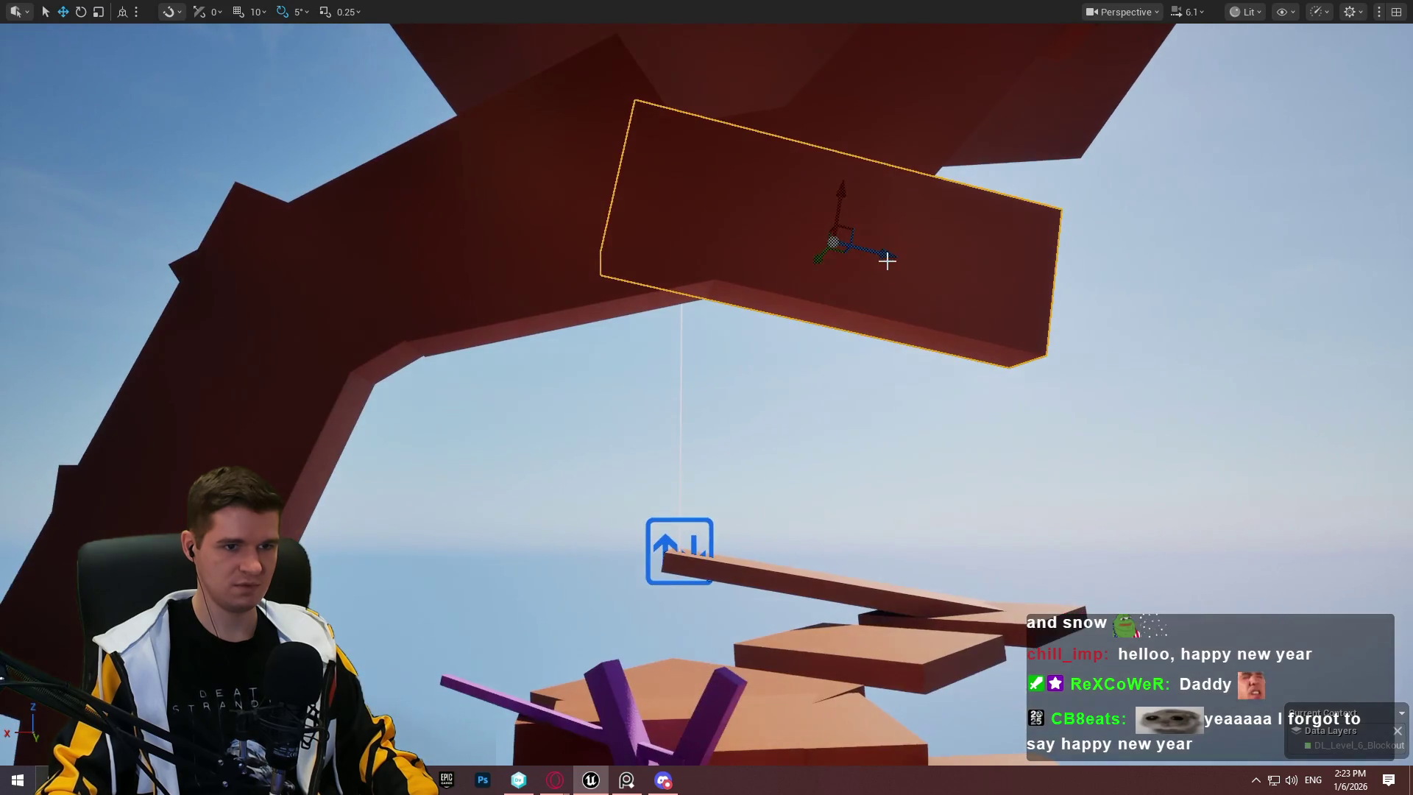
{"action": "mouse_move", "coordinate": [795, 210]}
{"action": "left_mouse_down"}
{"action": "mouse_move", "coordinate": [912, 249]}
{"action": "mouse_move", "coordinate": [826, 246]}
{"action": "mouse_move", "coordinate": [842, 252]}
{"action": "mouse_move", "coordinate": [1166, 289]}
{"action": "left_mouse_up"}
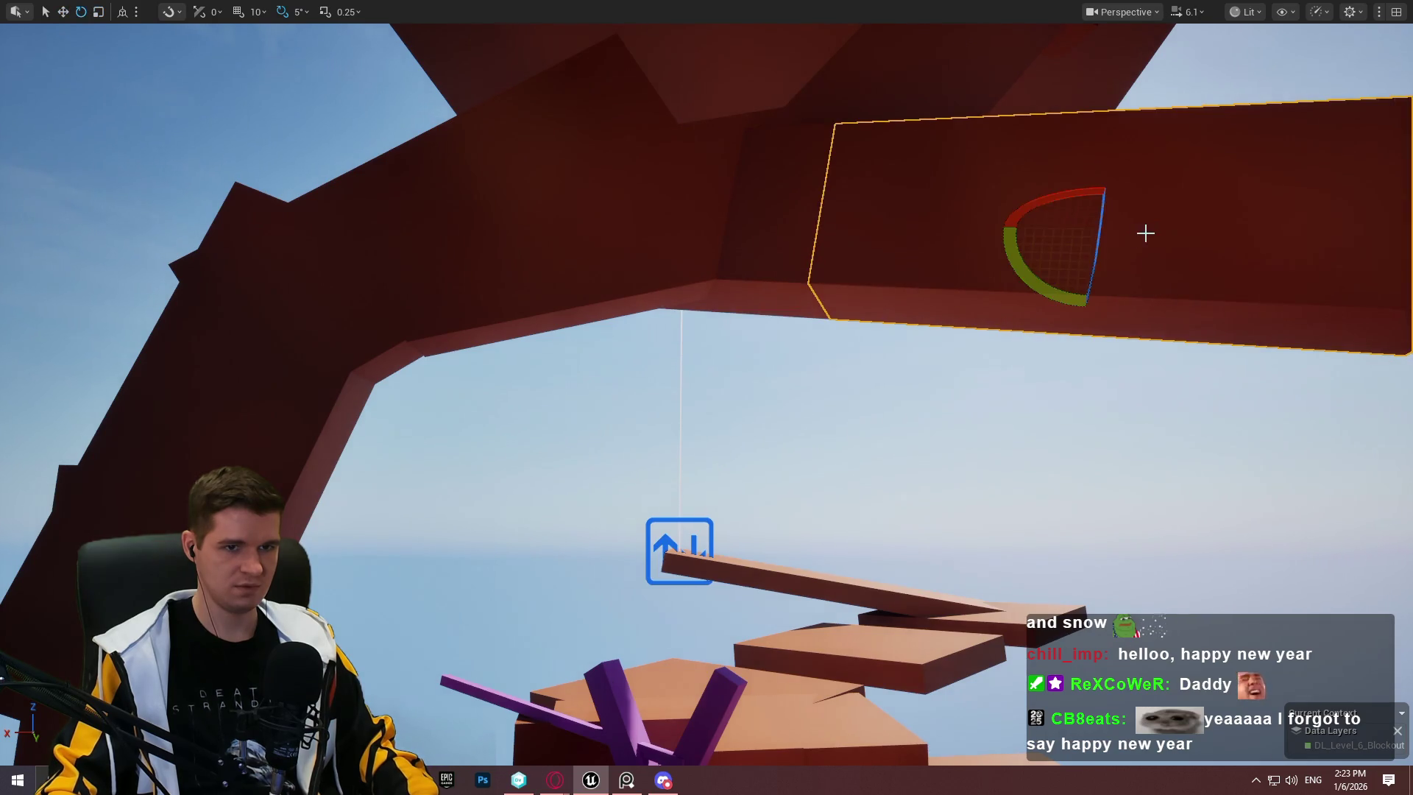
Step: Switch rotation to world axes and back the view out to see the arch
{"action": "key", "text": "ctrl+grave"}
{"action": "key", "text": "ctrl+grave"}
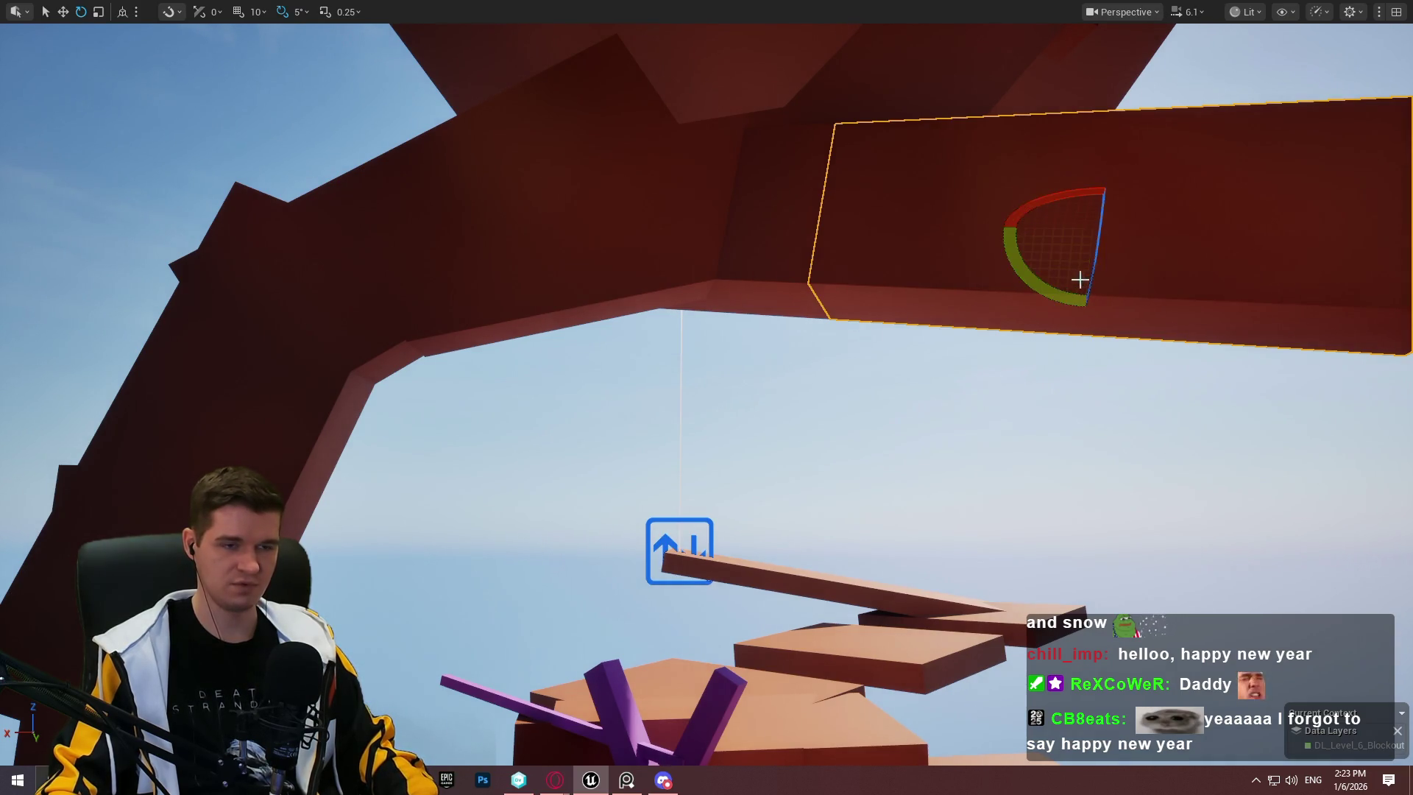
{"action": "key", "text": "w"}
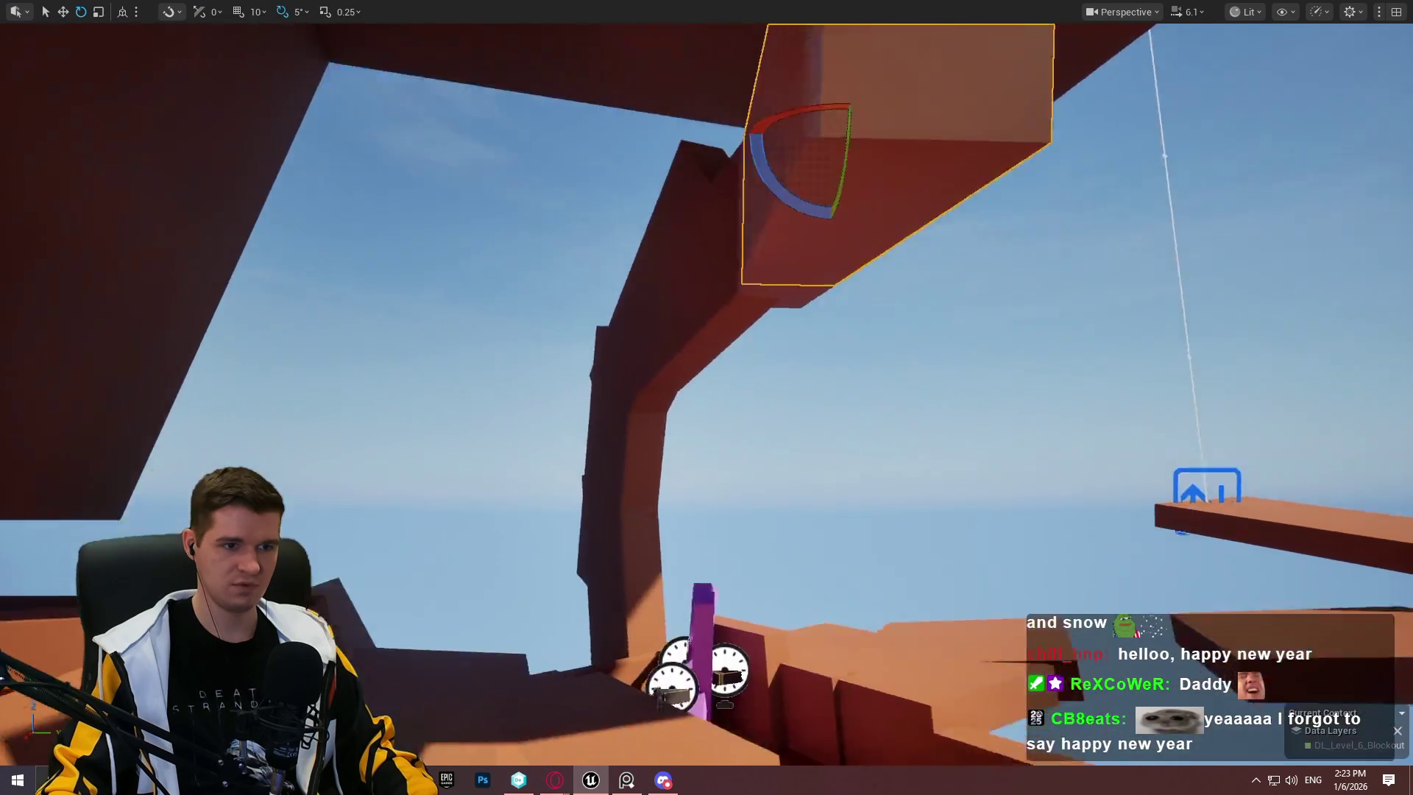
{"action": "scroll", "coordinate": [706, 397], "scroll_direction": "down", "scroll_amount": 2}
{"action": "key", "text": "s"}
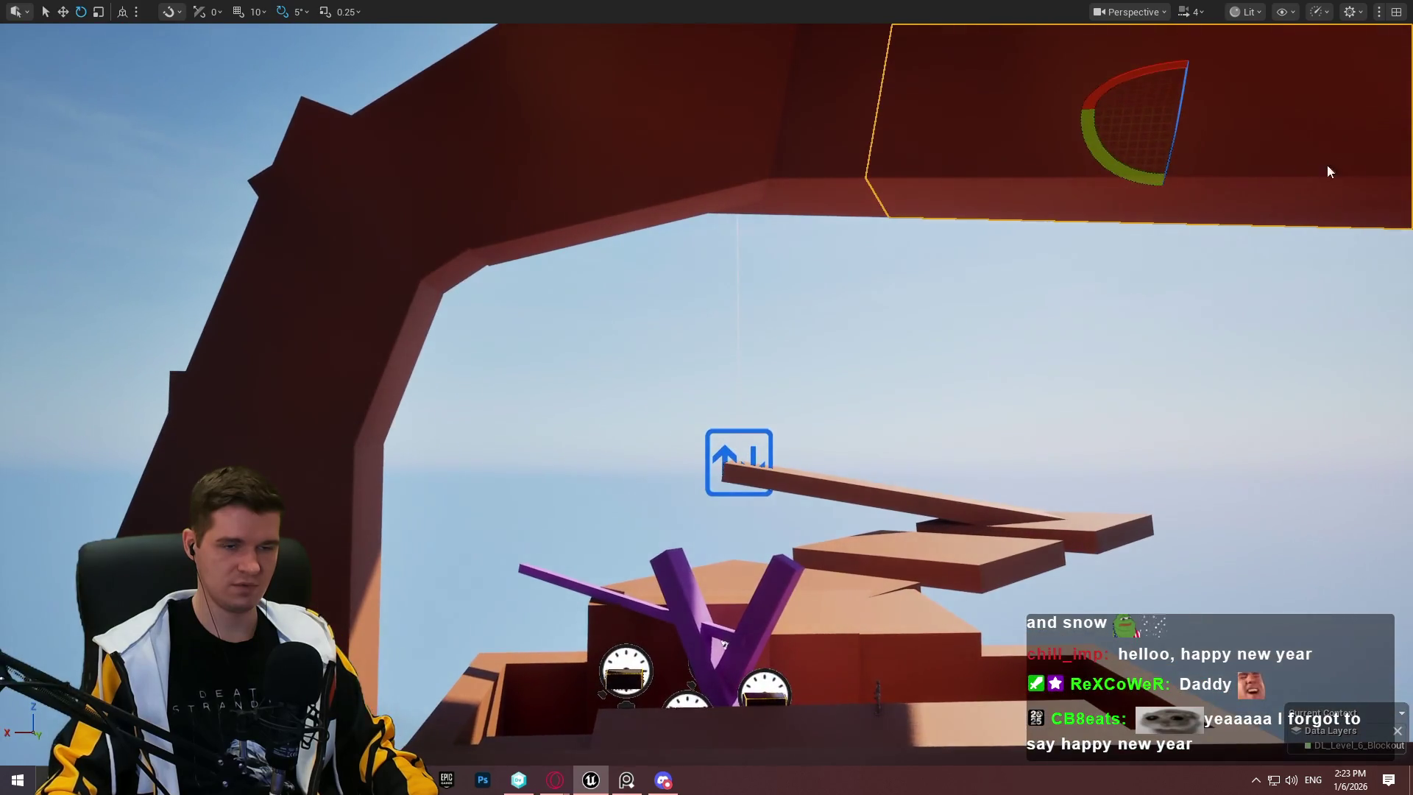
Step: Rotate and slide the red slab at the arch's right end to fit the arch
{"action": "mouse_move", "coordinate": [1128, 164]}
{"action": "left_mouse_down"}
{"action": "mouse_move", "coordinate": [1287, 158]}
{"action": "mouse_move", "coordinate": [1260, 184]}
{"action": "left_mouse_up"}
{"action": "key", "text": "w"}
{"action": "left_click_drag", "start_coordinate": [1212, 136], "coordinate": [1264, 178]}
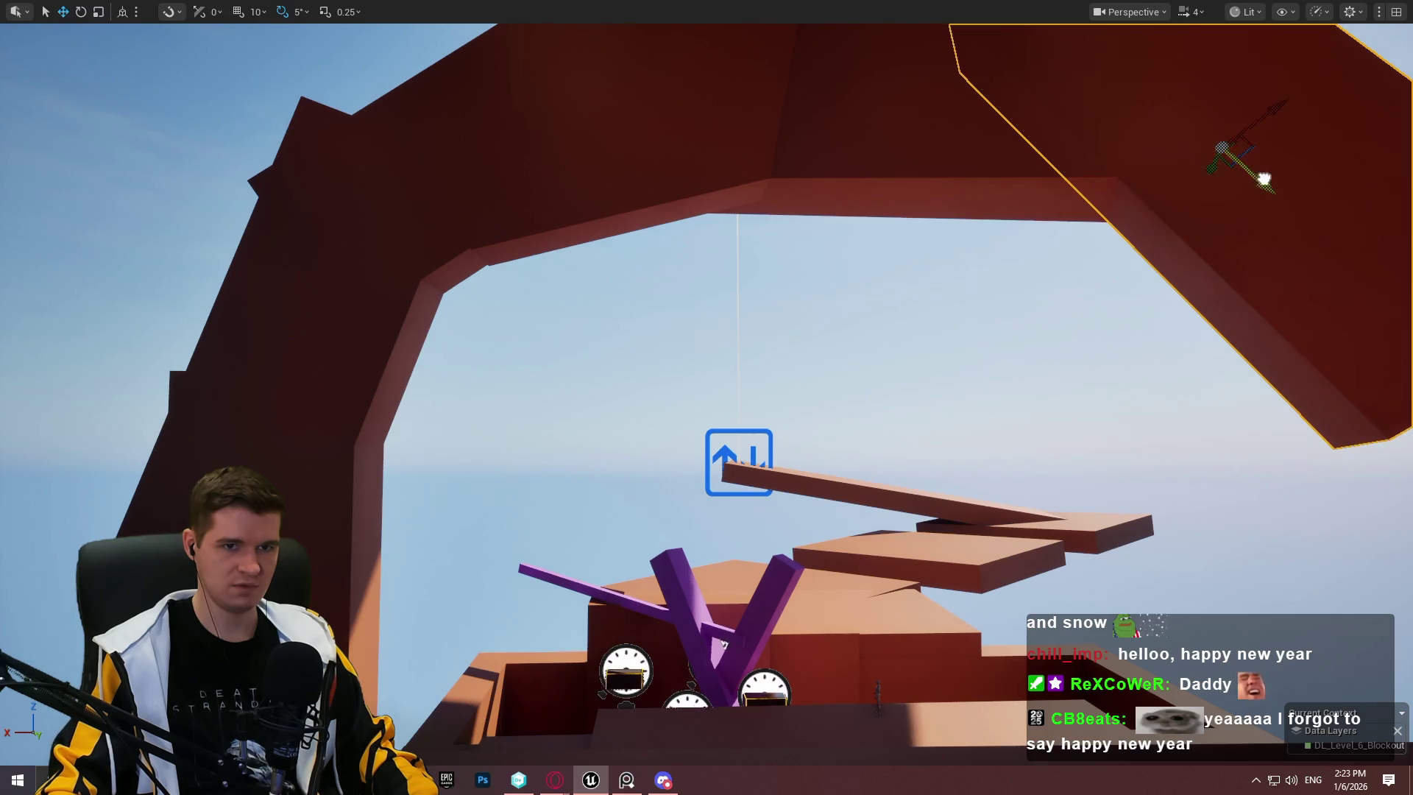
{"action": "left_click_drag", "start_coordinate": [1268, 115], "coordinate": [1212, 160]}
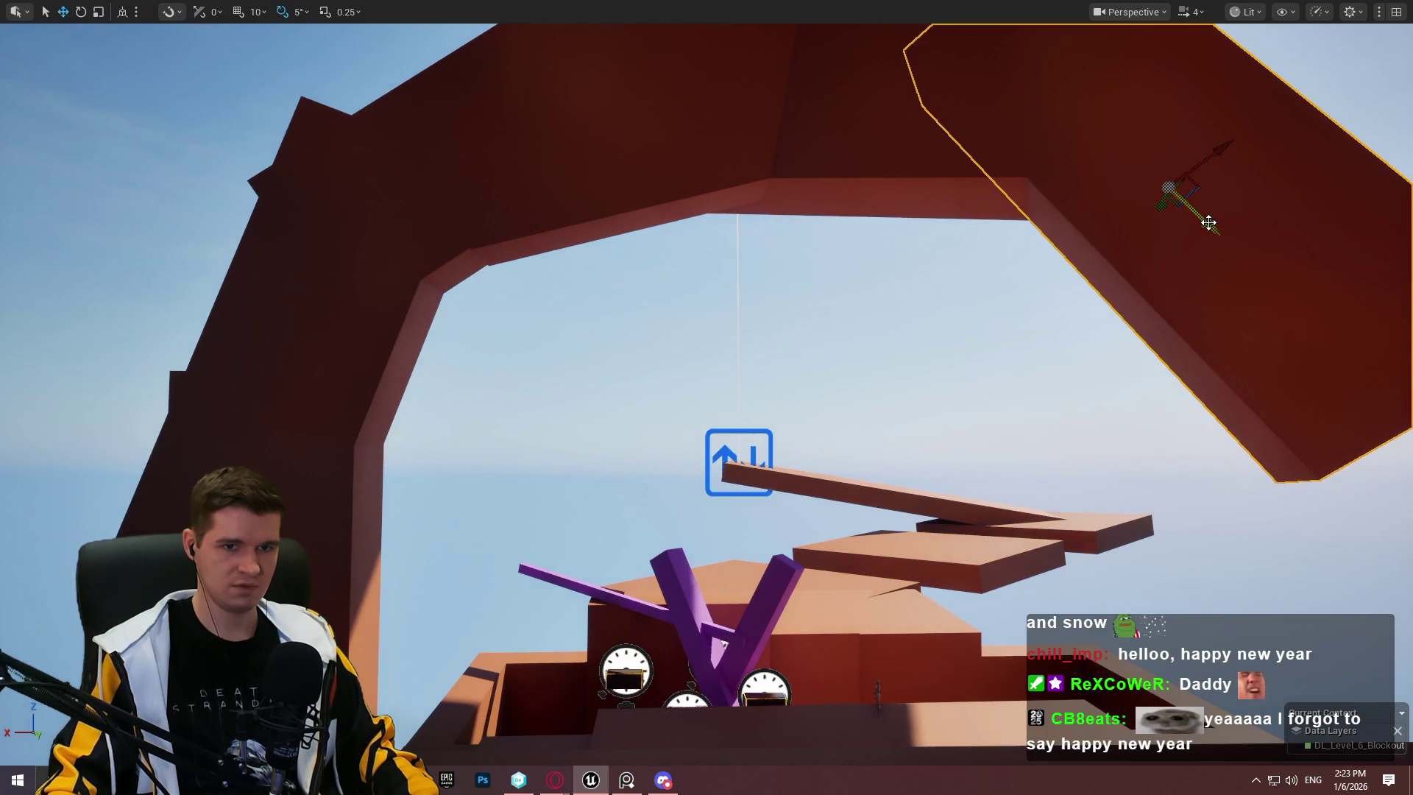
{"action": "left_click_drag", "start_coordinate": [1192, 250], "coordinate": [1346, 397]}
{"action": "mouse_move", "coordinate": [1255, 344]}
{"action": "left_mouse_down"}
{"action": "mouse_move", "coordinate": [1313, 359]}
{"action": "mouse_move", "coordinate": [1366, 520]}
{"action": "mouse_move", "coordinate": [1249, 480]}
{"action": "mouse_move", "coordinate": [1016, 471]}
{"action": "mouse_move", "coordinate": [964, 441]}
{"action": "mouse_move", "coordinate": [949, 199]}
{"action": "left_mouse_up"}
{"action": "key", "text": "w"}
Step: Select both end pieces and rotate them upright into a column, then view through the arch
{"action": "left_click", "coordinate": [931, 177], "text": "ctrl"}
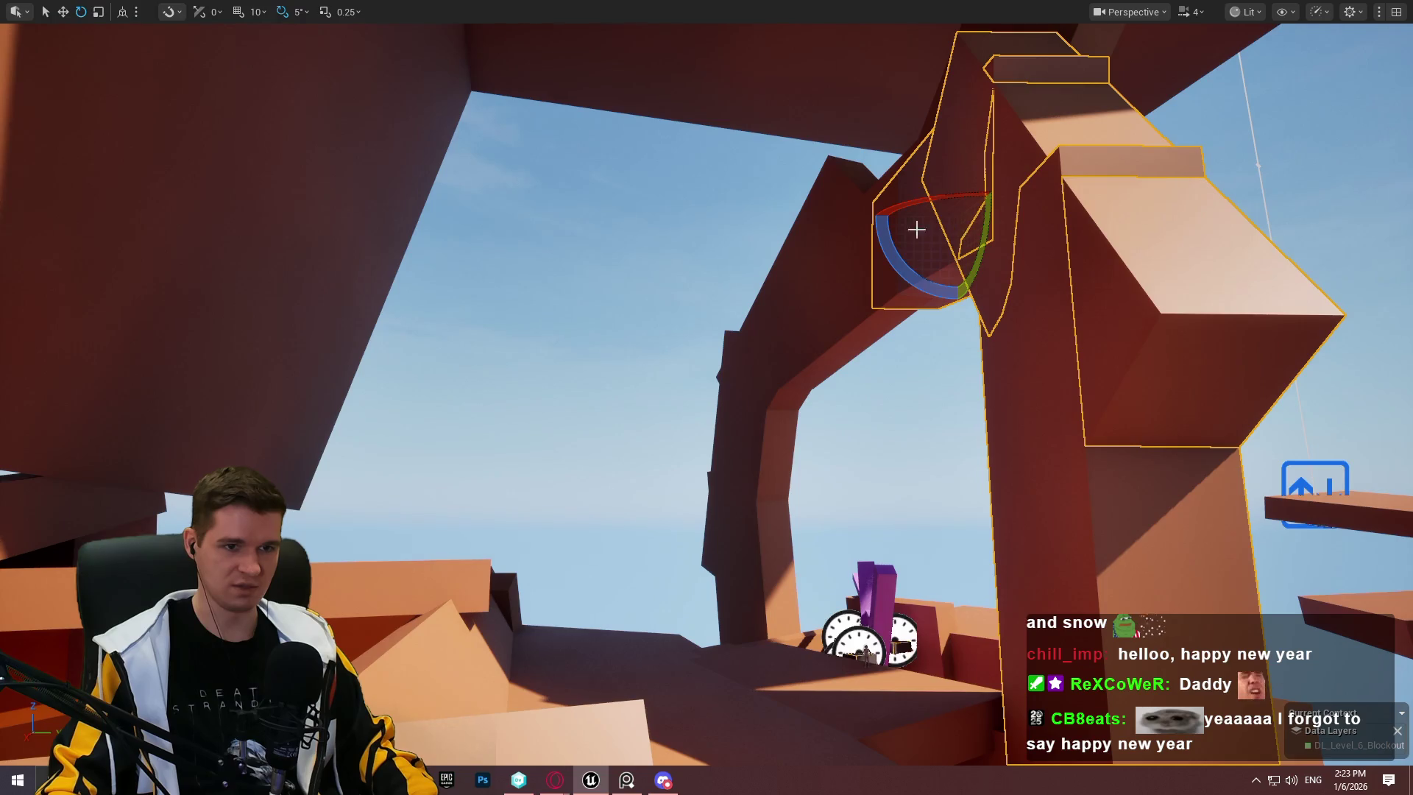
{"action": "left_click_drag", "start_coordinate": [920, 202], "coordinate": [959, 210]}
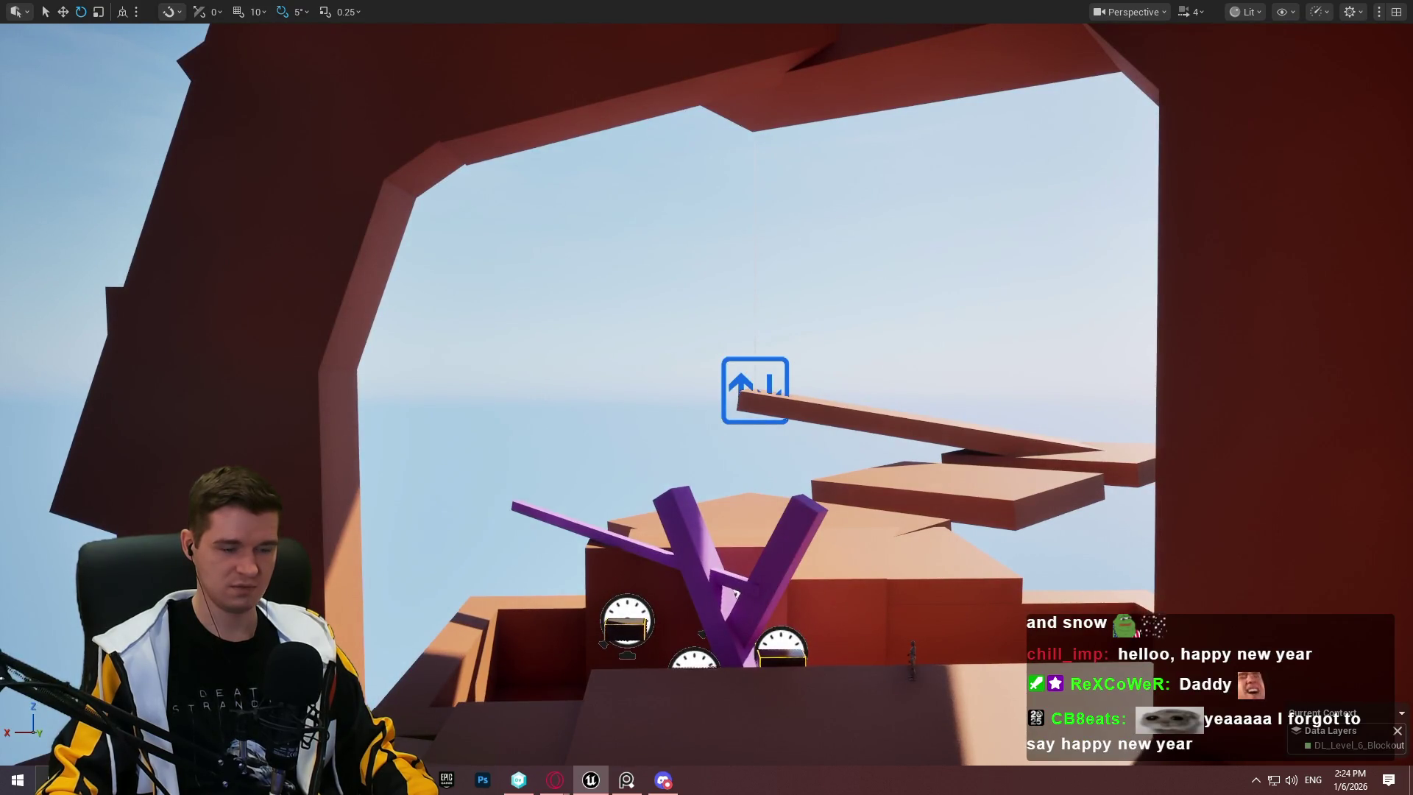
{"action": "left_click_drag", "start_coordinate": [959, 210], "coordinate": [976, 226]}
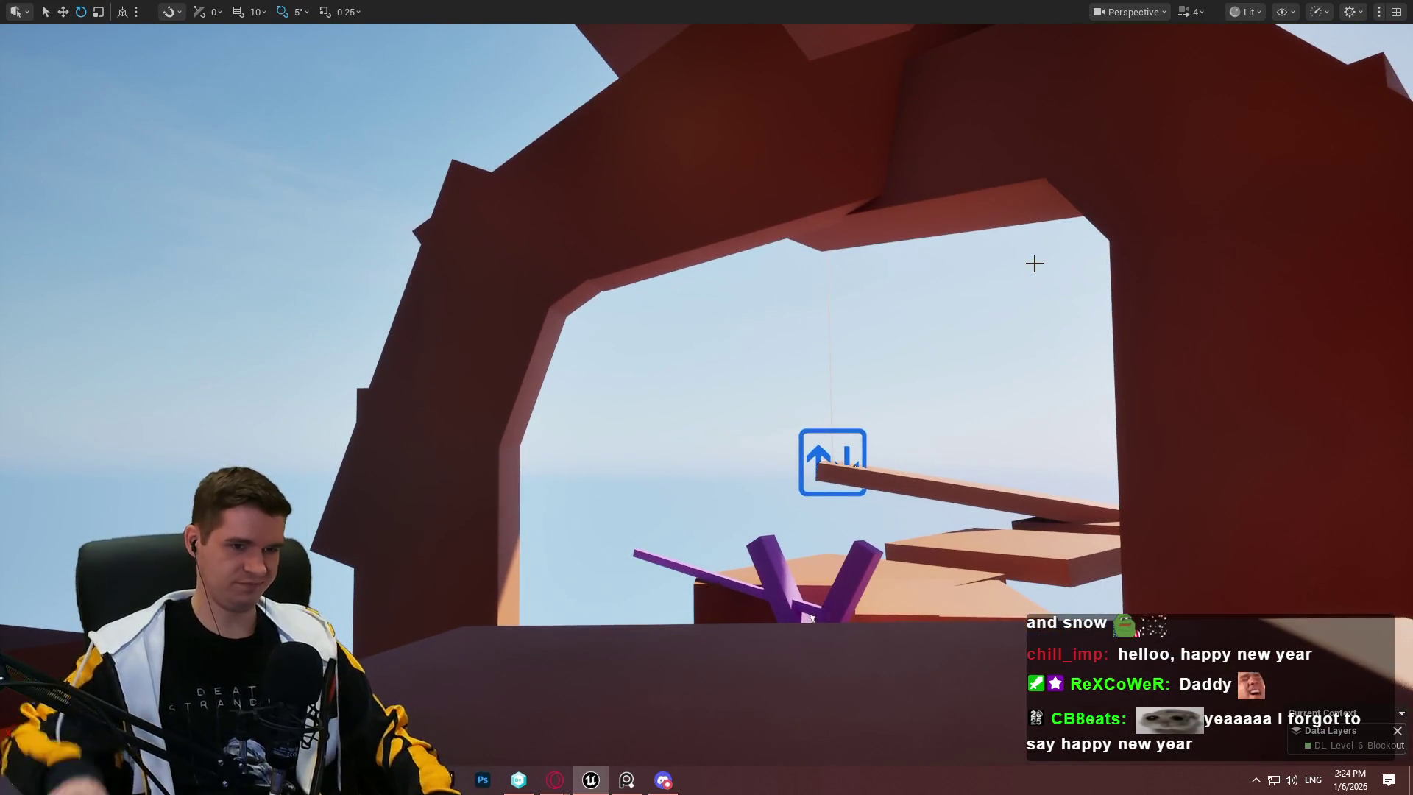
{"action": "left_click_drag", "start_coordinate": [1034, 263], "coordinate": [1034, 263]}
{"action": "left_click_drag", "start_coordinate": [695, 569], "coordinate": [695, 569]}
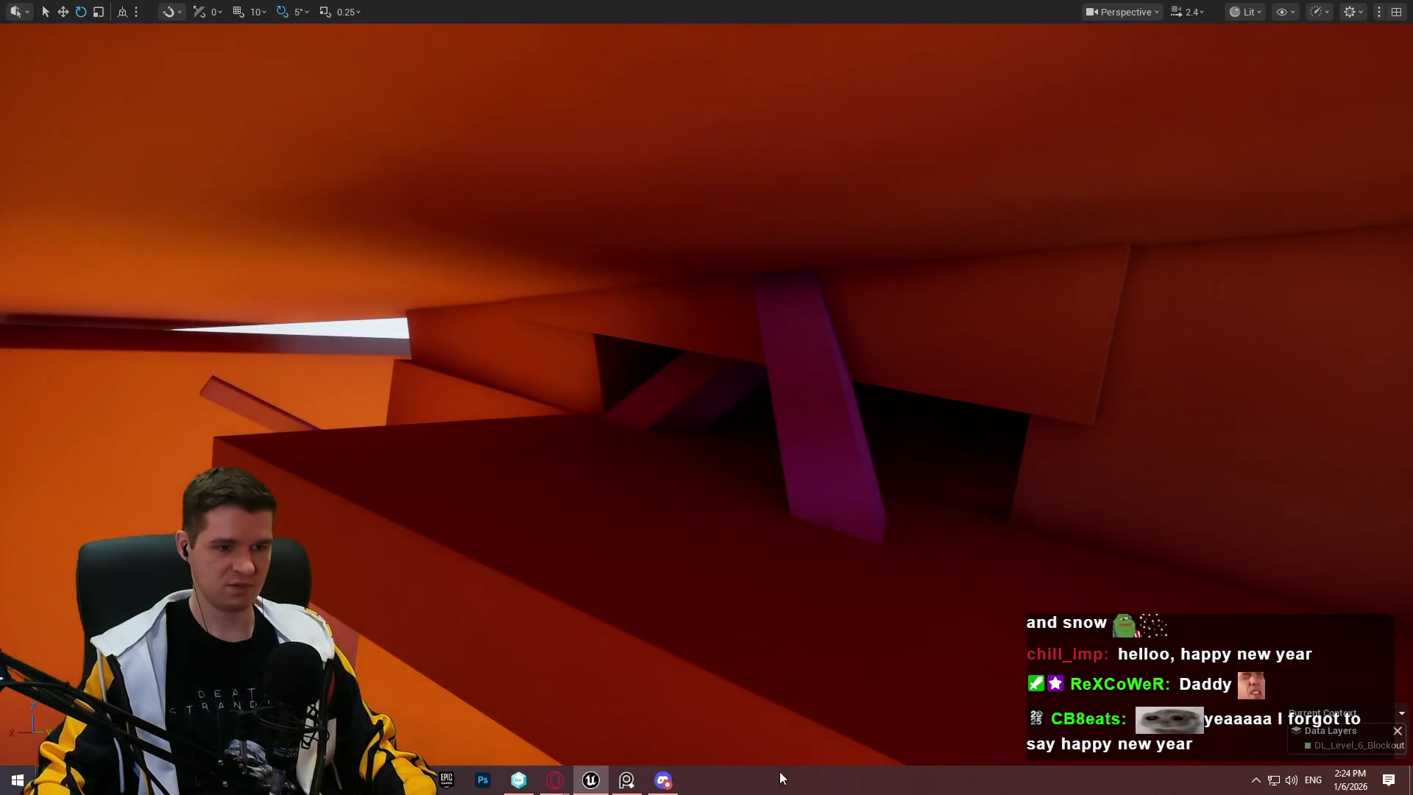
{"action": "right_click", "coordinate": [691, 536]}
Step: Play from the dark lower area, run the route past the purple beams, then stop
{"action": "left_click", "coordinate": [748, 524]}
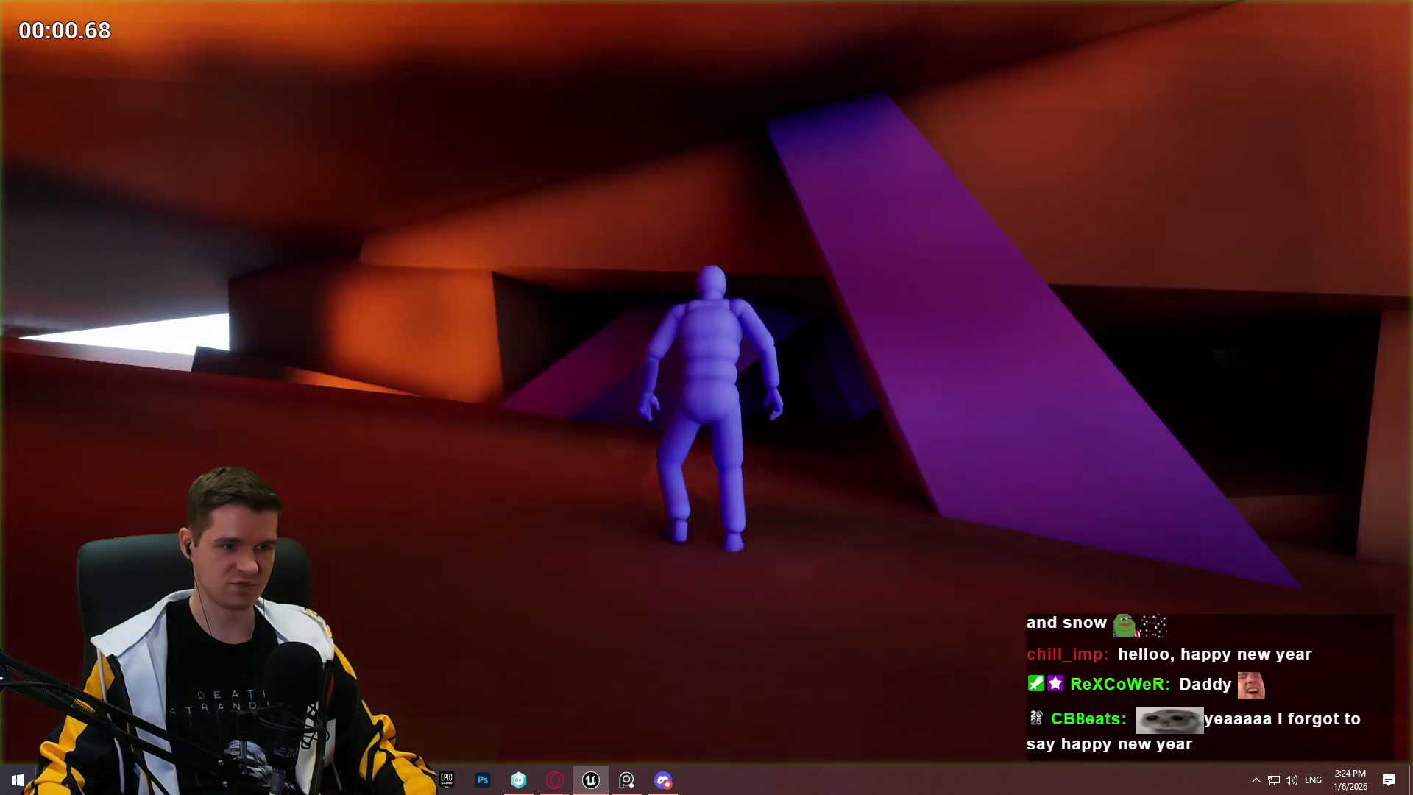
{"action": "key", "text": "w"}
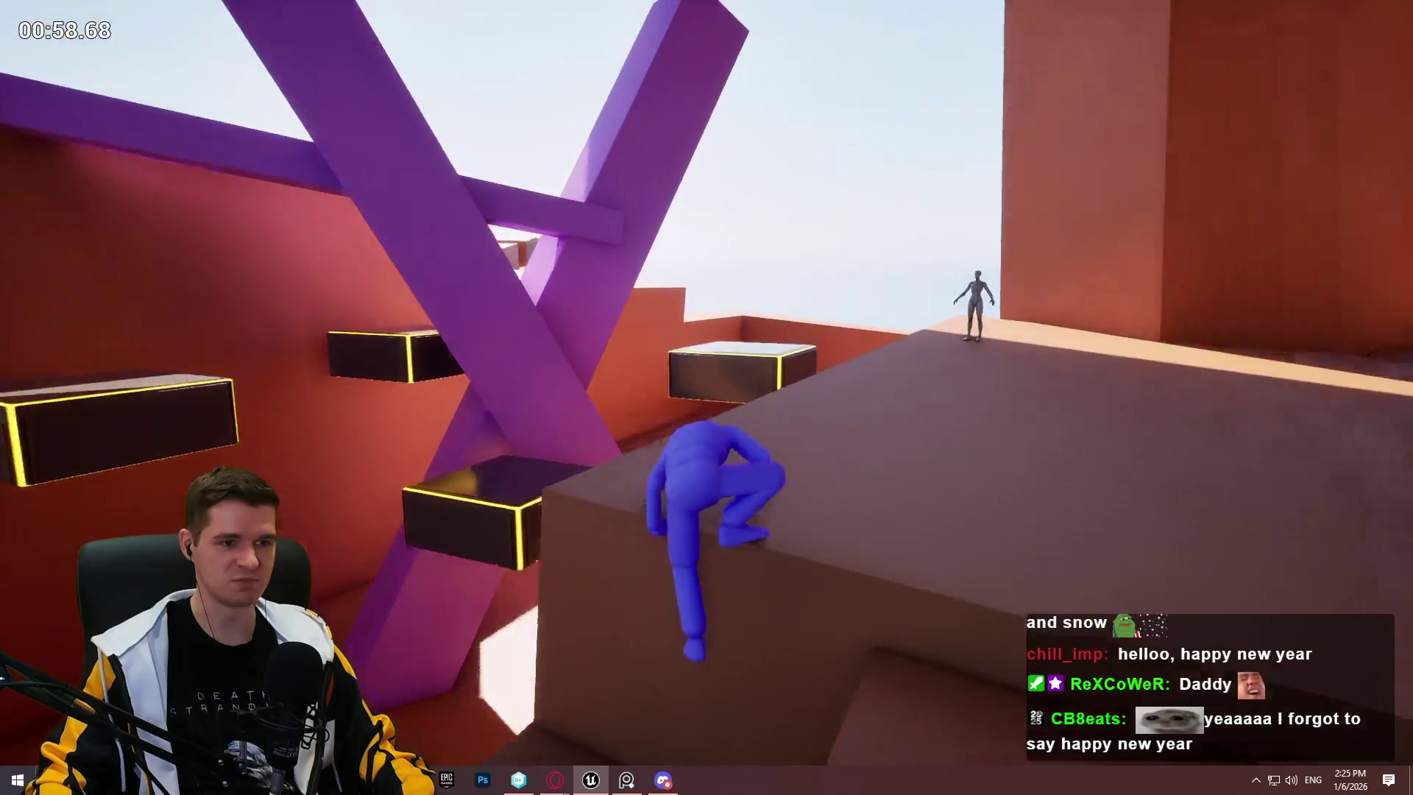
{"action": "key", "text": "Escape"}
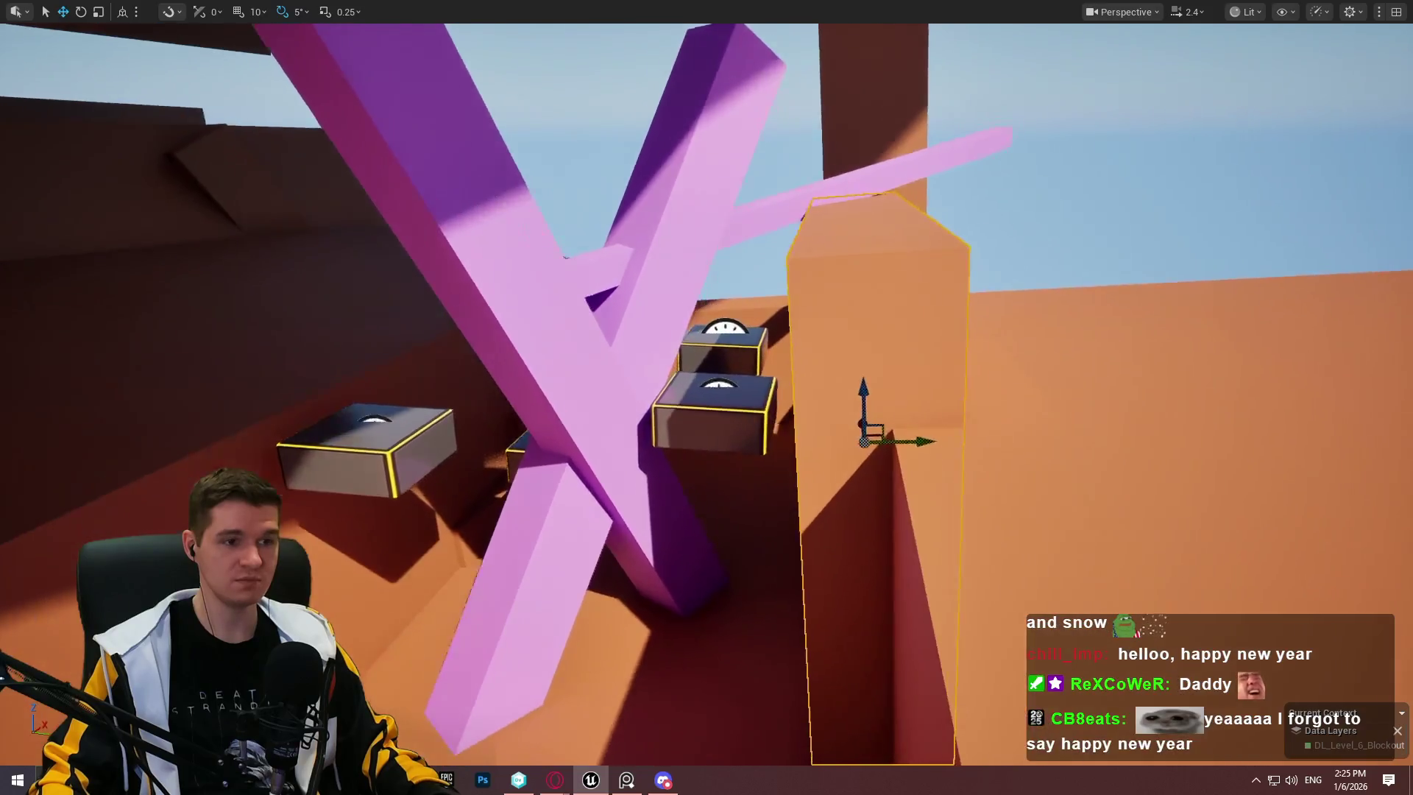
Step: Rotate the tall orange slab by -20 degrees and bring up the Play From Here menu
{"action": "key", "text": "s"}
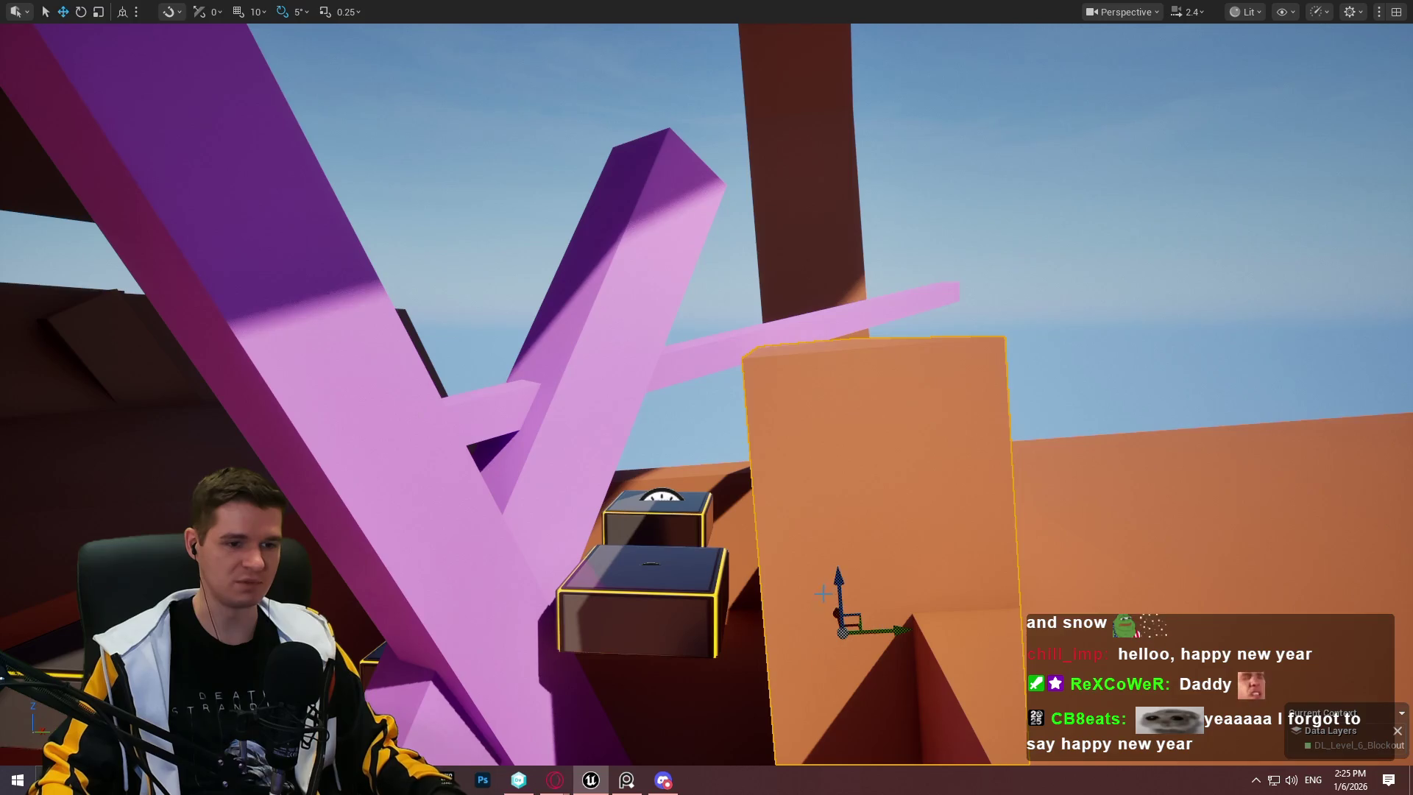
{"action": "left_click_drag", "start_coordinate": [806, 386], "coordinate": [765, 409]}
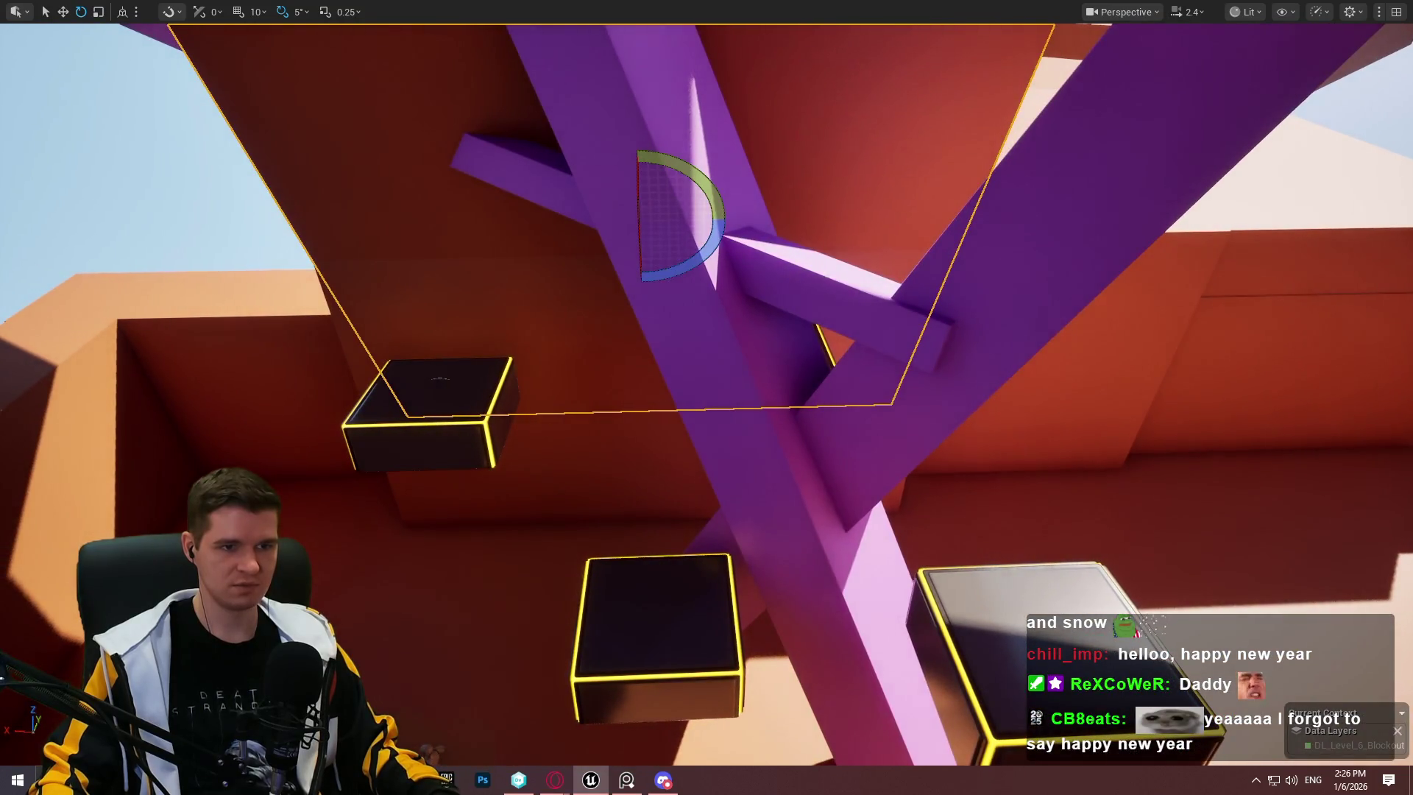
{"action": "right_click", "coordinate": [834, 261]}
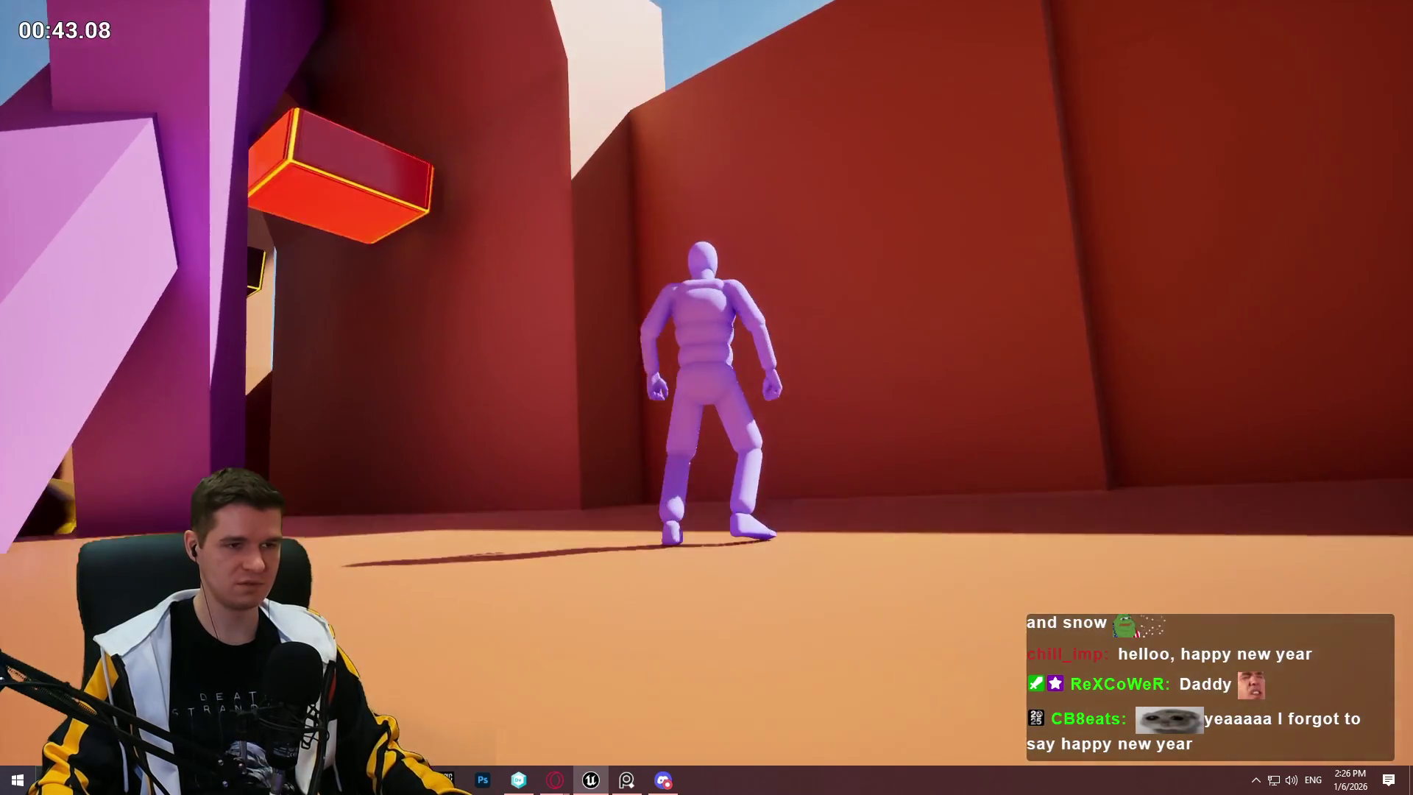
Step: End the playtest near the red timed platform and return to the editor
{"action": "key", "text": "Escape"}
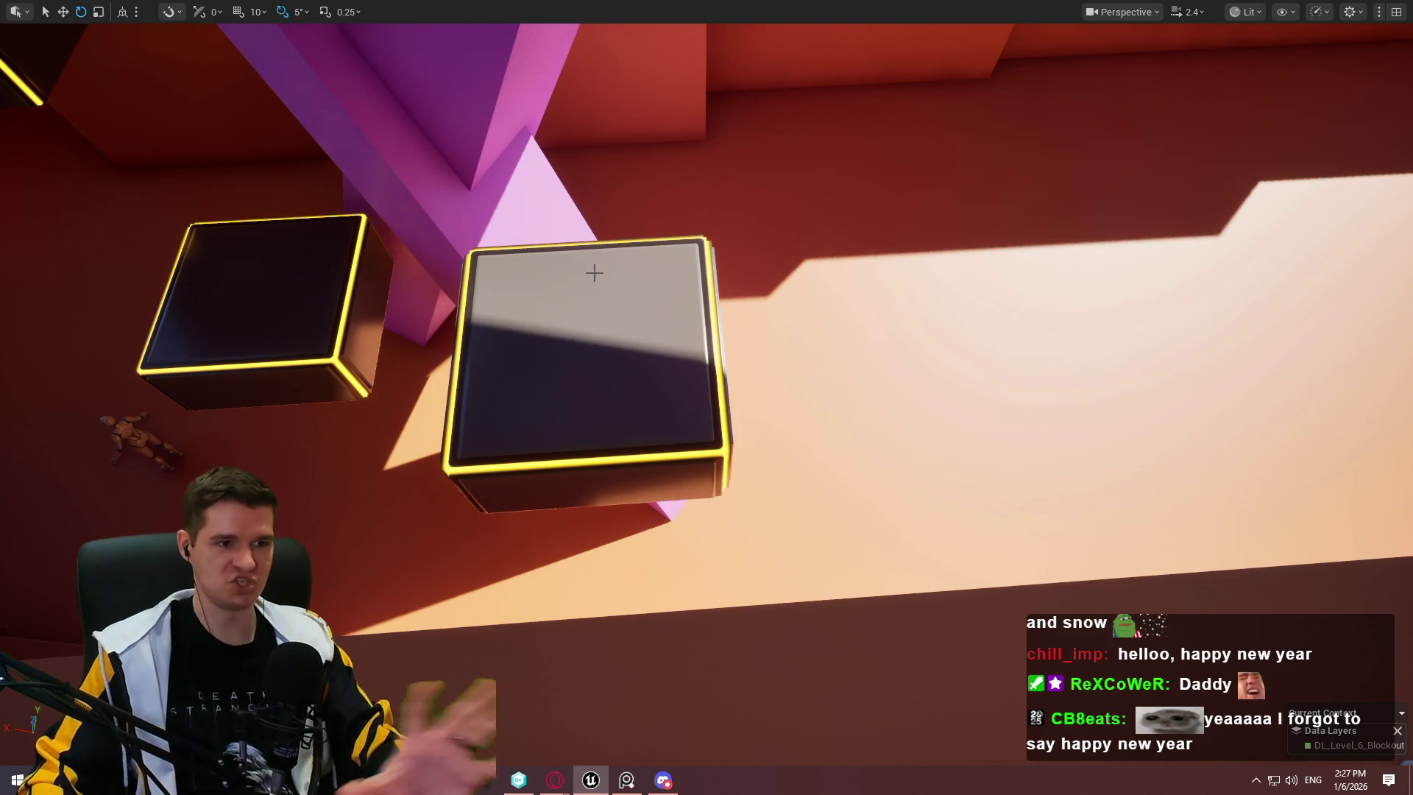
Step: Alt-drag a copy of the yellow-edged platform and position it along the red wall
{"action": "left_click_drag", "start_coordinate": [728, 229], "coordinate": [754, 235]}
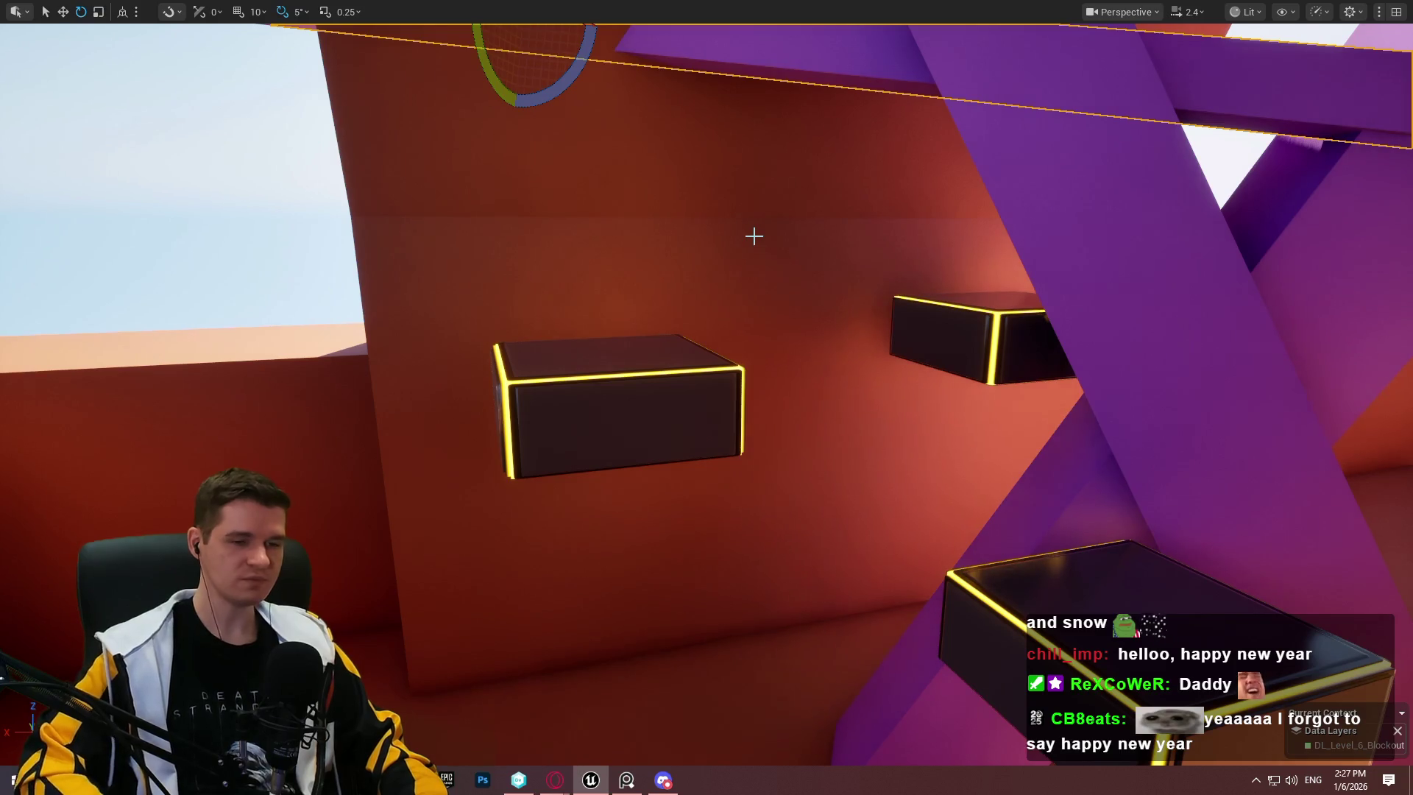
{"action": "left_click_drag", "start_coordinate": [603, 253], "coordinate": [602, 254]}
{"action": "left_click_drag", "start_coordinate": [661, 381], "coordinate": [661, 382]}
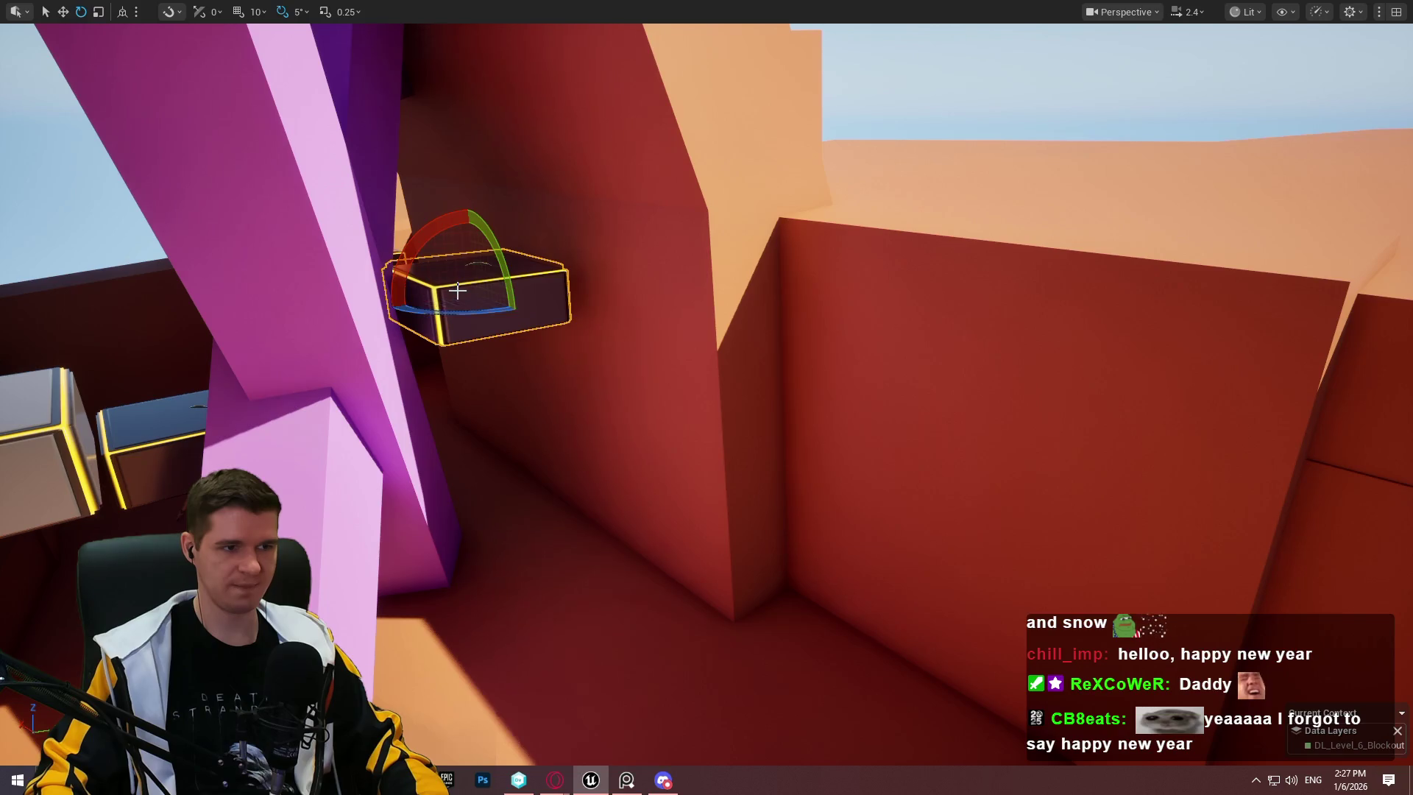
{"action": "mouse_move", "coordinate": [460, 291]}
{"action": "left_mouse_down", "text": "alt"}
{"action": "mouse_move", "coordinate": [825, 456]}
{"action": "mouse_move", "coordinate": [709, 438]}
{"action": "left_mouse_up", "text": "alt"}
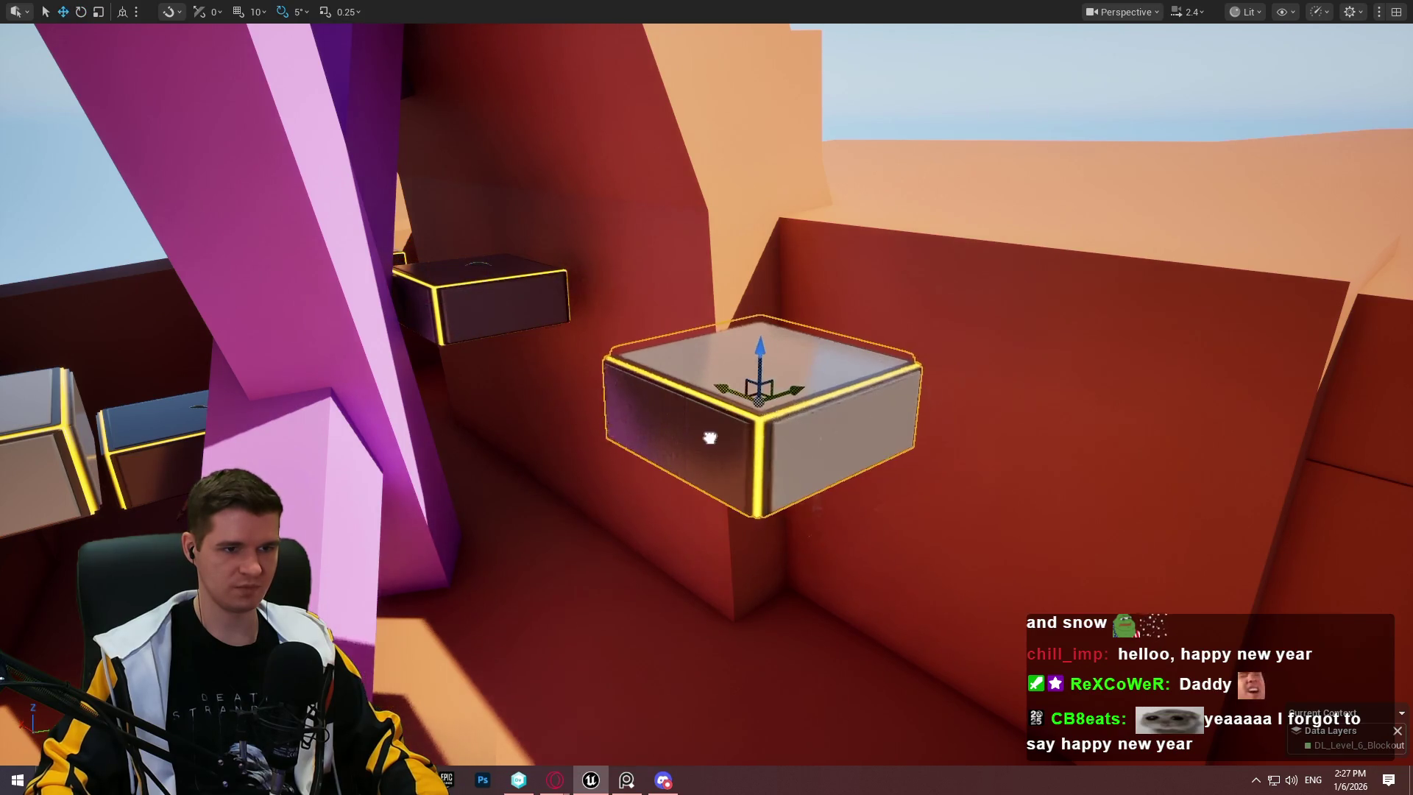
{"action": "mouse_move", "coordinate": [754, 396]}
{"action": "left_mouse_down"}
{"action": "mouse_move", "coordinate": [785, 355]}
{"action": "mouse_move", "coordinate": [806, 361]}
{"action": "left_mouse_up"}
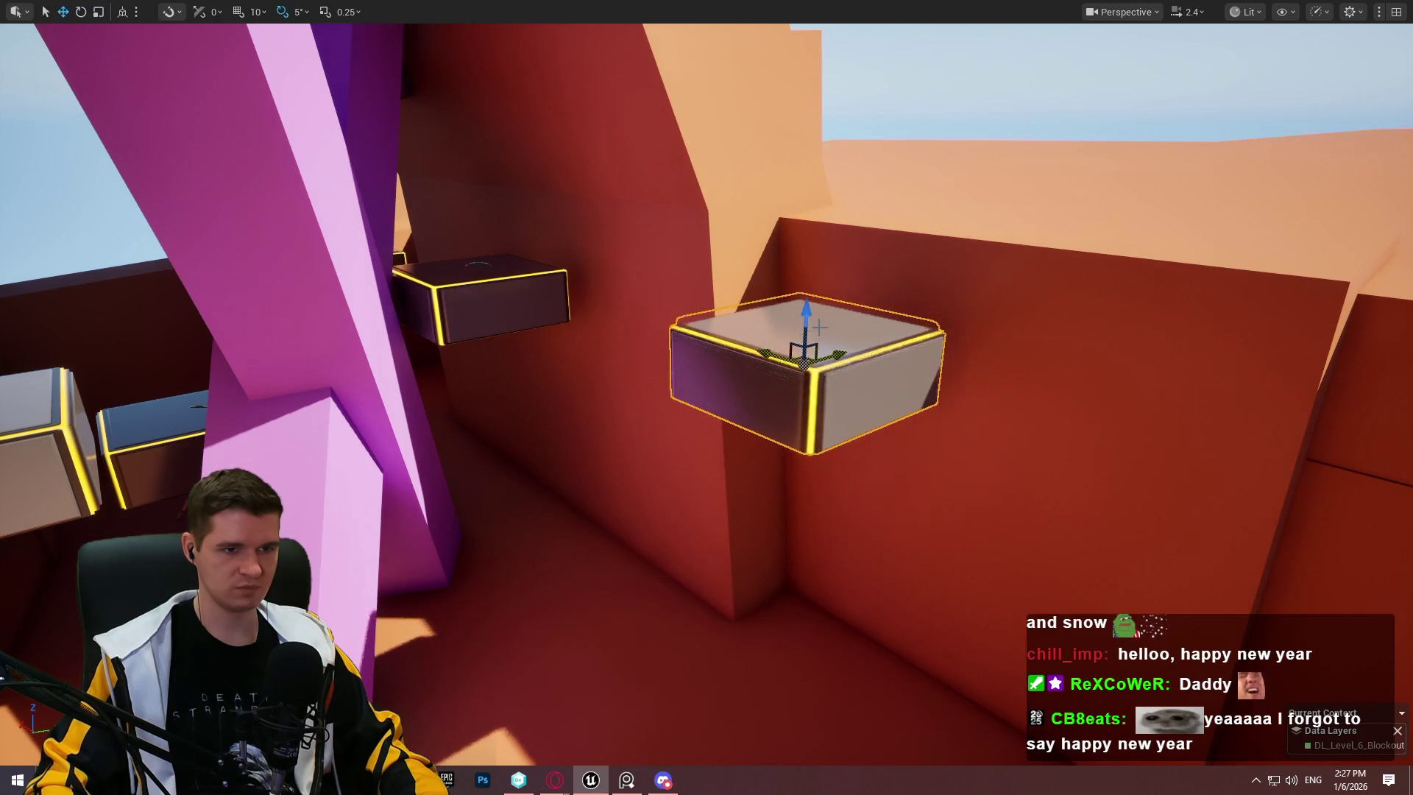
{"action": "mouse_move", "coordinate": [808, 313]}
{"action": "left_mouse_down"}
{"action": "mouse_move", "coordinate": [803, 365]}
{"action": "mouse_move", "coordinate": [839, 351]}
{"action": "mouse_move", "coordinate": [633, 360]}
{"action": "mouse_move", "coordinate": [644, 376]}
{"action": "left_mouse_up"}
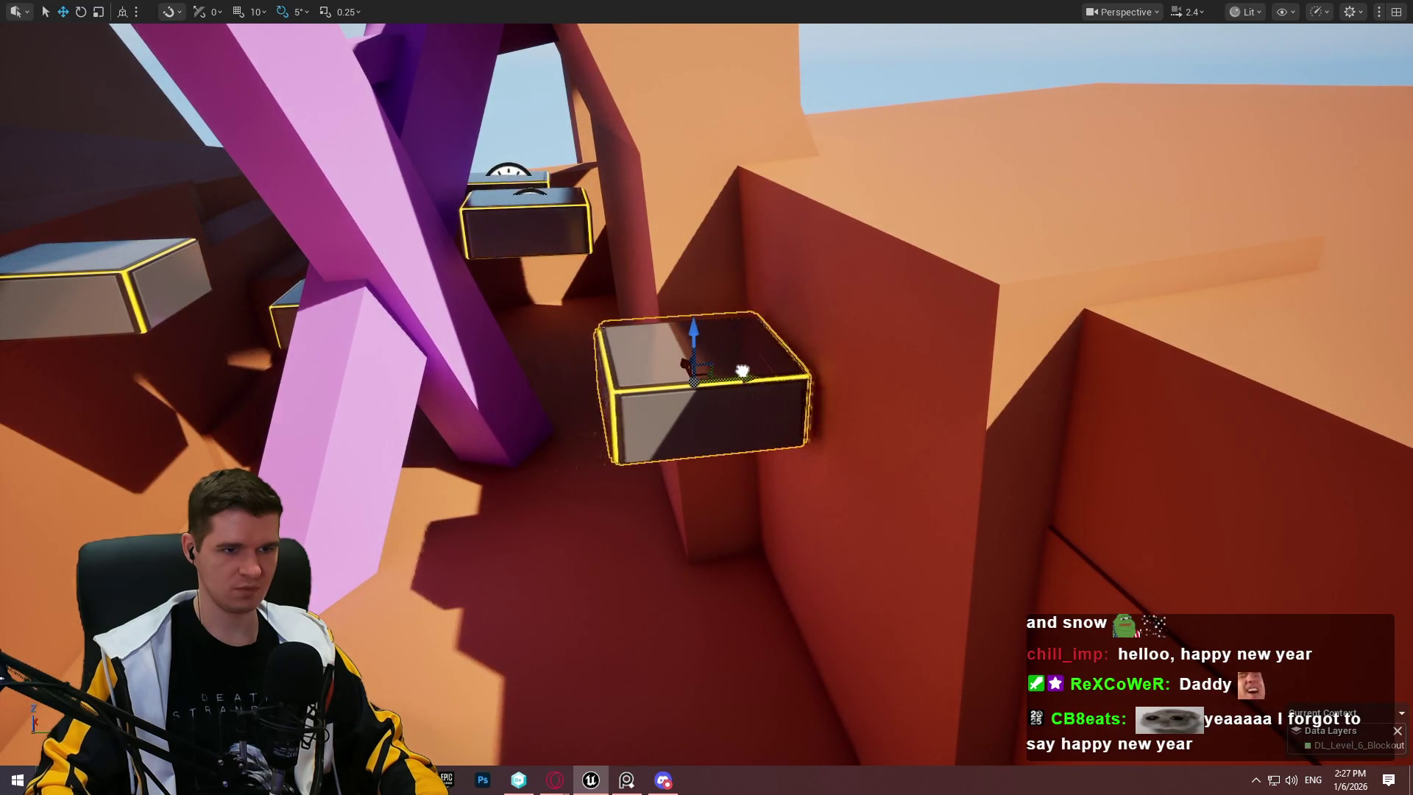
{"action": "mouse_move", "coordinate": [688, 444]}
{"action": "left_mouse_down"}
{"action": "mouse_move", "coordinate": [667, 398]}
{"action": "mouse_move", "coordinate": [846, 302]}
{"action": "mouse_move", "coordinate": [660, 121]}
{"action": "mouse_move", "coordinate": [1229, 147]}
{"action": "left_mouse_up"}
{"action": "mouse_move", "coordinate": [1219, 208]}
{"action": "left_mouse_down"}
{"action": "mouse_move", "coordinate": [1015, 372]}
{"action": "mouse_move", "coordinate": [886, 306]}
{"action": "mouse_move", "coordinate": [1072, 262]}
{"action": "mouse_move", "coordinate": [1216, 263]}
{"action": "mouse_move", "coordinate": [1030, 441]}
{"action": "mouse_move", "coordinate": [875, 657]}
{"action": "left_mouse_up"}
{"action": "right_click", "coordinate": [874, 658]}
Step: Playtest jumping from the green platform, climbing the red wall to the orange ledge, then stop
{"action": "left_click", "coordinate": [886, 625]}
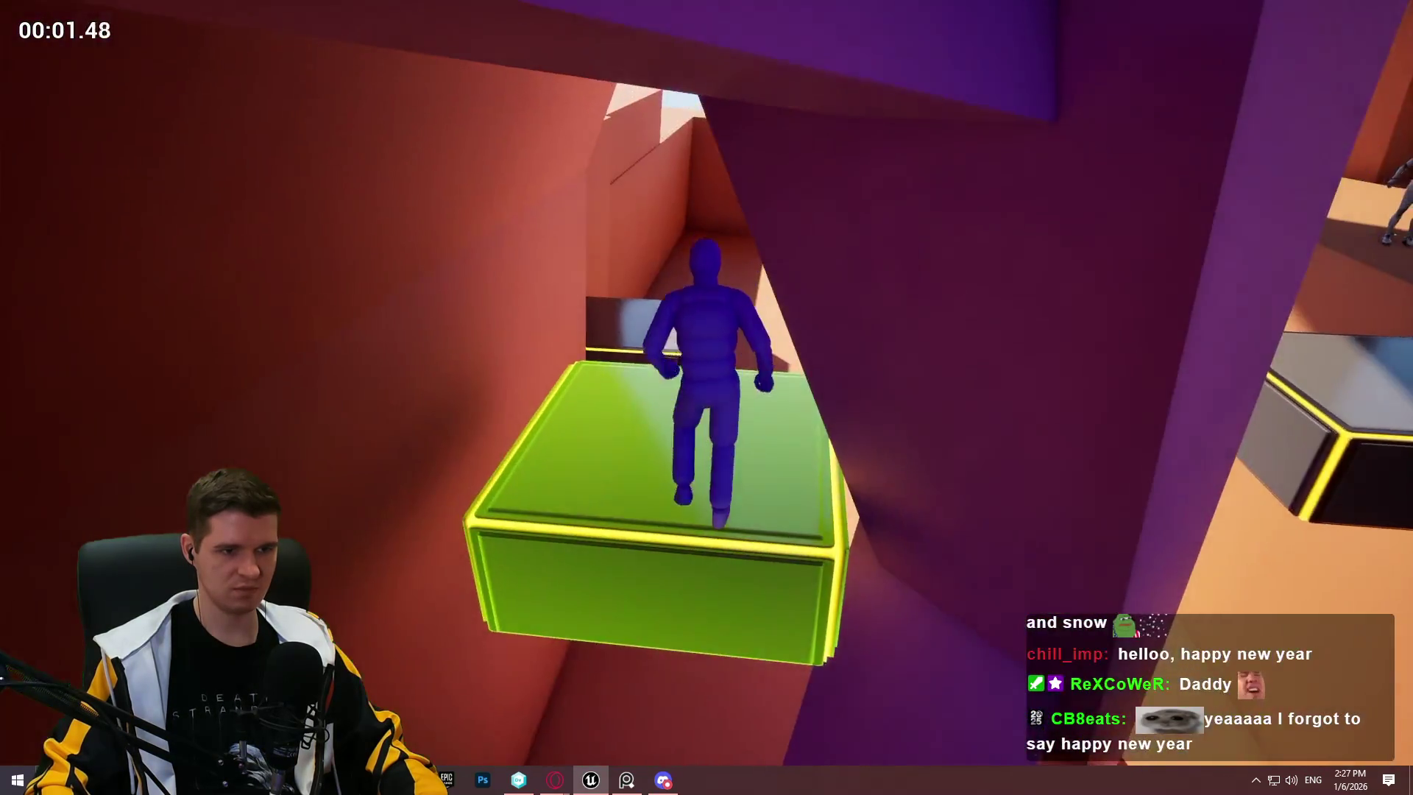
{"action": "key", "text": "space"}
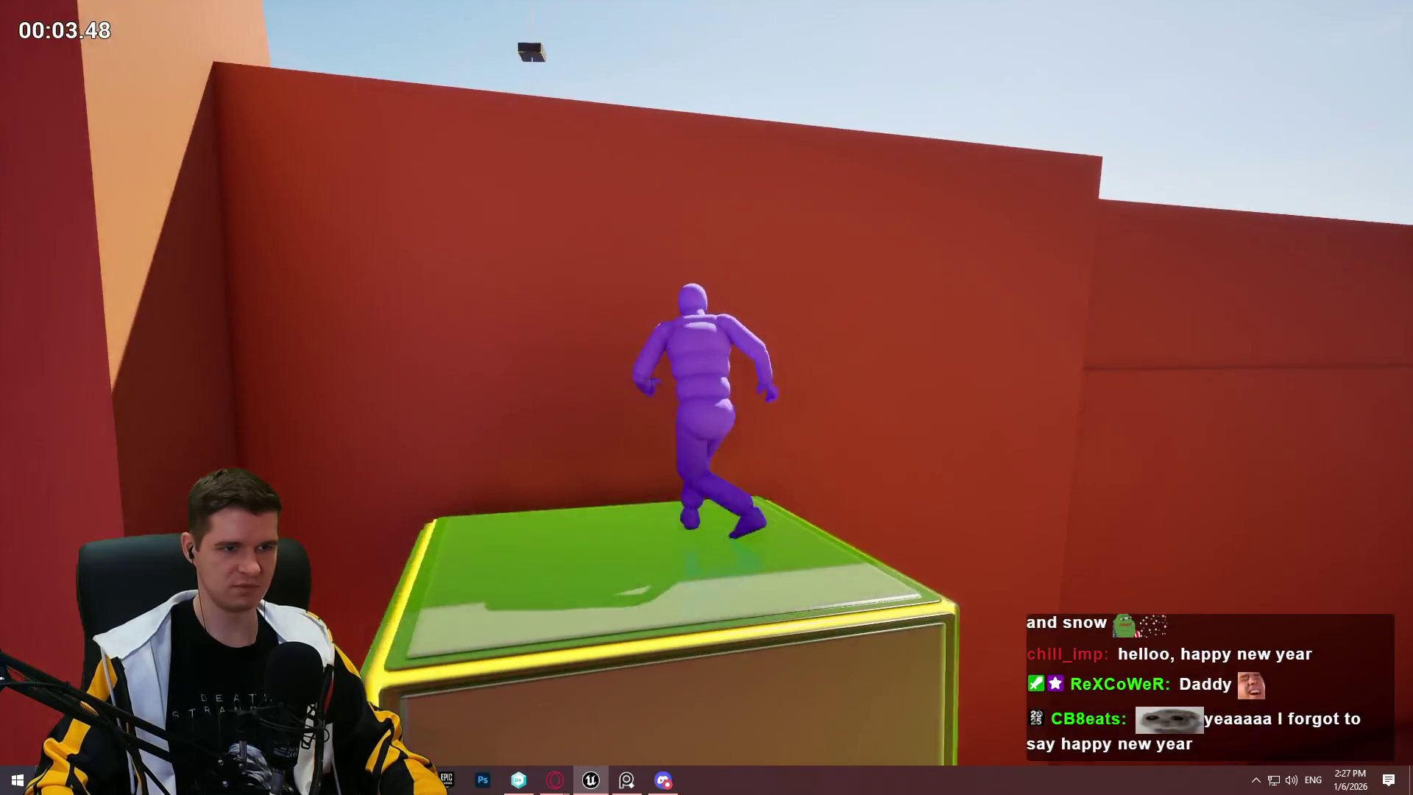
{"action": "key", "text": "space"}
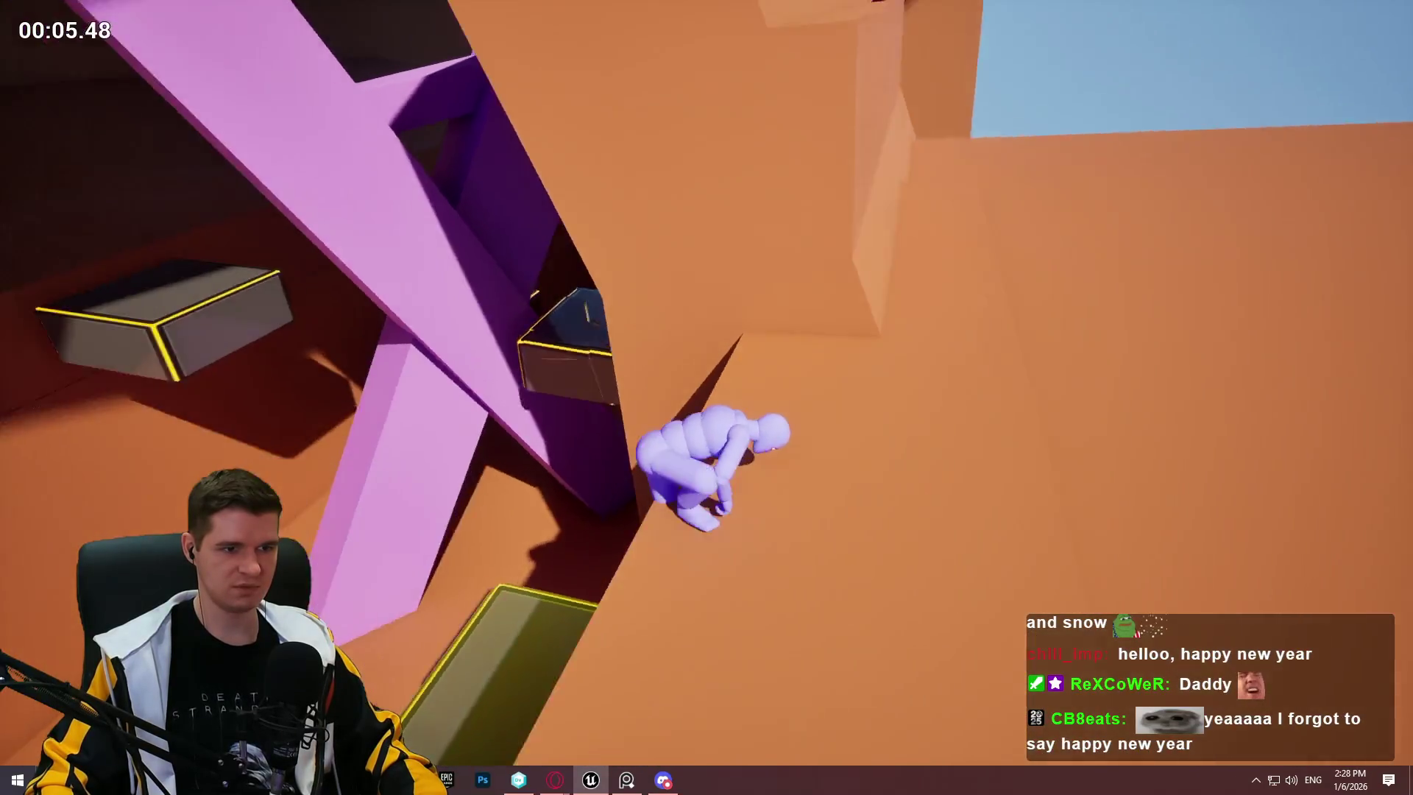
{"action": "key", "text": "w"}
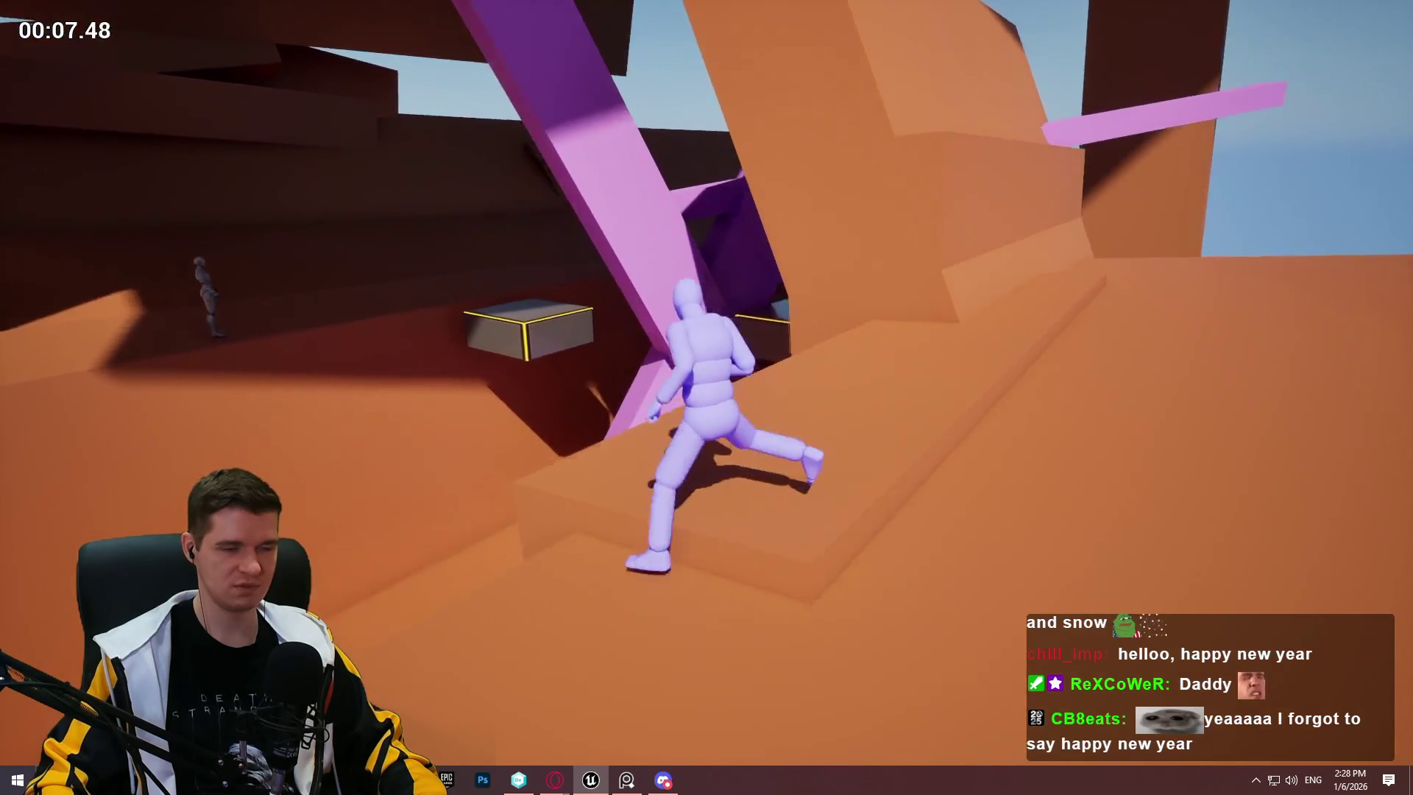
{"action": "key", "text": "w"}
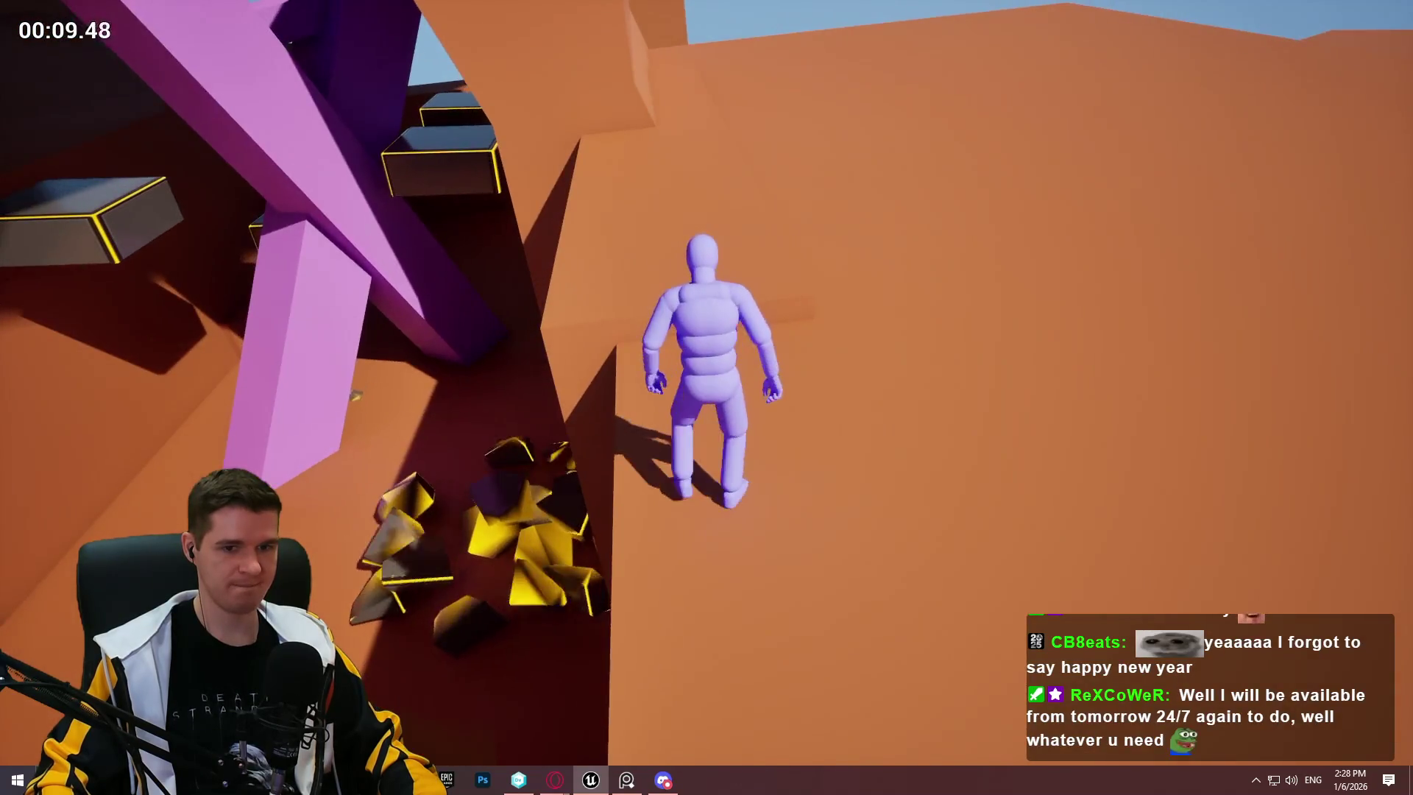
{"action": "key", "text": "w"}
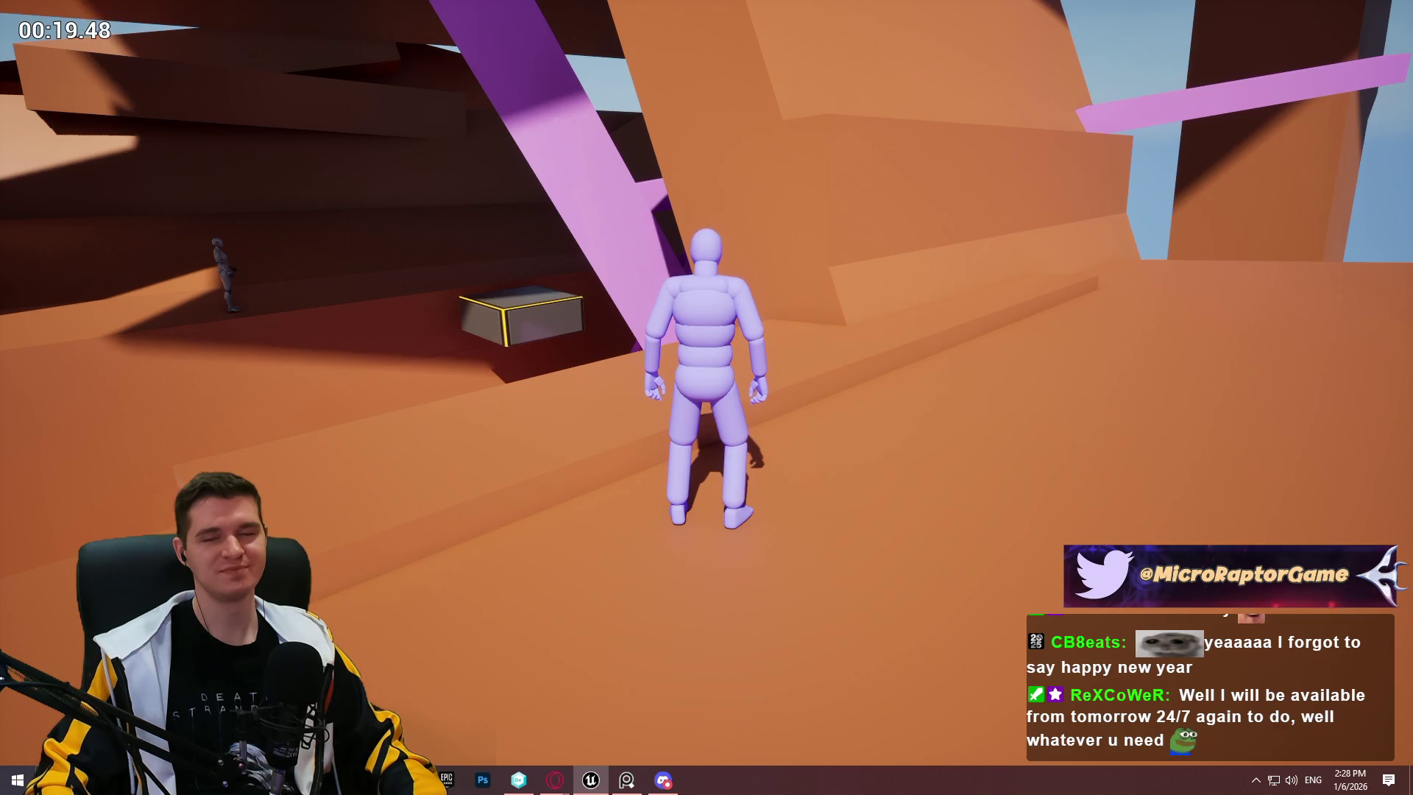
{"action": "key", "text": "w"}
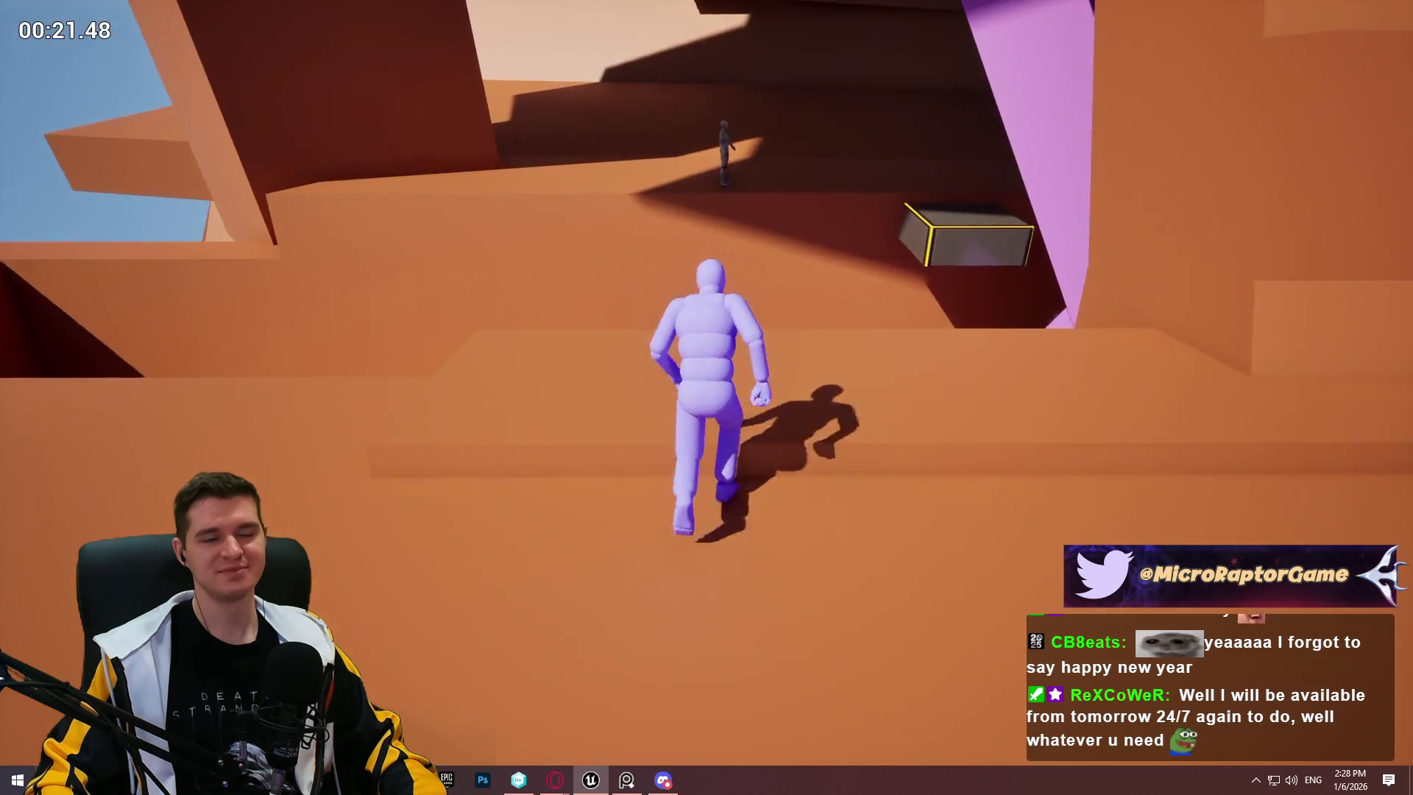
{"action": "key", "text": "space"}
{"action": "key", "text": "Escape"}
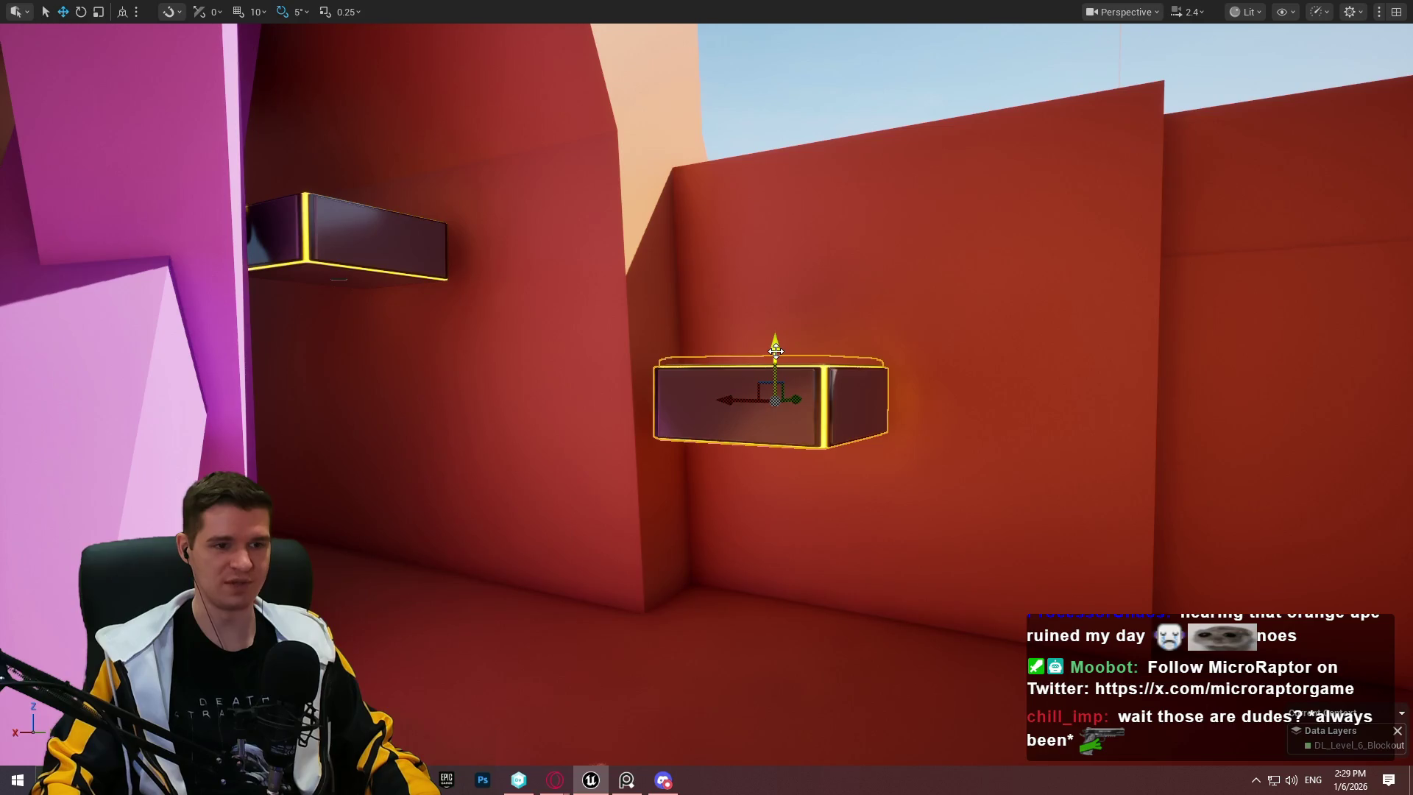
Step: Duplicate the box downward, slide it right along the wall, and run a quick playtest
{"action": "left_click_drag", "start_coordinate": [776, 346], "coordinate": [788, 483], "text": "alt"}
{"action": "mouse_move", "coordinate": [728, 561]}
{"action": "left_mouse_down"}
{"action": "mouse_move", "coordinate": [893, 571]}
{"action": "mouse_move", "coordinate": [947, 707]}
{"action": "left_mouse_up"}
{"action": "right_click", "coordinate": [965, 765]}
{"action": "left_click", "coordinate": [1033, 756]}
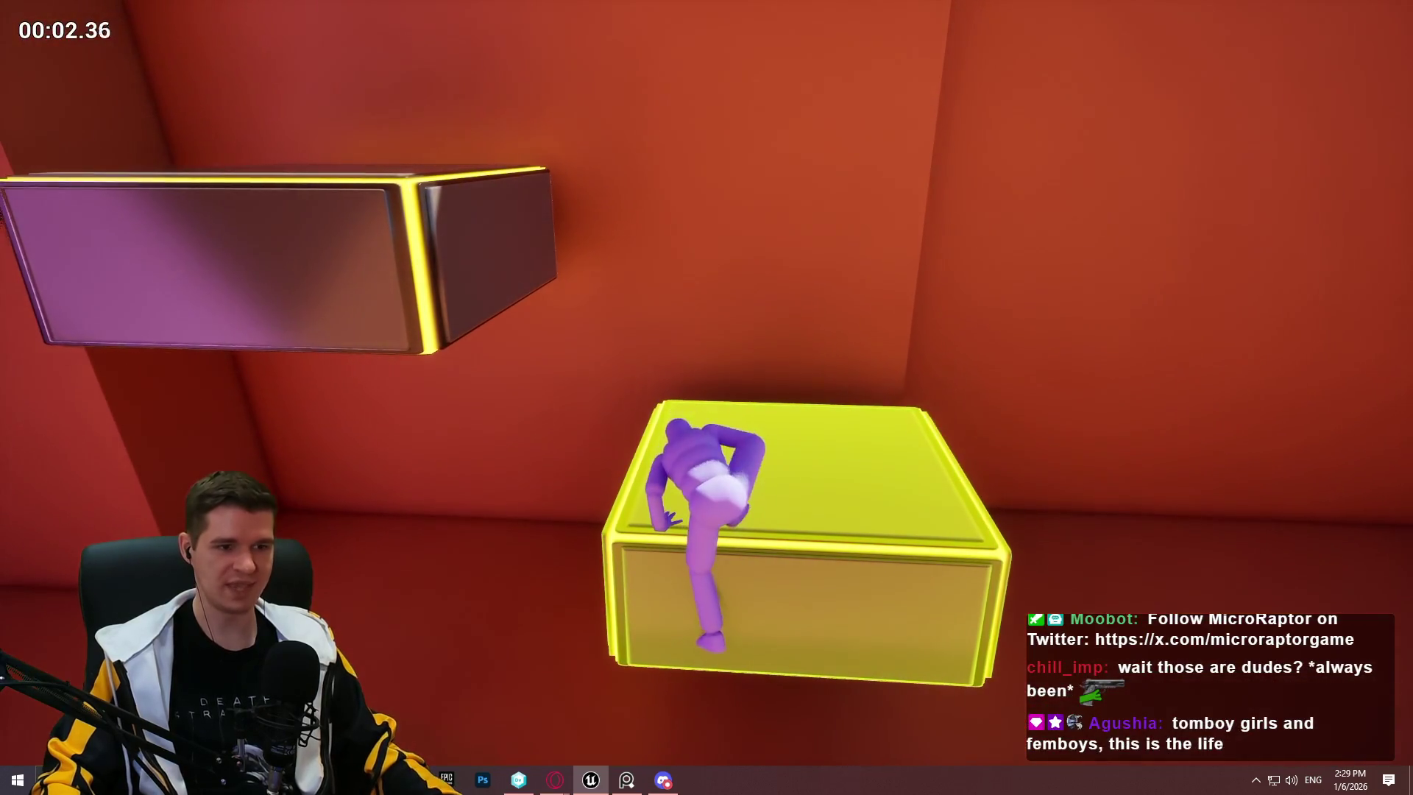
{"action": "key", "text": "Escape"}
Step: Toggle F11 immersive mode and playtest climbing onto the new platform
{"action": "scroll", "coordinate": [930, 488], "scroll_direction": "down", "scroll_amount": 5}
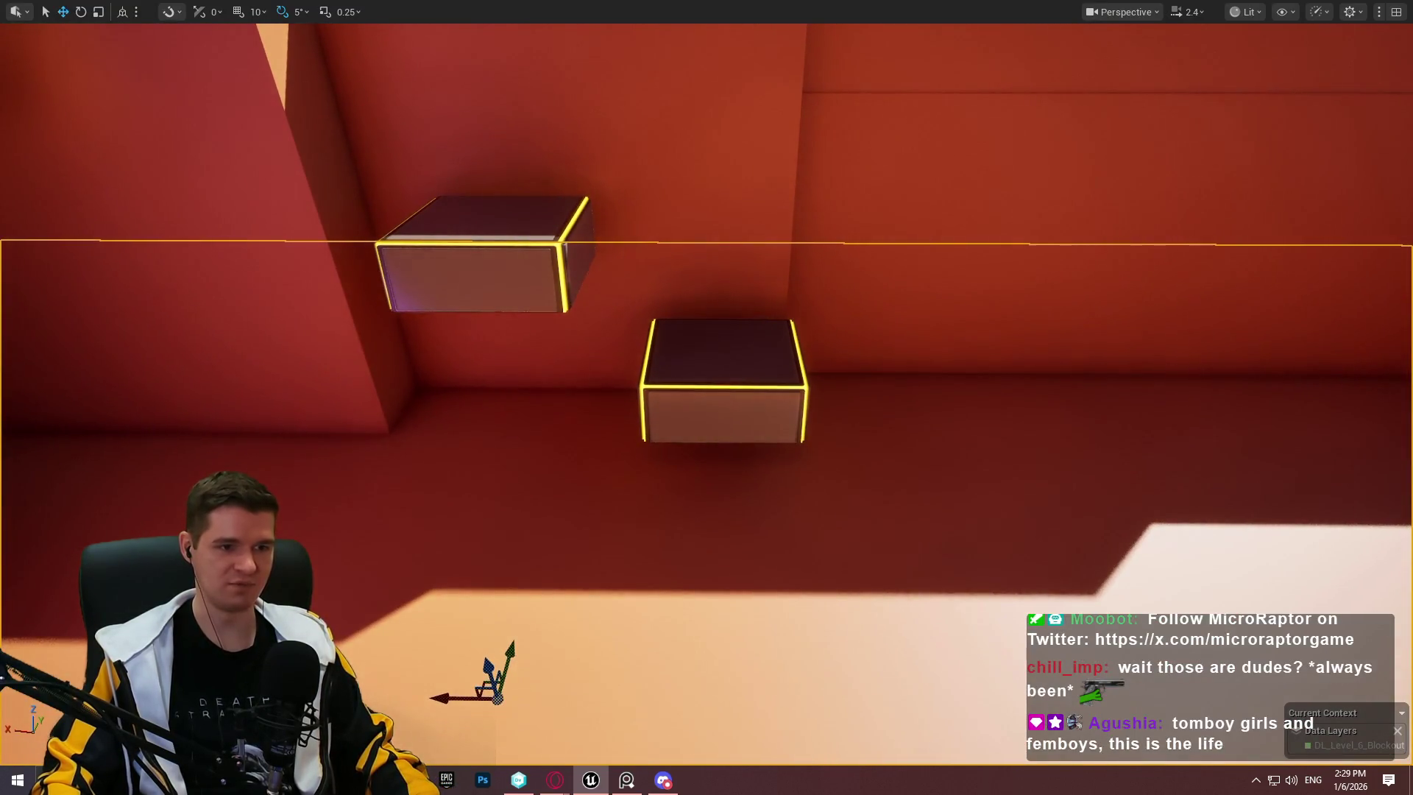
{"action": "key", "text": "F11"}
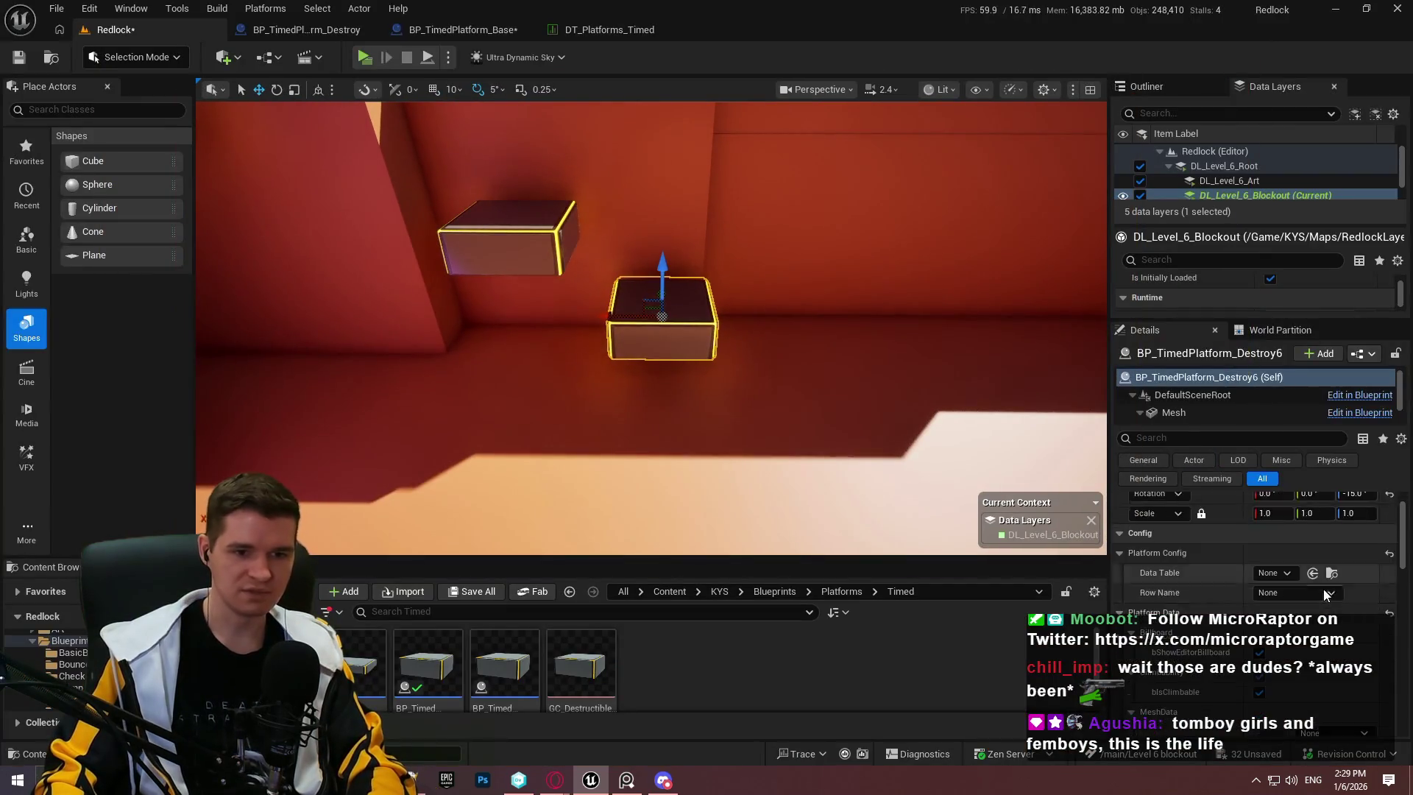
{"action": "key", "text": "F11"}
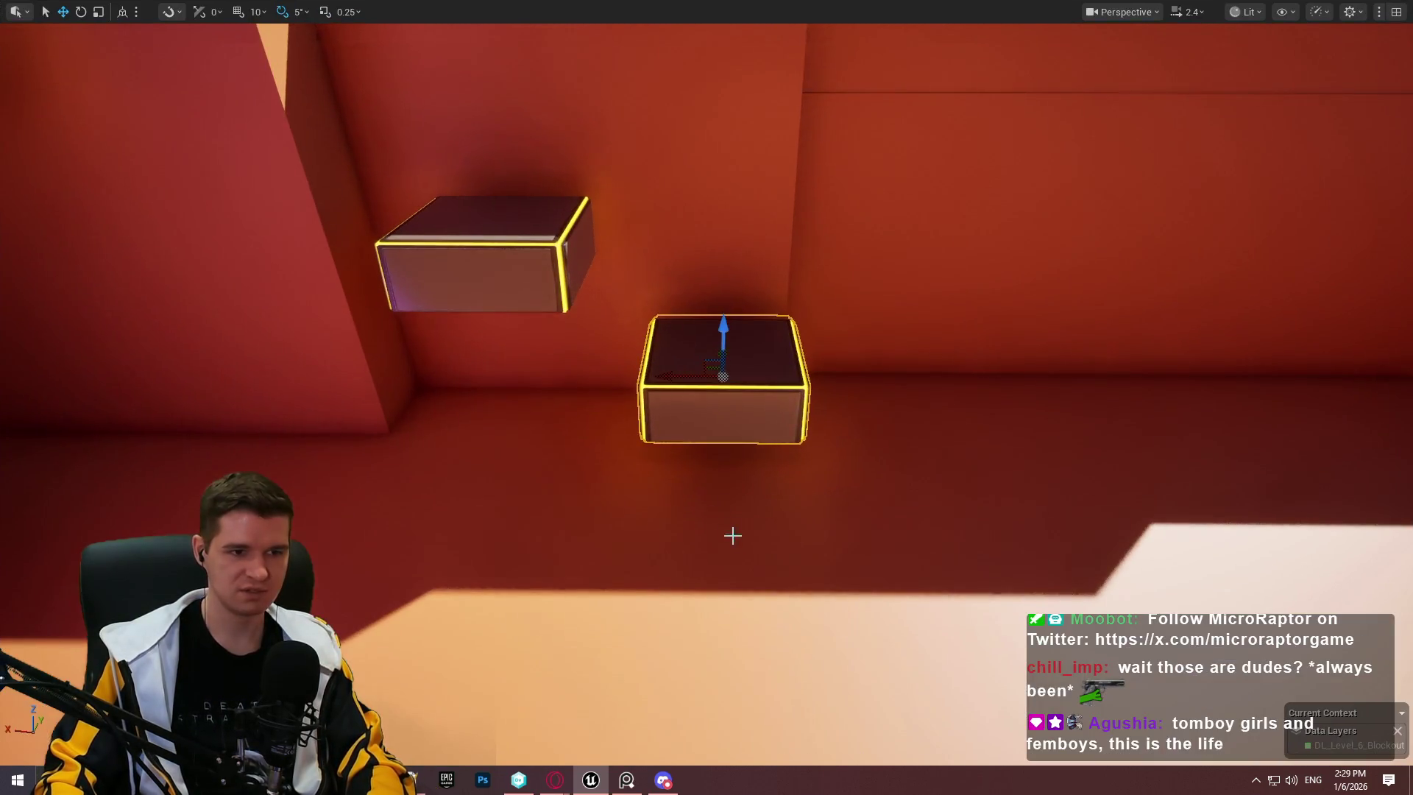
{"action": "right_click", "coordinate": [732, 533]}
{"action": "left_click", "coordinate": [846, 527]}
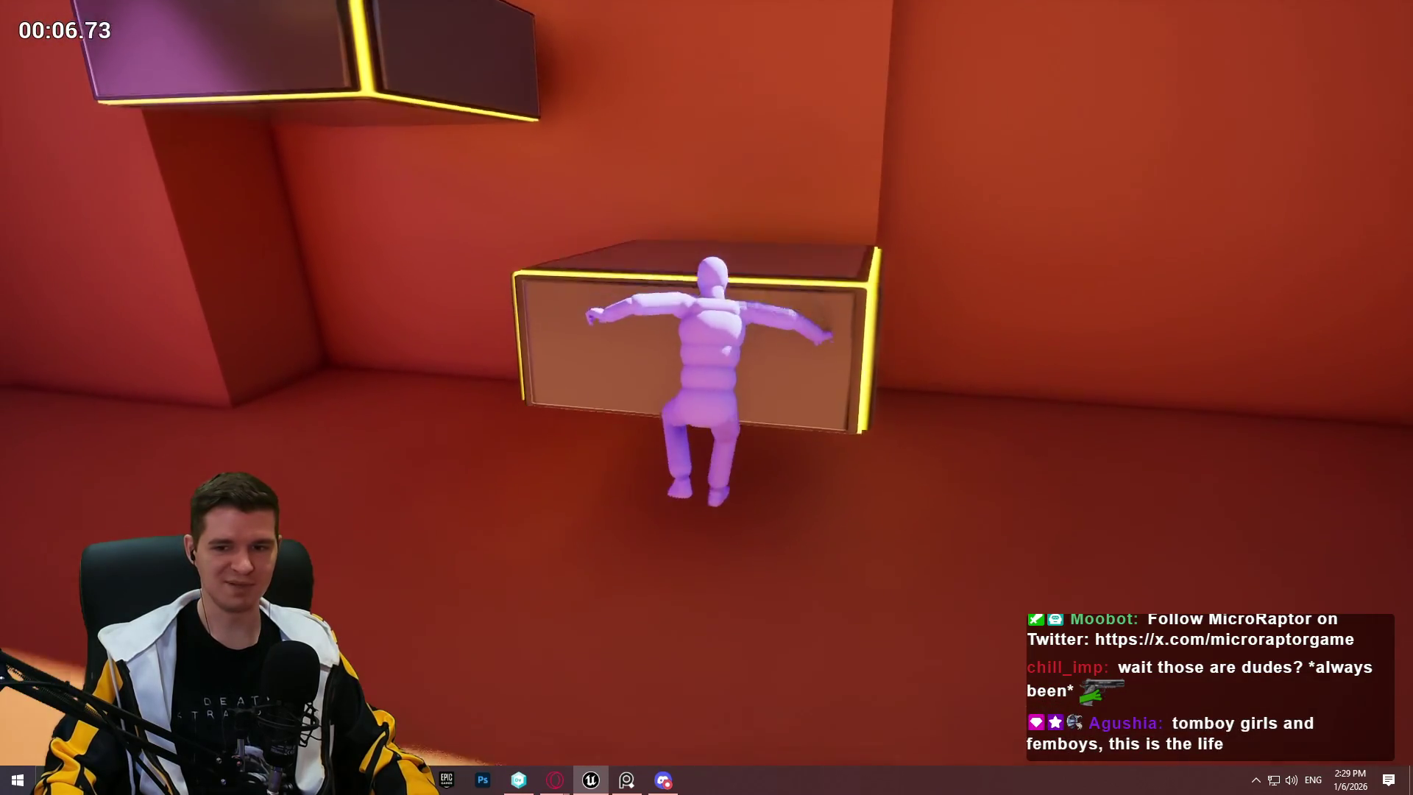
{"action": "key", "text": "Escape"}
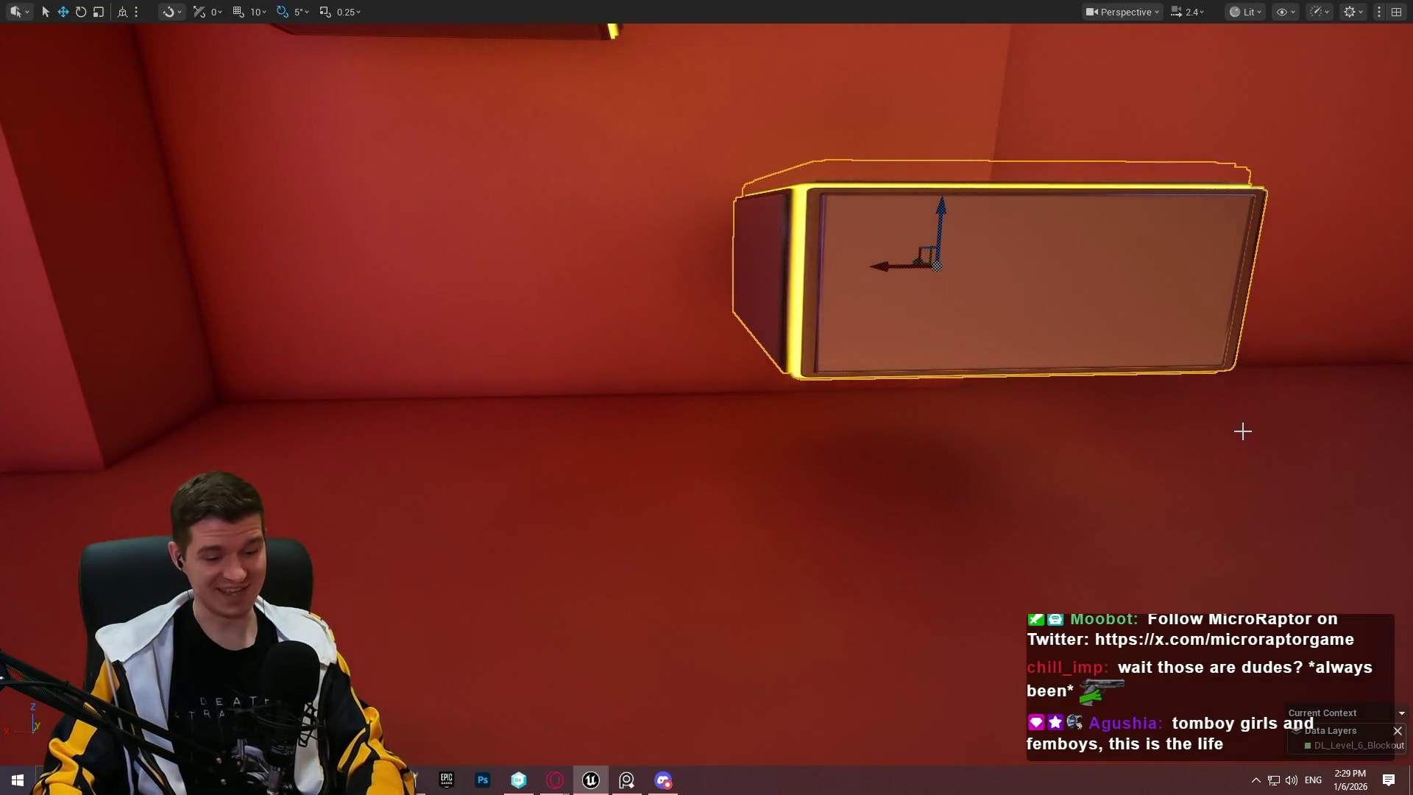
Step: Toggle the editor panels with F11 and reframe the view on the box
{"action": "key", "text": "F11"}
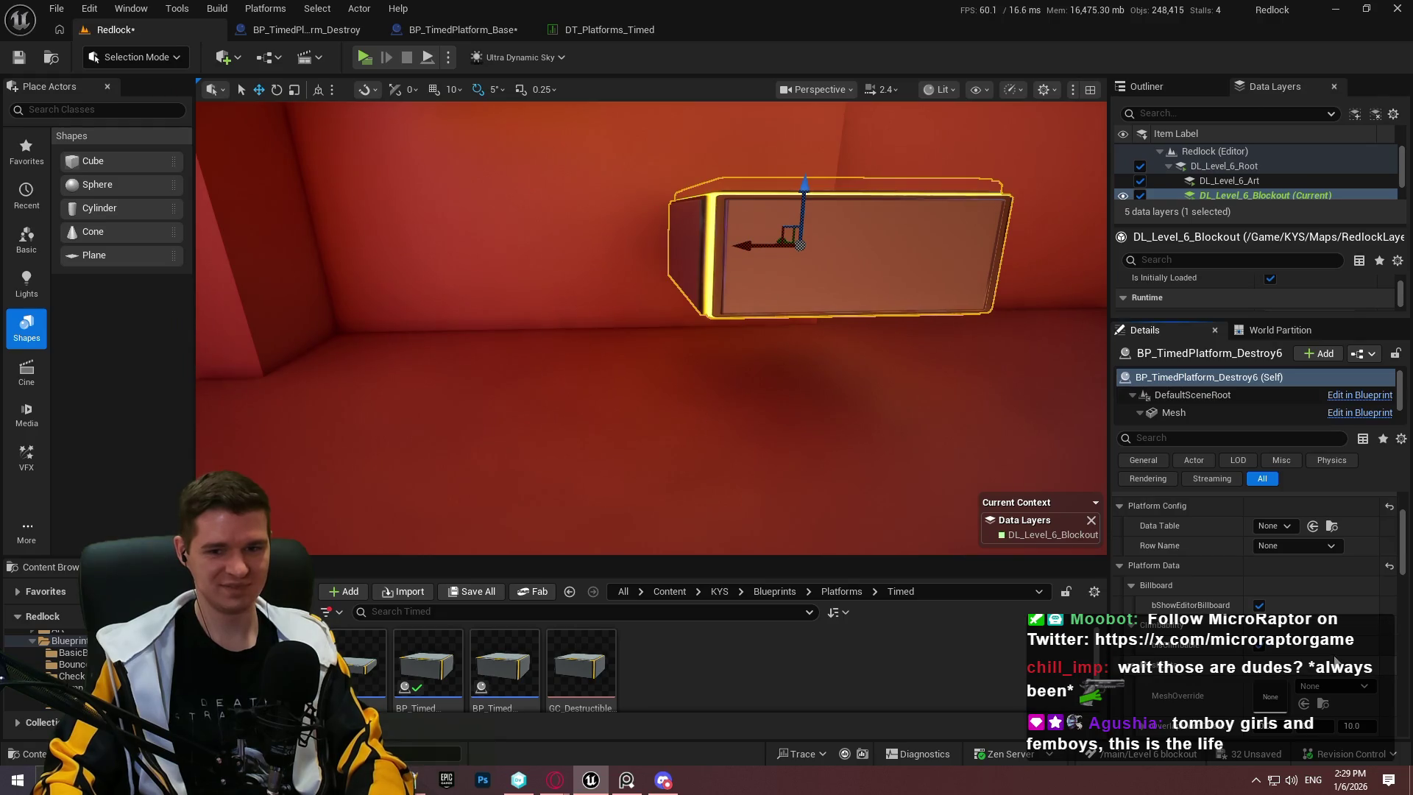
{"action": "key", "text": "F11"}
{"action": "key", "text": "f"}
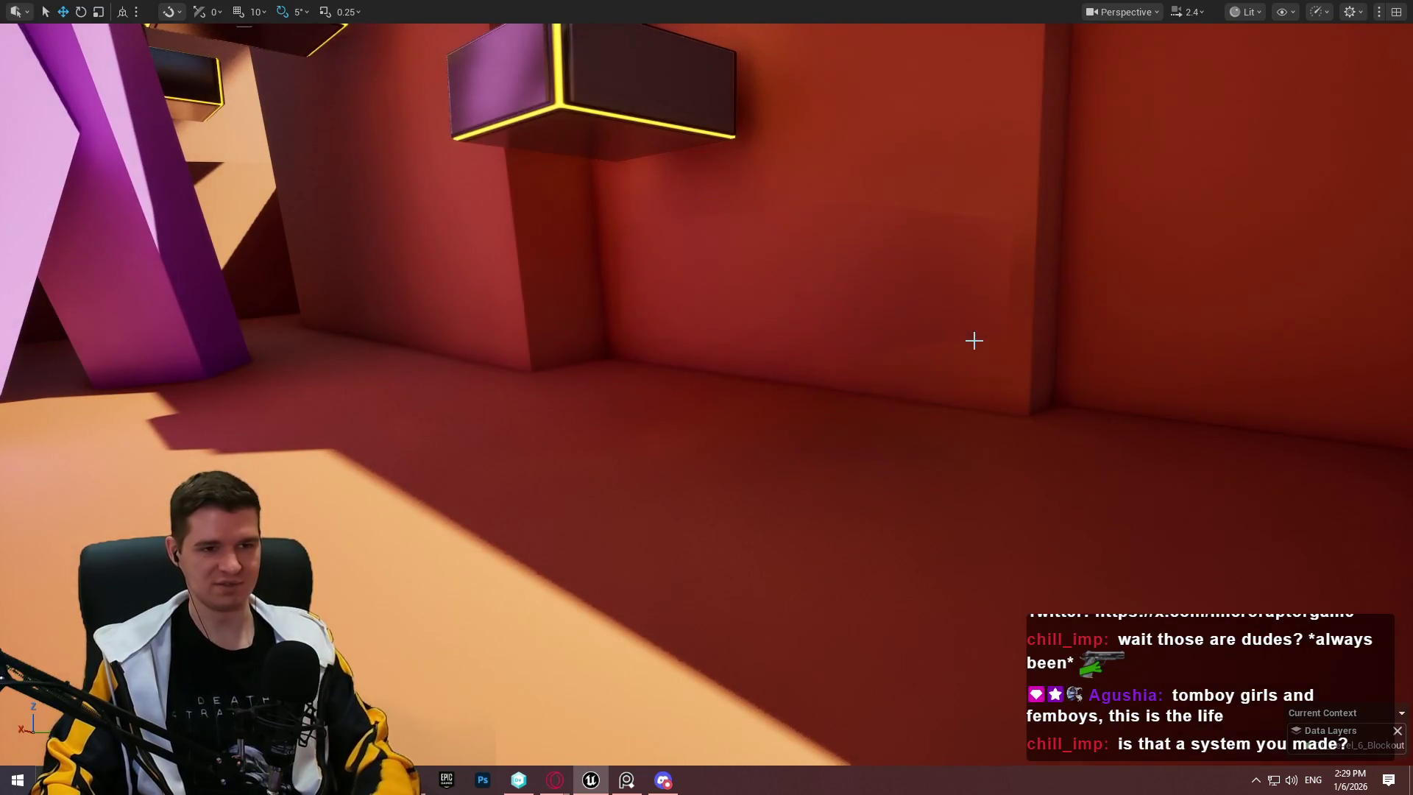
{"action": "key", "text": "f"}
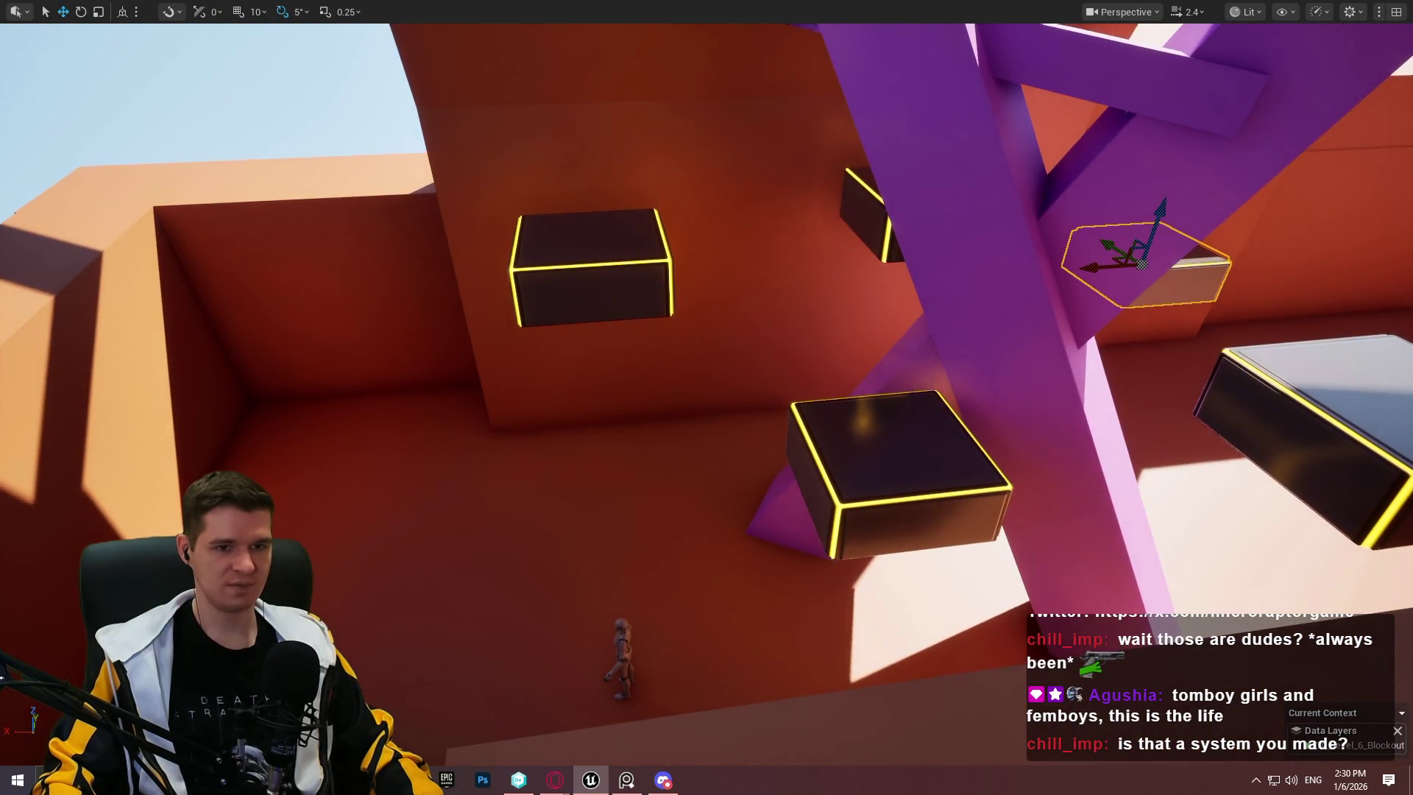
Step: Change the first timed platform's PlatformTimer from 5.0 to 2.0
{"action": "key", "text": "F11"}
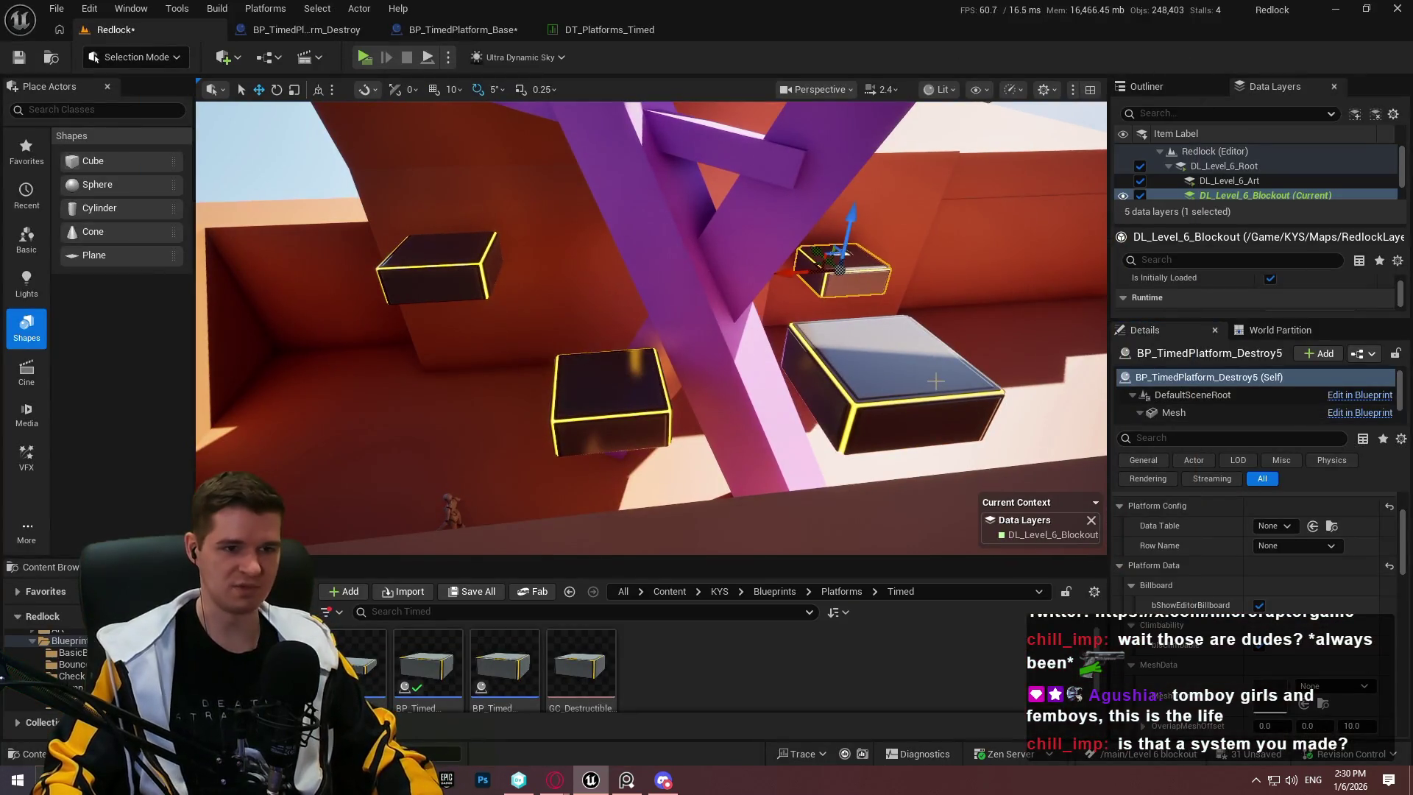
{"action": "scroll", "coordinate": [1263, 596], "scroll_direction": "down", "scroll_amount": 5}
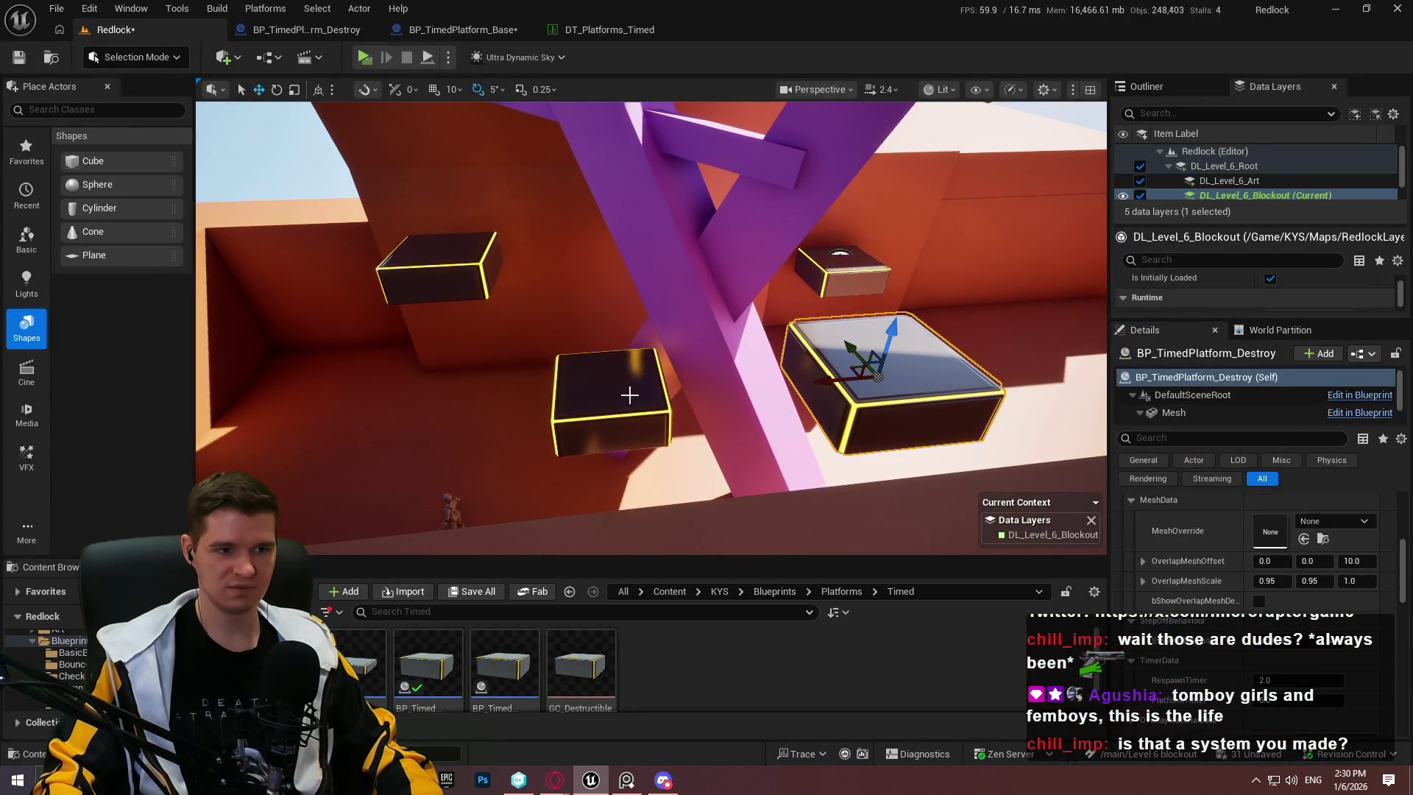
{"action": "scroll", "coordinate": [1226, 580], "scroll_direction": "down", "scroll_amount": 3}
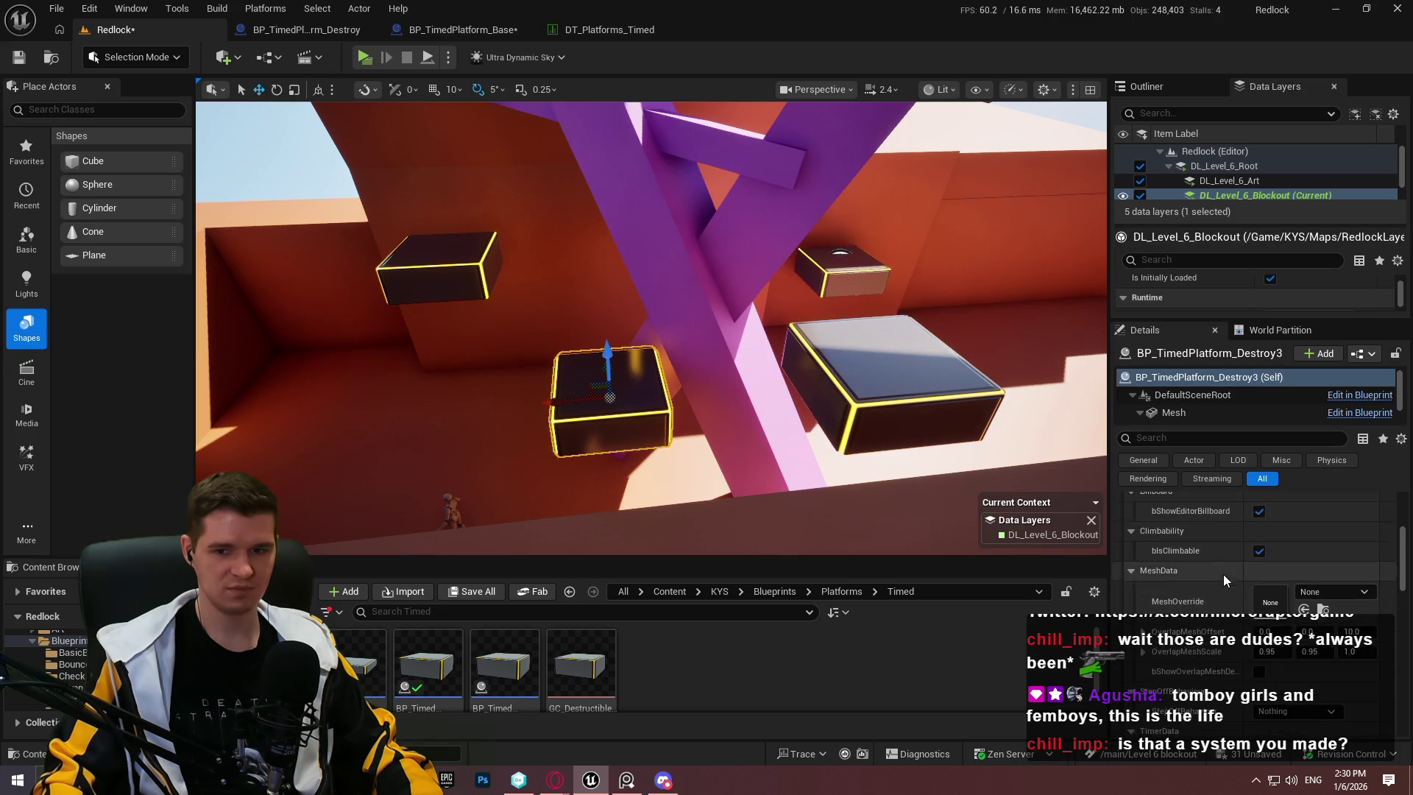
{"action": "left_click", "coordinate": [1292, 605]}
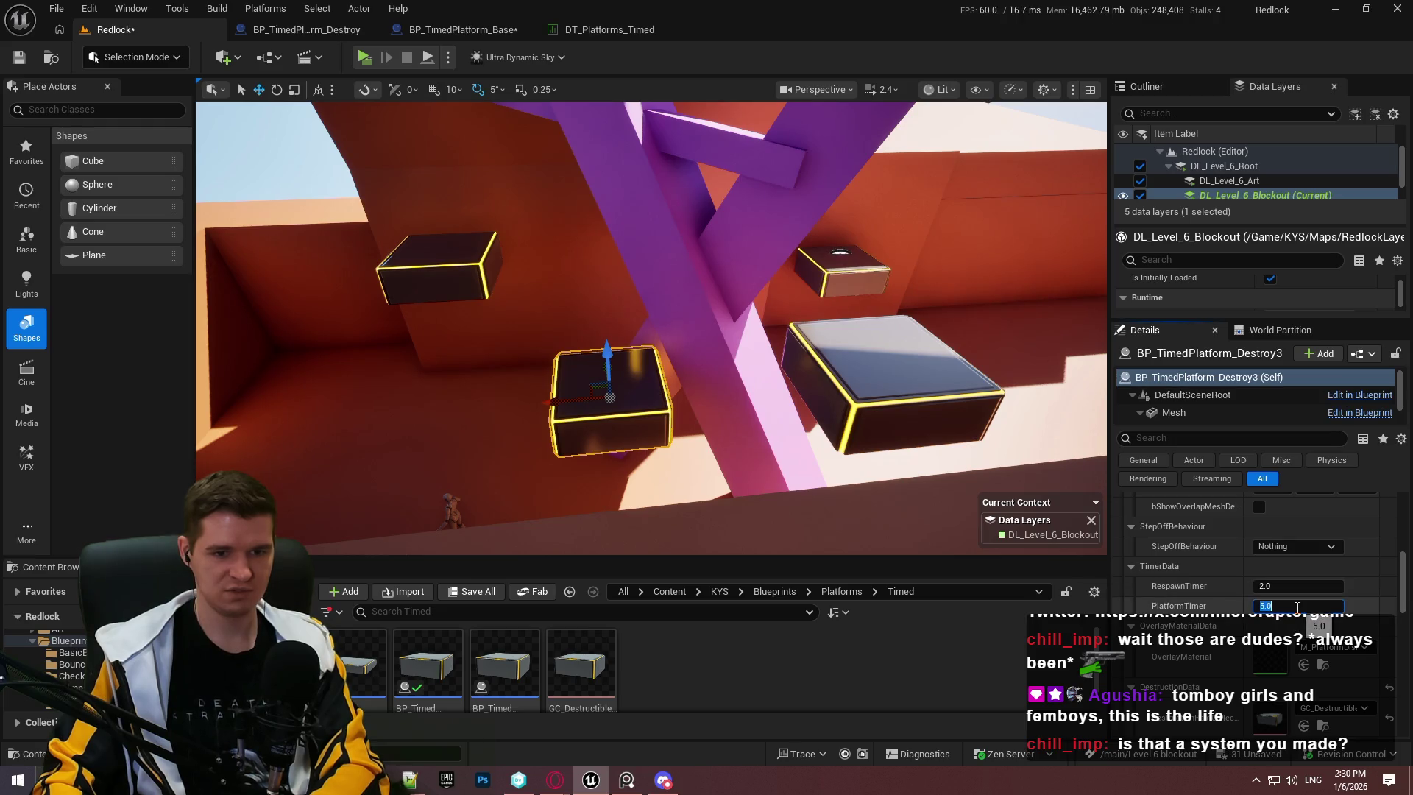
{"action": "type", "text": "1.5"}
{"action": "key", "text": "Return"}
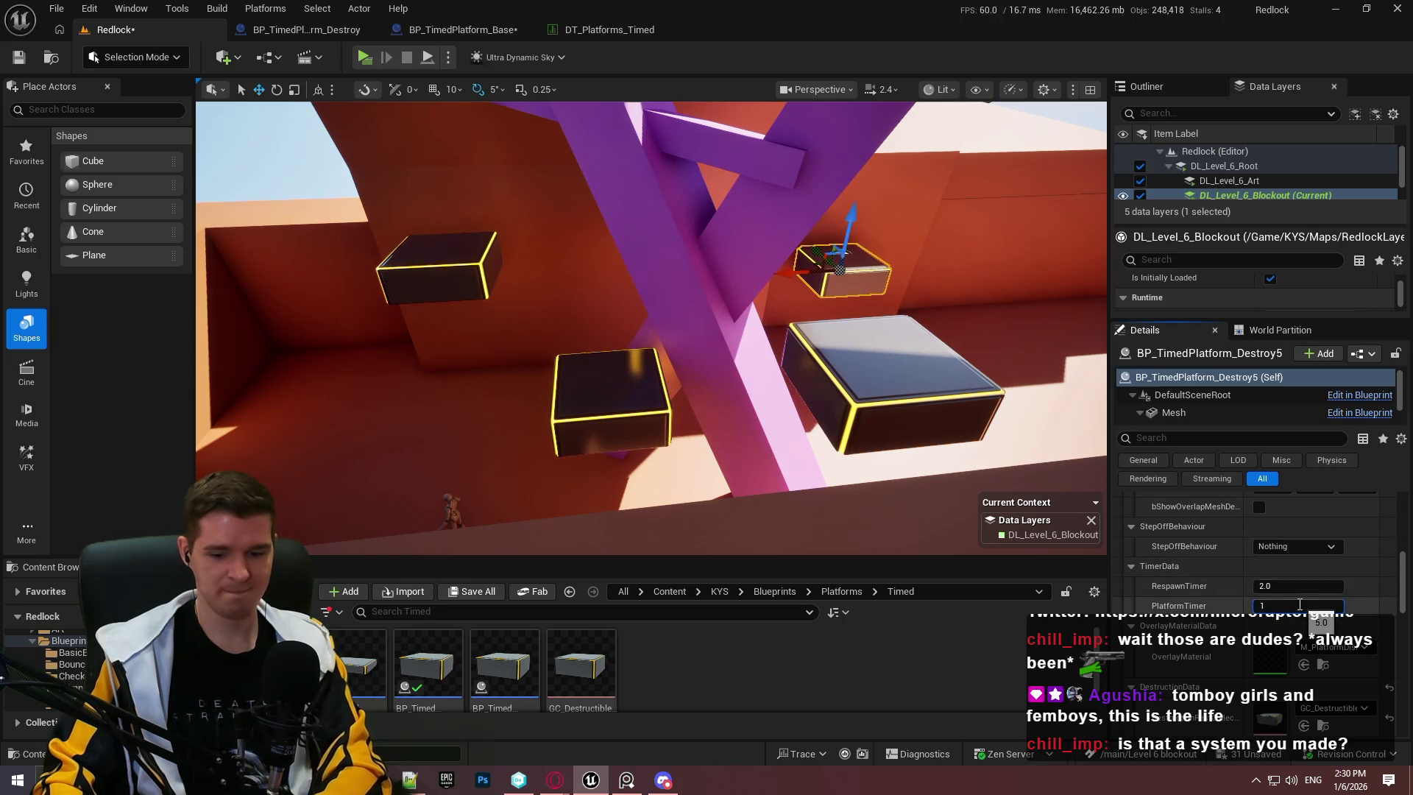
Step: Select the next timed destroy platform and orbit the view around it
{"action": "left_click", "coordinate": [669, 272]}
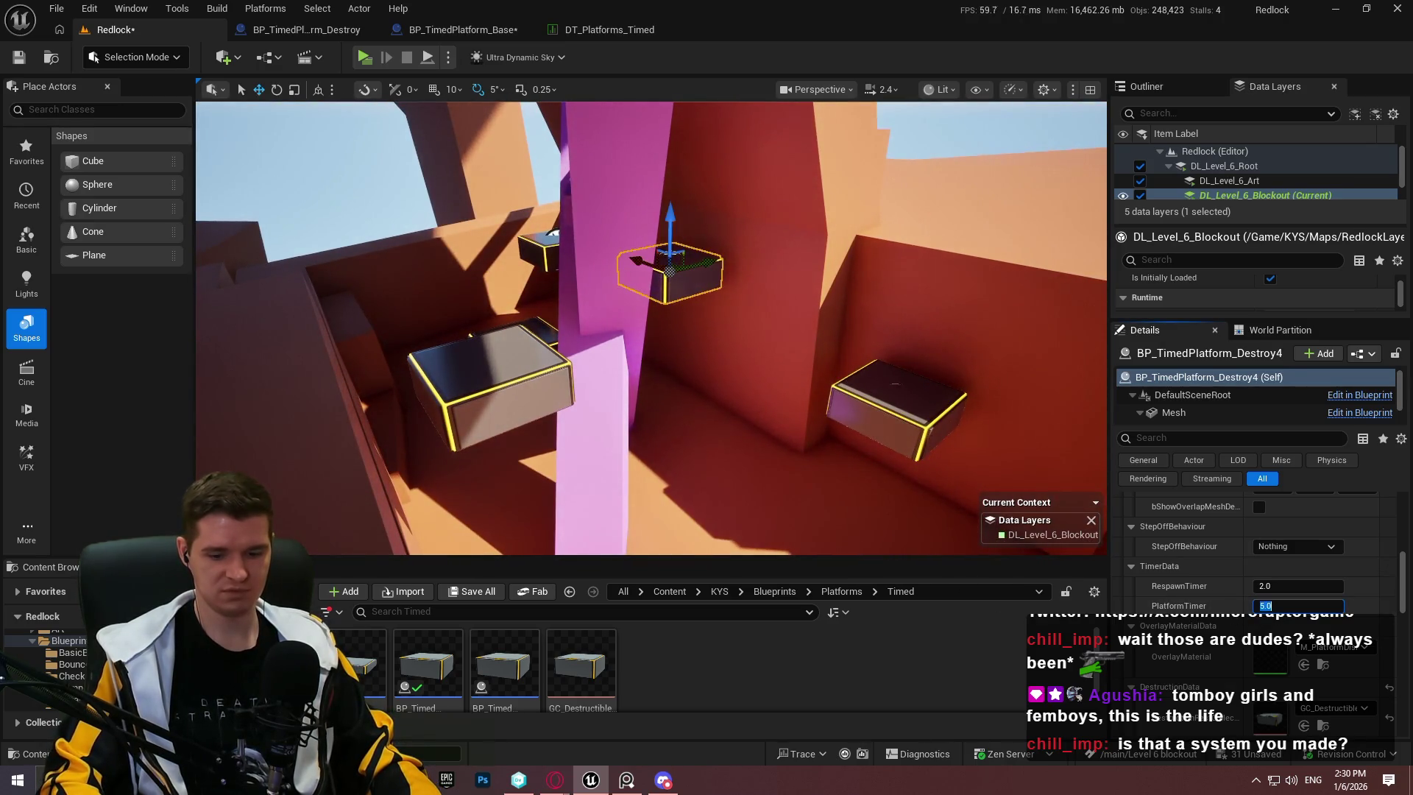
{"action": "left_click_drag", "start_coordinate": [910, 429], "coordinate": [599, 441]}
{"action": "right_click", "coordinate": [599, 442]}
Step: Start a full-screen playtest and climb across the first dark boxes onto the red wall
{"action": "left_click", "coordinate": [709, 730]}
{"action": "key", "text": "alt+p"}
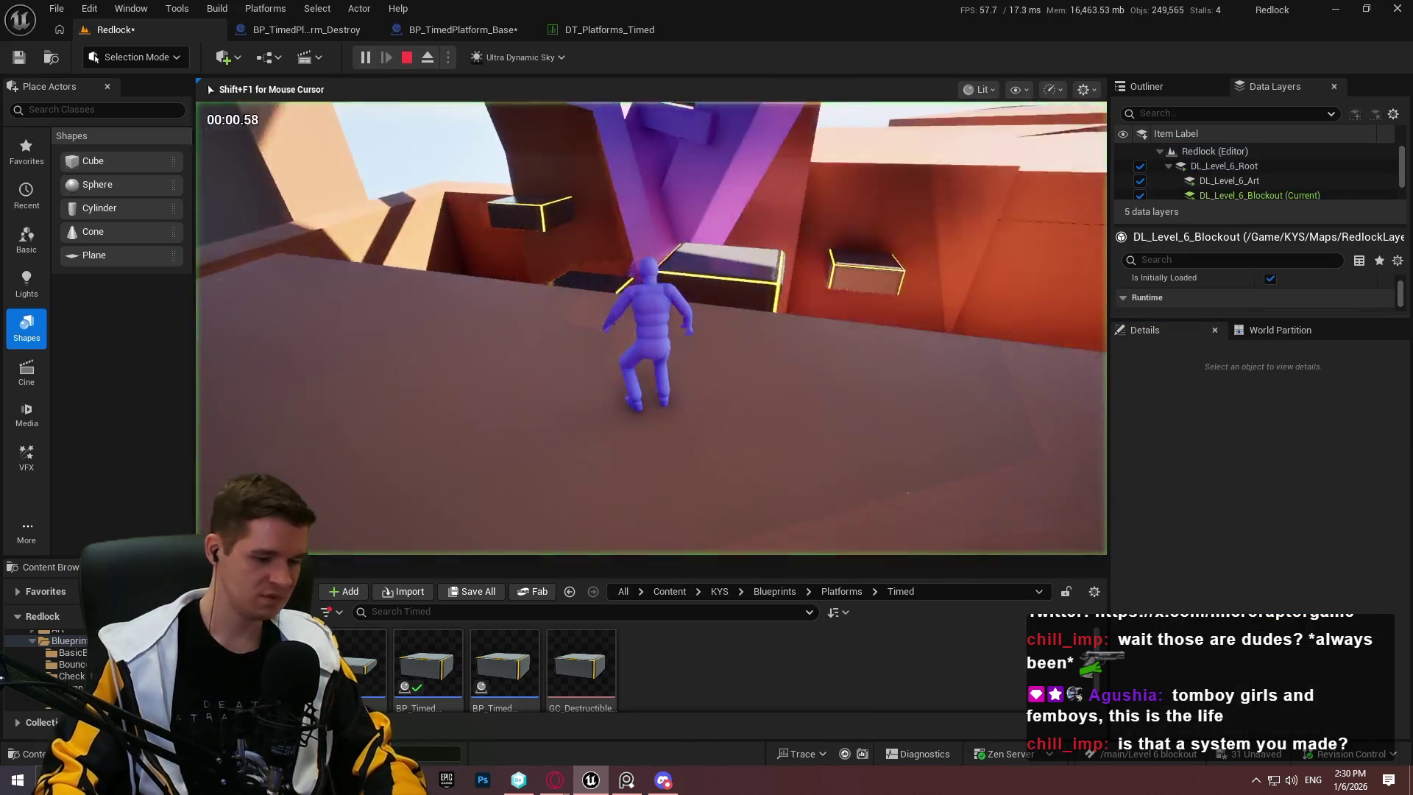
{"action": "key", "text": "F11"}
{"action": "key", "text": "space"}
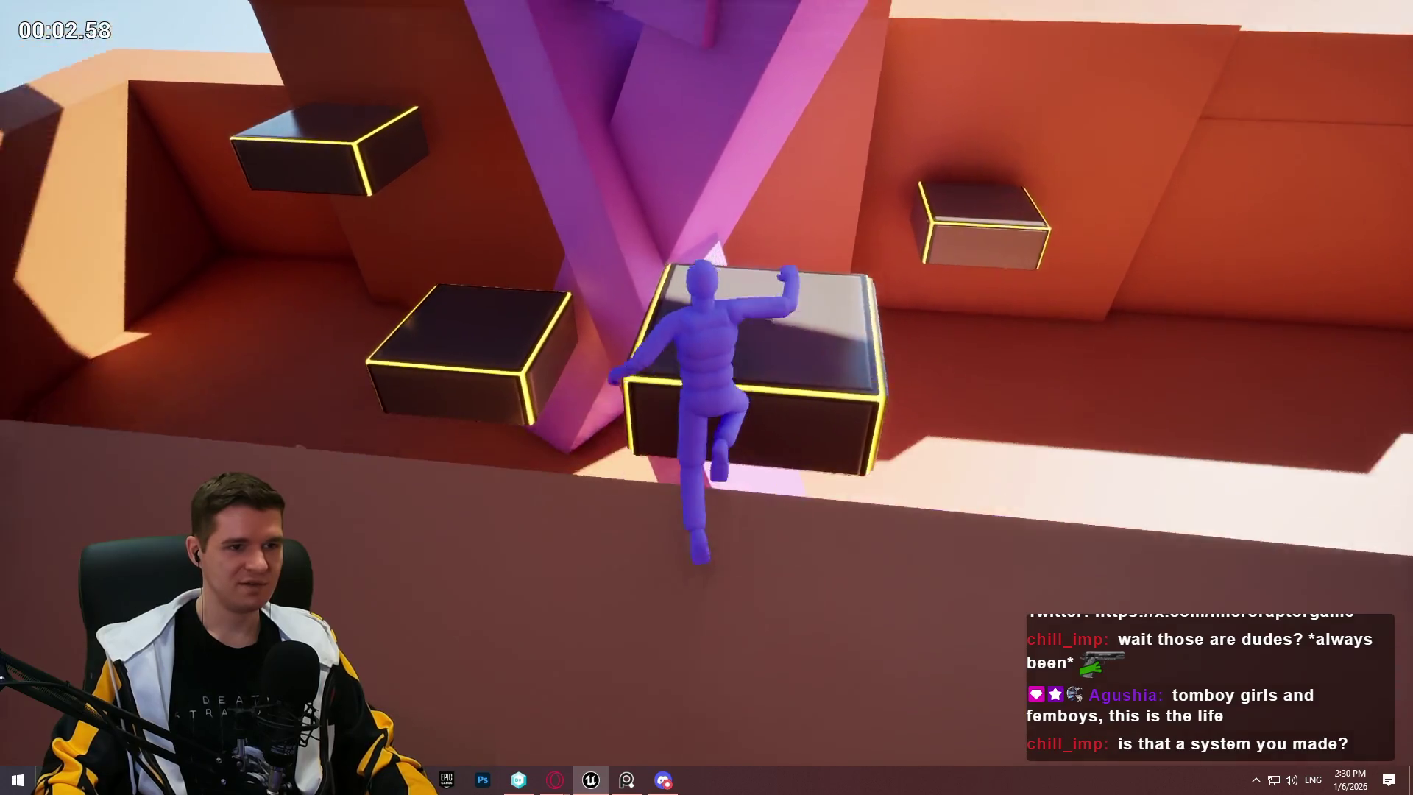
{"action": "key", "text": "space"}
{"action": "key", "text": "space"}
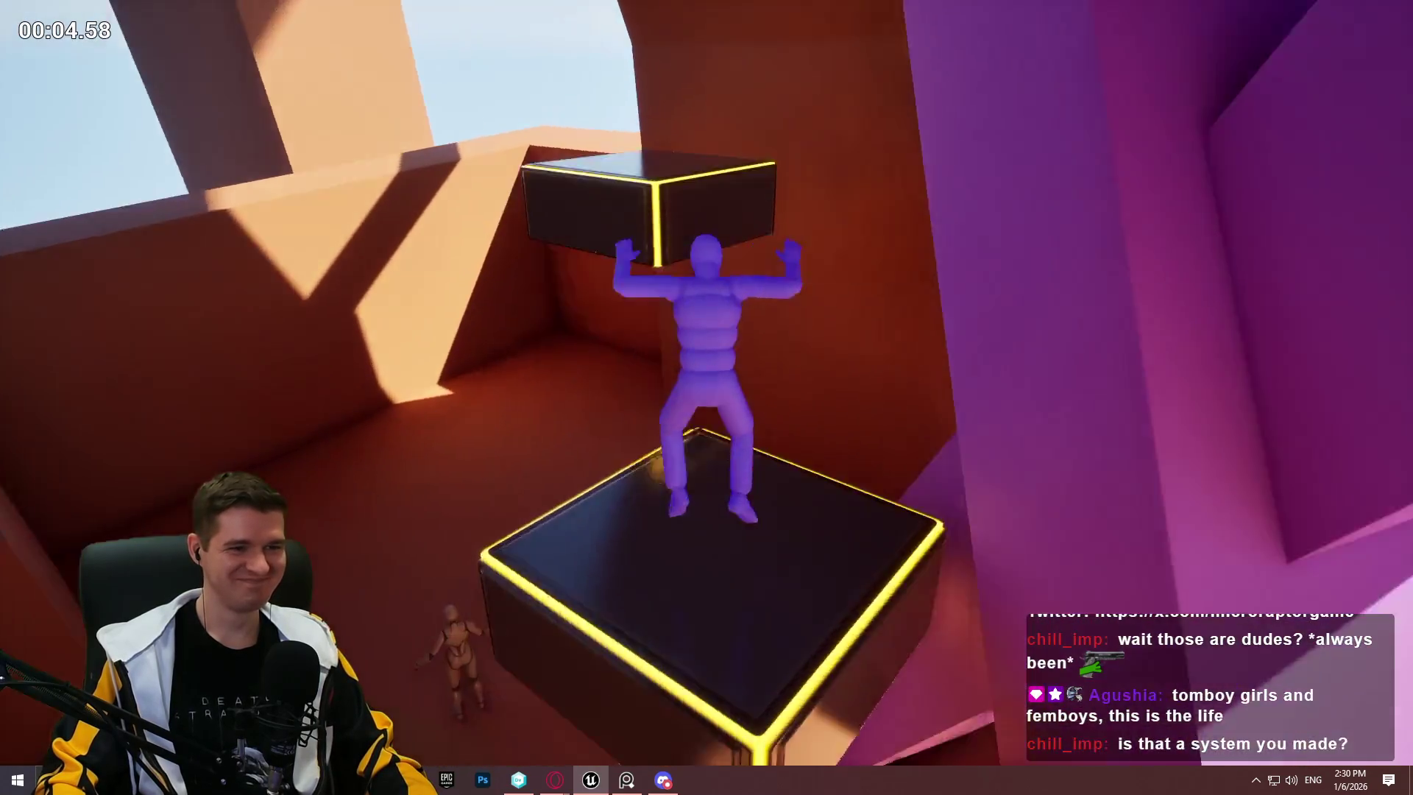
{"action": "key", "text": "space"}
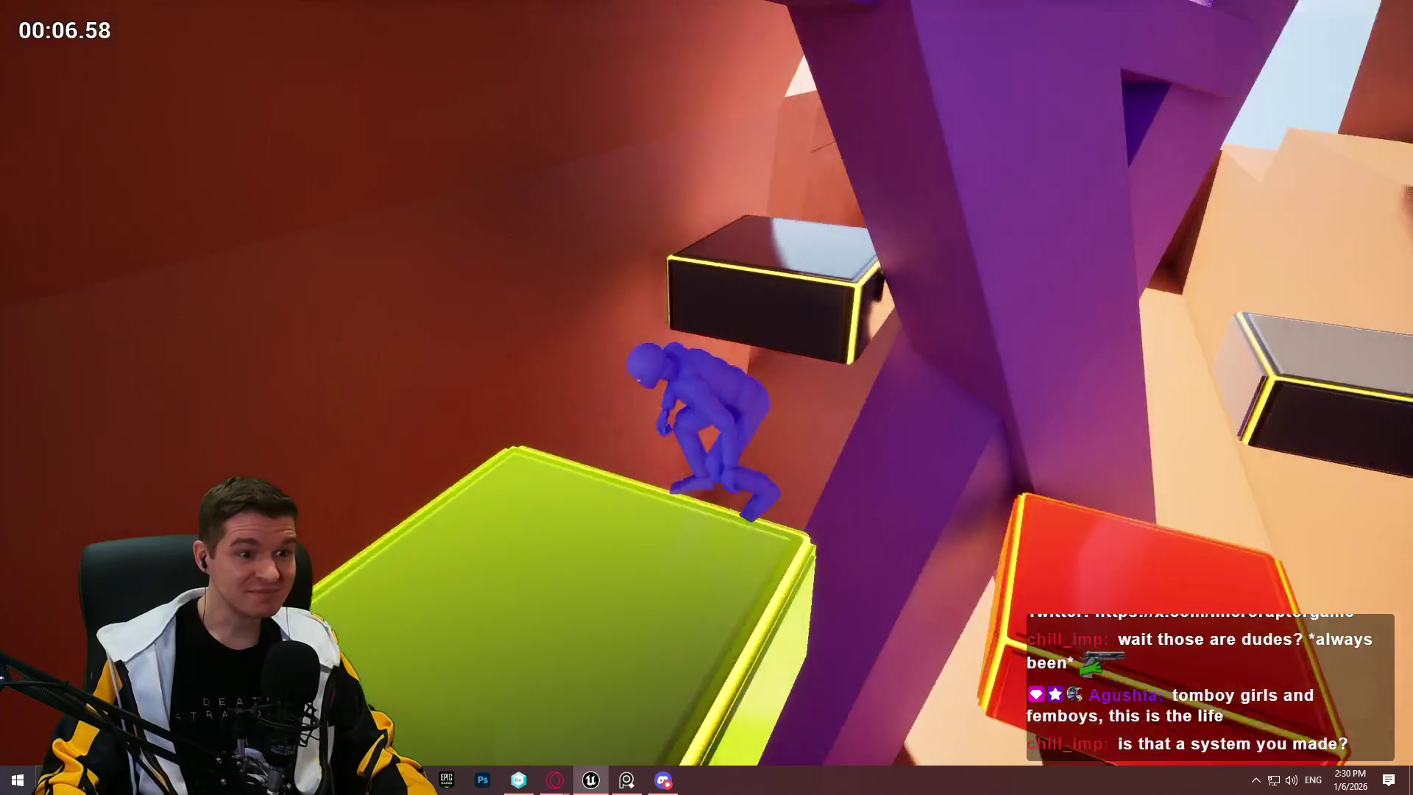
{"action": "key", "text": "space"}
{"action": "key", "text": "space"}
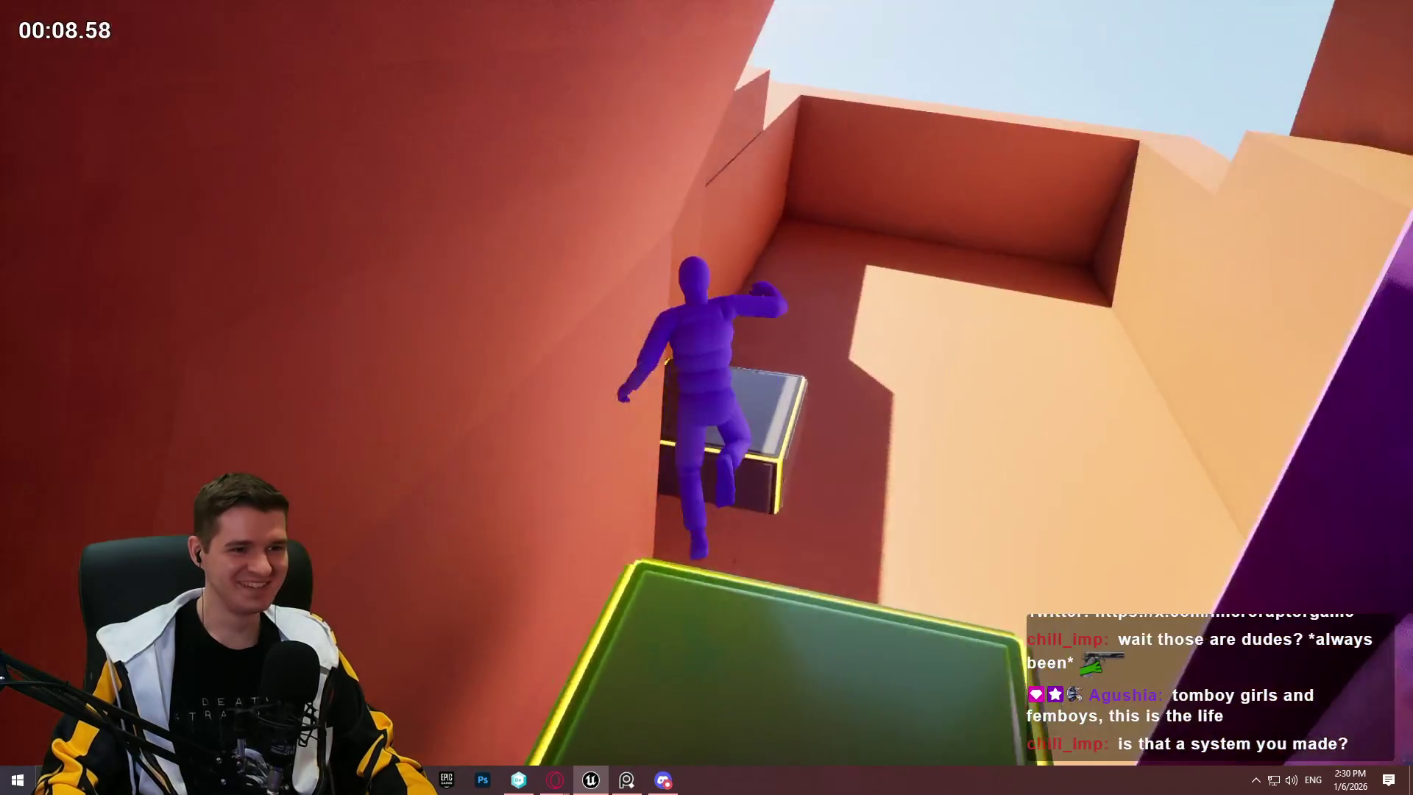
{"action": "key", "text": "space"}
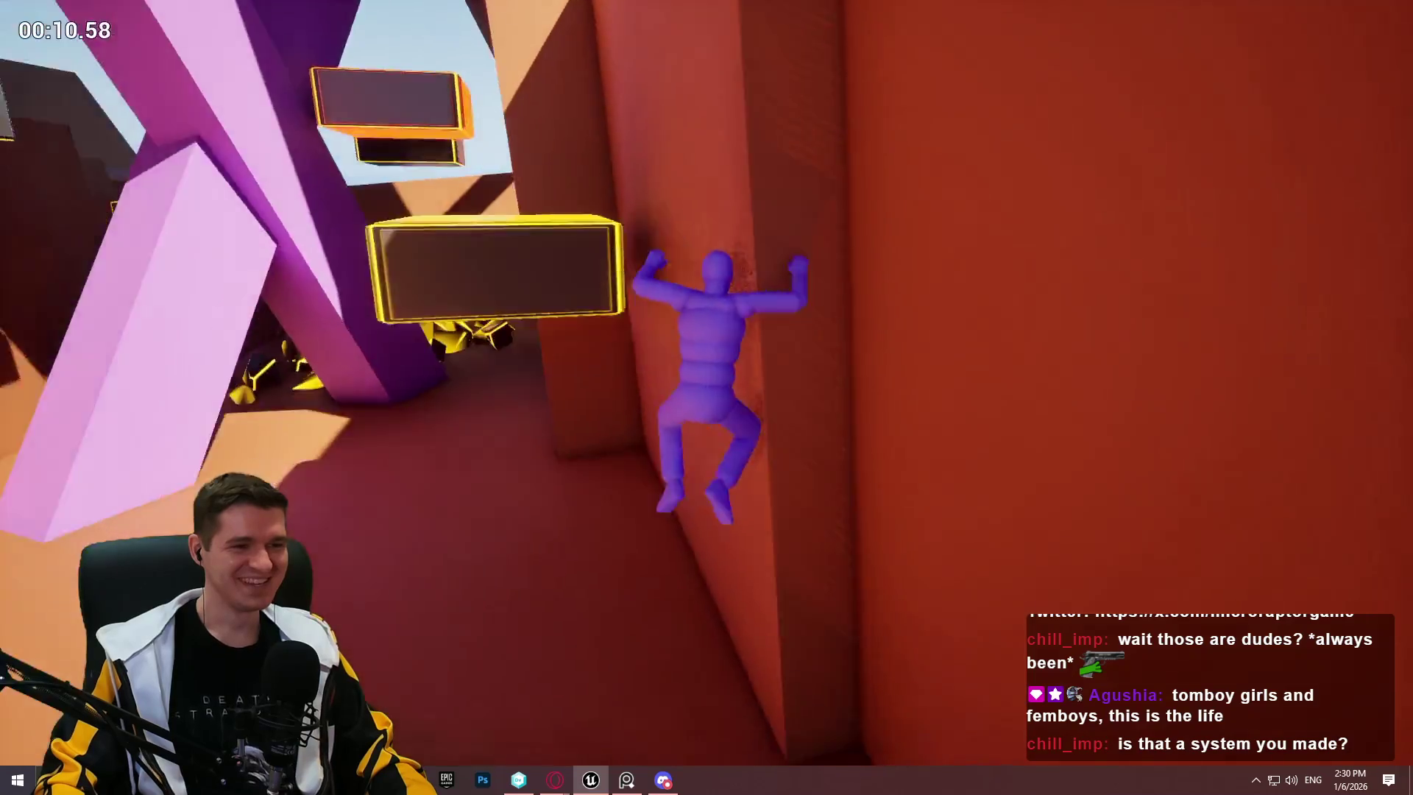
Step: Run past the pink beams and ramp into the corridor, climbing the low wall's ledges
{"action": "key", "text": "space"}
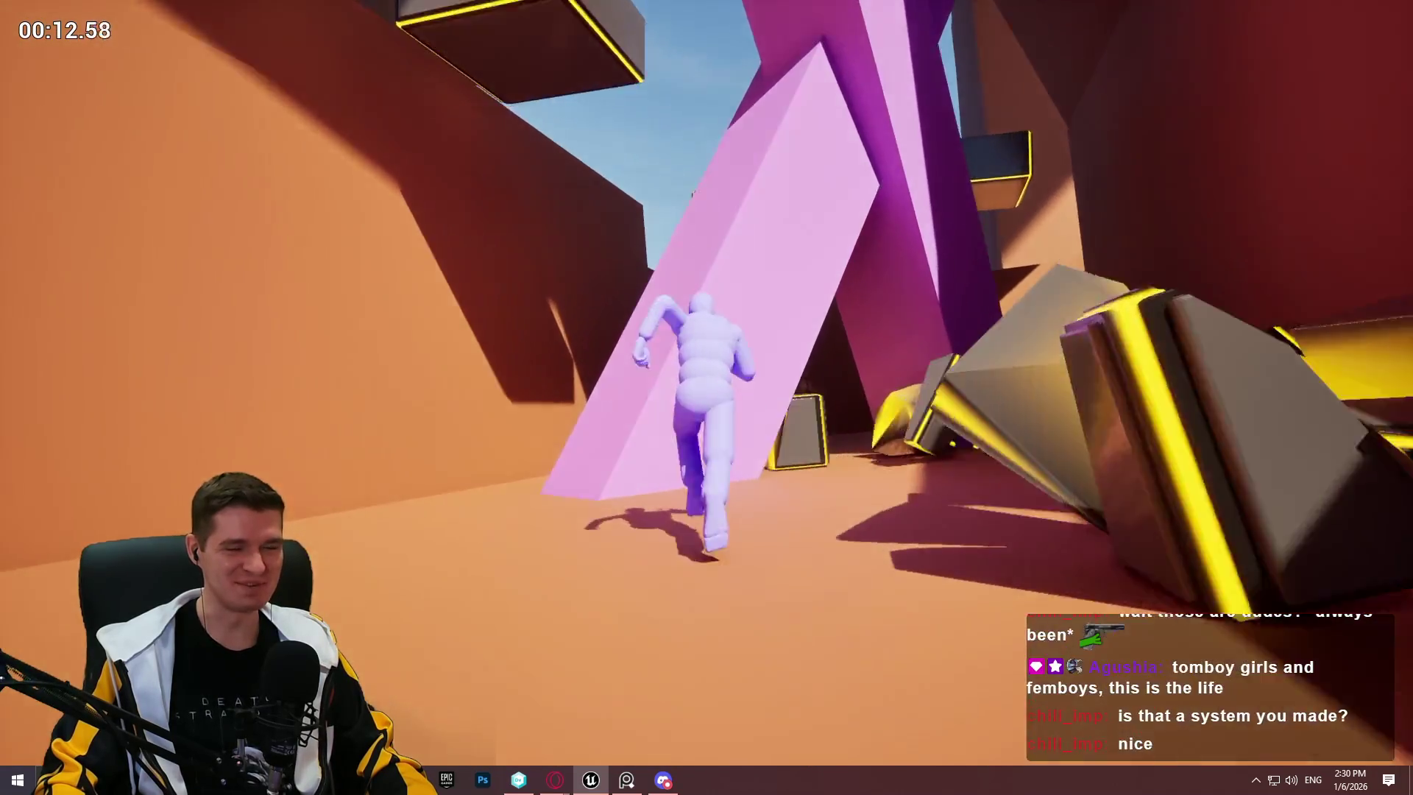
{"action": "key", "text": "space"}
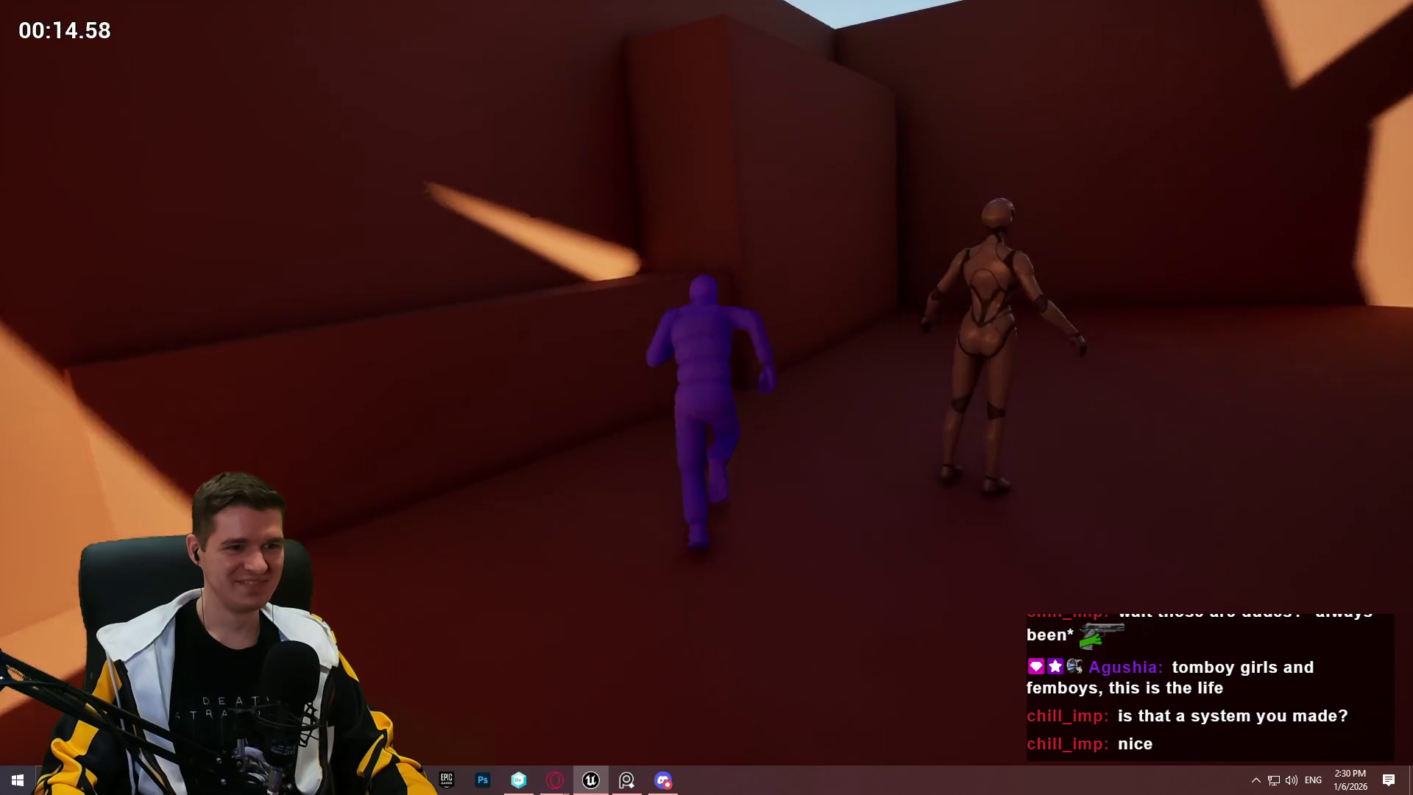
{"action": "key", "text": "space"}
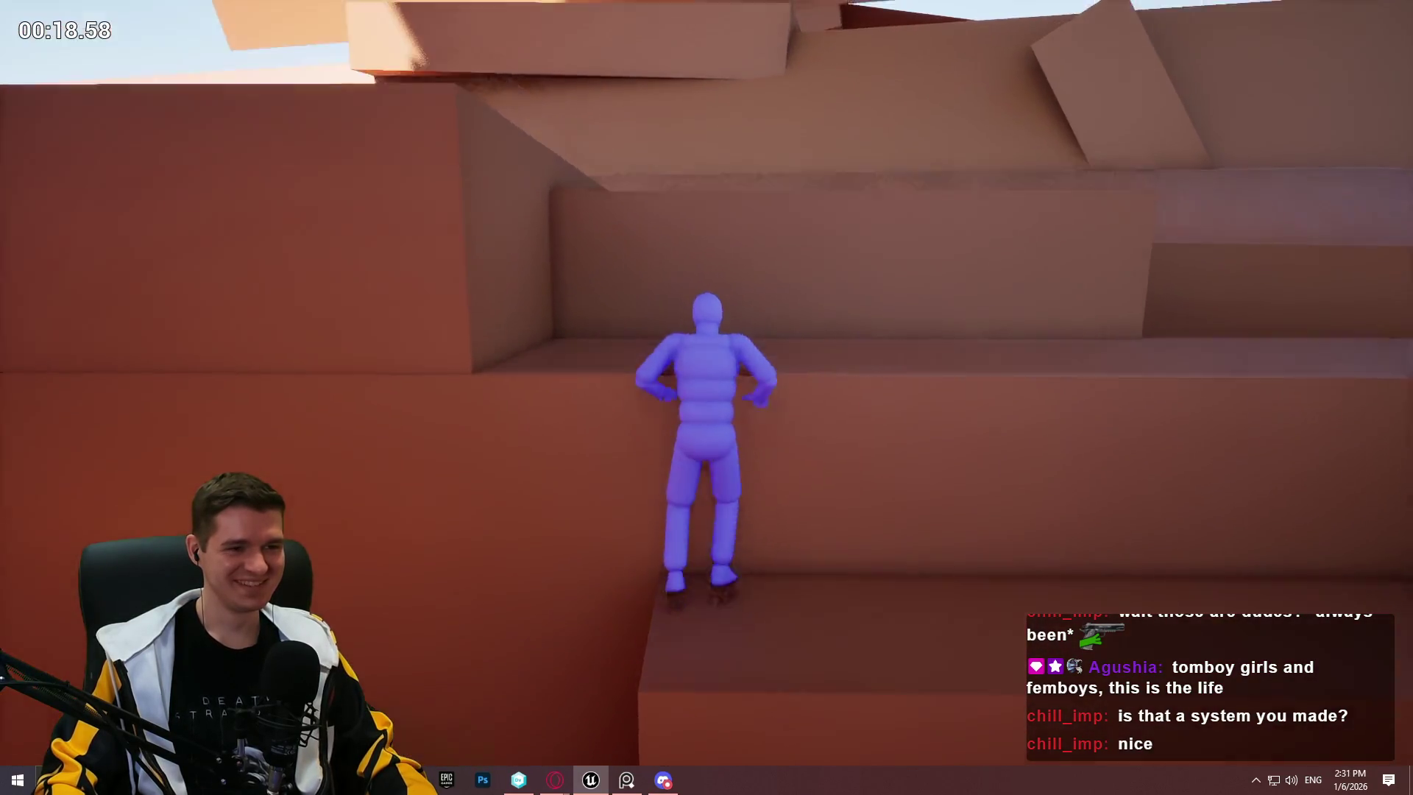
{"action": "key", "text": "space"}
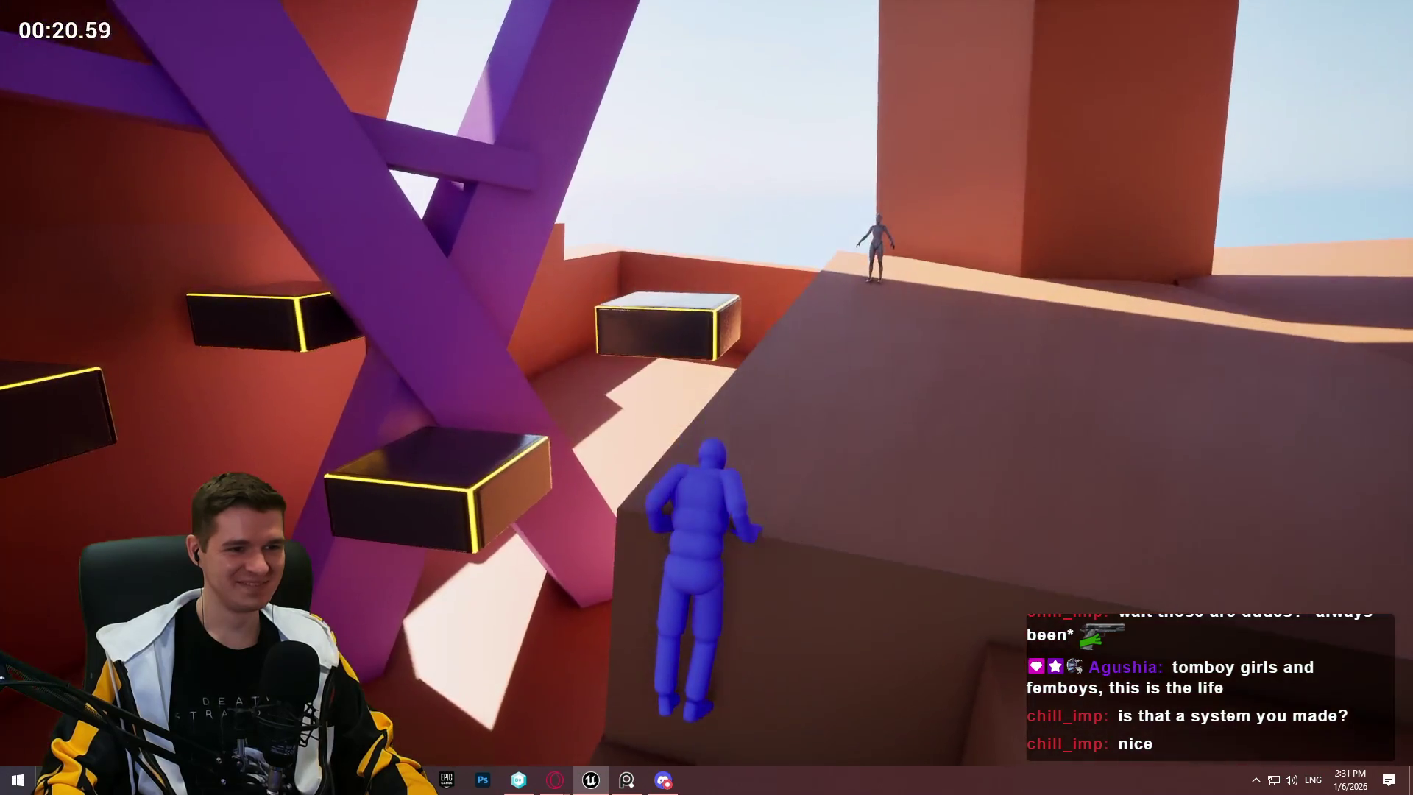
{"action": "key", "text": "space"}
Step: Run up the slope and jump across the timed and yellow-edged platforms to the wall
{"action": "key", "text": "w"}
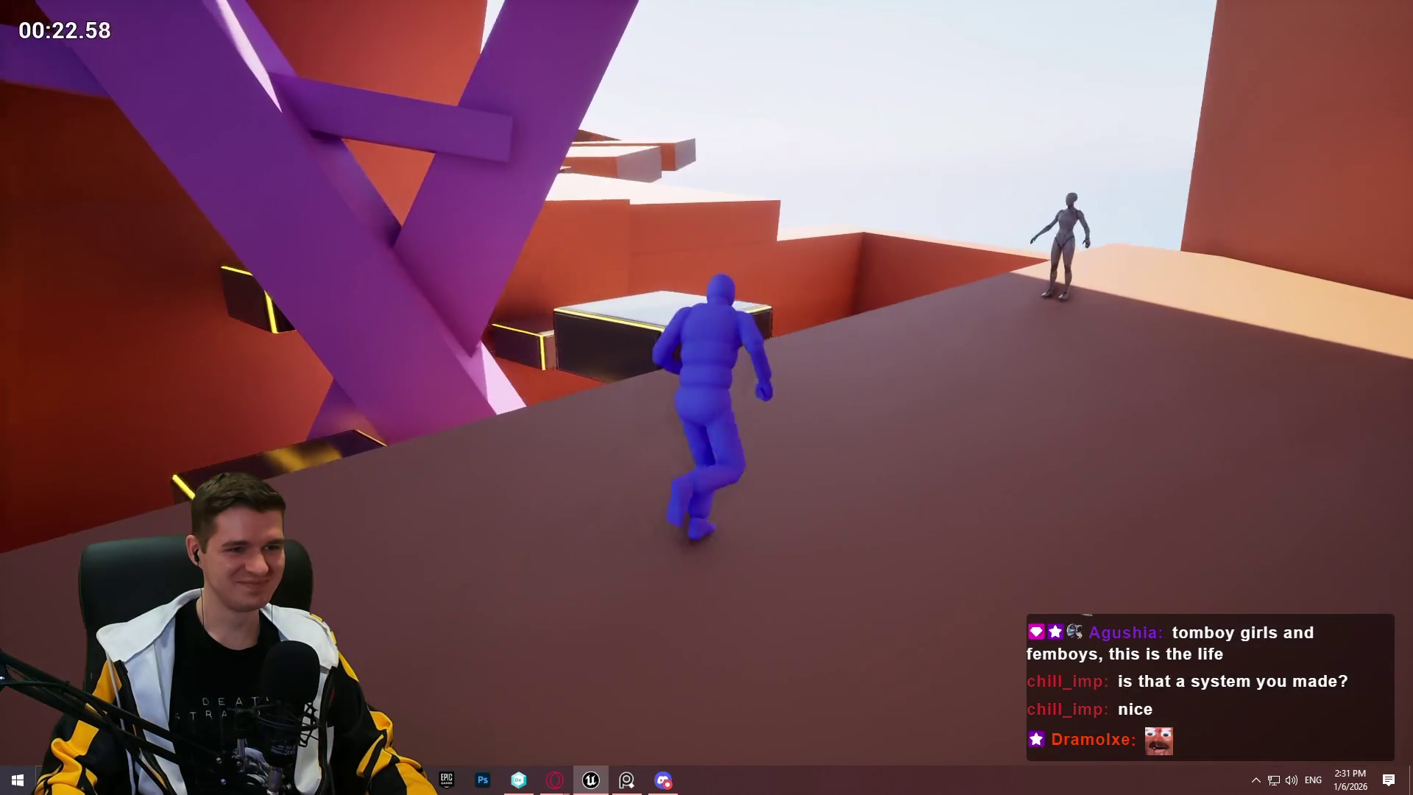
{"action": "key", "text": "space"}
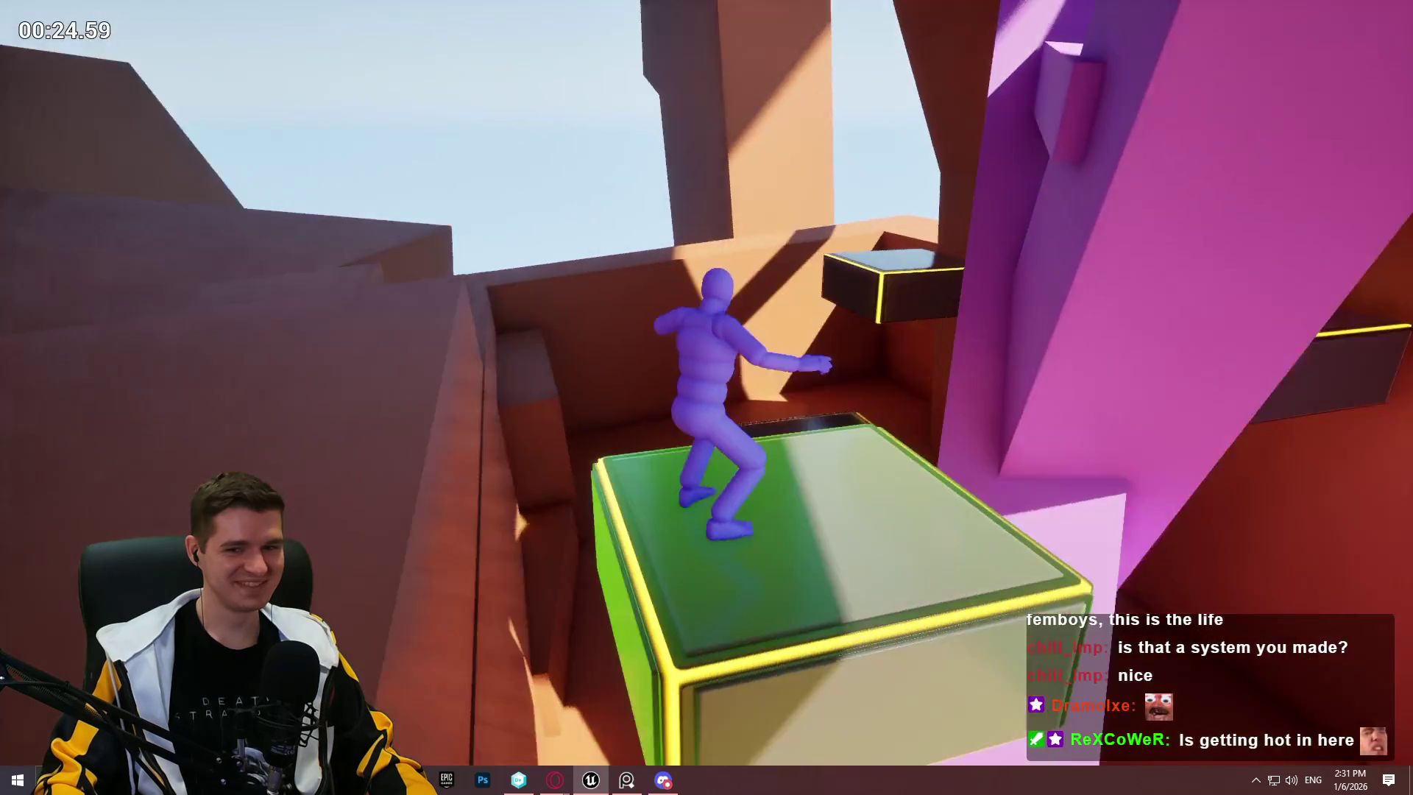
{"action": "key", "text": "space"}
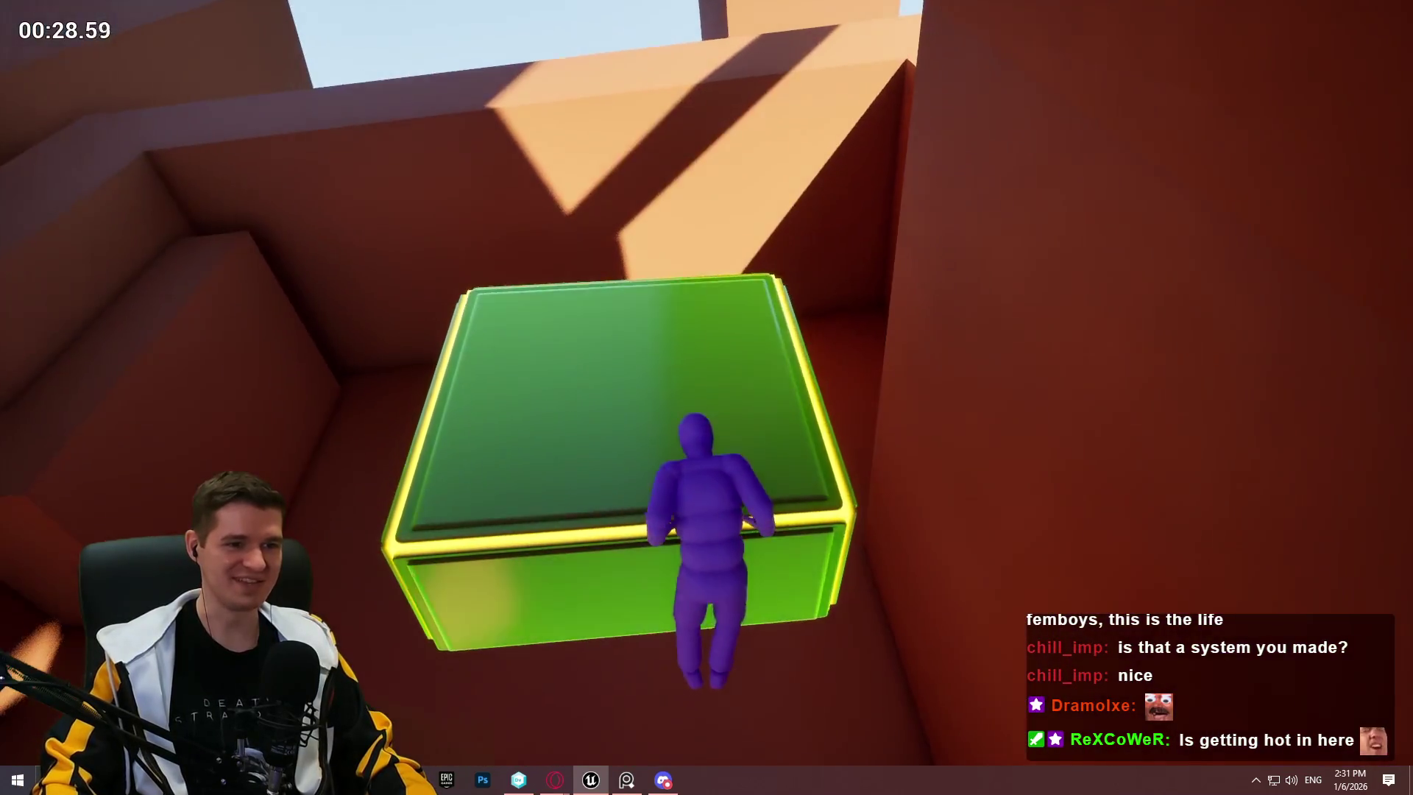
{"action": "key", "text": "space"}
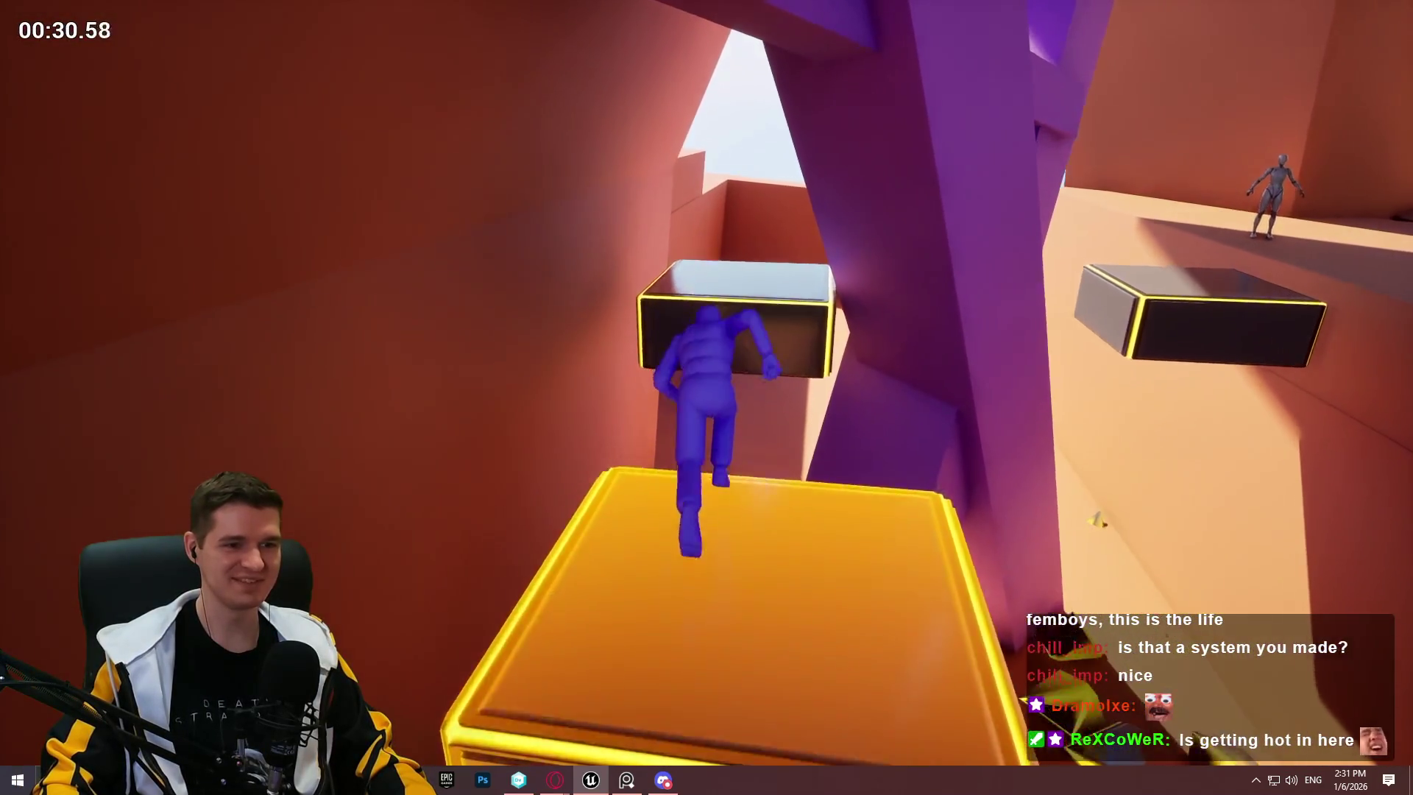
{"action": "key", "text": "space"}
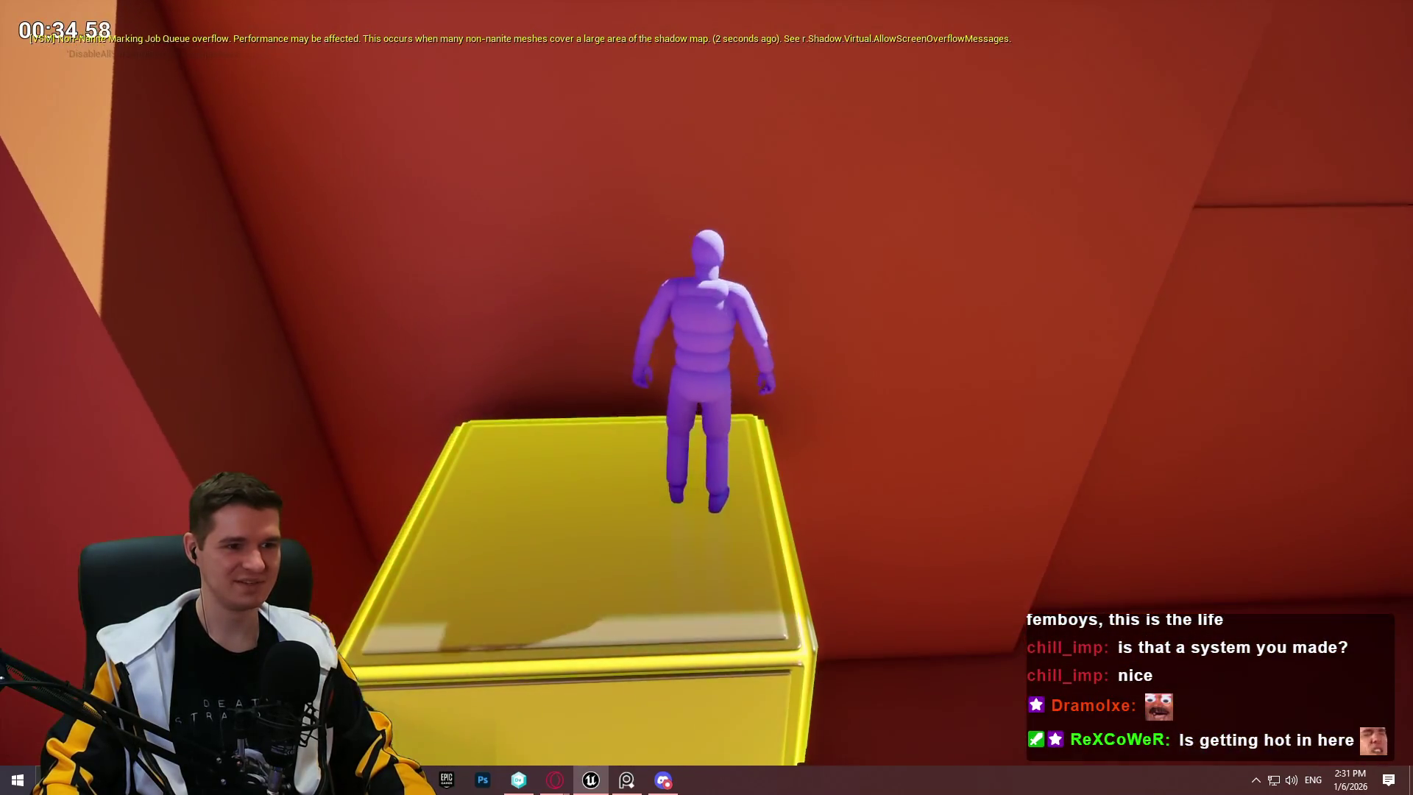
{"action": "key", "text": "space"}
{"action": "key", "text": "space"}
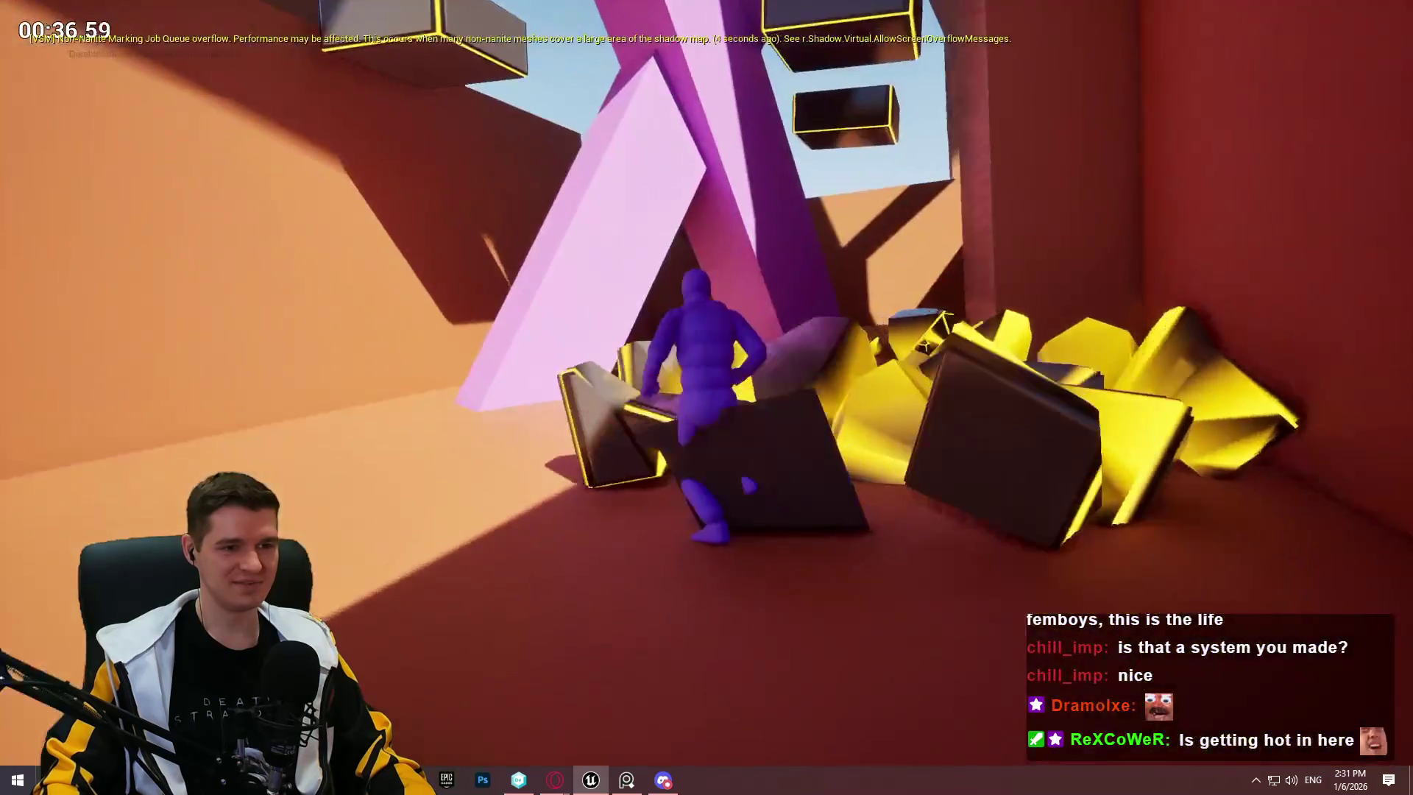
Step: Run down the dark corridor, mantle the end walls, cross the rooftop, then end the playtest
{"action": "key", "text": "w"}
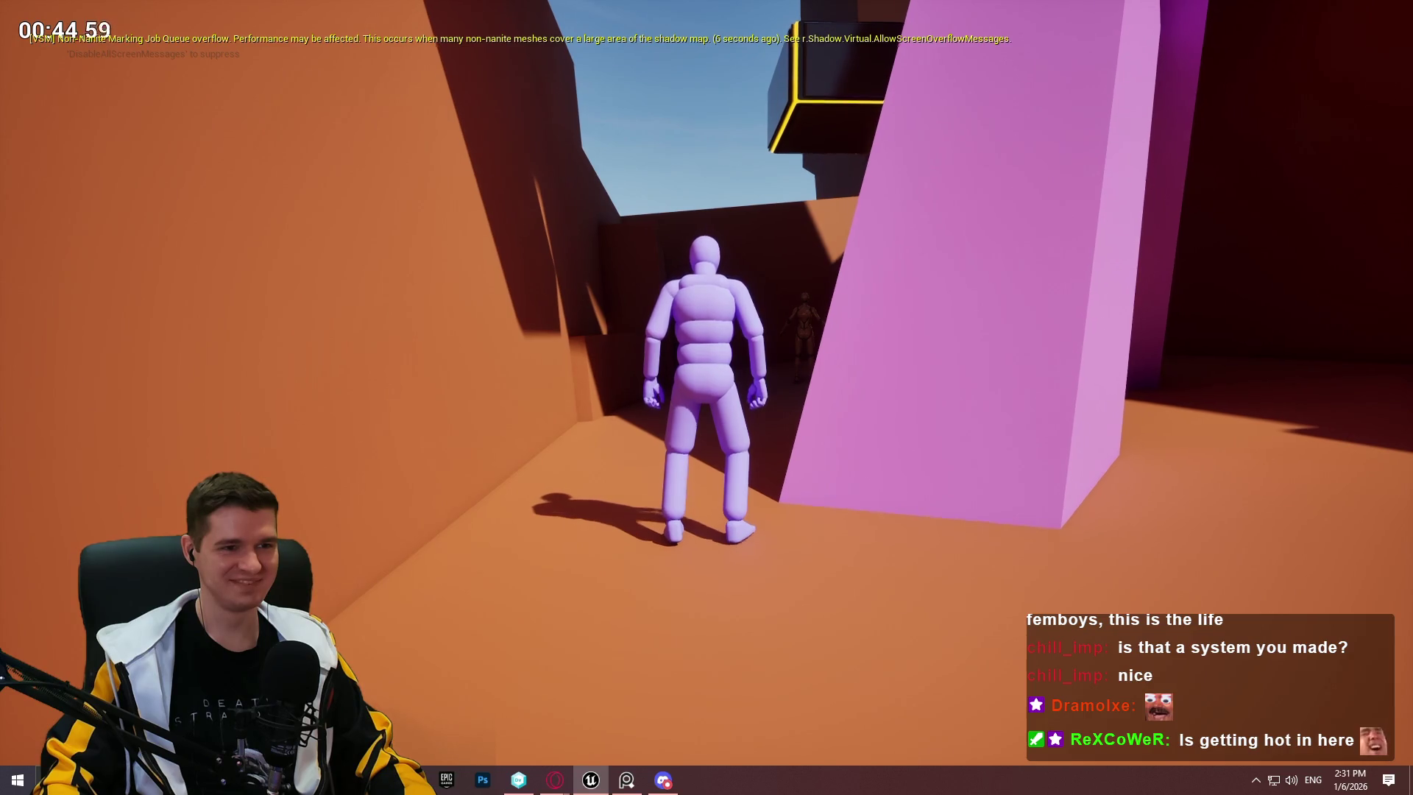
{"action": "key", "text": "w"}
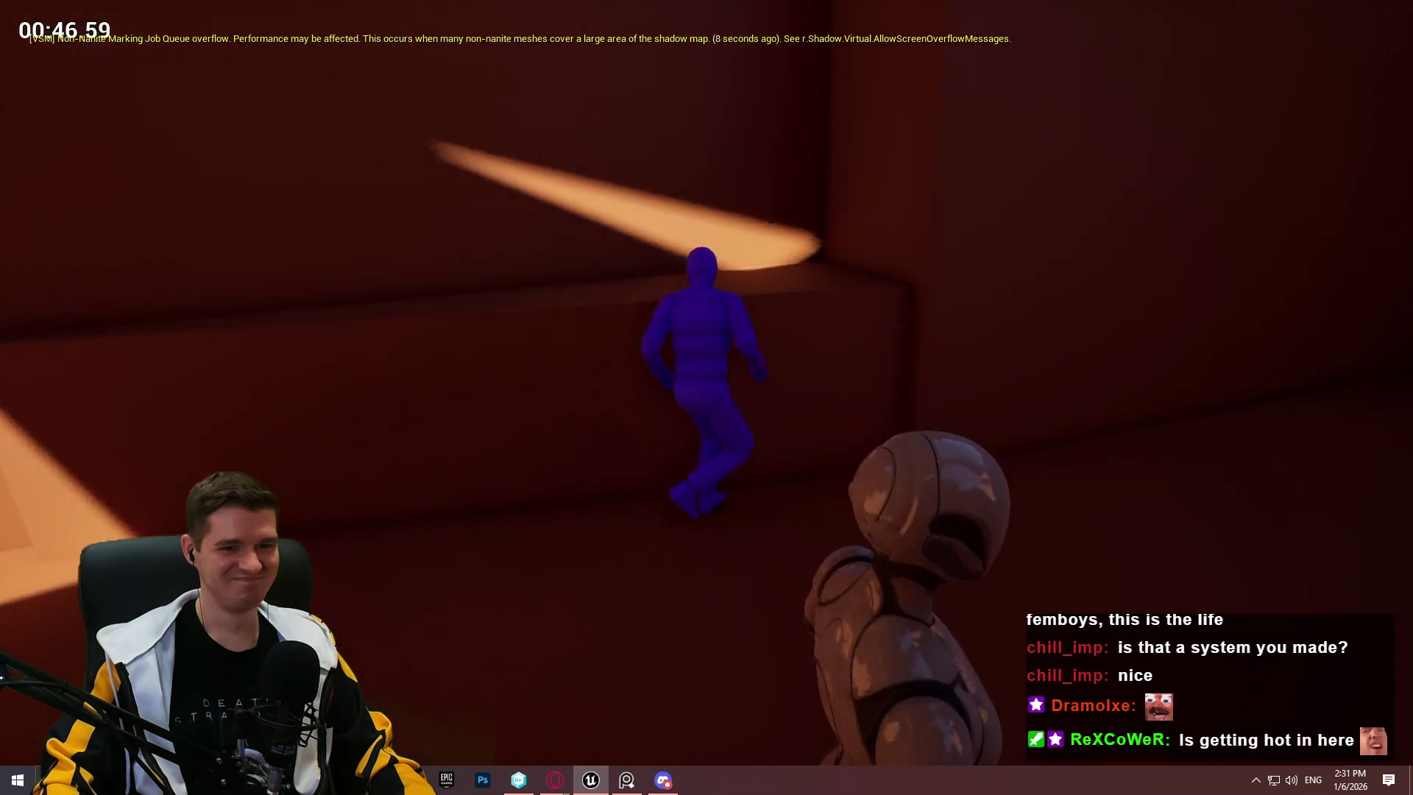
{"action": "key", "text": "w"}
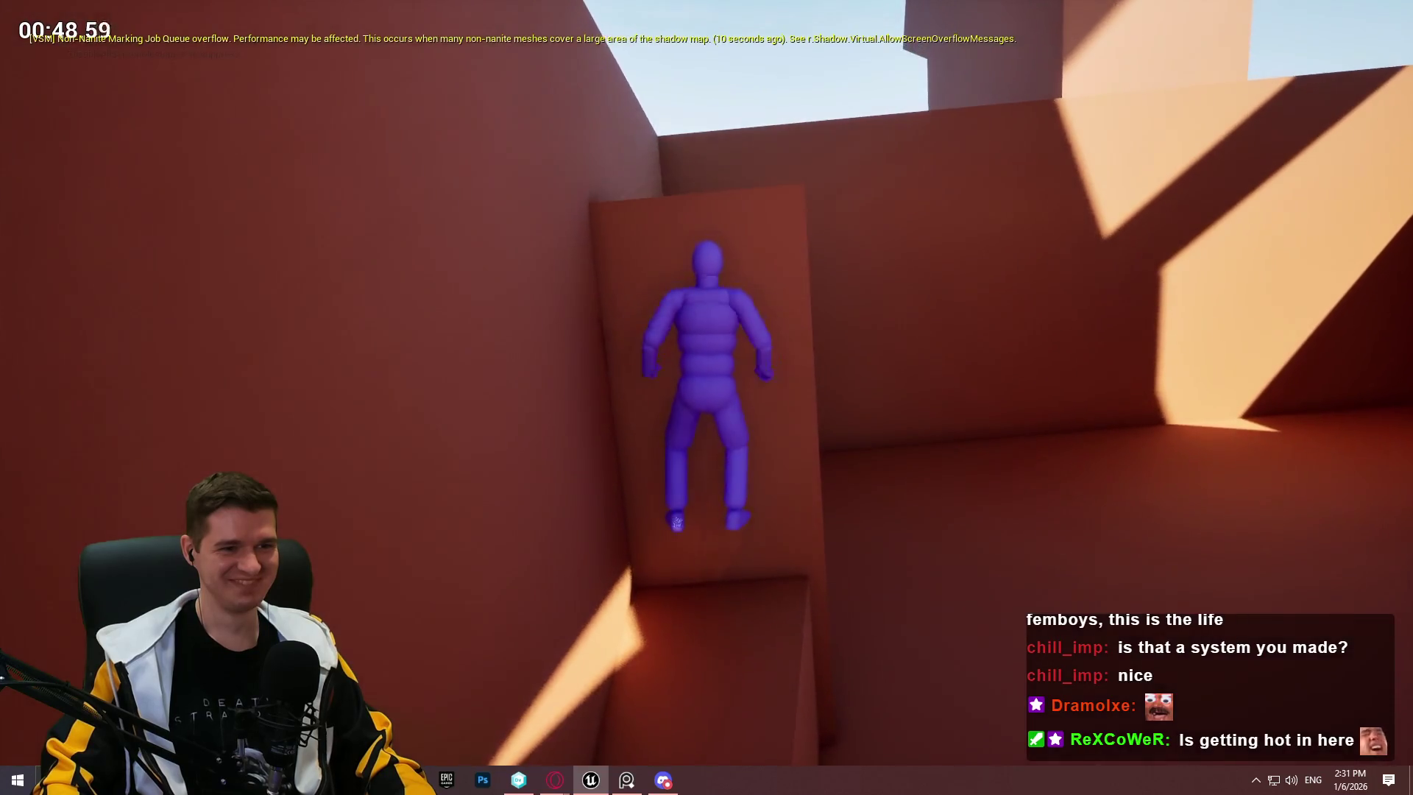
{"action": "key", "text": "w"}
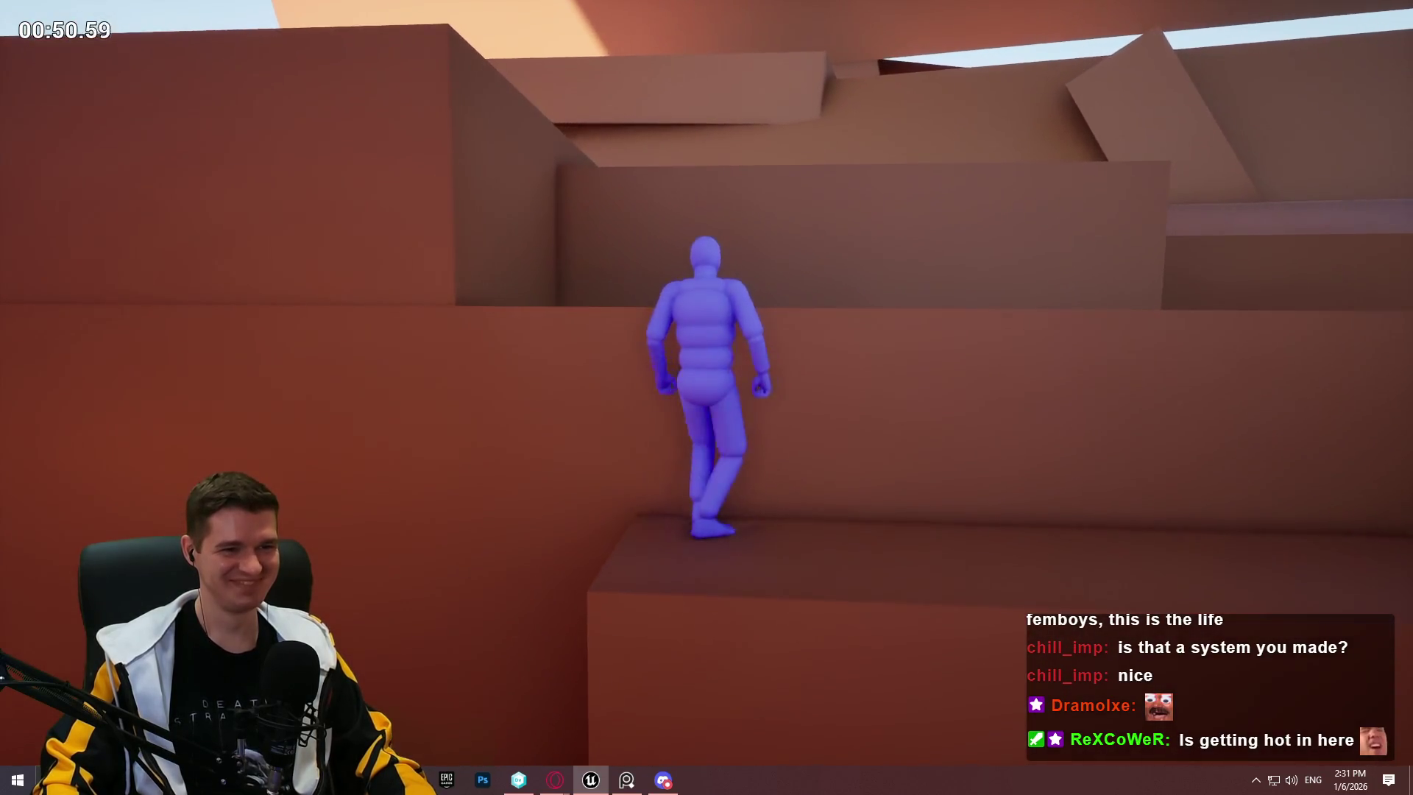
{"action": "key", "text": "w"}
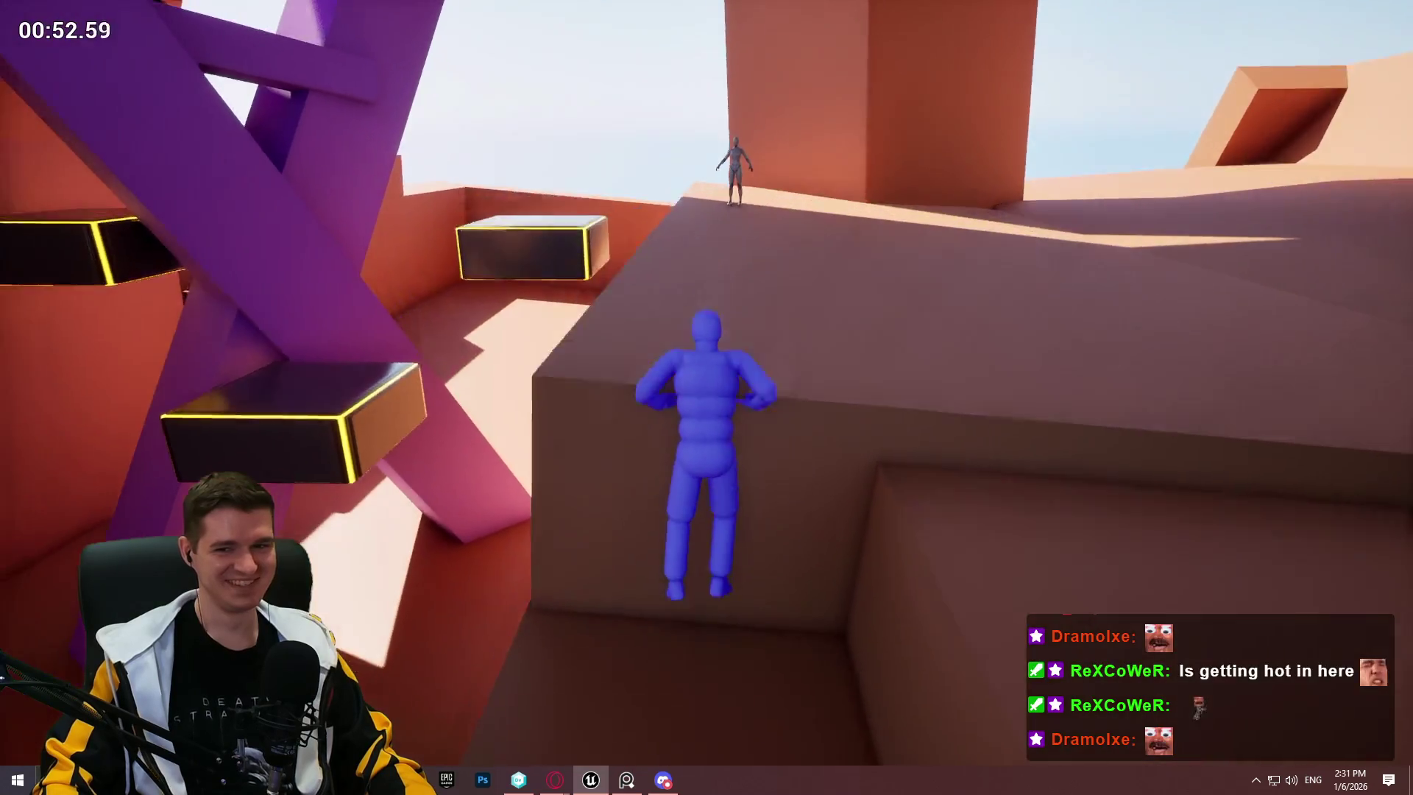
{"action": "key", "text": "w"}
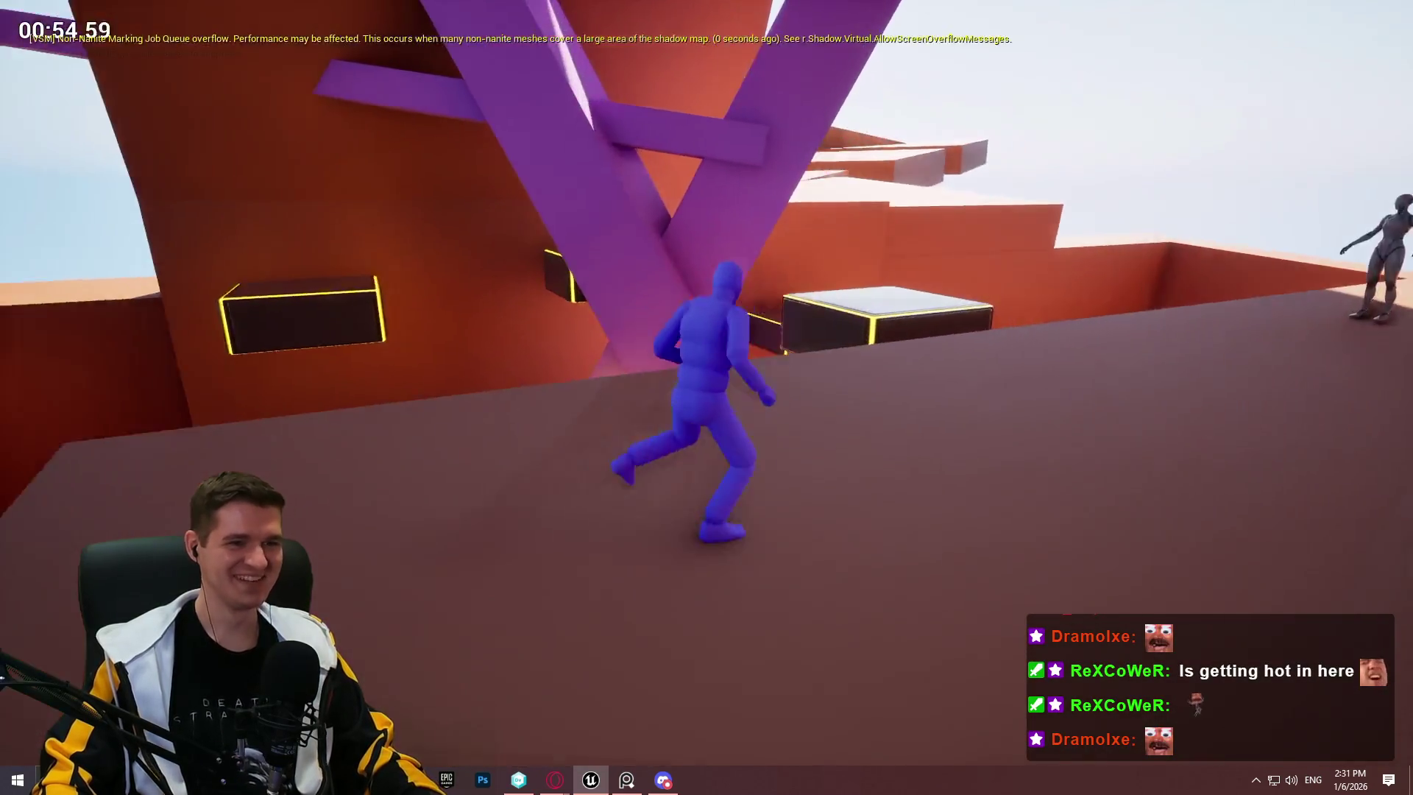
{"action": "key", "text": "w"}
{"action": "key", "text": "w"}
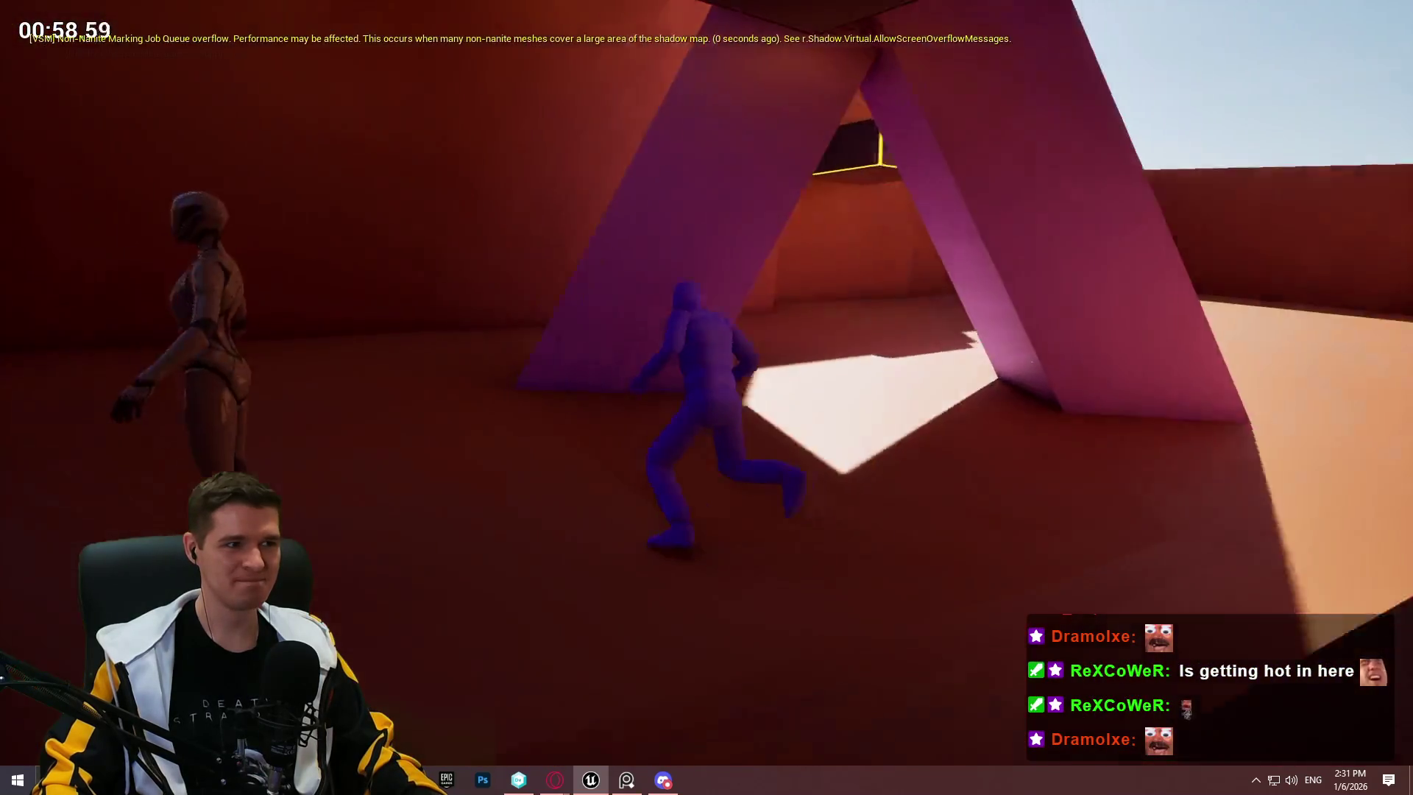
{"action": "key", "text": "Escape"}
Step: Move the wall block toward the camera, rotate it 10 degrees, and nudge it right
{"action": "key", "text": "s"}
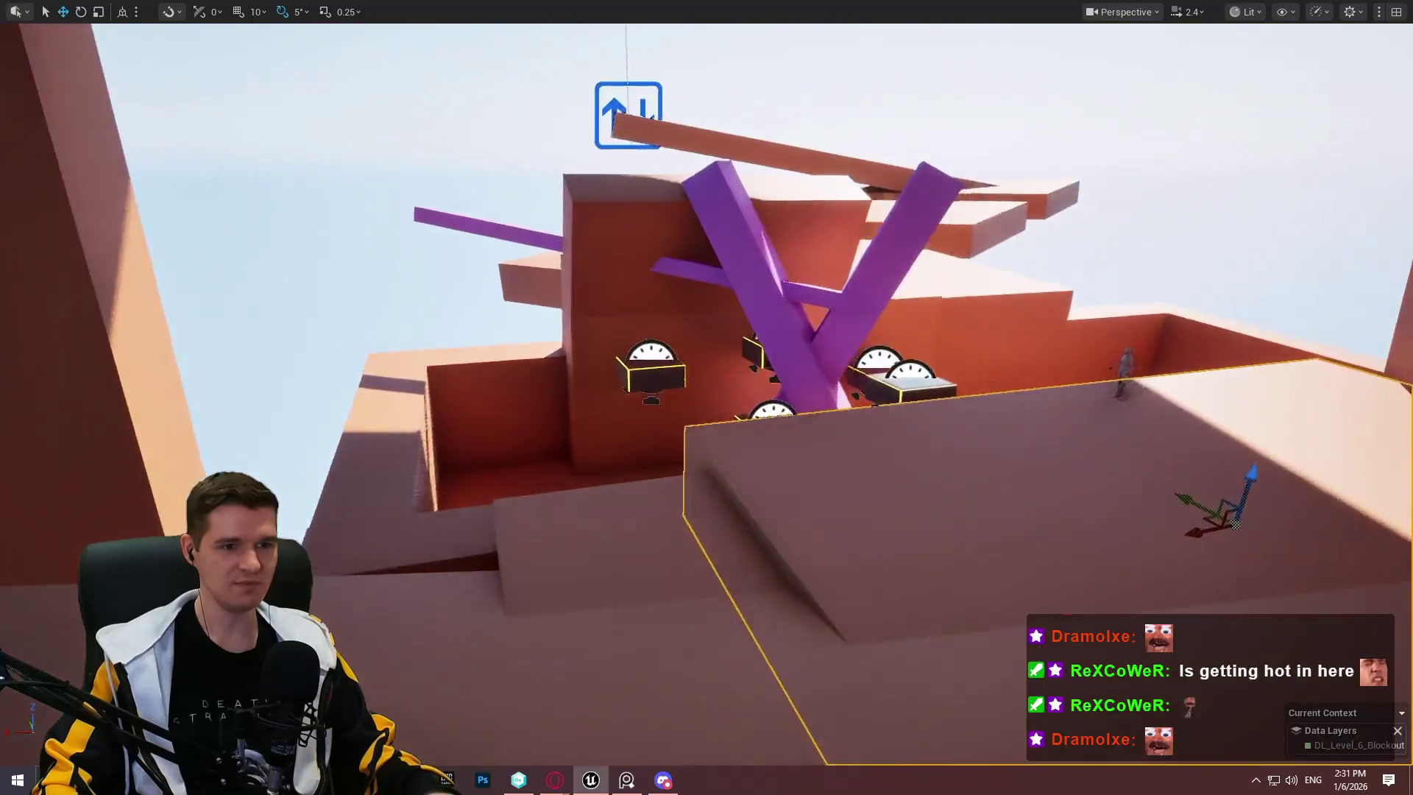
{"action": "key", "text": "s"}
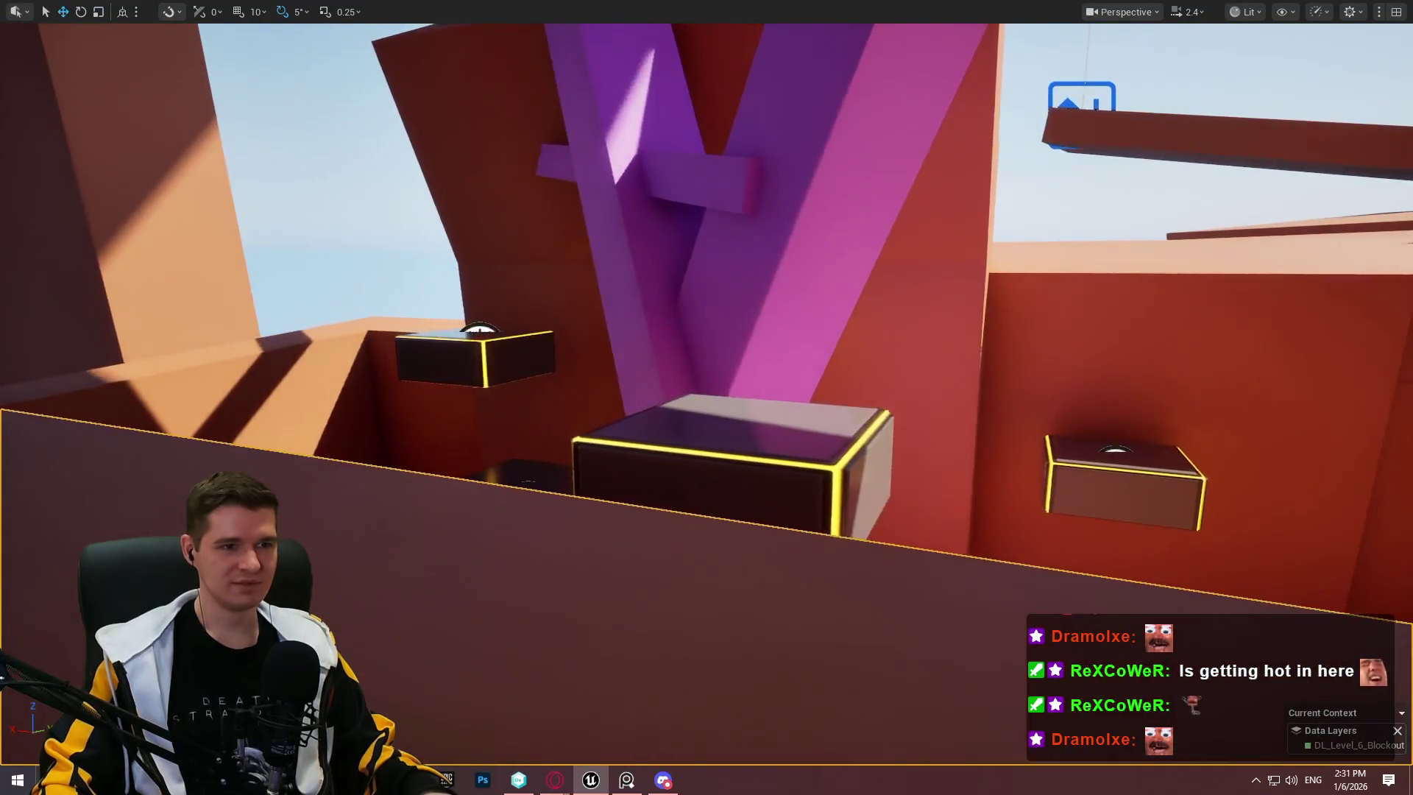
{"action": "key", "text": "w"}
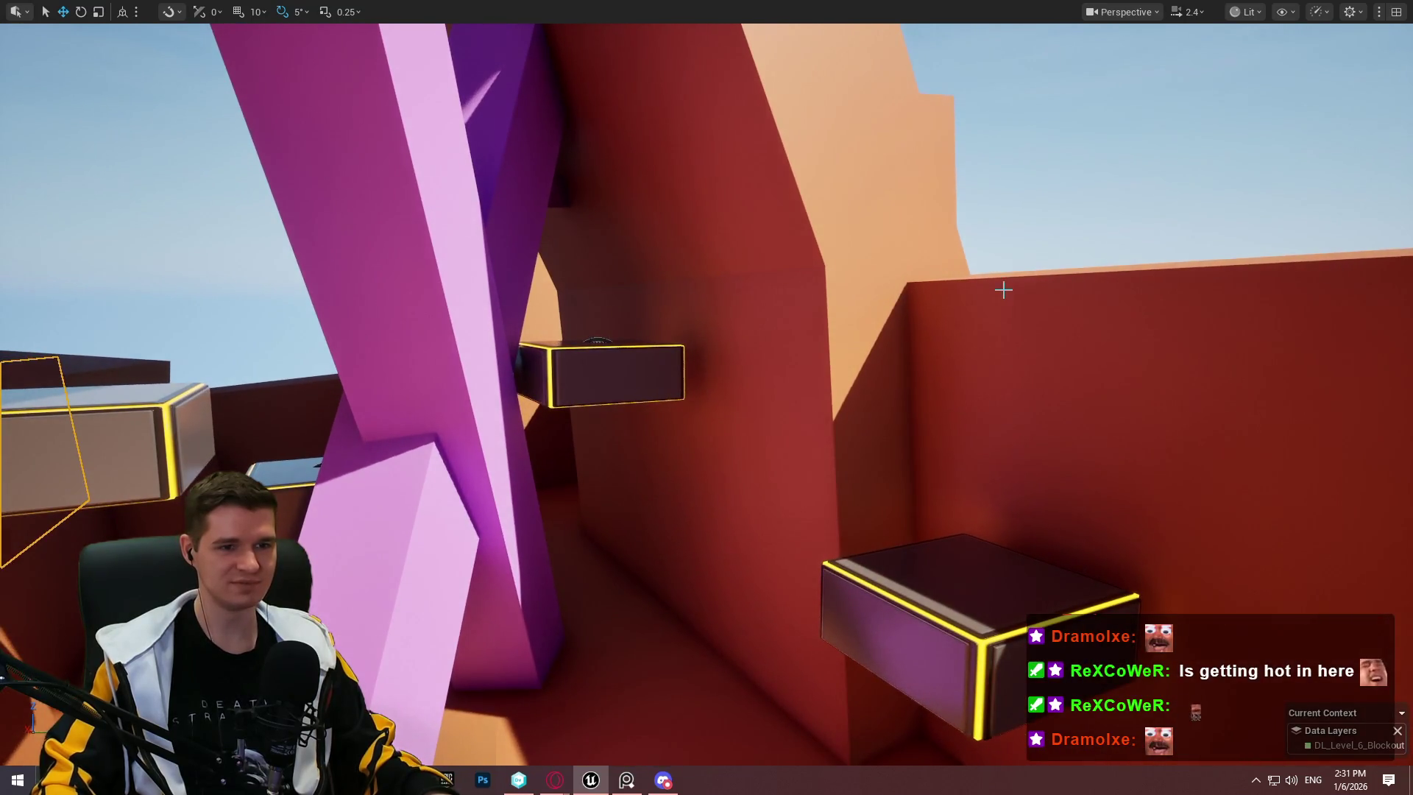
{"action": "key", "text": "s"}
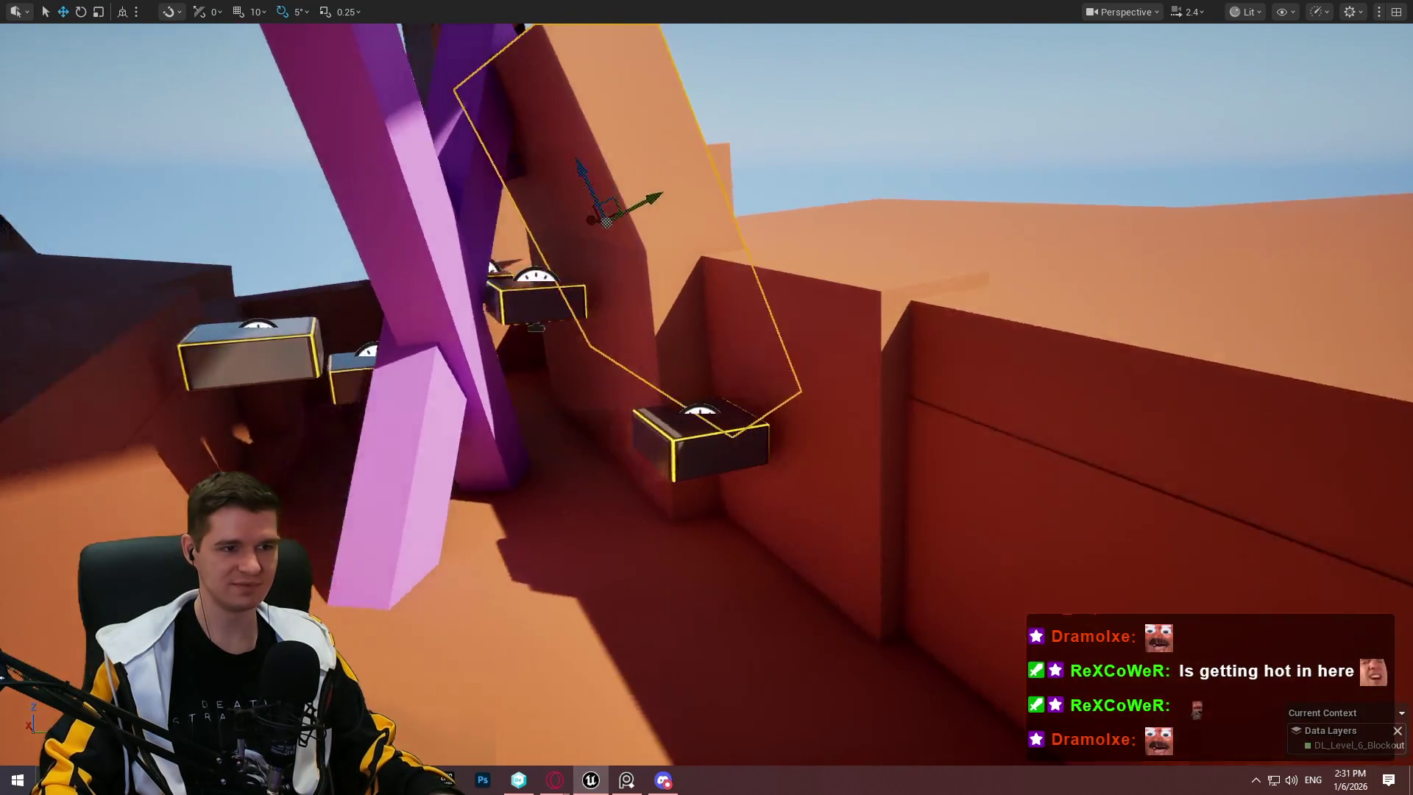
{"action": "key", "text": "a"}
{"action": "mouse_move", "coordinate": [661, 223]}
{"action": "left_mouse_down"}
{"action": "mouse_move", "coordinate": [842, 259]}
{"action": "mouse_move", "coordinate": [936, 241]}
{"action": "mouse_move", "coordinate": [897, 213]}
{"action": "mouse_move", "coordinate": [813, 222]}
{"action": "left_mouse_up"}
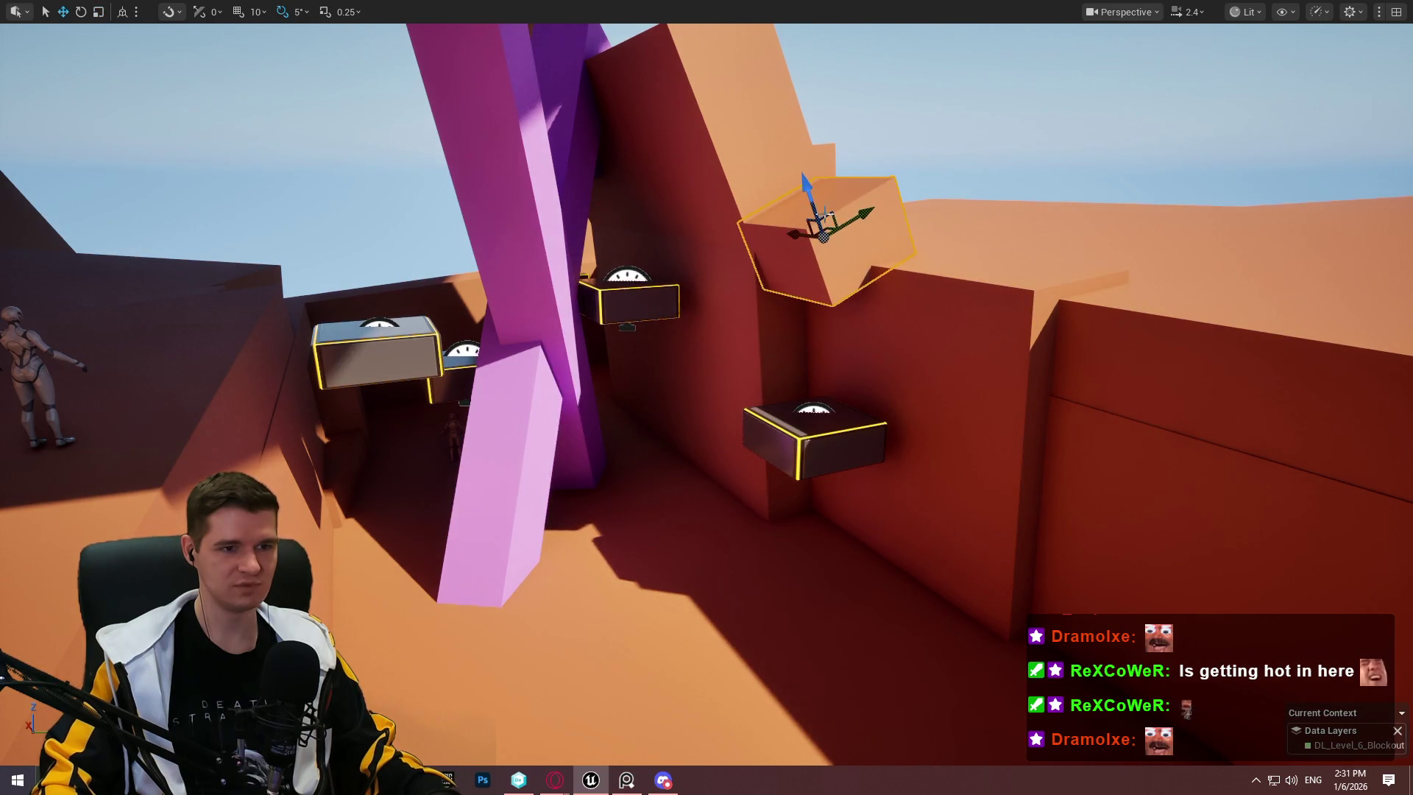
{"action": "mouse_move", "coordinate": [785, 167]}
{"action": "left_mouse_down"}
{"action": "mouse_move", "coordinate": [806, 156]}
{"action": "mouse_move", "coordinate": [788, 168]}
{"action": "left_mouse_up"}
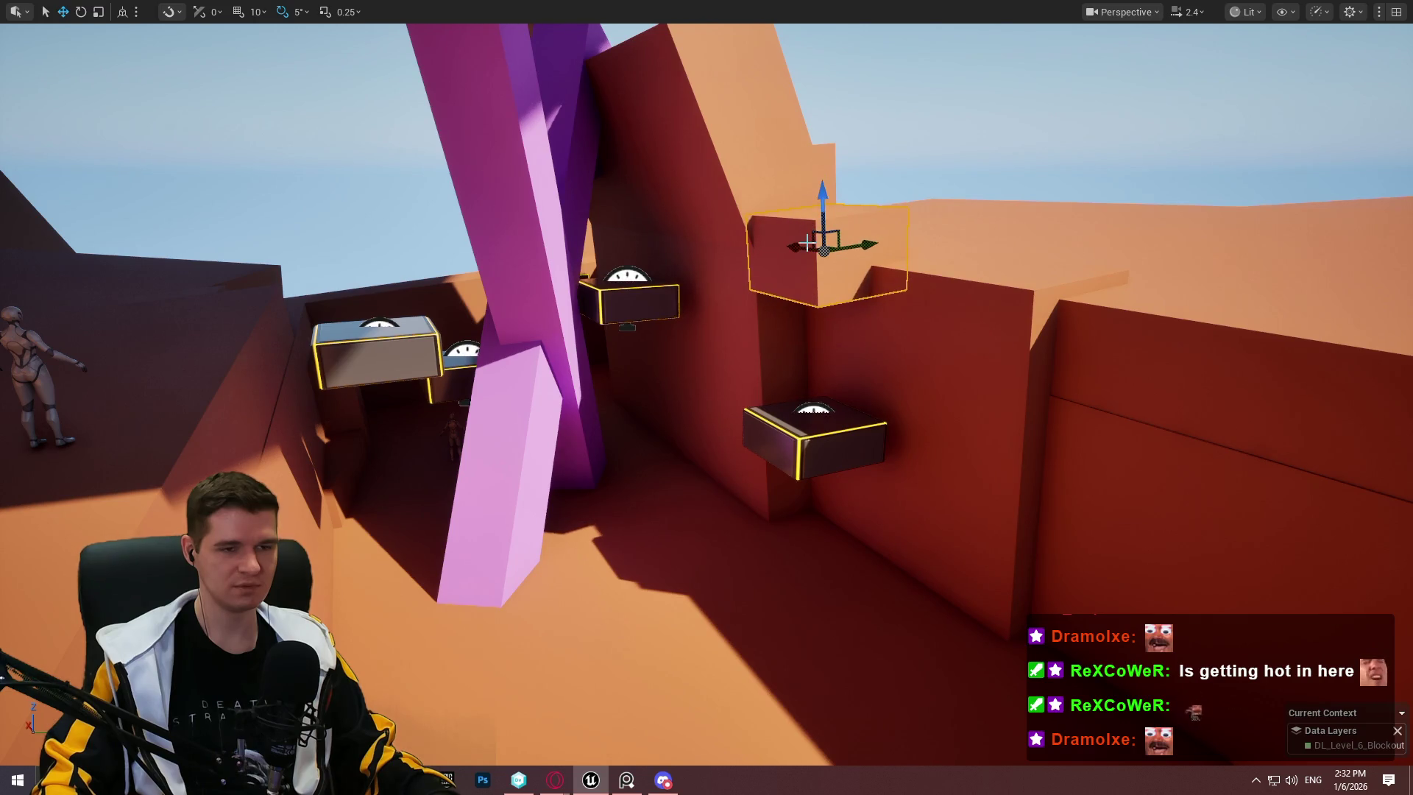
{"action": "left_click_drag", "start_coordinate": [863, 247], "coordinate": [895, 242]}
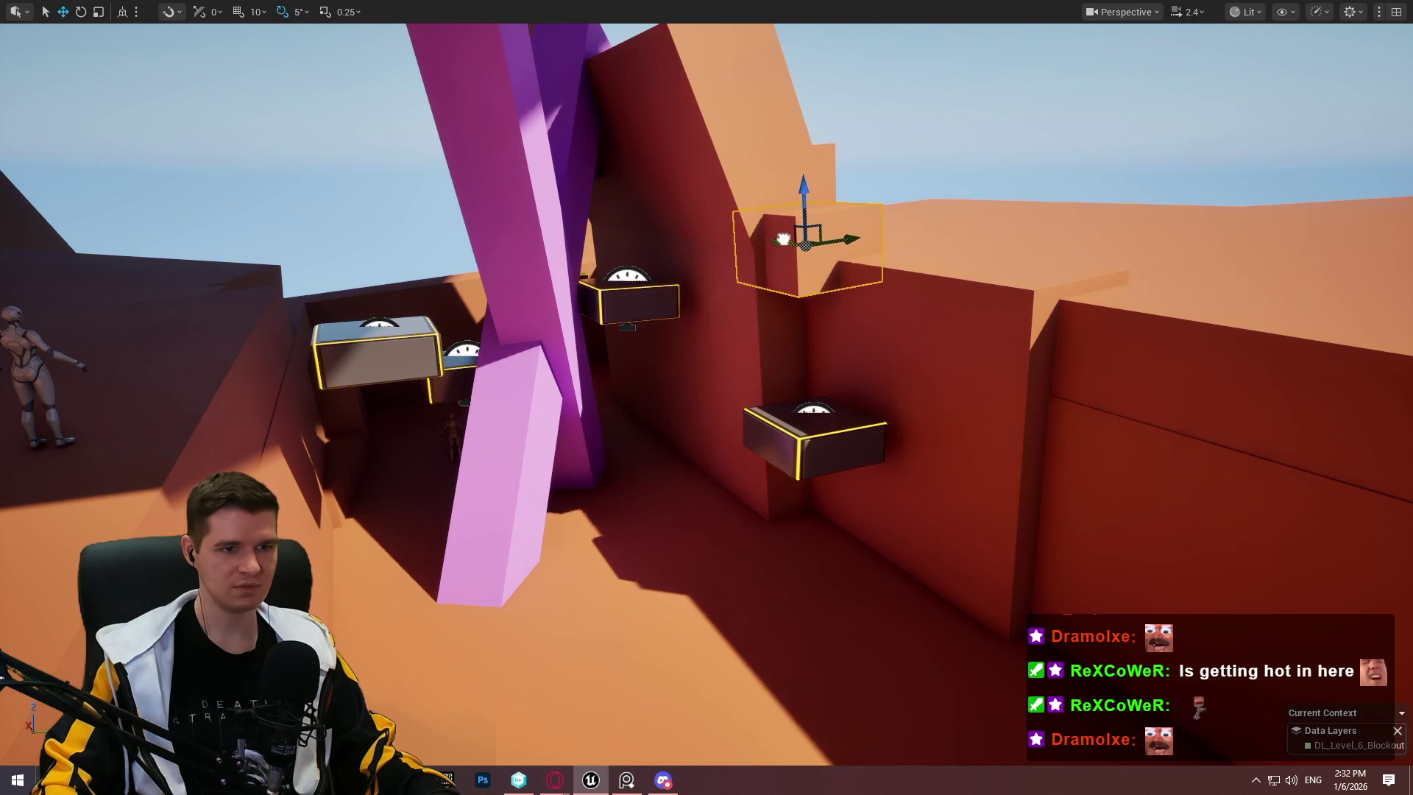
Step: Slide and tilt the small purple piece across the red wall, raising it as a ledge
{"action": "key", "text": "Escape"}
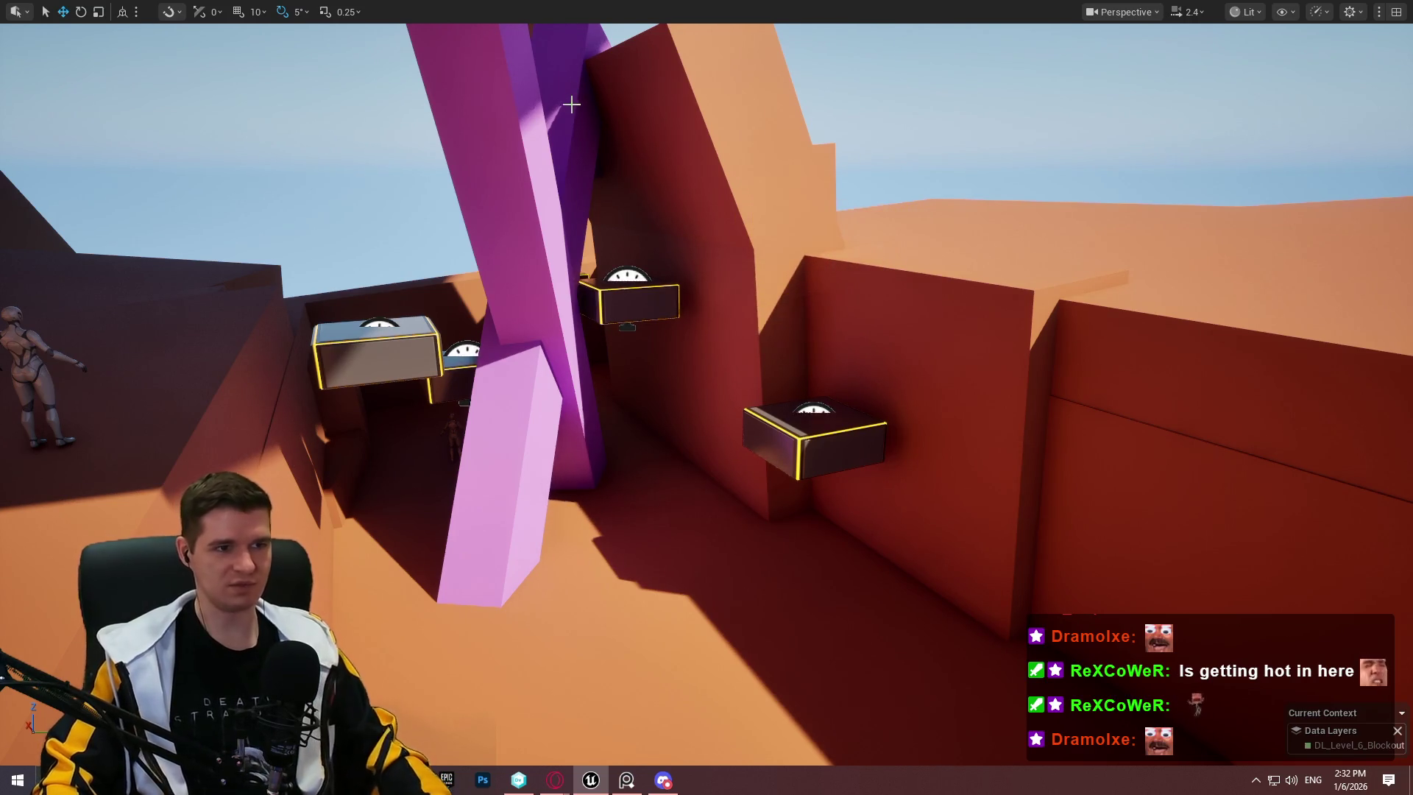
{"action": "left_click", "coordinate": [576, 190]}
{"action": "left_click_drag", "start_coordinate": [554, 390], "coordinate": [912, 412]}
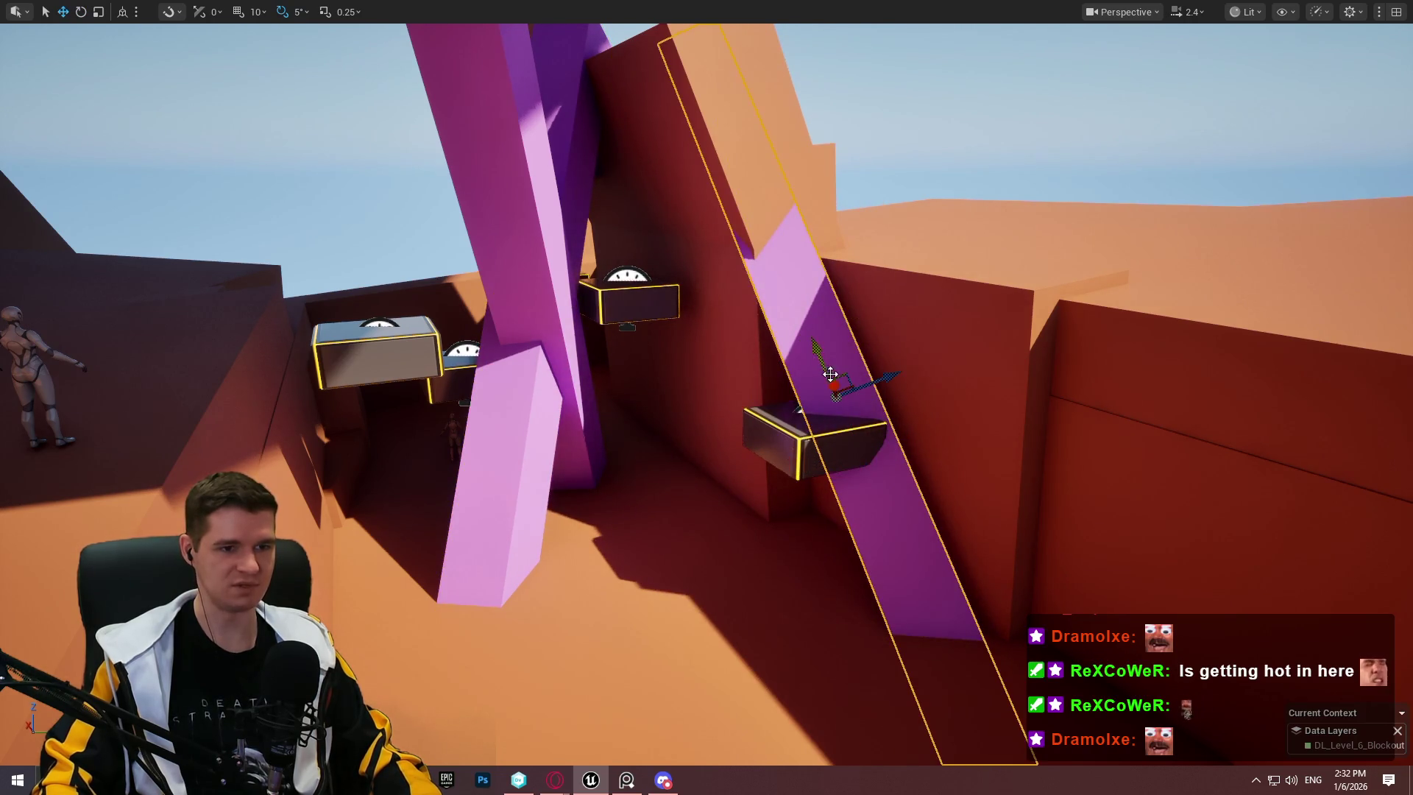
{"action": "mouse_move", "coordinate": [816, 382]}
{"action": "left_mouse_down"}
{"action": "mouse_move", "coordinate": [870, 362]}
{"action": "mouse_move", "coordinate": [875, 386]}
{"action": "mouse_move", "coordinate": [836, 402]}
{"action": "mouse_move", "coordinate": [861, 397]}
{"action": "left_mouse_up"}
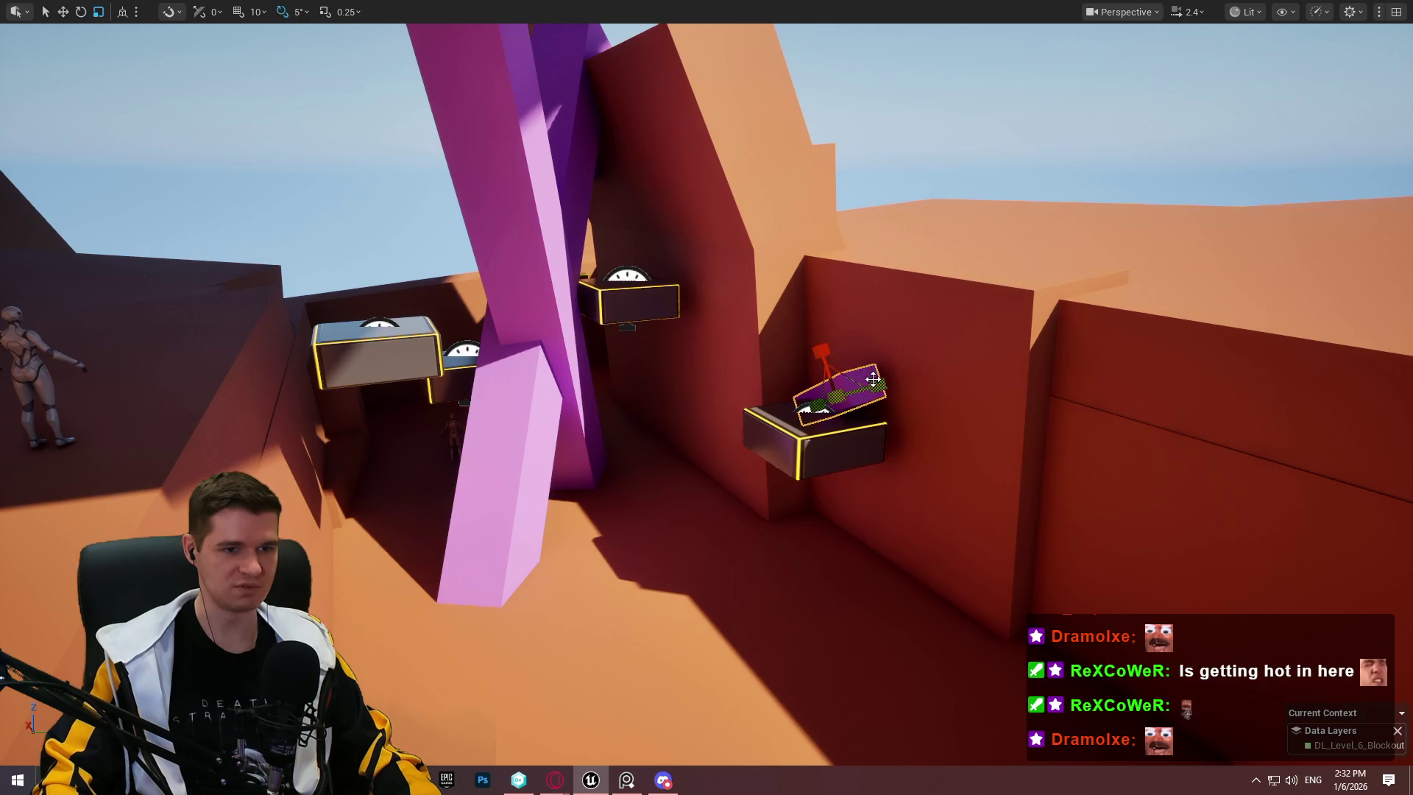
{"action": "left_click_drag", "start_coordinate": [778, 240], "coordinate": [766, 210]}
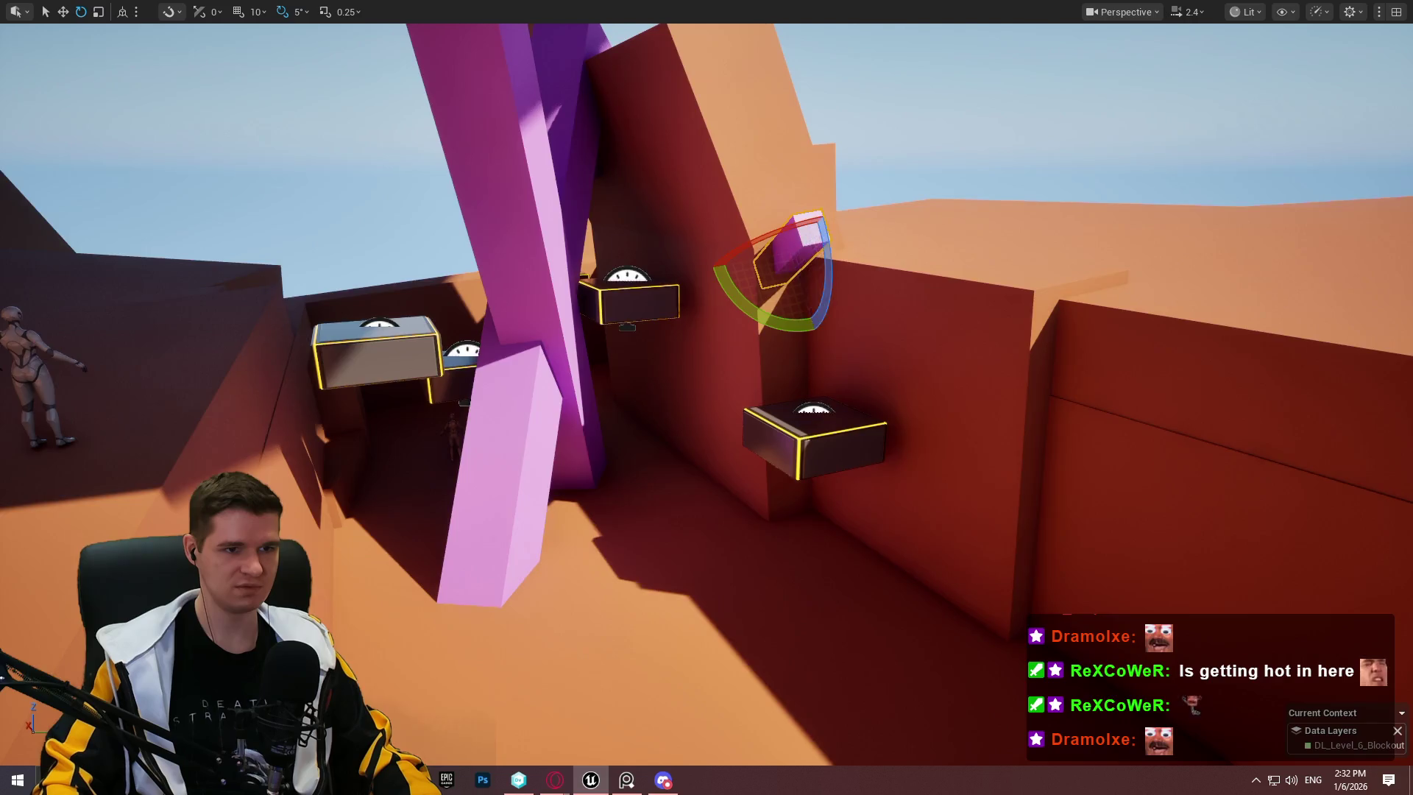
{"action": "key", "text": "w"}
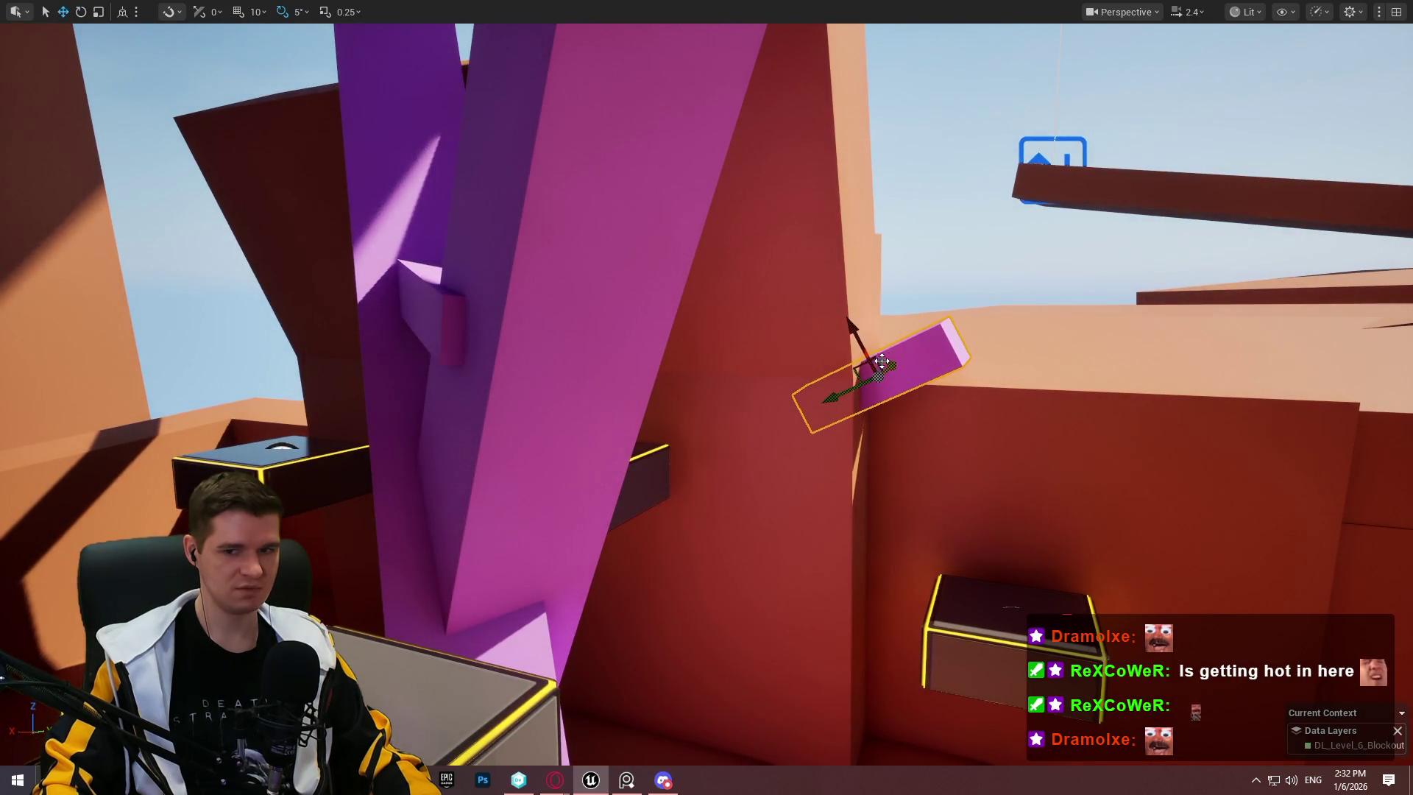
{"action": "scroll", "coordinate": [883, 361], "scroll_direction": "down", "scroll_amount": 5}
{"action": "scroll", "coordinate": [883, 361], "scroll_direction": "up", "scroll_amount": 6}
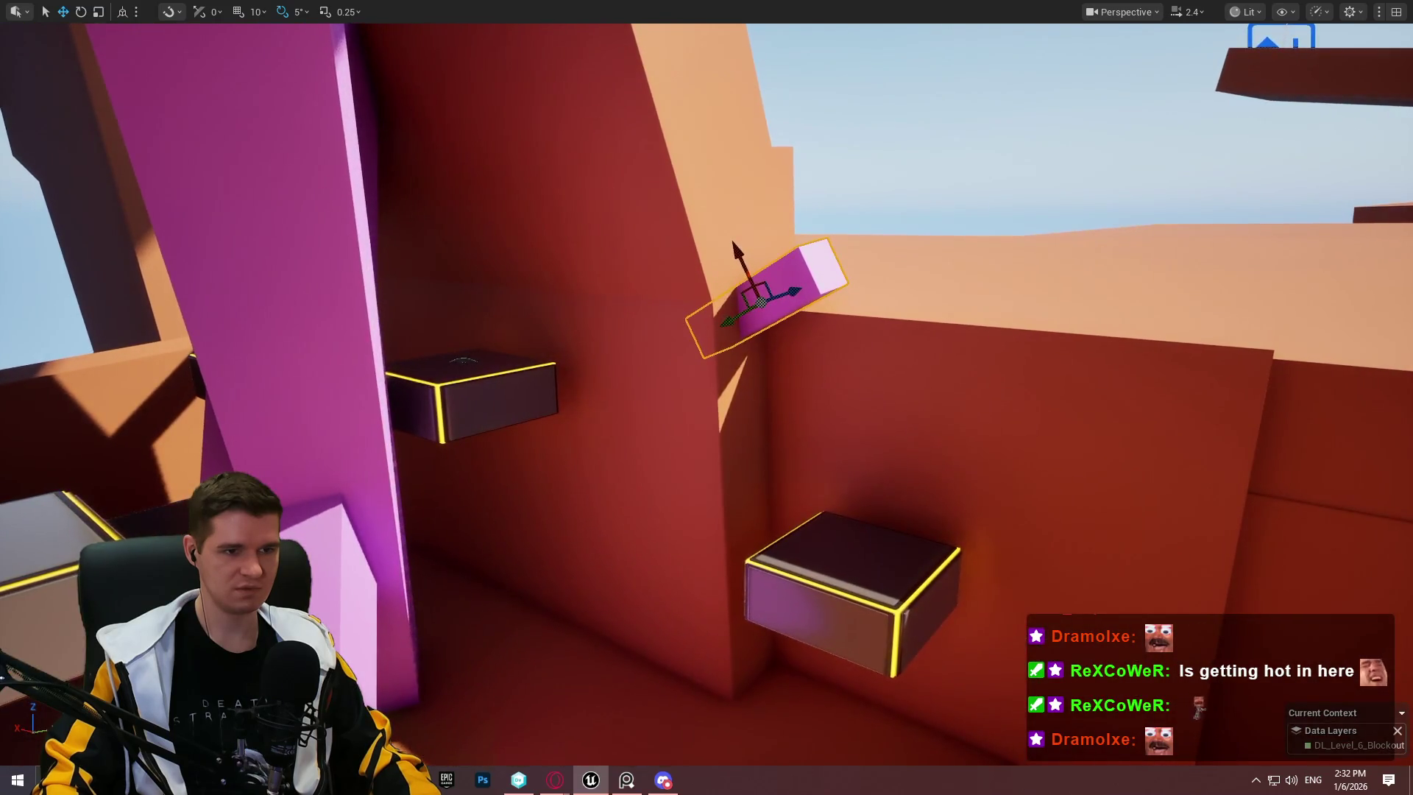
{"action": "right_click", "coordinate": [464, 249]}
Step: Play from the block, walking forward and jumping onto the red wall
{"action": "left_click", "coordinate": [536, 751]}
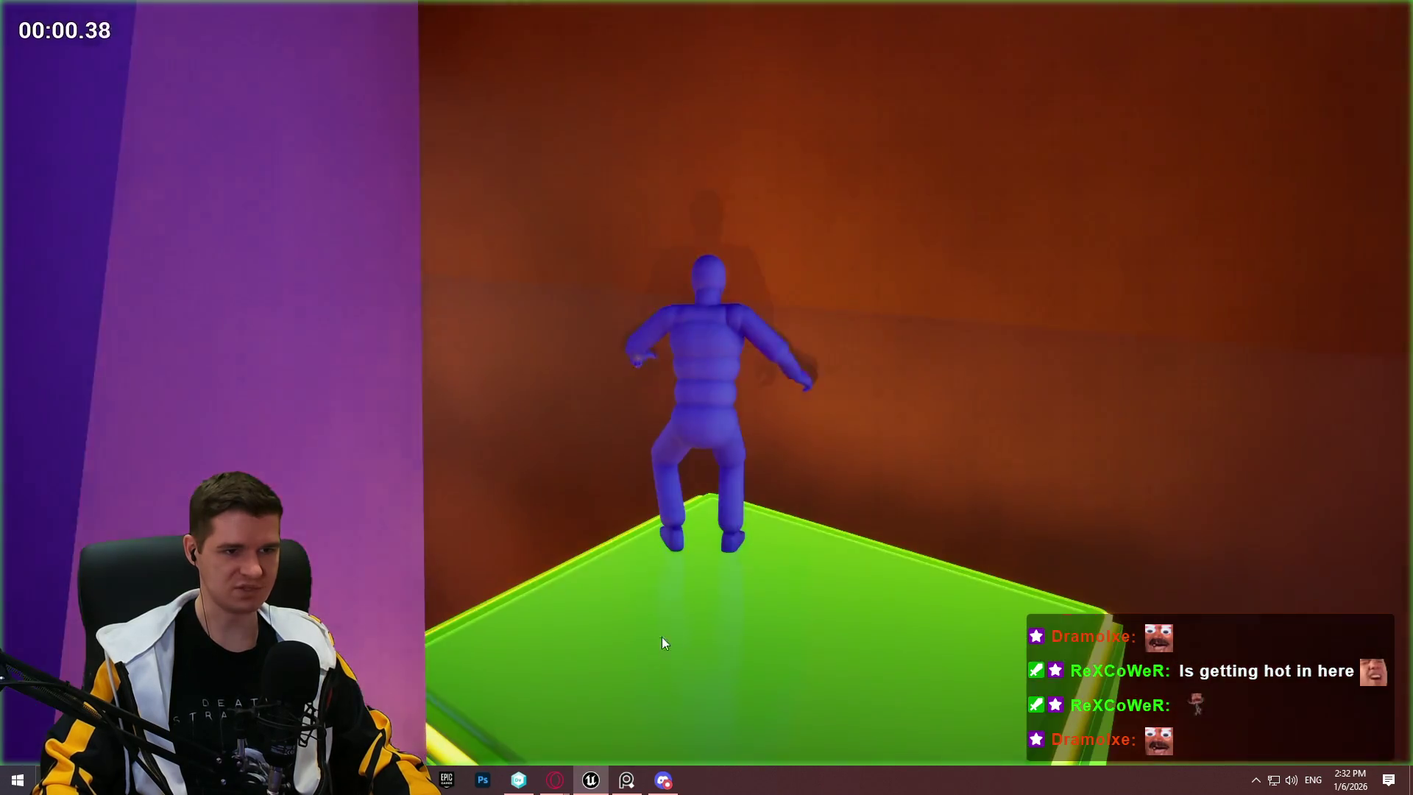
{"action": "key", "text": "w"}
{"action": "key", "text": "space"}
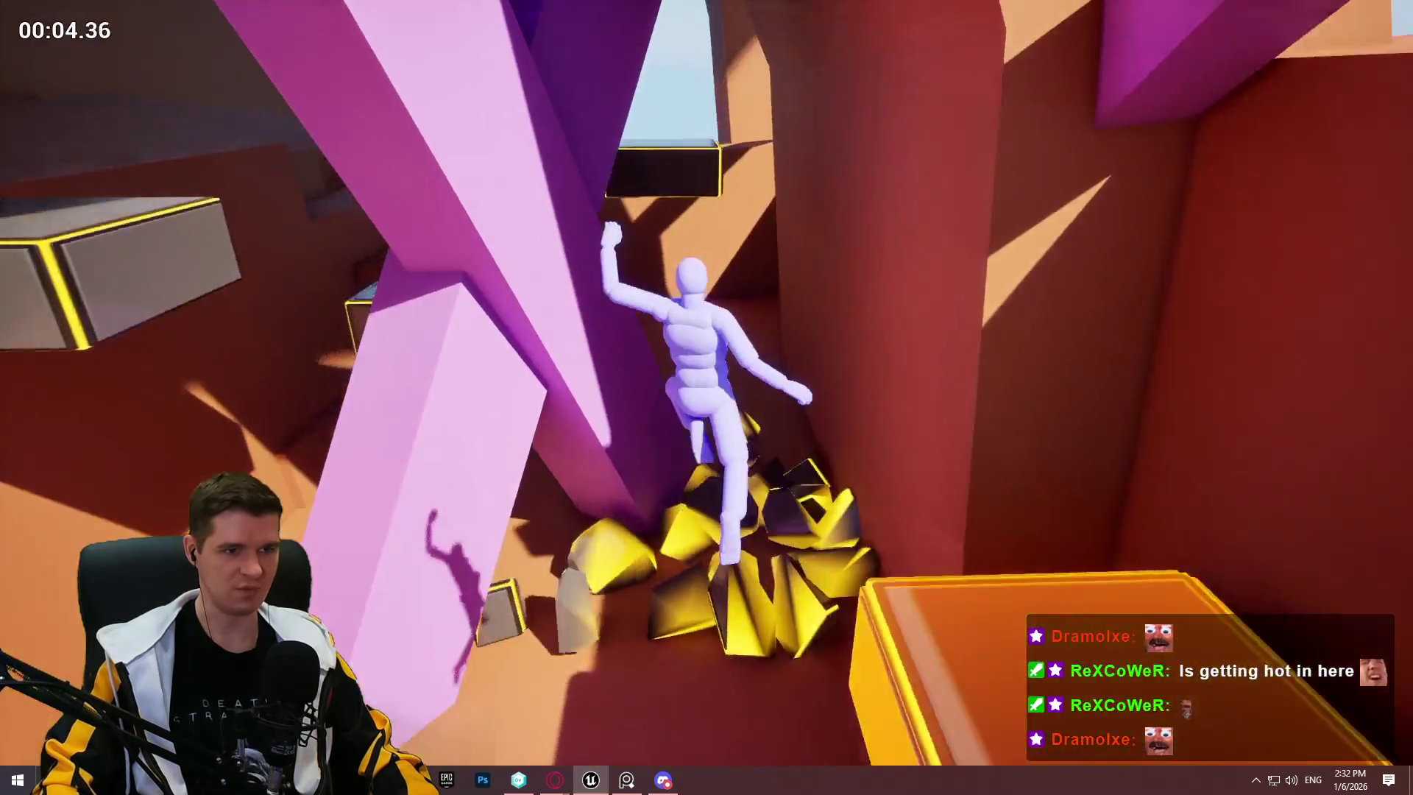
{"action": "key", "text": "Escape"}
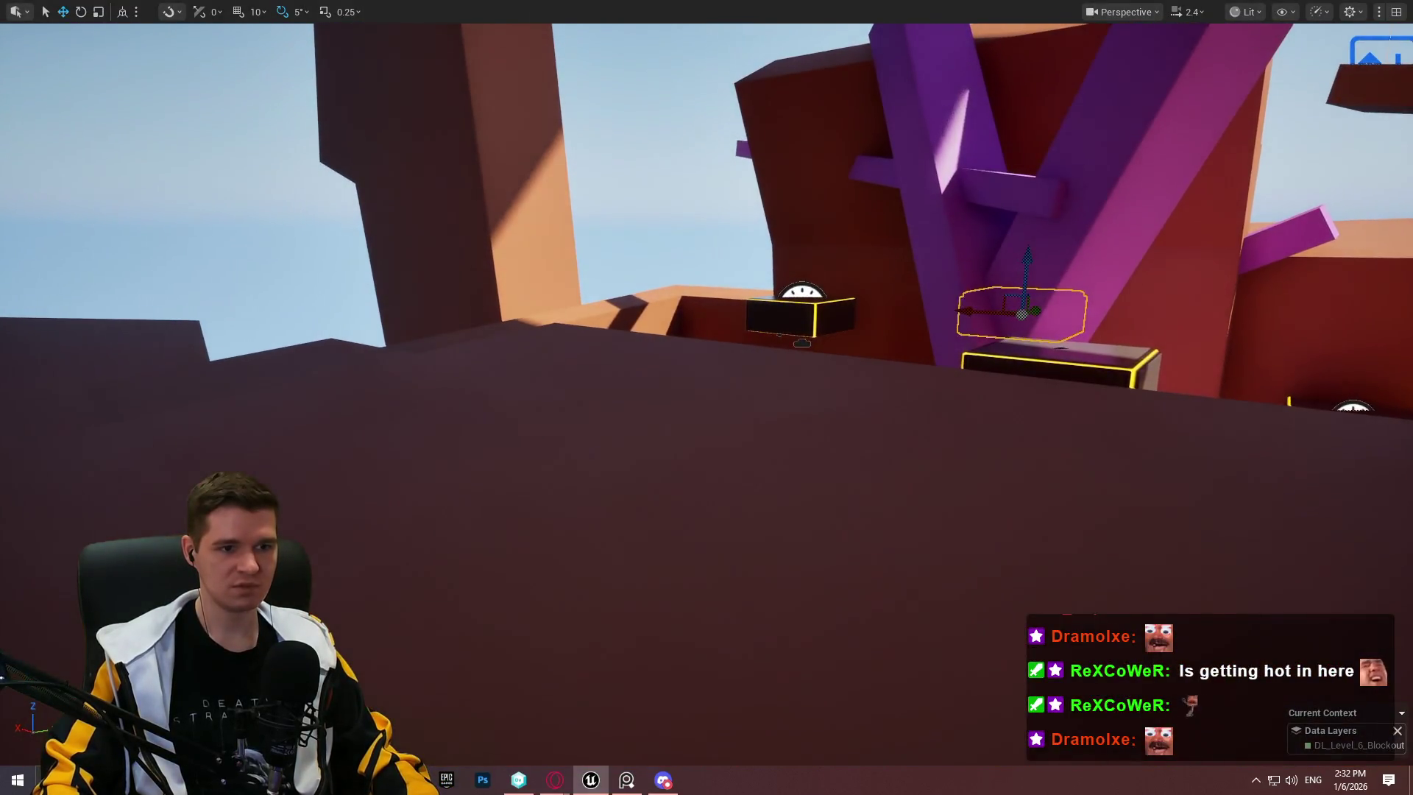
Step: Play from a new spot, running to the purple structure and climbing the wall
{"action": "right_click", "coordinate": [962, 259]}
{"action": "left_click", "coordinate": [1030, 747]}
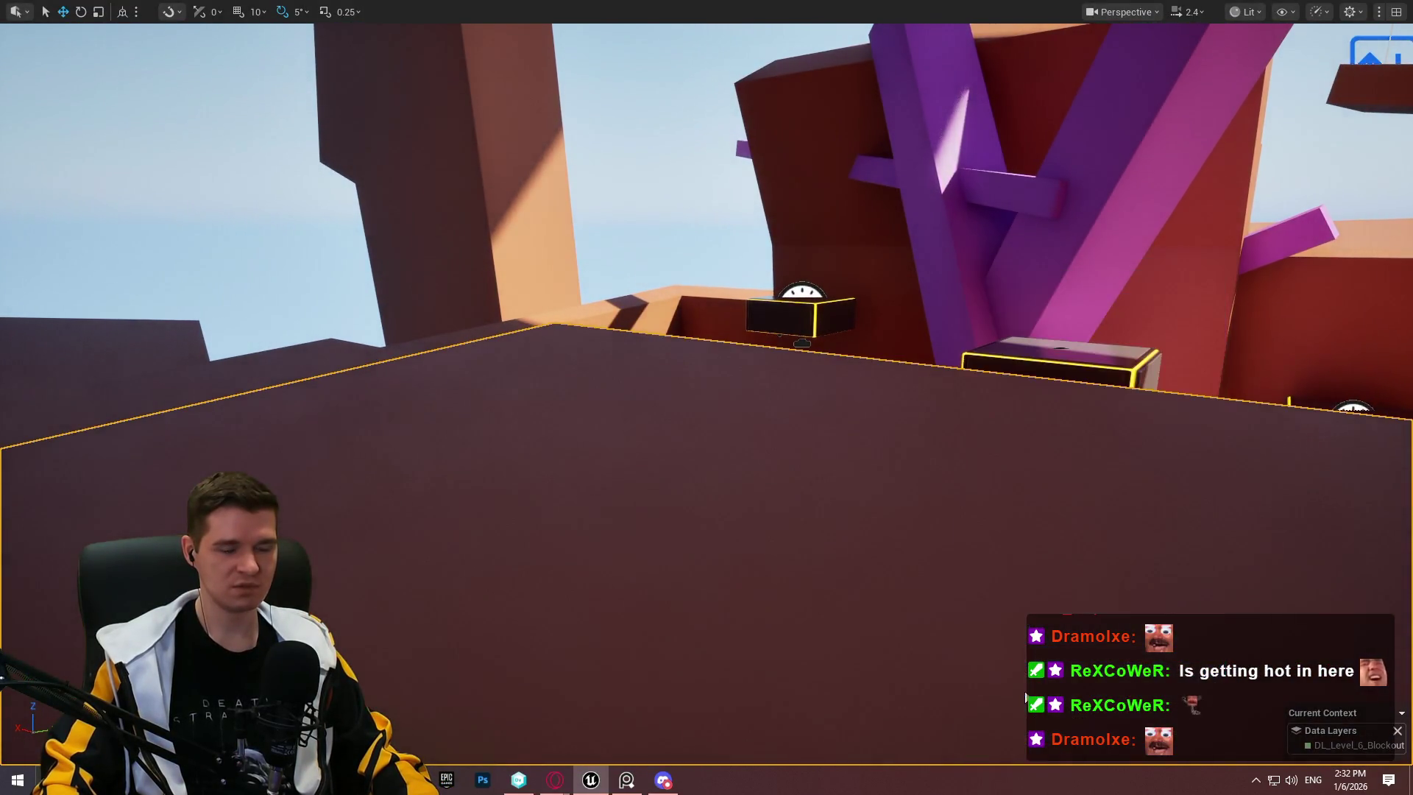
{"action": "key", "text": "w"}
{"action": "key", "text": "space"}
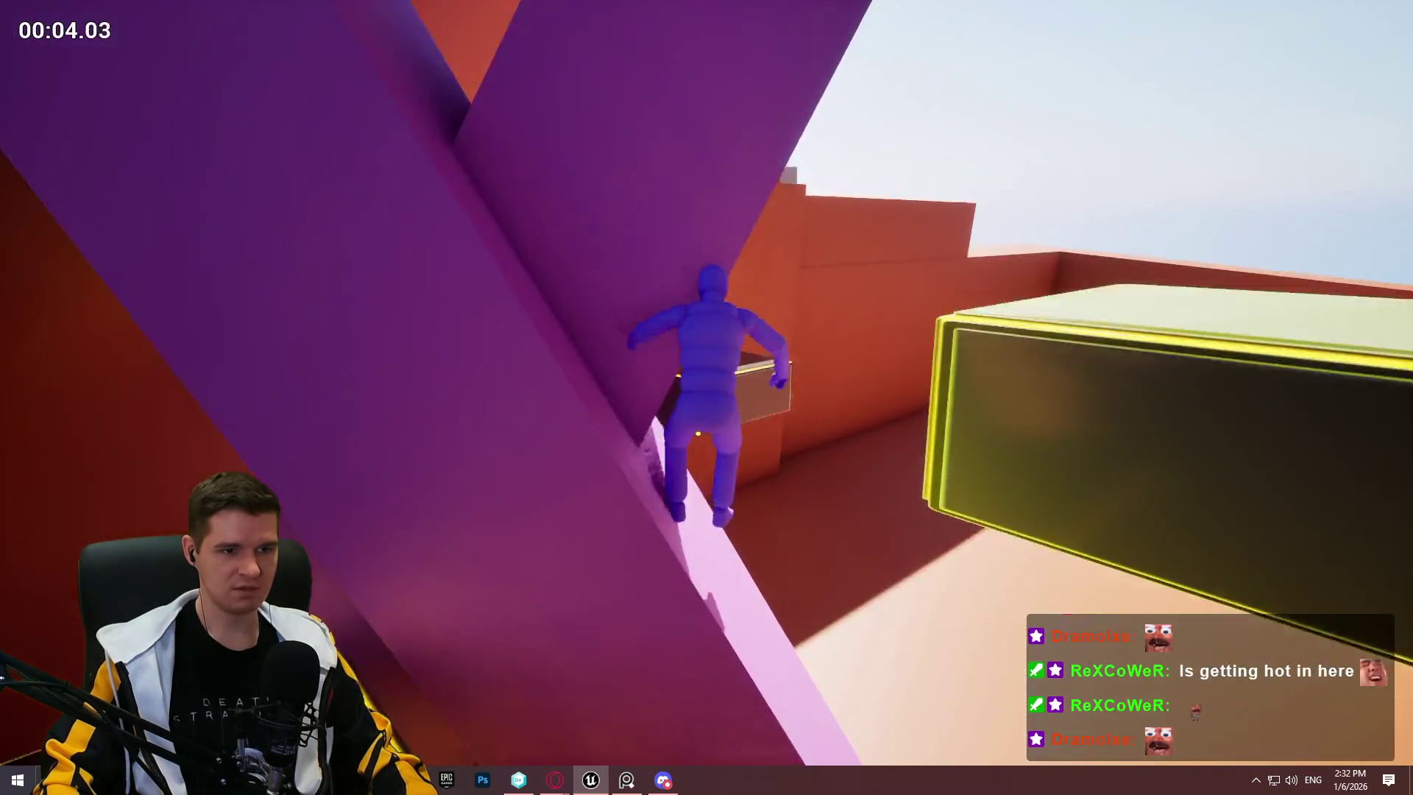
{"action": "key", "text": "Escape"}
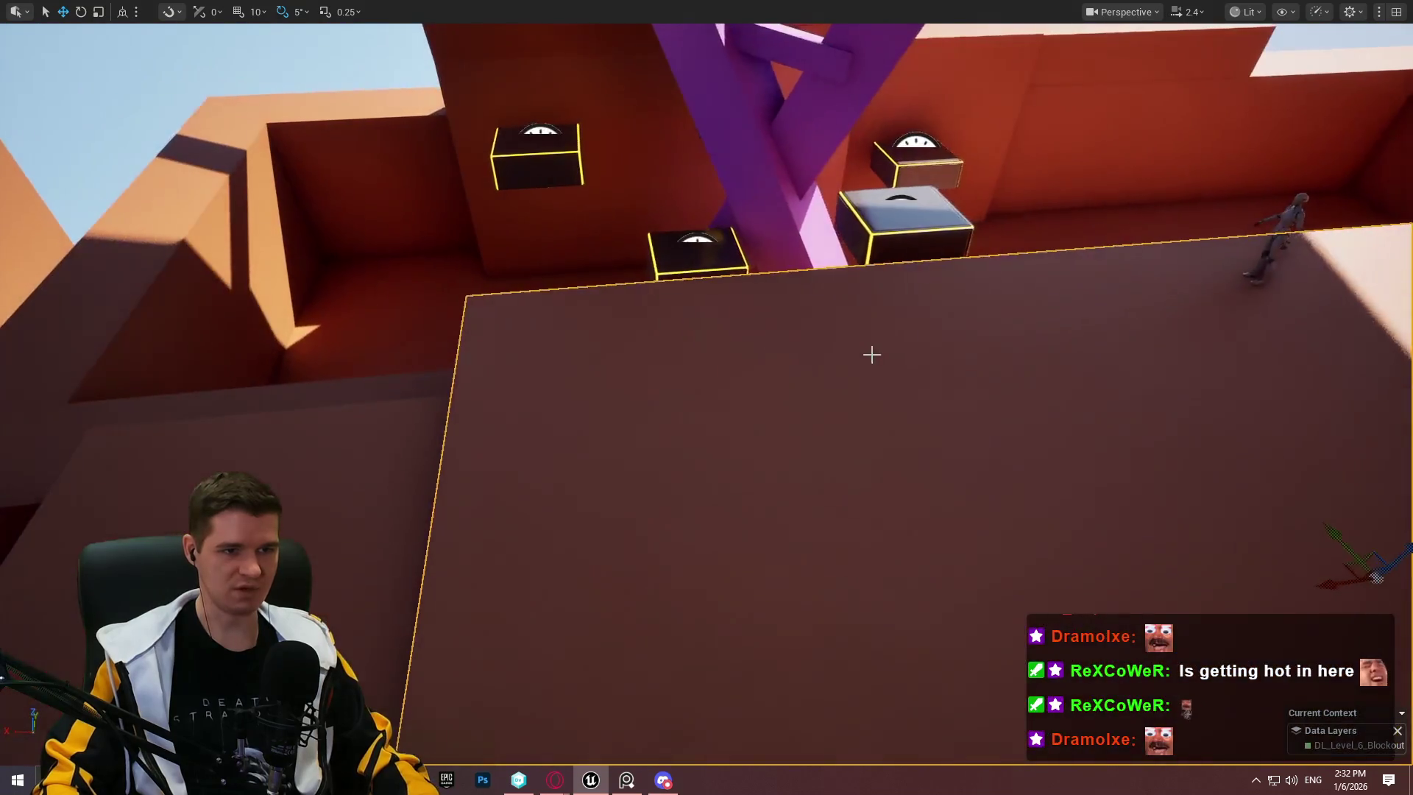
Step: Play from another spot, climbing the purple beam, jumping to the red wall, dropping onto the block
{"action": "right_click", "coordinate": [871, 354]}
{"action": "left_click", "coordinate": [1015, 750]}
{"action": "key", "text": "space"}
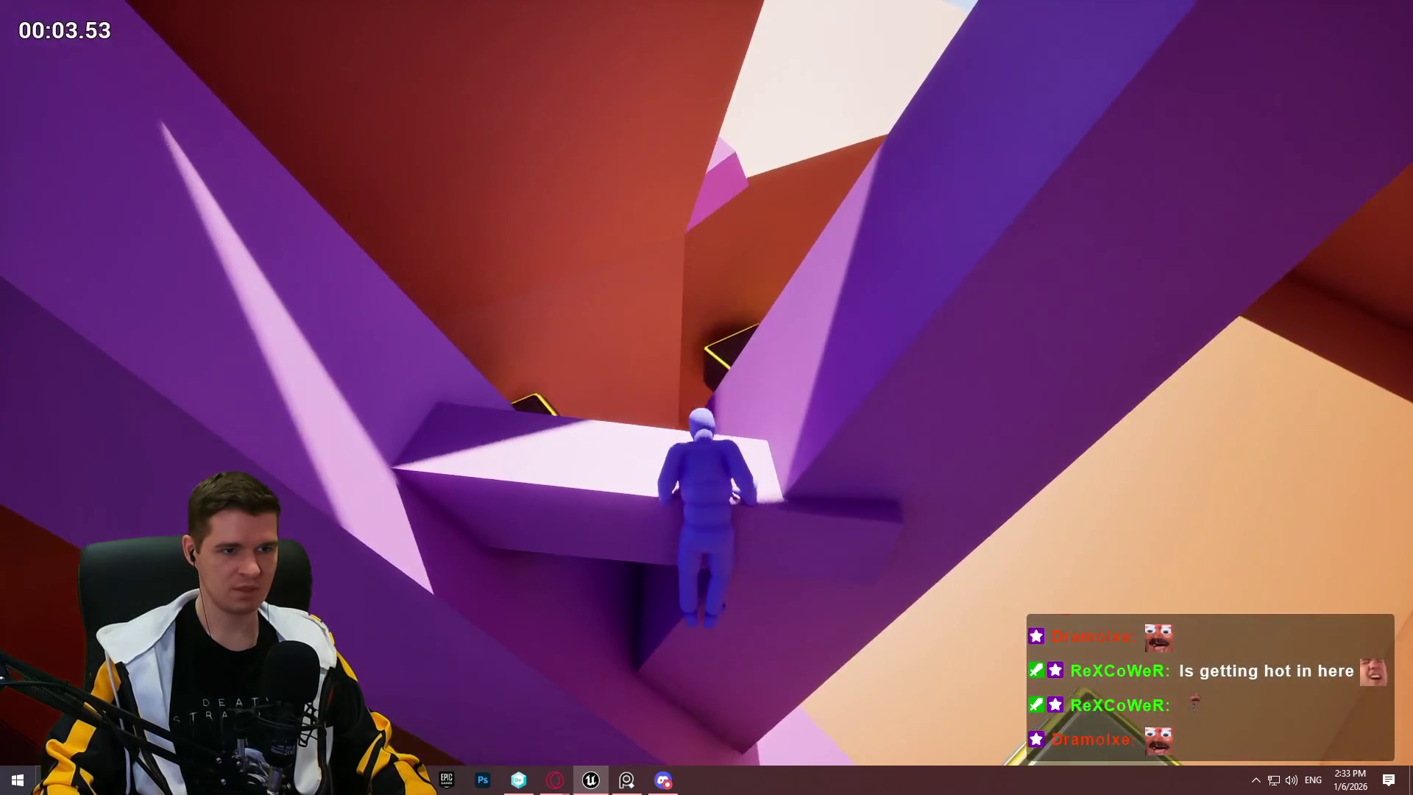
{"action": "key", "text": "space"}
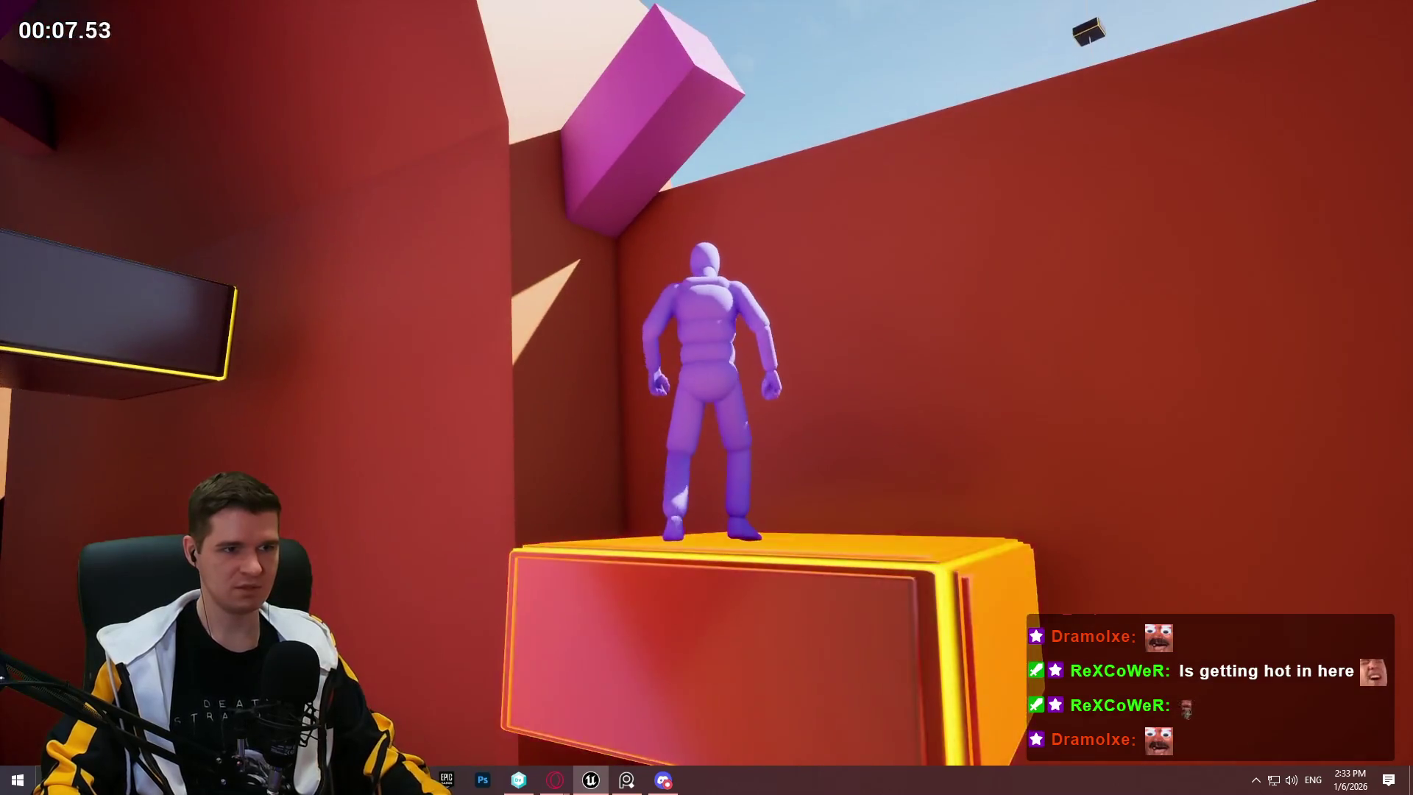
{"action": "key", "text": "w"}
{"action": "key", "text": "Escape"}
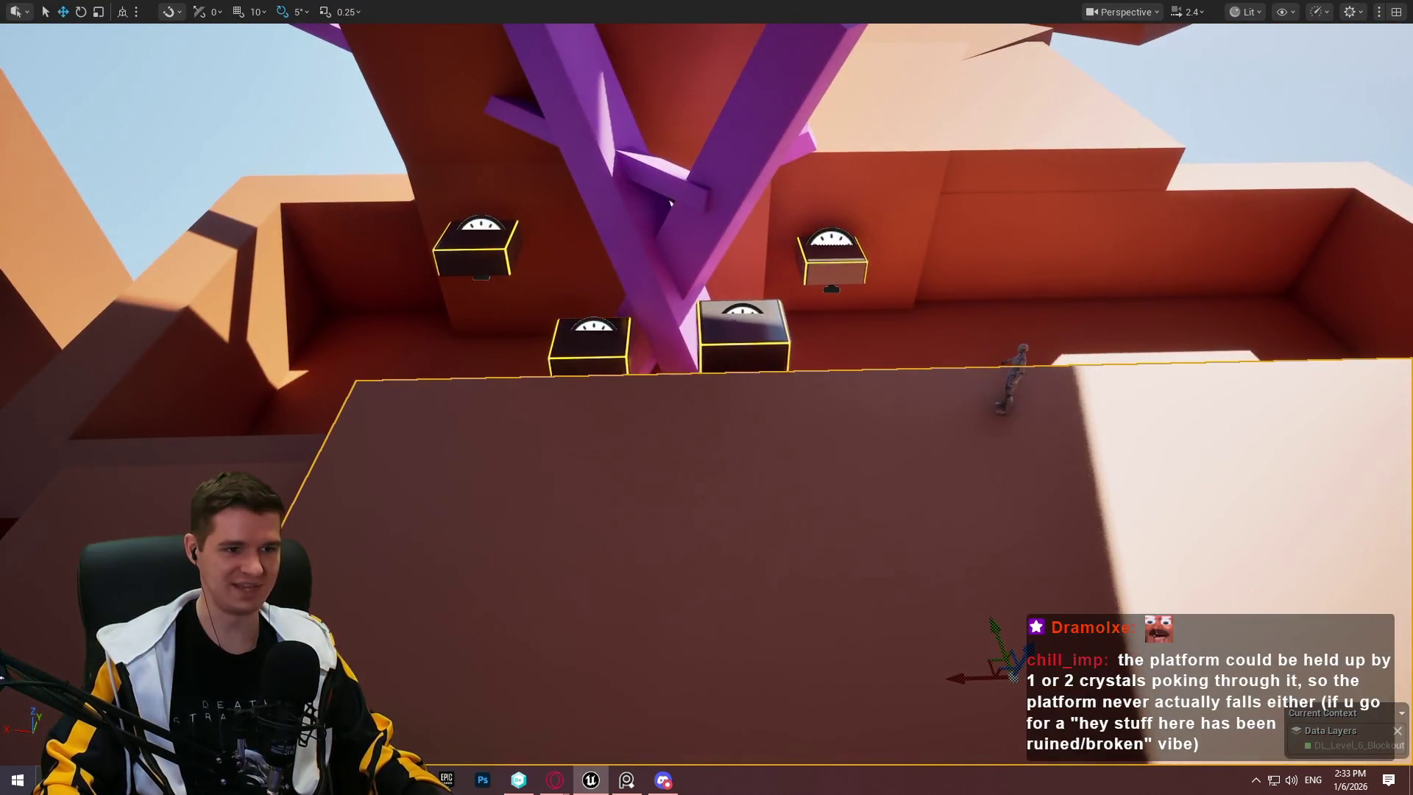
Step: Play from the top of wall block Cube91, walking to the crystal and climbing
{"action": "right_click", "coordinate": [732, 648]}
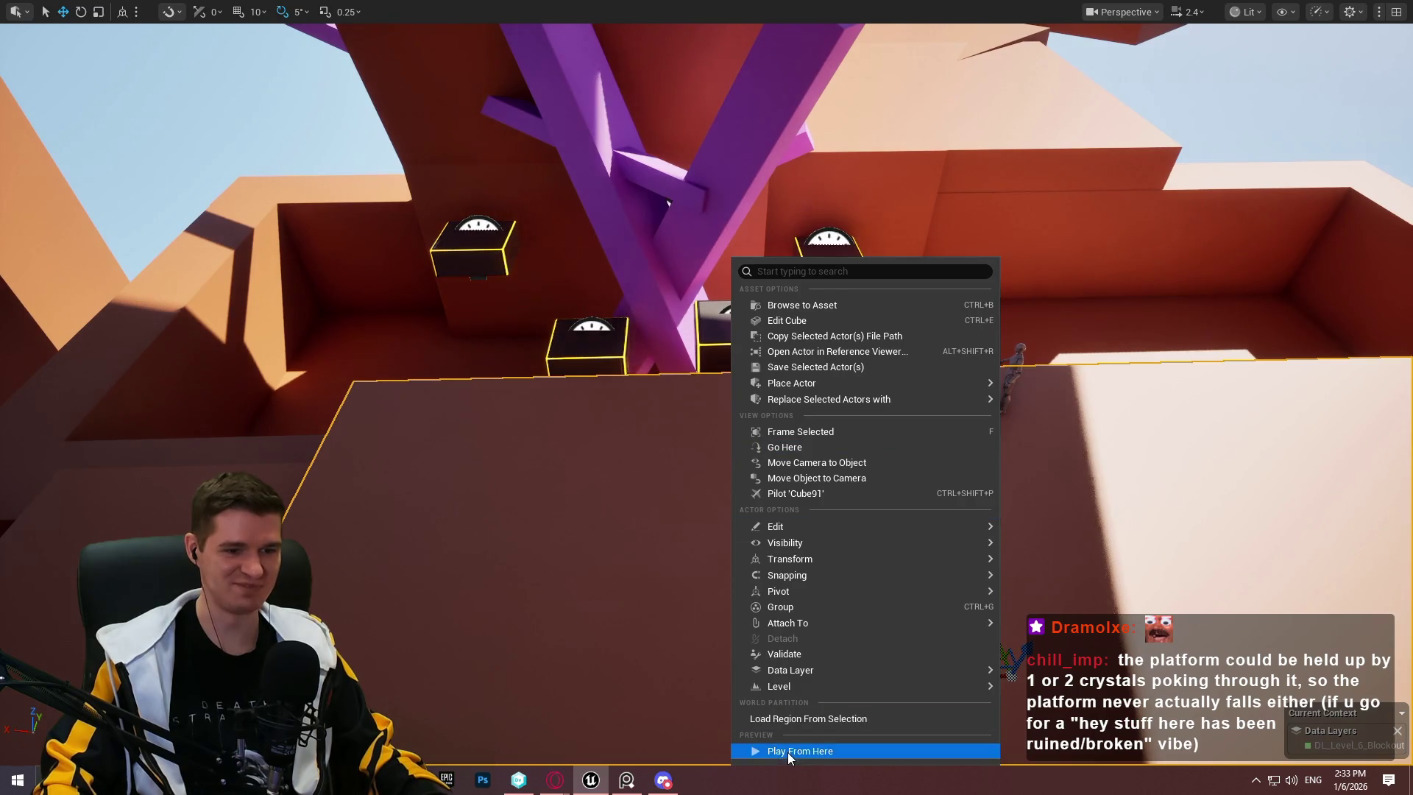
{"action": "left_click", "coordinate": [789, 751]}
{"action": "key", "text": "w"}
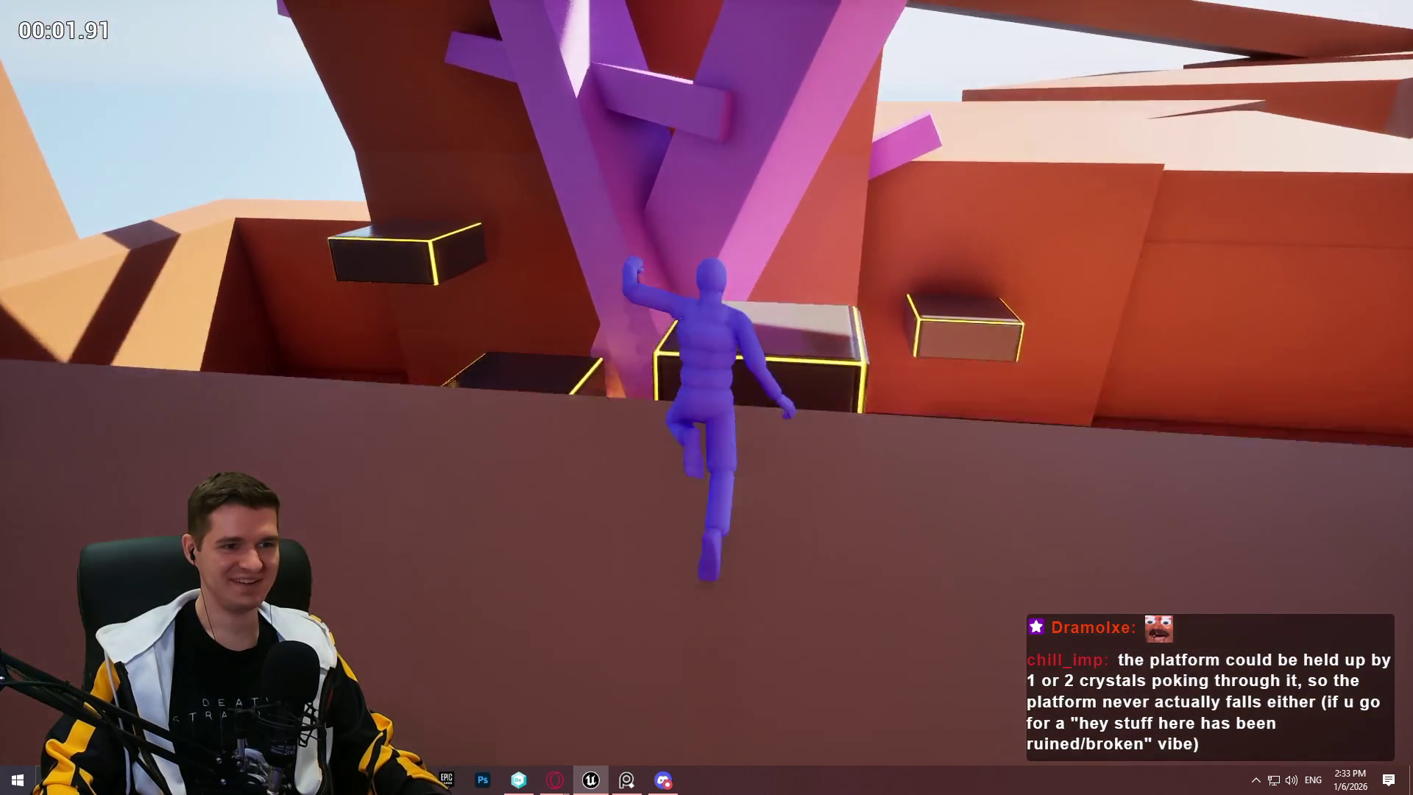
{"action": "key", "text": "Escape"}
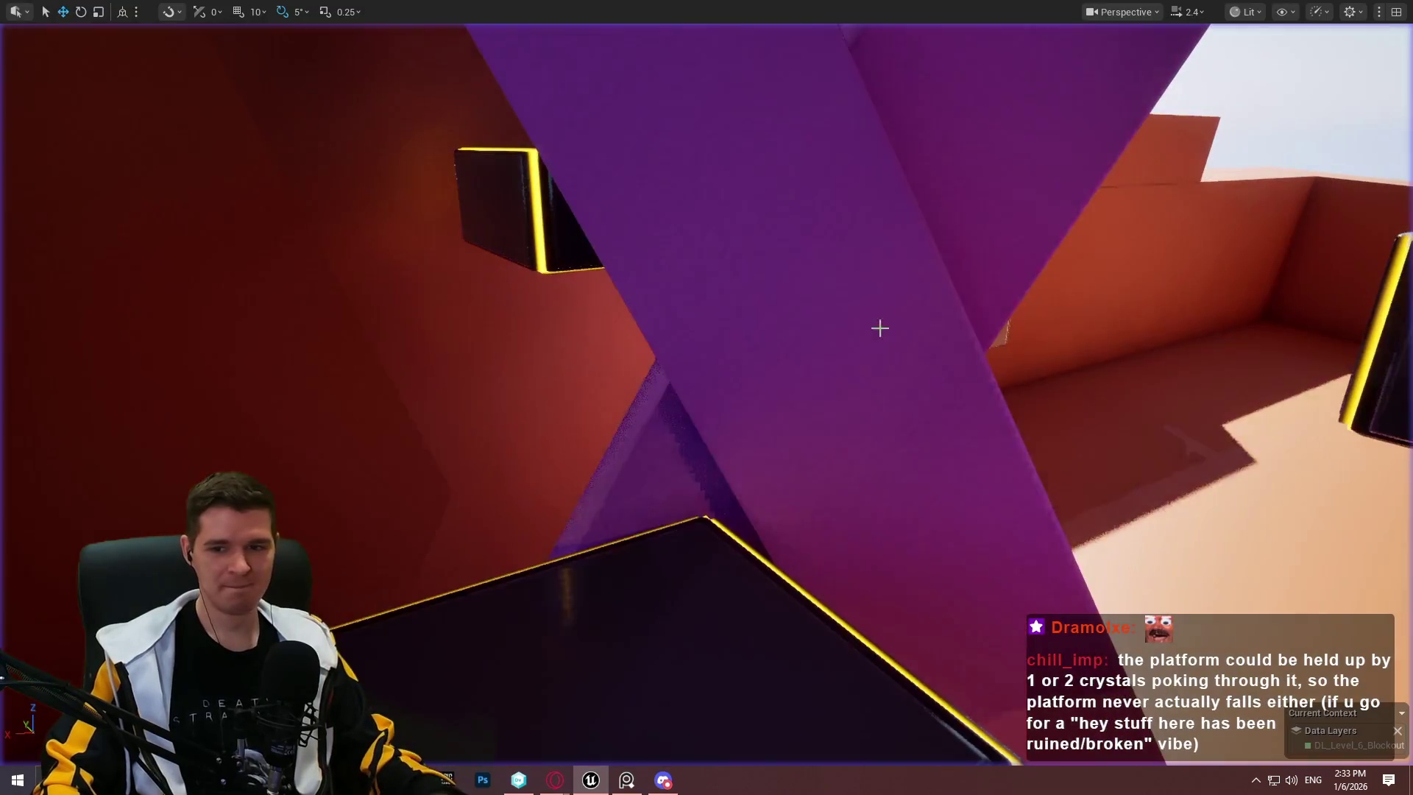
Step: Orbit around the platforms, then play again from the wall top toward the crystal
{"action": "mouse_move", "coordinate": [880, 328]}
{"action": "left_mouse_down"}
{"action": "mouse_move", "coordinate": [879, 413]}
{"action": "mouse_move", "coordinate": [817, 412]}
{"action": "left_mouse_up"}
{"action": "left_click_drag", "start_coordinate": [763, 241], "coordinate": [733, 245]}
{"action": "left_click_drag", "start_coordinate": [837, 472], "coordinate": [872, 475]}
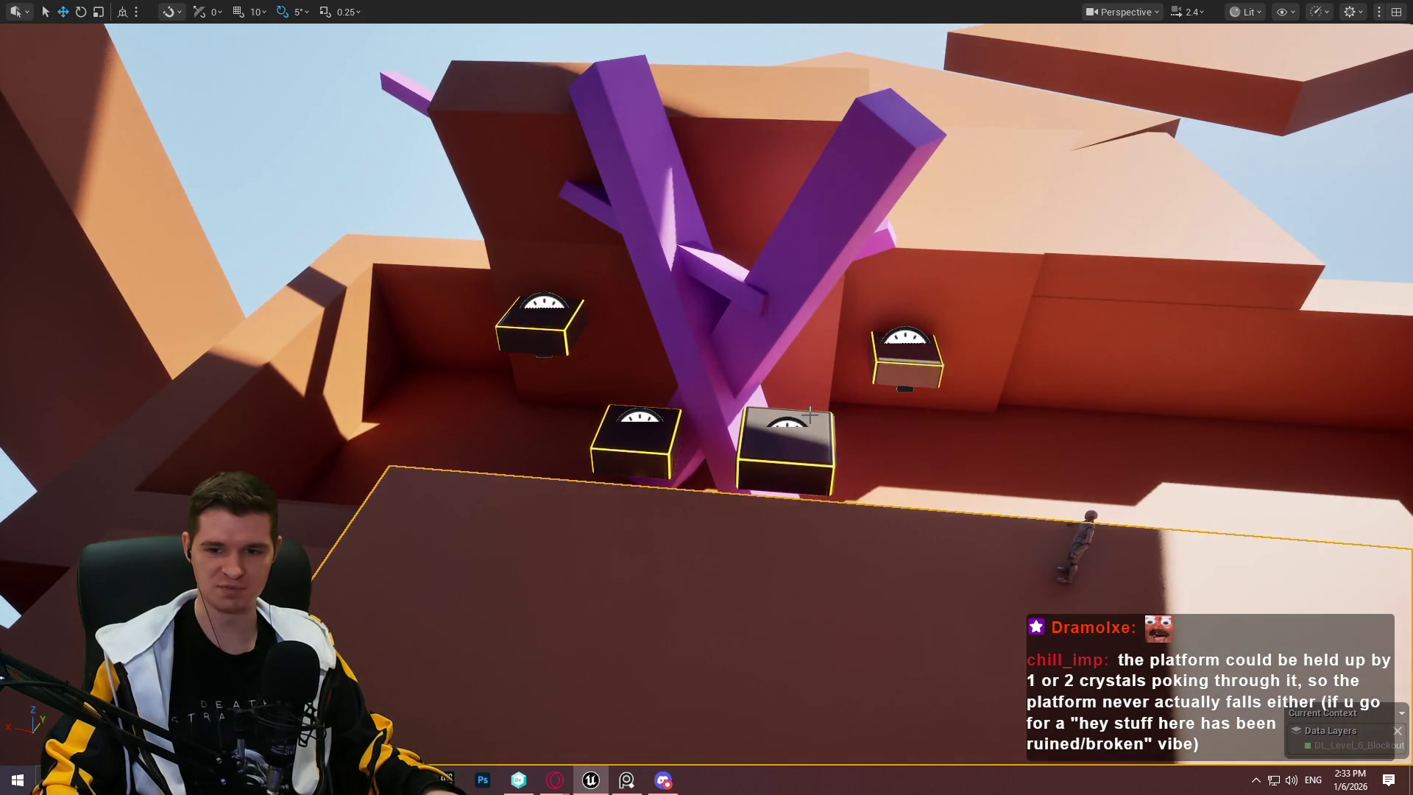
{"action": "right_click", "coordinate": [728, 599]}
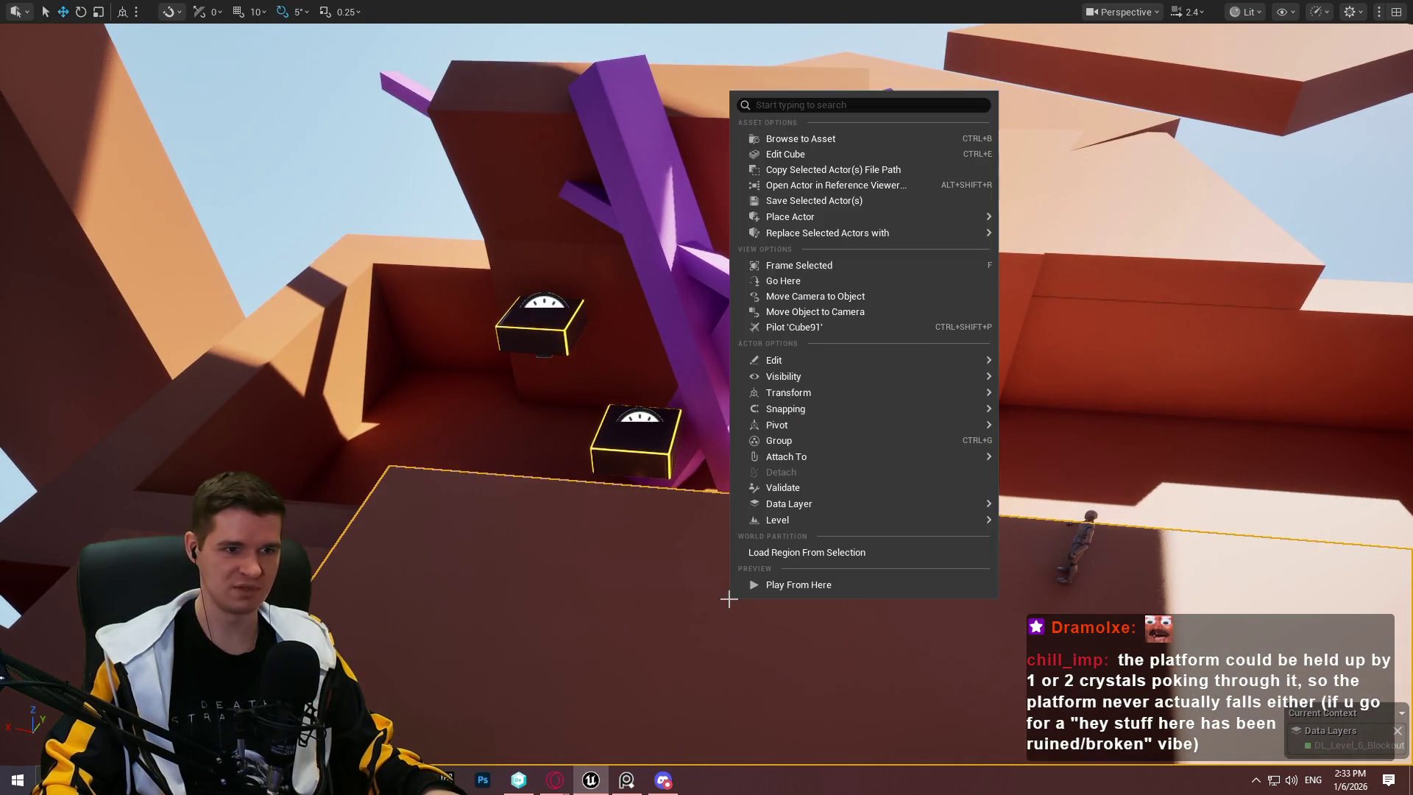
{"action": "left_click", "coordinate": [806, 585]}
{"action": "key", "text": "w"}
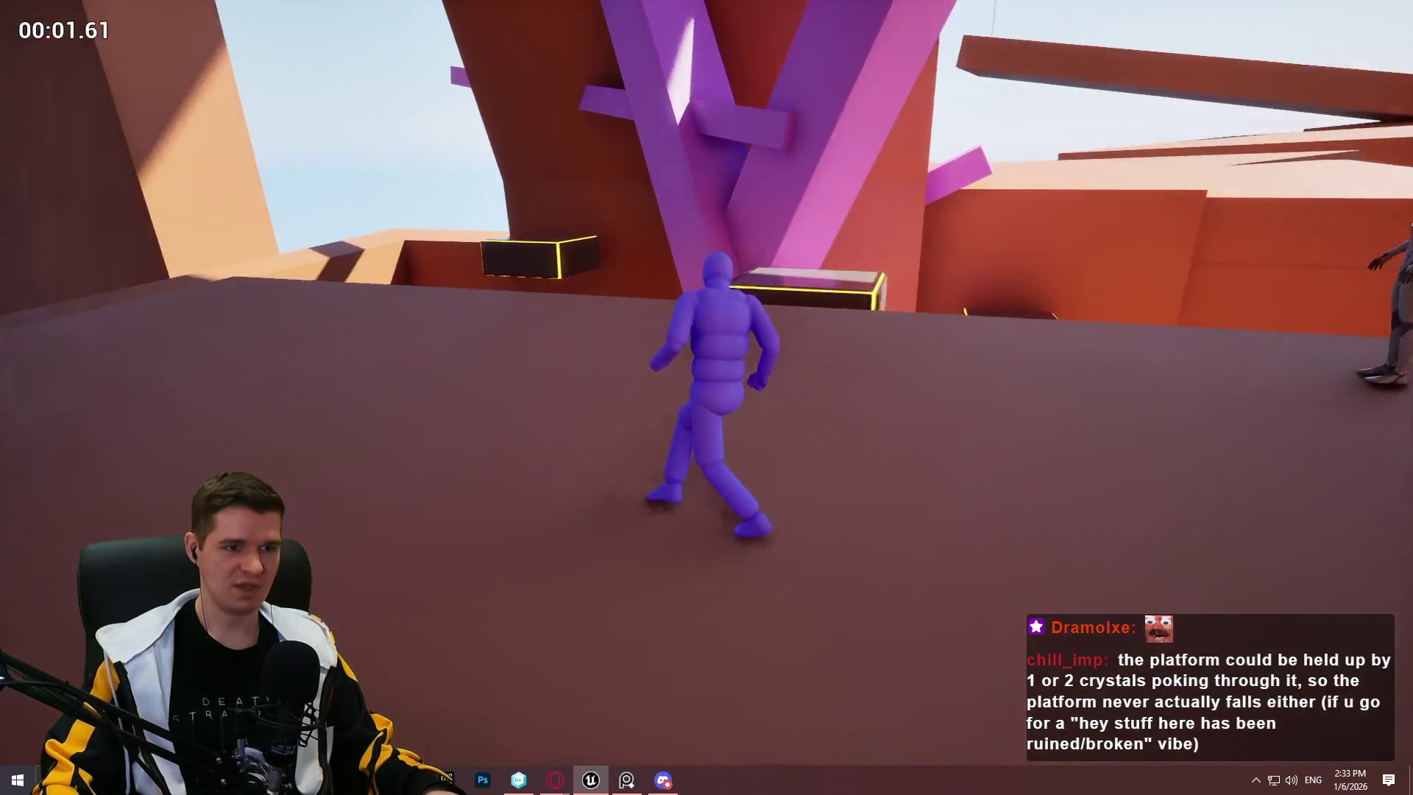
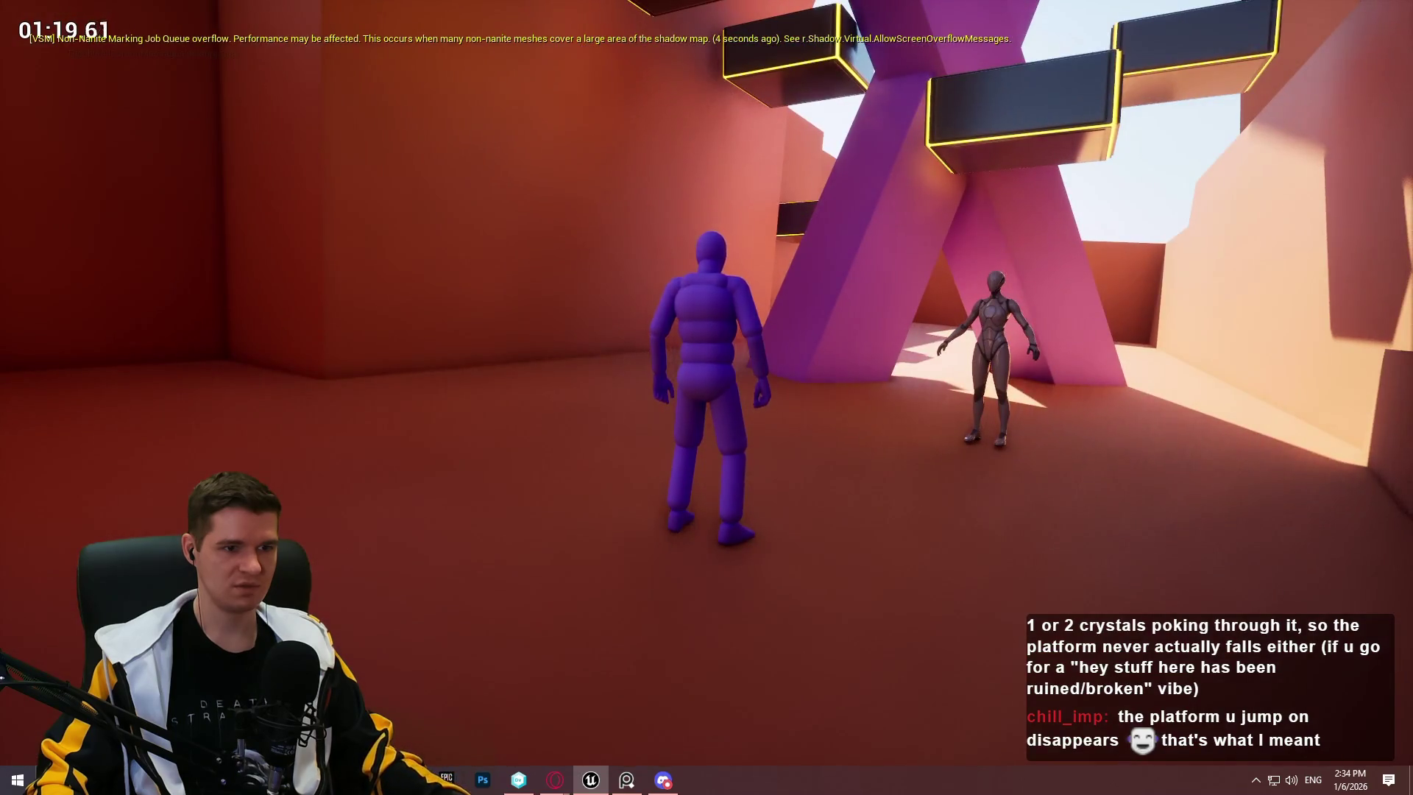
Step: Stop the play test and fly the camera up to the timed platform by the purple pillars
{"action": "key", "text": "Escape"}
{"action": "mouse_move", "coordinate": [765, 345]}
{"action": "left_mouse_down"}
{"action": "mouse_move", "coordinate": [766, 382]}
{"action": "mouse_move", "coordinate": [758, 309]}
{"action": "mouse_move", "coordinate": [729, 265]}
{"action": "mouse_move", "coordinate": [766, 383]}
{"action": "mouse_move", "coordinate": [766, 346]}
{"action": "left_mouse_up"}
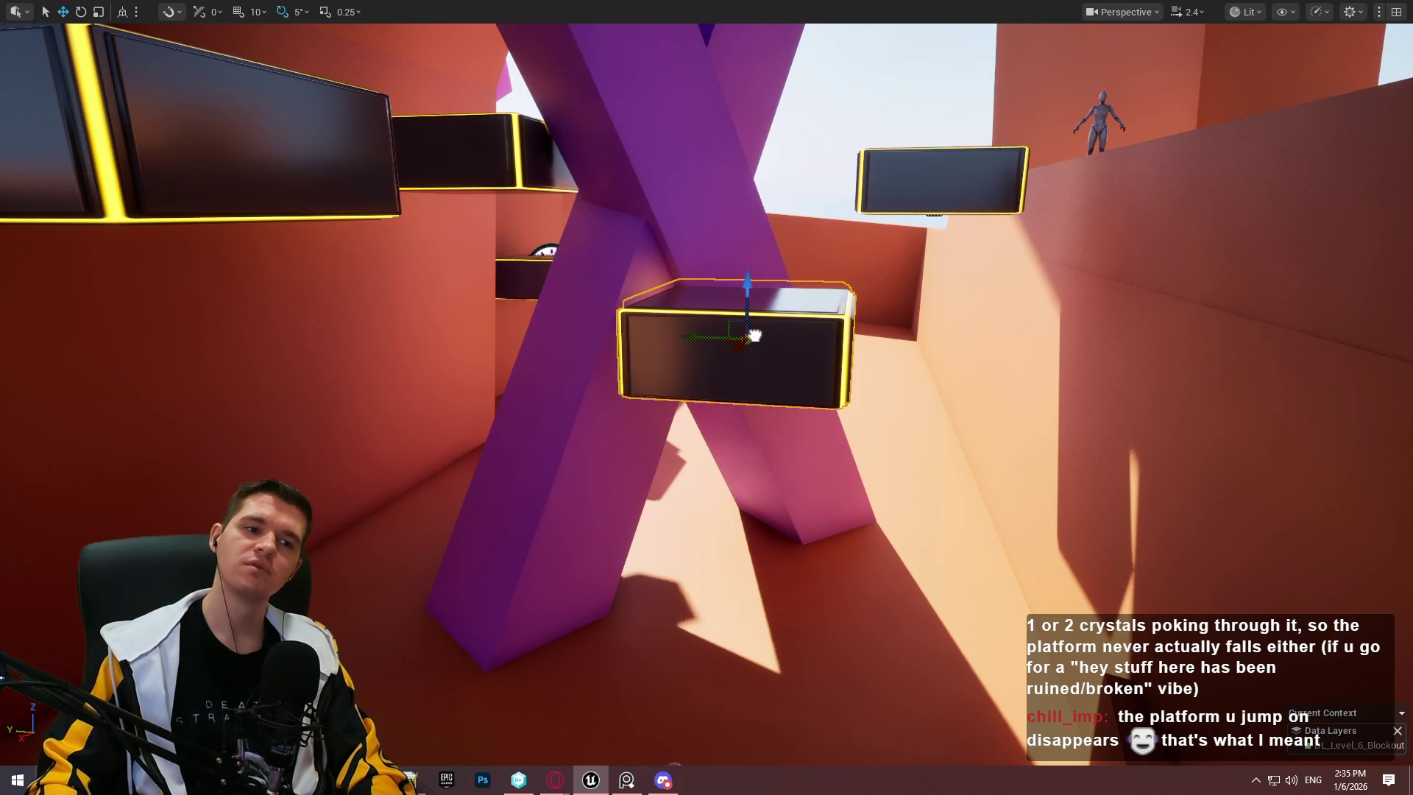
{"action": "left_click_drag", "start_coordinate": [755, 336], "coordinate": [758, 291]}
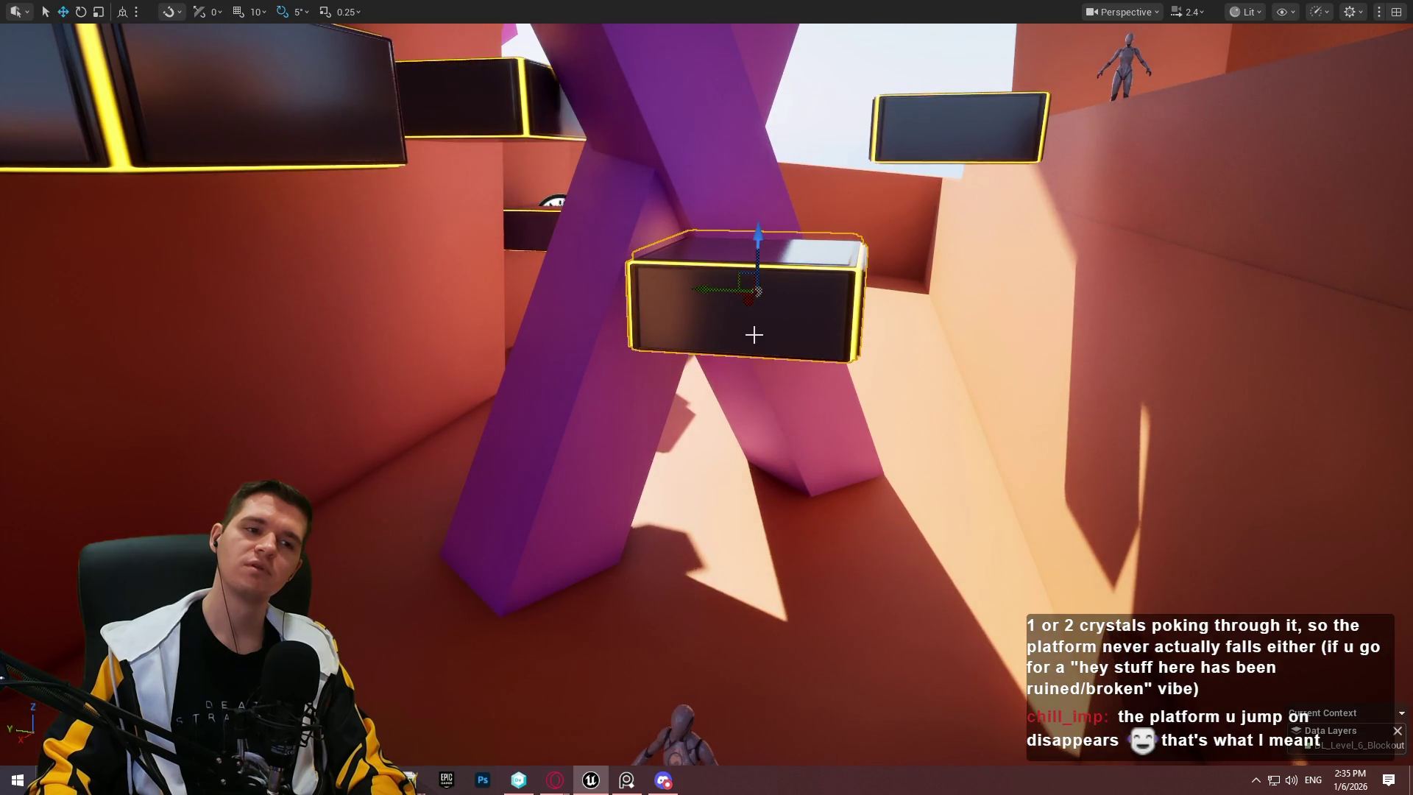
{"action": "key", "text": "F11"}
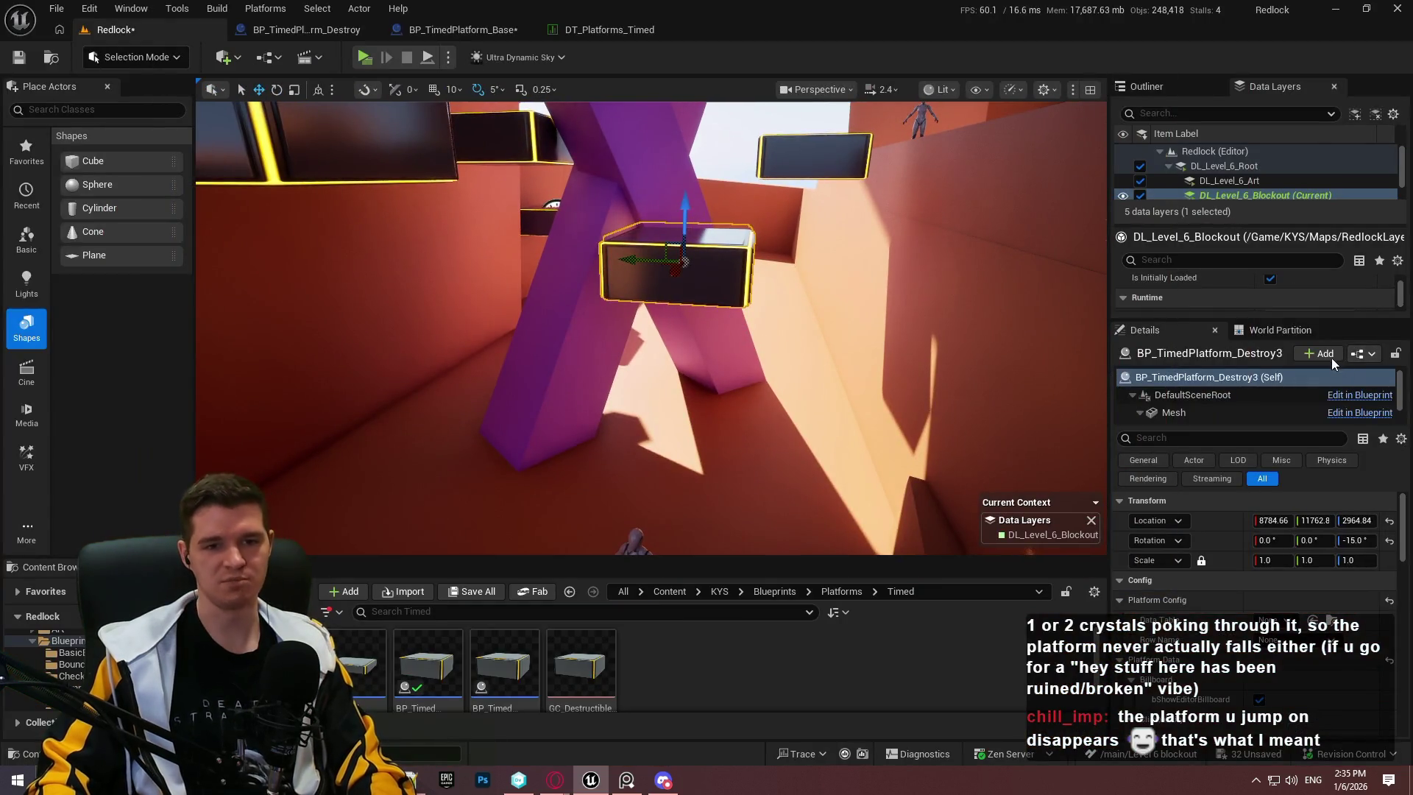
Step: Open the BP_TimedPlatform_Destroy Blueprint from the selected platform via Edit in Blueprint
{"action": "left_click", "coordinate": [1358, 356]}
{"action": "left_click", "coordinate": [1352, 394]}
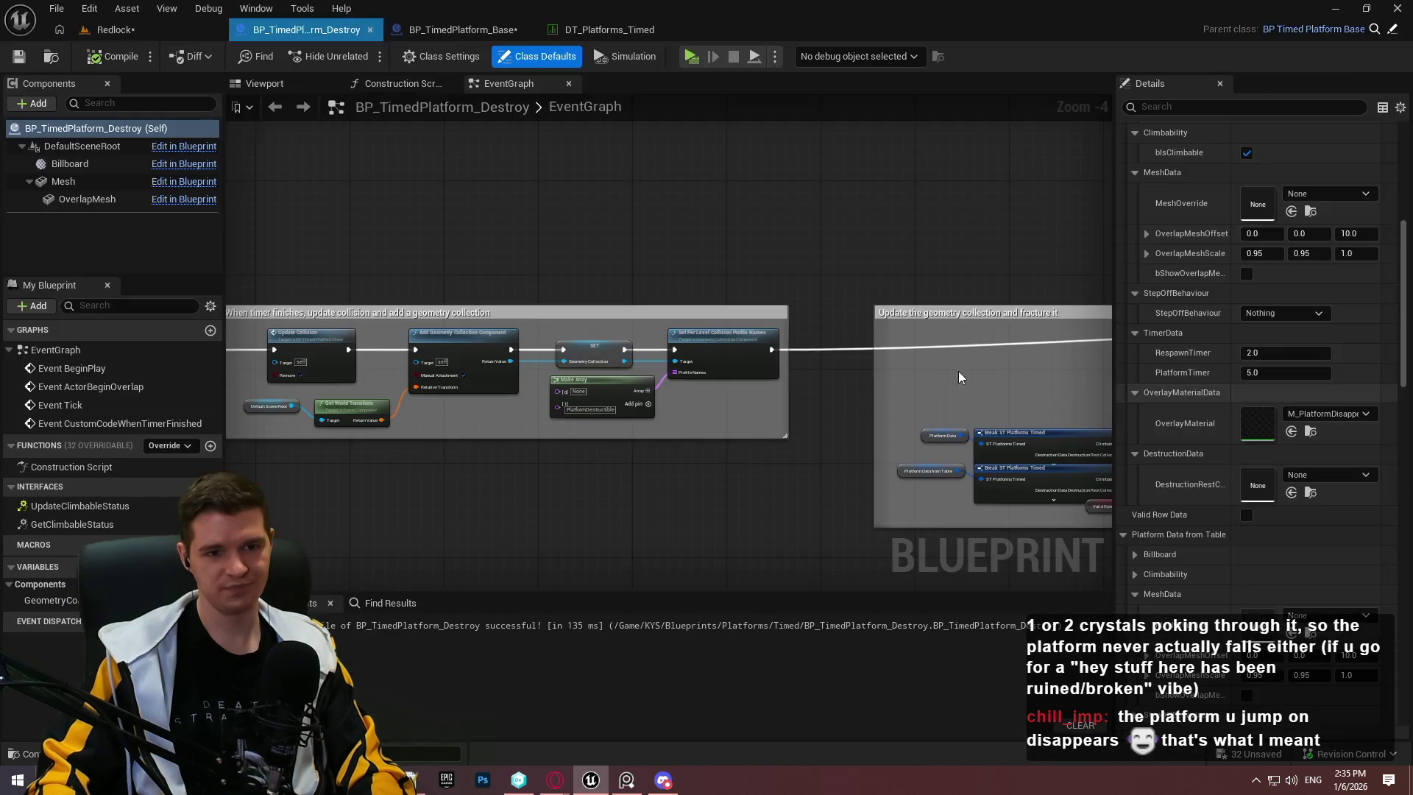
{"action": "scroll", "coordinate": [535, 160], "scroll_direction": "down", "scroll_amount": 3}
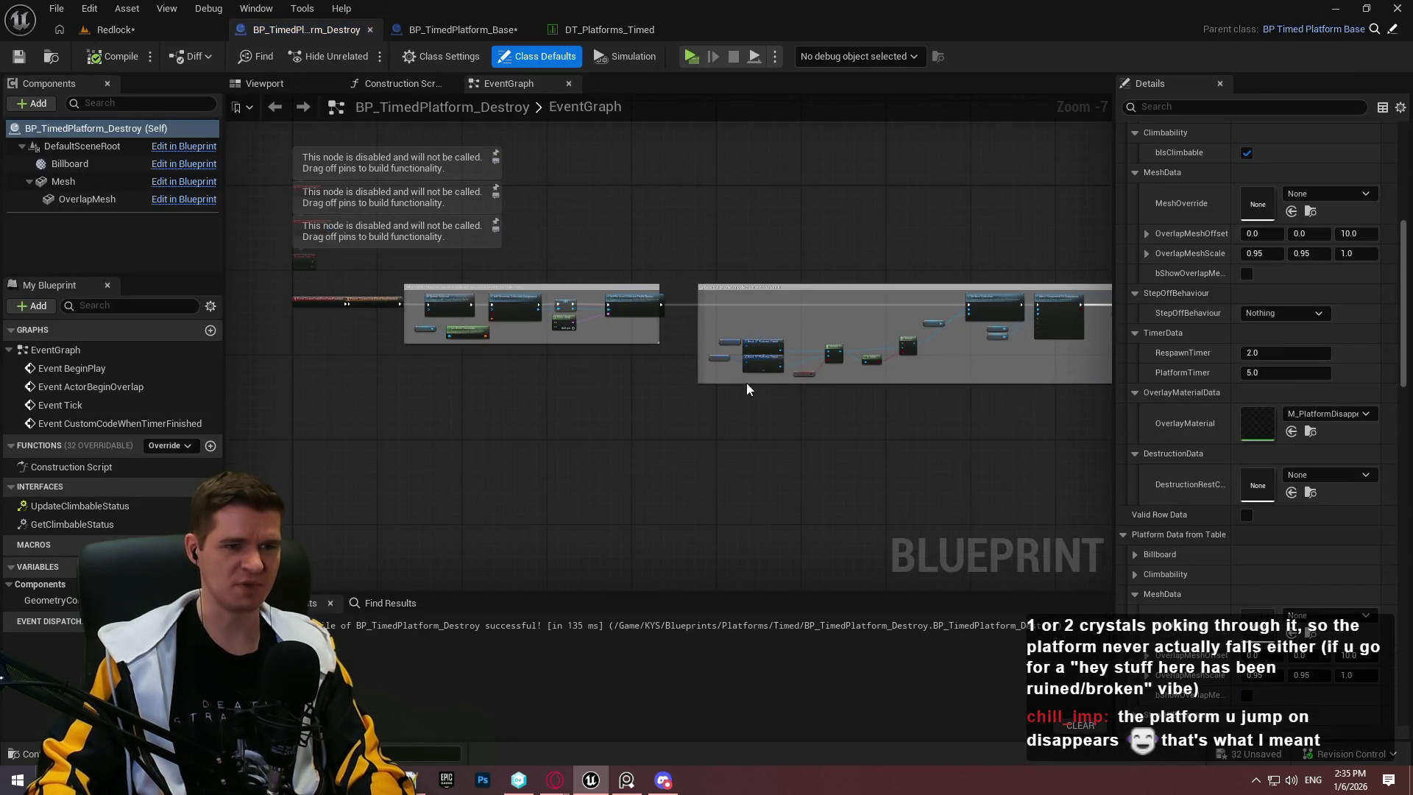
{"action": "scroll", "coordinate": [747, 389], "scroll_direction": "up", "scroll_amount": 6}
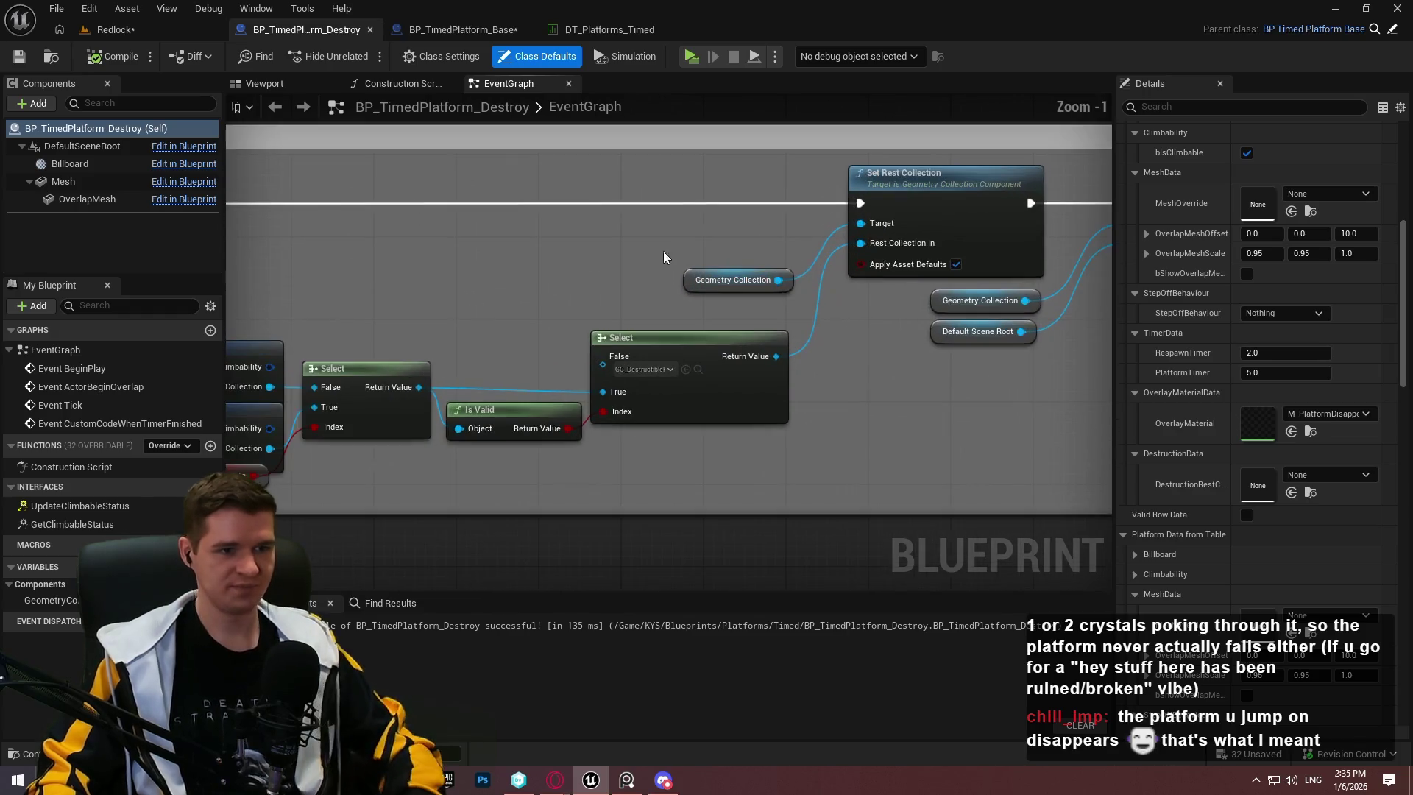
Step: Add a Geometry Collection getter node and list the actions available from its pin
{"action": "left_click", "coordinate": [738, 279]}
{"action": "key", "text": "ctrl+c"}
{"action": "key", "text": "ctrl+v"}
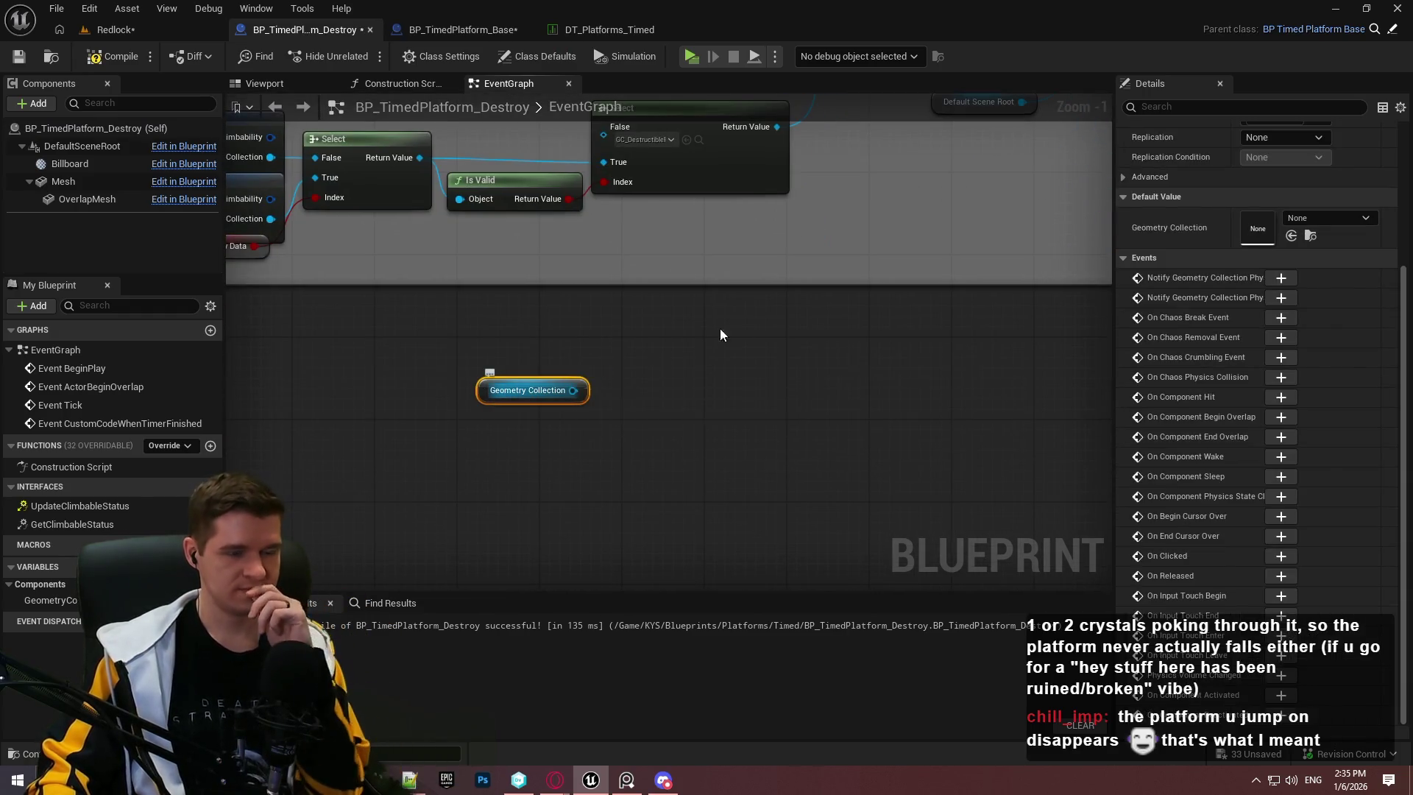
{"action": "left_click_drag", "start_coordinate": [573, 390], "coordinate": [616, 368]}
{"action": "scroll", "coordinate": [685, 533], "scroll_direction": "down", "scroll_amount": 5}
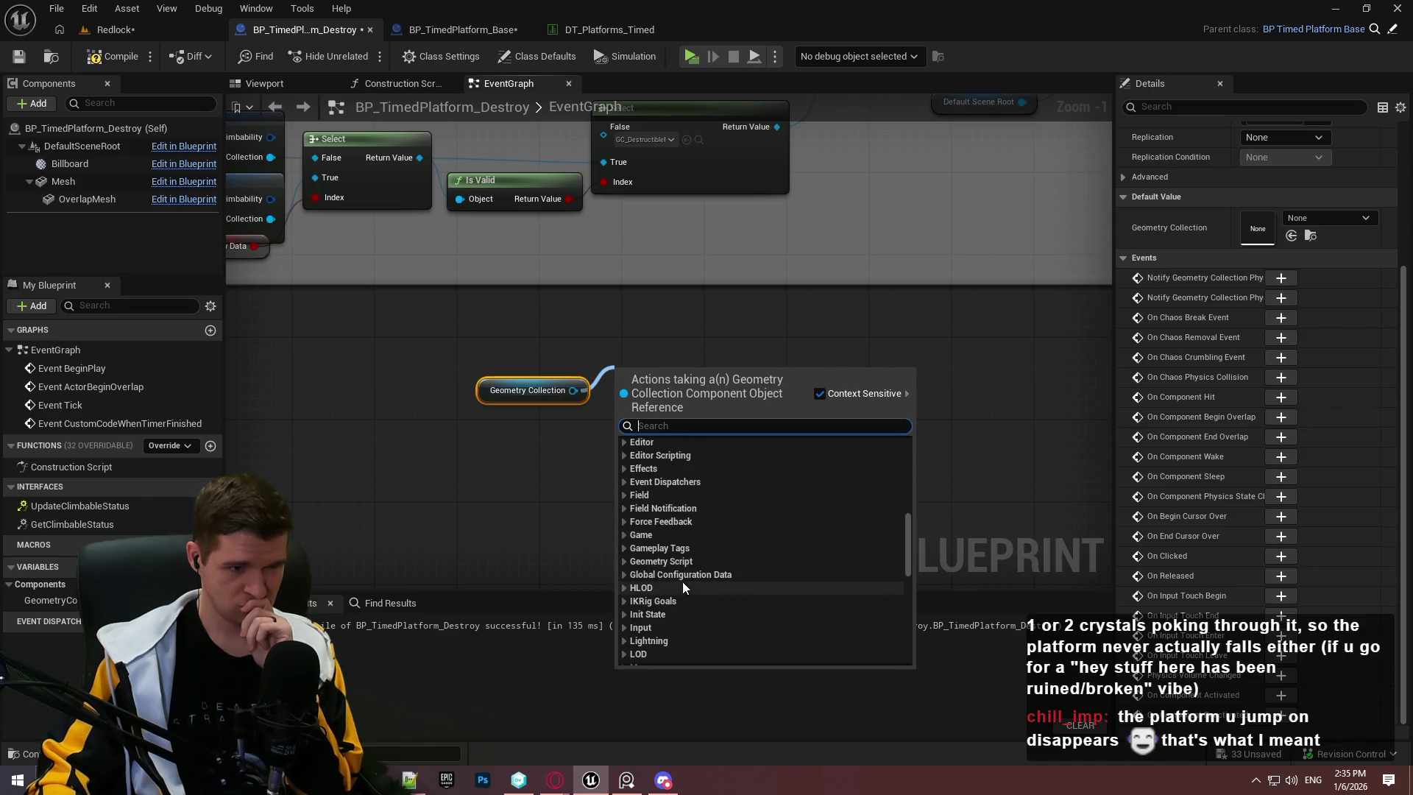
{"action": "left_click_drag", "start_coordinate": [913, 563], "coordinate": [917, 633]}
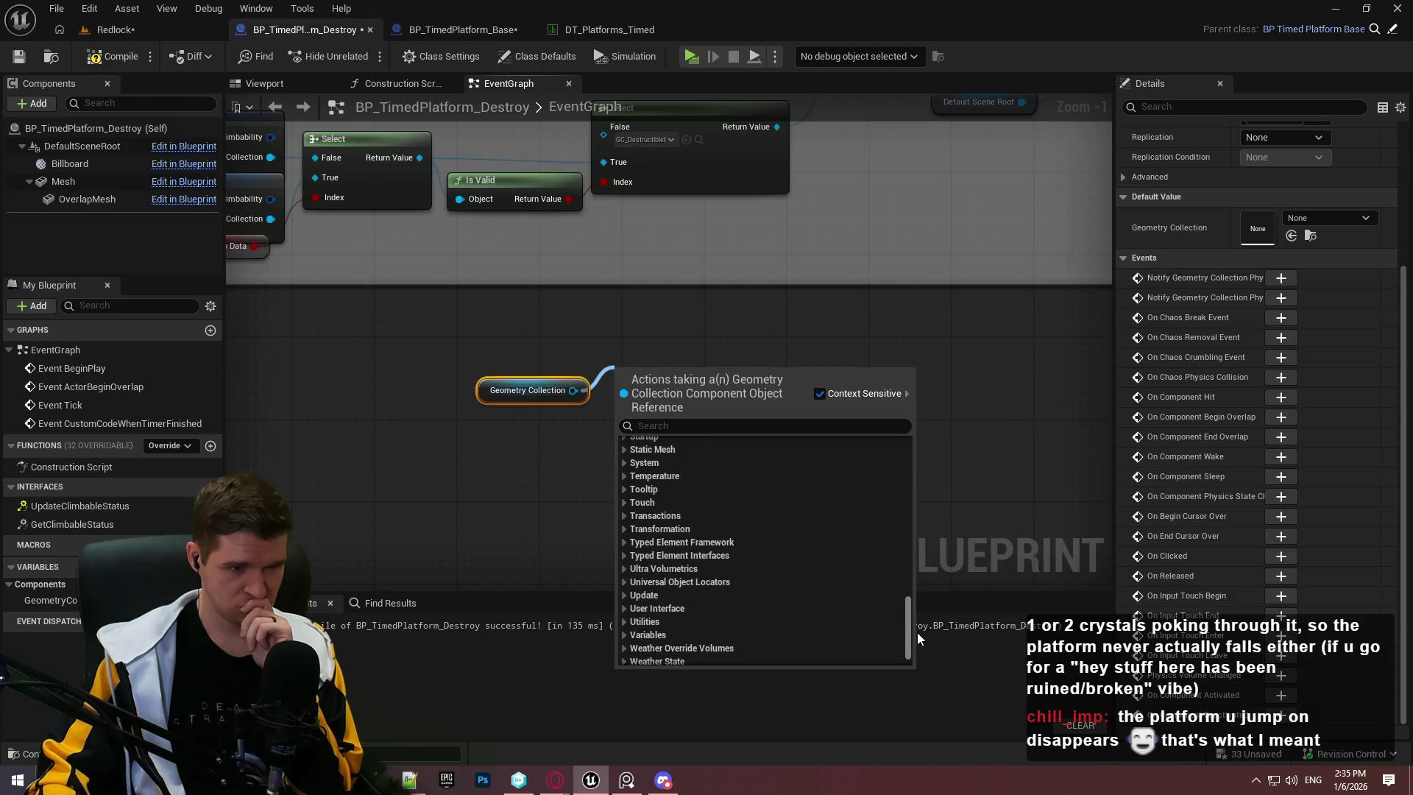
{"action": "mouse_move", "coordinate": [1021, 284]}
{"action": "left_mouse_down"}
{"action": "mouse_move", "coordinate": [950, 382]}
{"action": "mouse_move", "coordinate": [628, 498]}
{"action": "left_mouse_up"}
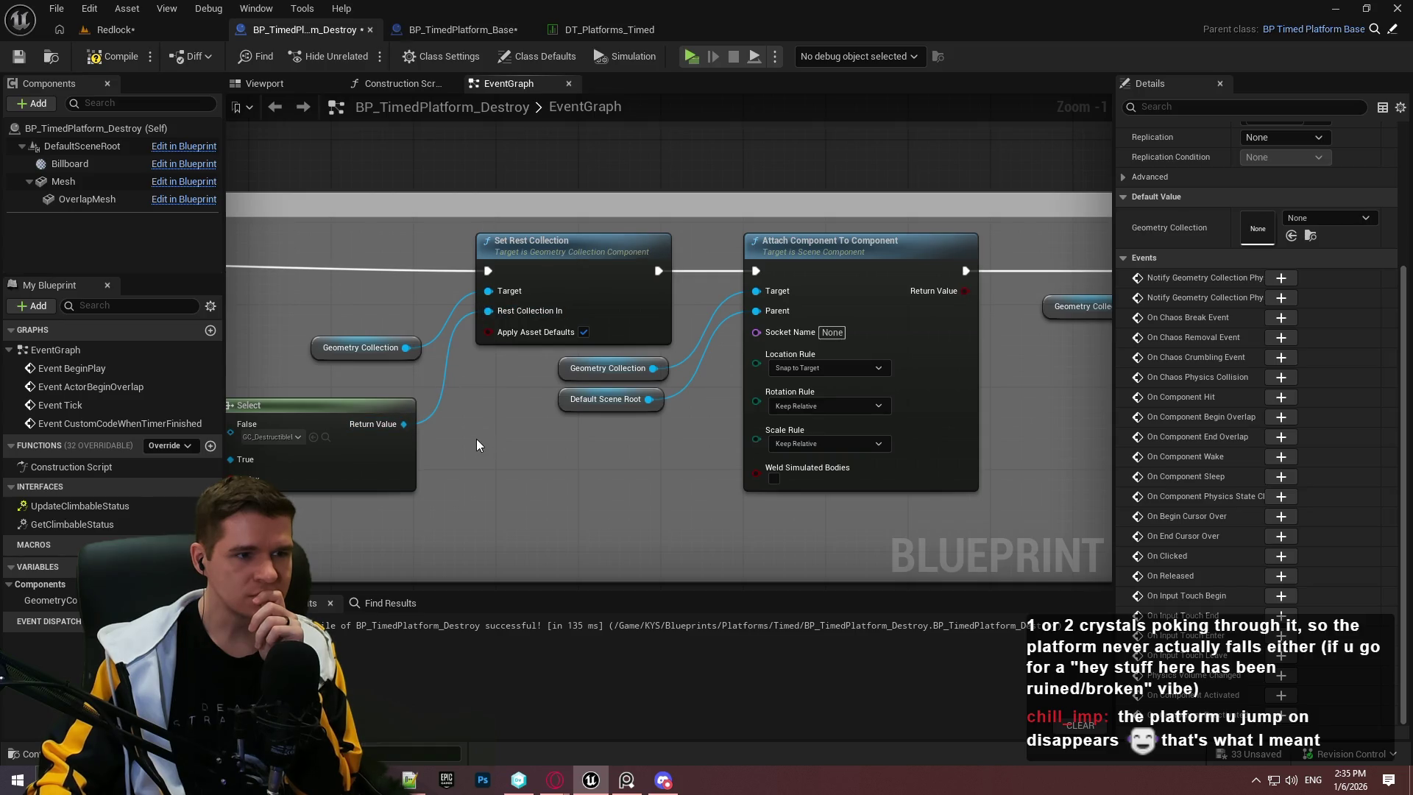
{"action": "left_click_drag", "start_coordinate": [477, 445], "coordinate": [786, 362]}
{"action": "left_click_drag", "start_coordinate": [686, 388], "coordinate": [791, 373]}
{"action": "type", "text": "colle"}
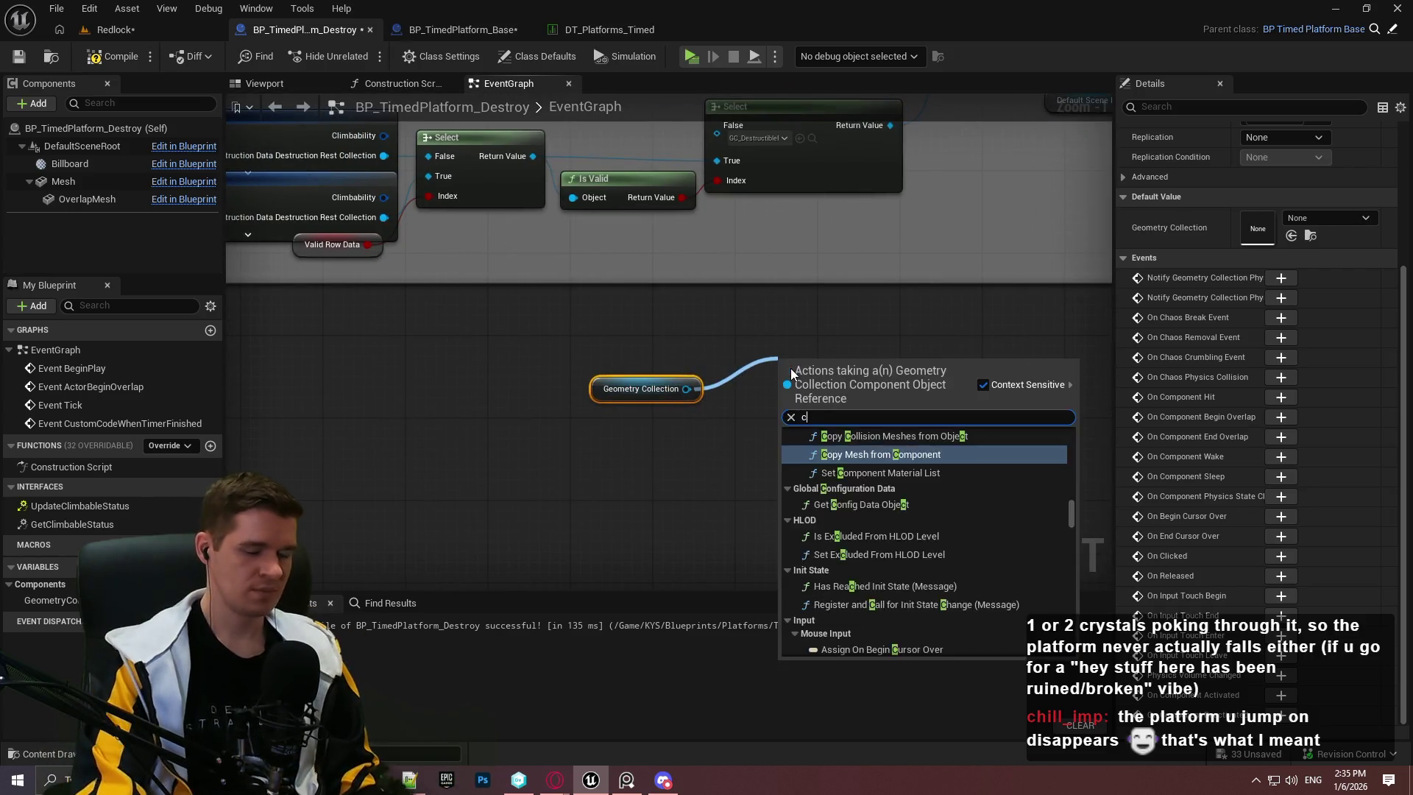
{"action": "mouse_move", "coordinate": [1066, 468]}
{"action": "left_mouse_down"}
{"action": "mouse_move", "coordinate": [1065, 537]}
{"action": "mouse_move", "coordinate": [1057, 426]}
{"action": "mouse_move", "coordinate": [933, 416]}
{"action": "left_mouse_up"}
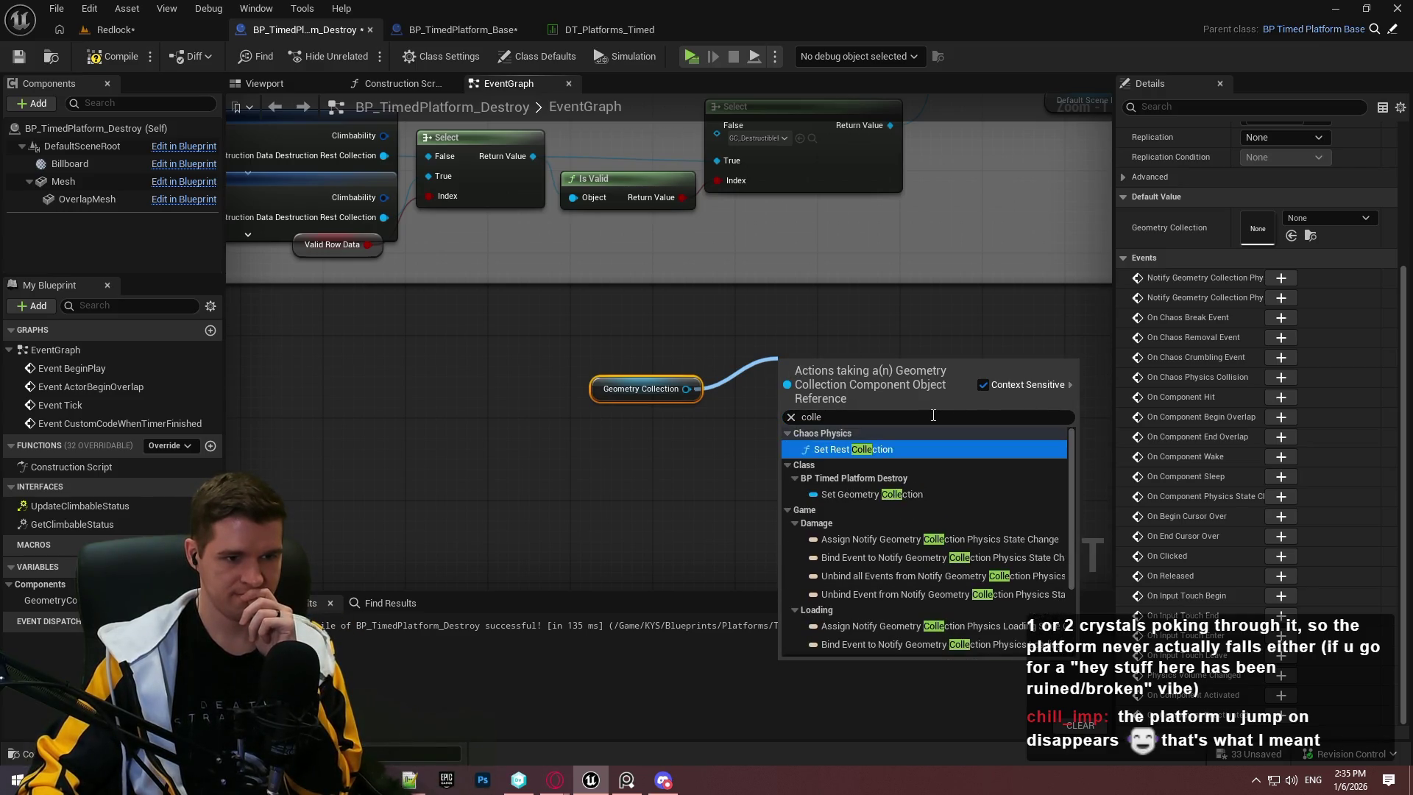
{"action": "key", "text": "BackSpace"}
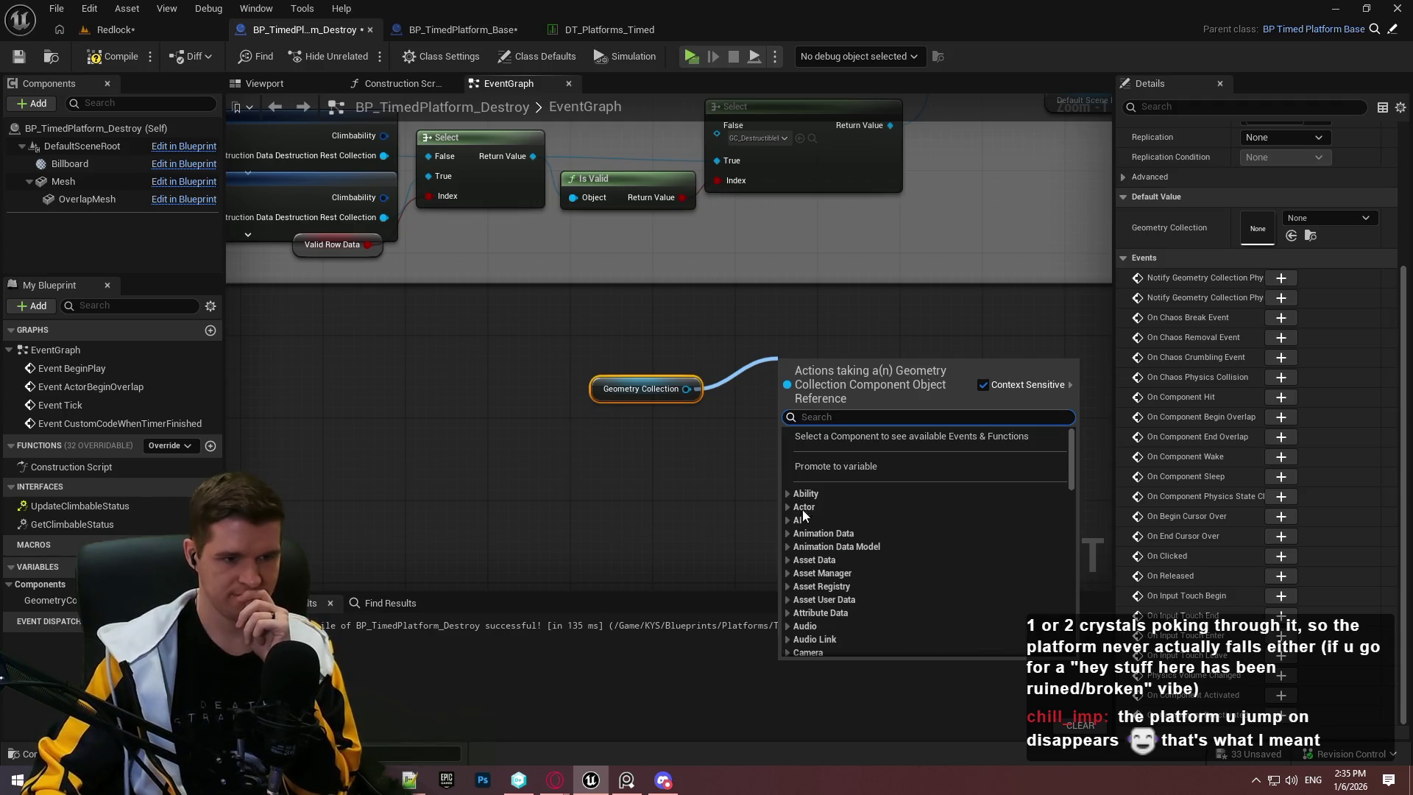
Step: From the Chaos Physics functions, add a Get Initial Local Rest Transforms node
{"action": "left_click", "coordinate": [789, 567]}
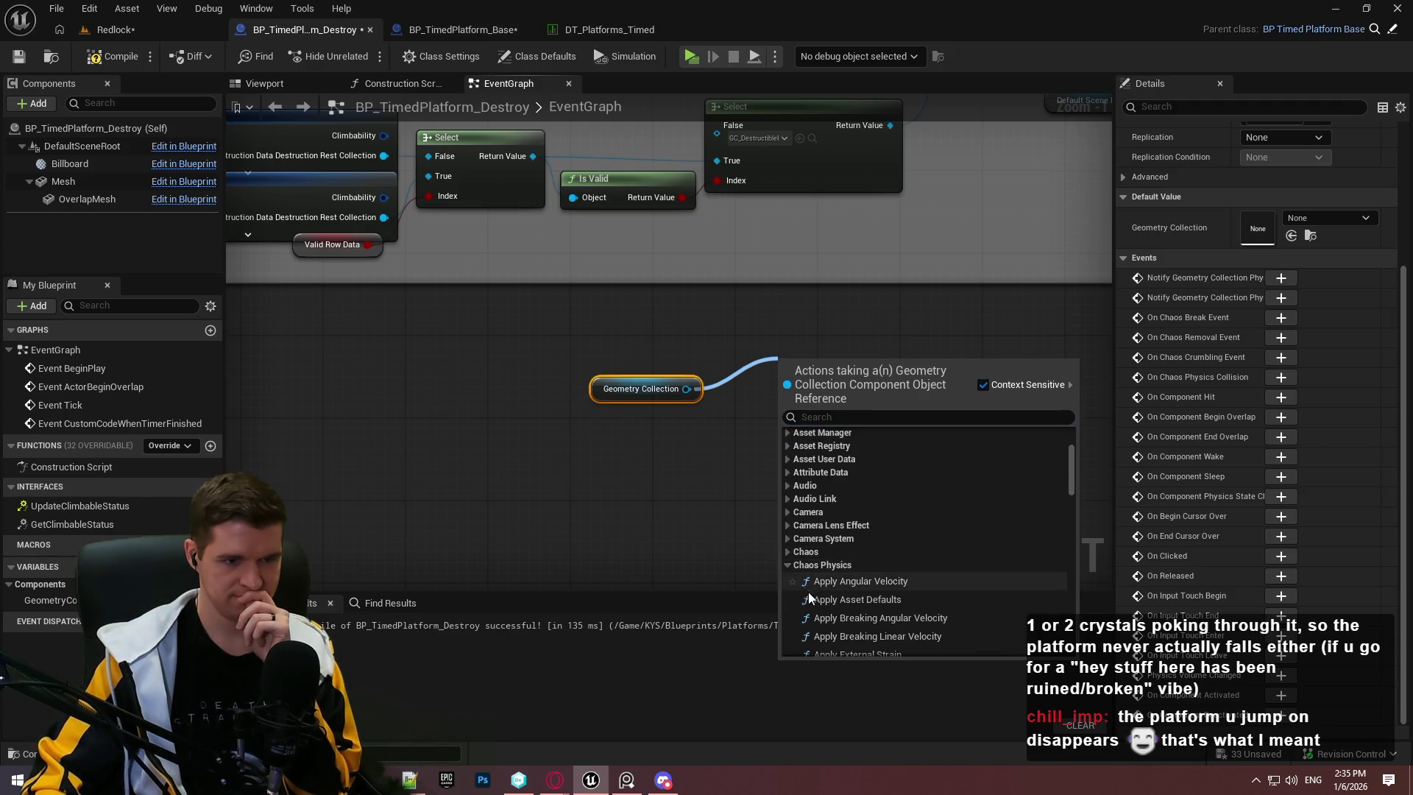
{"action": "scroll", "coordinate": [928, 515], "scroll_direction": "down", "scroll_amount": 5}
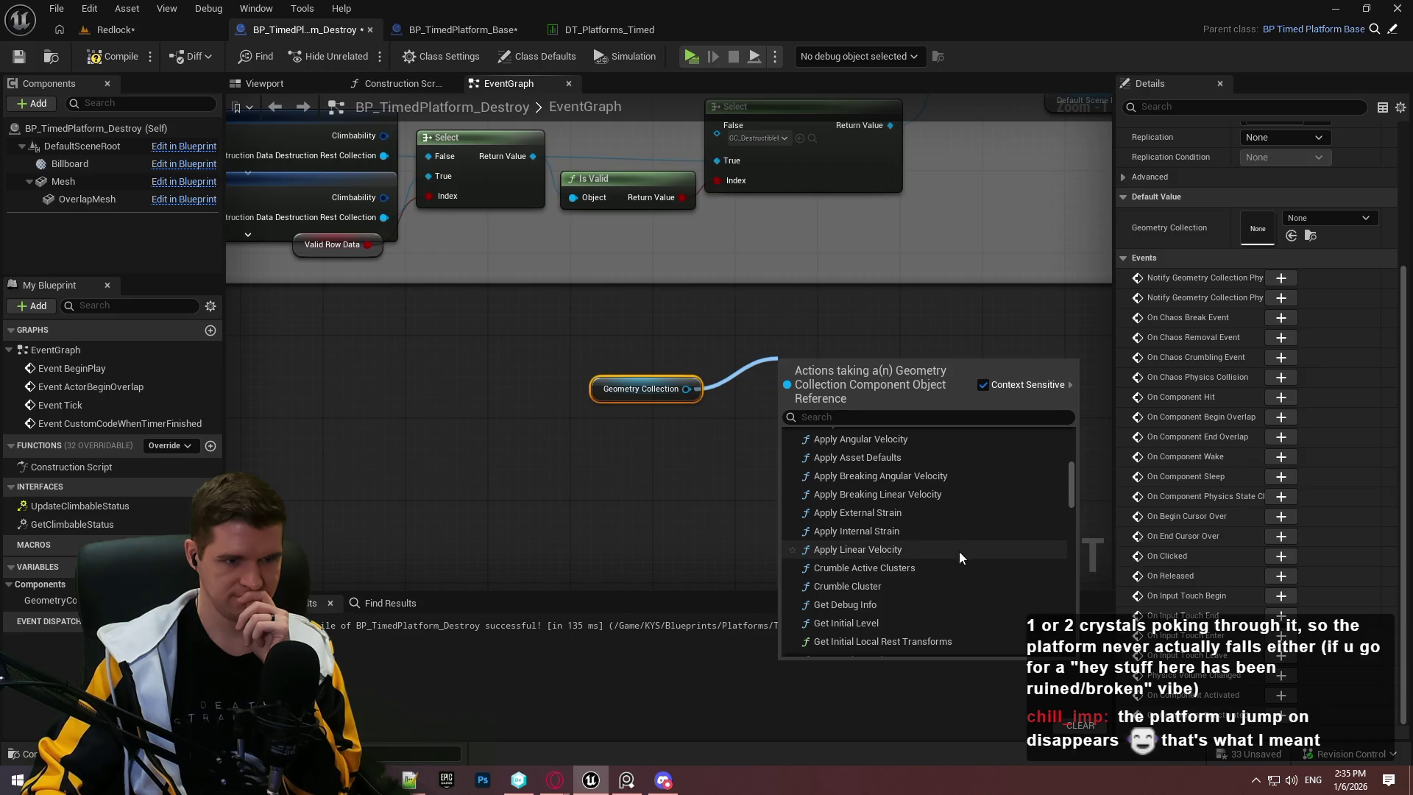
{"action": "scroll", "coordinate": [971, 576], "scroll_direction": "down", "scroll_amount": 2}
{"action": "scroll", "coordinate": [983, 571], "scroll_direction": "down", "scroll_amount": 4}
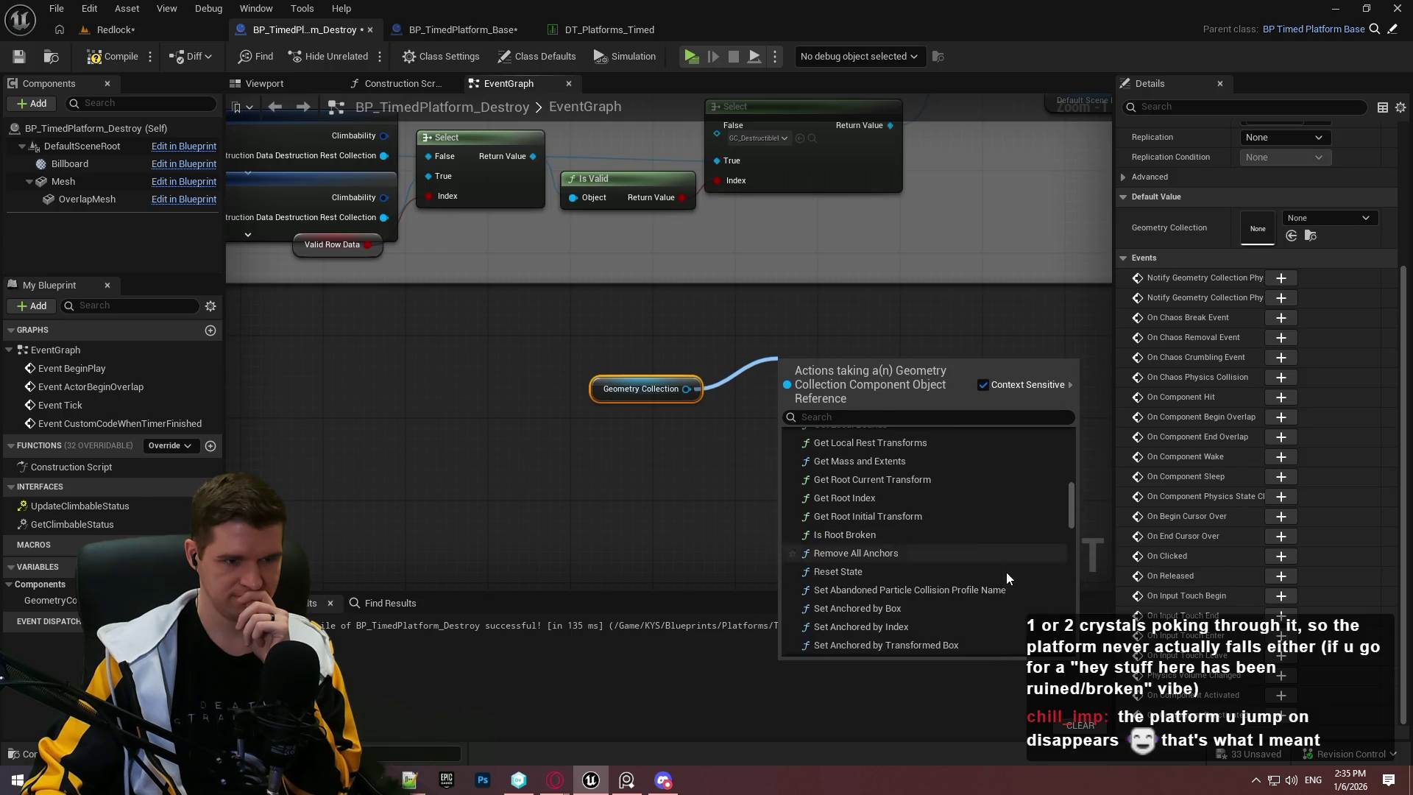
{"action": "scroll", "coordinate": [1011, 578], "scroll_direction": "down", "scroll_amount": 3}
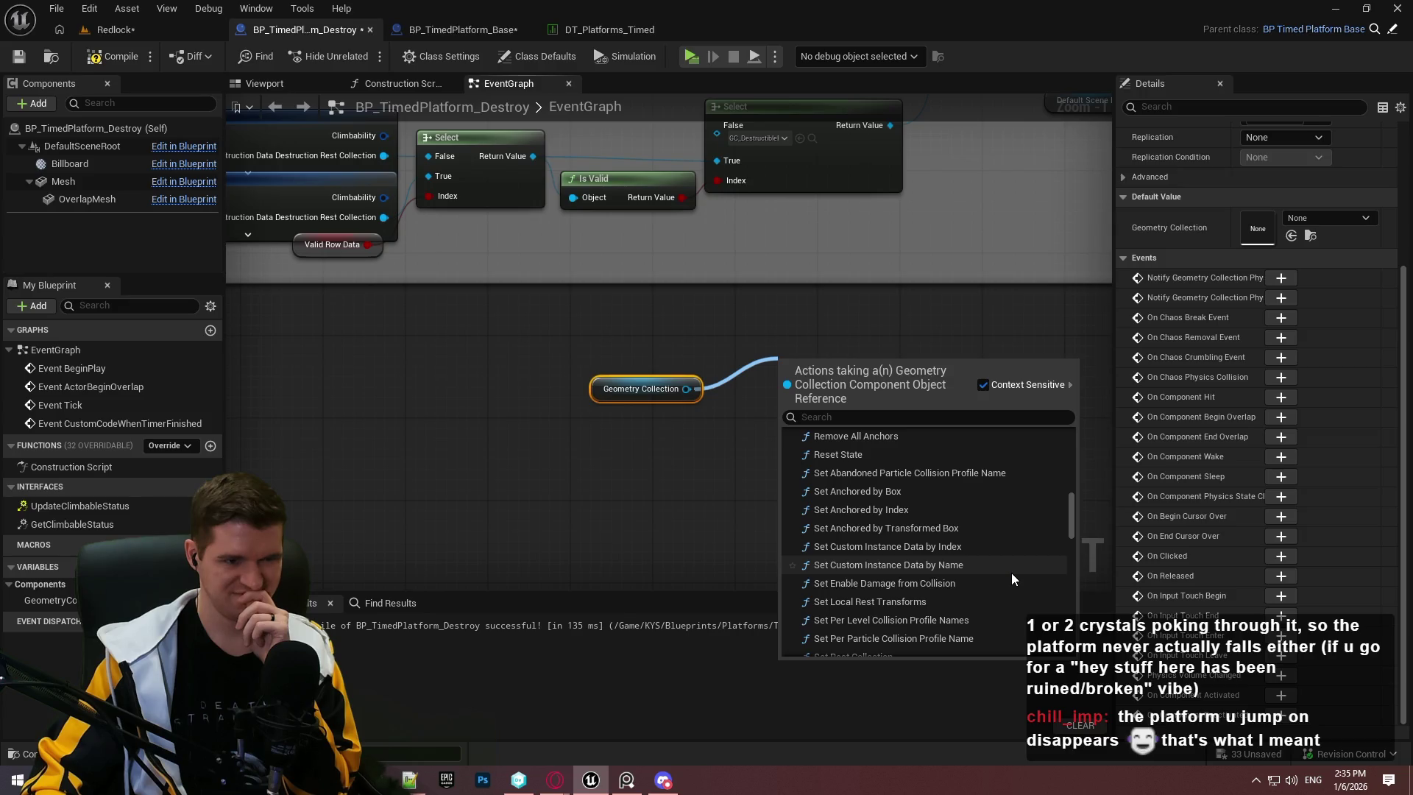
{"action": "scroll", "coordinate": [1011, 572], "scroll_direction": "down", "scroll_amount": 3}
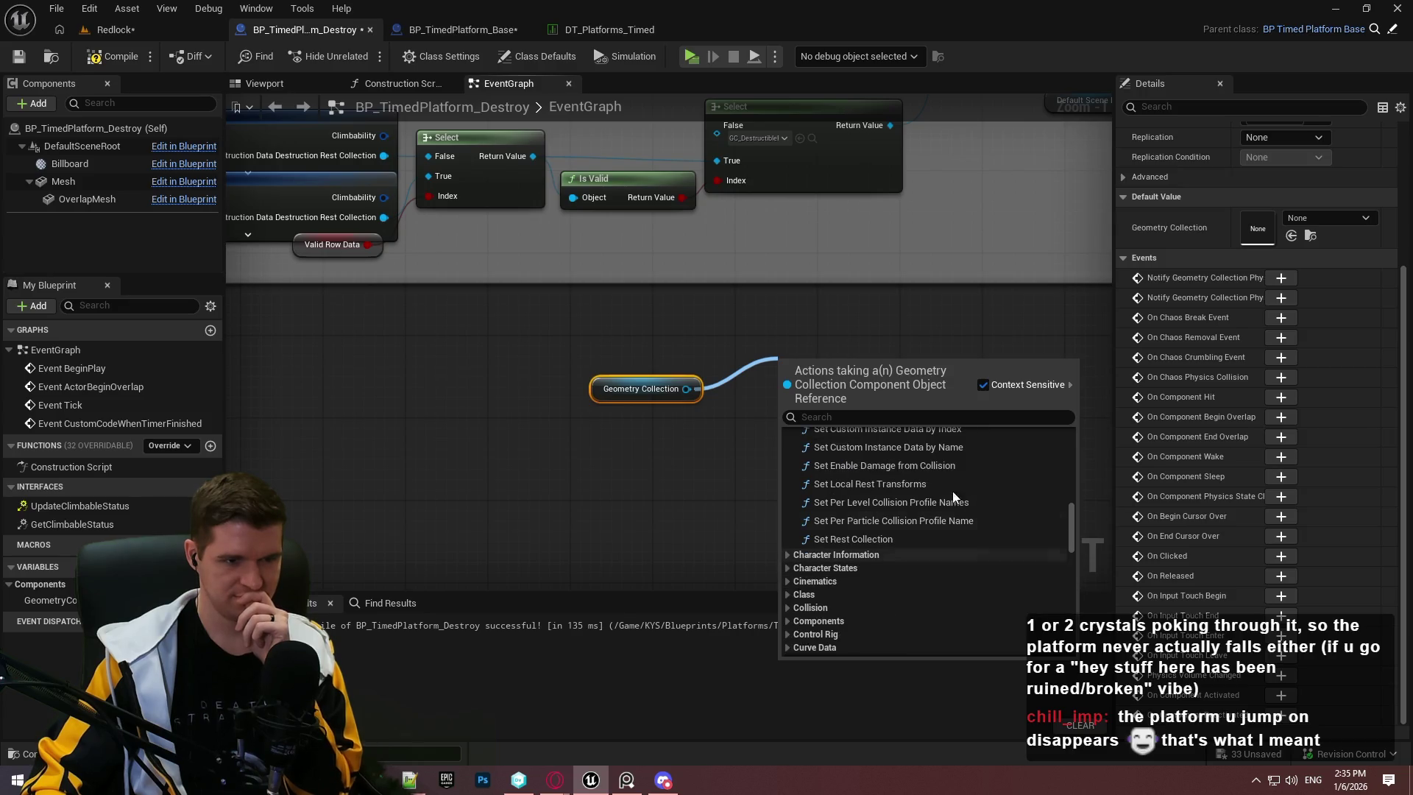
{"action": "scroll", "coordinate": [948, 540], "scroll_direction": "up", "scroll_amount": 6}
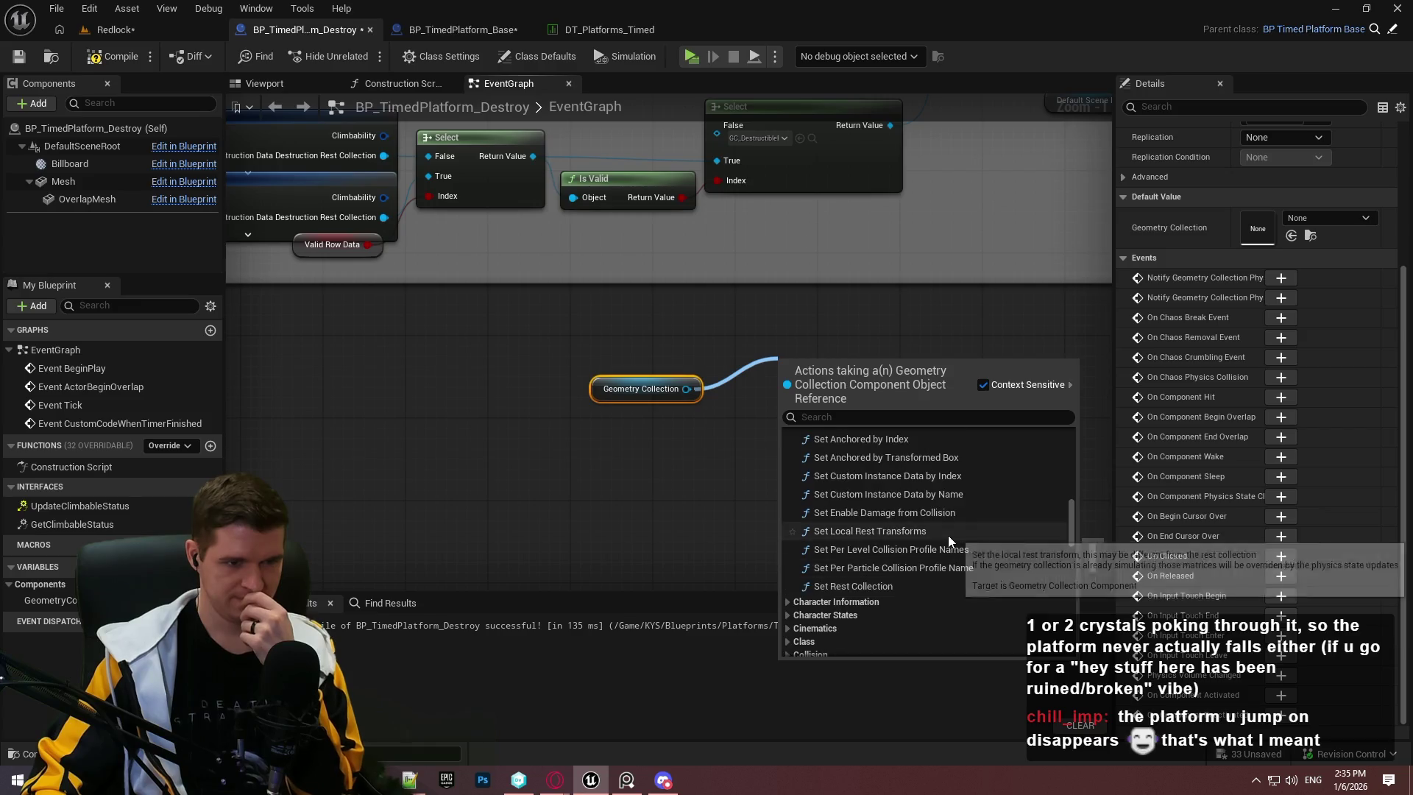
{"action": "scroll", "coordinate": [992, 558], "scroll_direction": "up", "scroll_amount": 2}
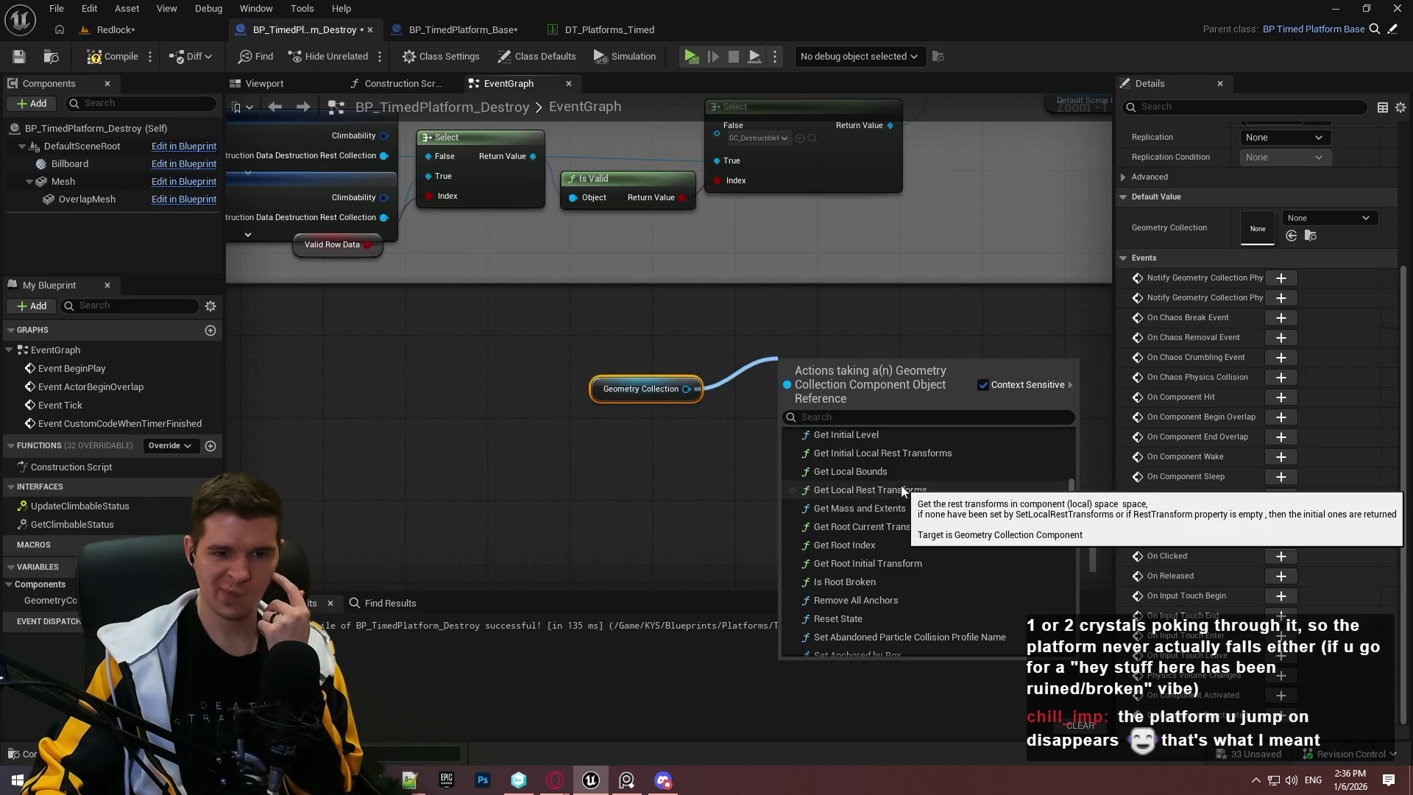
{"action": "scroll", "coordinate": [920, 507], "scroll_direction": "up", "scroll_amount": 1}
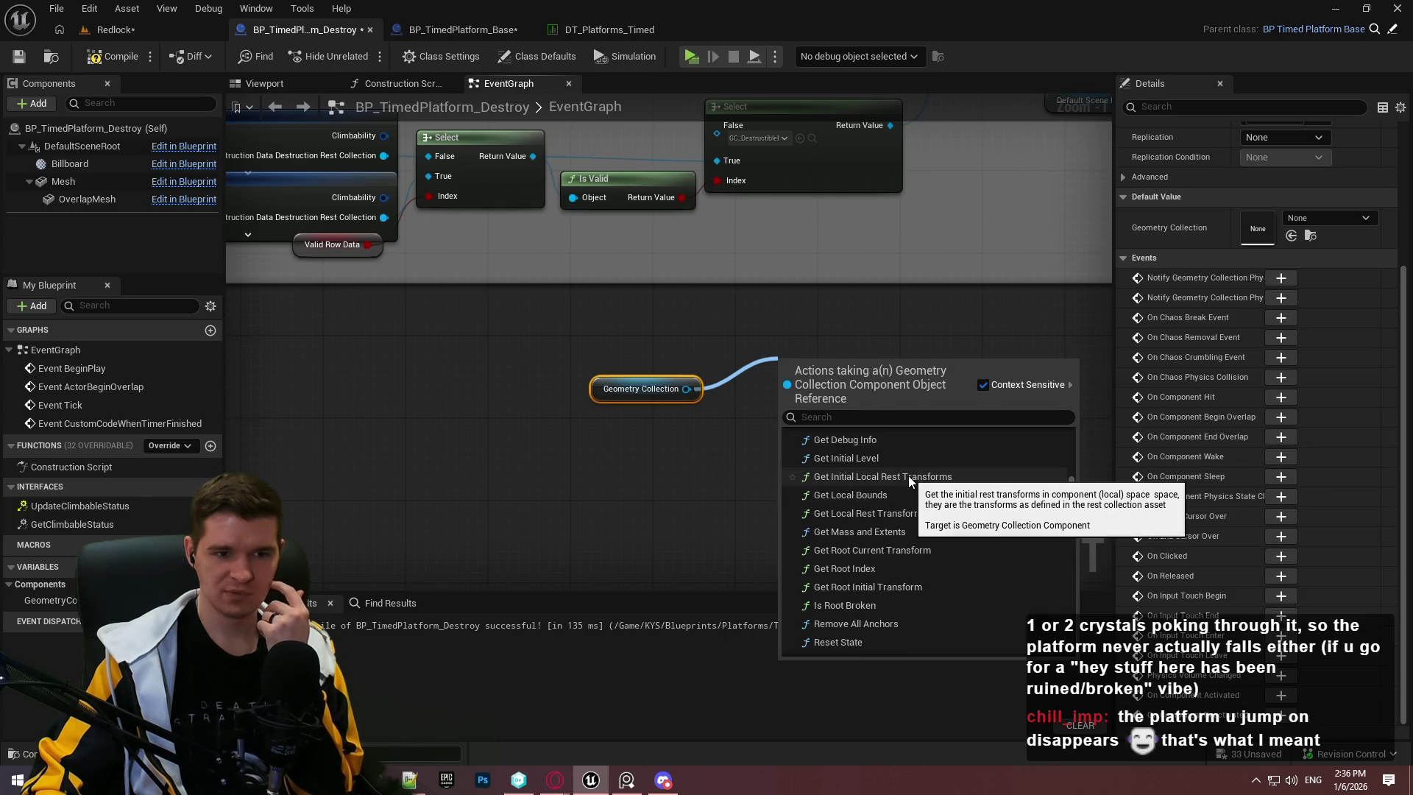
{"action": "left_click", "coordinate": [908, 476]}
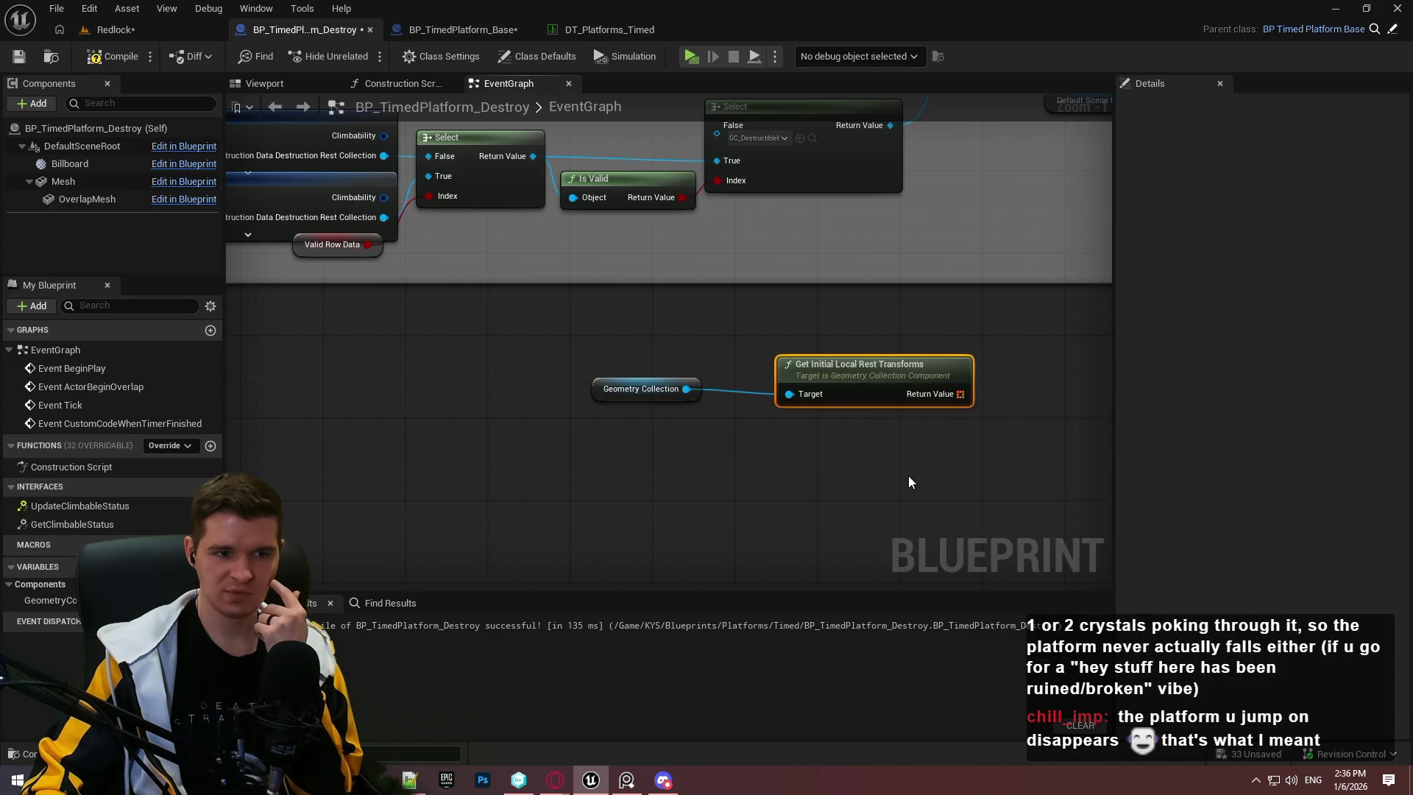
Step: Rearrange the new rest transforms and Geometry Collection nodes in the graph
{"action": "left_click_drag", "start_coordinate": [907, 366], "coordinate": [845, 387]}
{"action": "left_click", "coordinate": [813, 466]}
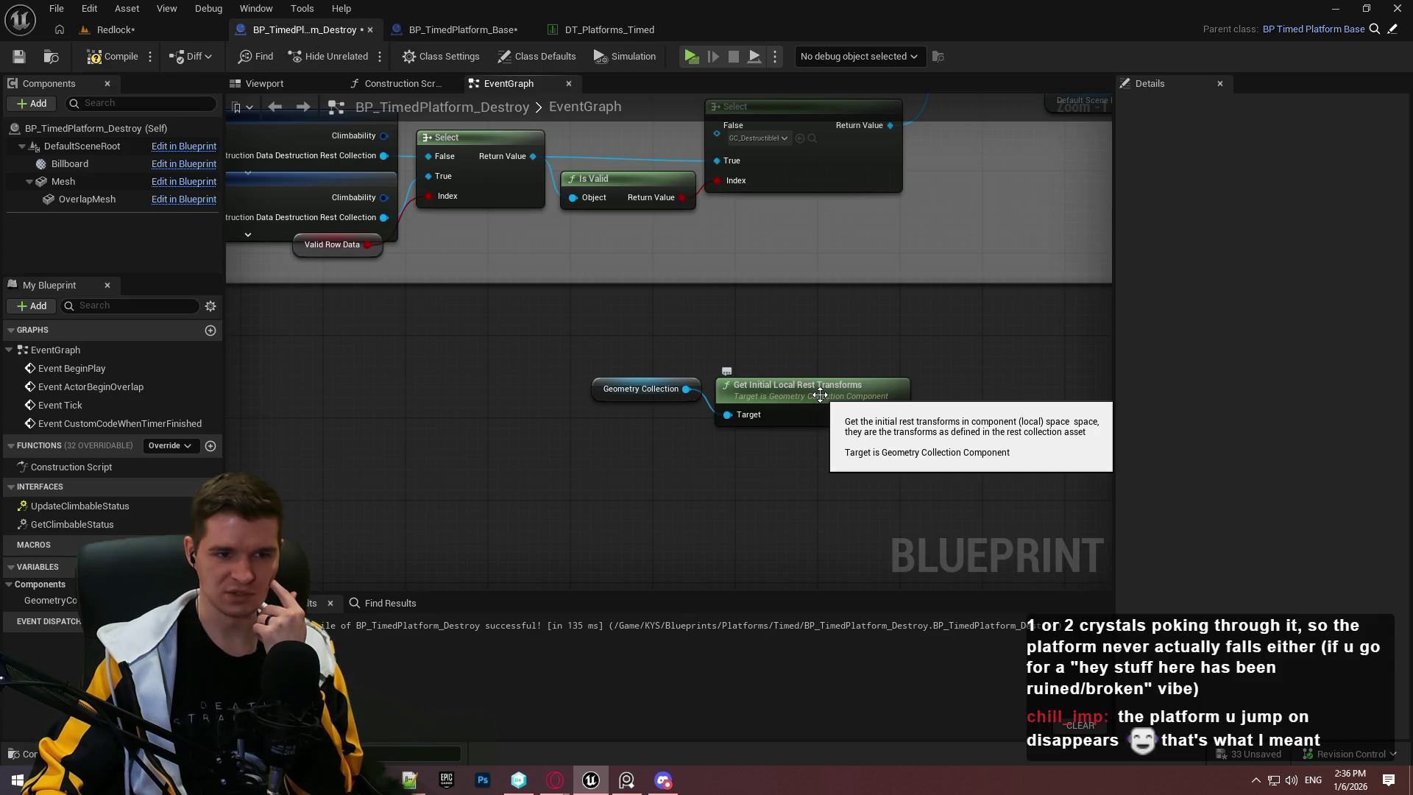
{"action": "mouse_move", "coordinate": [816, 398]}
{"action": "left_mouse_down"}
{"action": "mouse_move", "coordinate": [729, 427]}
{"action": "mouse_move", "coordinate": [583, 520]}
{"action": "left_mouse_up"}
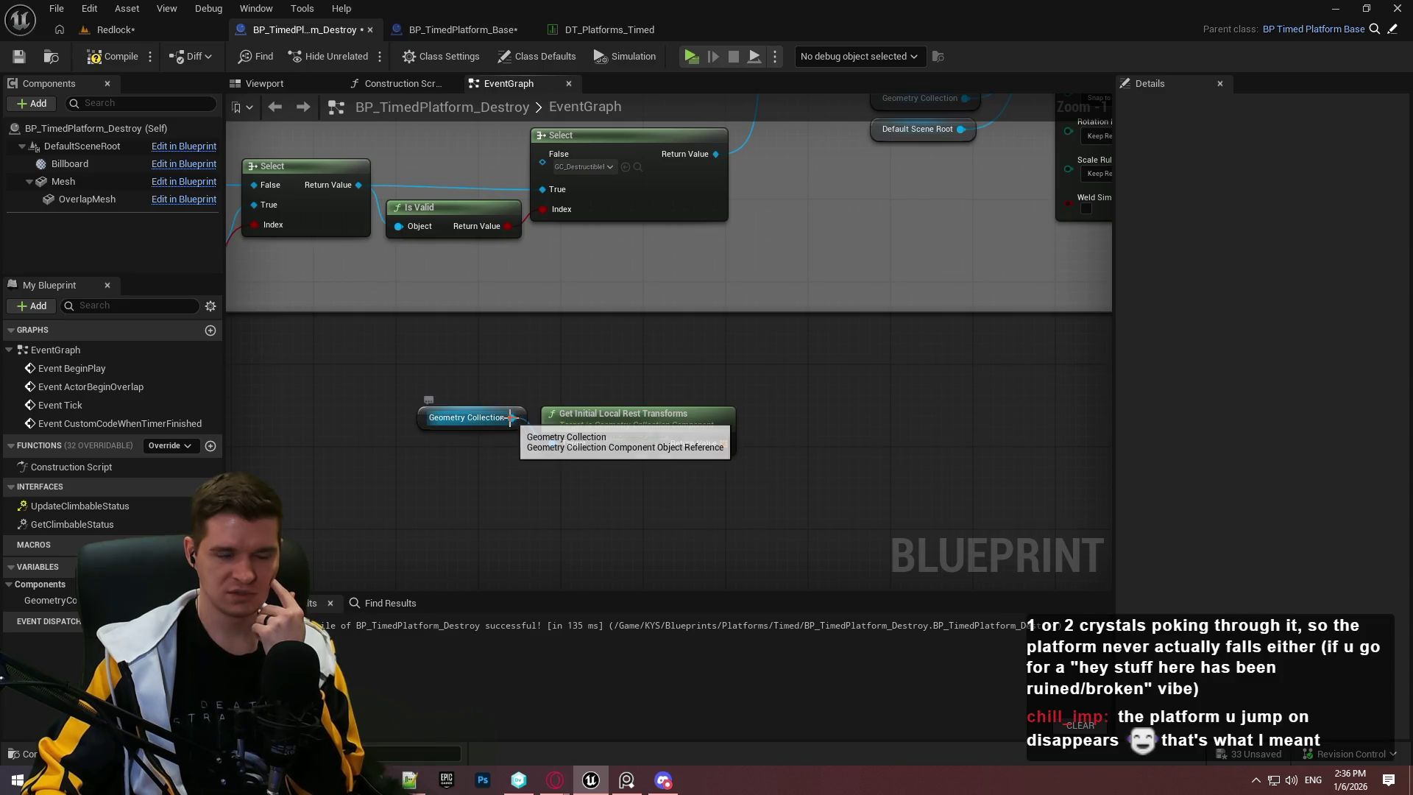
{"action": "mouse_move", "coordinate": [495, 425]}
{"action": "left_mouse_down"}
{"action": "mouse_move", "coordinate": [551, 406]}
{"action": "mouse_move", "coordinate": [480, 426]}
{"action": "mouse_move", "coordinate": [580, 368]}
{"action": "left_mouse_up"}
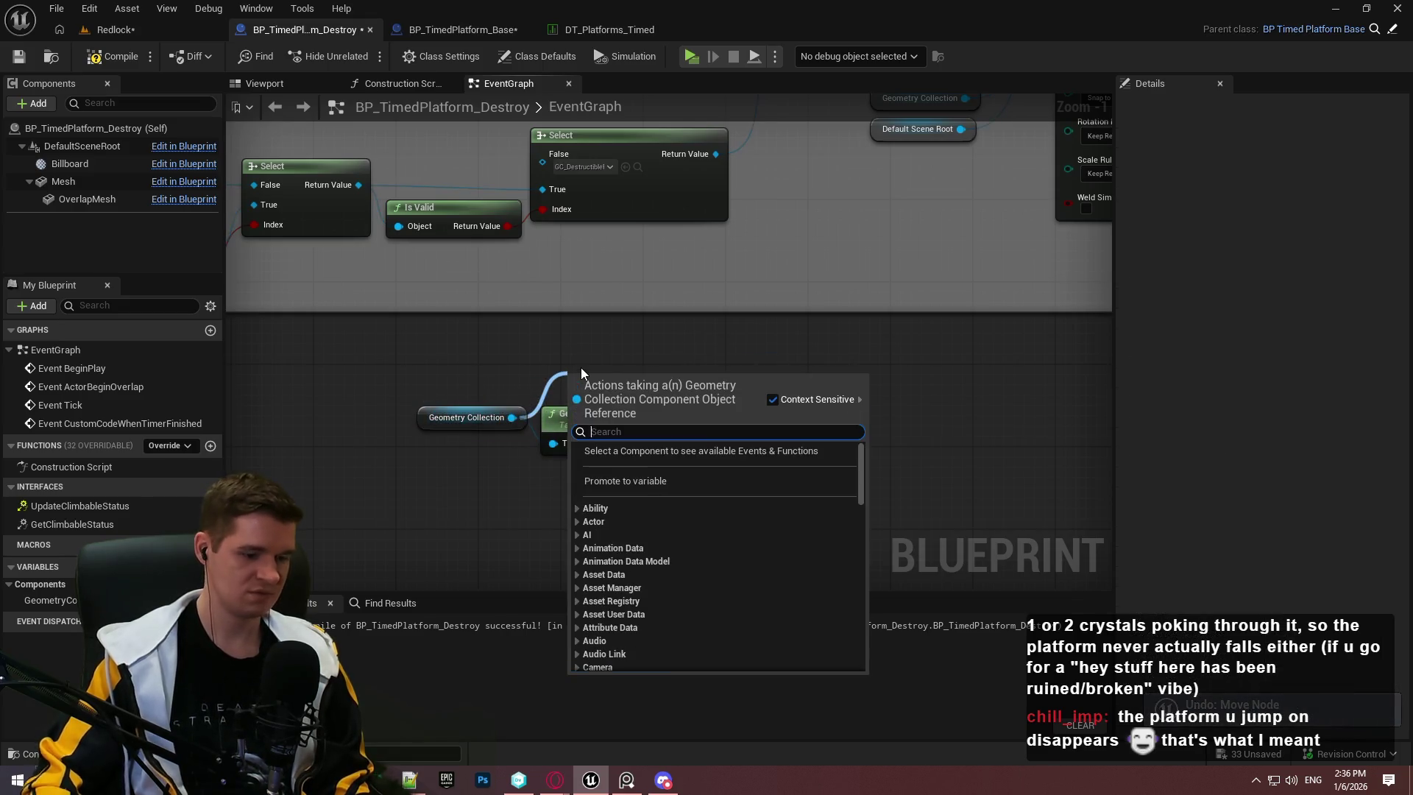
Step: Add a Set Custom Instance Data by Index node above the rest transforms node
{"action": "type", "text": "index"}
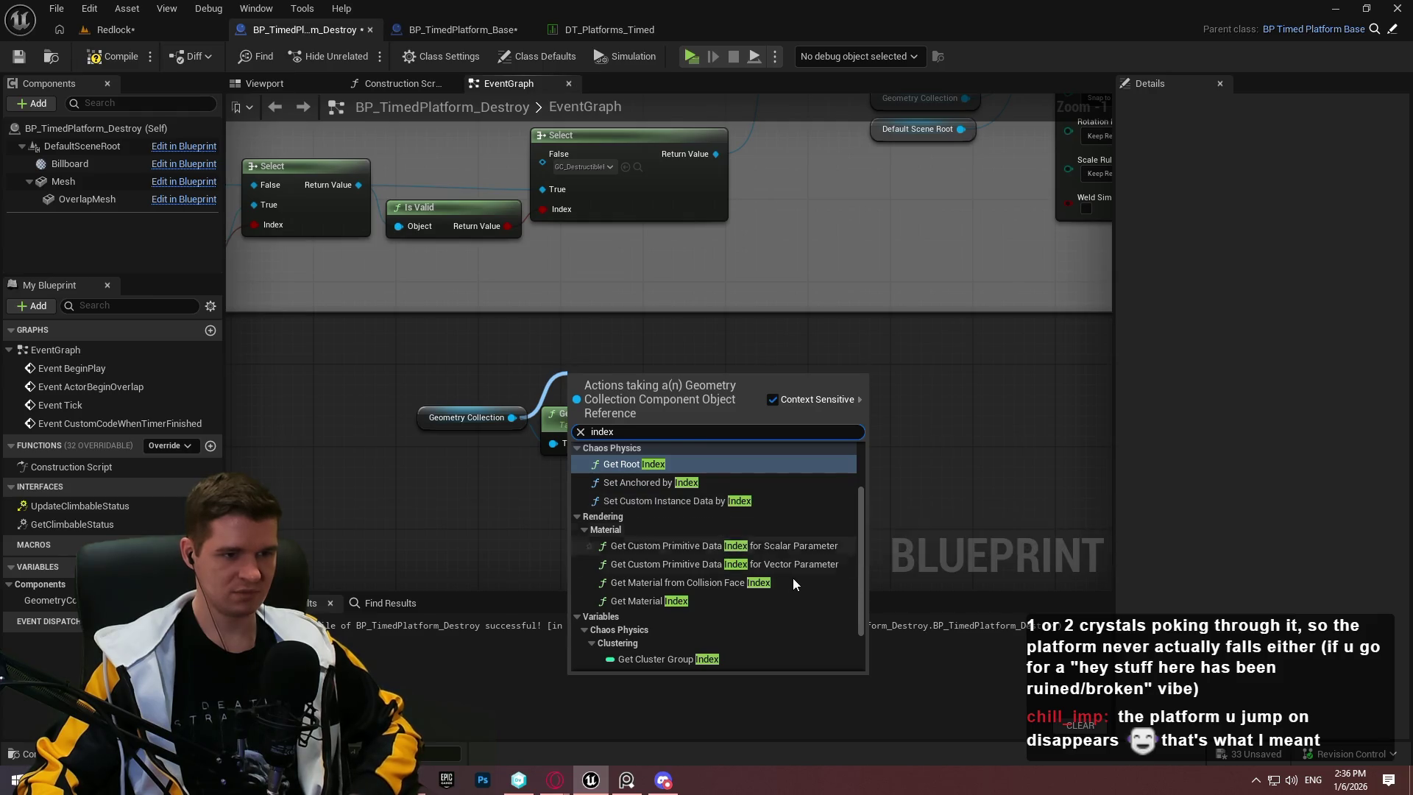
{"action": "scroll", "coordinate": [675, 510], "scroll_direction": "up", "scroll_amount": 2}
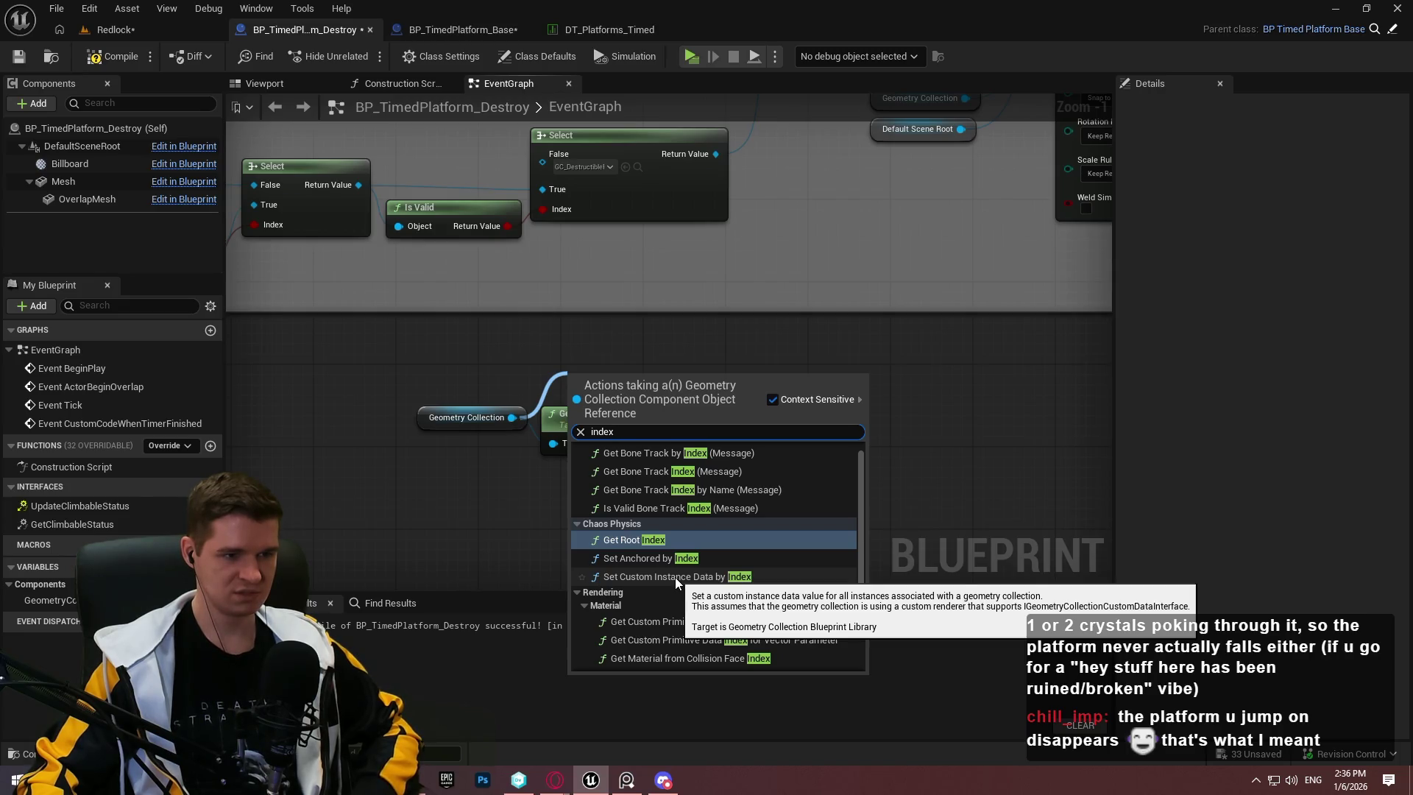
{"action": "scroll", "coordinate": [689, 577], "scroll_direction": "up", "scroll_amount": 1}
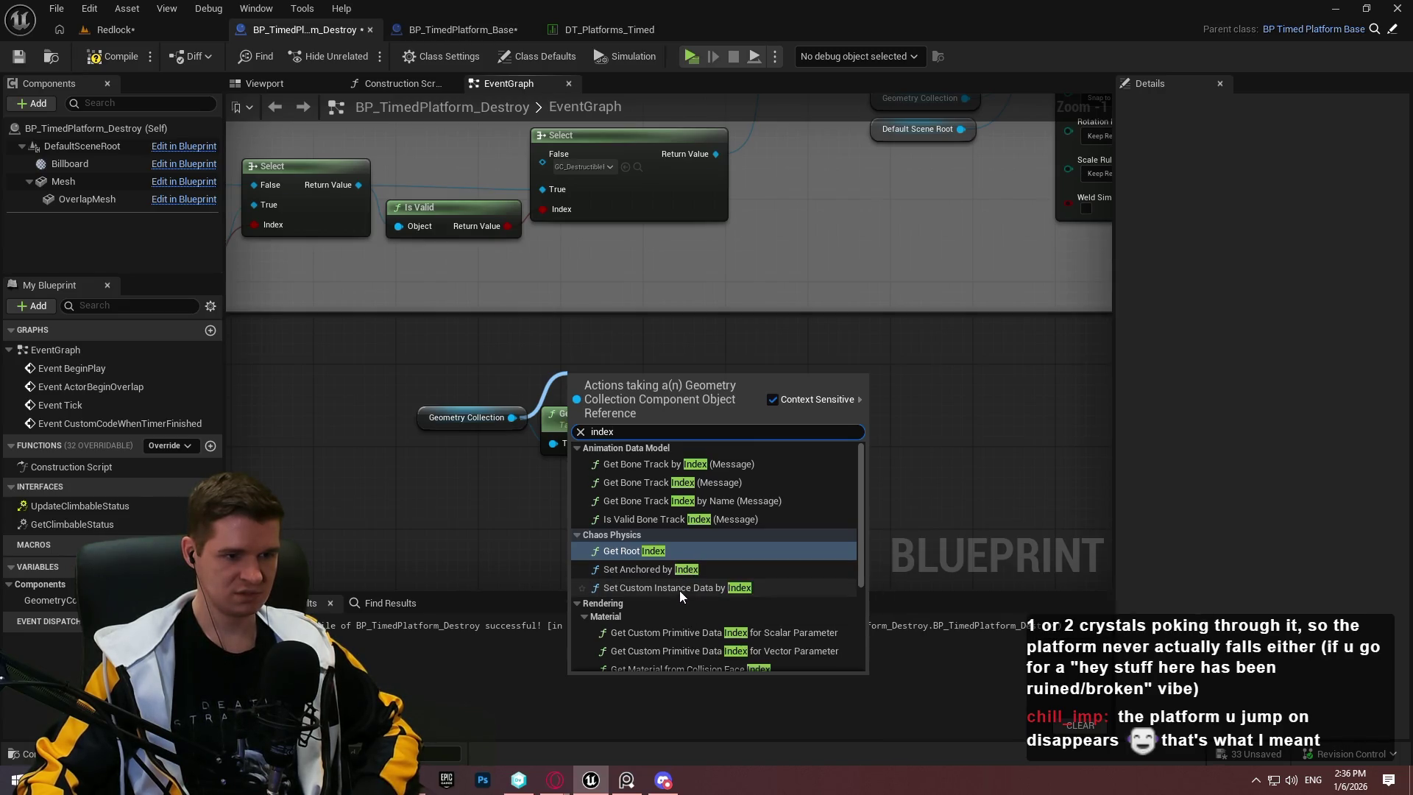
{"action": "left_click", "coordinate": [679, 589]}
{"action": "mouse_move", "coordinate": [563, 435]}
{"action": "left_mouse_down"}
{"action": "mouse_move", "coordinate": [552, 533]}
{"action": "mouse_move", "coordinate": [572, 505]}
{"action": "left_mouse_up"}
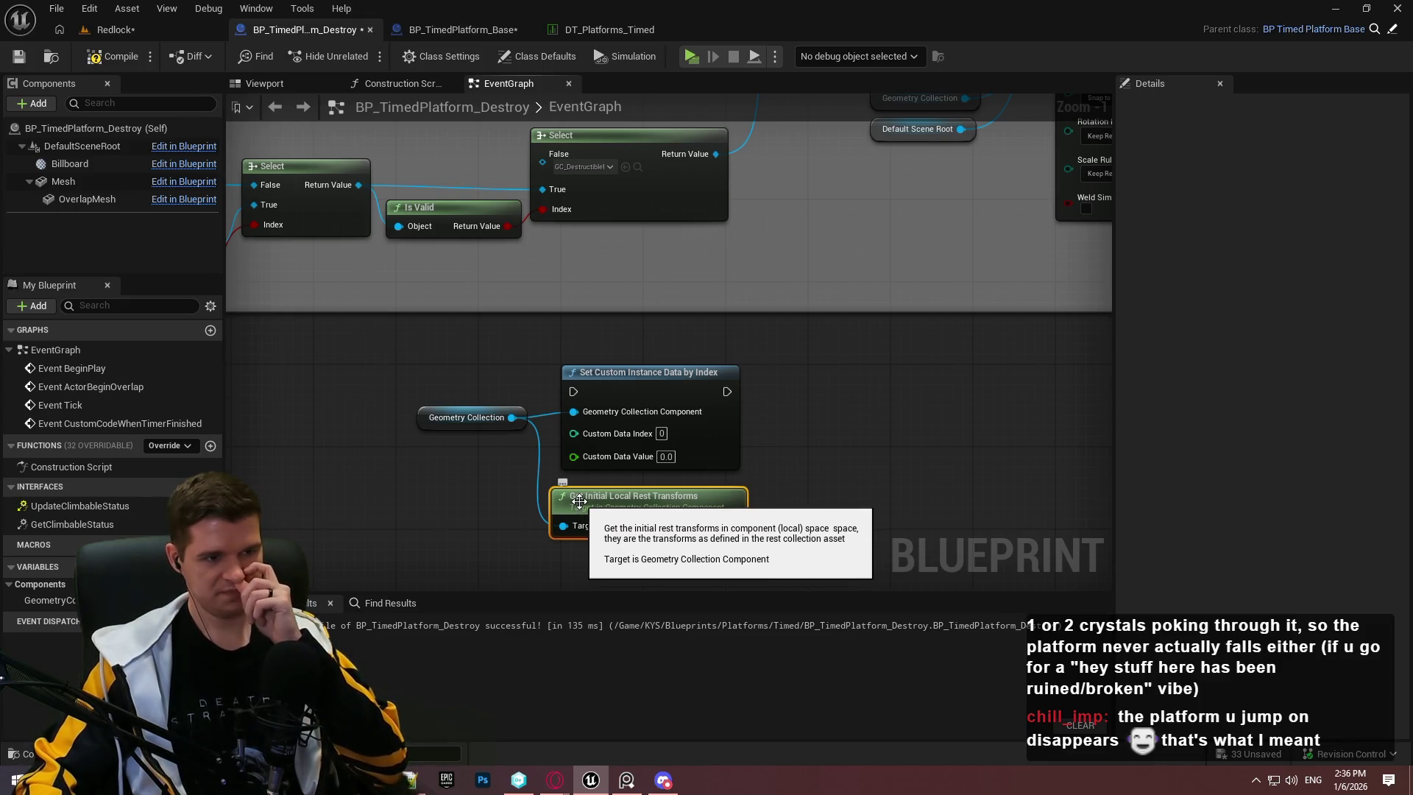
Step: Delete the three trial nodes, then recompile and save BP_TimedPlatform_Destroy
{"action": "left_click_drag", "start_coordinate": [766, 552], "coordinate": [372, 413]}
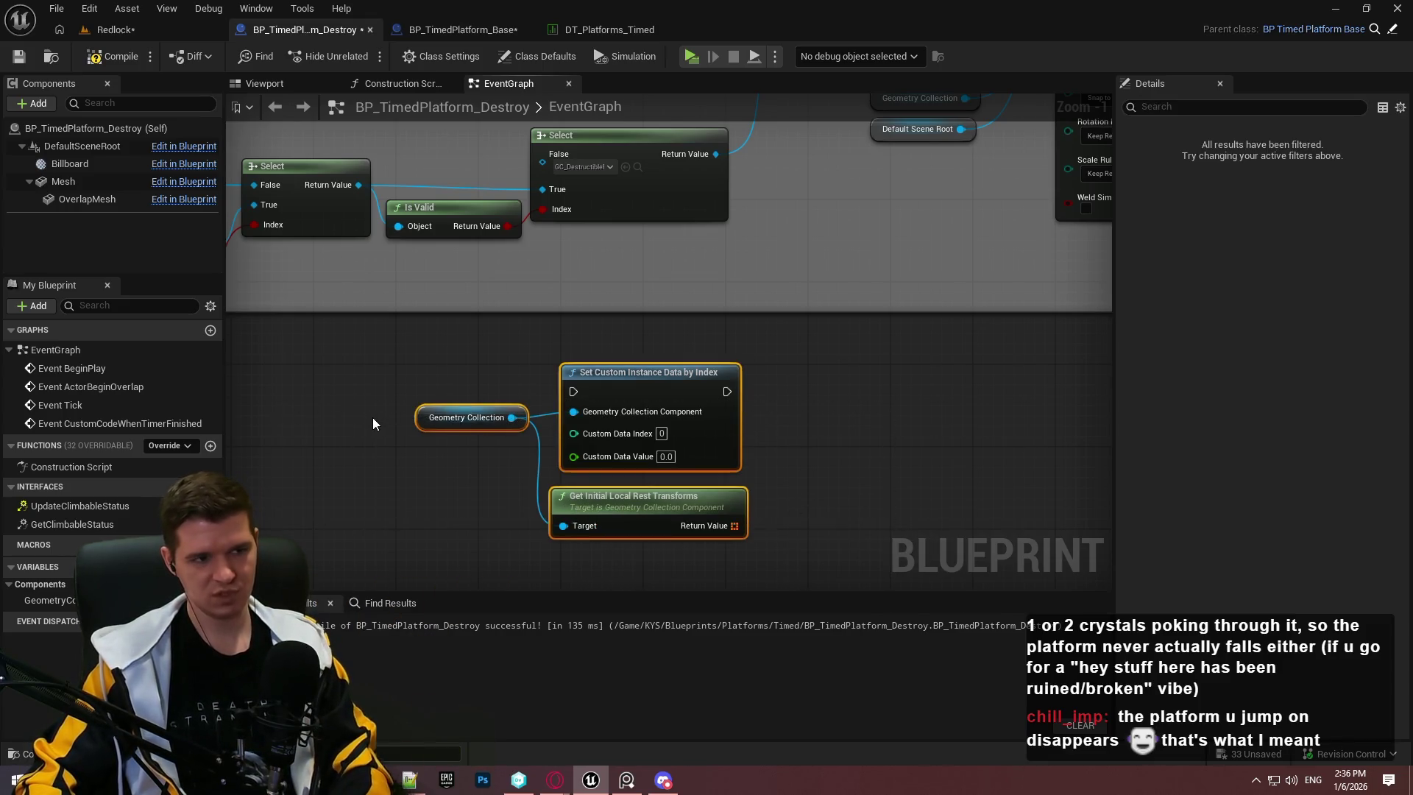
{"action": "key", "text": "Delete"}
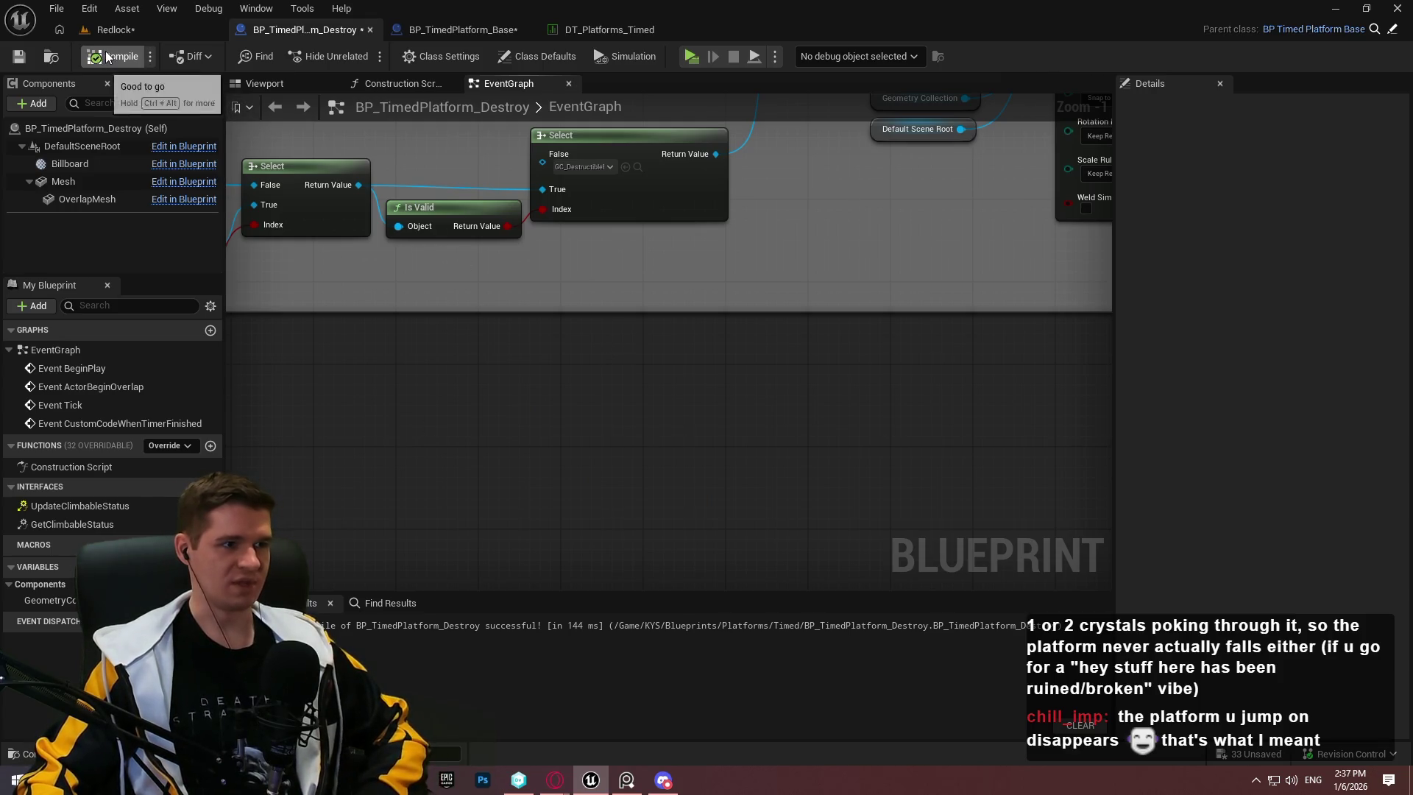
{"action": "left_click", "coordinate": [114, 56]}
{"action": "left_click", "coordinate": [19, 57]}
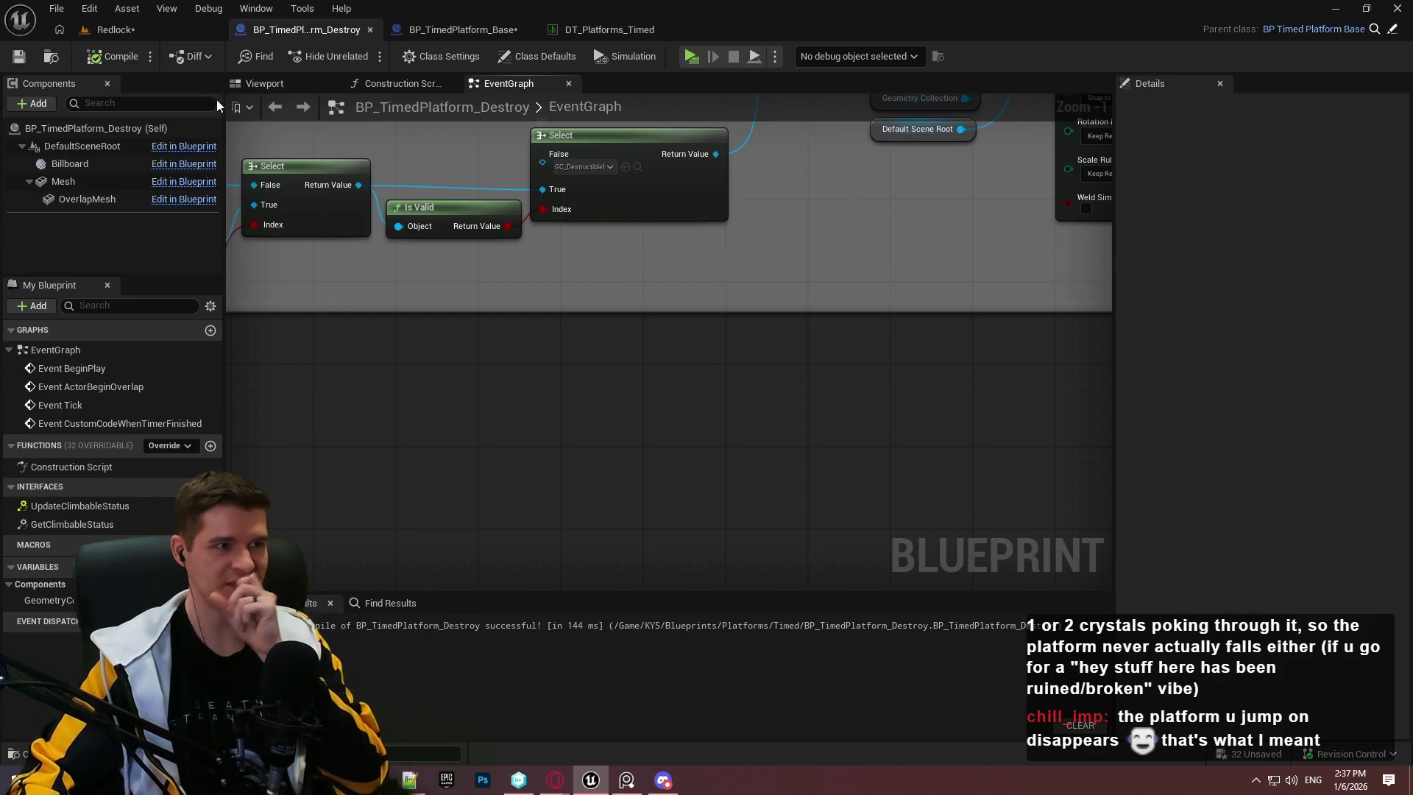
{"action": "left_click", "coordinate": [115, 30]}
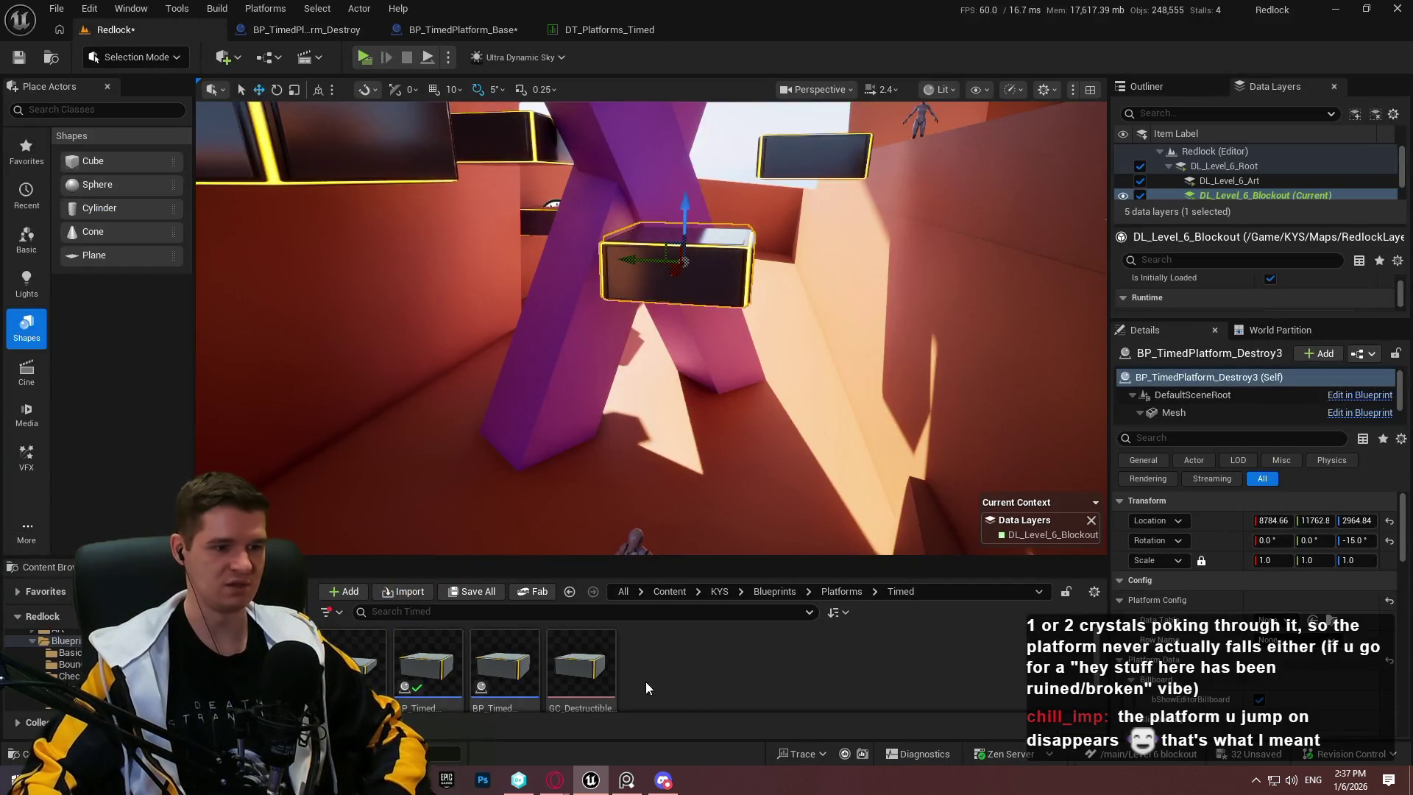
Step: Place a GC_DestructiblePlatform on the purple pillar and preview its exploded pieces in Fracture Mode
{"action": "mouse_move", "coordinate": [585, 670]}
{"action": "left_mouse_down"}
{"action": "mouse_move", "coordinate": [600, 414]}
{"action": "mouse_move", "coordinate": [603, 436]}
{"action": "left_mouse_up"}
{"action": "mouse_move", "coordinate": [622, 524]}
{"action": "left_mouse_down"}
{"action": "mouse_move", "coordinate": [581, 255]}
{"action": "mouse_move", "coordinate": [442, 331]}
{"action": "left_mouse_up"}
{"action": "left_click", "coordinate": [137, 57]}
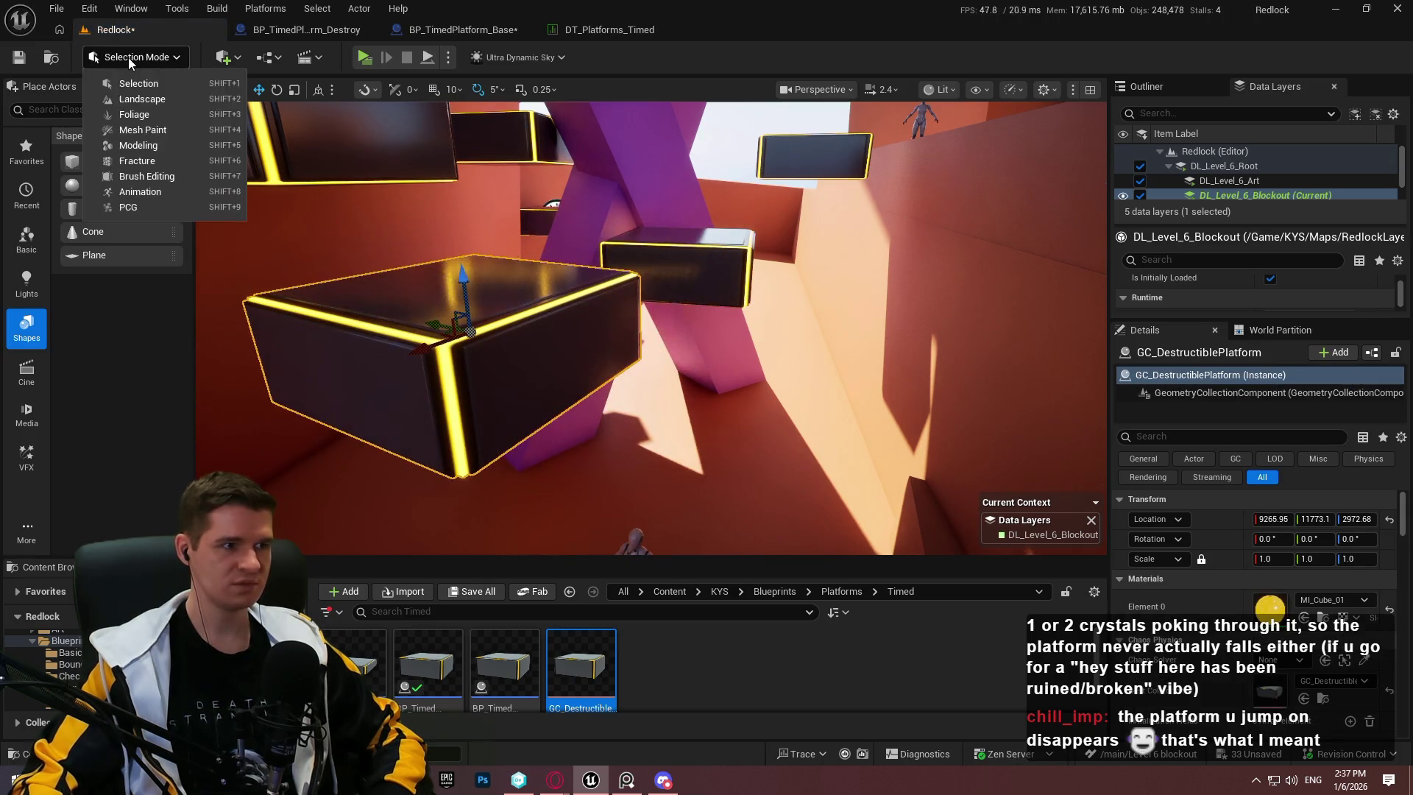
{"action": "left_click", "coordinate": [151, 162]}
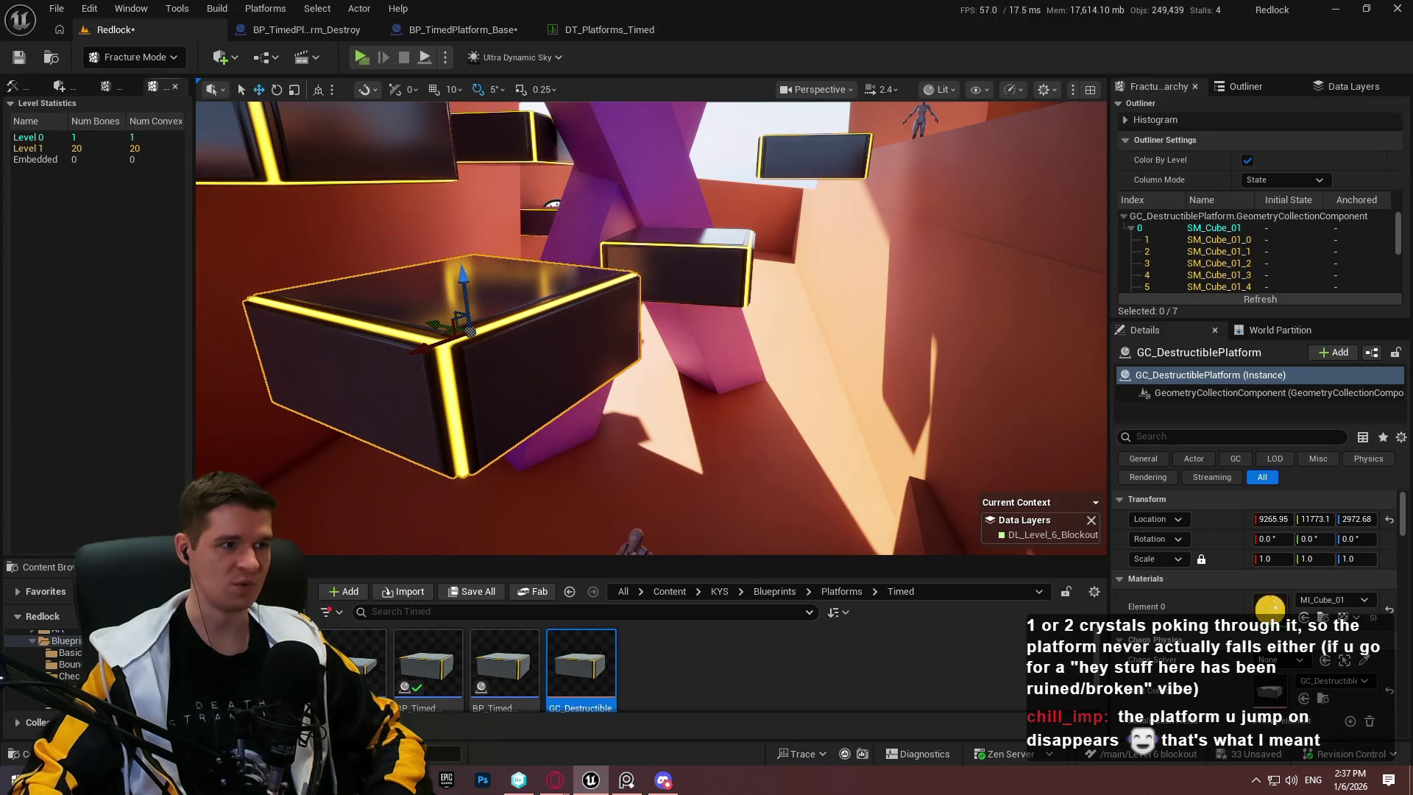
{"action": "left_click", "coordinate": [112, 86]}
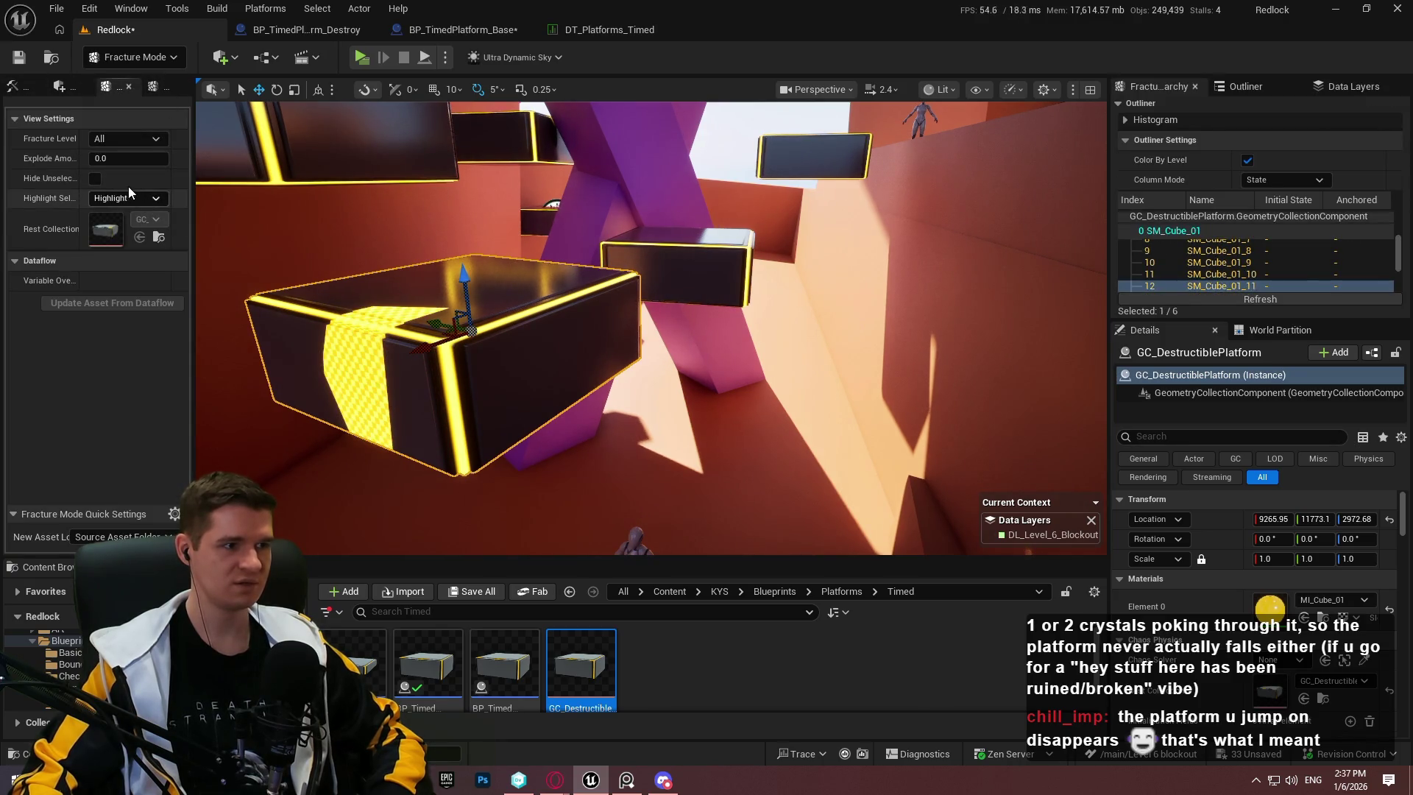
{"action": "mouse_move", "coordinate": [125, 158]}
{"action": "left_mouse_down"}
{"action": "mouse_move", "coordinate": [191, 159]}
{"action": "mouse_move", "coordinate": [90, 158]}
{"action": "left_mouse_up"}
{"action": "left_click", "coordinate": [346, 29]}
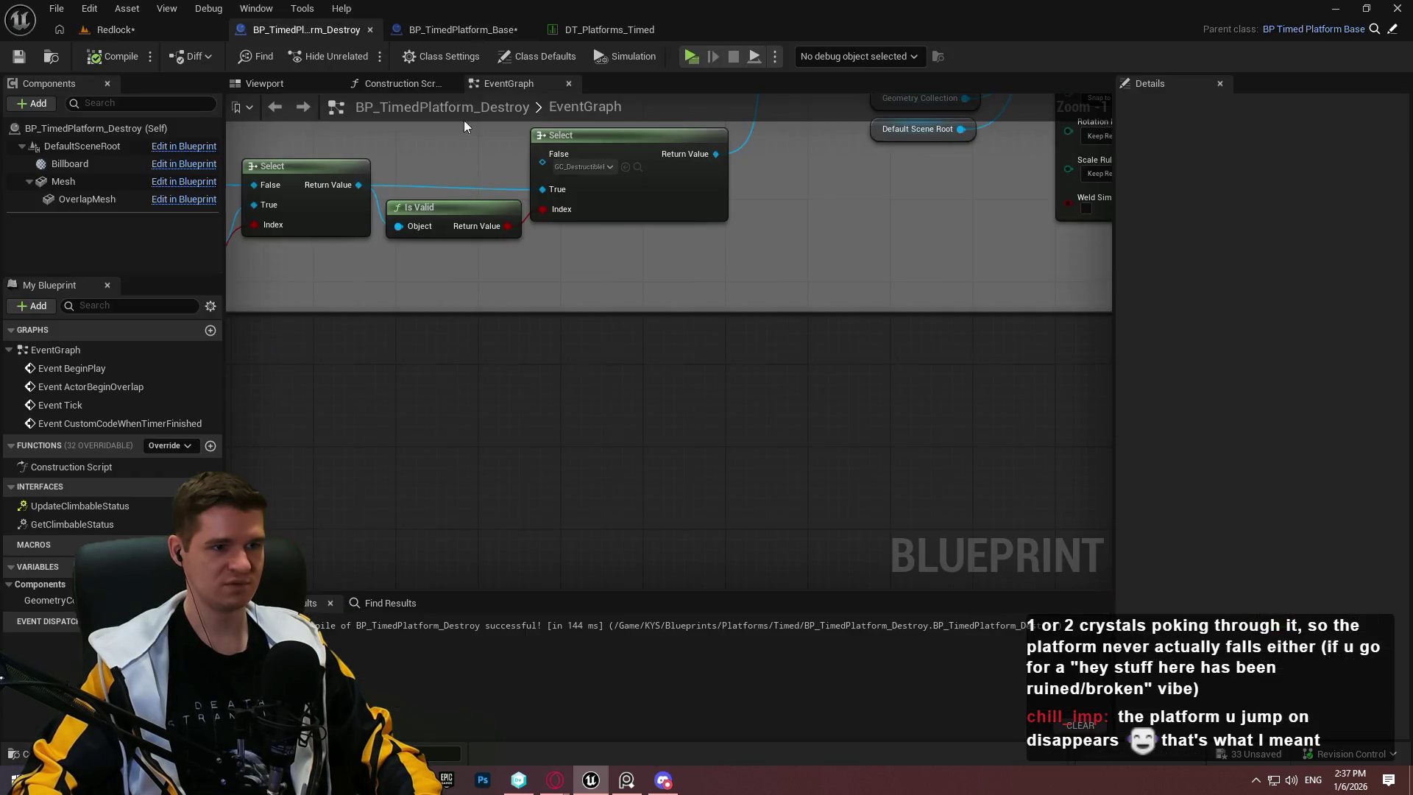
{"action": "left_click_drag", "start_coordinate": [588, 234], "coordinate": [653, 306]}
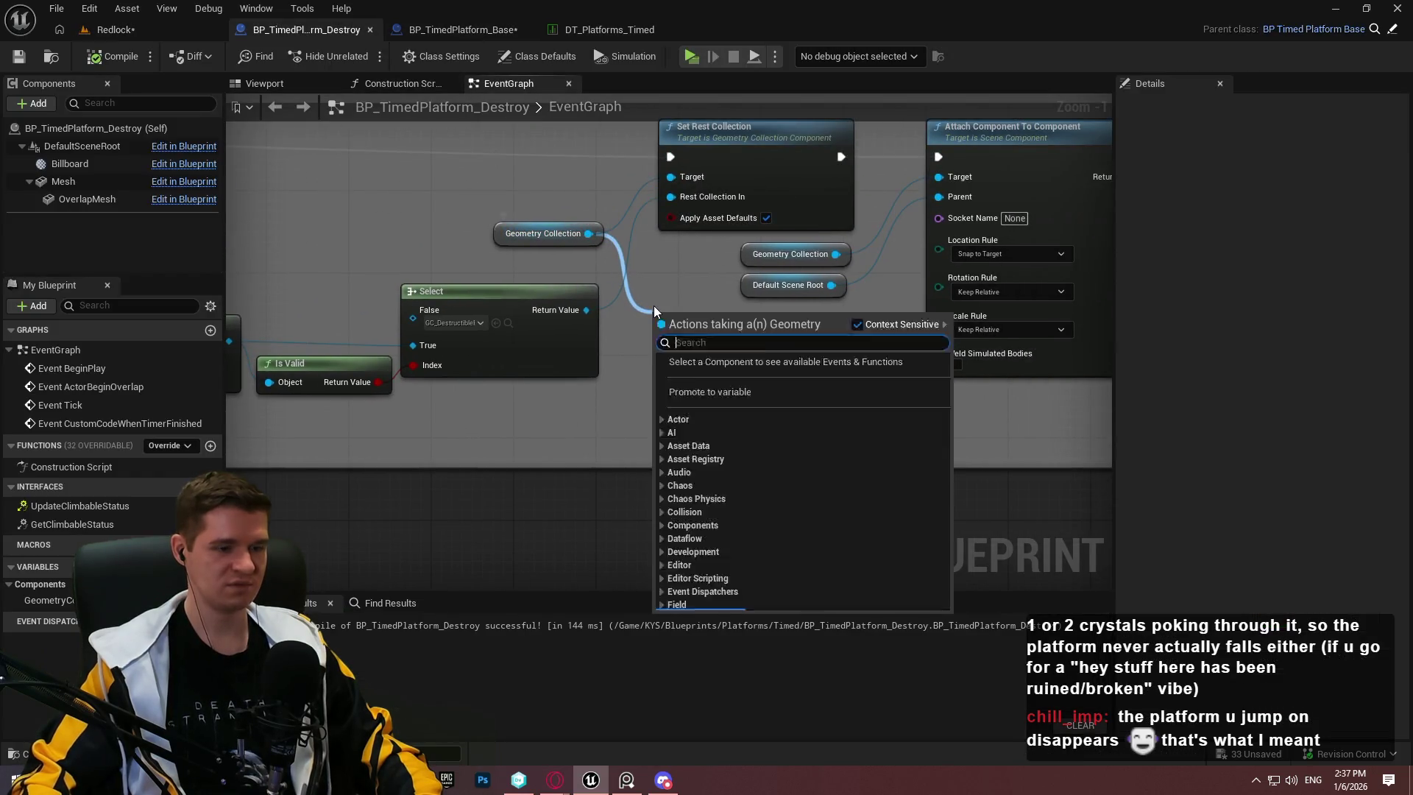
{"action": "type", "text": "expl"}
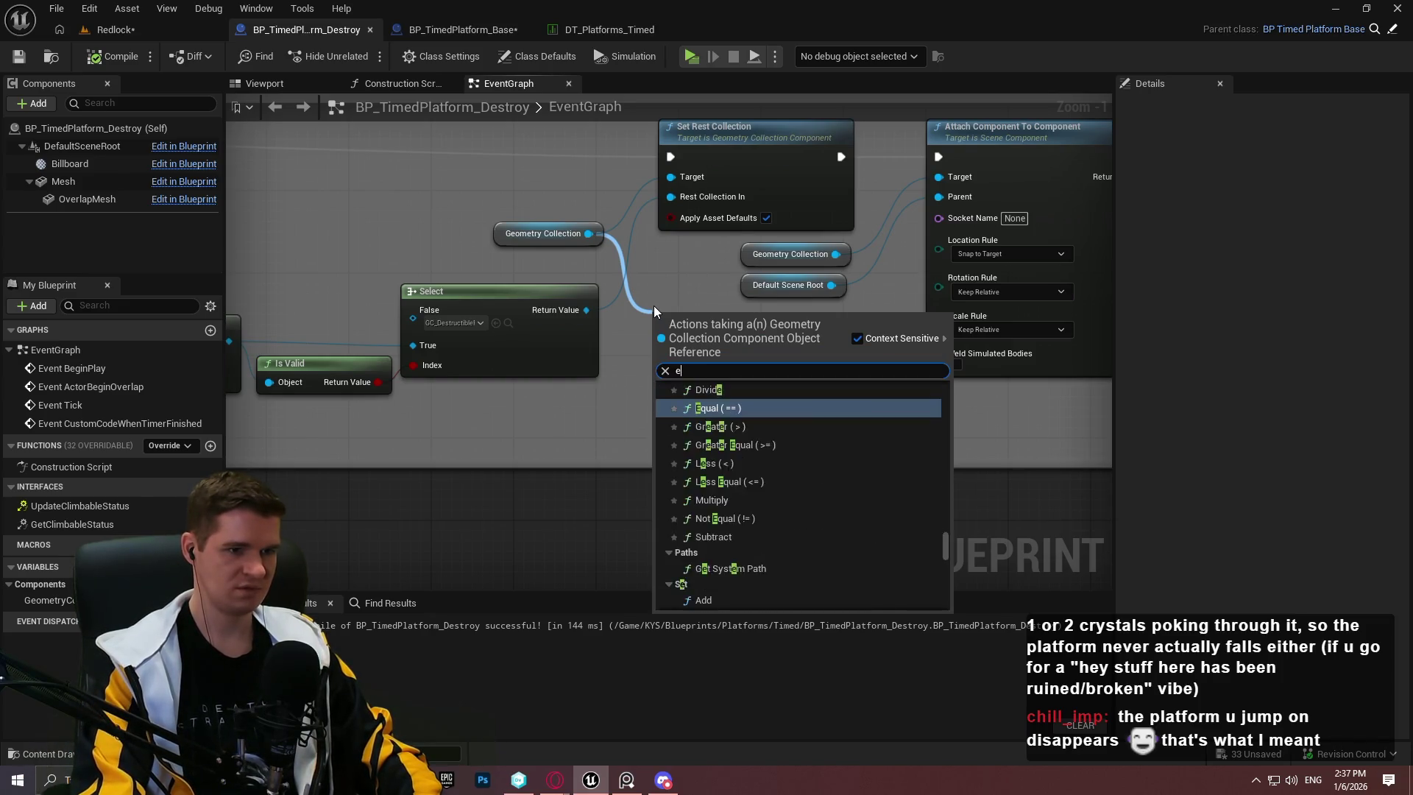
{"action": "key", "text": "BackSpace"}
{"action": "key", "text": "BackSpace"}
{"action": "key", "text": "BackSpace"}
{"action": "type", "text": "fra"}
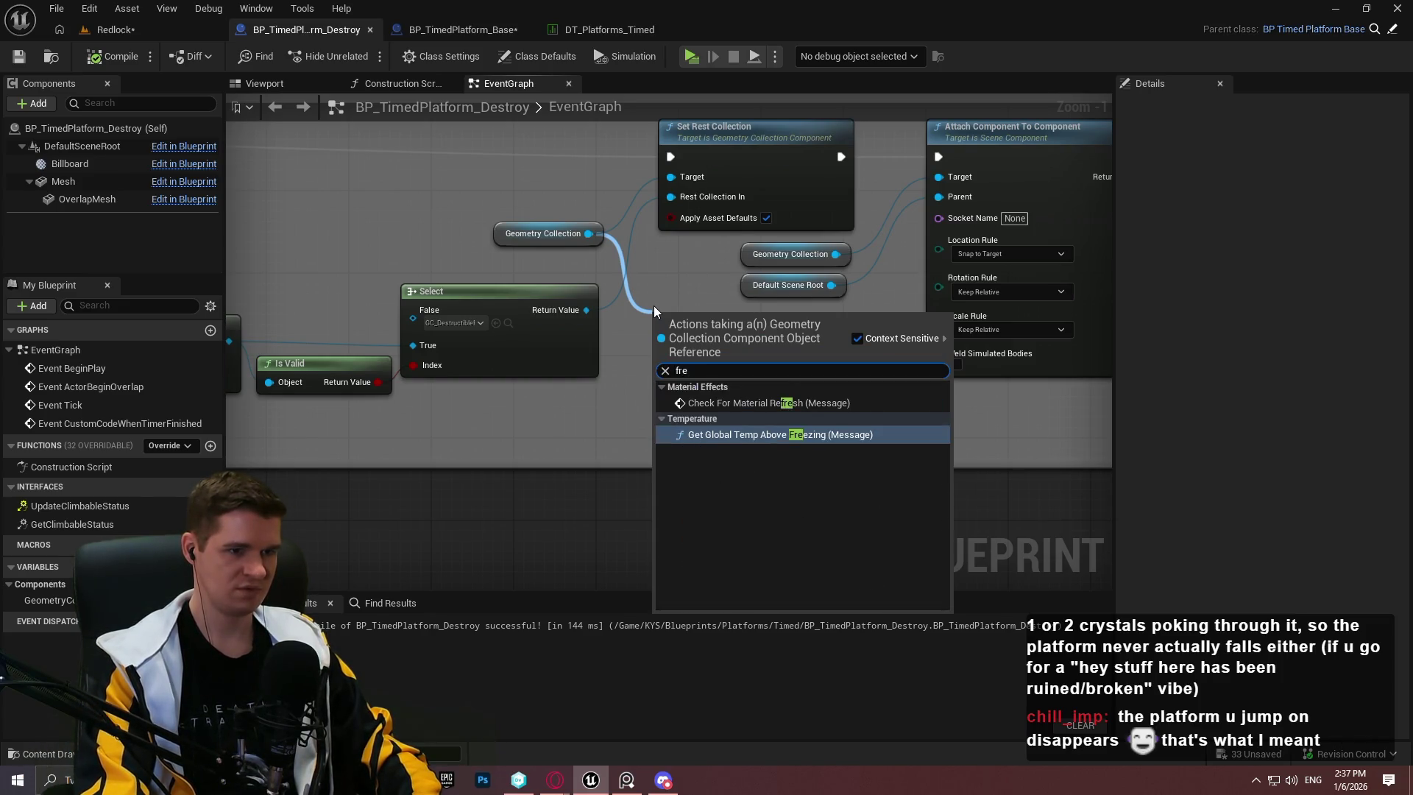
{"action": "key", "text": "BackSpace"}
{"action": "key", "text": "BackSpace"}
{"action": "key", "text": "BackSpace"}
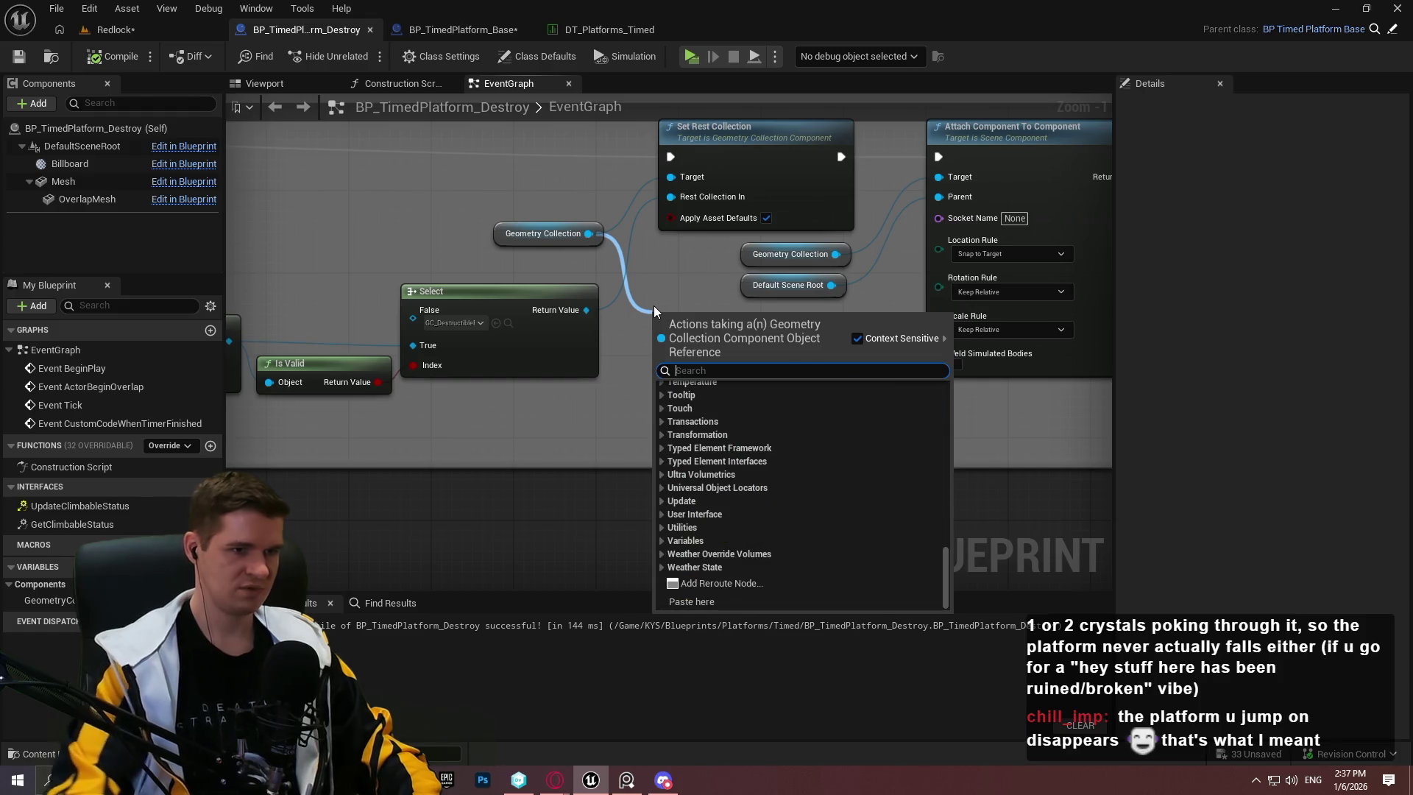
{"action": "key", "text": "Escape"}
{"action": "mouse_move", "coordinate": [672, 514]}
{"action": "left_mouse_down"}
{"action": "mouse_move", "coordinate": [253, 372]}
{"action": "mouse_move", "coordinate": [282, 376]}
{"action": "left_mouse_up"}
{"action": "left_click_drag", "start_coordinate": [686, 284], "coordinate": [704, 399]}
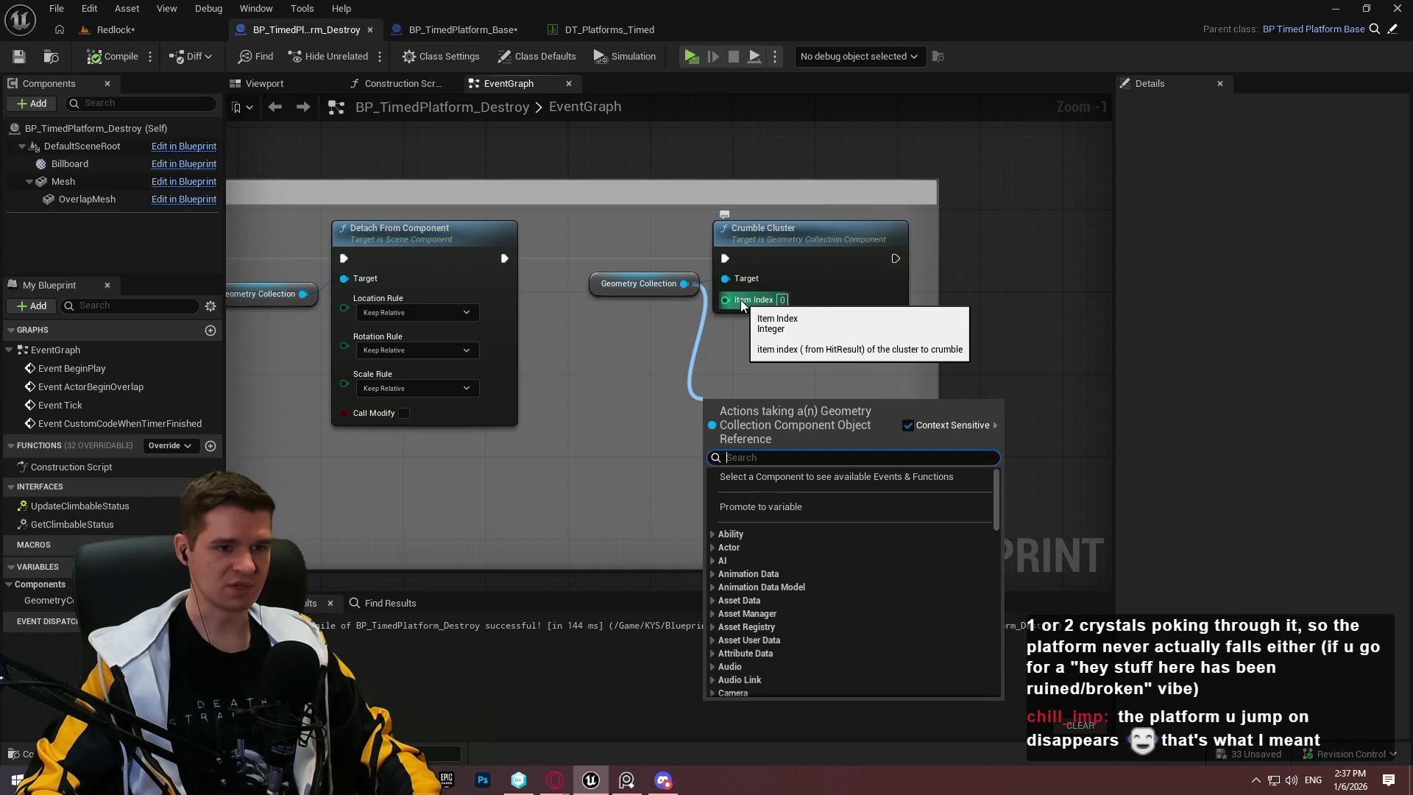
{"action": "left_click_drag", "start_coordinate": [688, 284], "coordinate": [721, 418]}
{"action": "type", "text": "clu"}
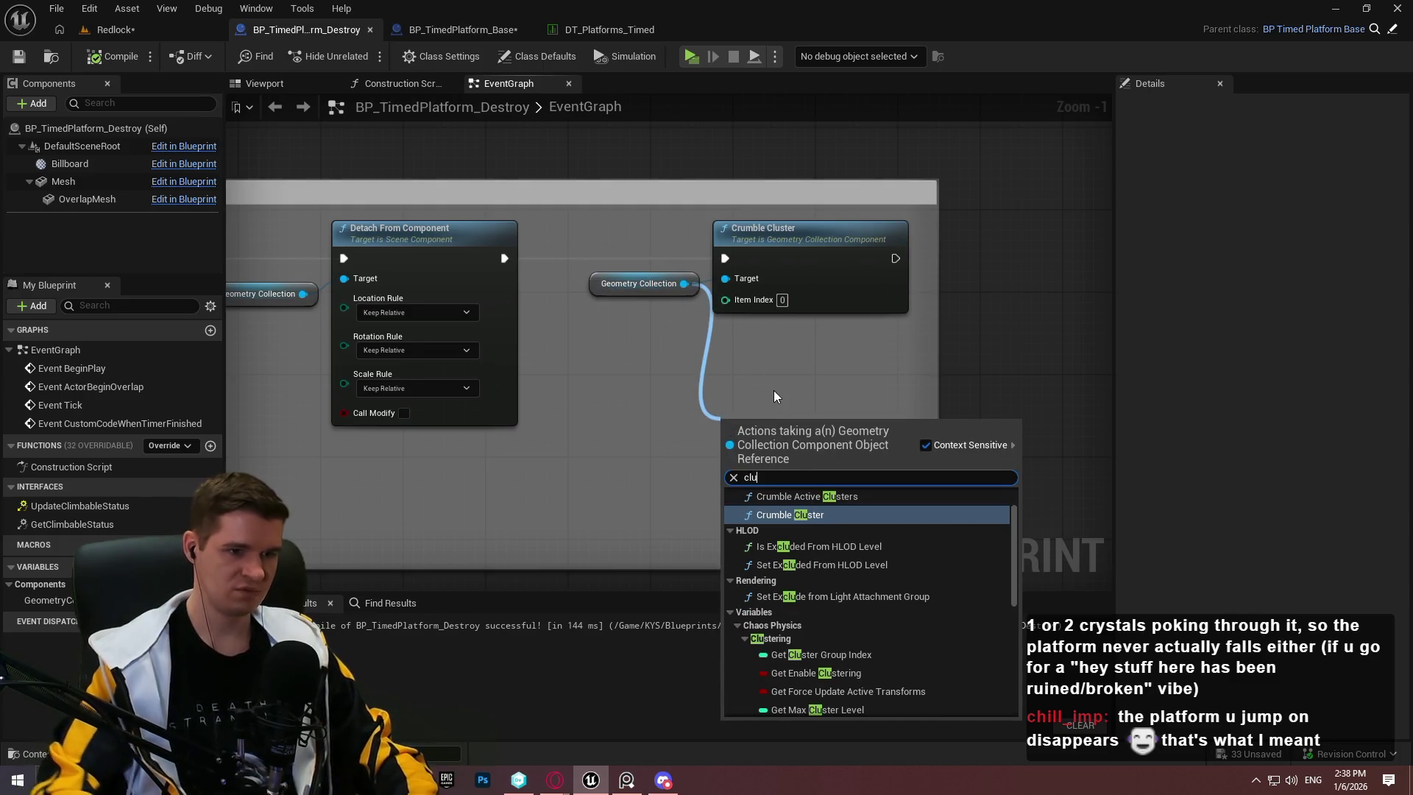
{"action": "key", "text": "BackSpace"}
{"action": "key", "text": "BackSpace"}
{"action": "type", "text": "rum"}
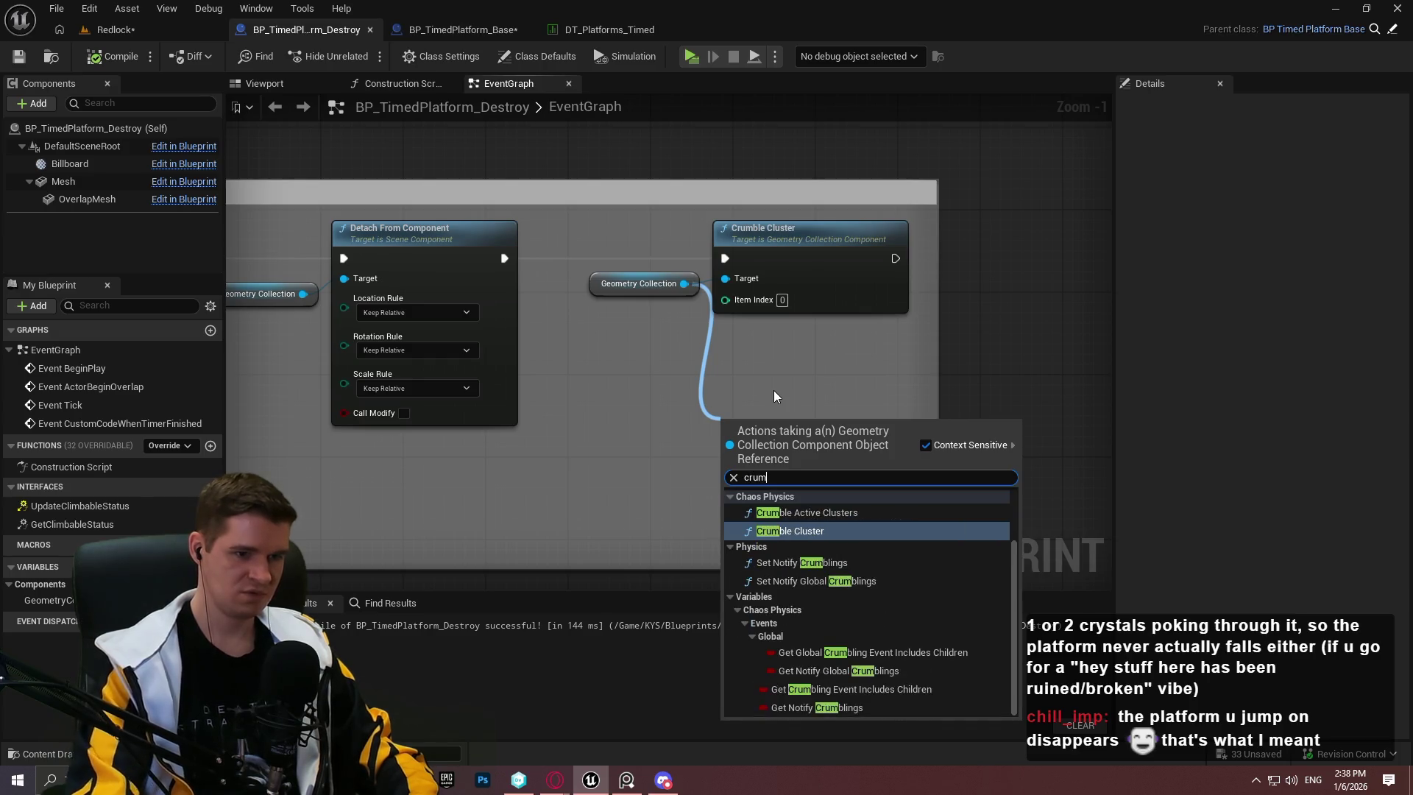
{"action": "scroll", "coordinate": [963, 590], "scroll_direction": "up", "scroll_amount": 2}
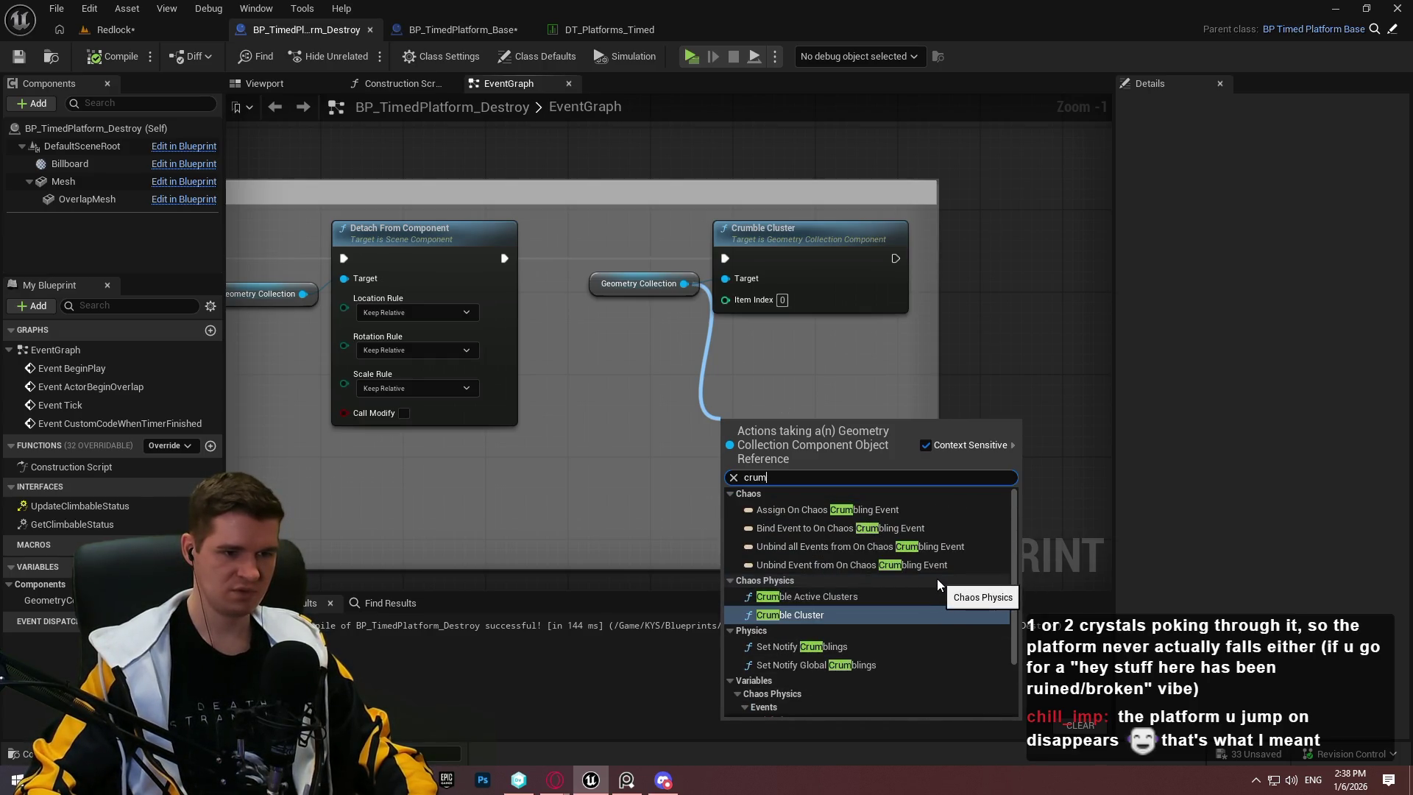
{"action": "scroll", "coordinate": [905, 579], "scroll_direction": "down", "scroll_amount": 2}
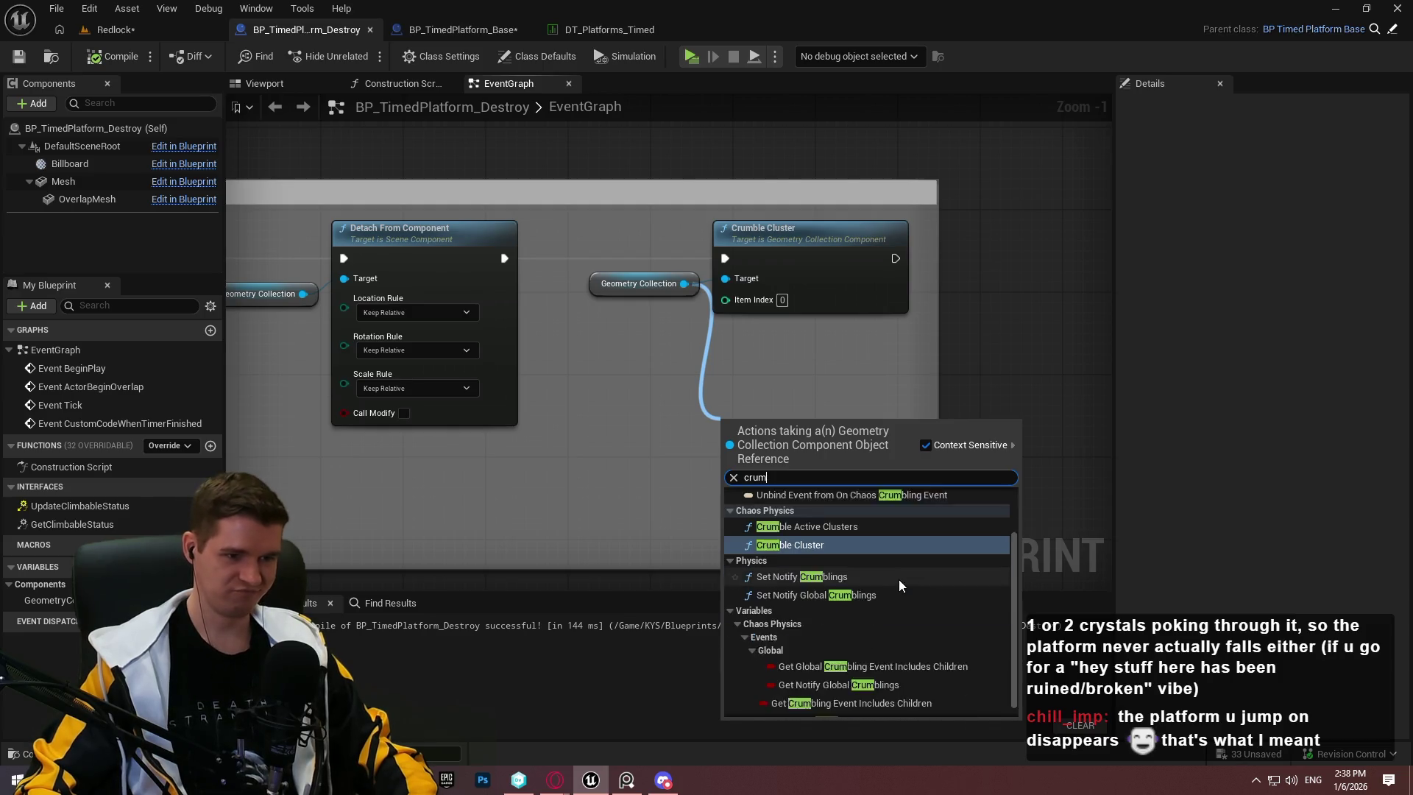
{"action": "scroll", "coordinate": [920, 600], "scroll_direction": "up", "scroll_amount": 2}
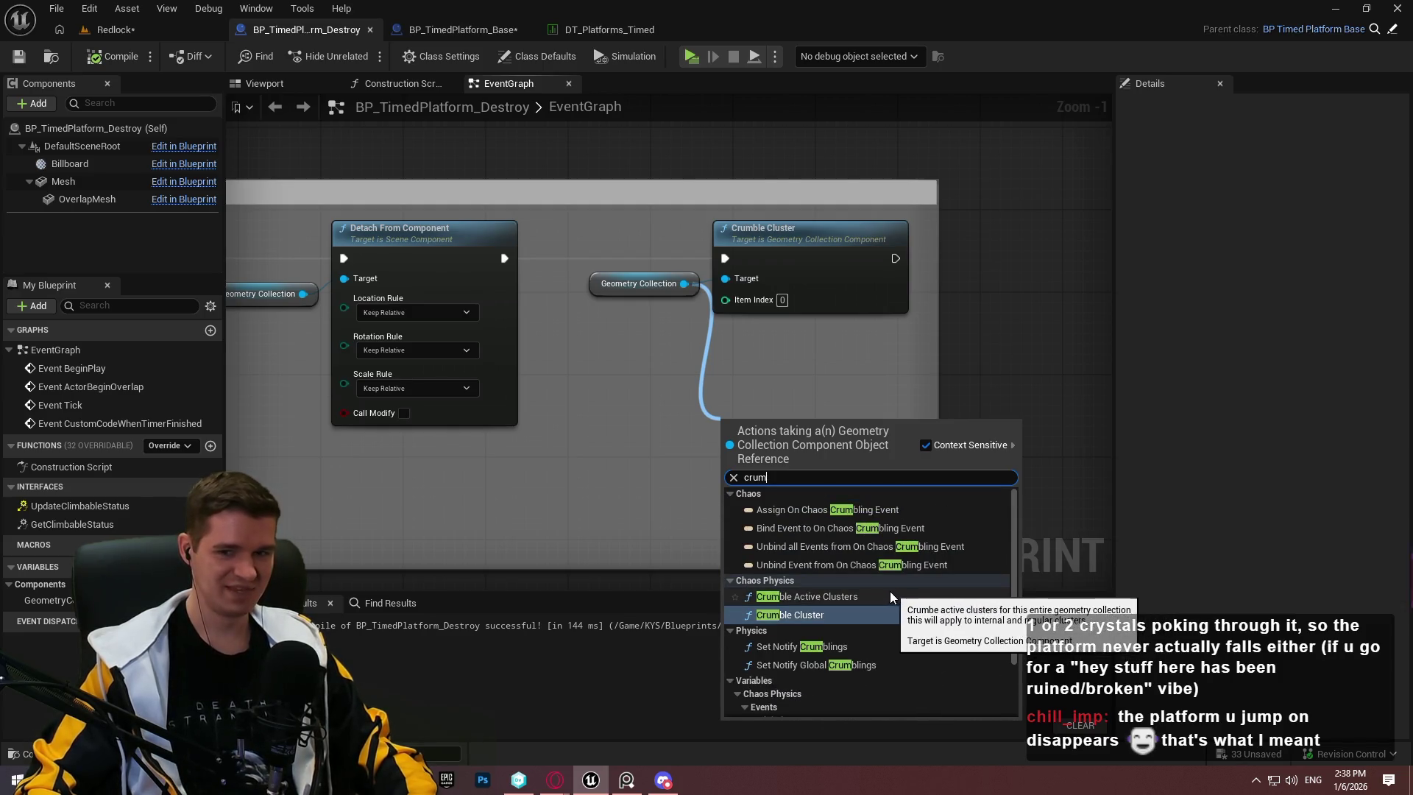
{"action": "left_click", "coordinate": [634, 394]}
{"action": "left_click_drag", "start_coordinate": [634, 395], "coordinate": [1124, 391]}
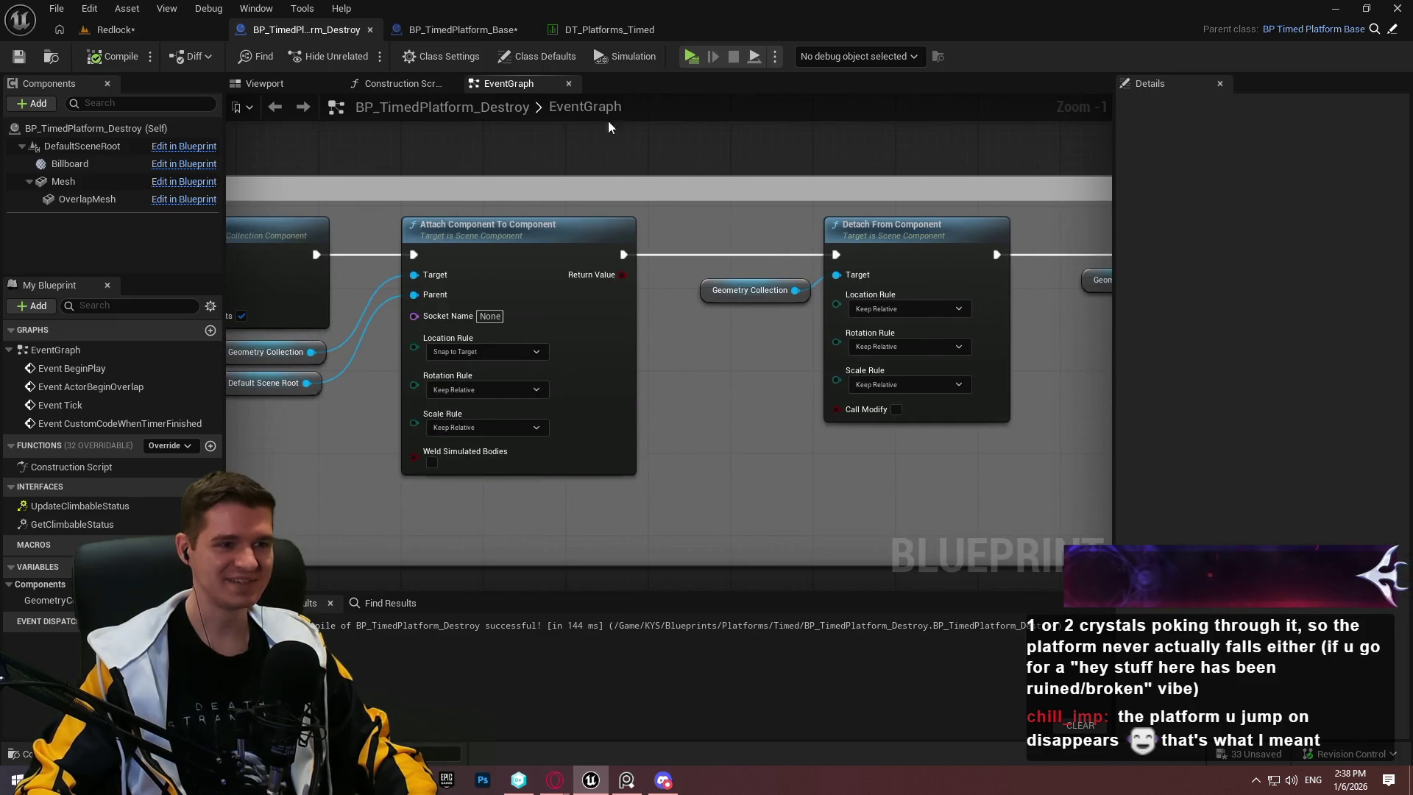
{"action": "scroll", "coordinate": [456, 165], "scroll_direction": "down", "scroll_amount": 2}
{"action": "left_click_drag", "start_coordinate": [457, 165], "coordinate": [975, 170]}
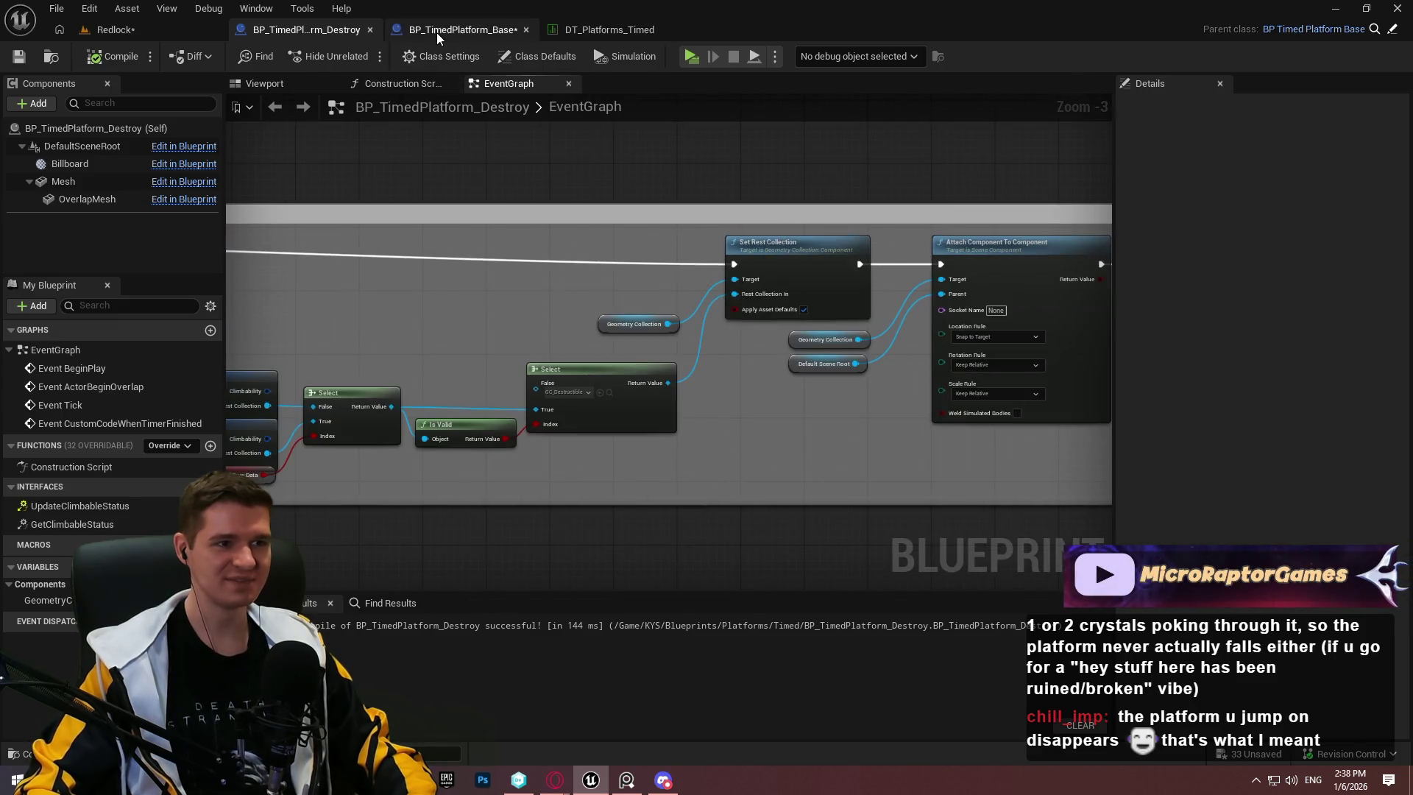
{"action": "left_click", "coordinate": [436, 33]}
Step: Highlight the centre piece, SM_Cube_01_0 and SM_Cube_01_1, then delete the GC_DestructiblePlatform
{"action": "left_click", "coordinate": [116, 29]}
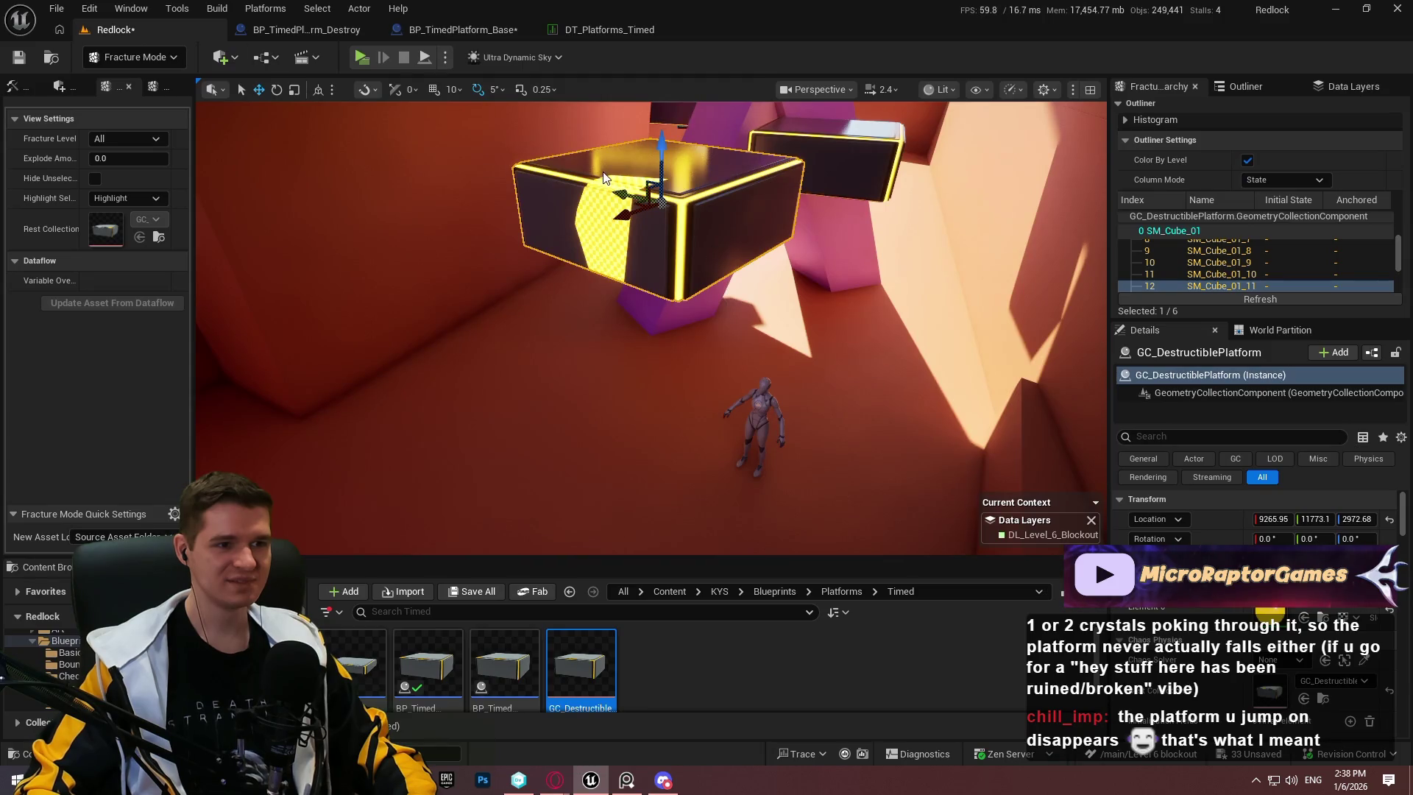
{"action": "left_click", "coordinate": [654, 236]}
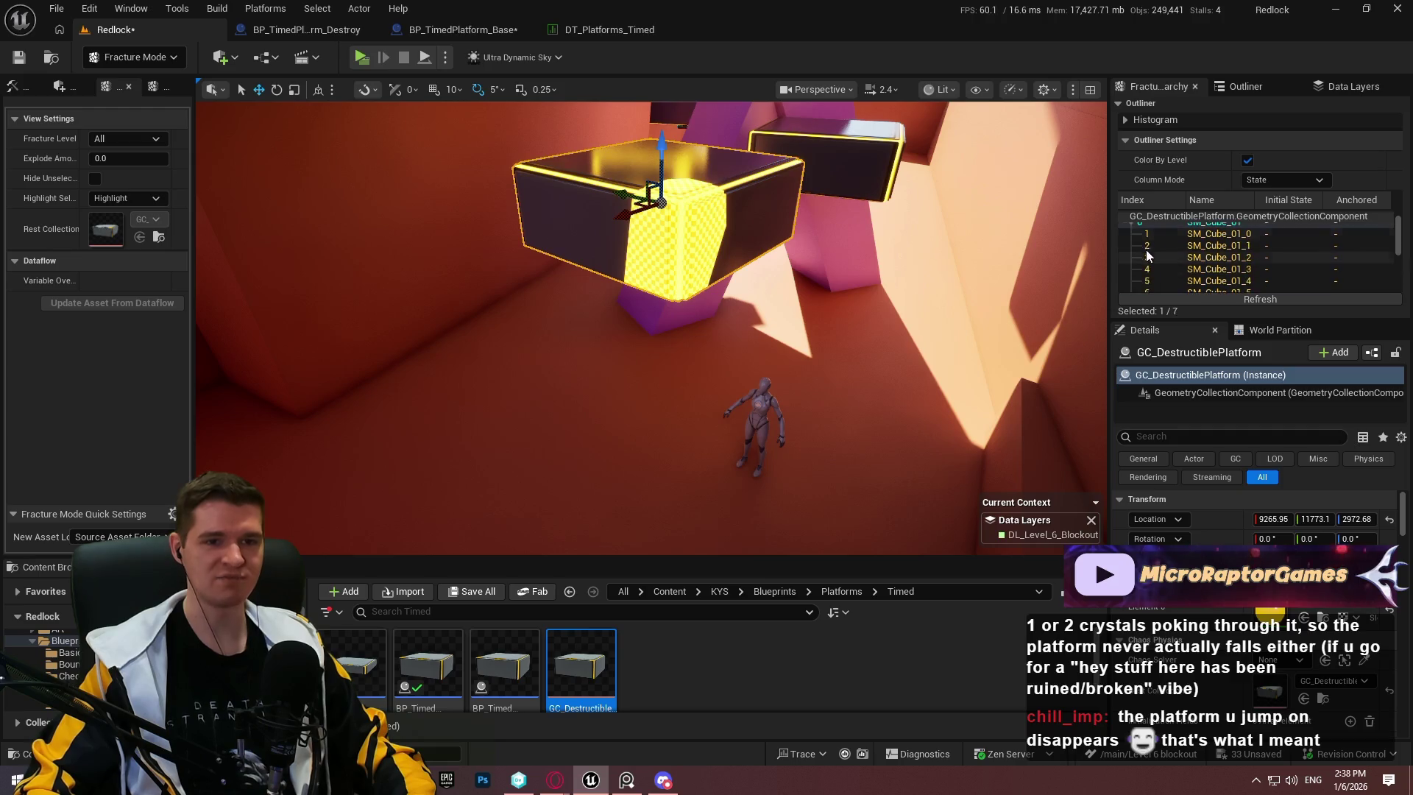
{"action": "left_click", "coordinate": [1131, 228]}
{"action": "left_click", "coordinate": [1133, 228]}
{"action": "left_click", "coordinate": [1165, 242]}
{"action": "left_click", "coordinate": [1174, 253]}
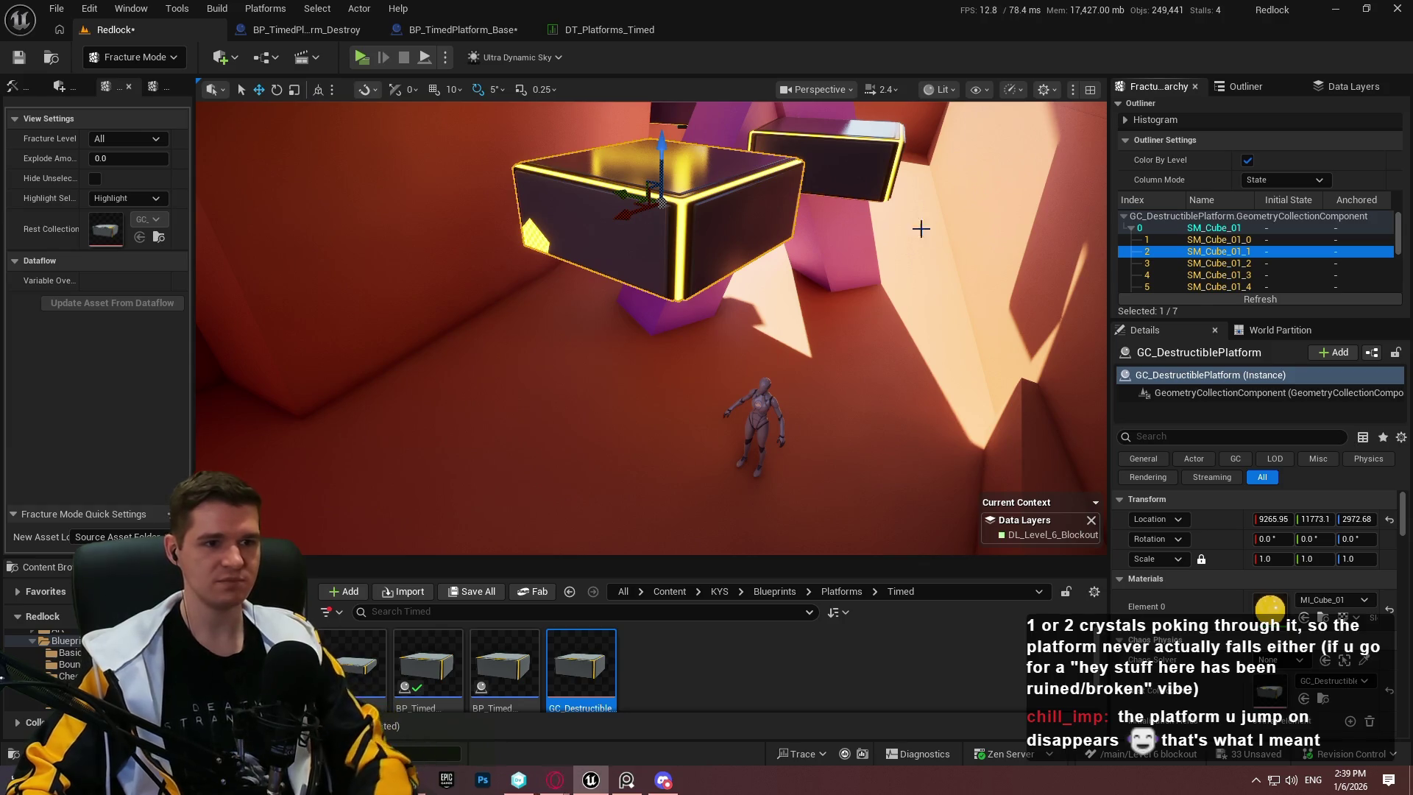
{"action": "key", "text": "Delete"}
{"action": "left_click", "coordinate": [134, 57]}
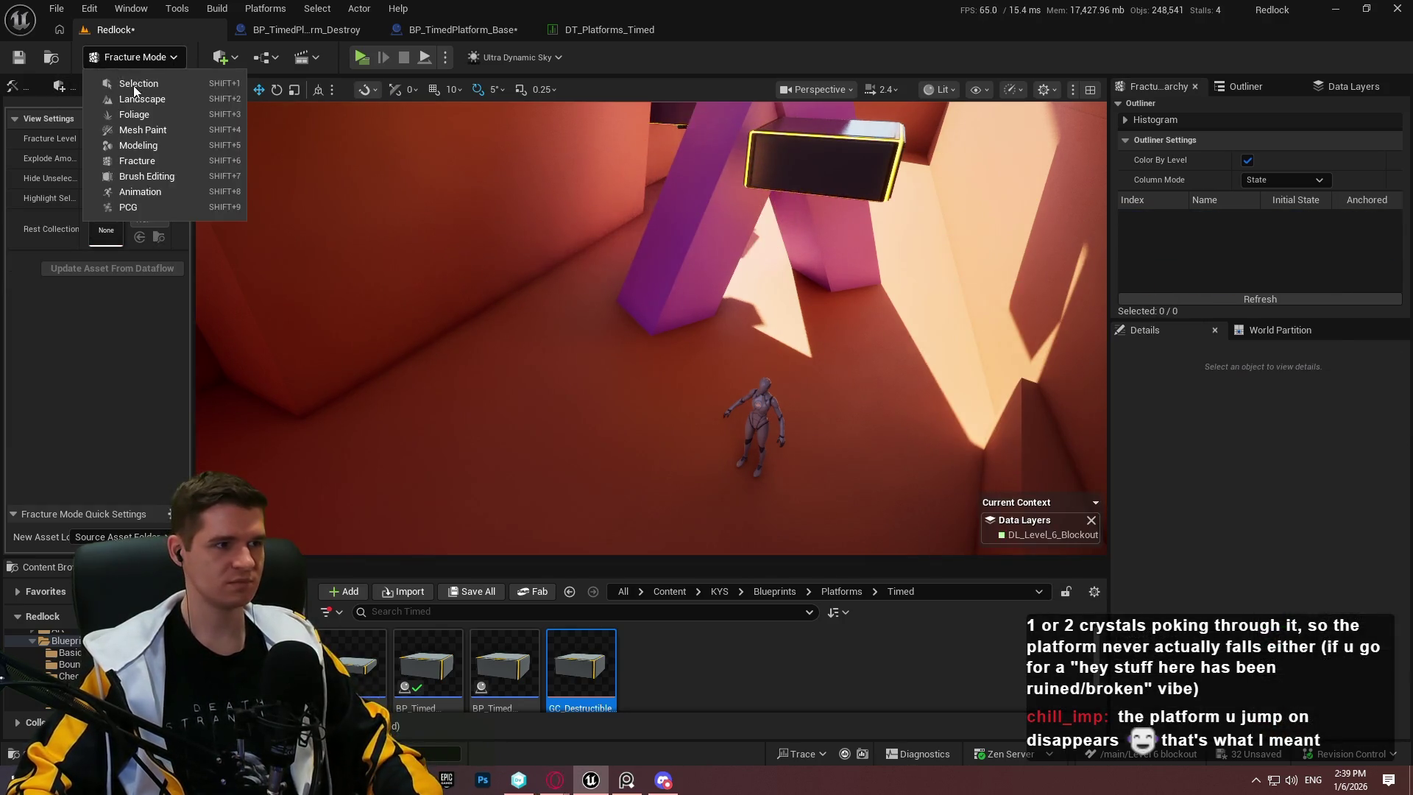
Step: Back in Selection Mode, Play From Here on a timed platform and jump across the route
{"action": "left_click", "coordinate": [118, 78]}
{"action": "key", "text": "s"}
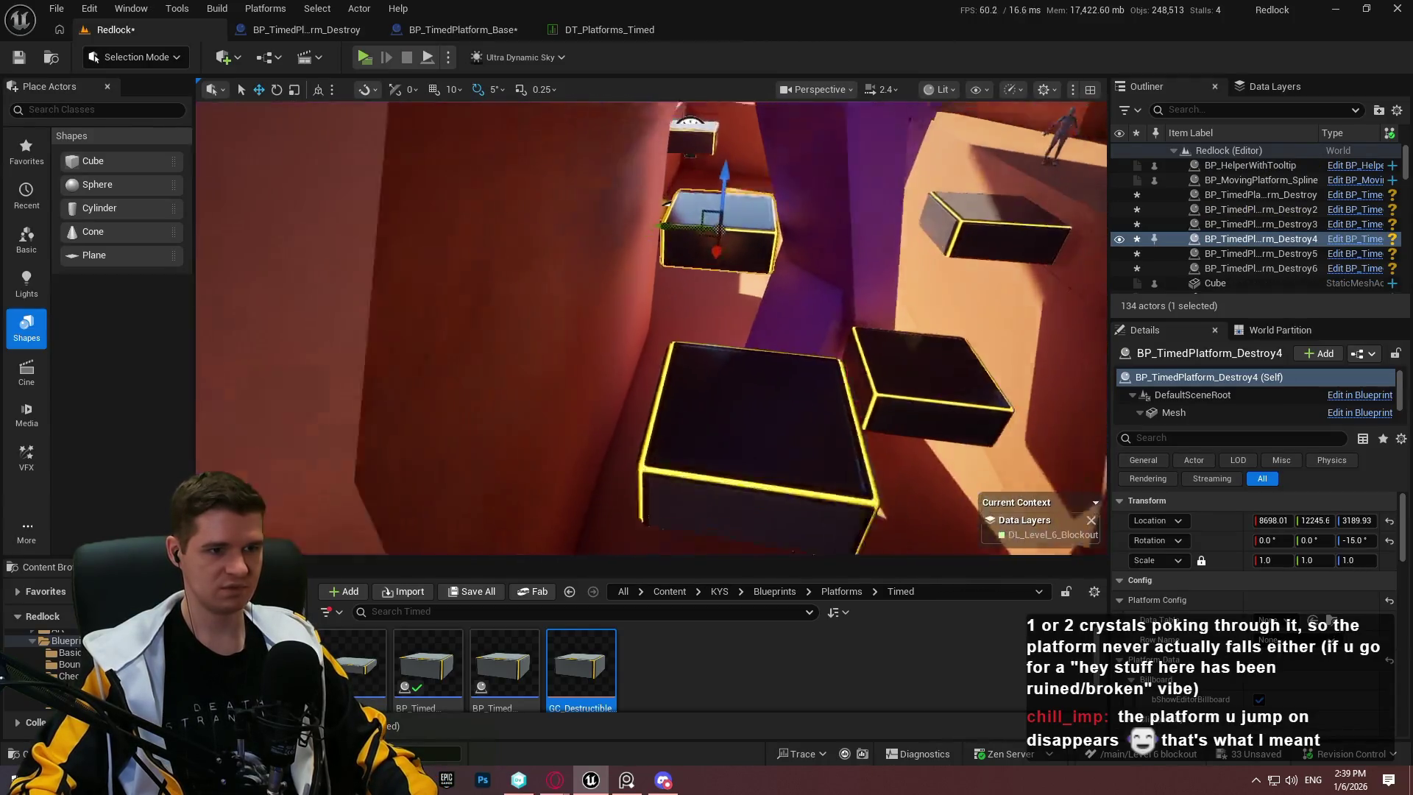
{"action": "right_click", "coordinate": [671, 244]}
{"action": "left_click", "coordinate": [736, 750]}
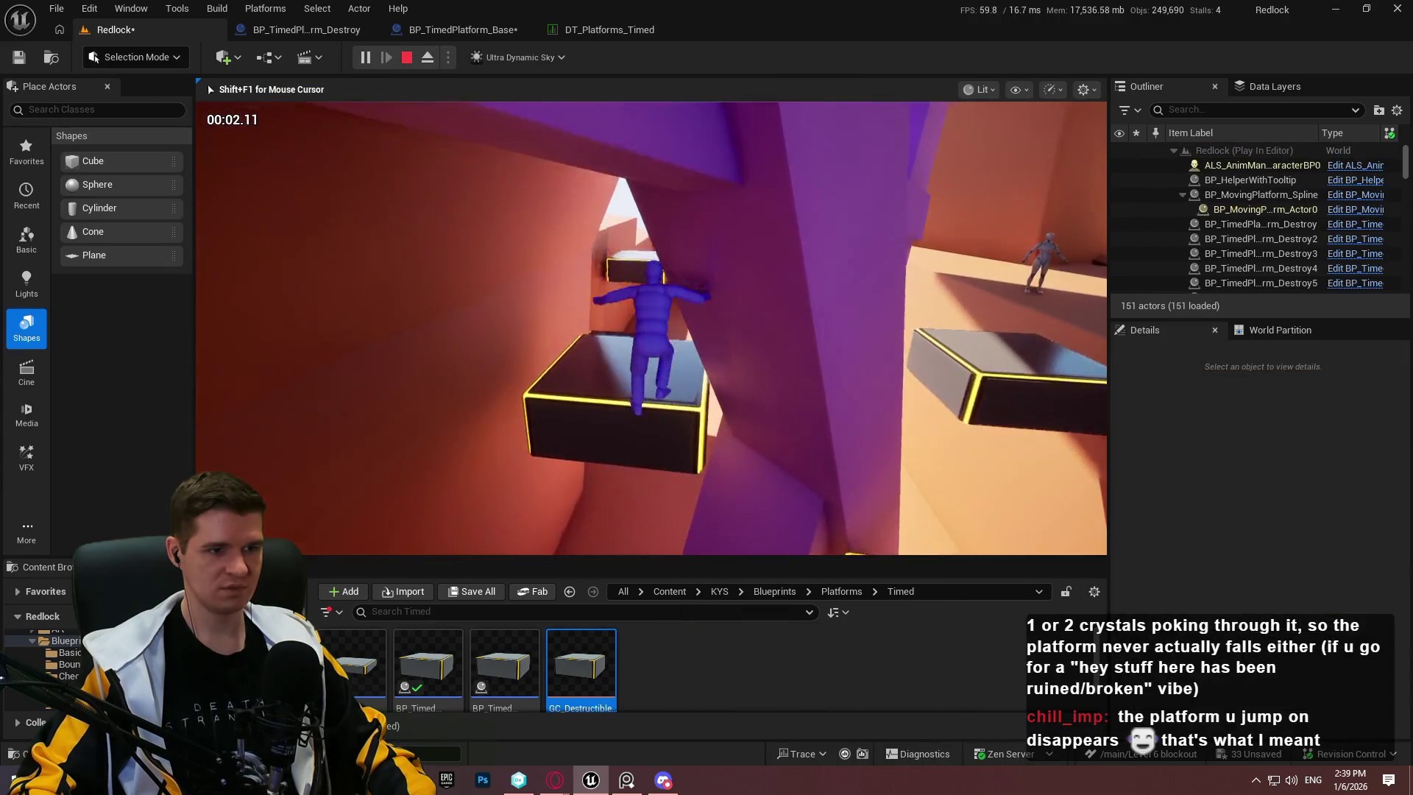
{"action": "key", "text": "space"}
{"action": "key", "text": "w"}
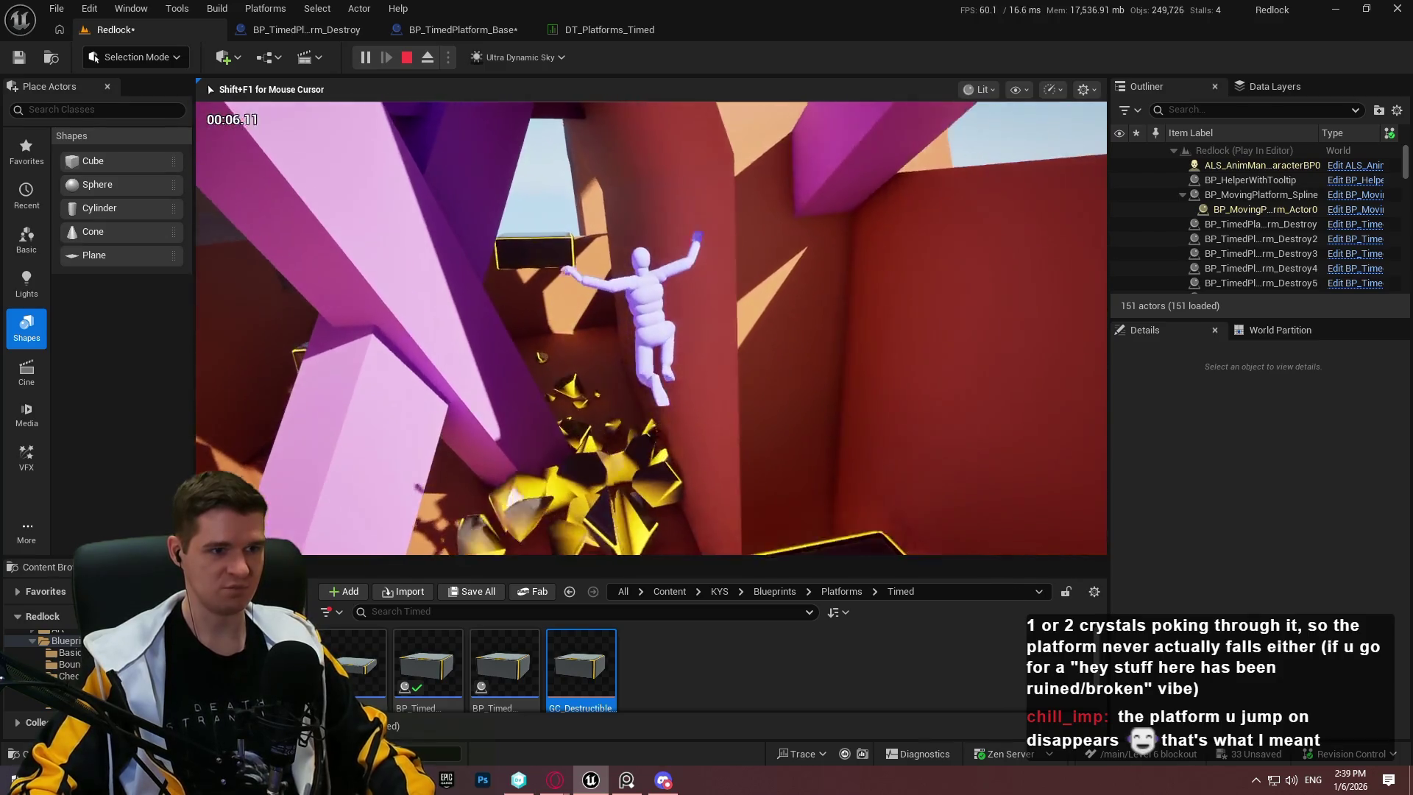
{"action": "key", "text": "Escape"}
Step: Play From Here again starting at the BP_TimedPlatform_Destroy2 platform
{"action": "double_click", "coordinate": [1261, 209]}
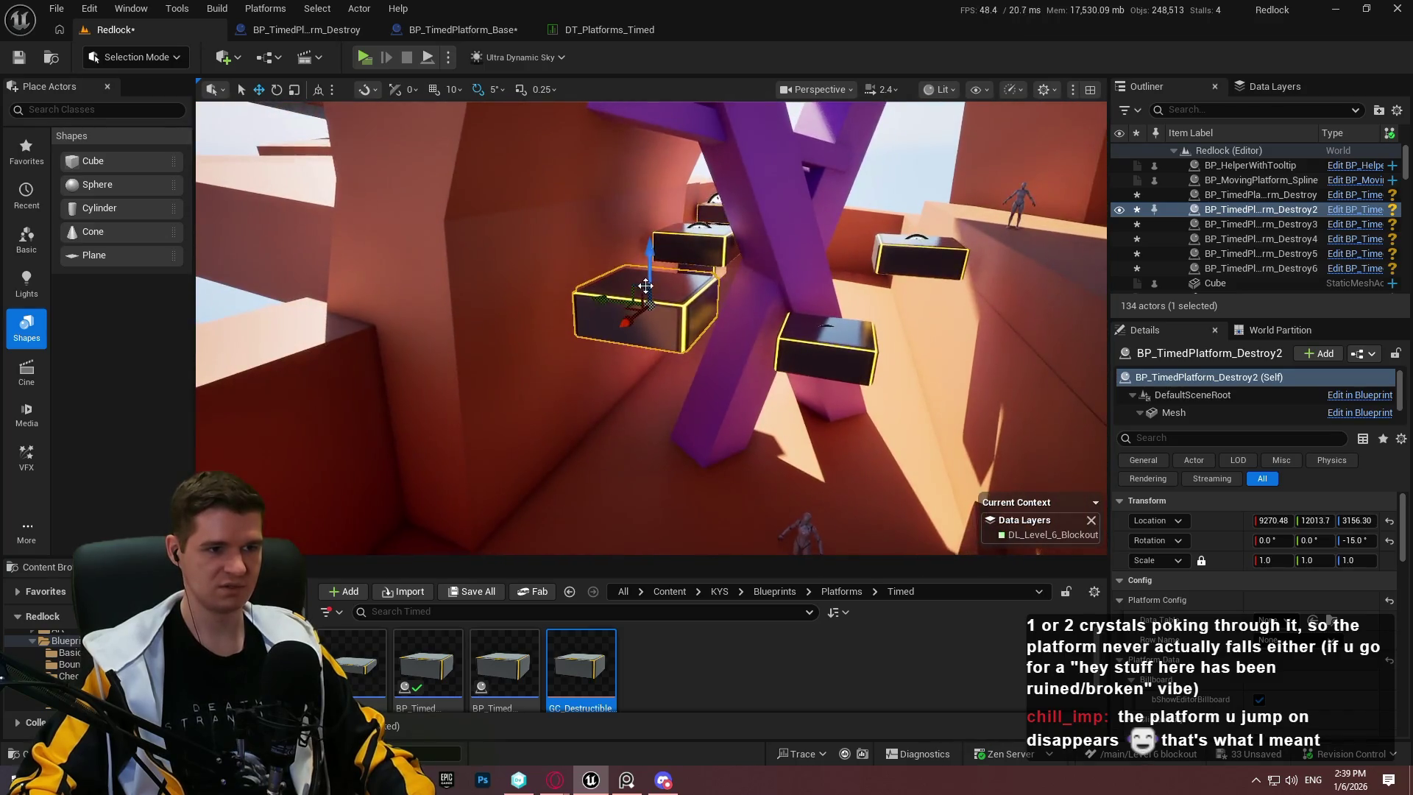
{"action": "right_click", "coordinate": [666, 295]}
{"action": "left_click", "coordinate": [763, 757]}
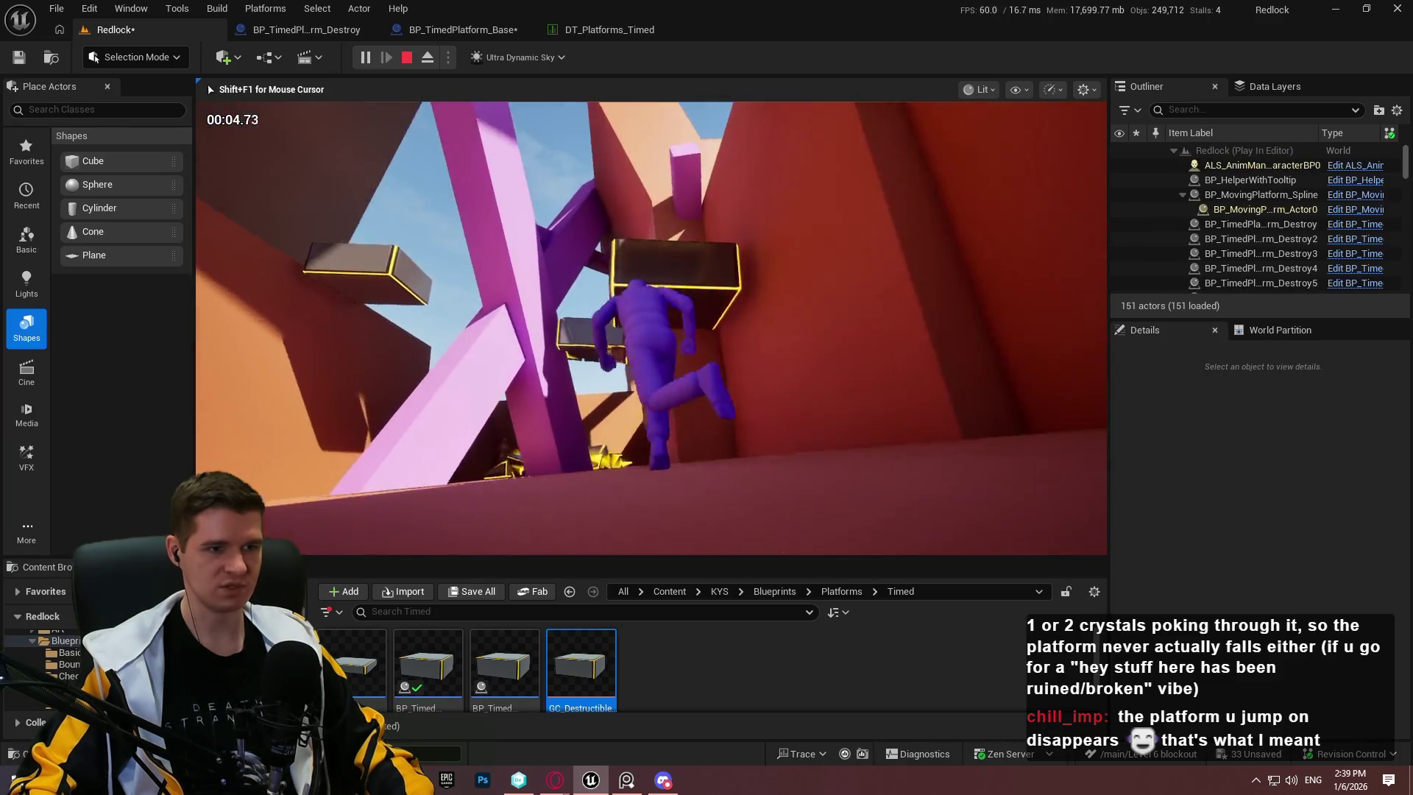
{"action": "key", "text": "Escape"}
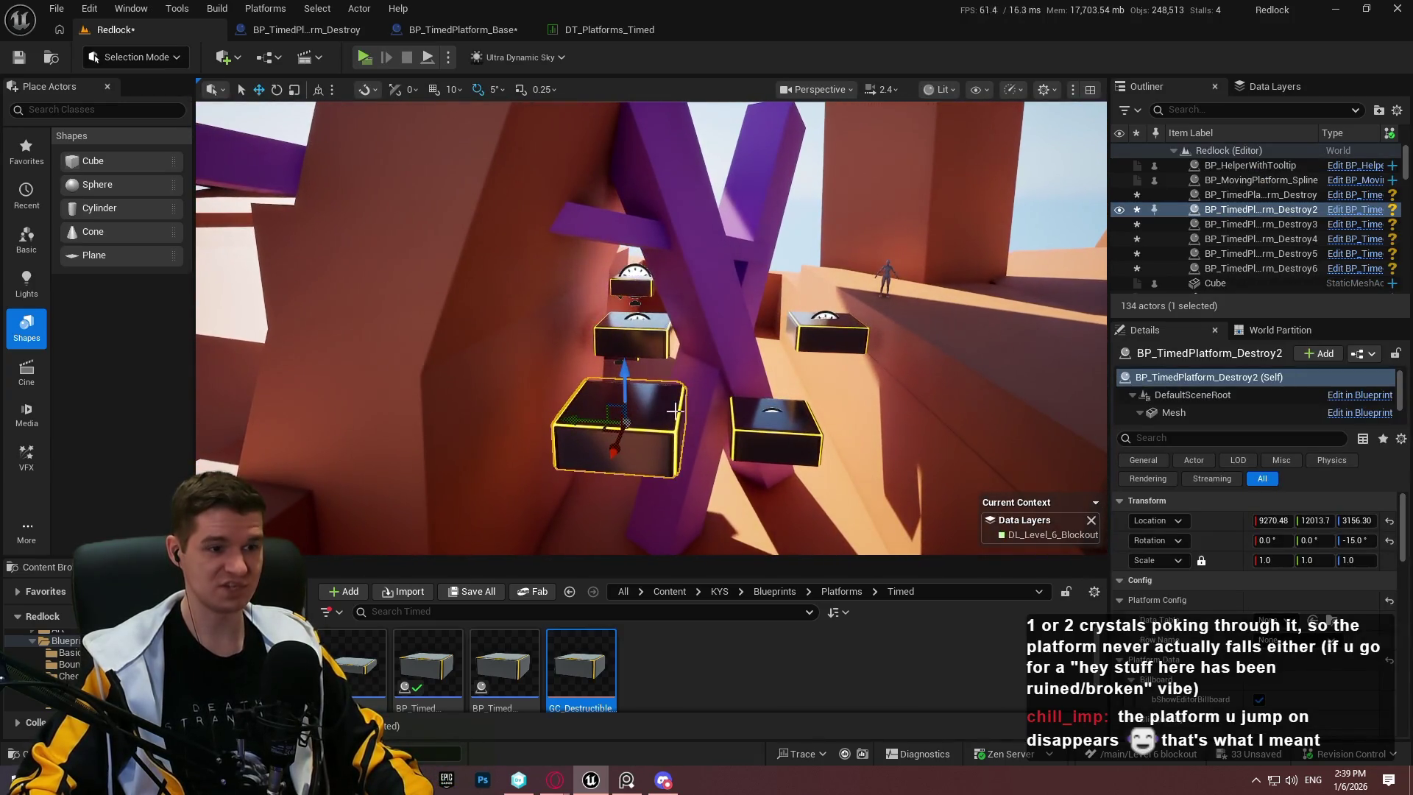
Step: Play from another timed platform, landing on the next one and leaping off as they shatter
{"action": "right_click", "coordinate": [658, 432]}
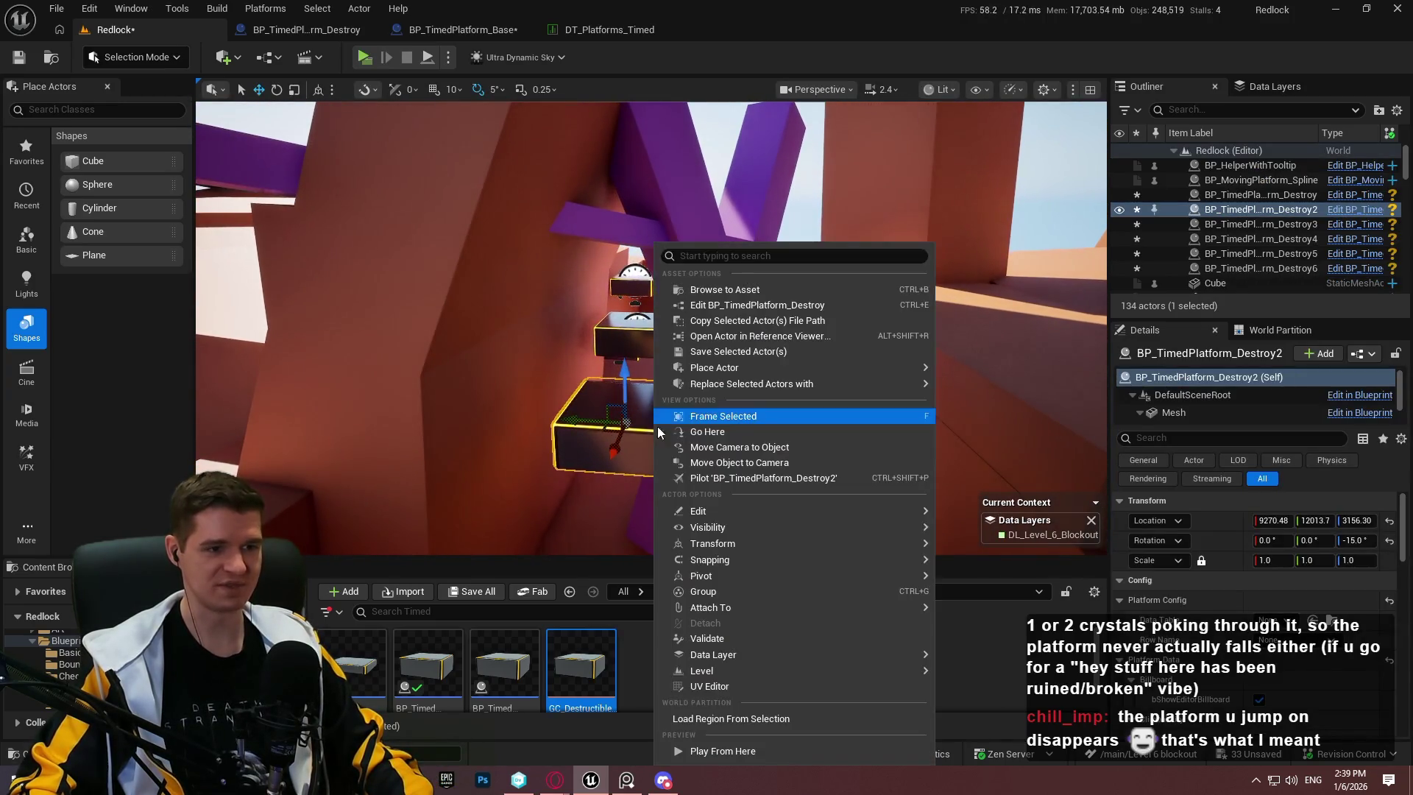
{"action": "left_click", "coordinate": [779, 752]}
{"action": "key", "text": "space"}
{"action": "key", "text": "space"}
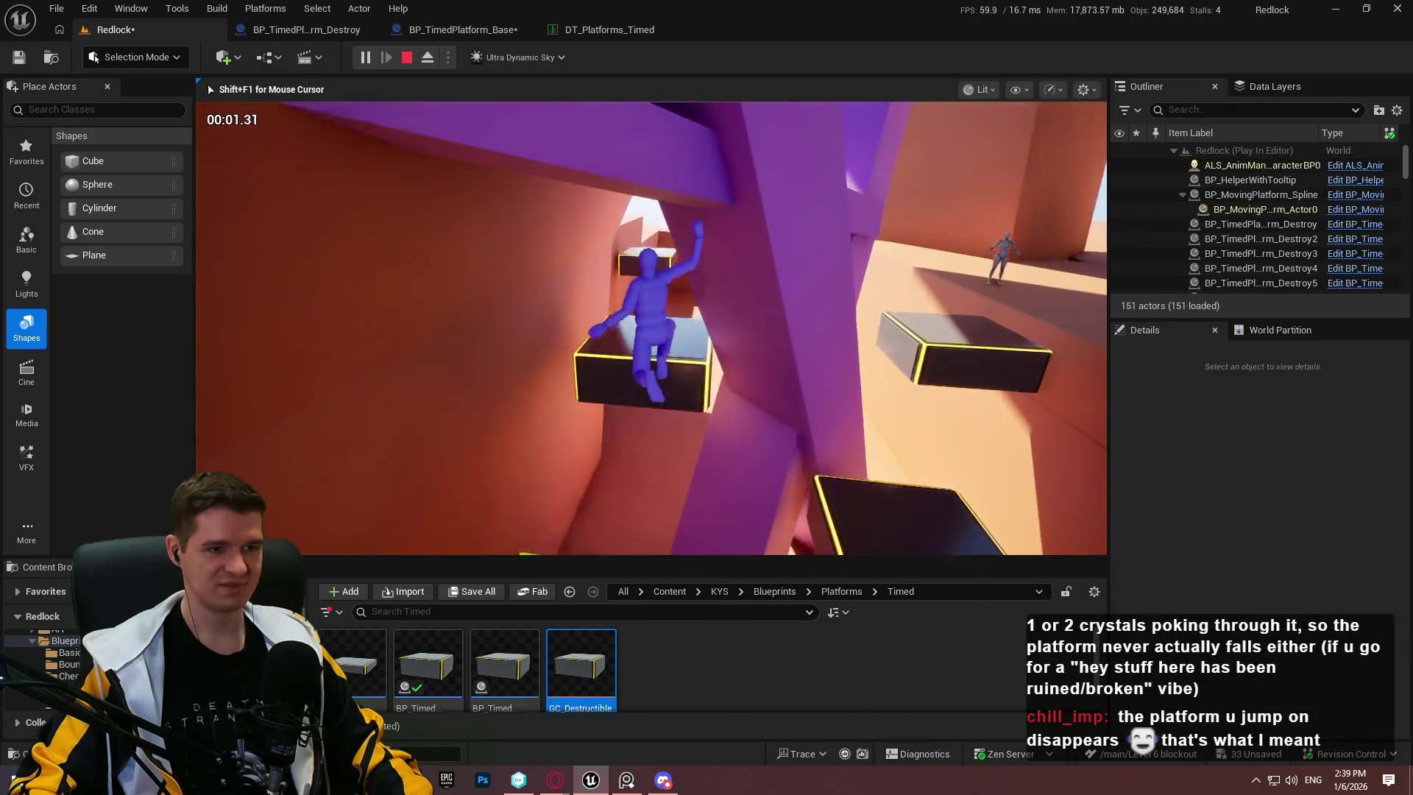
{"action": "key", "text": "w"}
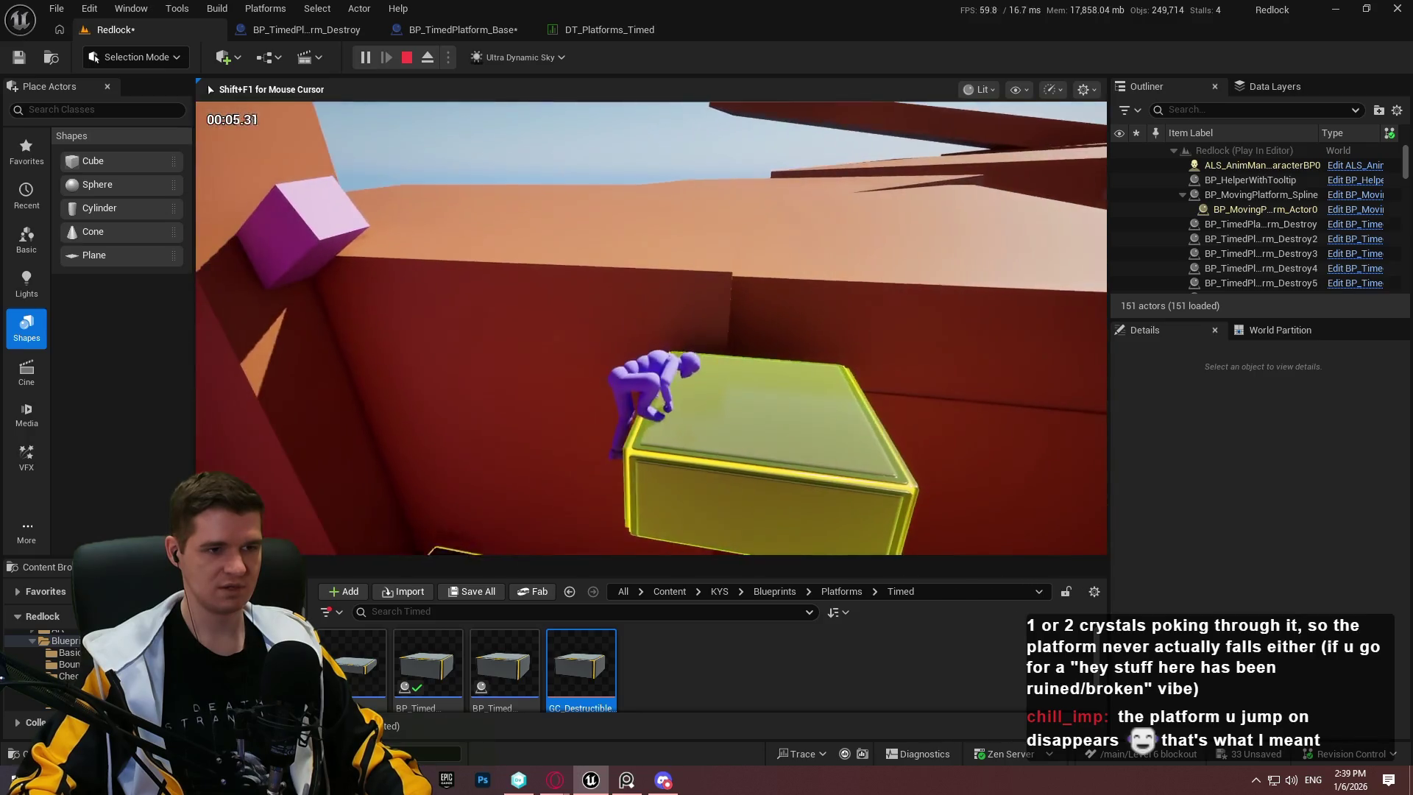
{"action": "key", "text": "space"}
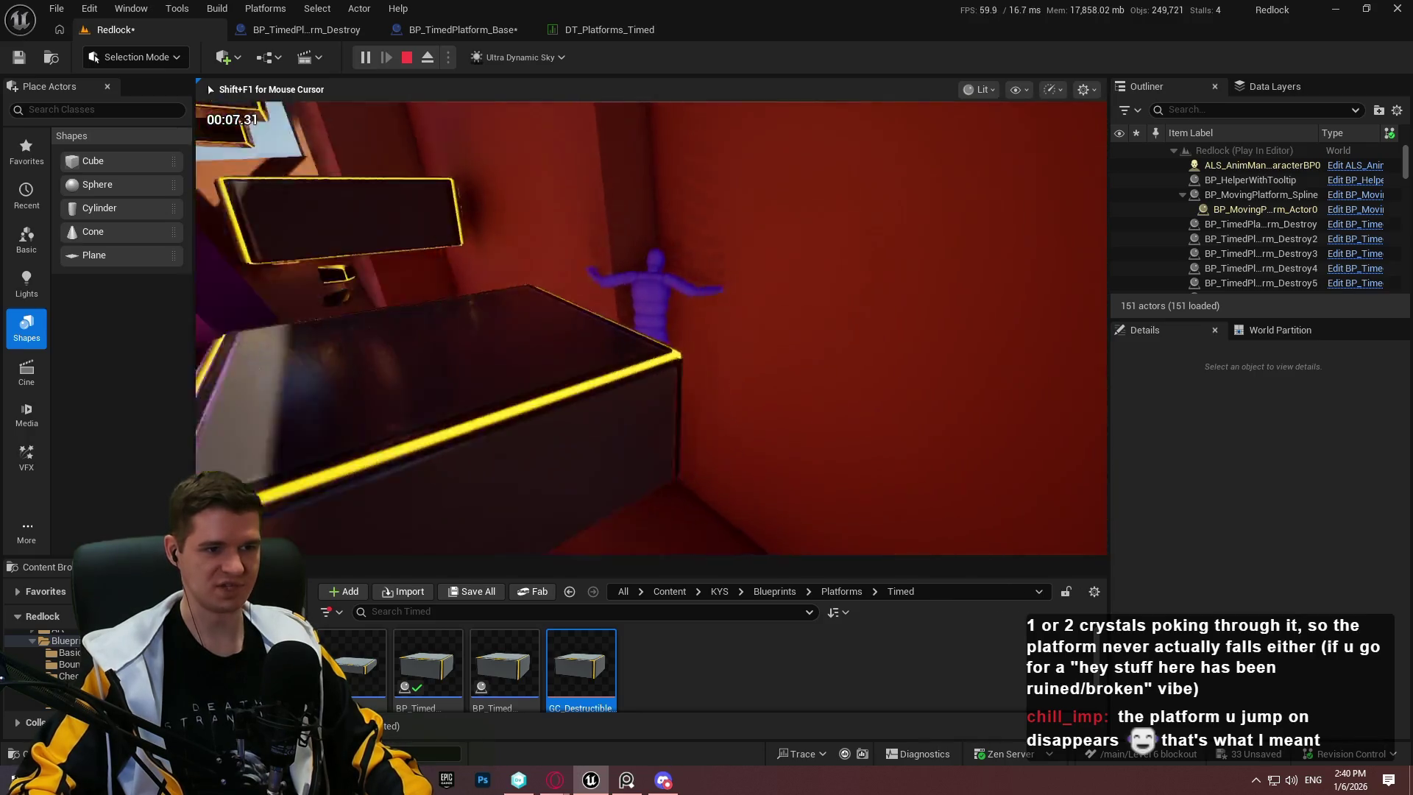
{"action": "key", "text": "Escape"}
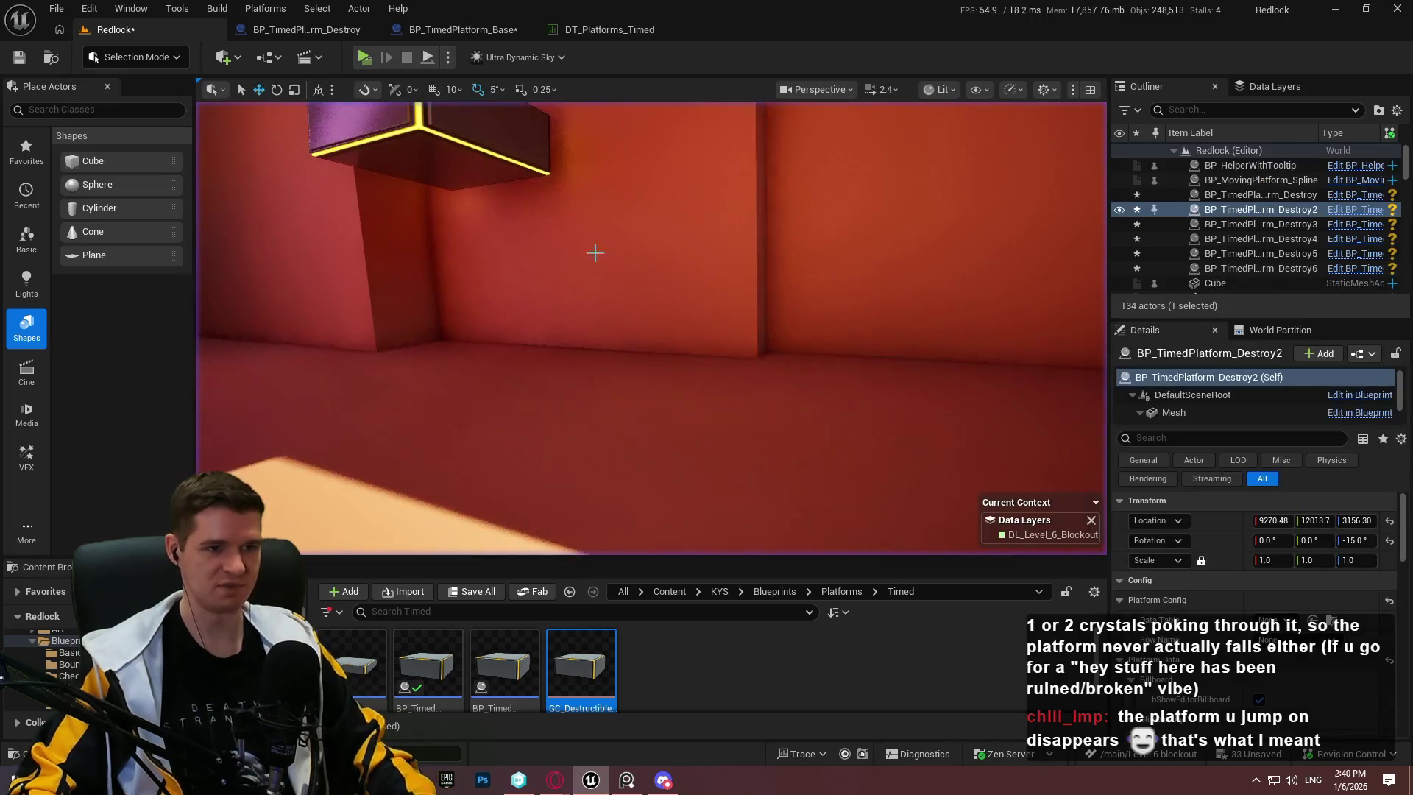
Step: Frame the two timed platforms, select and deselect the wall block Cube110, and go full-screen
{"action": "scroll", "coordinate": [651, 328], "scroll_direction": "up", "scroll_amount": 2}
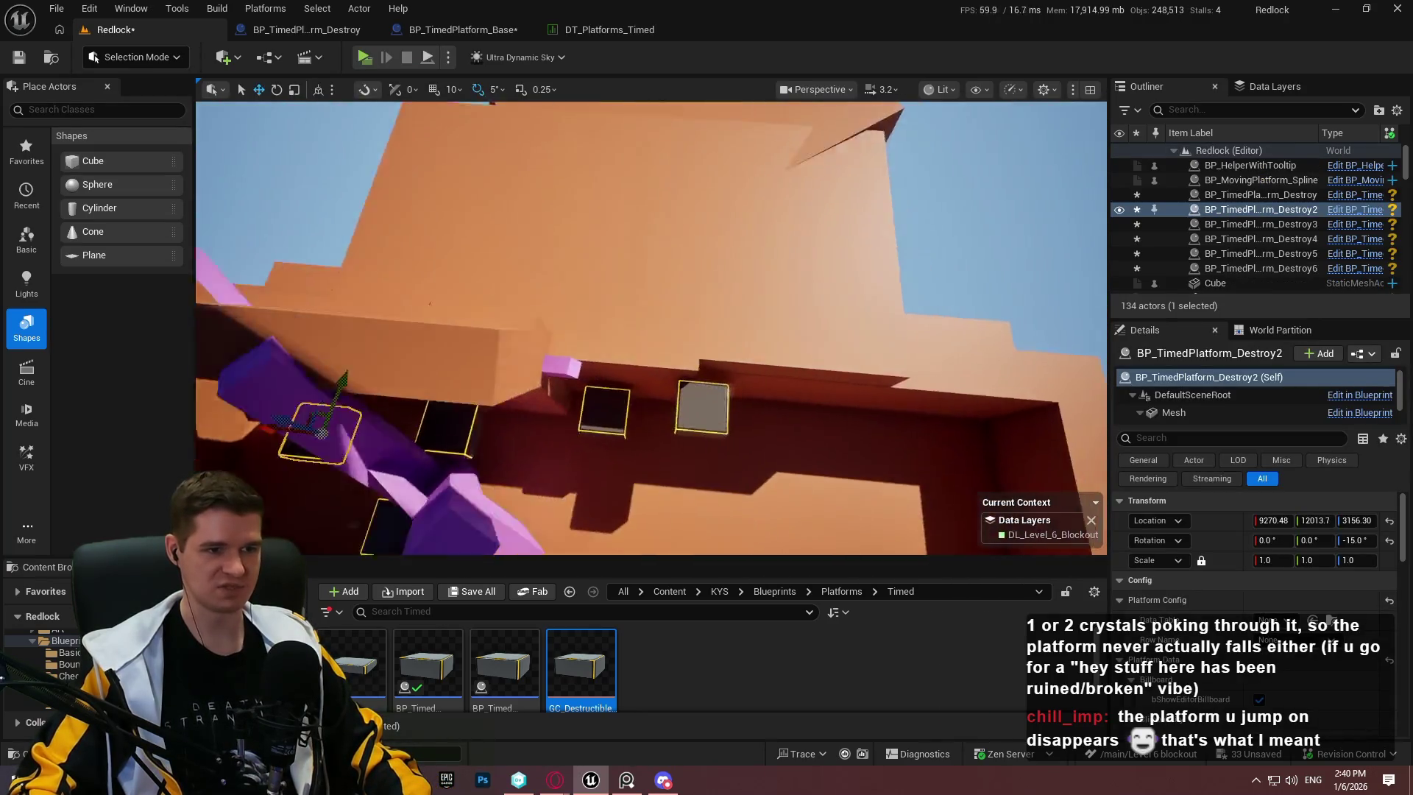
{"action": "key", "text": "f"}
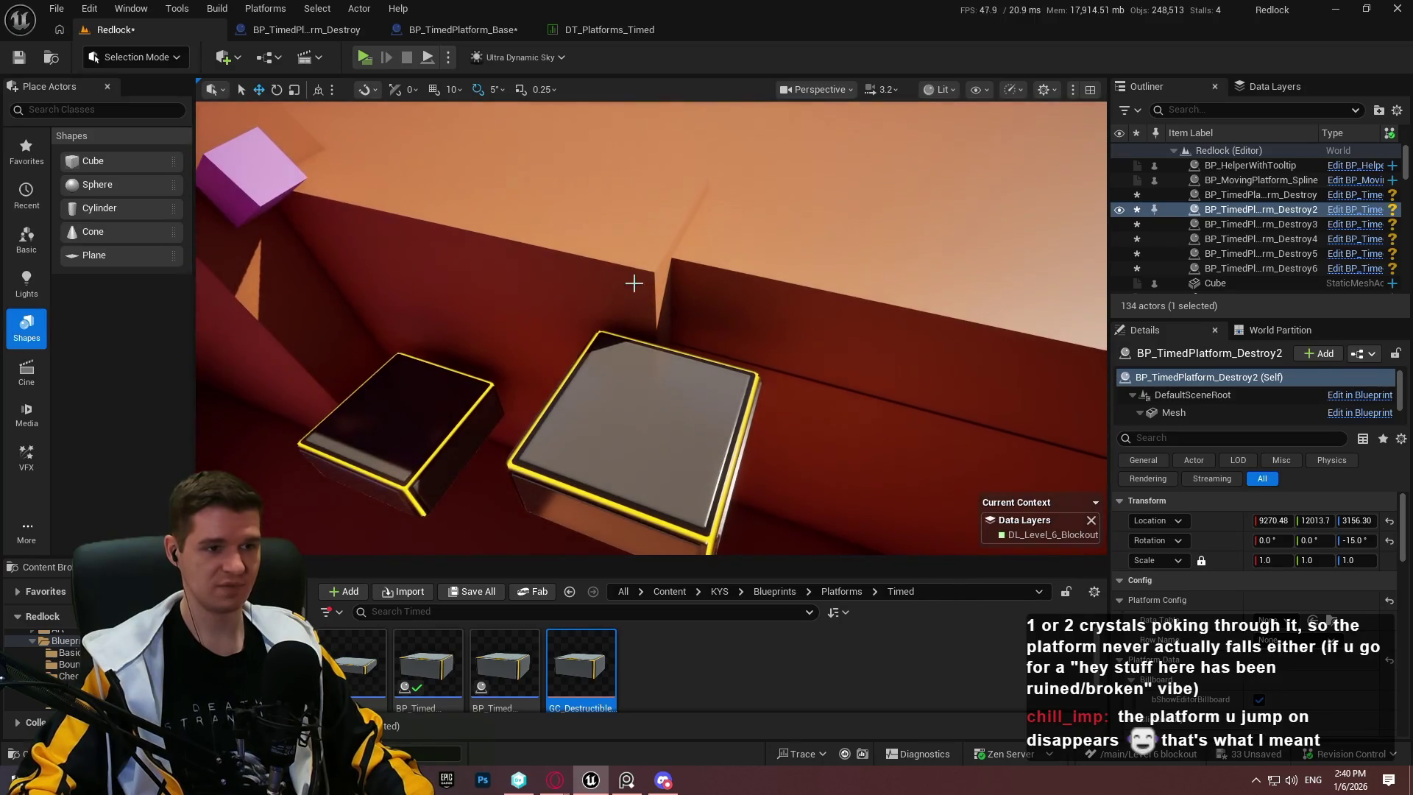
{"action": "left_click", "coordinate": [634, 282]}
{"action": "left_click_drag", "start_coordinate": [714, 272], "coordinate": [714, 271]}
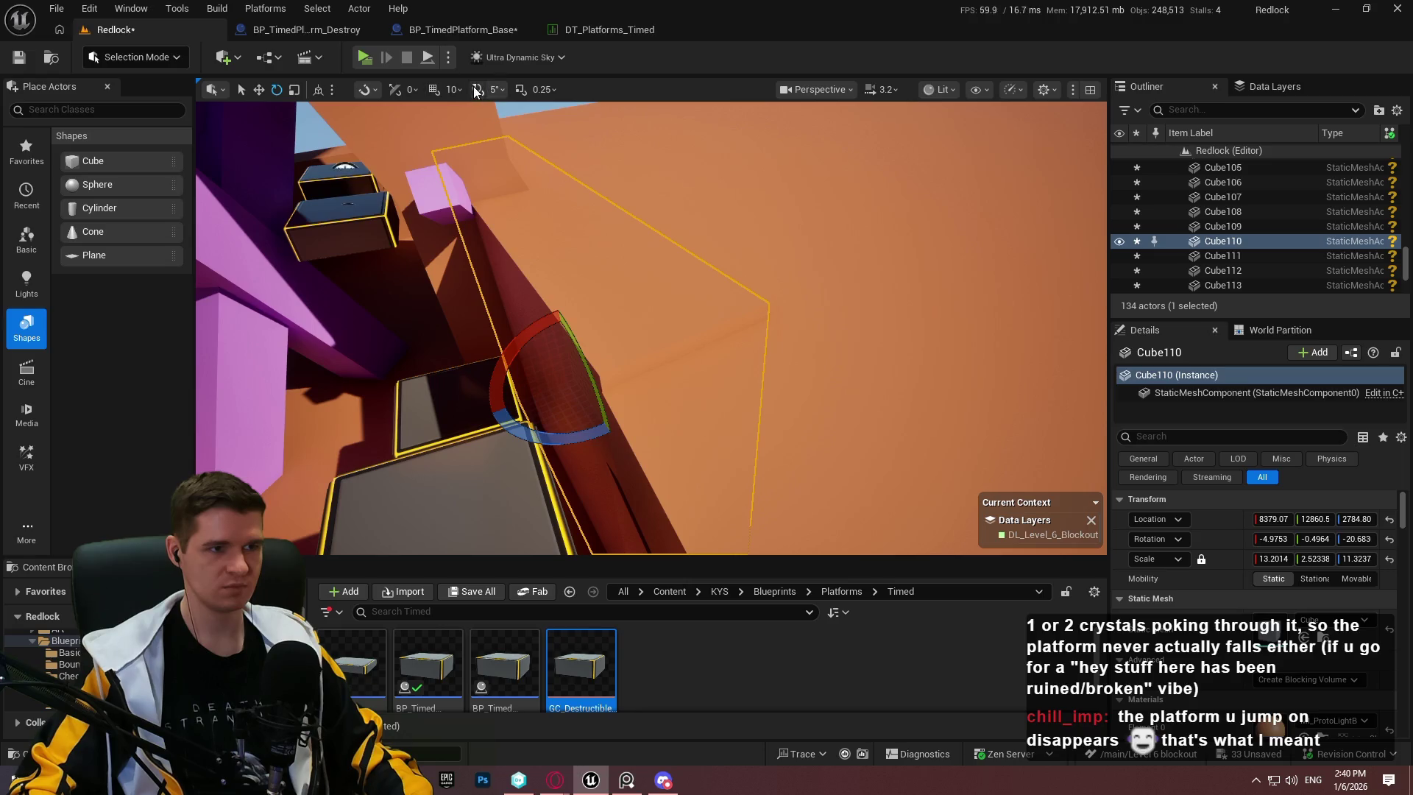
{"action": "key", "text": "Escape"}
{"action": "mouse_move", "coordinate": [633, 311]}
{"action": "left_mouse_down"}
{"action": "mouse_move", "coordinate": [398, 81]}
{"action": "mouse_move", "coordinate": [353, 309]}
{"action": "left_mouse_up"}
{"action": "key", "text": "F11"}
{"action": "scroll", "coordinate": [707, 397], "scroll_direction": "up", "scroll_amount": 2}
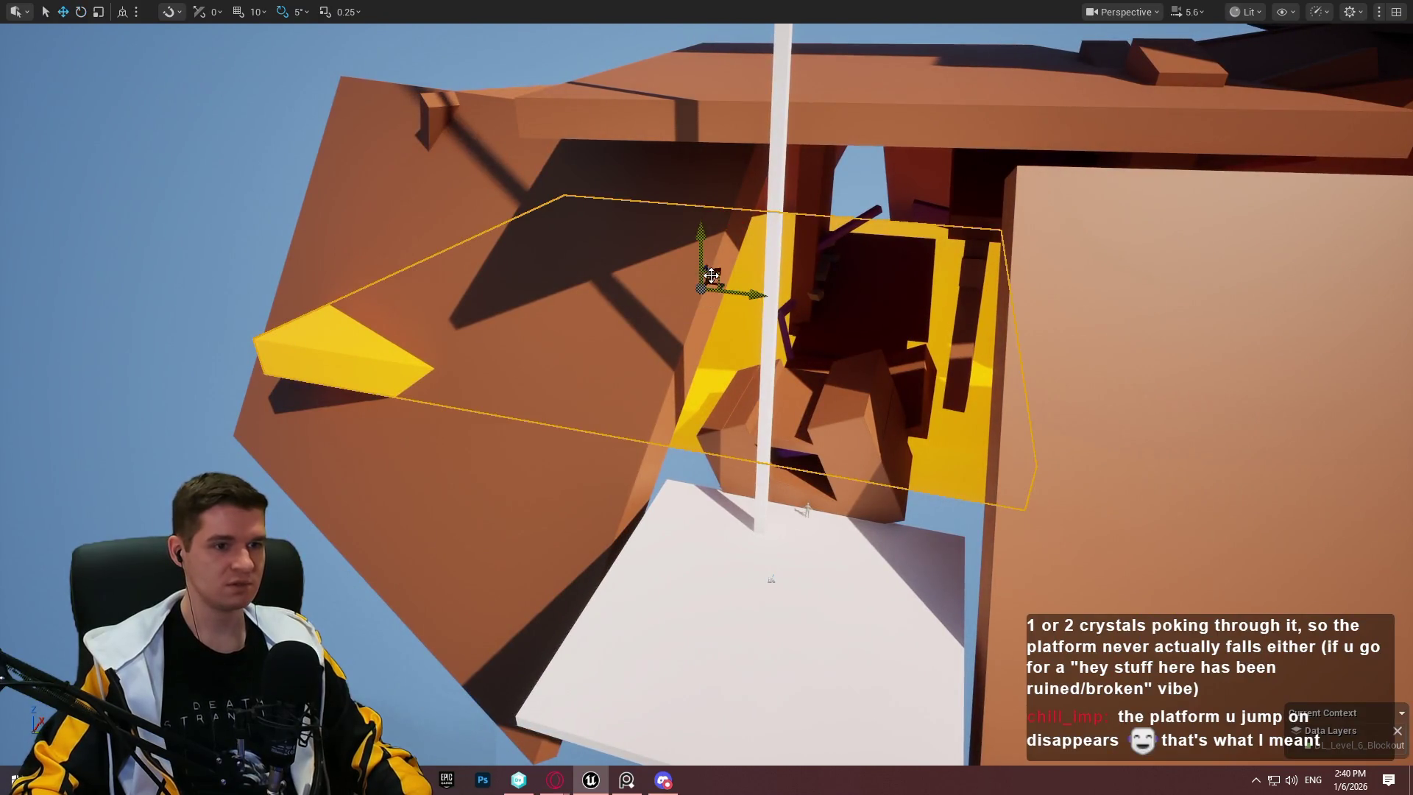
Step: Move the yellow platform left and down and shrink it, then narrow the brown slab from both sides
{"action": "left_click_drag", "start_coordinate": [1080, 357], "coordinate": [1120, 287]}
{"action": "left_click", "coordinate": [1119, 287]}
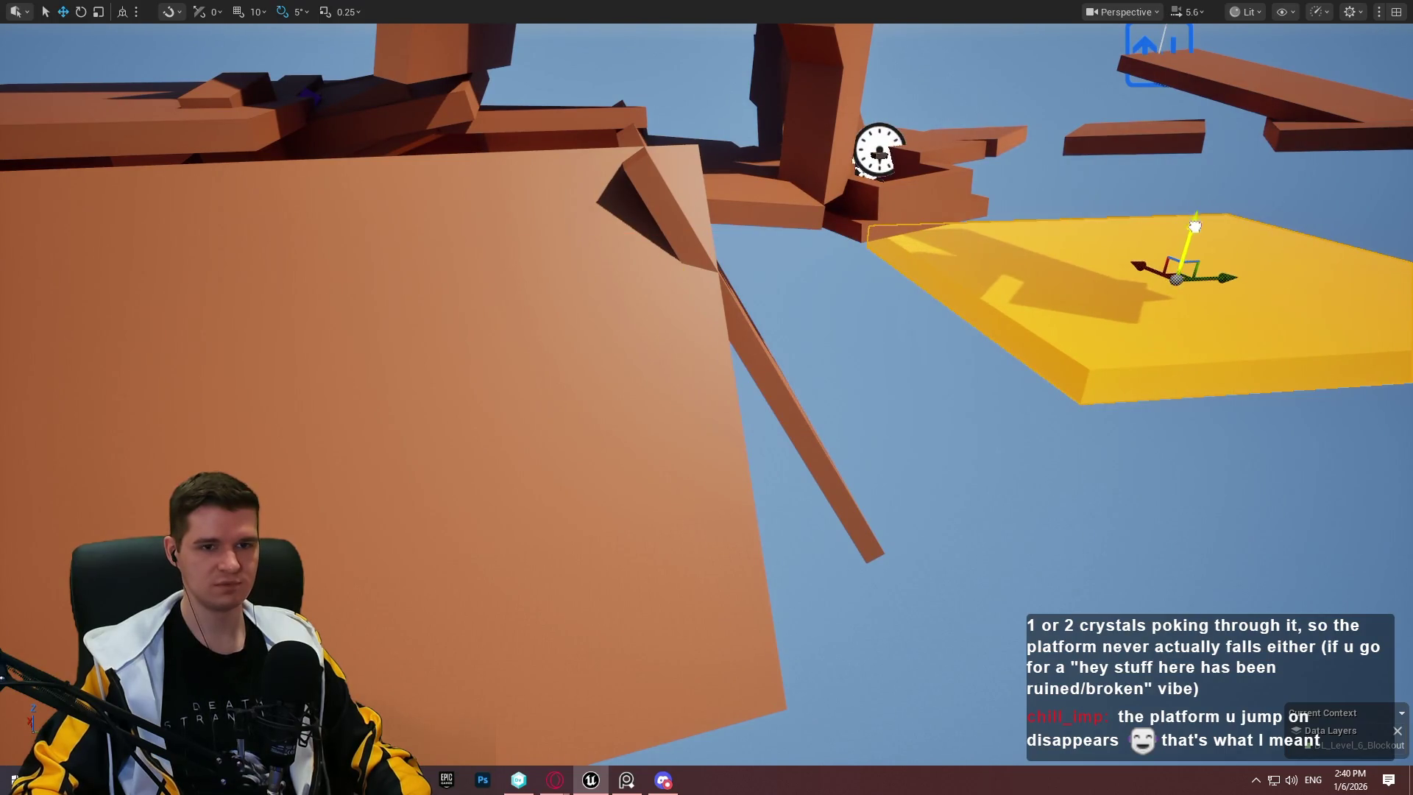
{"action": "mouse_move", "coordinate": [1195, 226]}
{"action": "left_mouse_down"}
{"action": "mouse_move", "coordinate": [1134, 265]}
{"action": "mouse_move", "coordinate": [1173, 263]}
{"action": "left_mouse_up"}
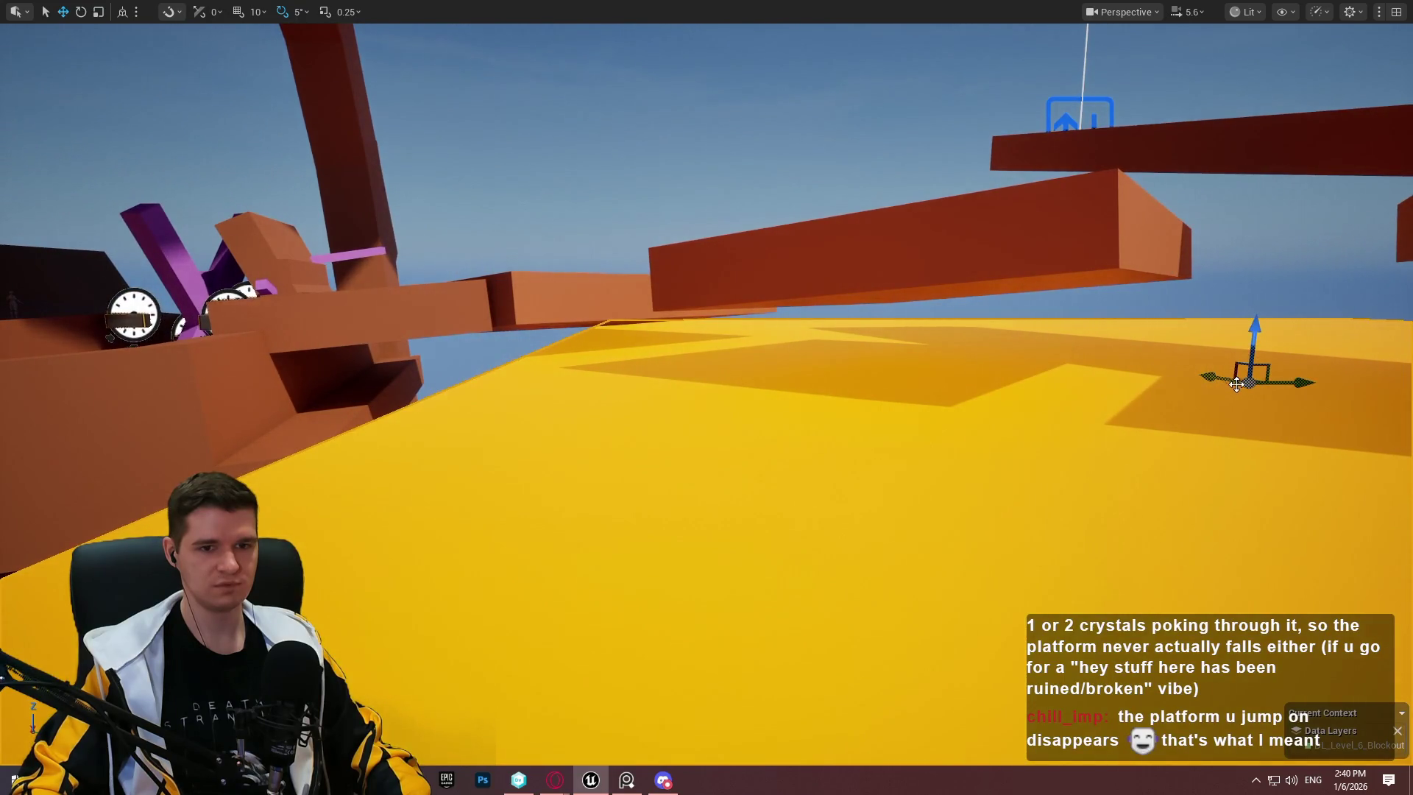
{"action": "key", "text": "f"}
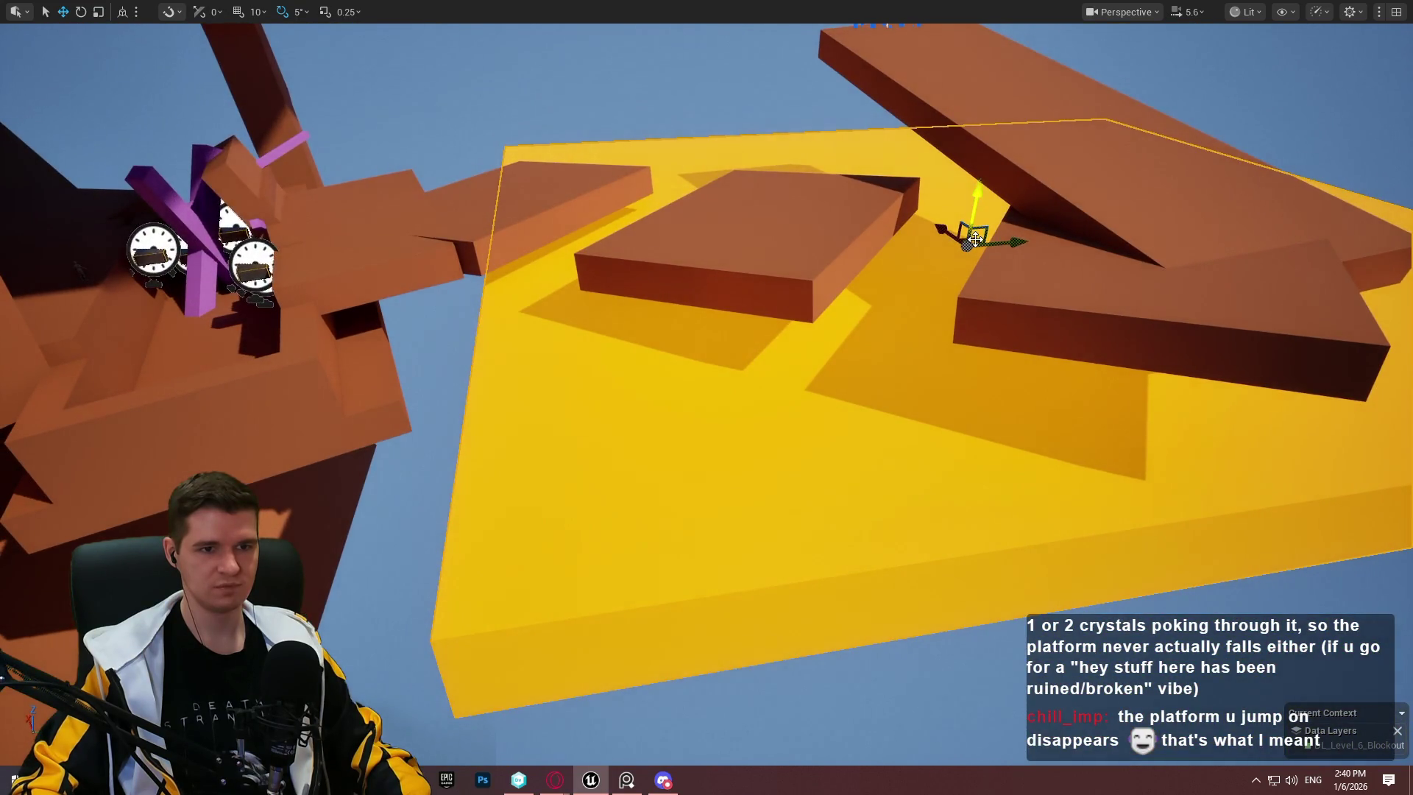
{"action": "mouse_move", "coordinate": [975, 240]}
{"action": "left_mouse_down"}
{"action": "mouse_move", "coordinate": [923, 256]}
{"action": "mouse_move", "coordinate": [965, 256]}
{"action": "mouse_move", "coordinate": [743, 280]}
{"action": "mouse_move", "coordinate": [762, 274]}
{"action": "mouse_move", "coordinate": [759, 243]}
{"action": "mouse_move", "coordinate": [754, 265]}
{"action": "mouse_move", "coordinate": [826, 251]}
{"action": "left_mouse_up"}
{"action": "key", "text": "w"}
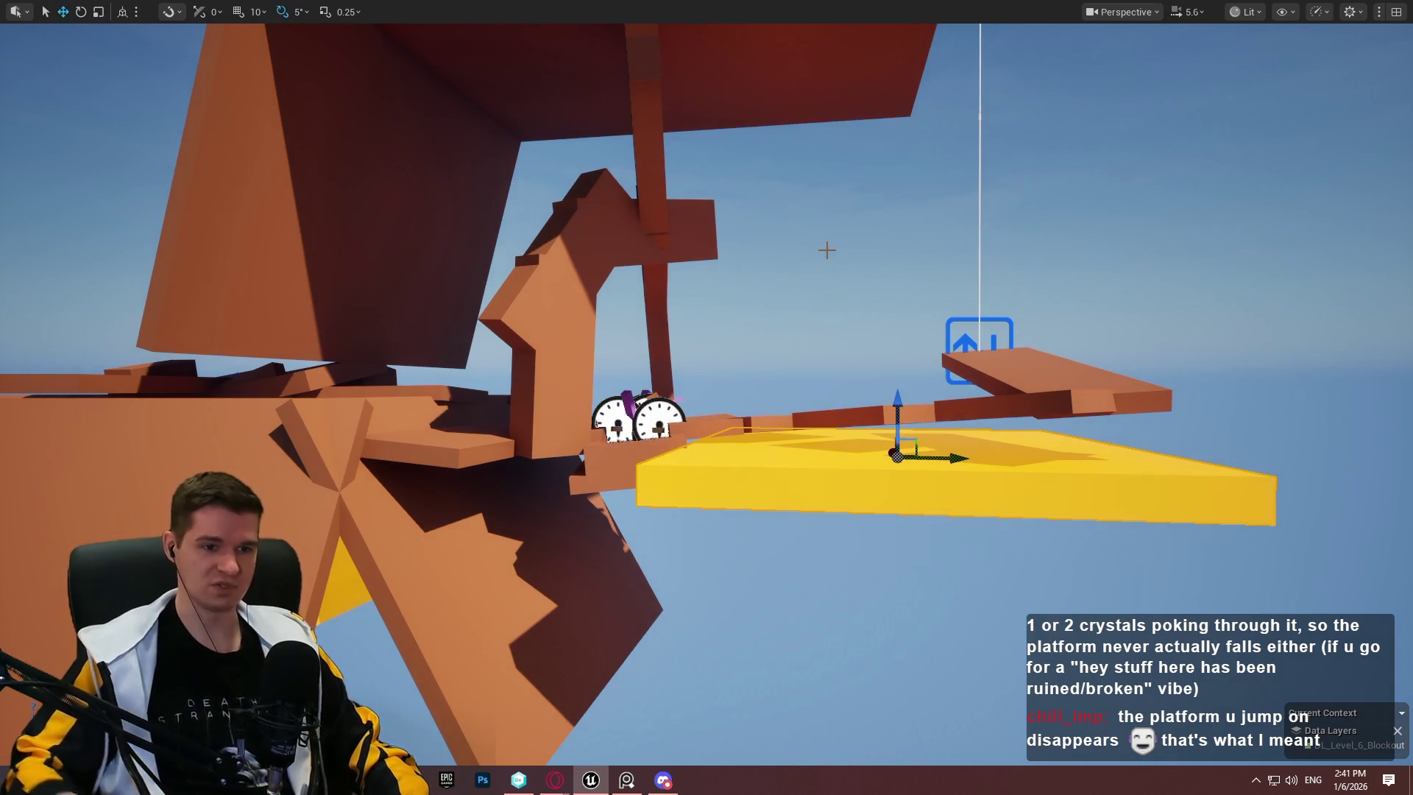
{"action": "mouse_move", "coordinate": [872, 271]}
{"action": "left_mouse_down"}
{"action": "mouse_move", "coordinate": [871, 302]}
{"action": "mouse_move", "coordinate": [871, 221]}
{"action": "mouse_move", "coordinate": [758, 367]}
{"action": "left_mouse_up"}
{"action": "mouse_move", "coordinate": [859, 363]}
{"action": "left_mouse_down"}
{"action": "mouse_move", "coordinate": [793, 326]}
{"action": "mouse_move", "coordinate": [808, 353]}
{"action": "mouse_move", "coordinate": [725, 265]}
{"action": "mouse_move", "coordinate": [1006, 518]}
{"action": "mouse_move", "coordinate": [886, 468]}
{"action": "left_mouse_up"}
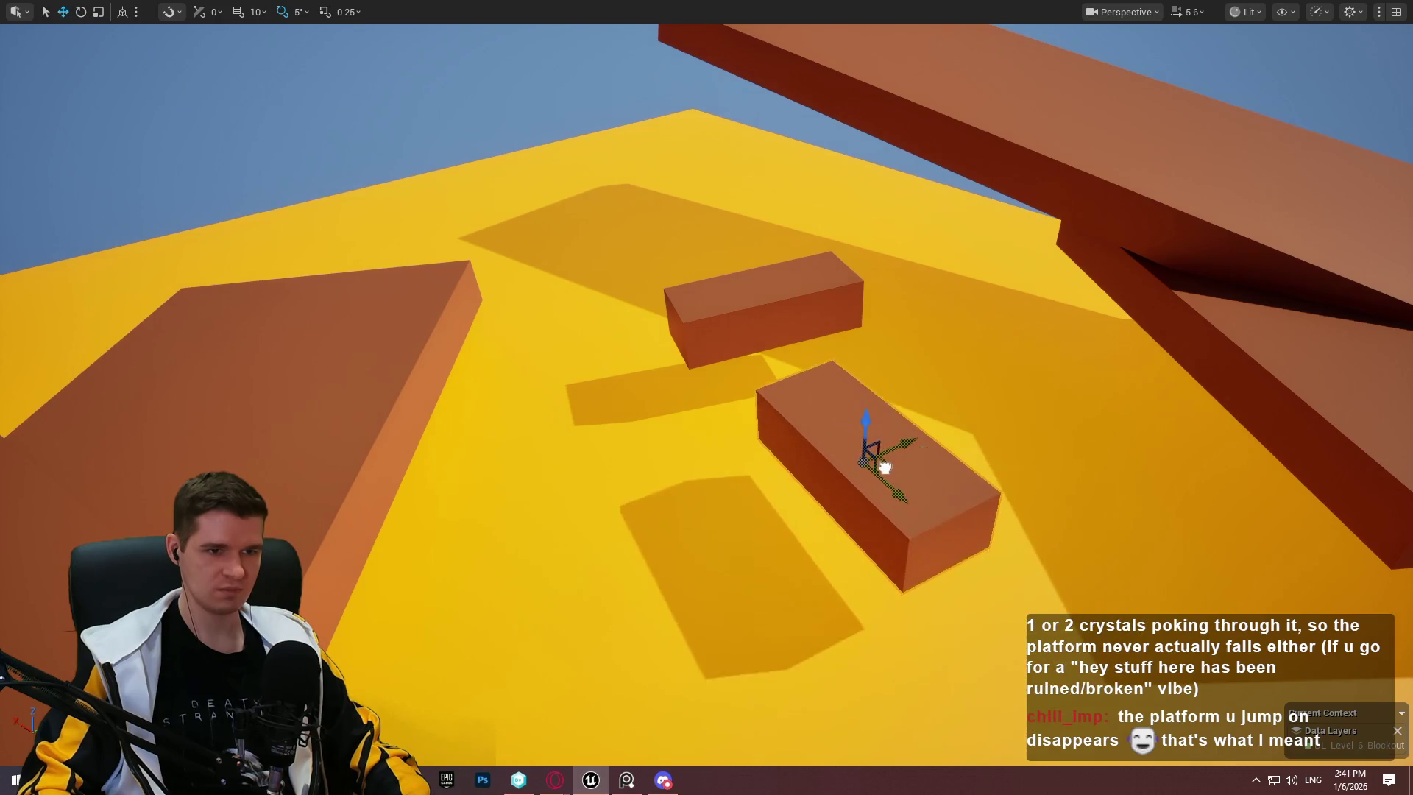
Step: Frame the selected brown block and orbit the view around the level
{"action": "key", "text": "s"}
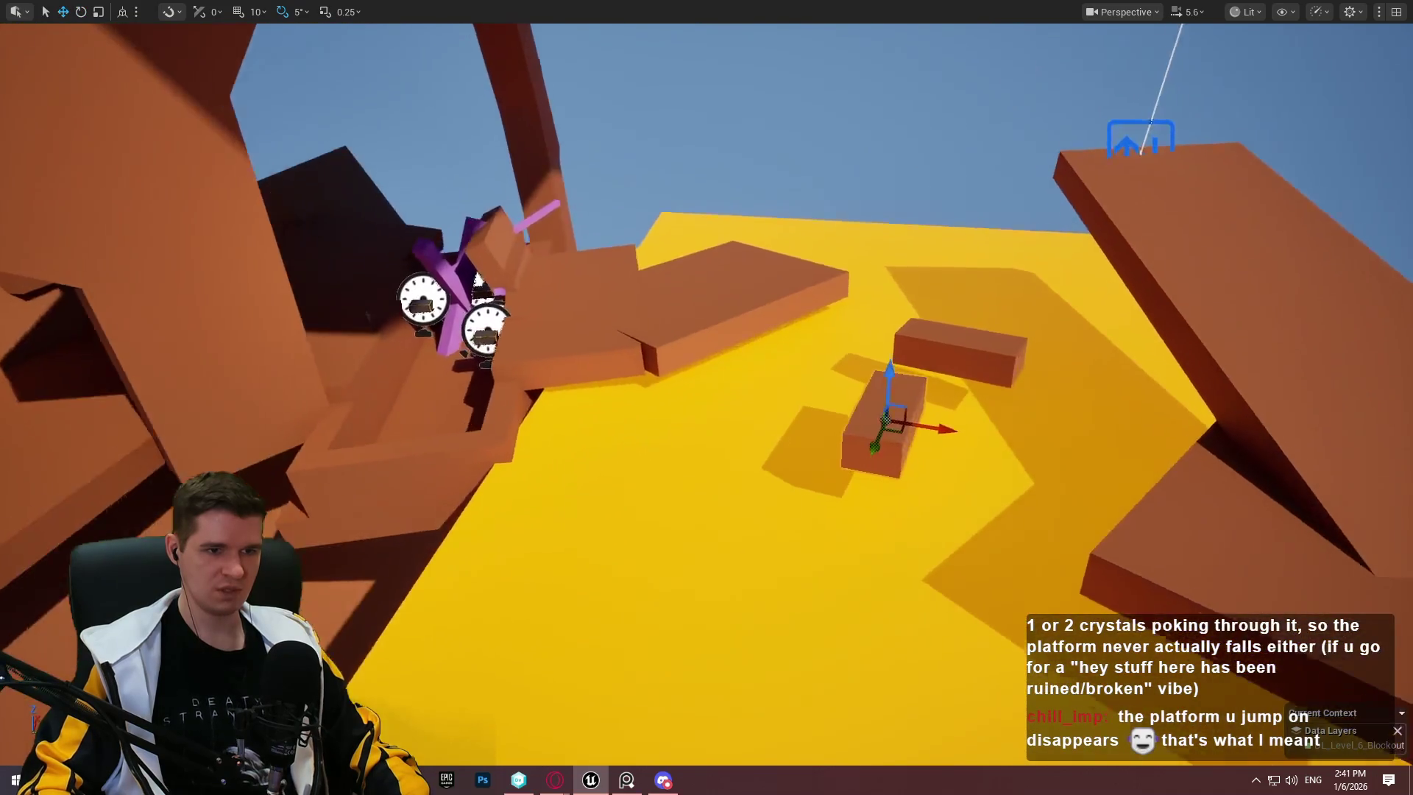
{"action": "key", "text": "f"}
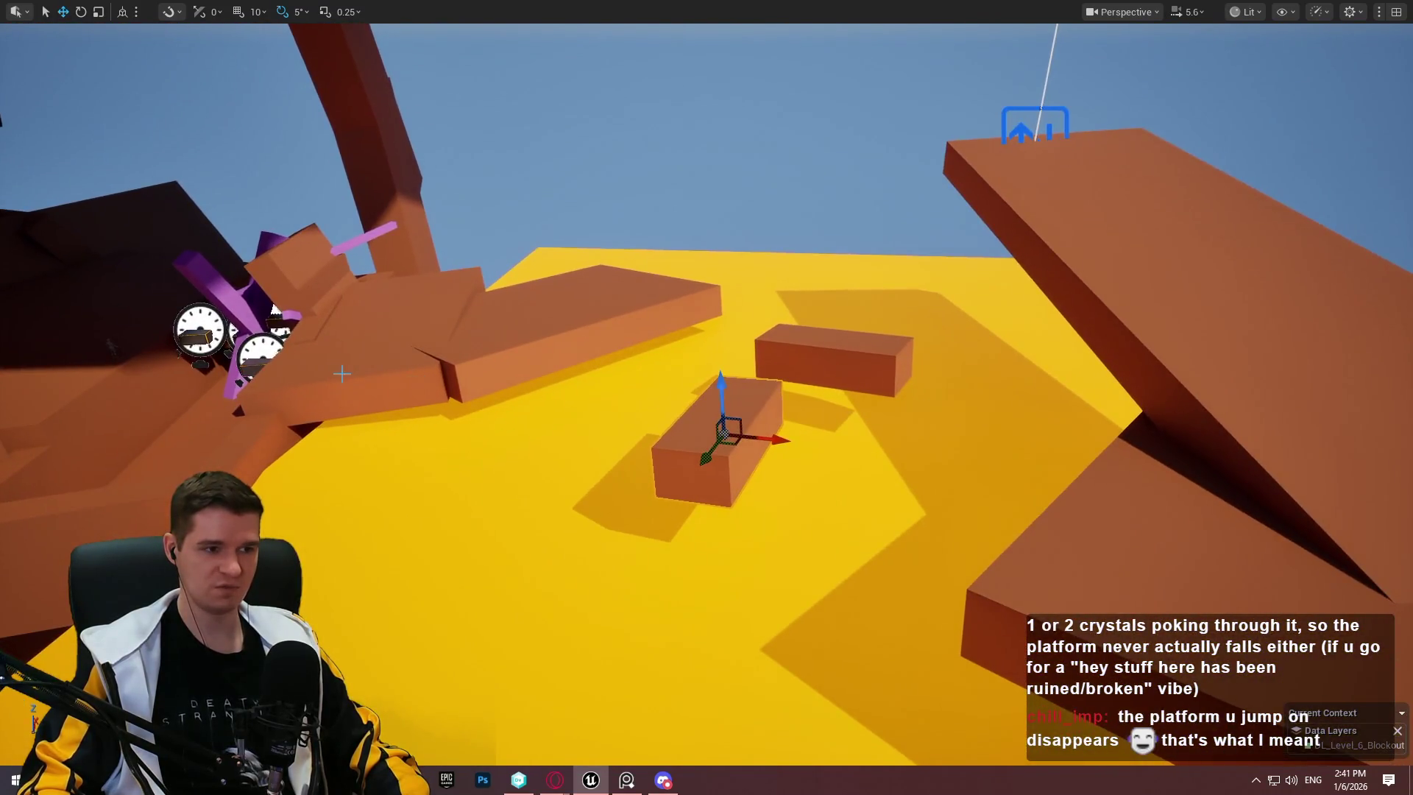
{"action": "left_click_drag", "start_coordinate": [342, 373], "coordinate": [329, 307]}
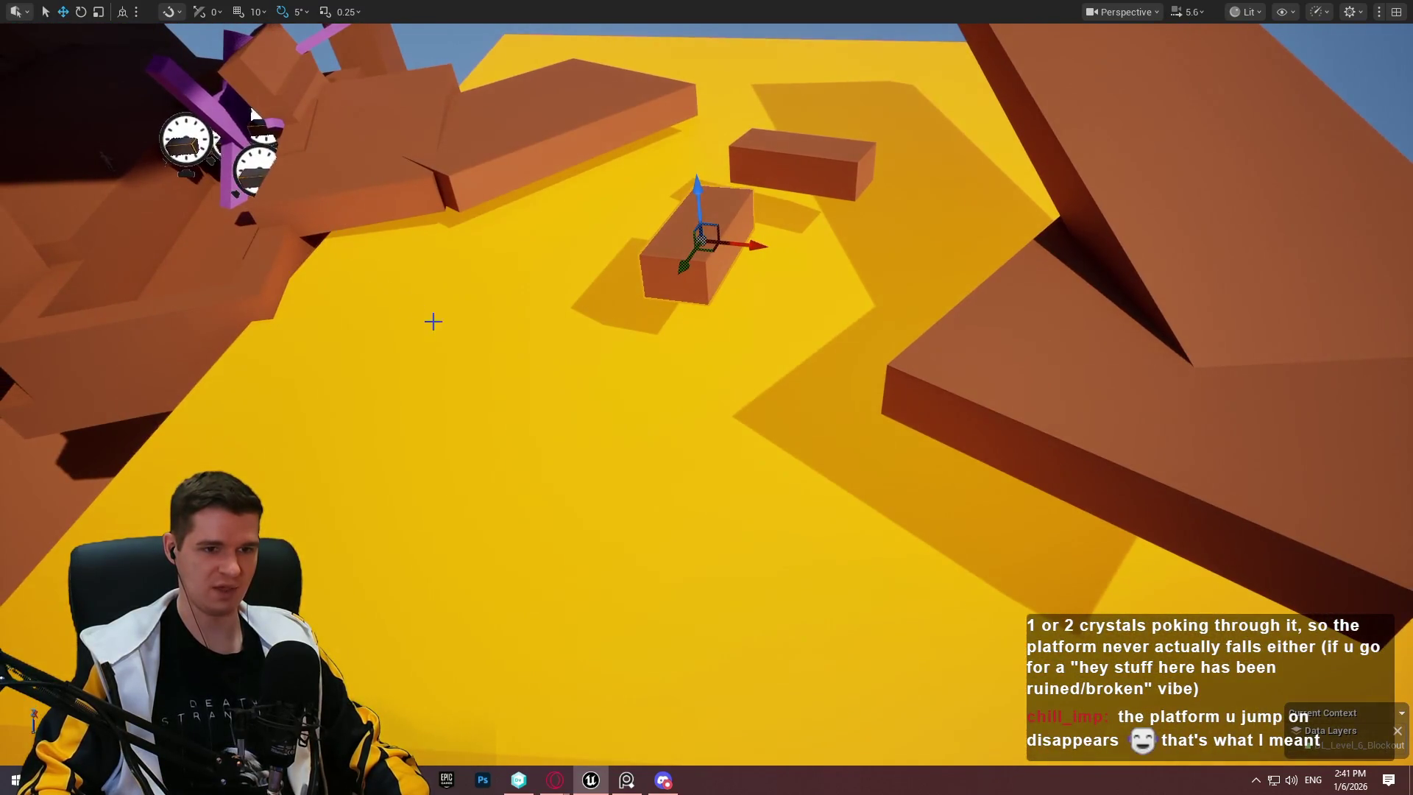
{"action": "mouse_move", "coordinate": [817, 447]}
{"action": "left_mouse_down"}
{"action": "mouse_move", "coordinate": [791, 251]}
{"action": "mouse_move", "coordinate": [747, 425]}
{"action": "left_mouse_up"}
{"action": "left_click_drag", "start_coordinate": [471, 187], "coordinate": [750, 476]}
{"action": "left_click_drag", "start_coordinate": [743, 332], "coordinate": [1148, 654]}
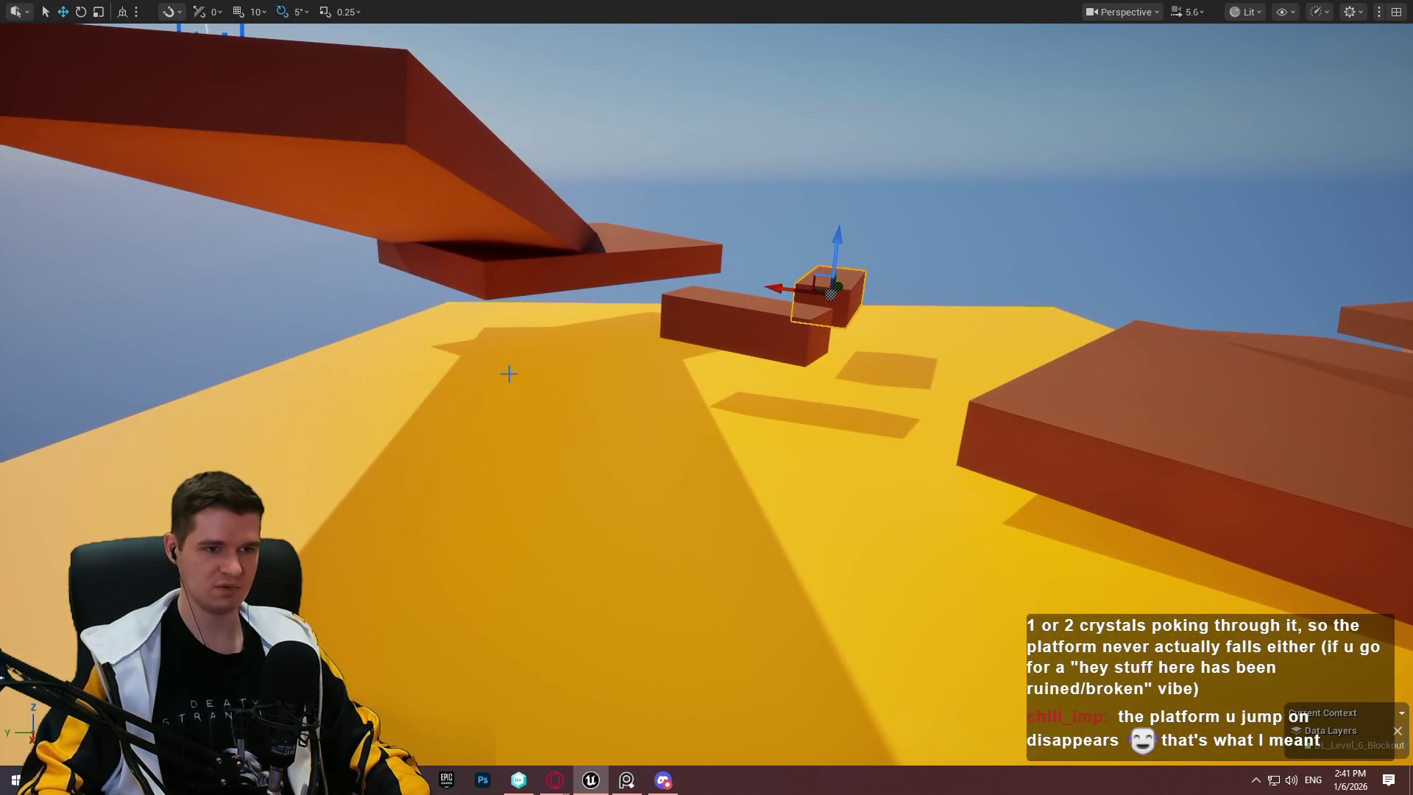
{"action": "left_click_drag", "start_coordinate": [756, 348], "coordinate": [603, 198]}
Step: Fly down to the yellow floor and drop a BP_TimedPlatform_Disappear onto it
{"action": "key", "text": "f"}
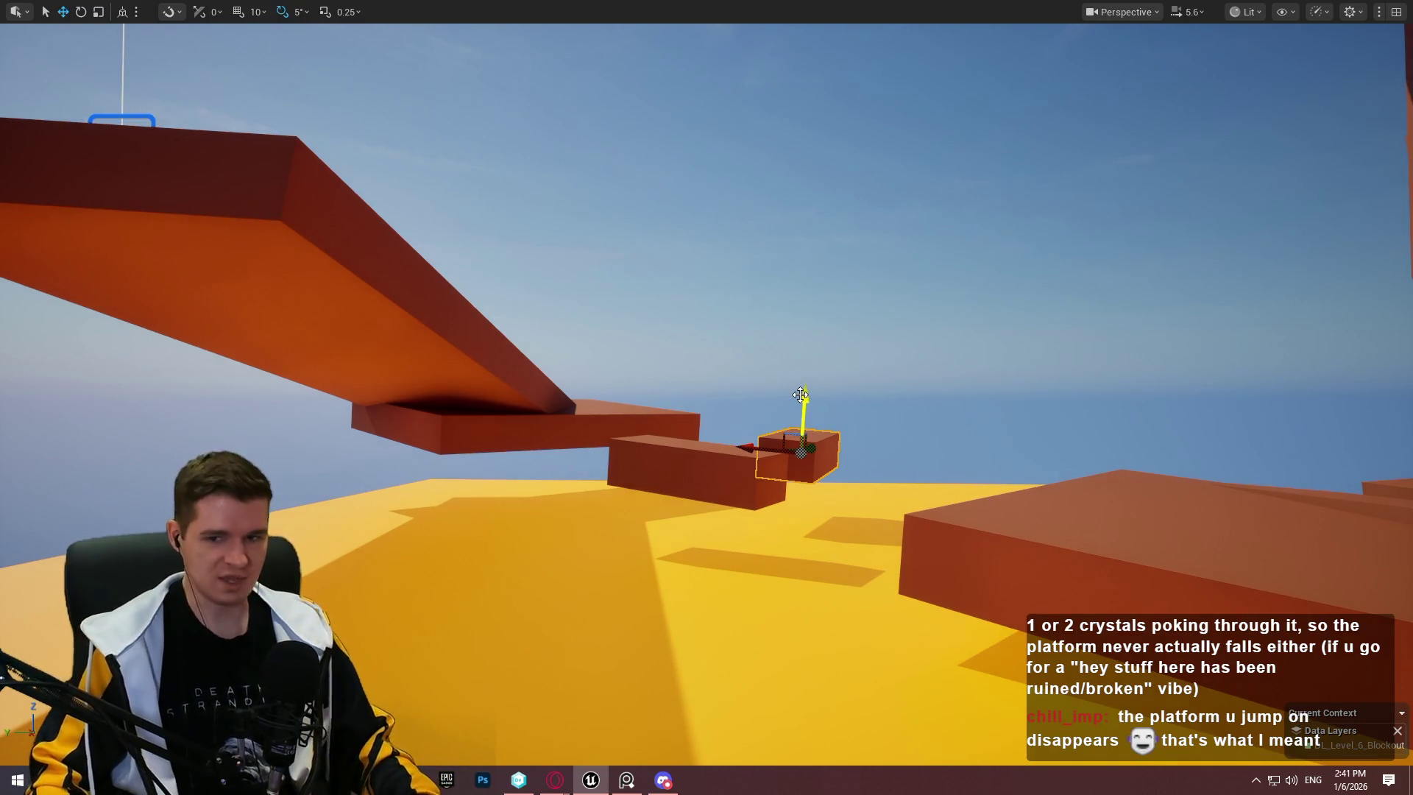
{"action": "mouse_move", "coordinate": [672, 387]}
{"action": "left_mouse_down"}
{"action": "mouse_move", "coordinate": [852, 614]}
{"action": "mouse_move", "coordinate": [887, 706]}
{"action": "mouse_move", "coordinate": [824, 486]}
{"action": "mouse_move", "coordinate": [758, 556]}
{"action": "left_mouse_up"}
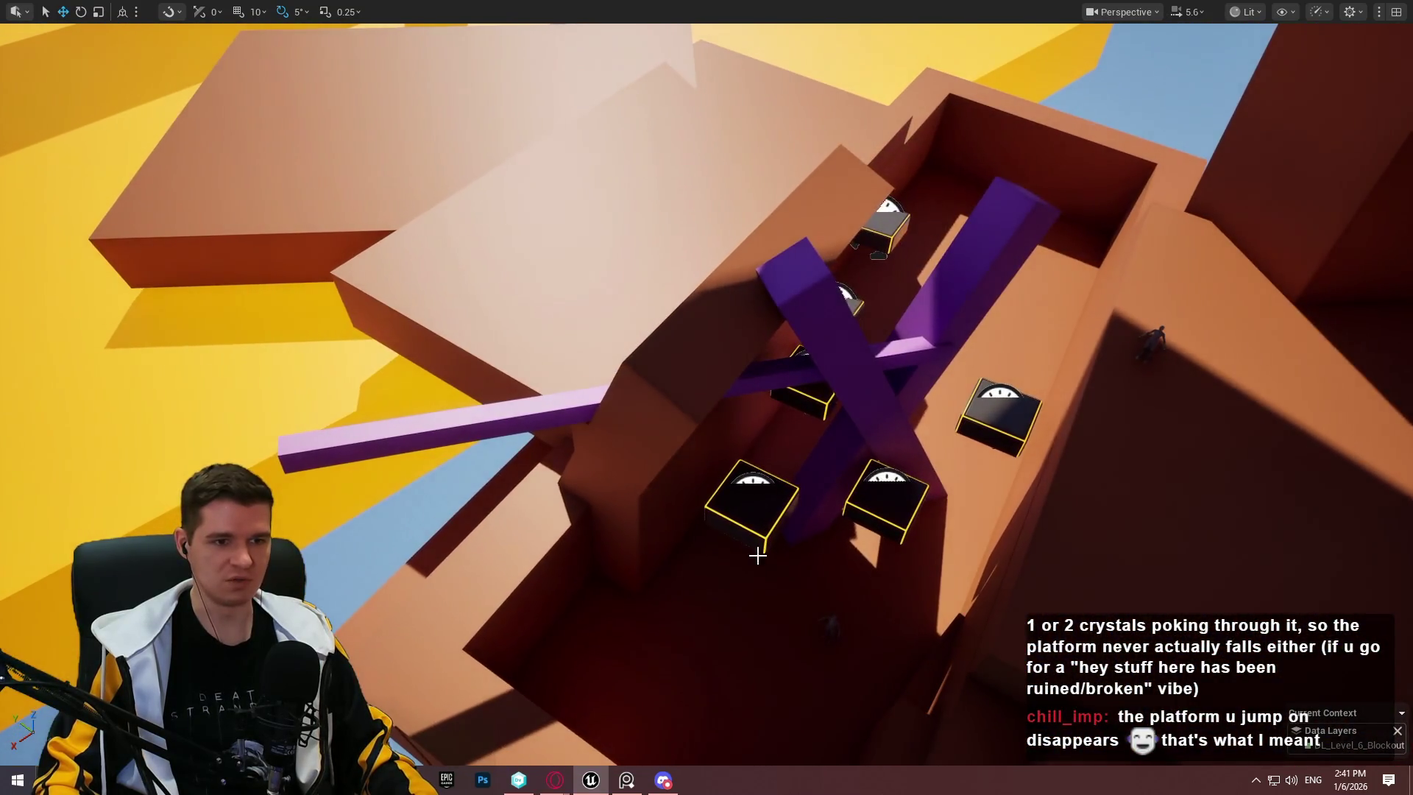
{"action": "left_click_drag", "start_coordinate": [830, 496], "coordinate": [830, 725]}
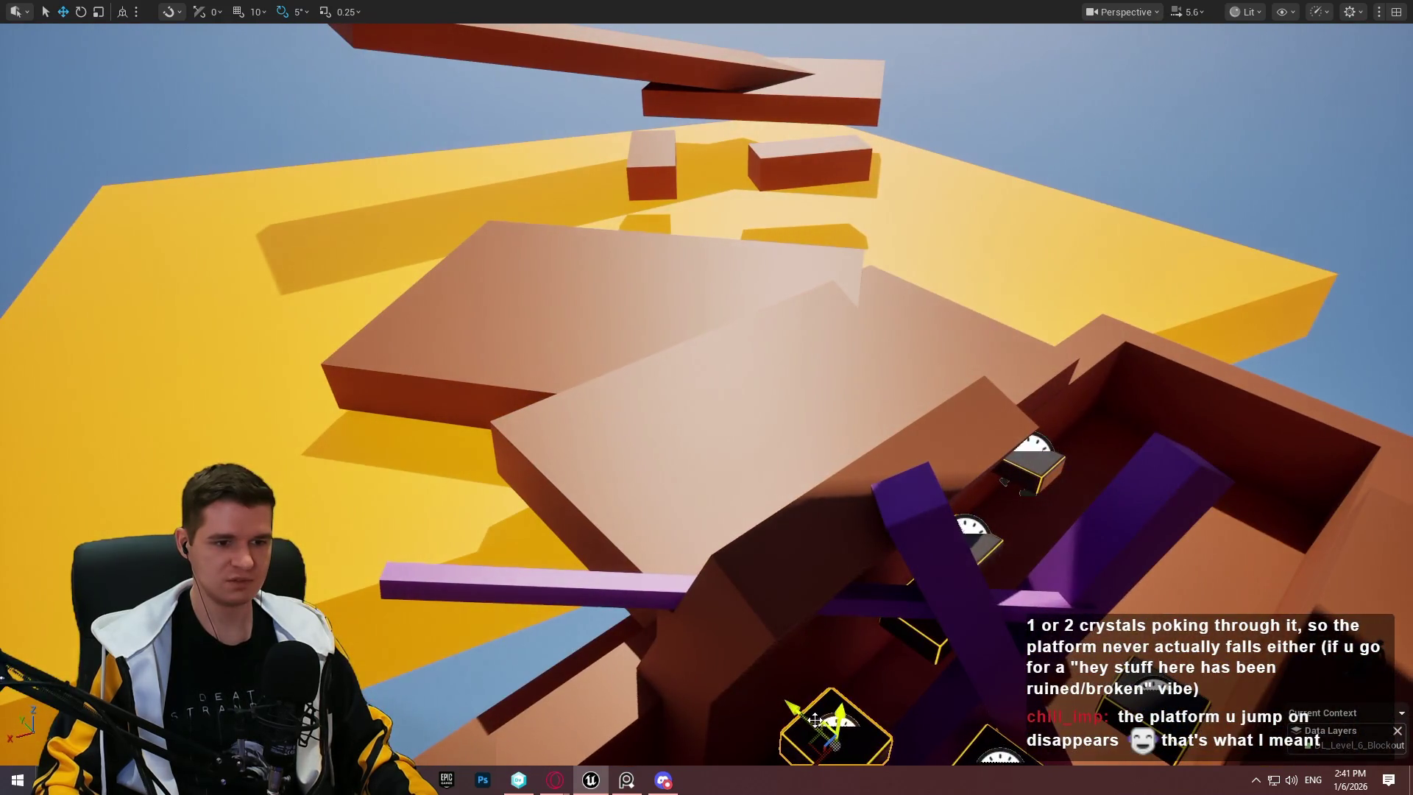
{"action": "mouse_move", "coordinate": [336, 266]}
{"action": "left_mouse_down"}
{"action": "mouse_move", "coordinate": [736, 147]}
{"action": "mouse_move", "coordinate": [1266, 25]}
{"action": "left_mouse_up"}
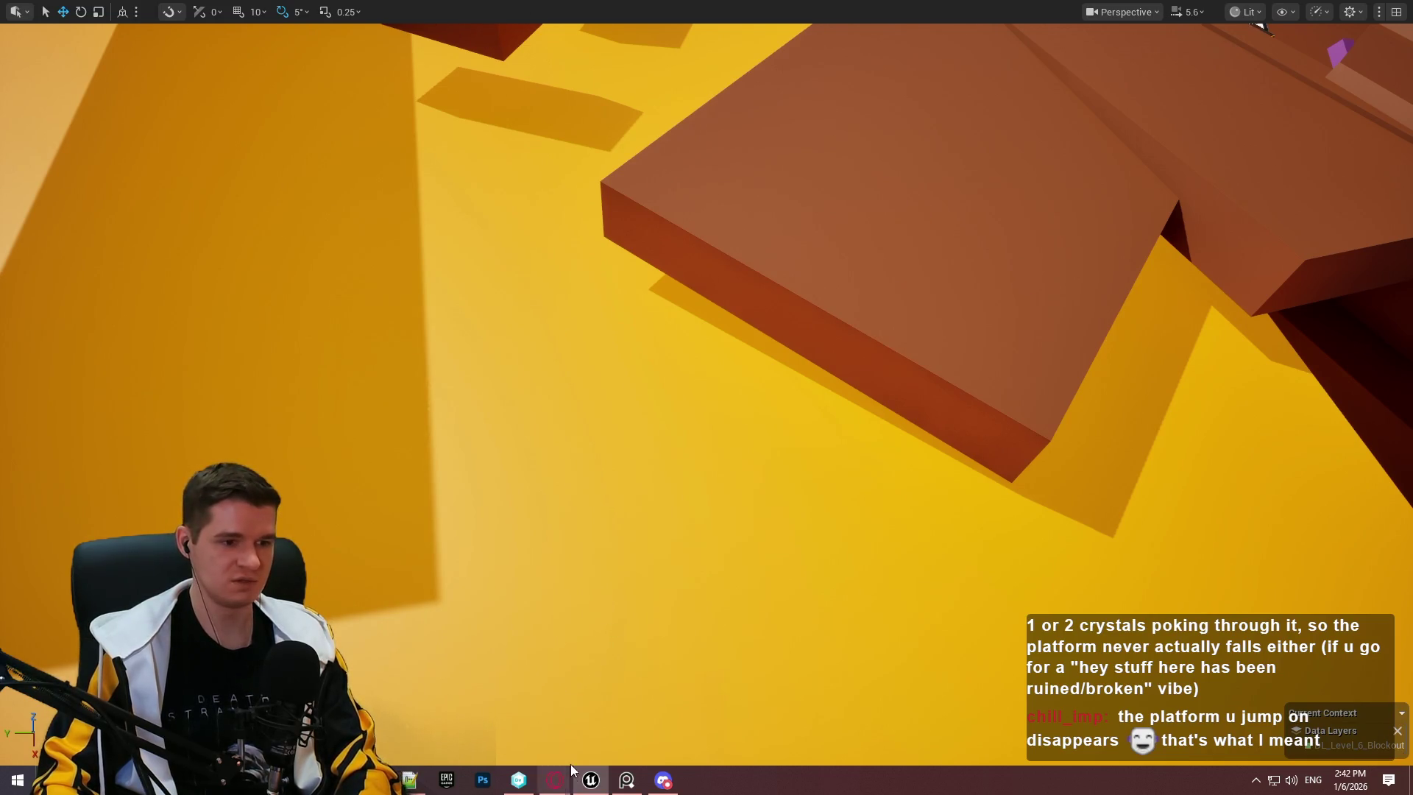
{"action": "left_click_drag", "start_coordinate": [976, 431], "coordinate": [962, 423]}
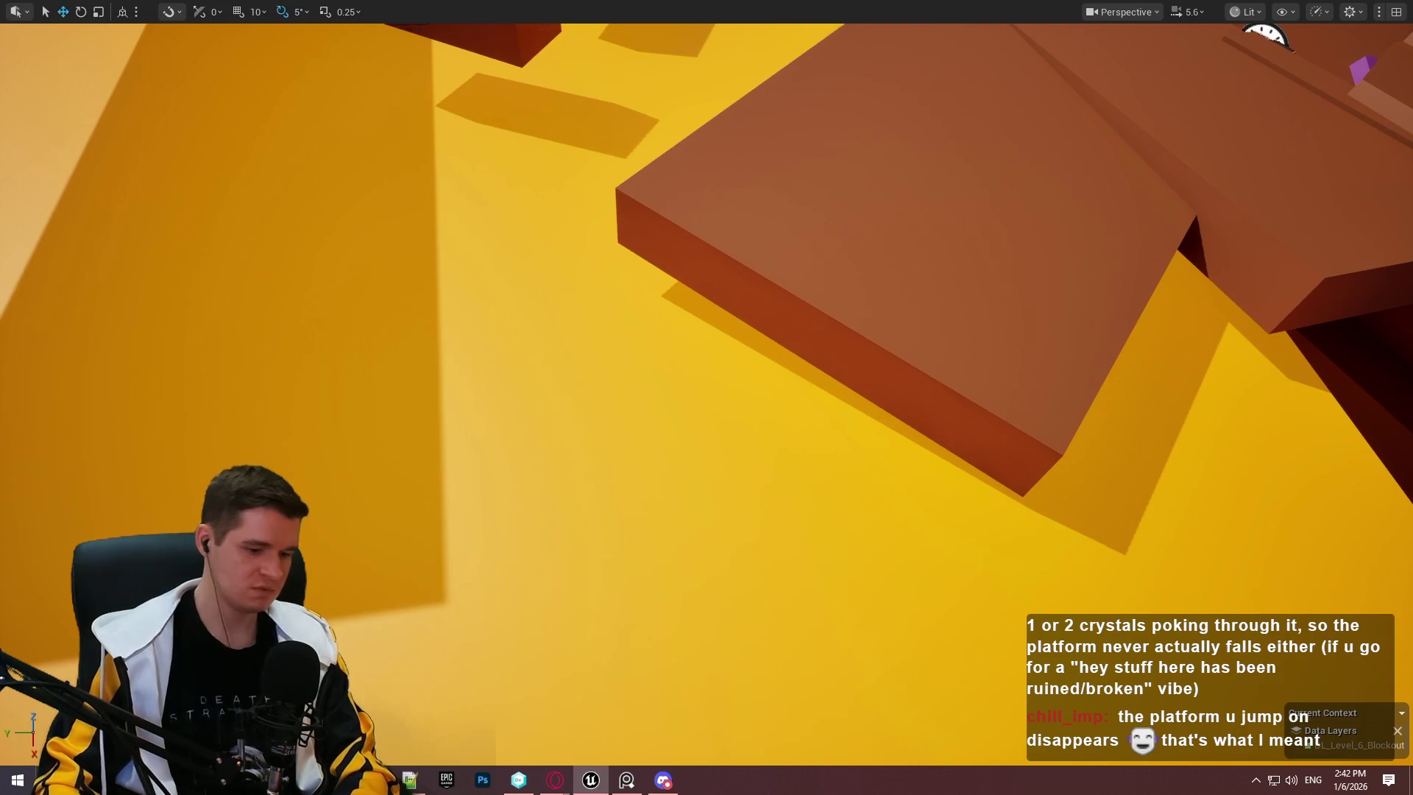
{"action": "key", "text": "F11"}
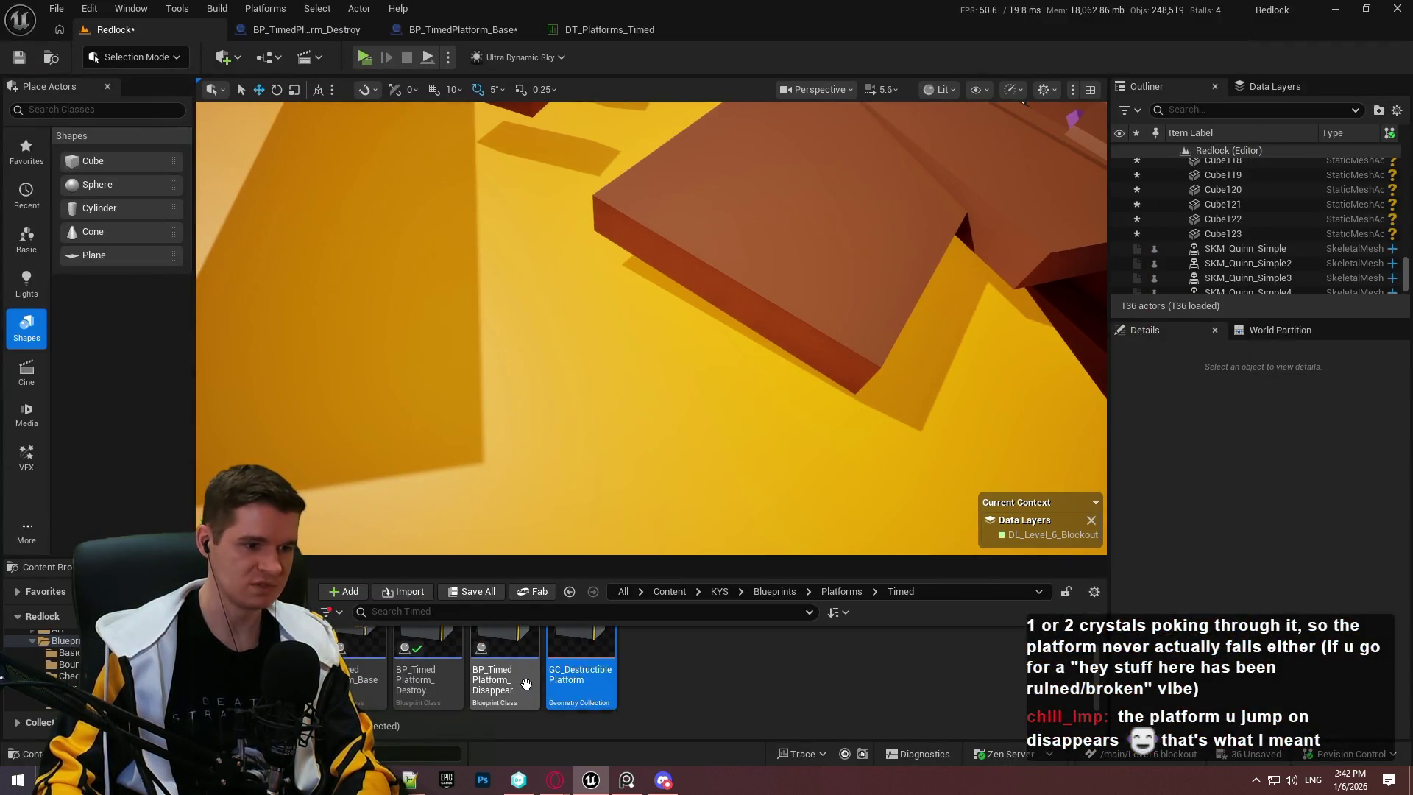
{"action": "left_click", "coordinate": [450, 344]}
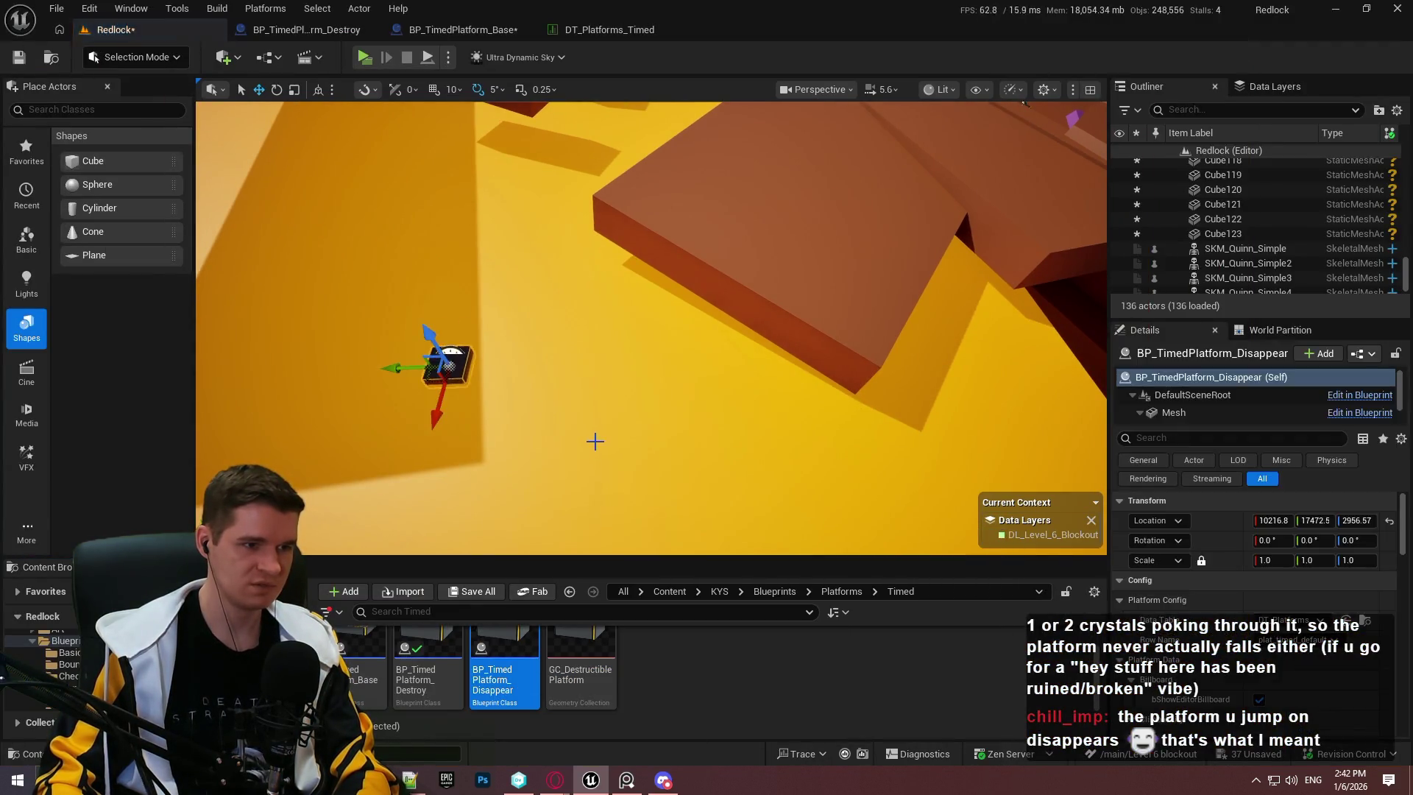
Step: Rotate the new disappearing platform with the rotate gizmo in the full-screen view
{"action": "key", "text": "F11"}
{"action": "left_click_drag", "start_coordinate": [392, 437], "coordinate": [415, 279]}
{"action": "key", "text": "e"}
{"action": "mouse_move", "coordinate": [777, 381]}
{"action": "left_mouse_down"}
{"action": "mouse_move", "coordinate": [611, 435]}
{"action": "mouse_move", "coordinate": [736, 368]}
{"action": "mouse_move", "coordinate": [870, 328]}
{"action": "mouse_move", "coordinate": [916, 353]}
{"action": "left_mouse_up"}
{"action": "key", "text": "w"}
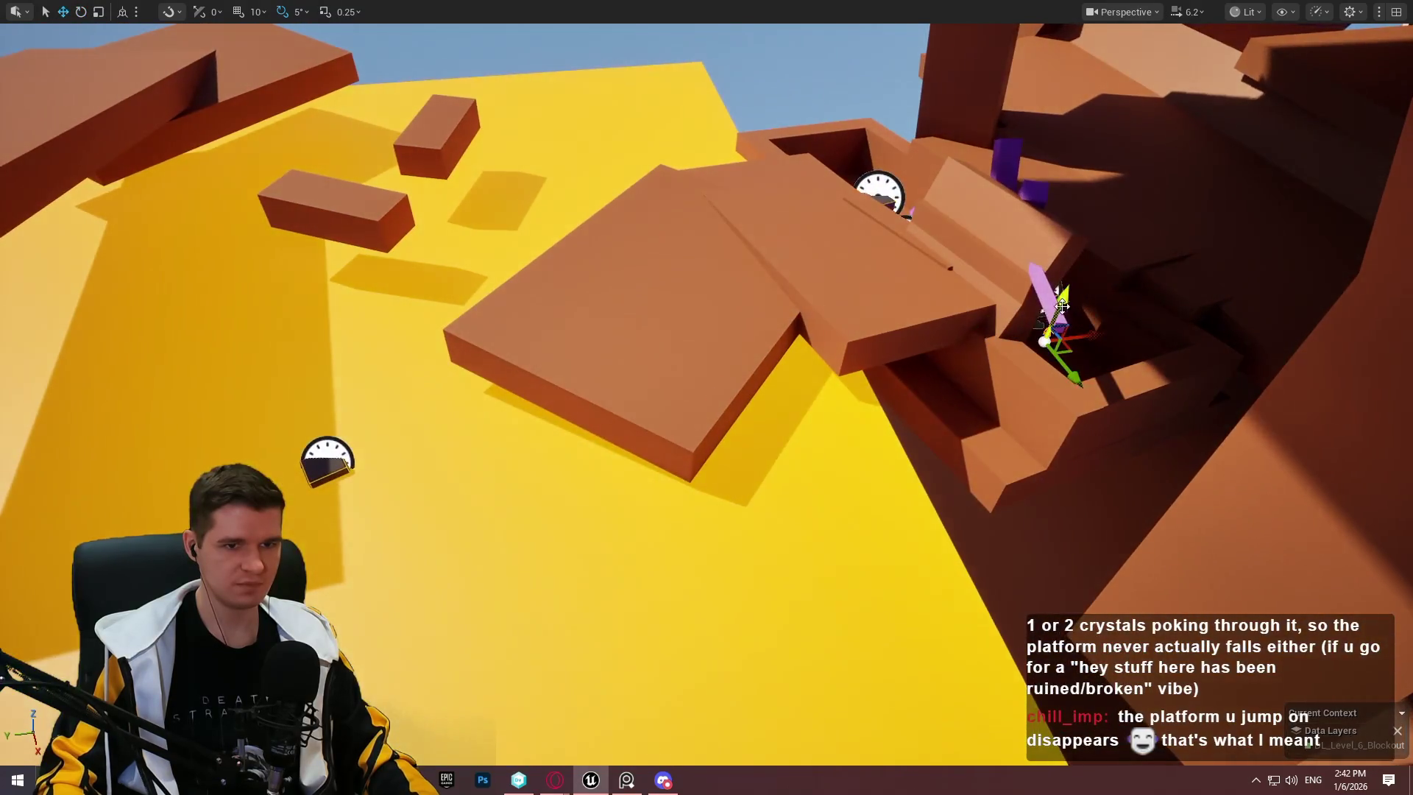
Step: Frame the mannequin and snap it down onto the brown slab with End
{"action": "key", "text": "f"}
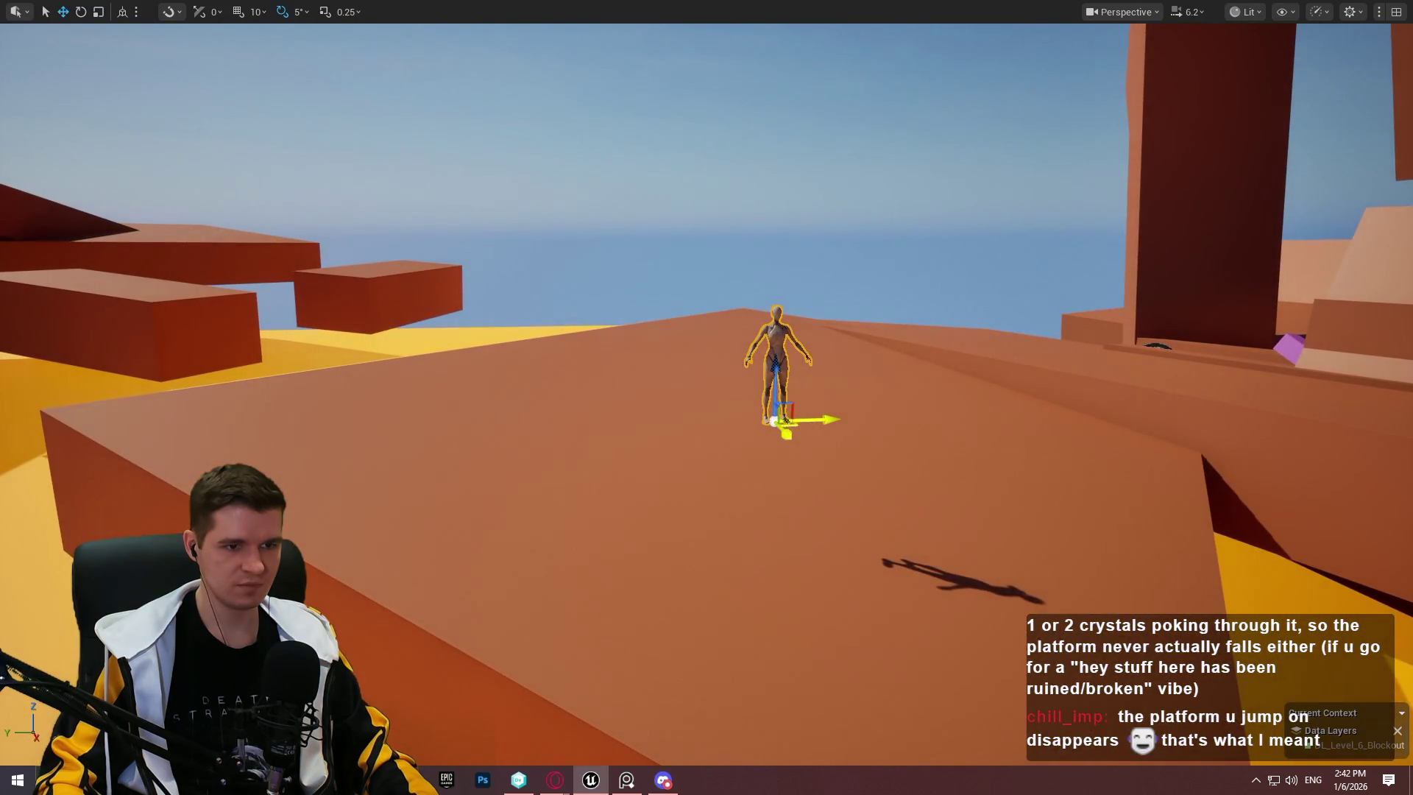
{"action": "key", "text": "End"}
{"action": "mouse_move", "coordinate": [416, 430]}
{"action": "left_mouse_down"}
{"action": "mouse_move", "coordinate": [442, 412]}
{"action": "mouse_move", "coordinate": [471, 442]}
{"action": "mouse_move", "coordinate": [442, 382]}
{"action": "mouse_move", "coordinate": [456, 412]}
{"action": "mouse_move", "coordinate": [479, 398]}
{"action": "mouse_move", "coordinate": [471, 338]}
{"action": "mouse_move", "coordinate": [597, 499]}
{"action": "left_mouse_up"}
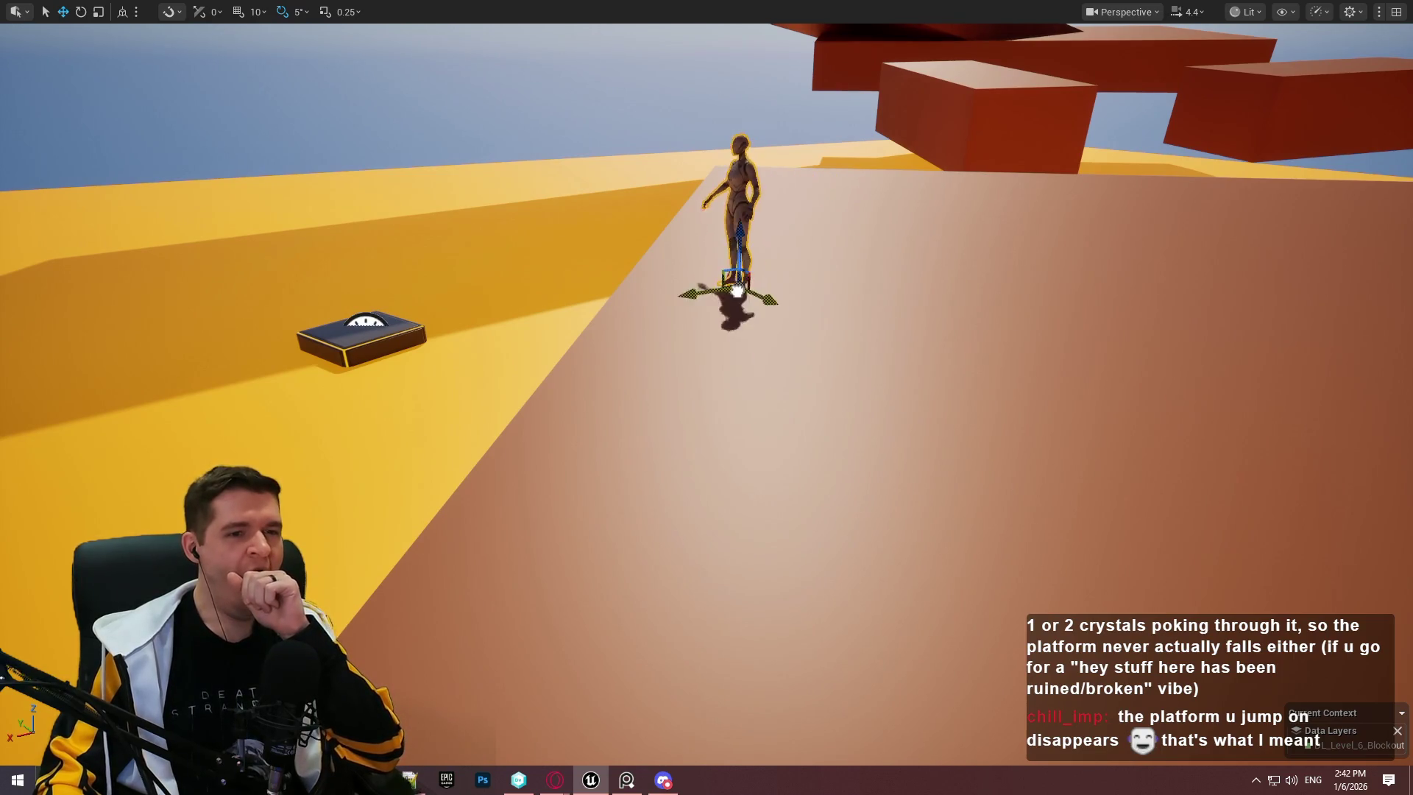
{"action": "mouse_move", "coordinate": [615, 276]}
{"action": "left_mouse_down"}
{"action": "mouse_move", "coordinate": [516, 294]}
{"action": "mouse_move", "coordinate": [559, 287]}
{"action": "mouse_move", "coordinate": [589, 309]}
{"action": "mouse_move", "coordinate": [574, 294]}
{"action": "left_mouse_up"}
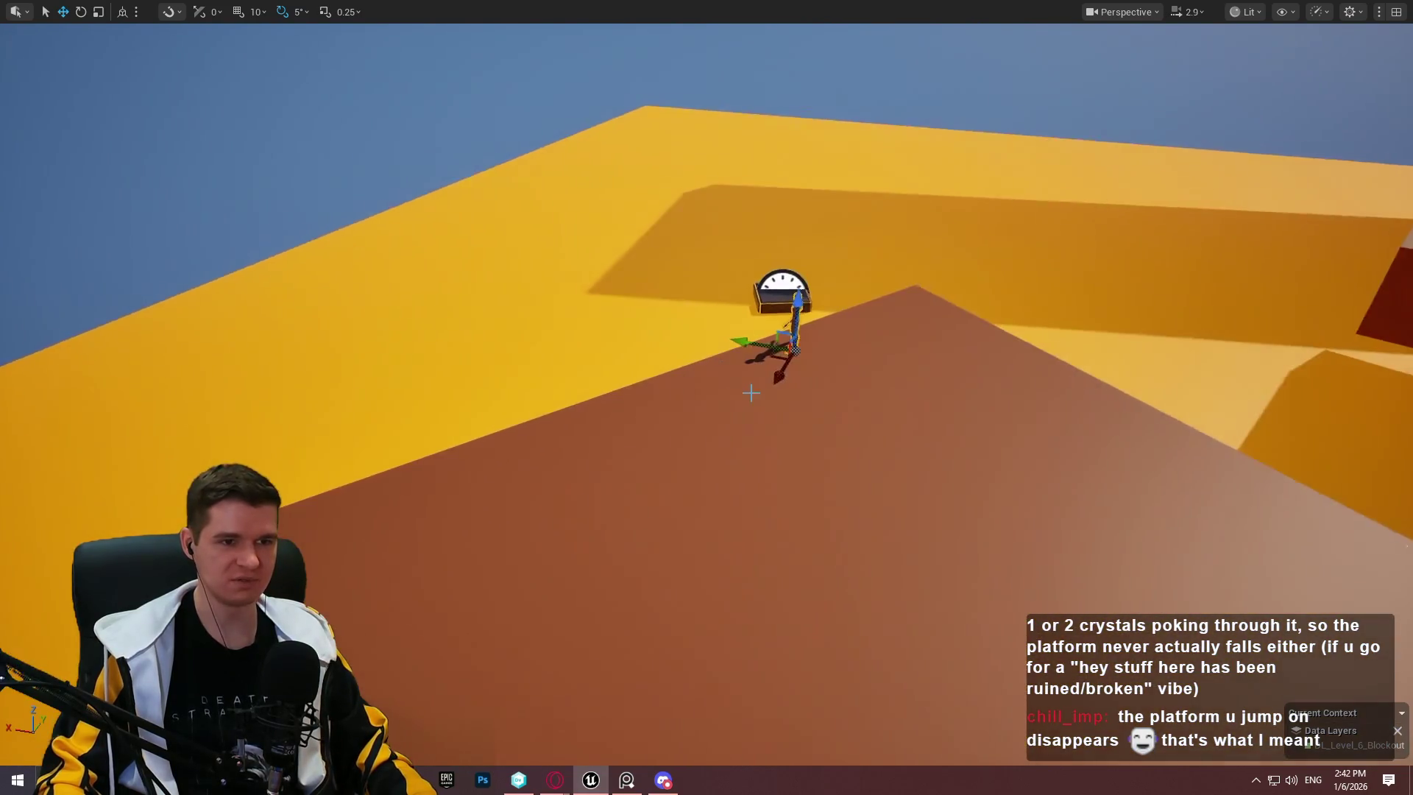
{"action": "right_click", "coordinate": [761, 259]}
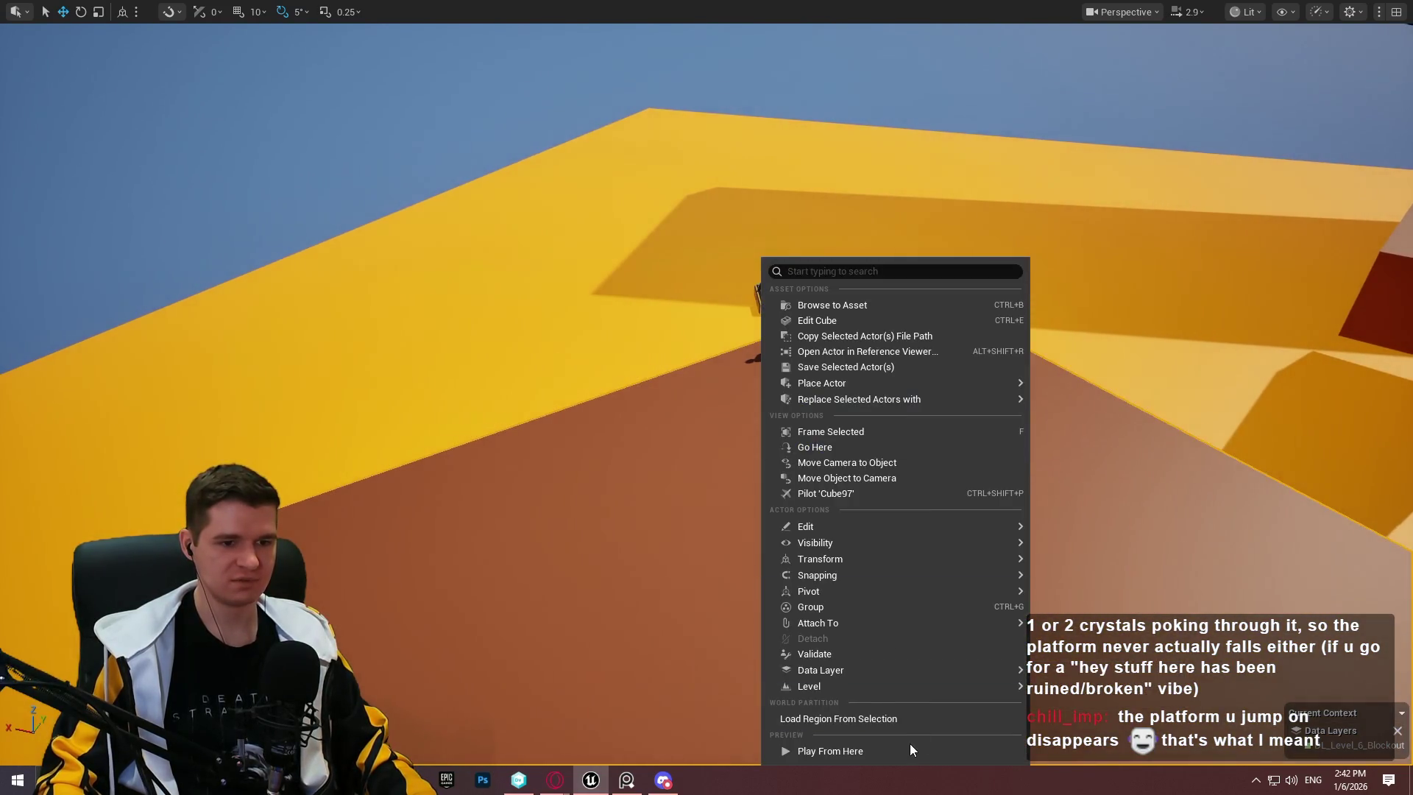
{"action": "left_click", "coordinate": [910, 747]}
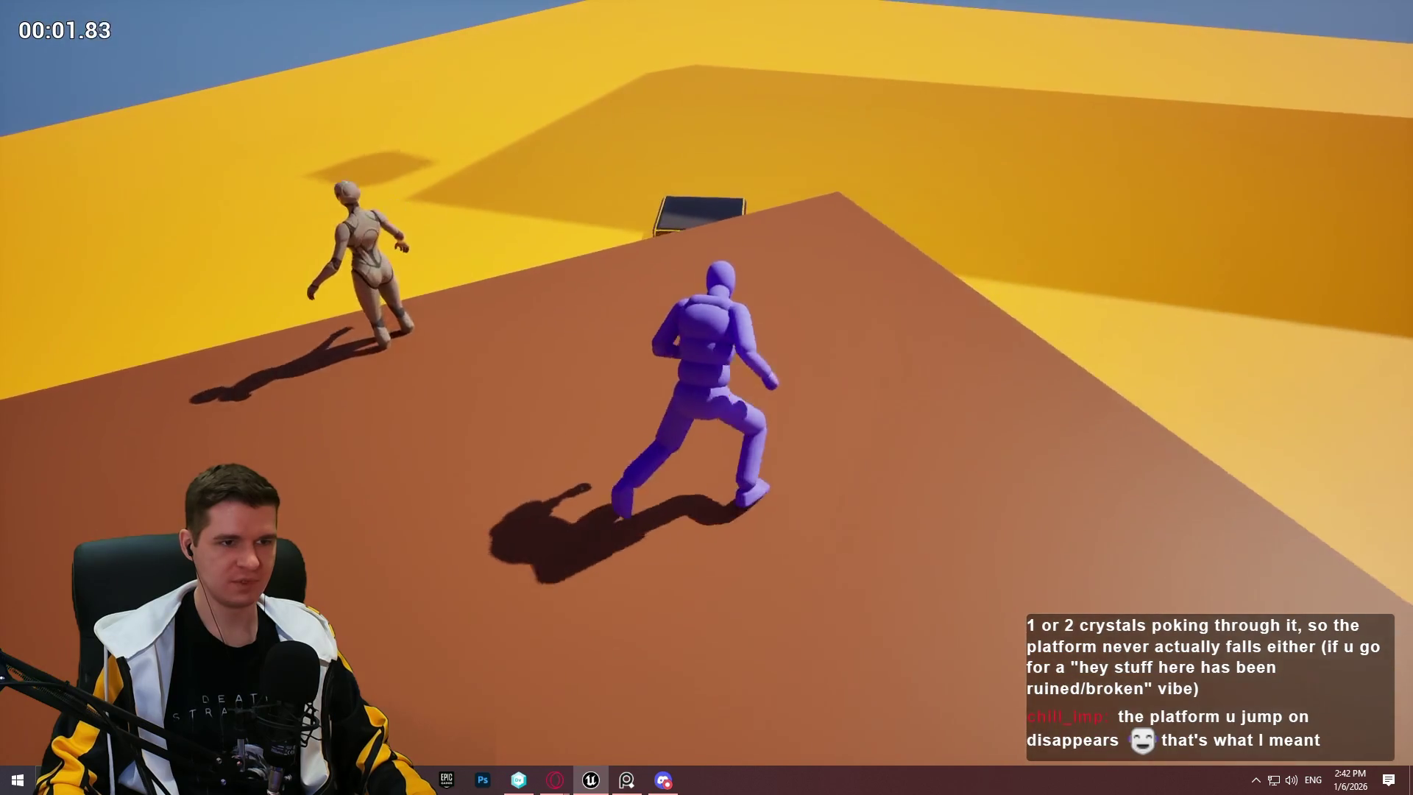
{"action": "key", "text": "space"}
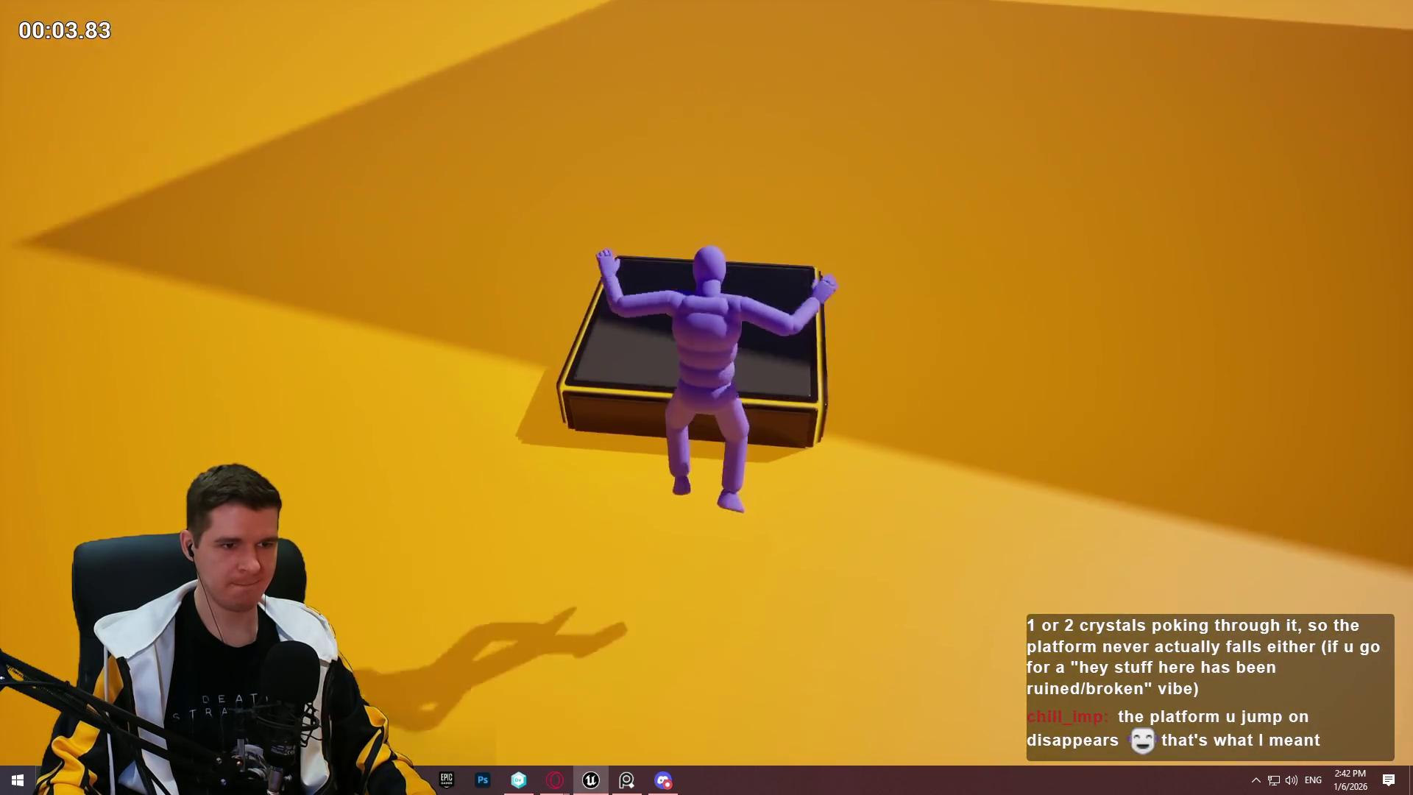
{"action": "key", "text": "Escape"}
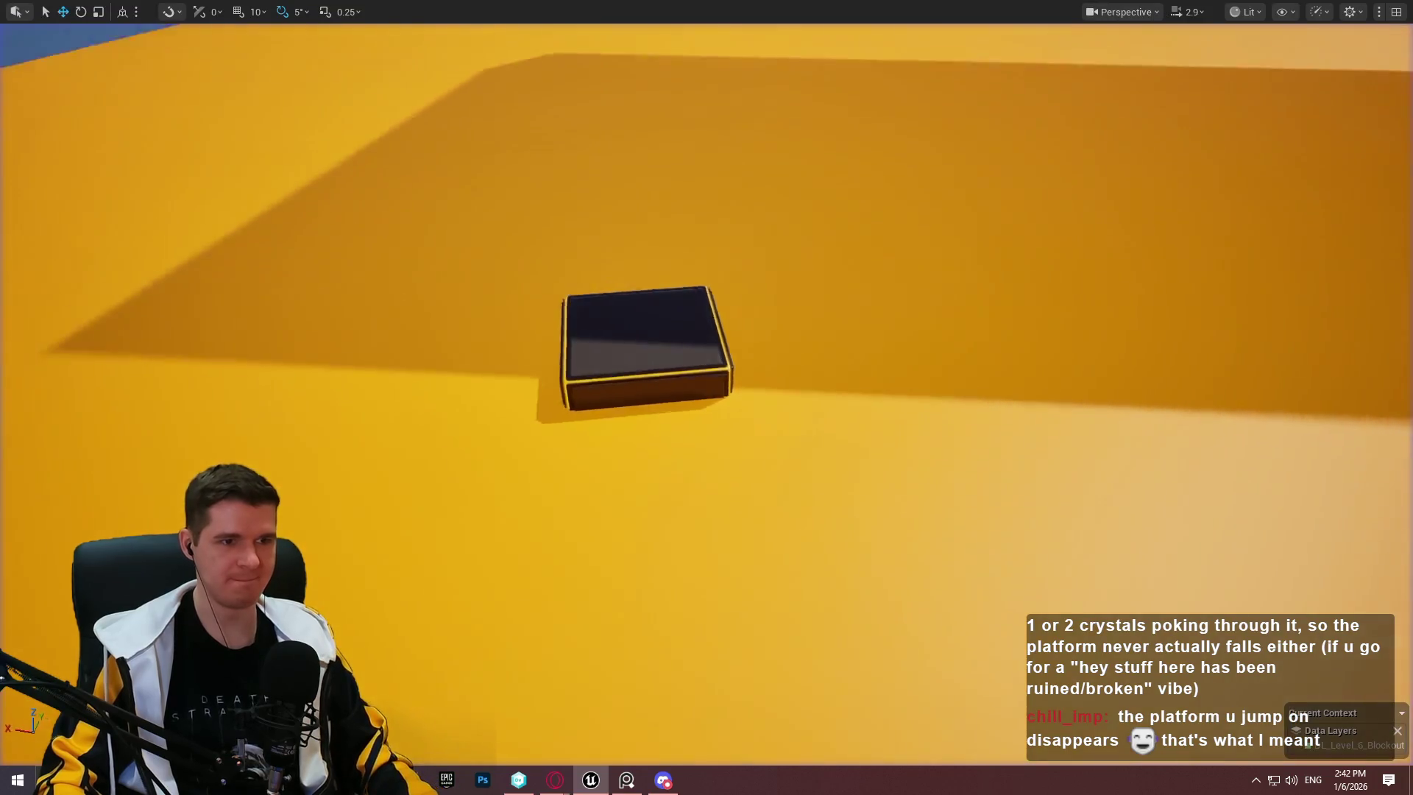
{"action": "right_click", "coordinate": [762, 387]}
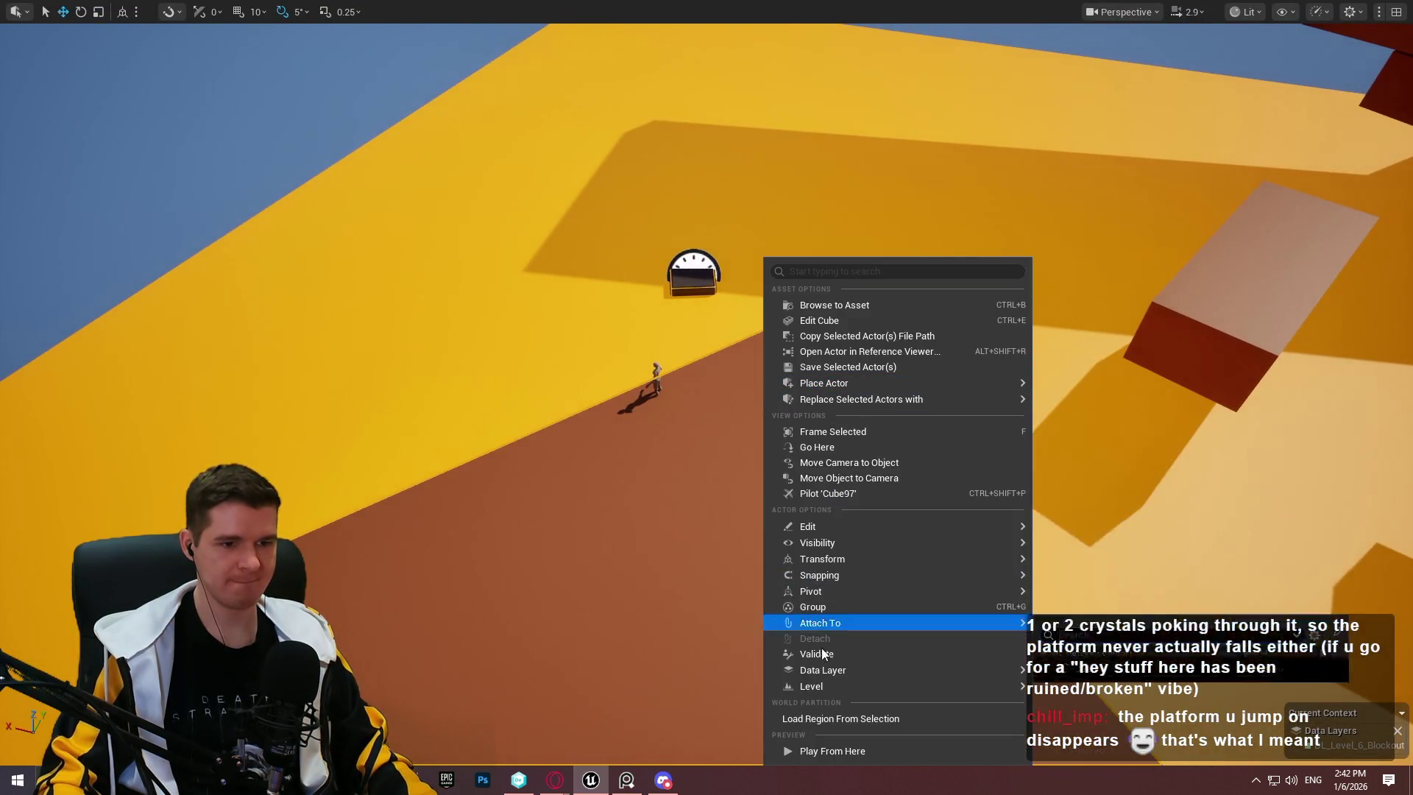
{"action": "left_click", "coordinate": [812, 749]}
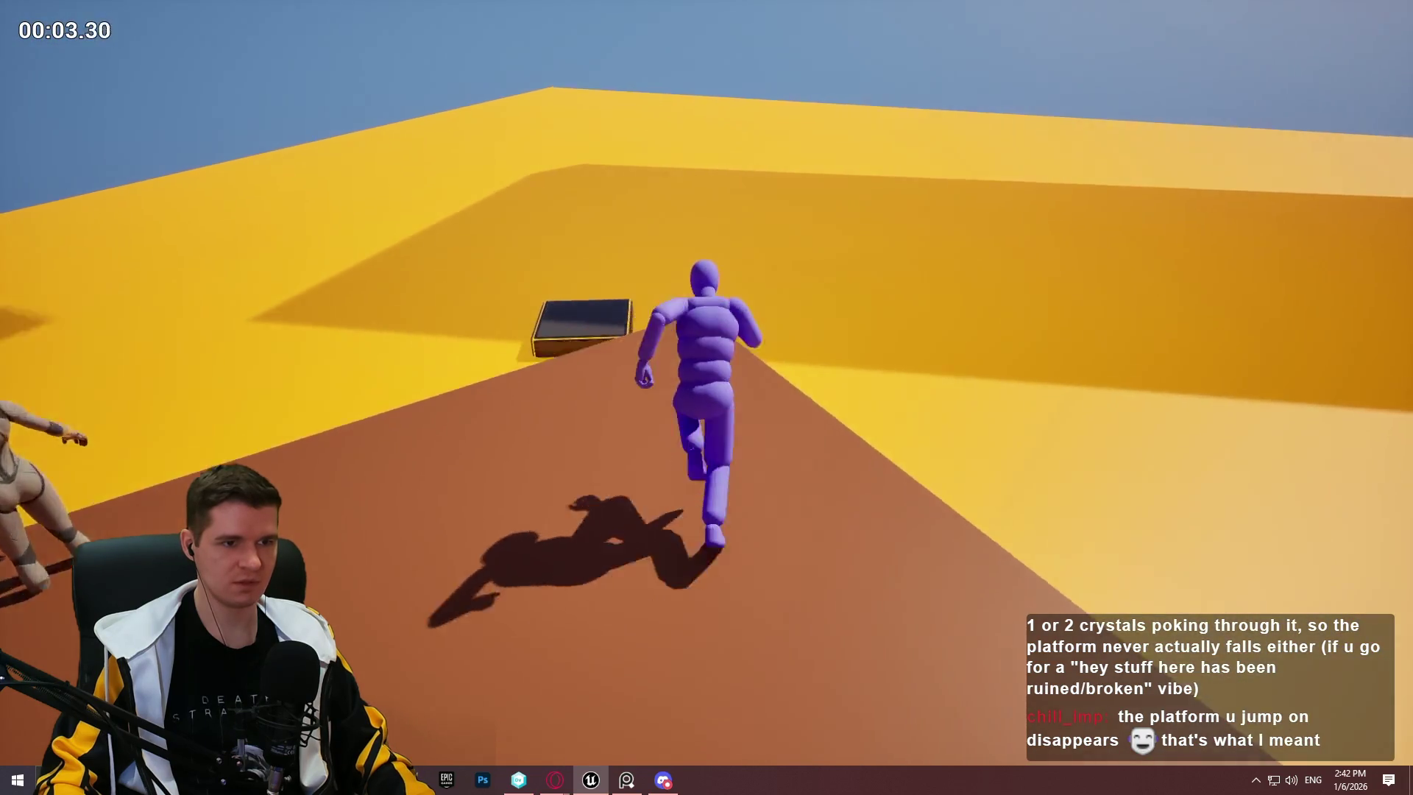
{"action": "key", "text": "space"}
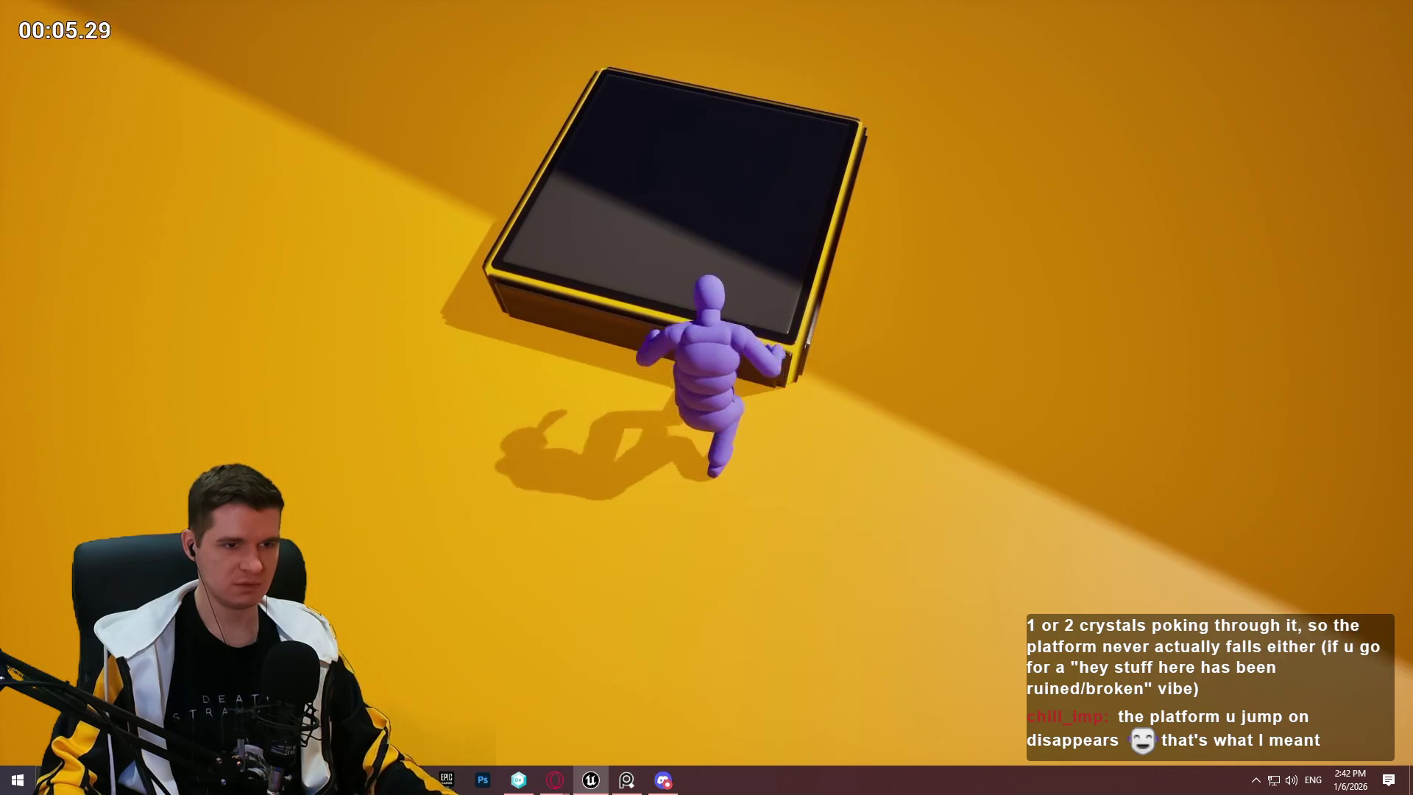
{"action": "key", "text": "Escape"}
{"action": "scroll", "coordinate": [812, 508], "scroll_direction": "down", "scroll_amount": 10}
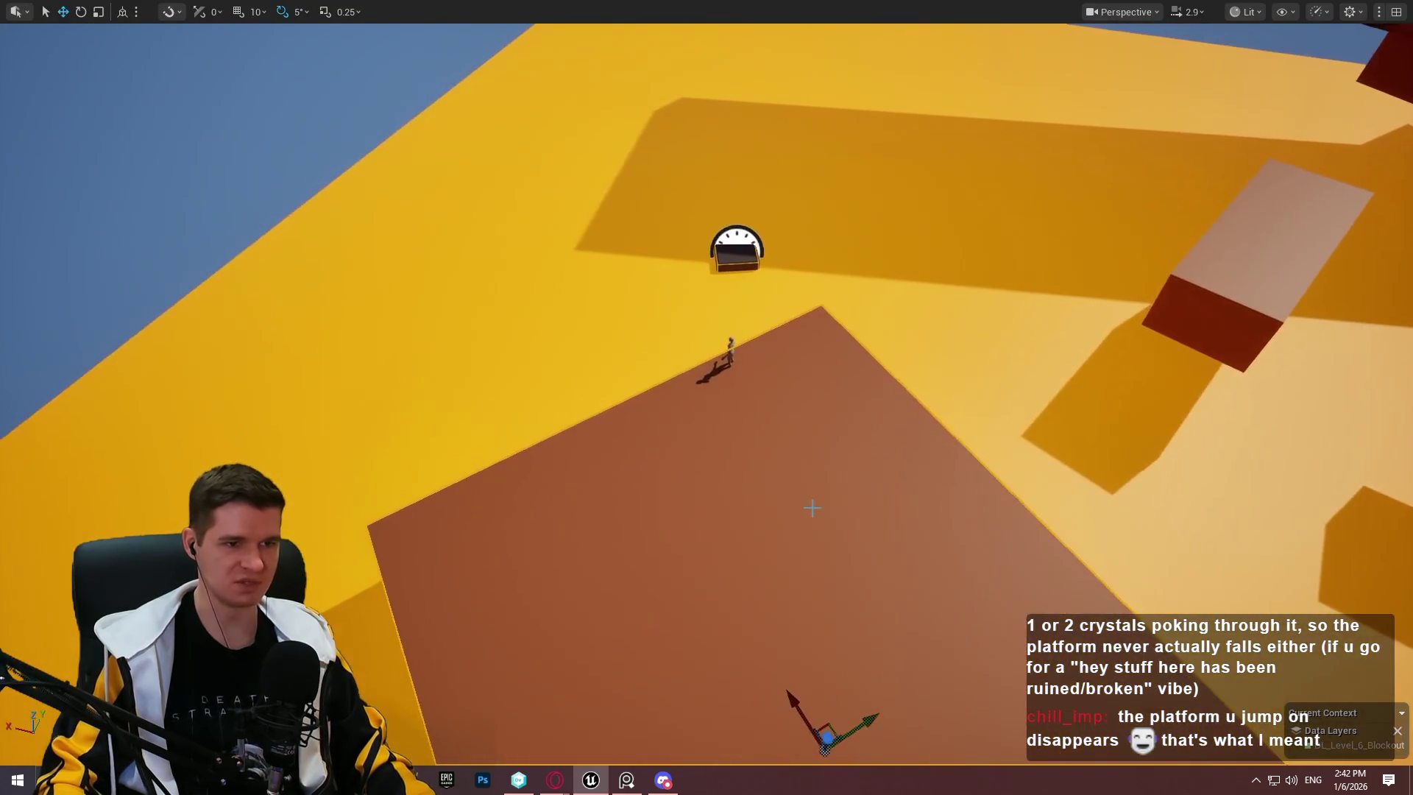
{"action": "right_click", "coordinate": [795, 744]}
{"action": "left_click", "coordinate": [832, 747]}
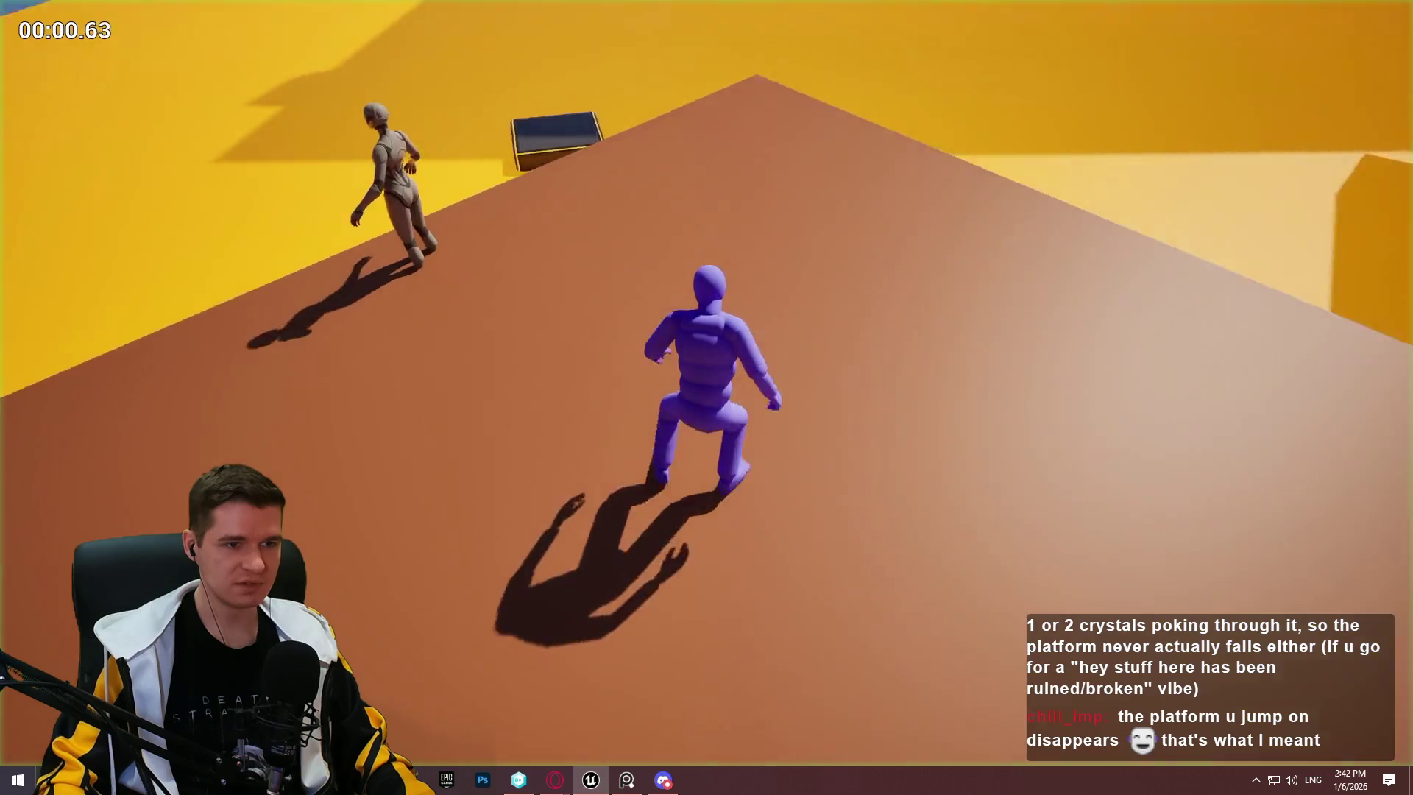
{"action": "key", "text": "w"}
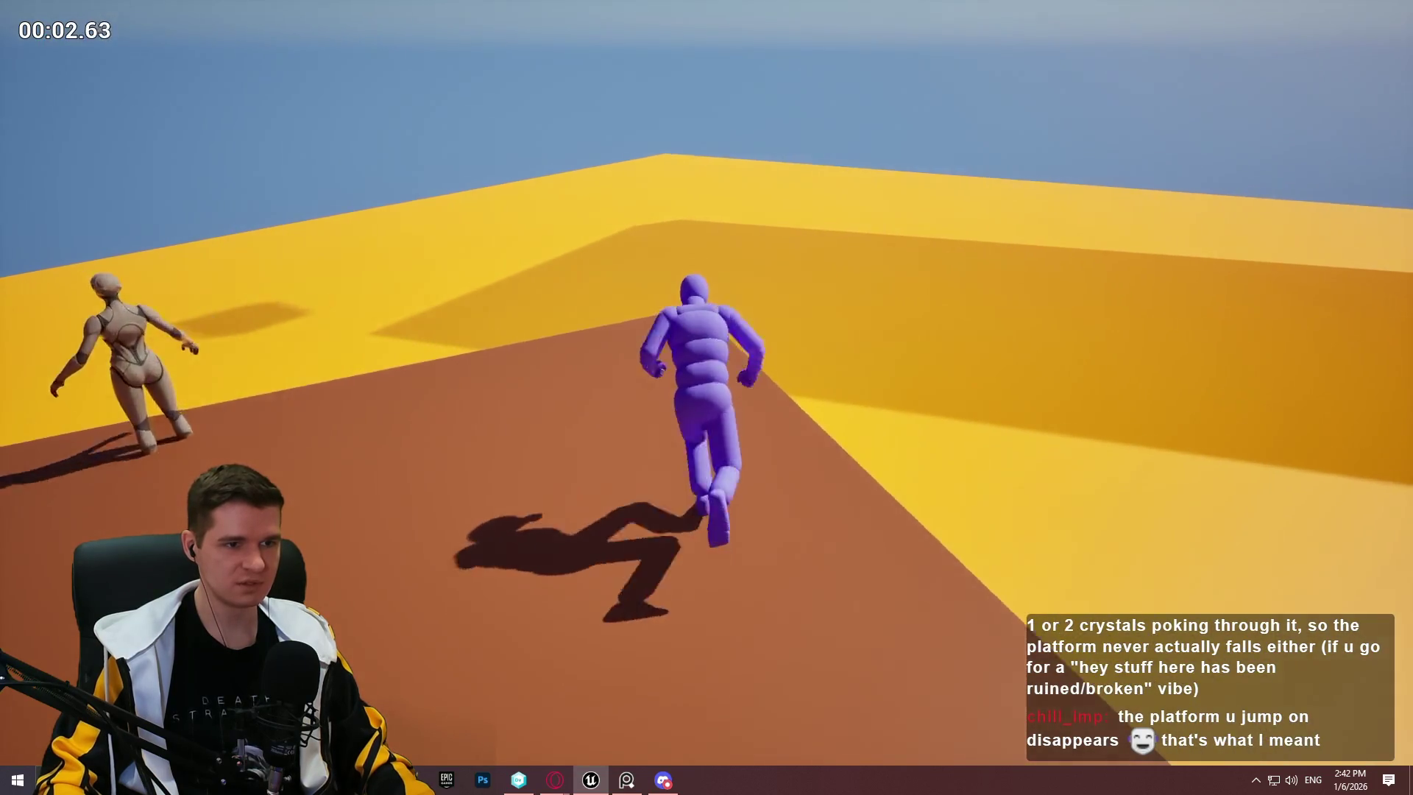
{"action": "key", "text": "space"}
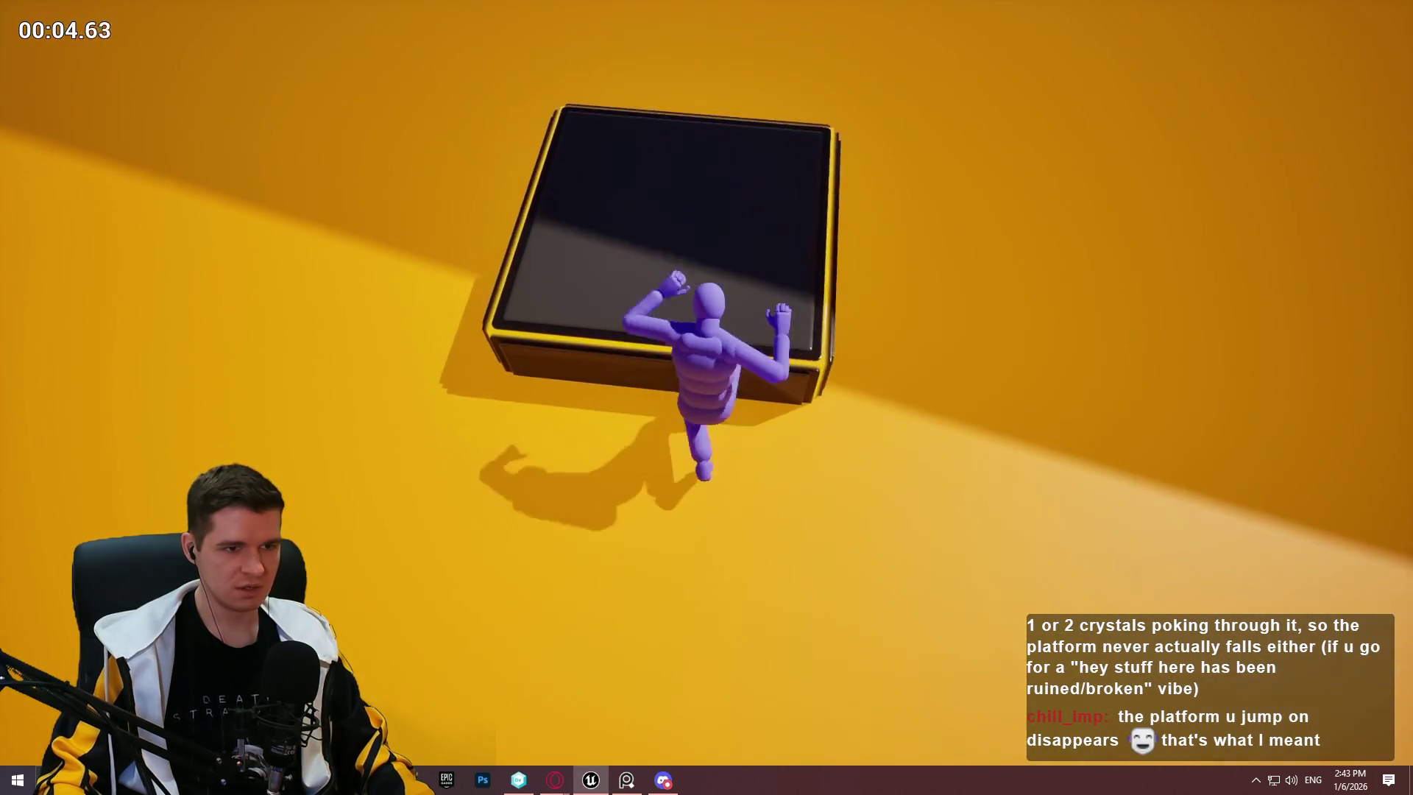
{"action": "key", "text": "Escape"}
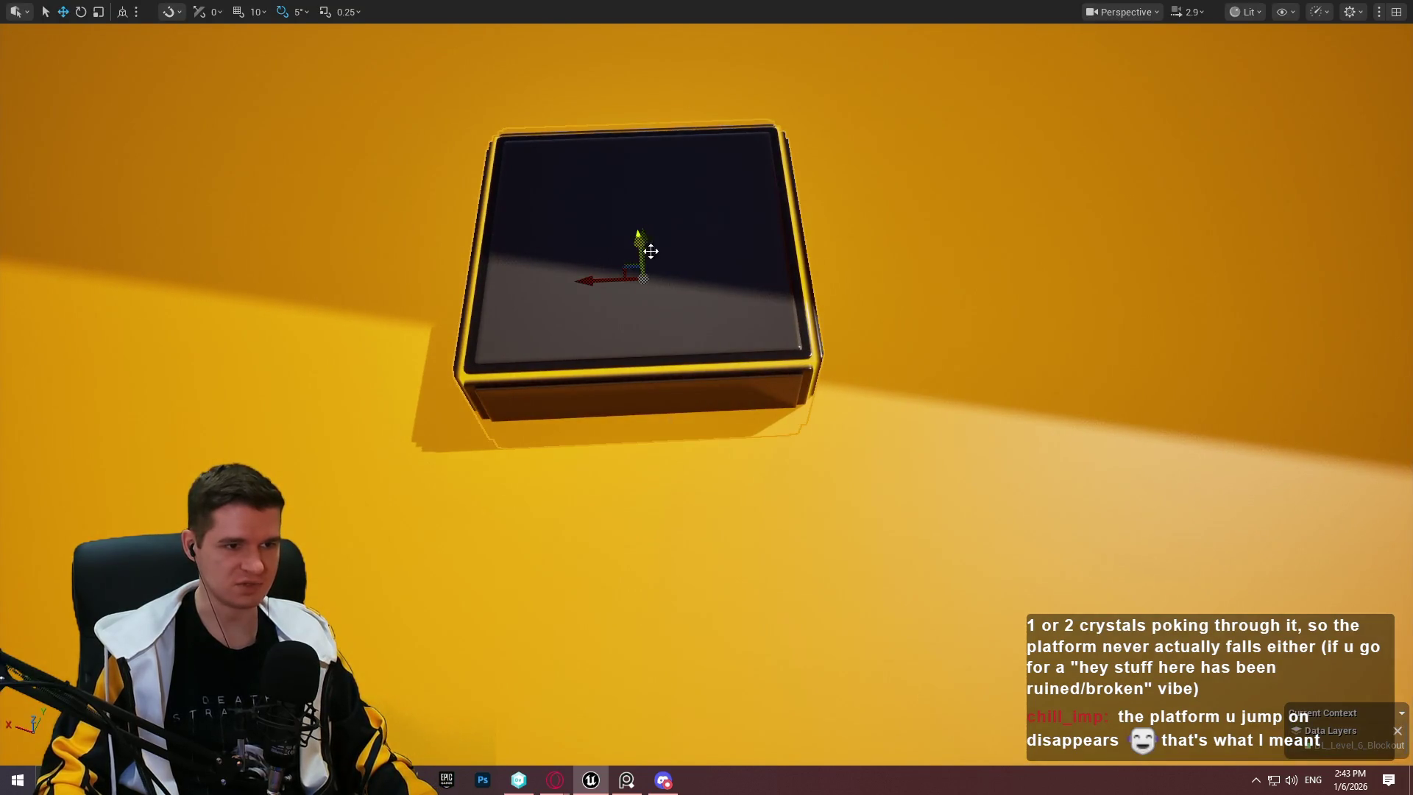
{"action": "left_click_drag", "start_coordinate": [650, 251], "coordinate": [578, 322]}
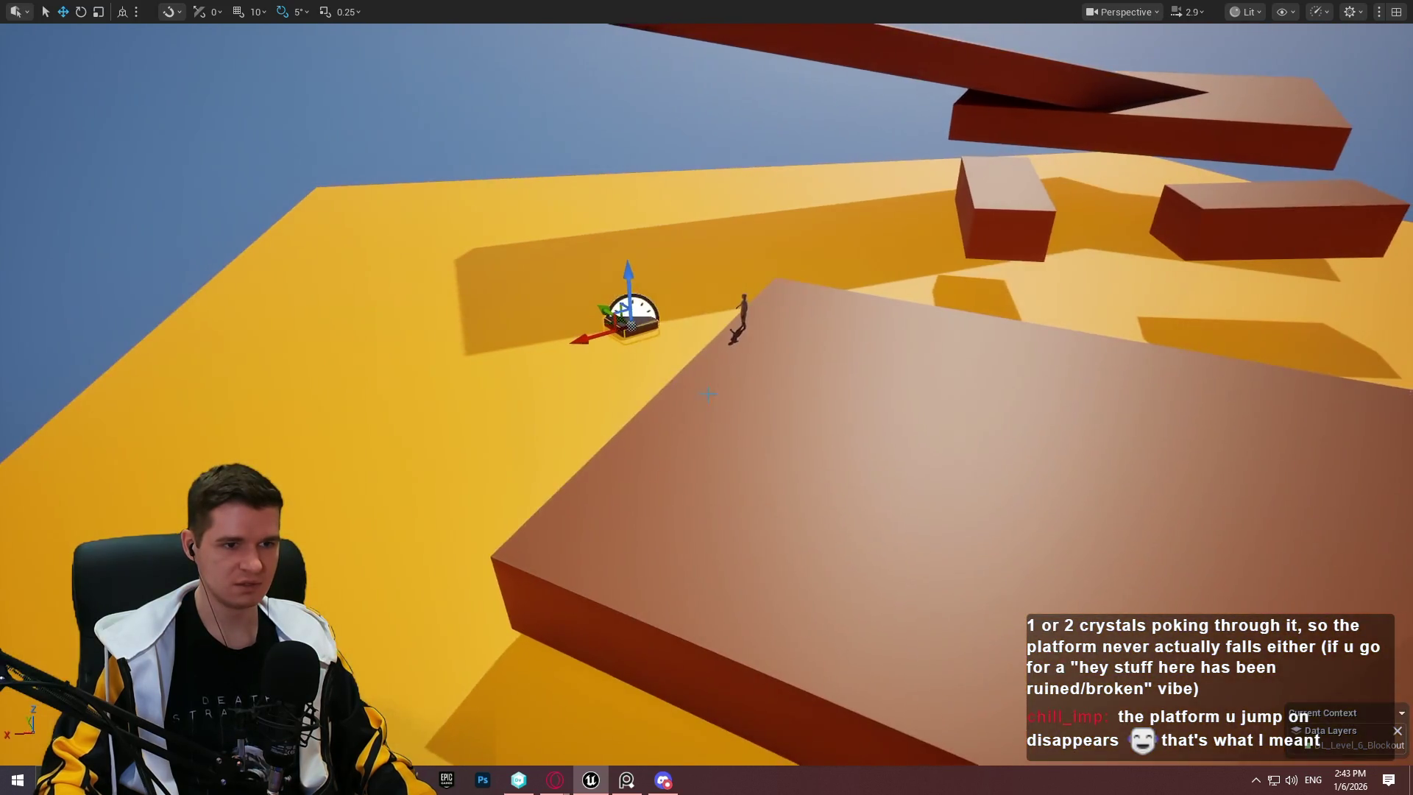
{"action": "right_click", "coordinate": [844, 258]}
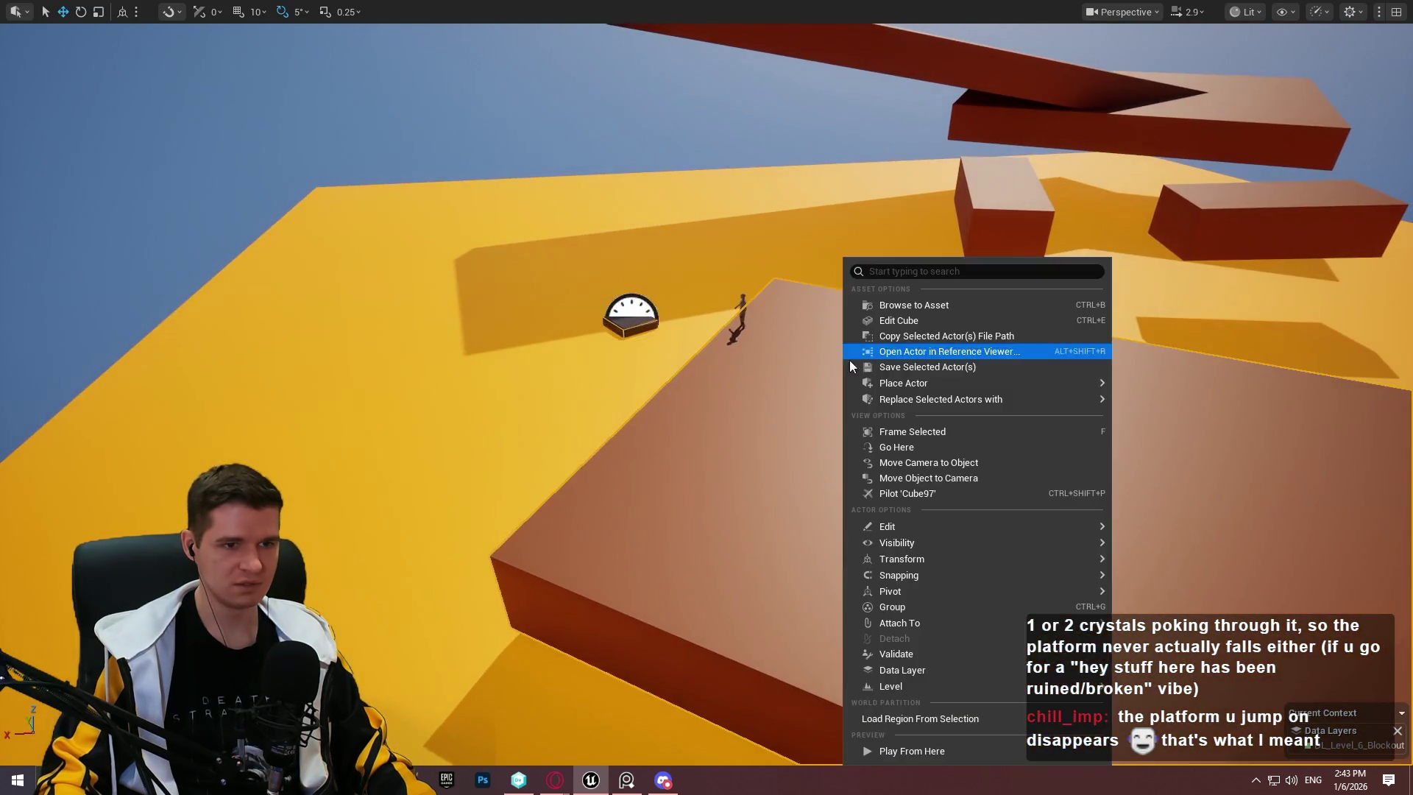
{"action": "left_click", "coordinate": [955, 752]}
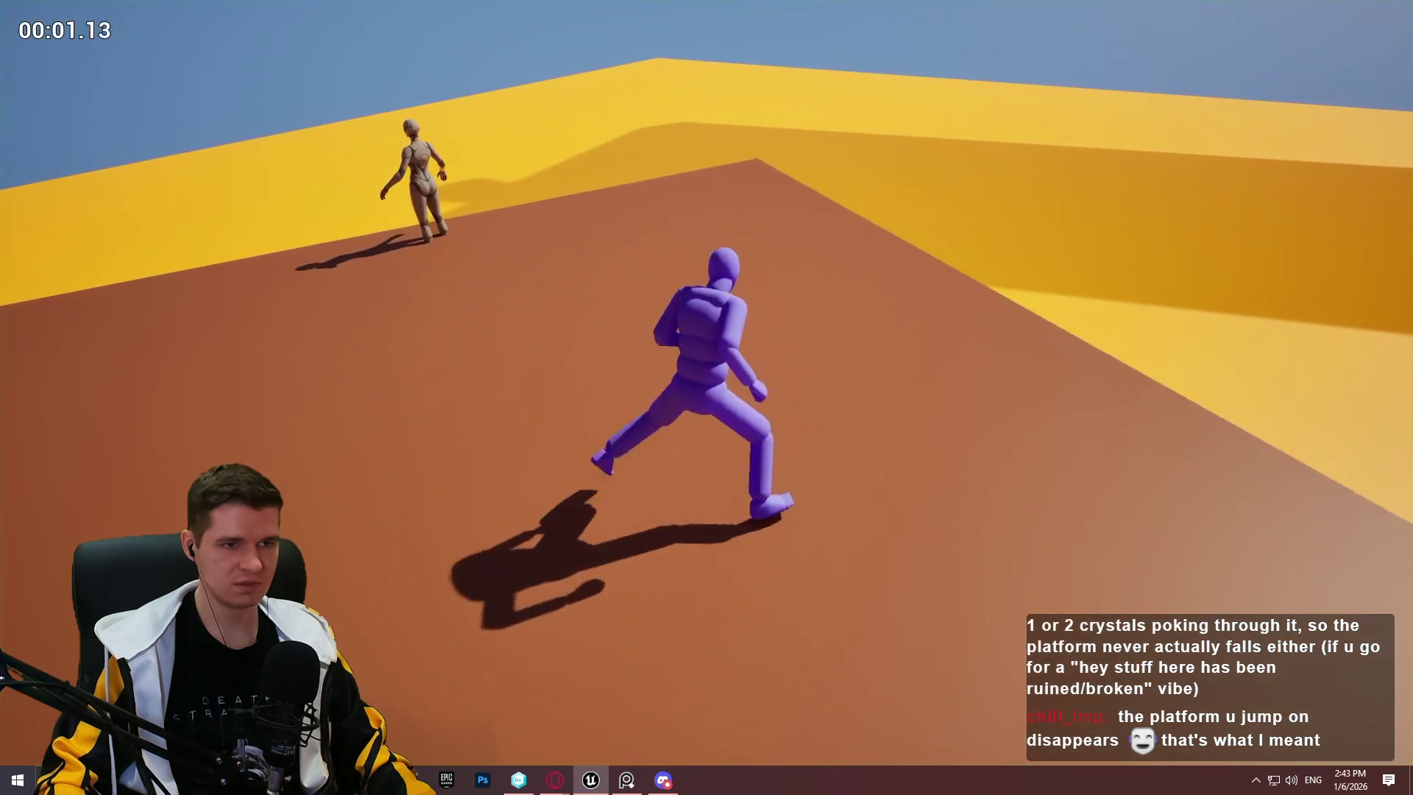
{"action": "key", "text": "w"}
{"action": "key", "text": "space"}
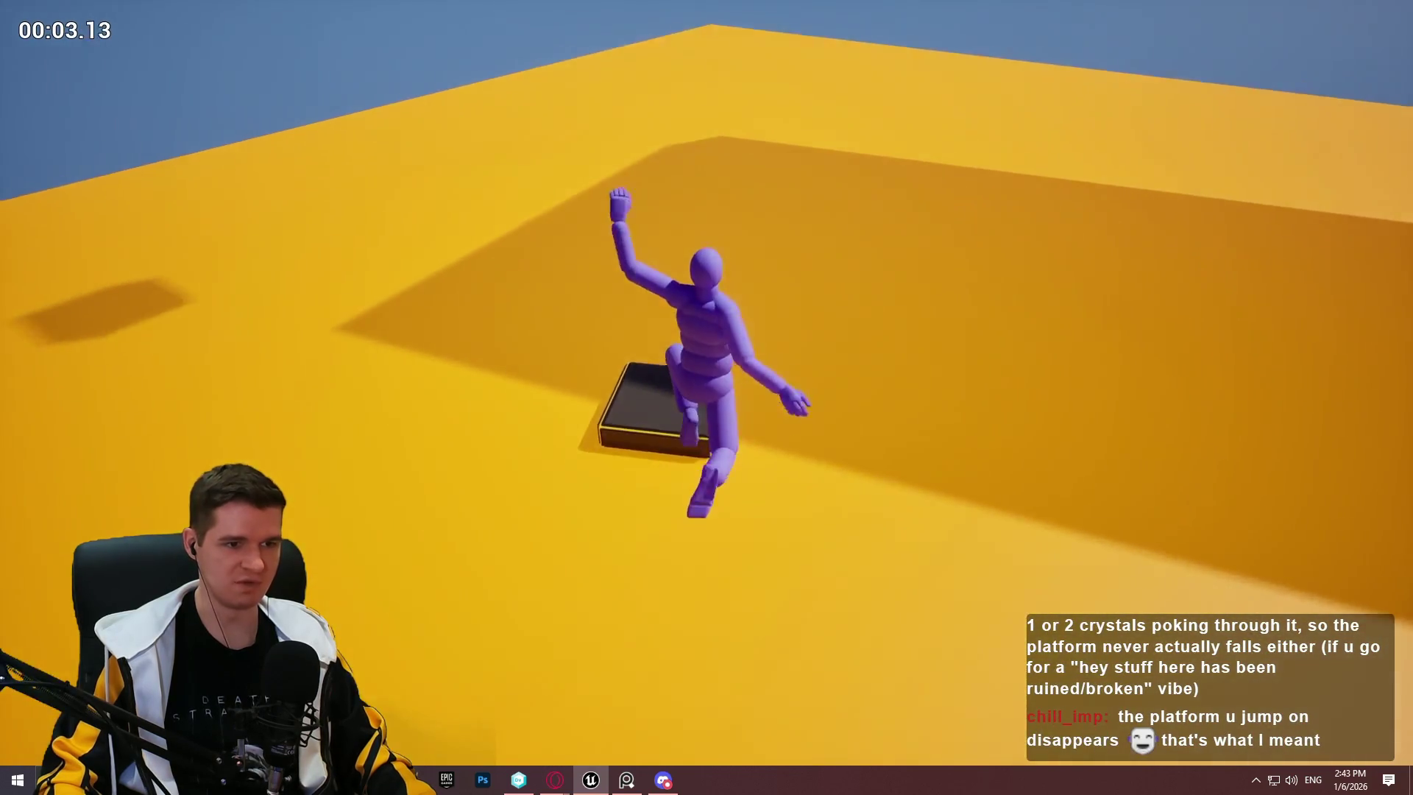
{"action": "key", "text": "w"}
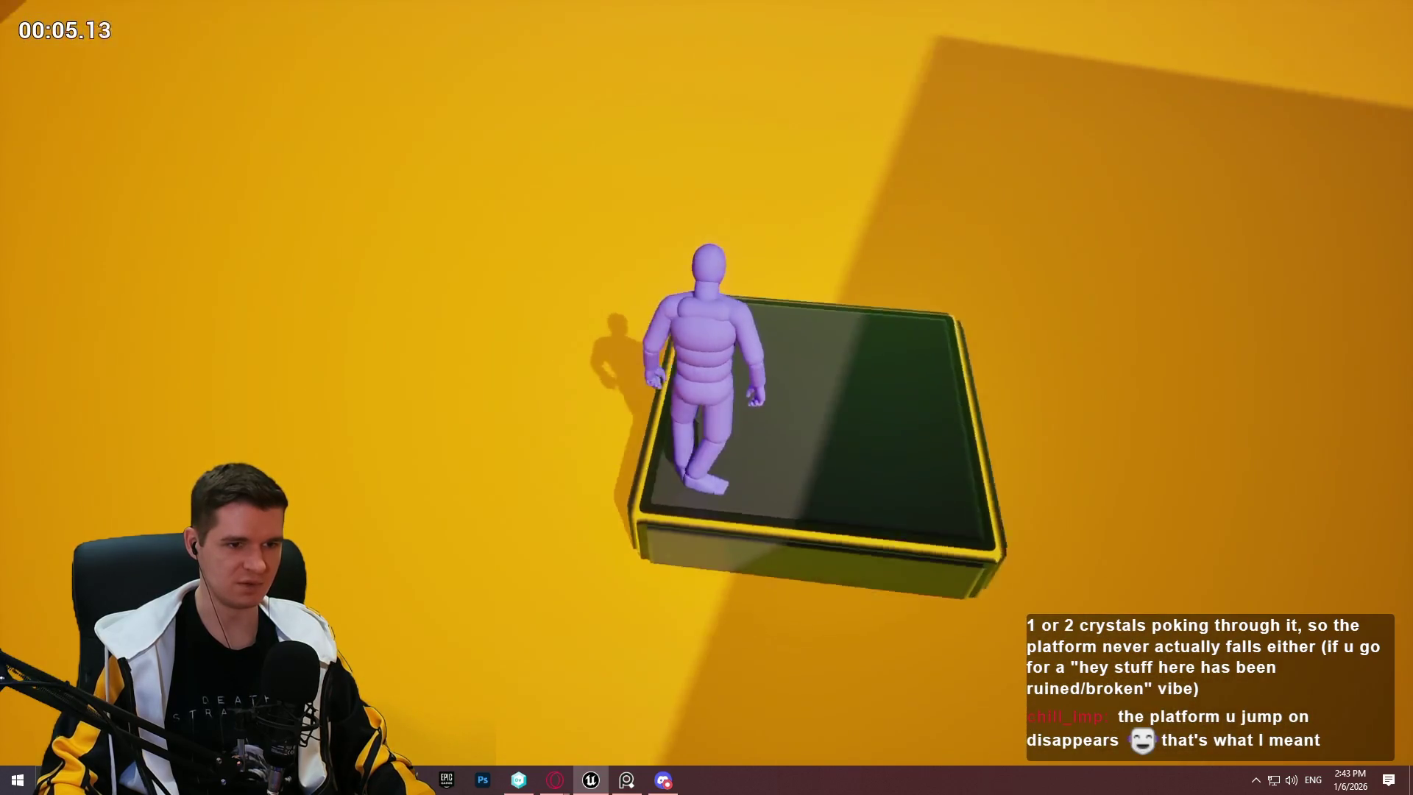
{"action": "key", "text": "Escape"}
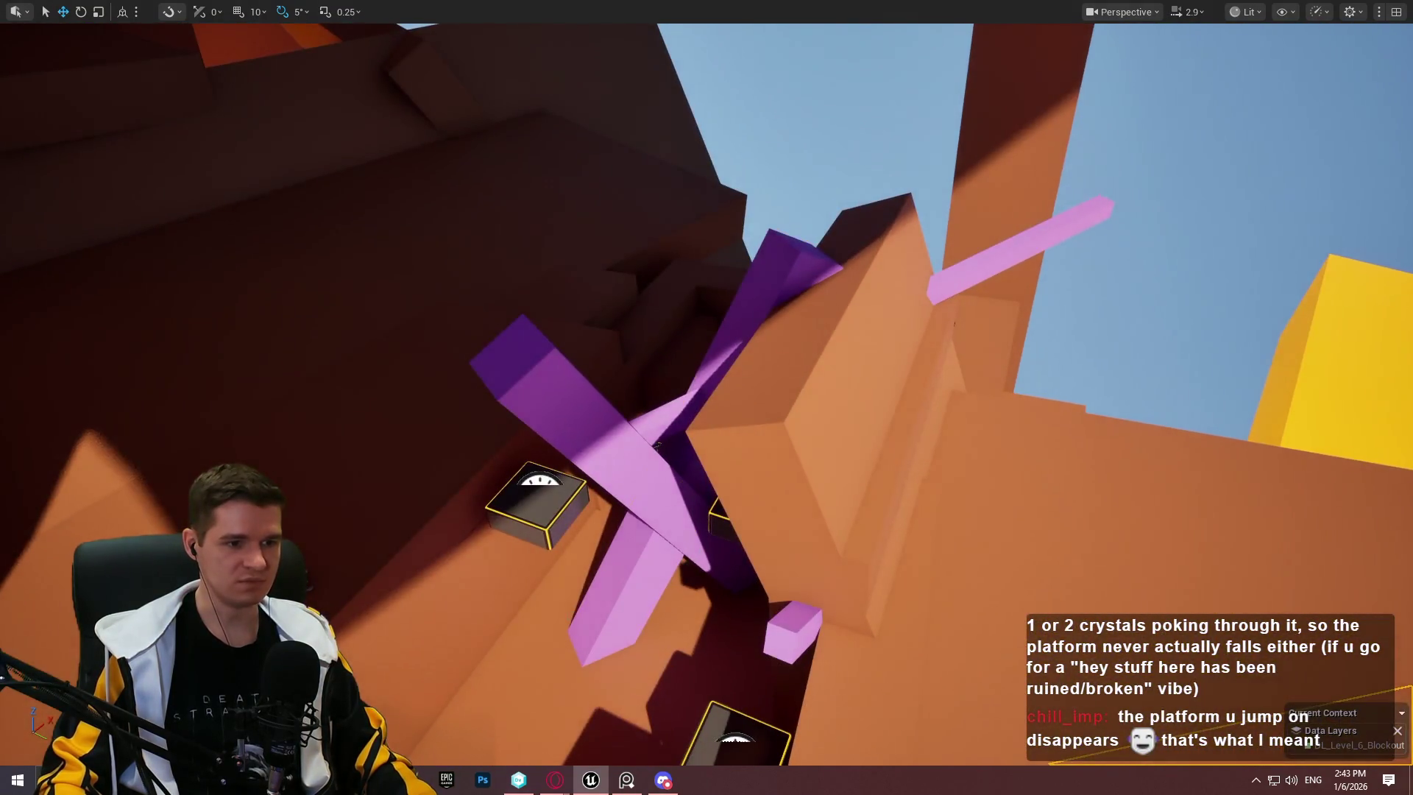
{"action": "left_click", "coordinate": [658, 446]}
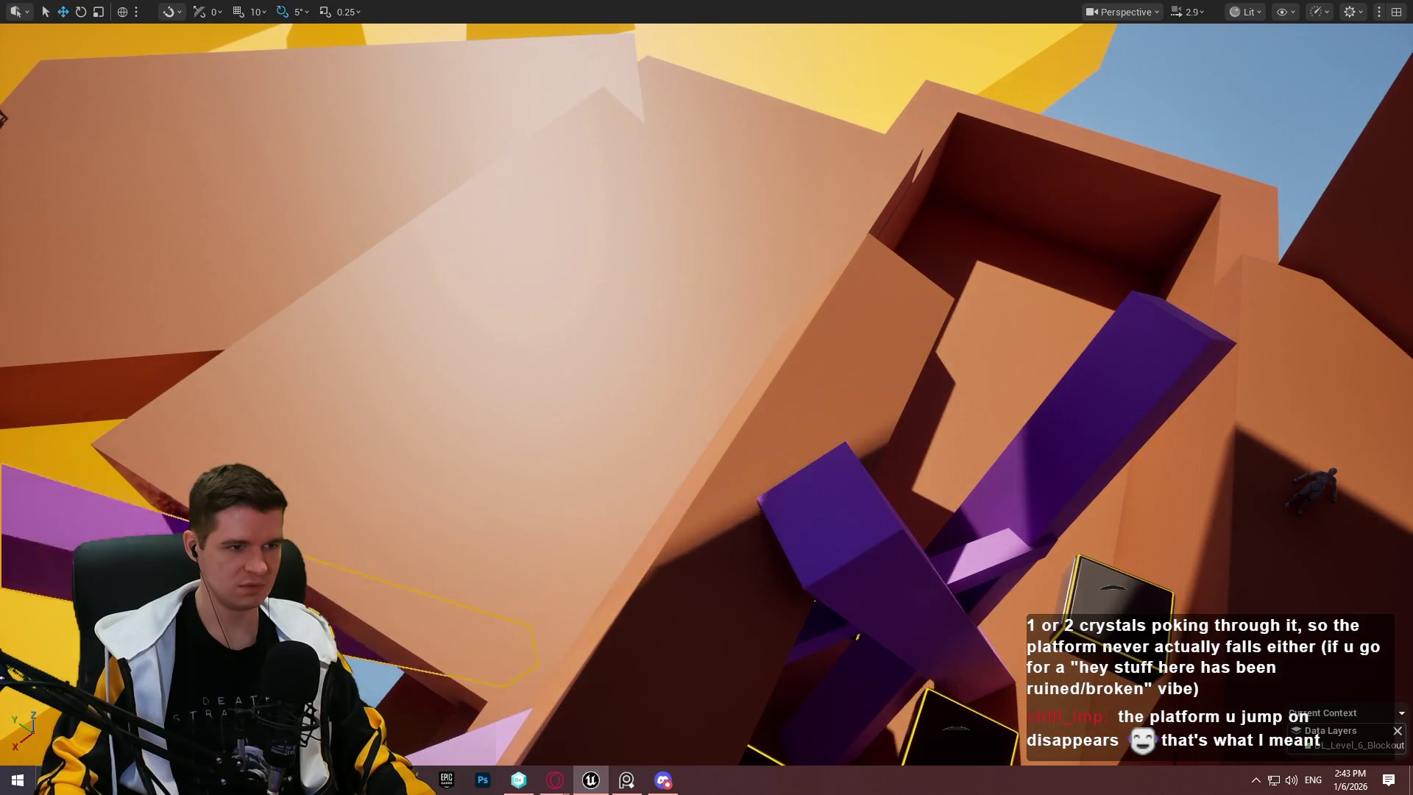
Step: Rotate the pink crystal about 130 degrees around its vertical axis
{"action": "key", "text": "f"}
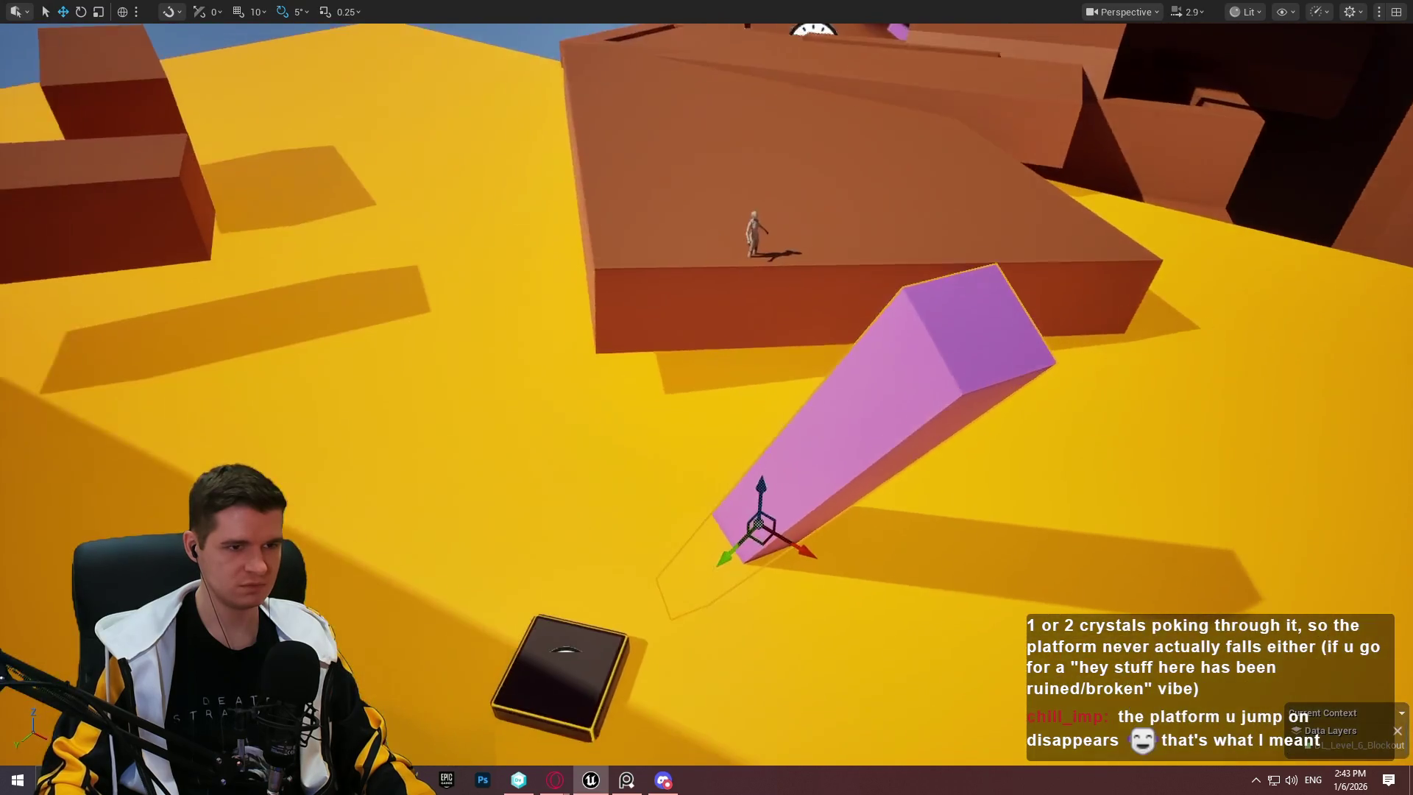
{"action": "key", "text": "e"}
{"action": "mouse_move", "coordinate": [822, 579]}
{"action": "left_mouse_down"}
{"action": "mouse_move", "coordinate": [719, 596]}
{"action": "mouse_move", "coordinate": [665, 534]}
{"action": "mouse_move", "coordinate": [739, 609]}
{"action": "left_mouse_up"}
Step: Move the tilted crystal so it stands right beside the small dark platform
{"action": "left_click_drag", "start_coordinate": [781, 532], "coordinate": [702, 587]}
{"action": "key", "text": "f"}
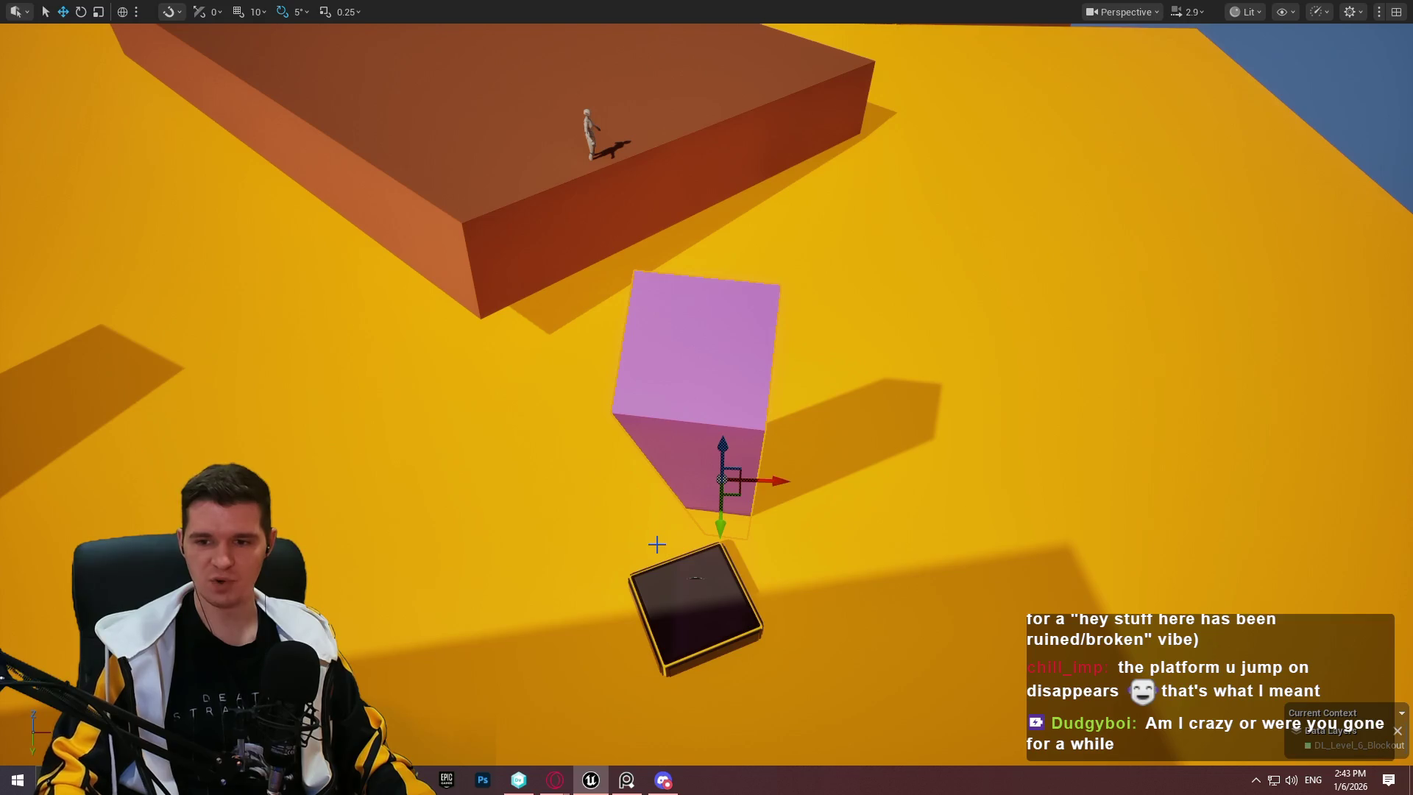
{"action": "mouse_move", "coordinate": [585, 519]}
{"action": "left_mouse_down"}
{"action": "mouse_move", "coordinate": [713, 397]}
{"action": "mouse_move", "coordinate": [697, 423]}
{"action": "mouse_move", "coordinate": [702, 497]}
{"action": "left_mouse_up"}
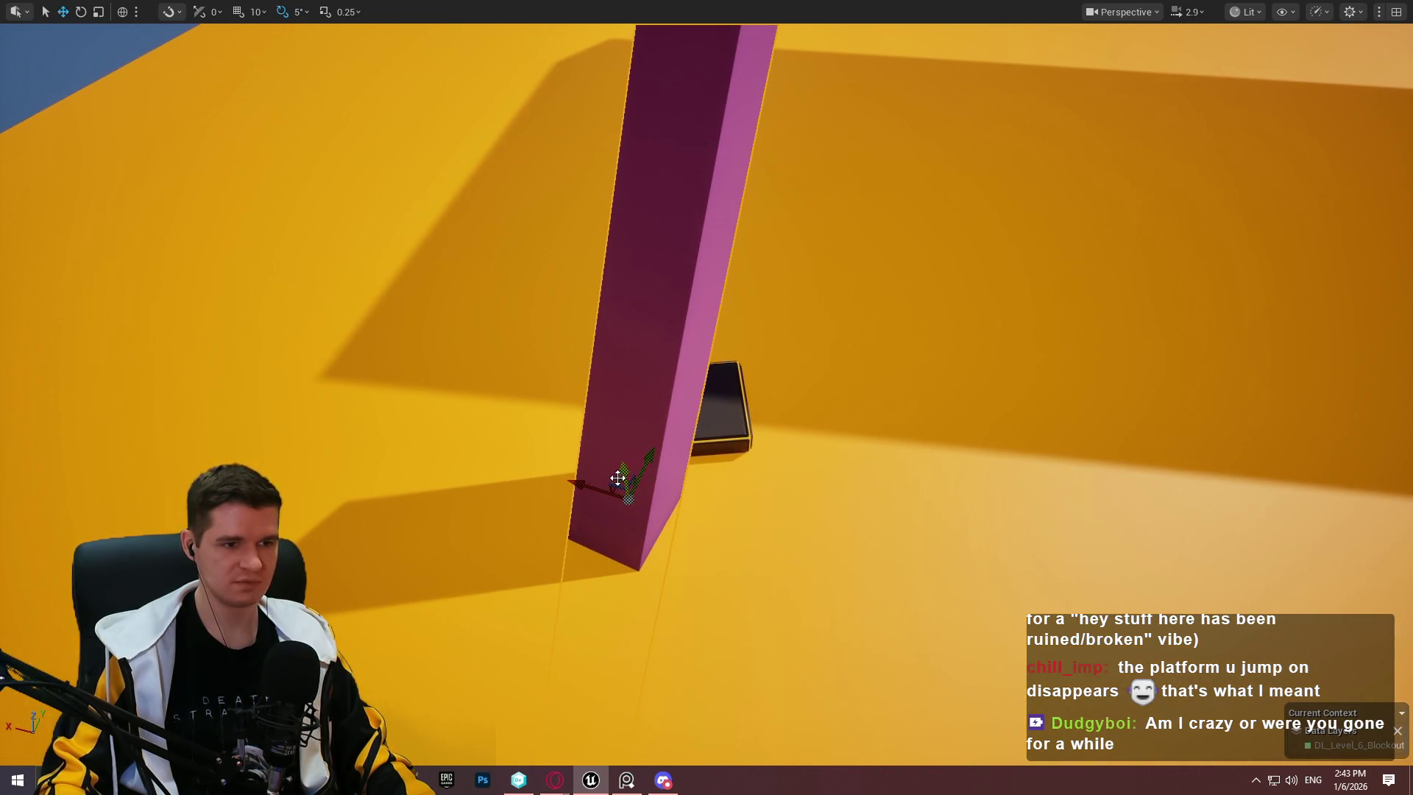
{"action": "left_click_drag", "start_coordinate": [618, 478], "coordinate": [821, 464]}
{"action": "mouse_move", "coordinate": [593, 437]}
{"action": "left_mouse_down"}
{"action": "mouse_move", "coordinate": [708, 442]}
{"action": "mouse_move", "coordinate": [778, 465]}
{"action": "mouse_move", "coordinate": [779, 381]}
{"action": "mouse_move", "coordinate": [858, 309]}
{"action": "mouse_move", "coordinate": [805, 328]}
{"action": "mouse_move", "coordinate": [825, 441]}
{"action": "left_mouse_up"}
{"action": "mouse_move", "coordinate": [1019, 413]}
{"action": "left_mouse_down"}
{"action": "mouse_move", "coordinate": [1074, 413]}
{"action": "mouse_move", "coordinate": [1019, 413]}
{"action": "left_mouse_up"}
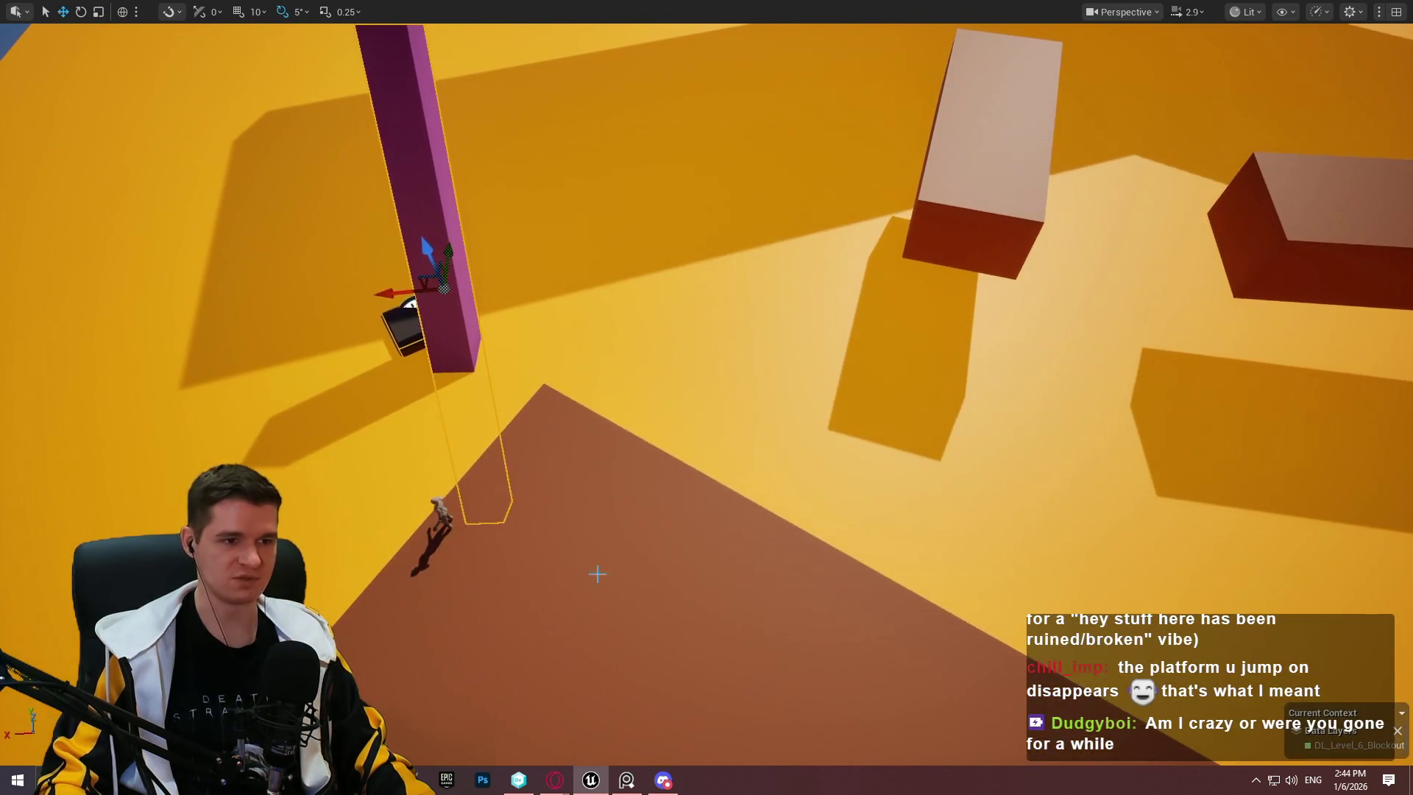
{"action": "right_click", "coordinate": [599, 574]}
{"action": "left_click", "coordinate": [683, 563]}
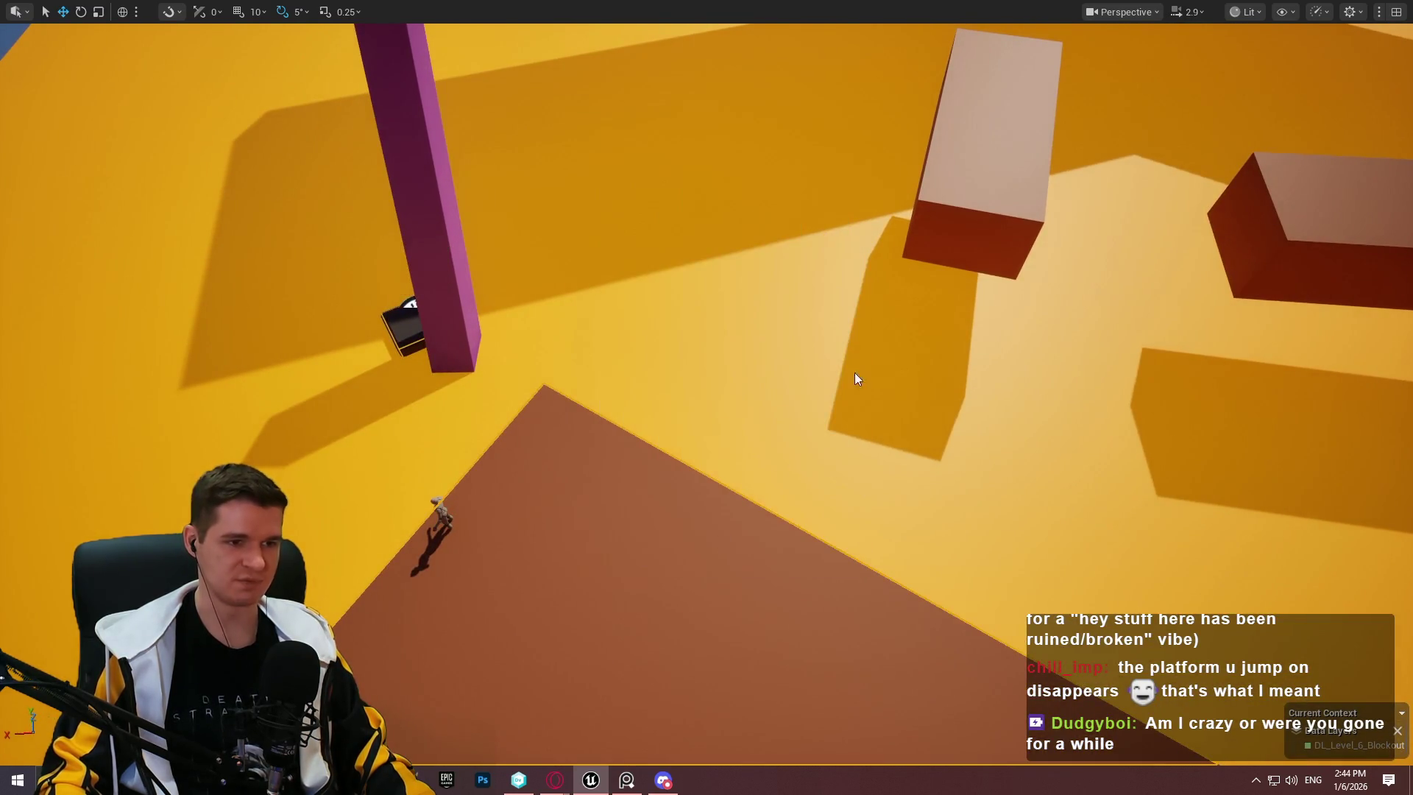
{"action": "key", "text": "w"}
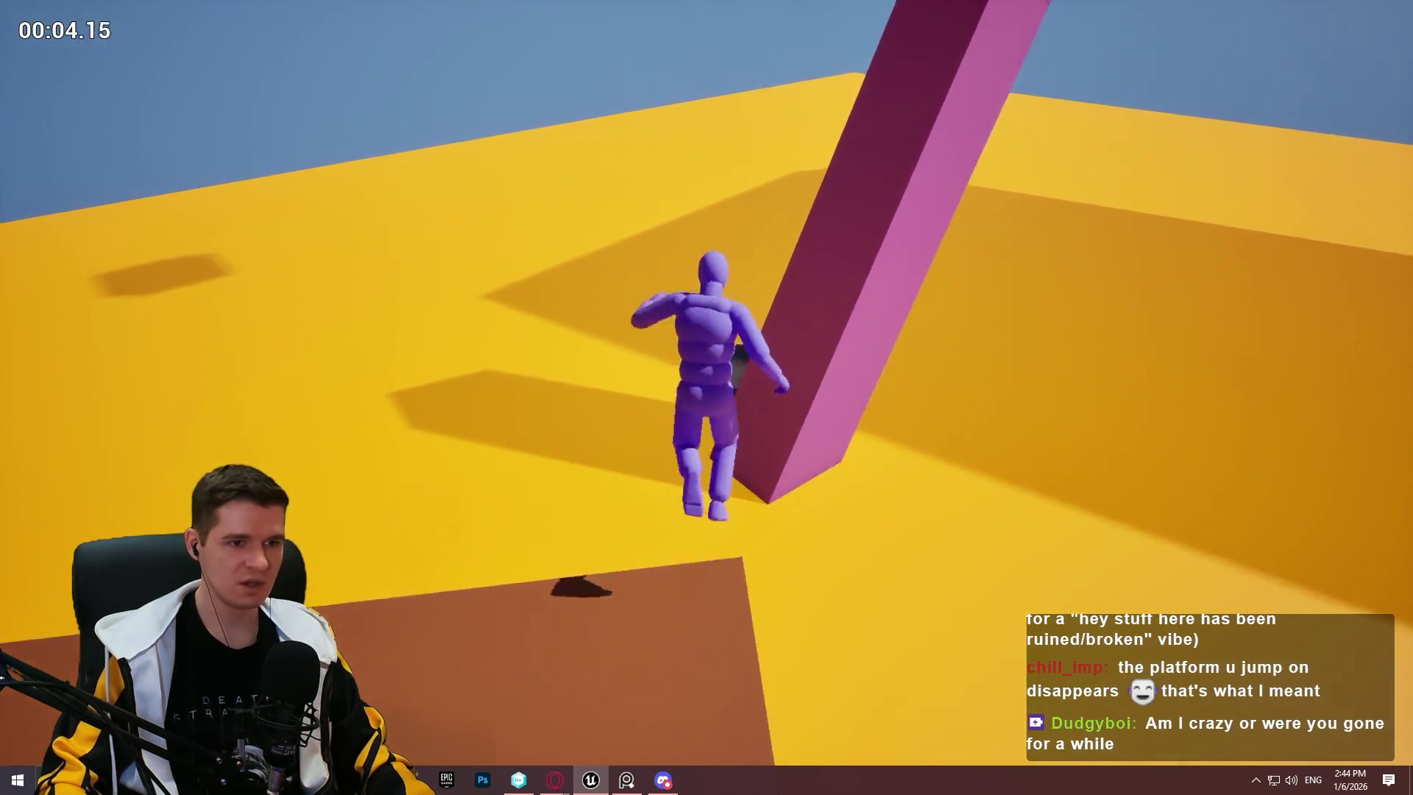
{"action": "key", "text": "space"}
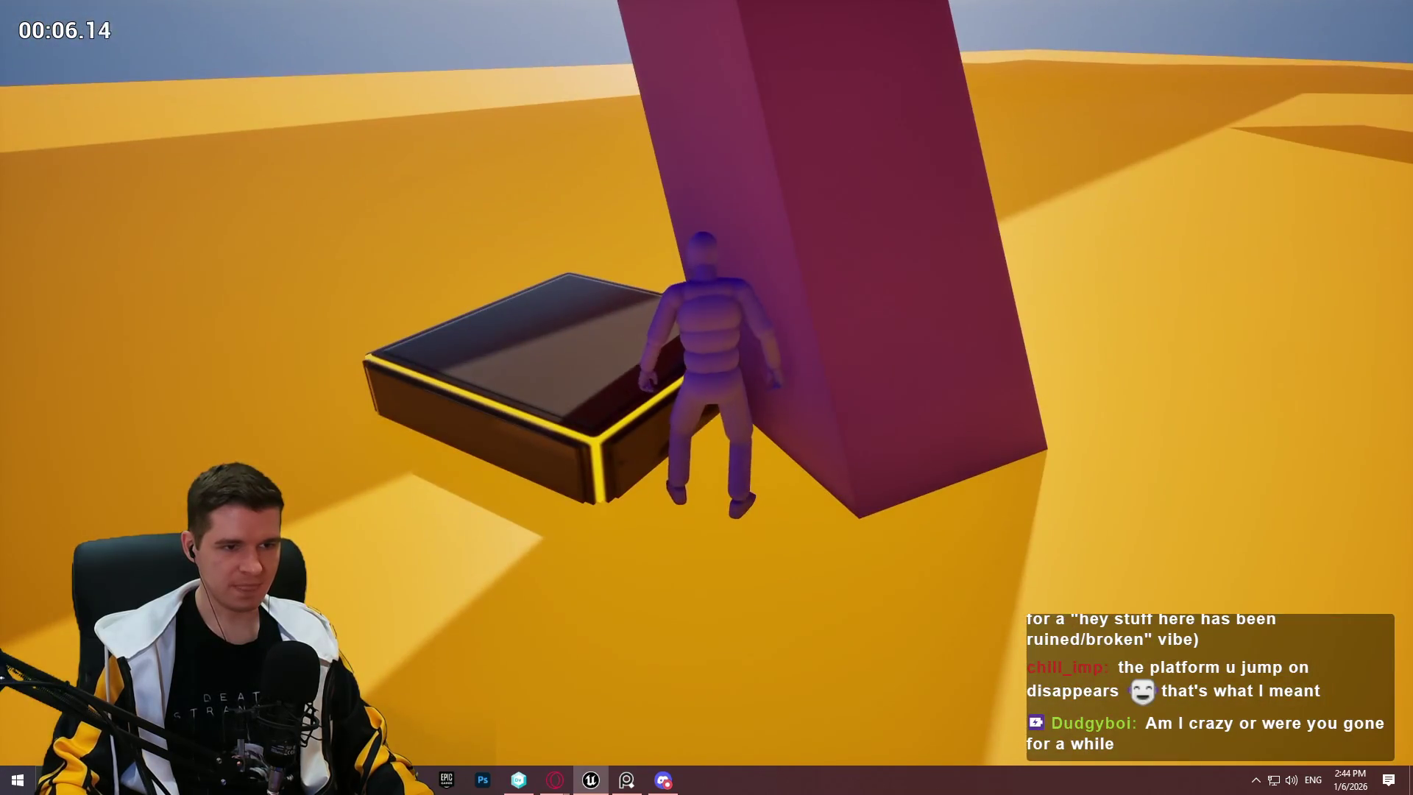
{"action": "key", "text": "Escape"}
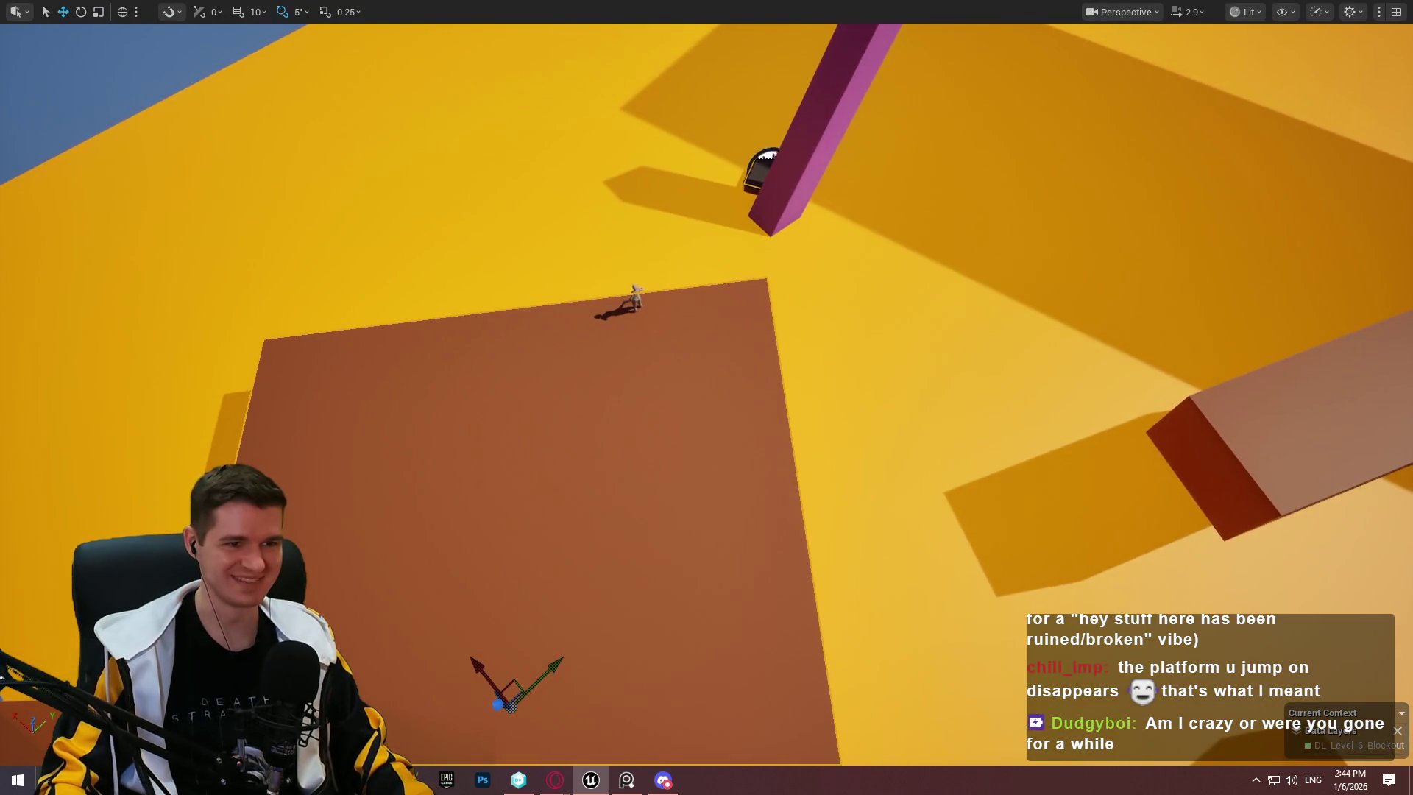
{"action": "right_click", "coordinate": [734, 257]}
{"action": "left_click", "coordinate": [781, 750]}
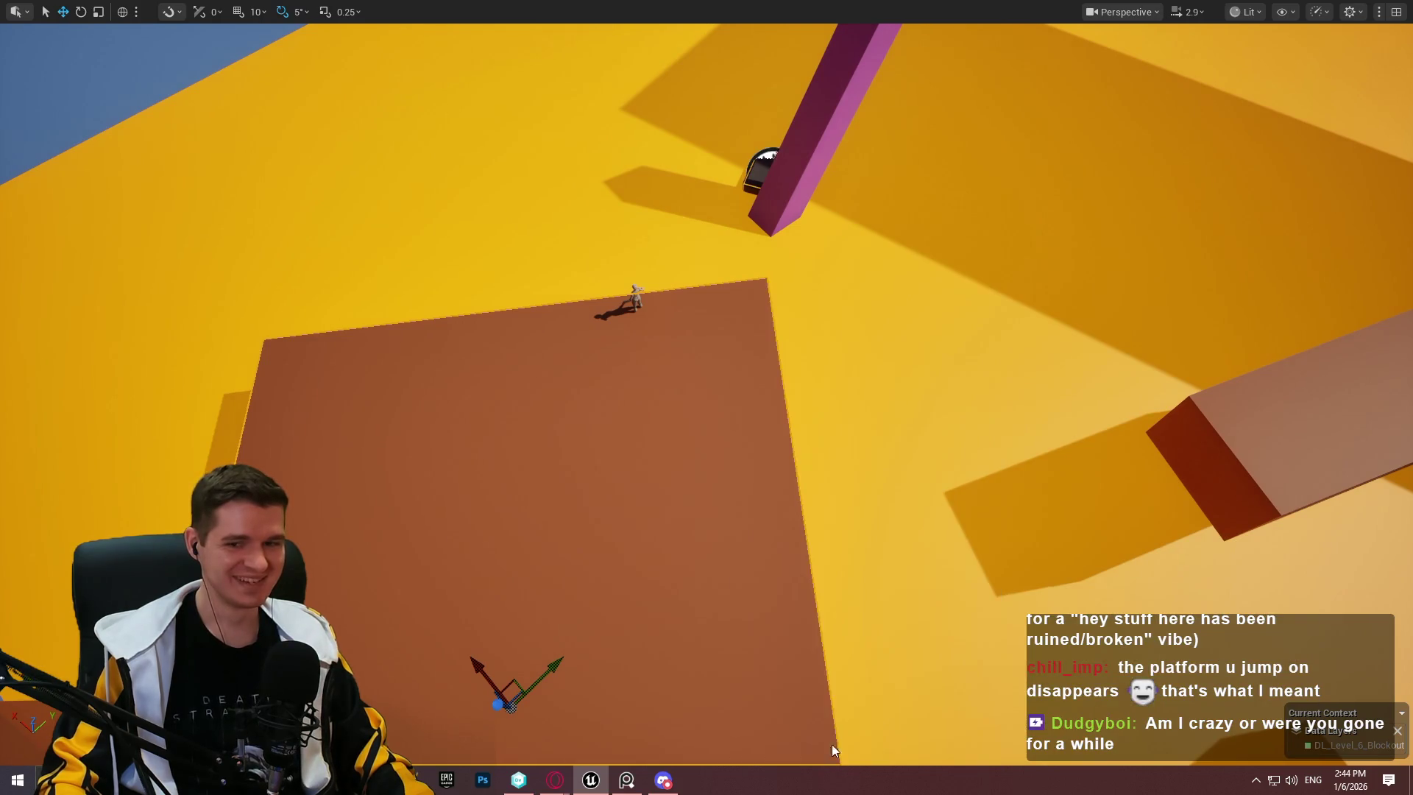
{"action": "key", "text": "w"}
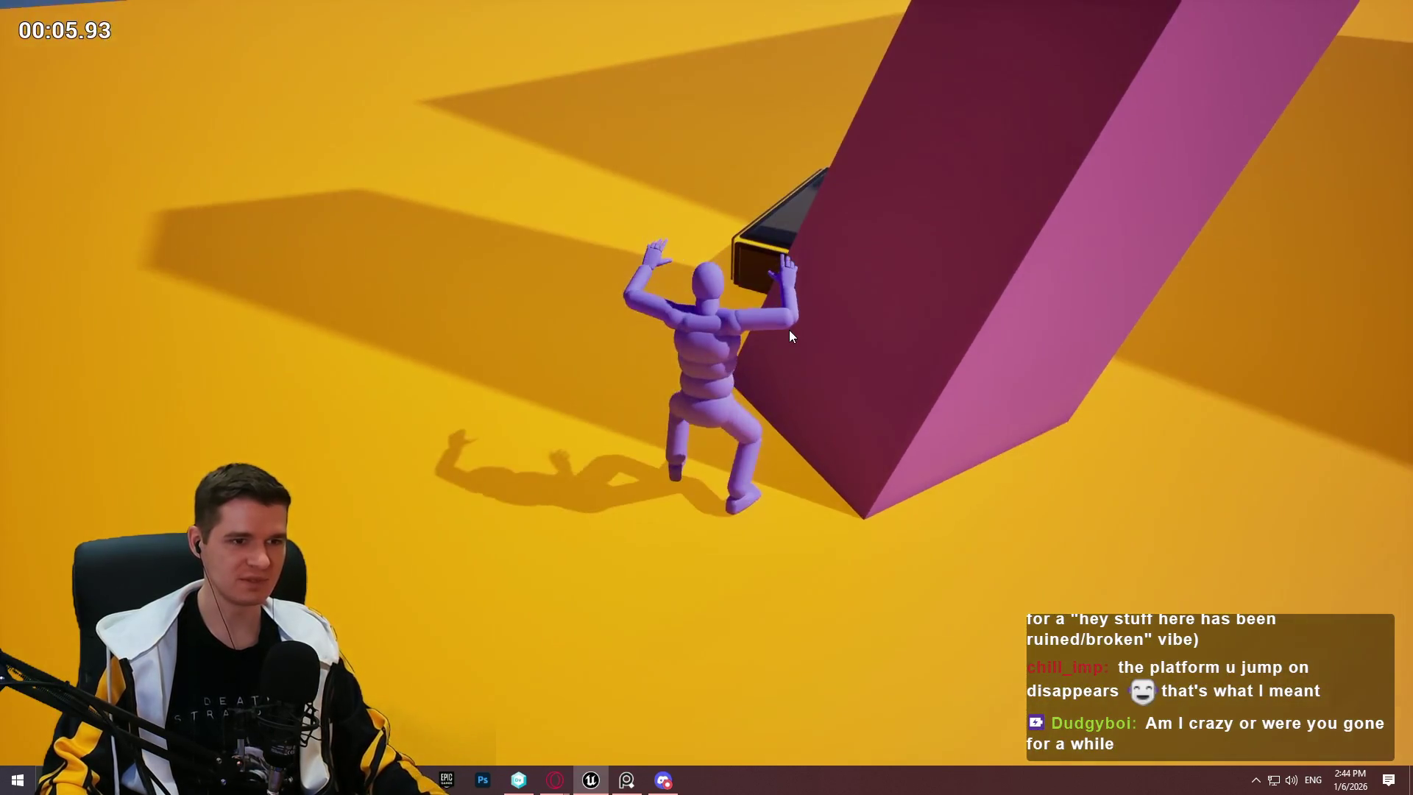
{"action": "key", "text": "Escape"}
{"action": "right_click", "coordinate": [698, 257]}
{"action": "left_click", "coordinate": [758, 746]}
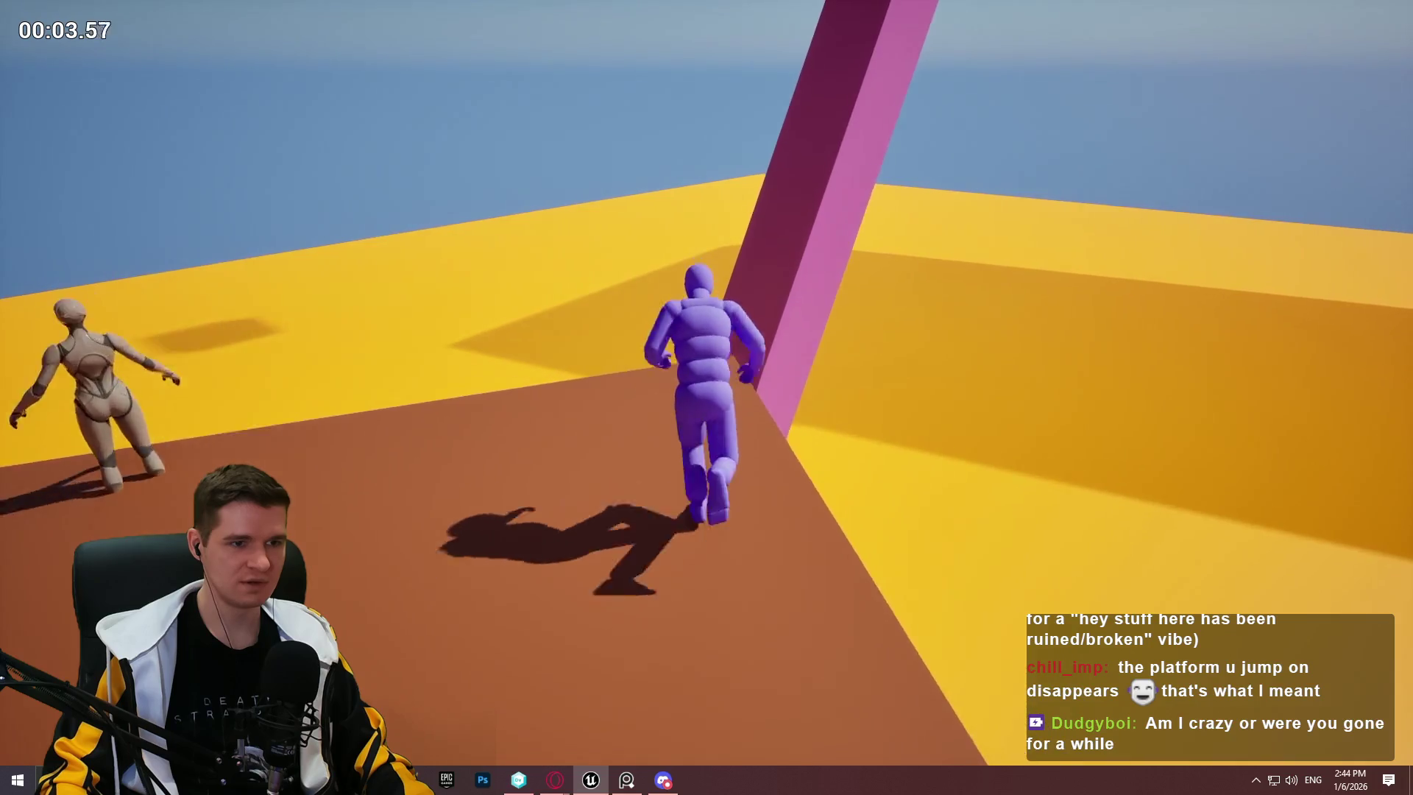
{"action": "key", "text": "space"}
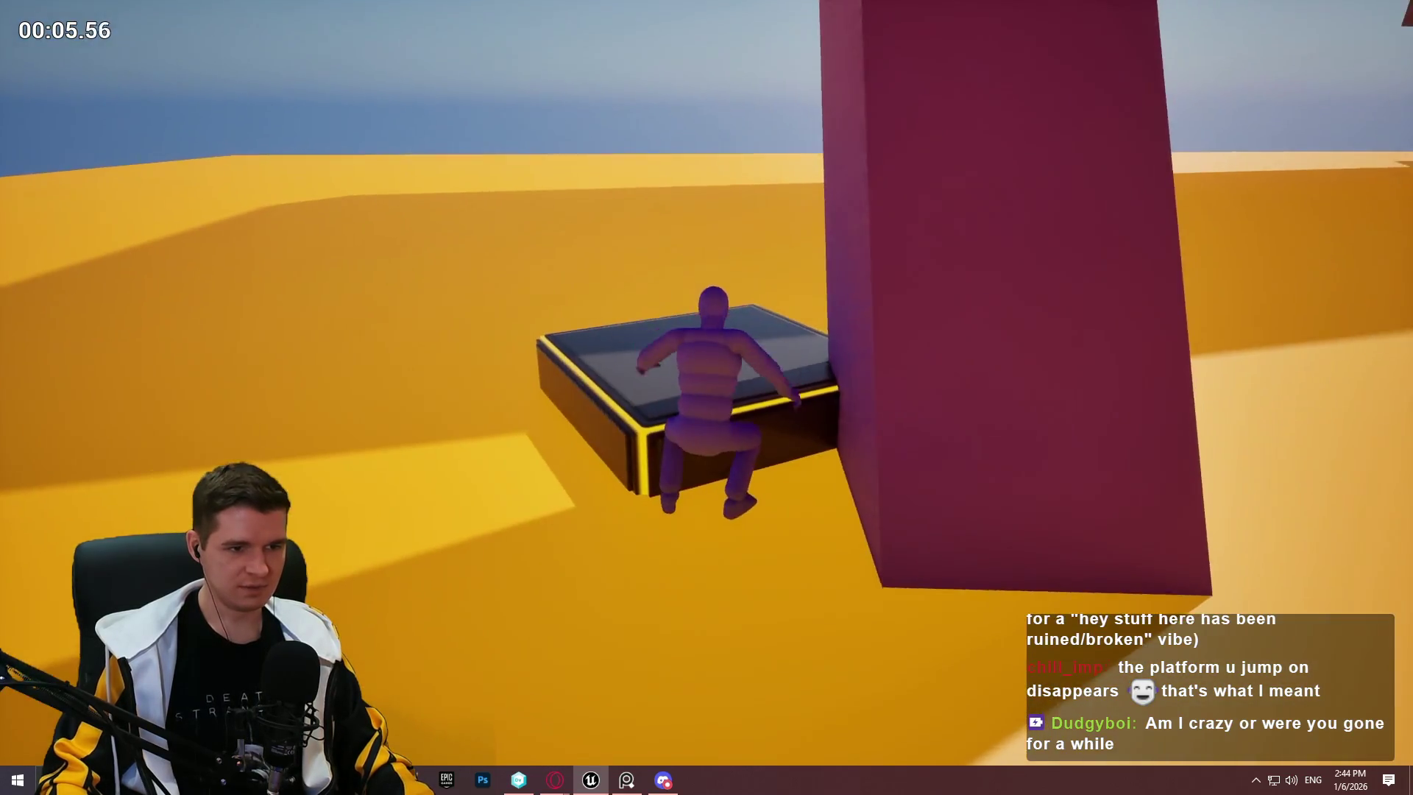
{"action": "key", "text": "Escape"}
Step: Nudge the dark platform down-right and shift the pink pillar slightly right
{"action": "mouse_move", "coordinate": [652, 126]}
{"action": "left_mouse_down"}
{"action": "mouse_move", "coordinate": [684, 110]}
{"action": "mouse_move", "coordinate": [652, 126]}
{"action": "left_mouse_up"}
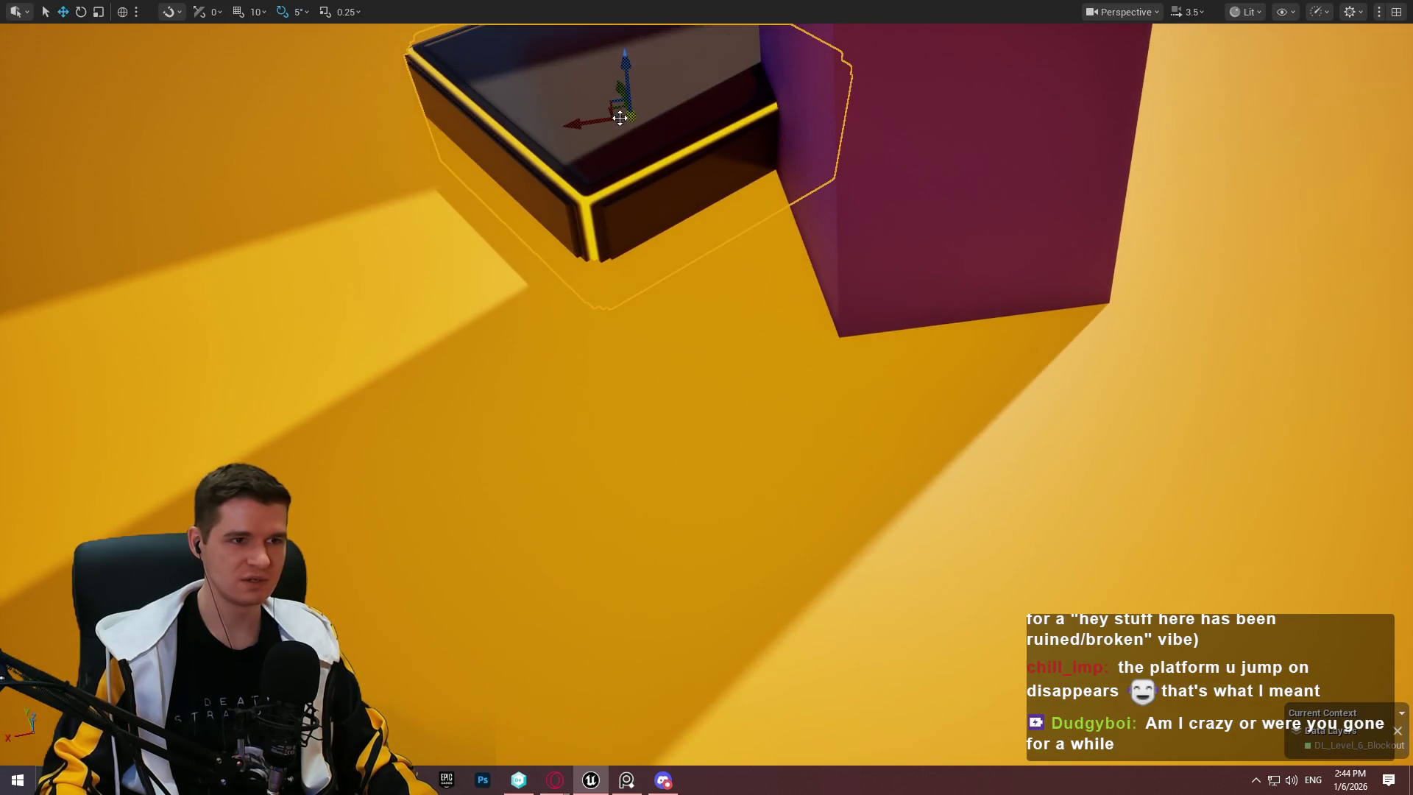
{"action": "mouse_move", "coordinate": [599, 126]}
{"action": "left_mouse_down"}
{"action": "mouse_move", "coordinate": [612, 140]}
{"action": "mouse_move", "coordinate": [858, 116]}
{"action": "mouse_move", "coordinate": [736, 258]}
{"action": "mouse_move", "coordinate": [707, 368]}
{"action": "left_mouse_up"}
{"action": "key", "text": "e"}
{"action": "left_click_drag", "start_coordinate": [959, 306], "coordinate": [977, 302]}
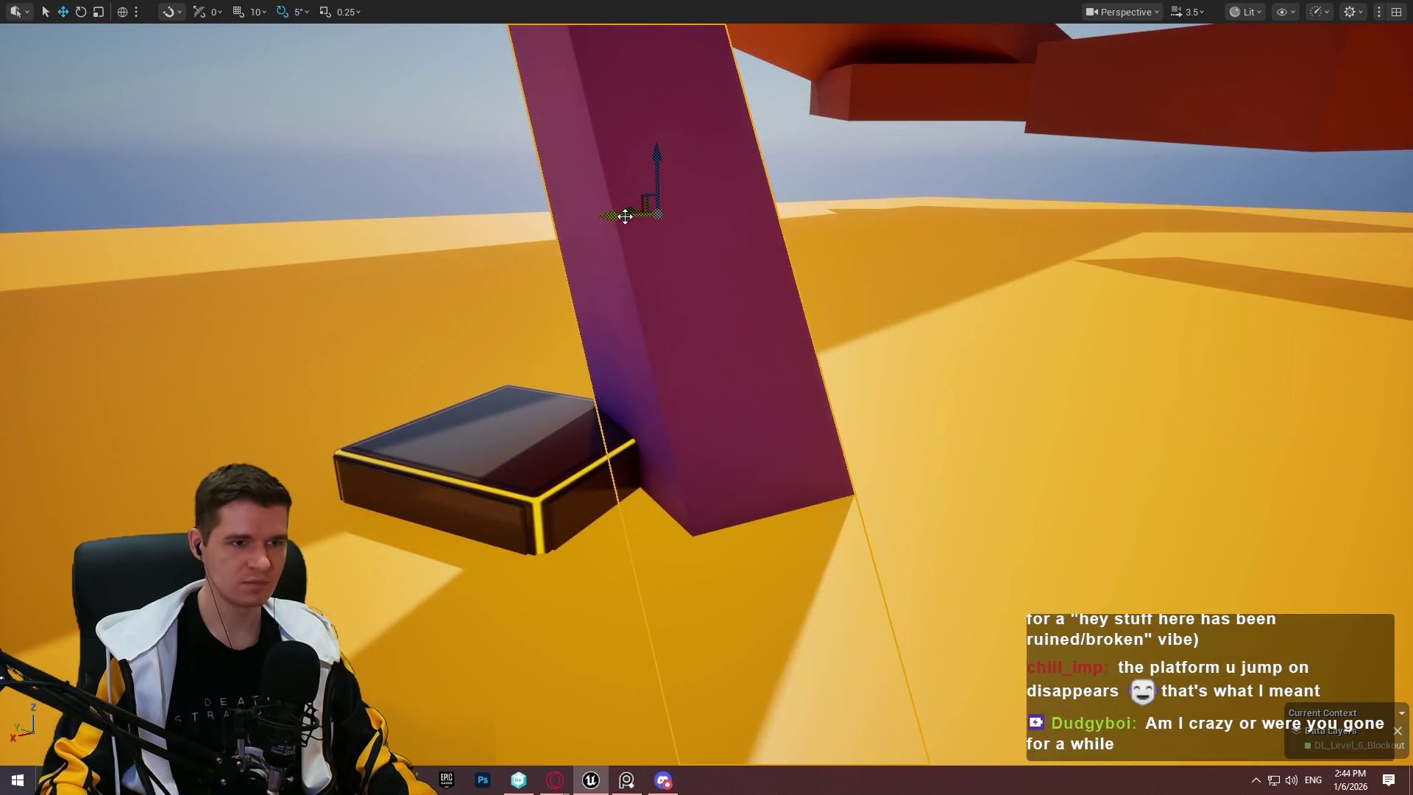
{"action": "left_click_drag", "start_coordinate": [635, 215], "coordinate": [707, 218]}
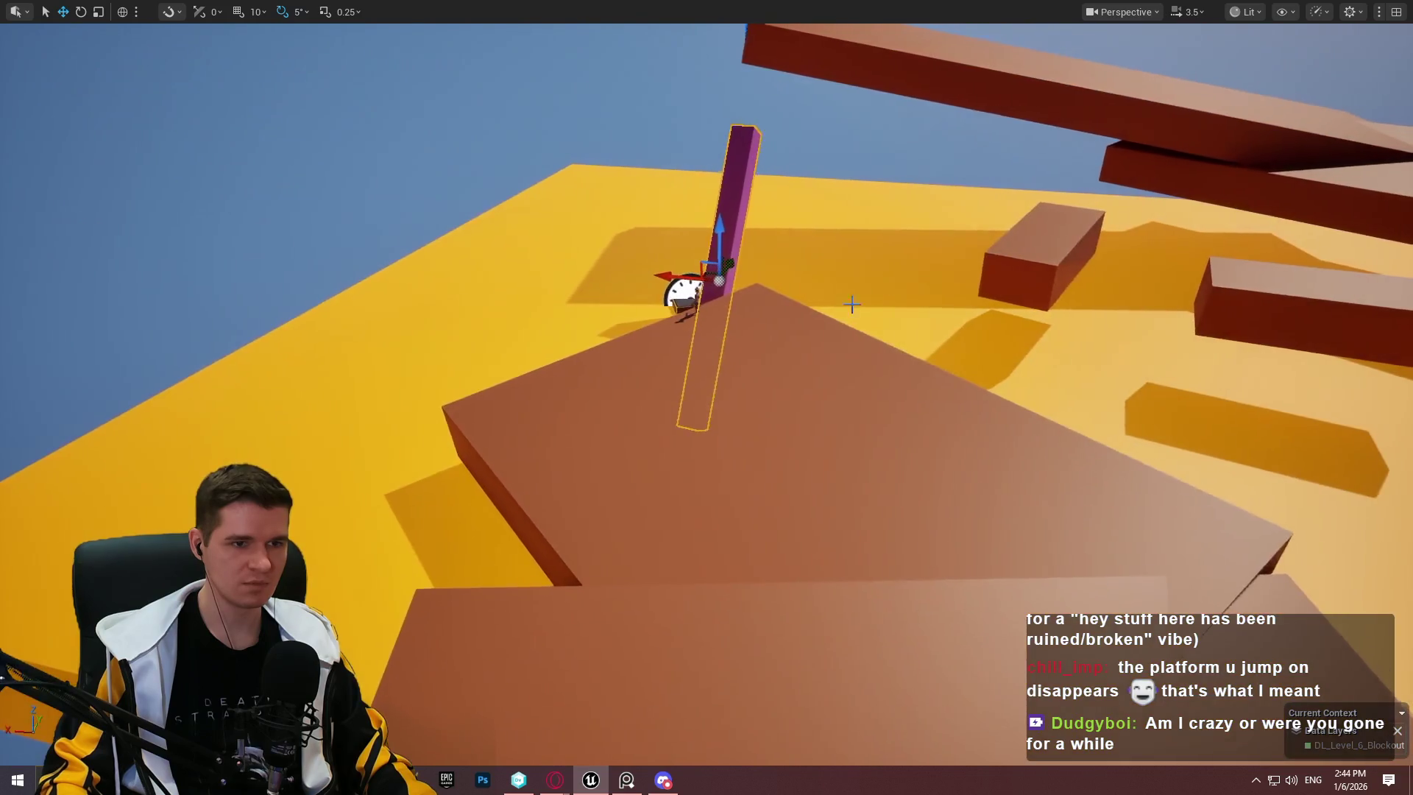
Step: Play from the brown slab, jumping past the pillar onto the dark platform, then stop
{"action": "right_click", "coordinate": [781, 258]}
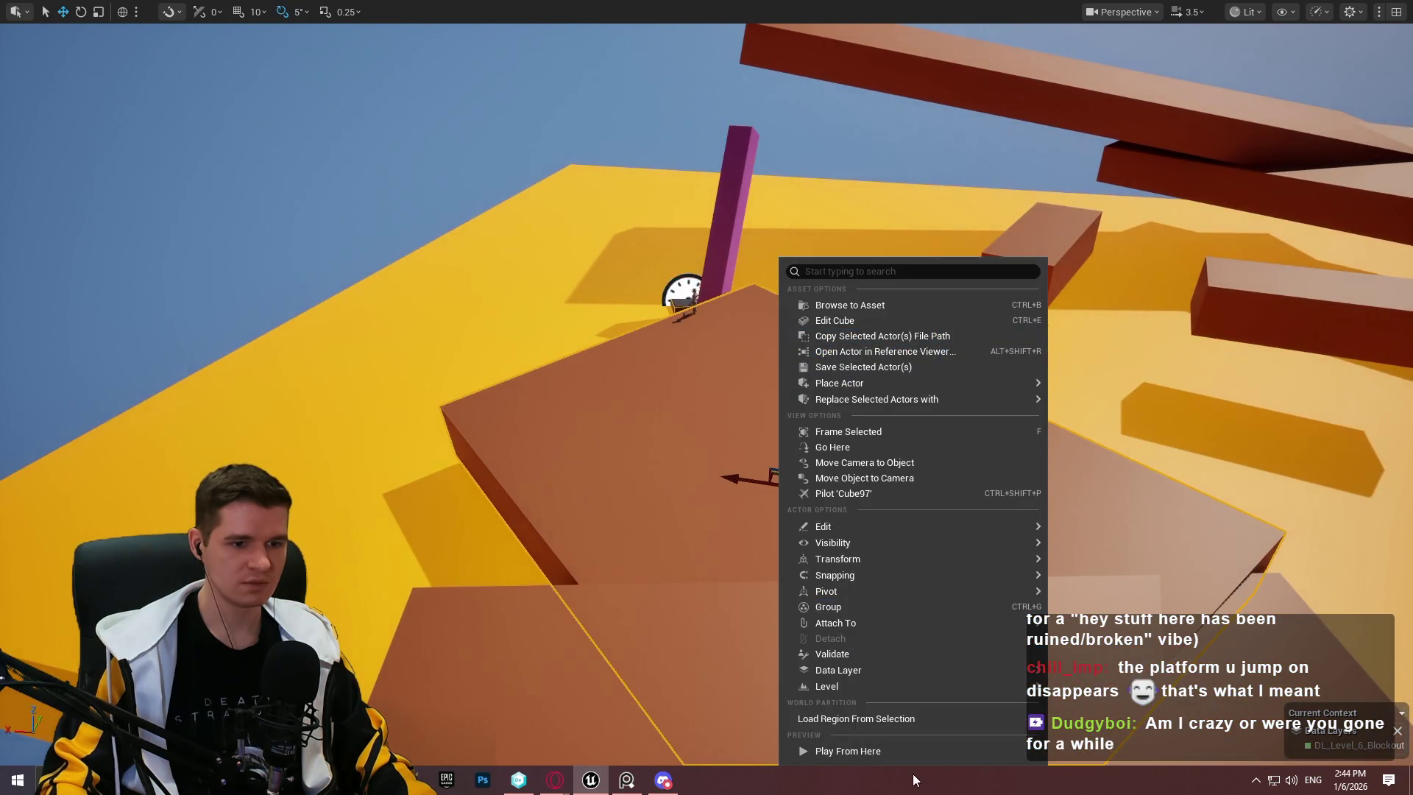
{"action": "left_click", "coordinate": [924, 750]}
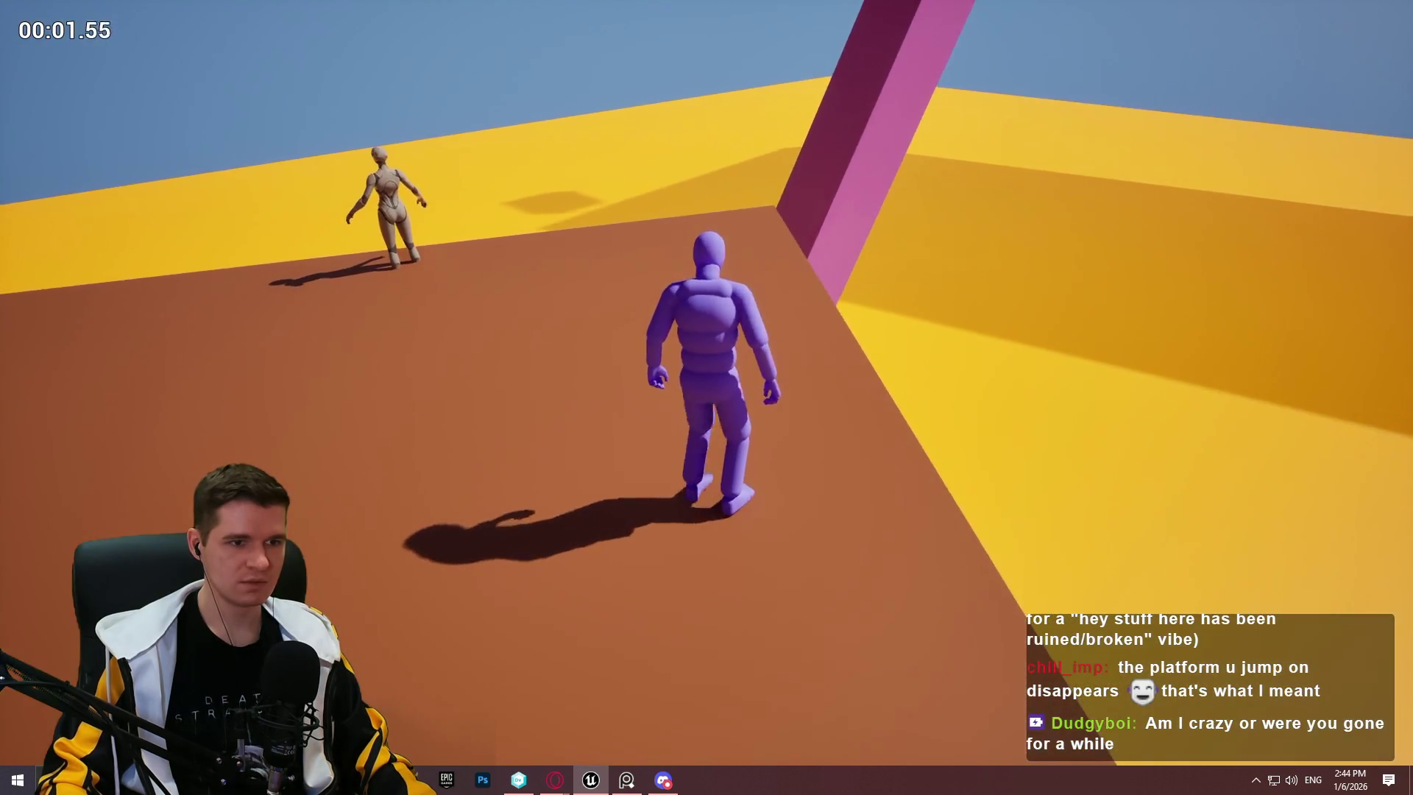
{"action": "key", "text": "w"}
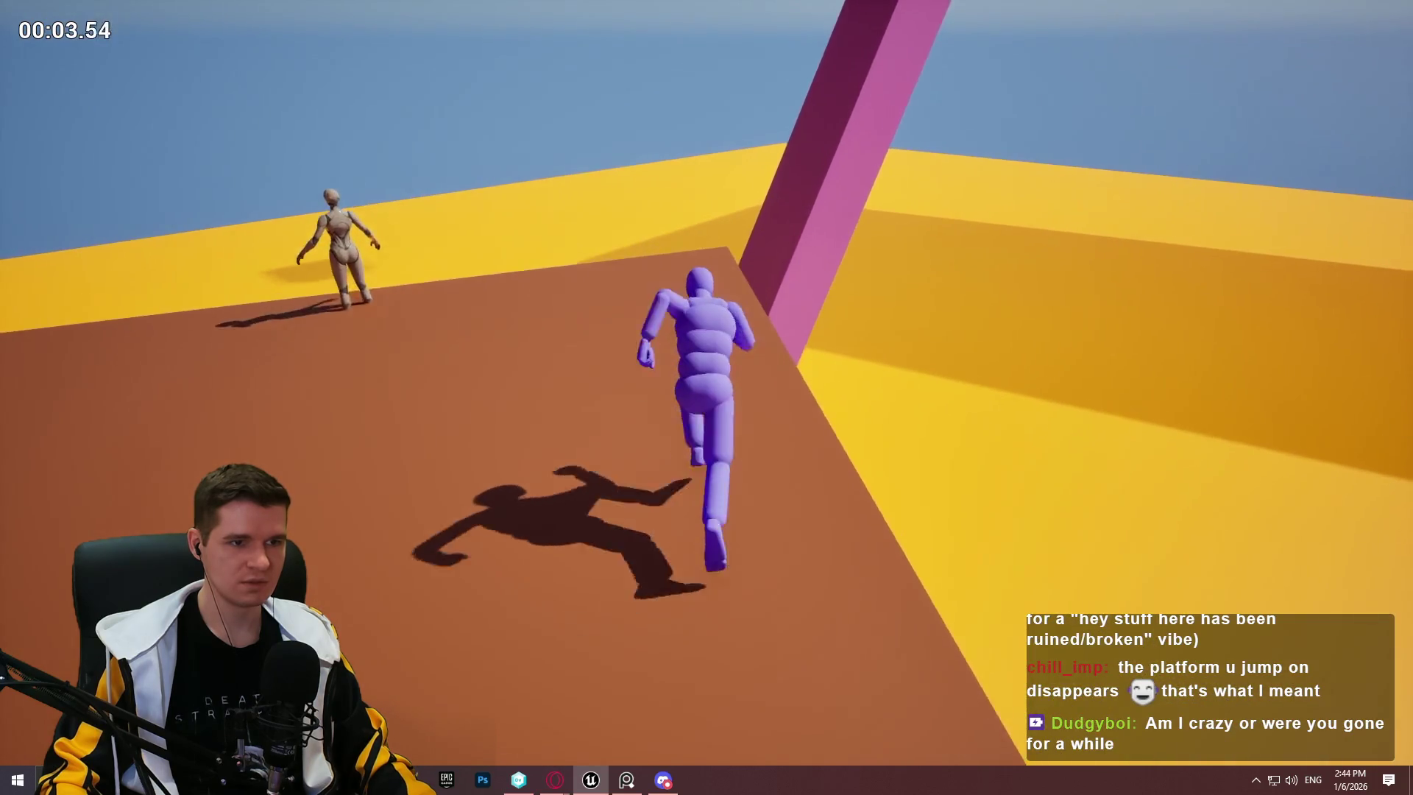
{"action": "key", "text": "space"}
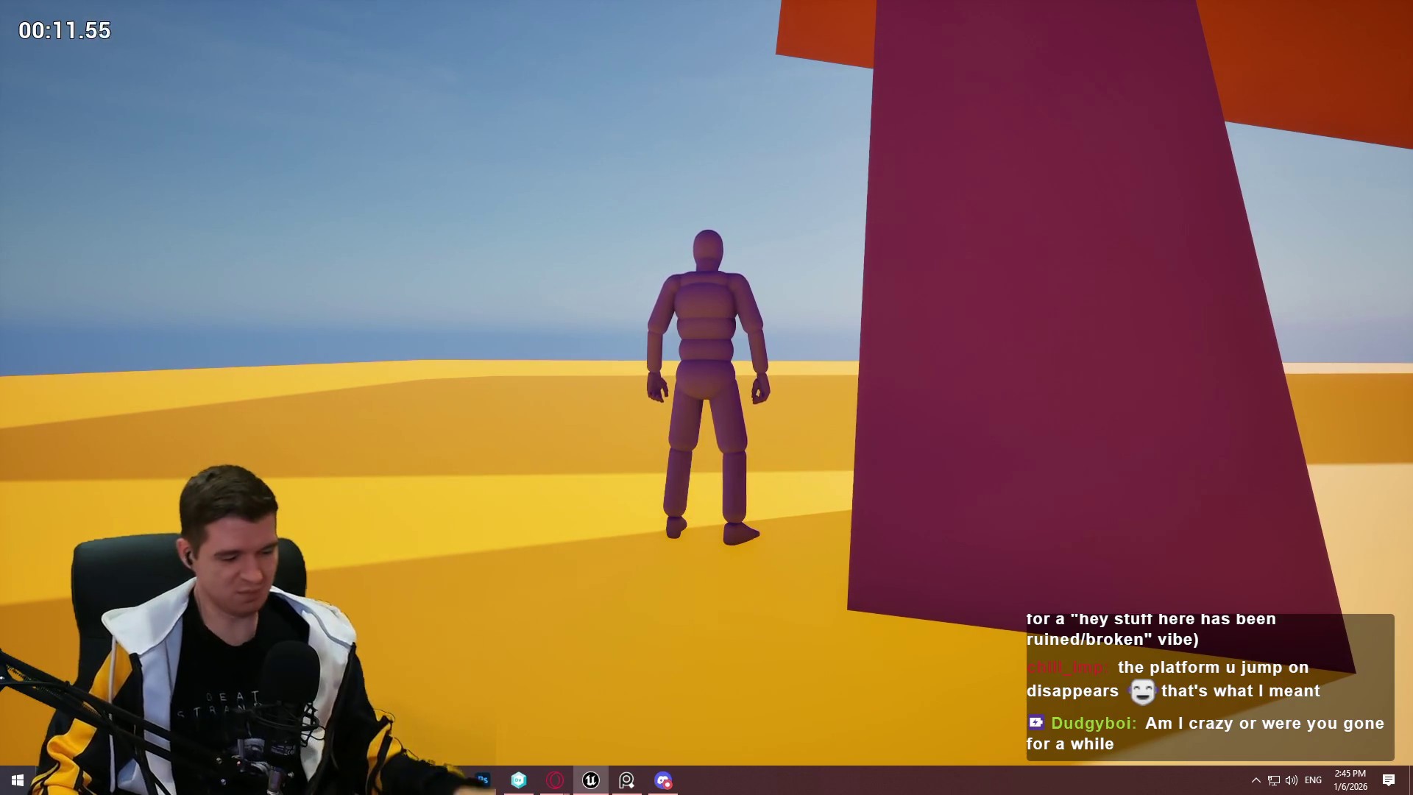
{"action": "key", "text": "Escape"}
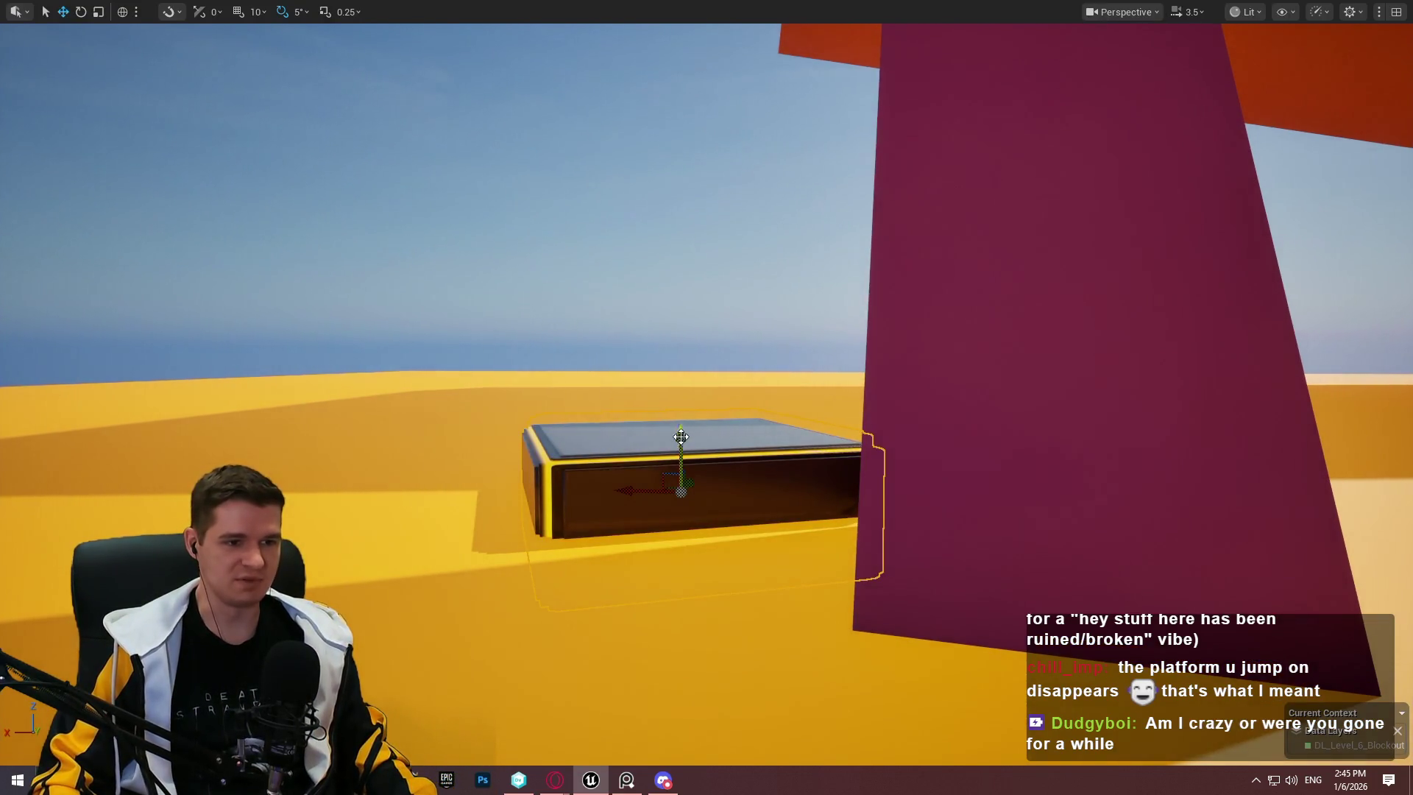
Step: Frame the pillar and box, then bring up the brown platform's context menu
{"action": "mouse_move", "coordinate": [776, 344]}
{"action": "left_mouse_down"}
{"action": "mouse_move", "coordinate": [736, 346]}
{"action": "mouse_move", "coordinate": [883, 345]}
{"action": "mouse_move", "coordinate": [810, 344]}
{"action": "mouse_move", "coordinate": [869, 346]}
{"action": "mouse_move", "coordinate": [868, 324]}
{"action": "mouse_move", "coordinate": [883, 346]}
{"action": "mouse_move", "coordinate": [846, 346]}
{"action": "mouse_move", "coordinate": [920, 339]}
{"action": "mouse_move", "coordinate": [809, 346]}
{"action": "mouse_move", "coordinate": [822, 337]}
{"action": "mouse_move", "coordinate": [808, 315]}
{"action": "left_mouse_up"}
{"action": "key", "text": "f"}
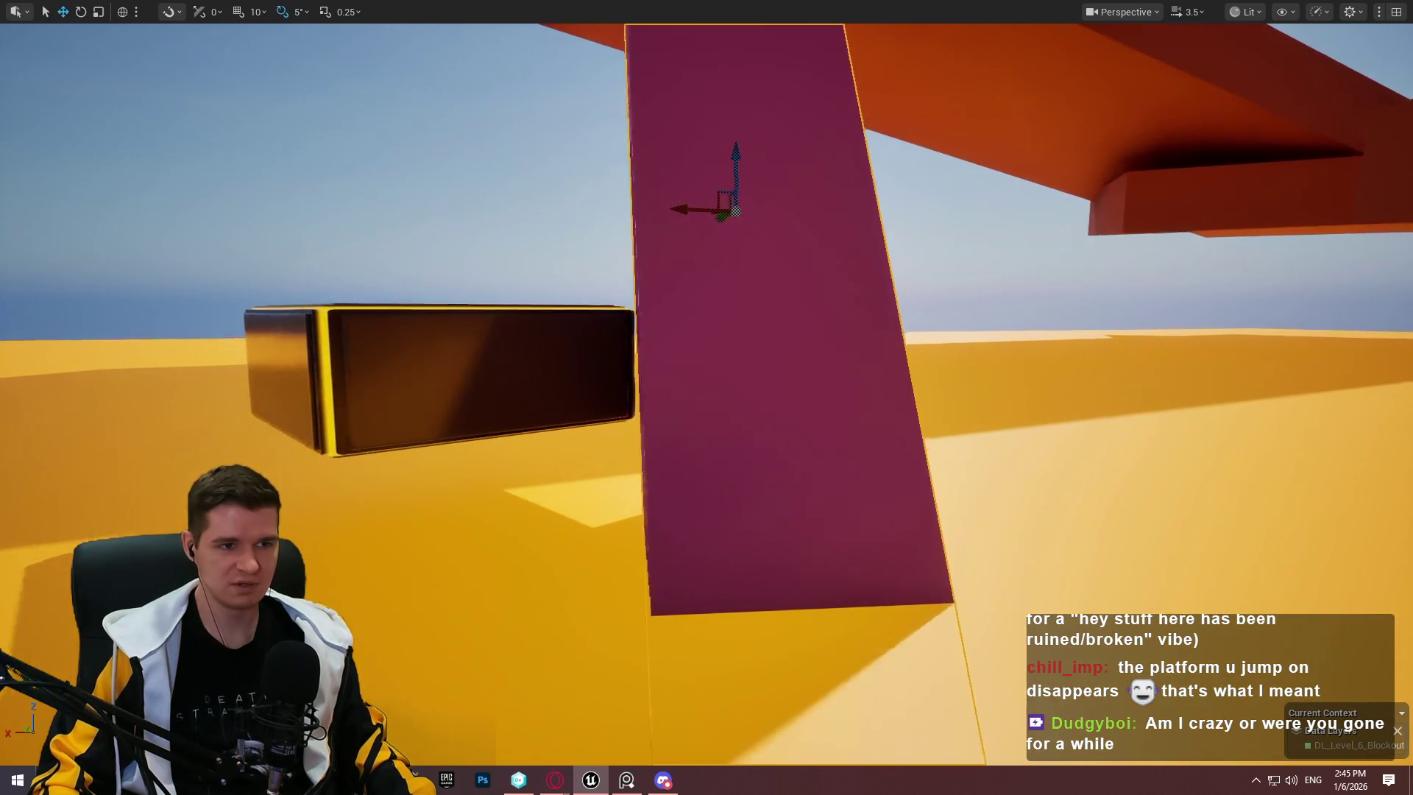
{"action": "scroll", "coordinate": [751, 214], "scroll_direction": "down", "scroll_amount": 5}
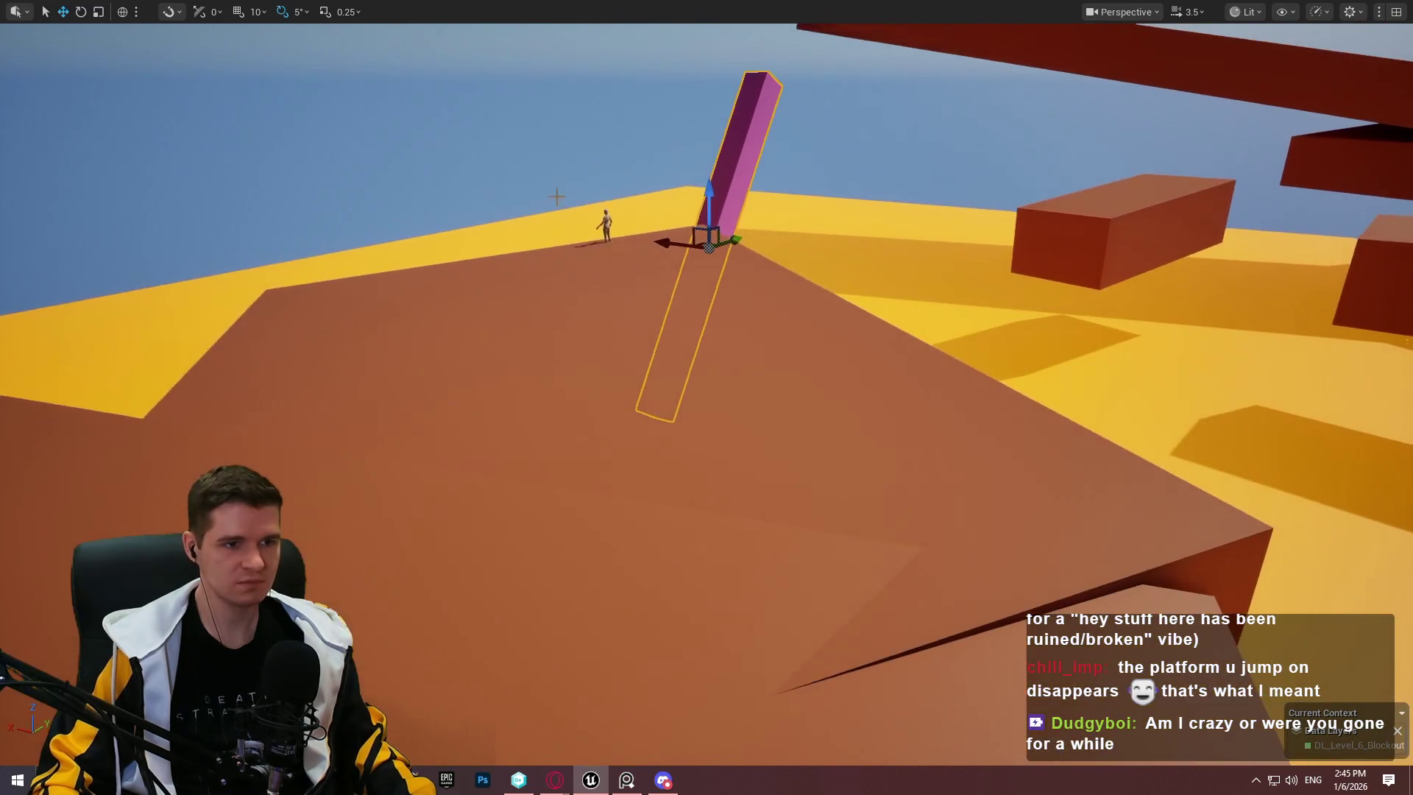
{"action": "right_click", "coordinate": [694, 329]}
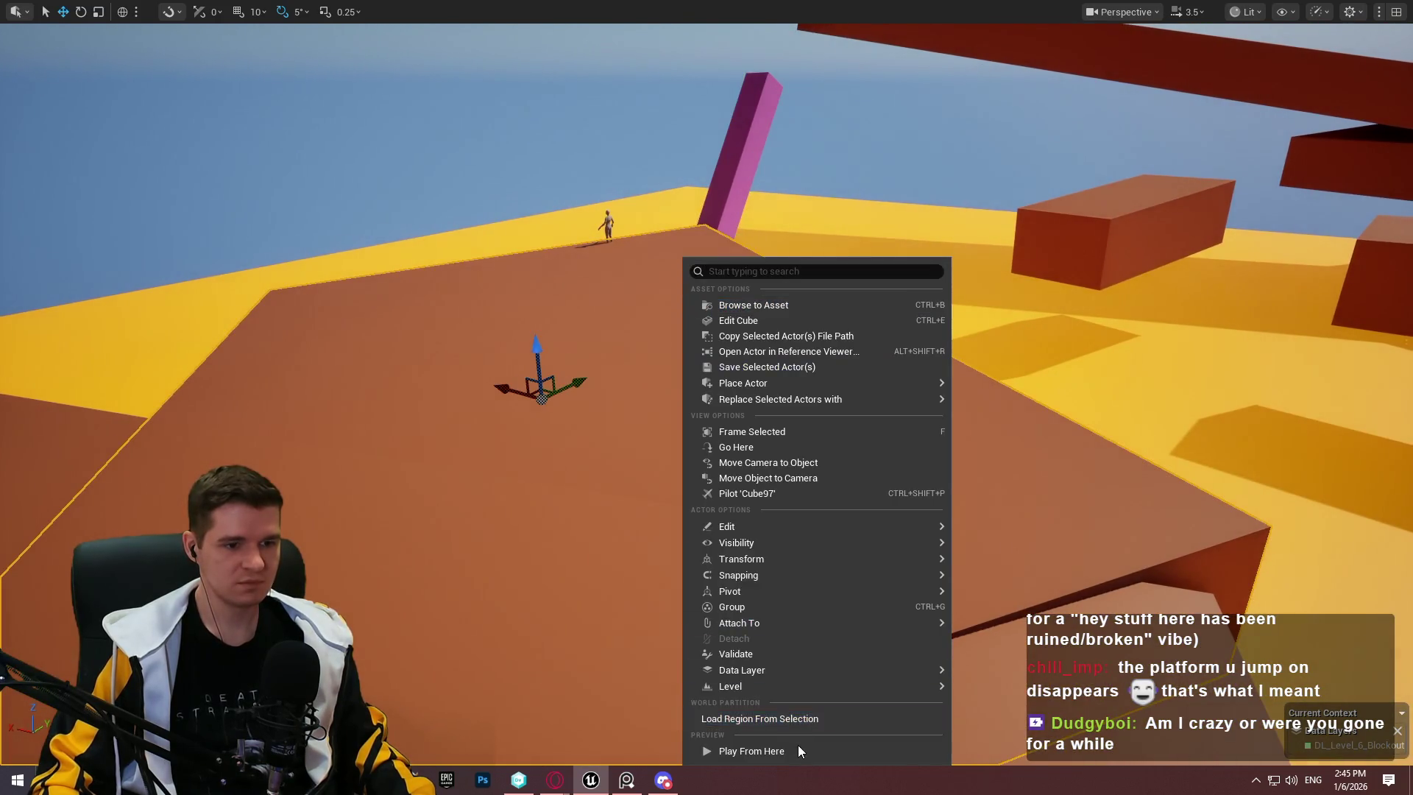
Step: Play from the brown platform, climbing the boxes, grabbing the orange ledge and jumping onto the purple pillar
{"action": "left_click", "coordinate": [798, 745]}
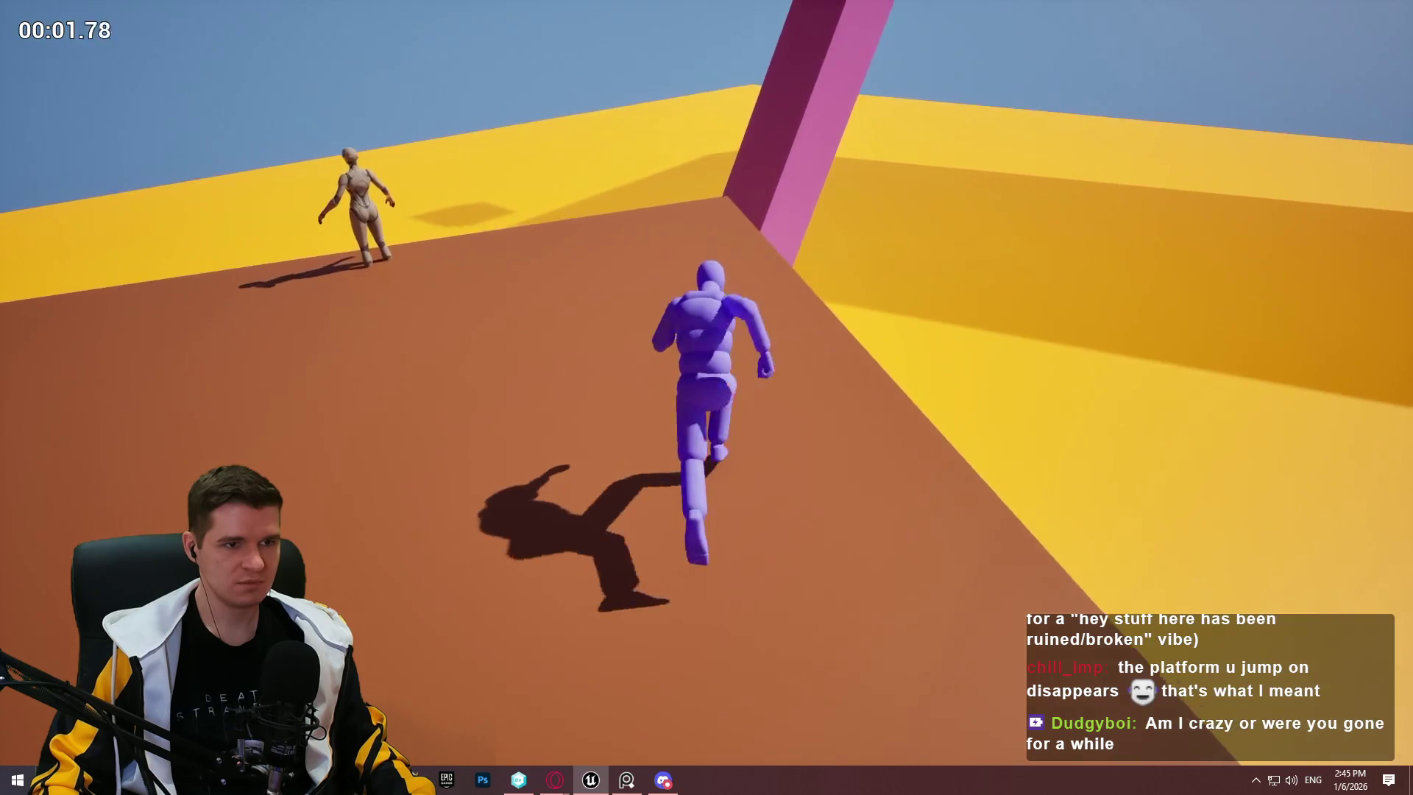
{"action": "key", "text": "space"}
{"action": "key", "text": "w"}
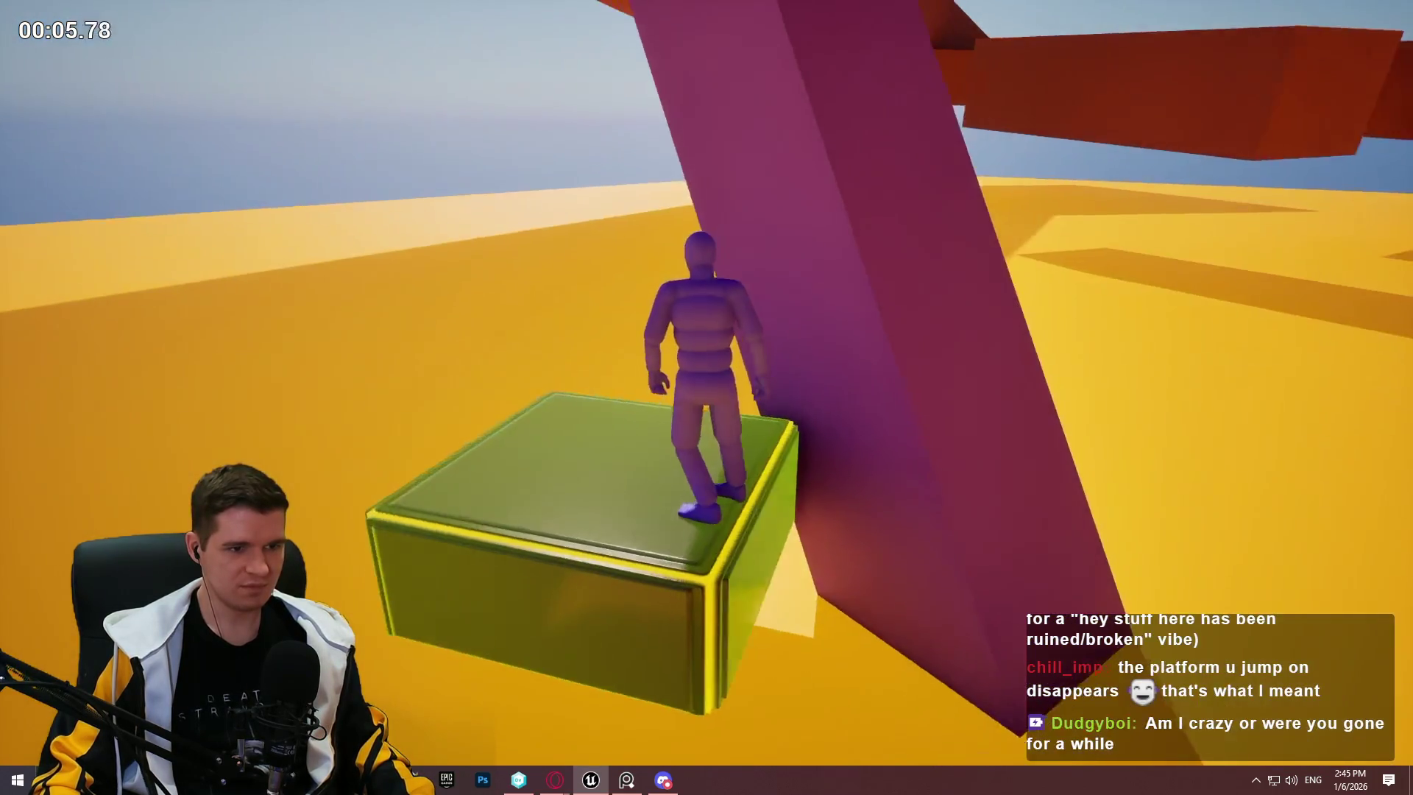
{"action": "key", "text": "w"}
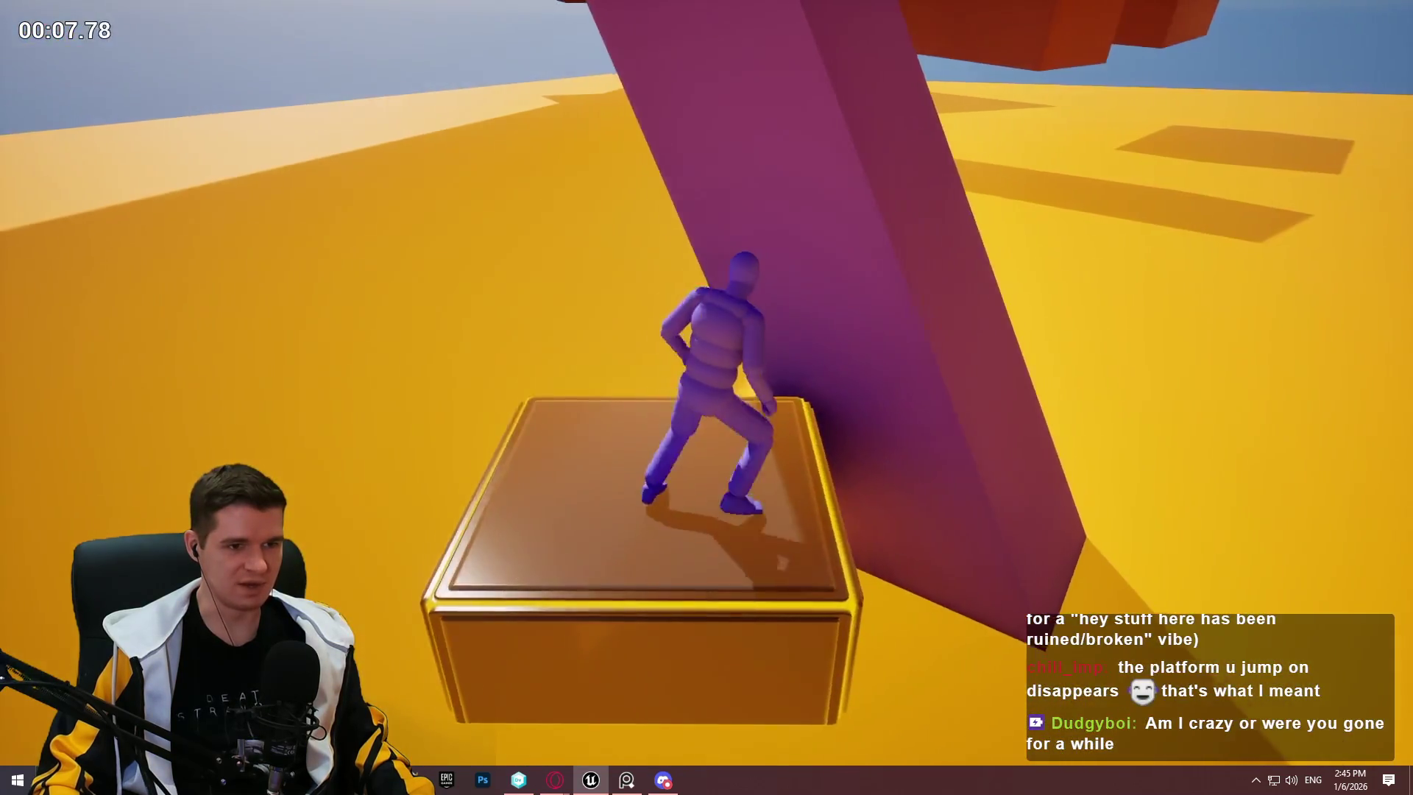
{"action": "key", "text": "w"}
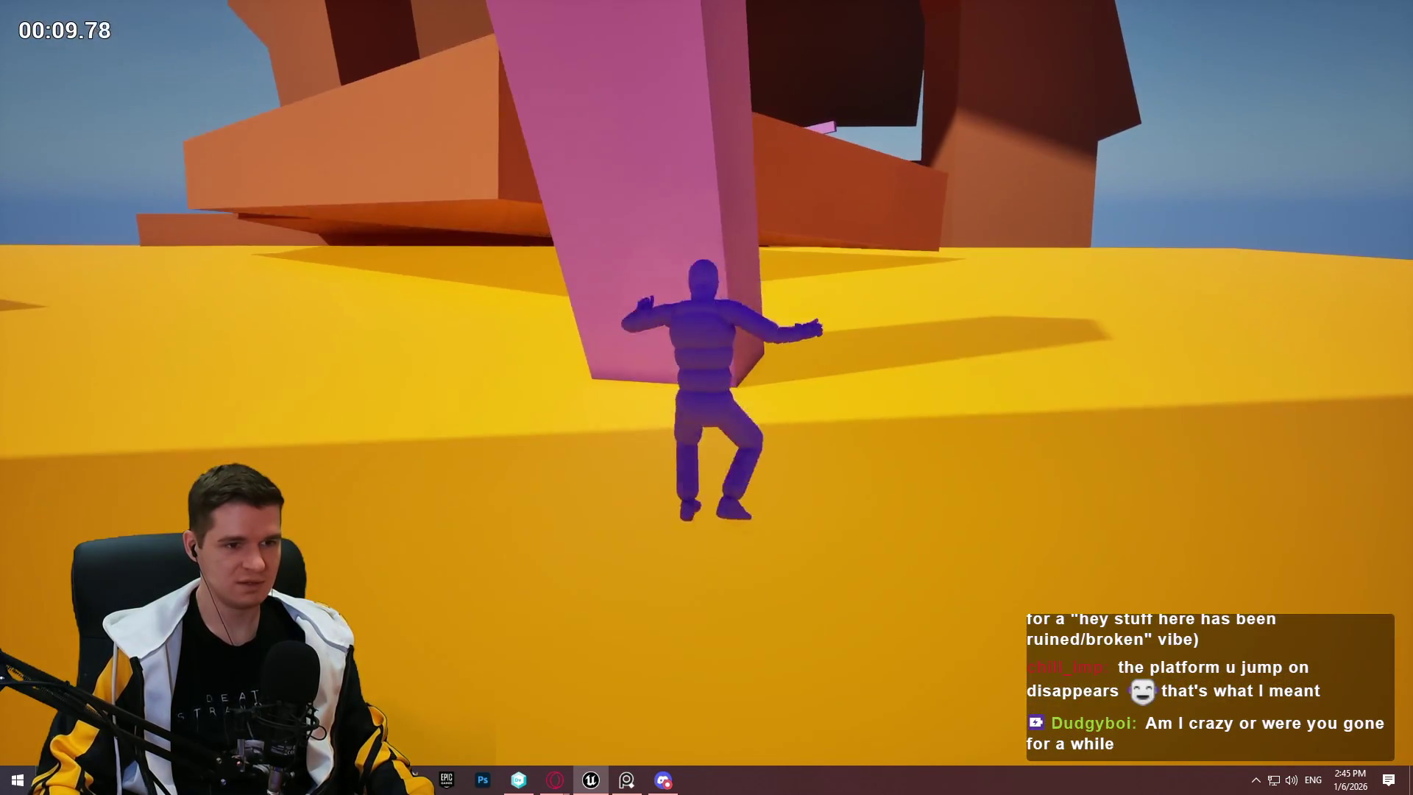
{"action": "key", "text": "w"}
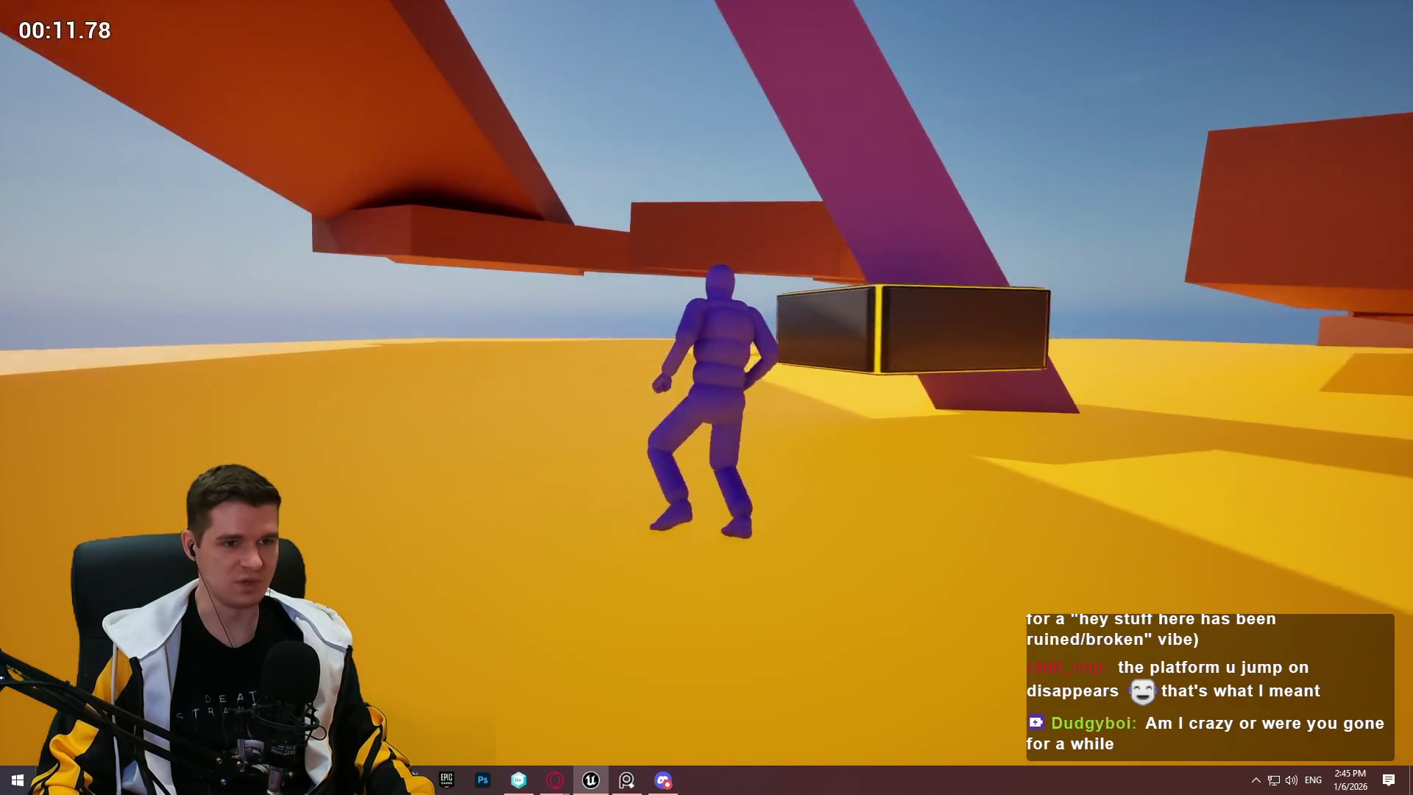
{"action": "key", "text": "w"}
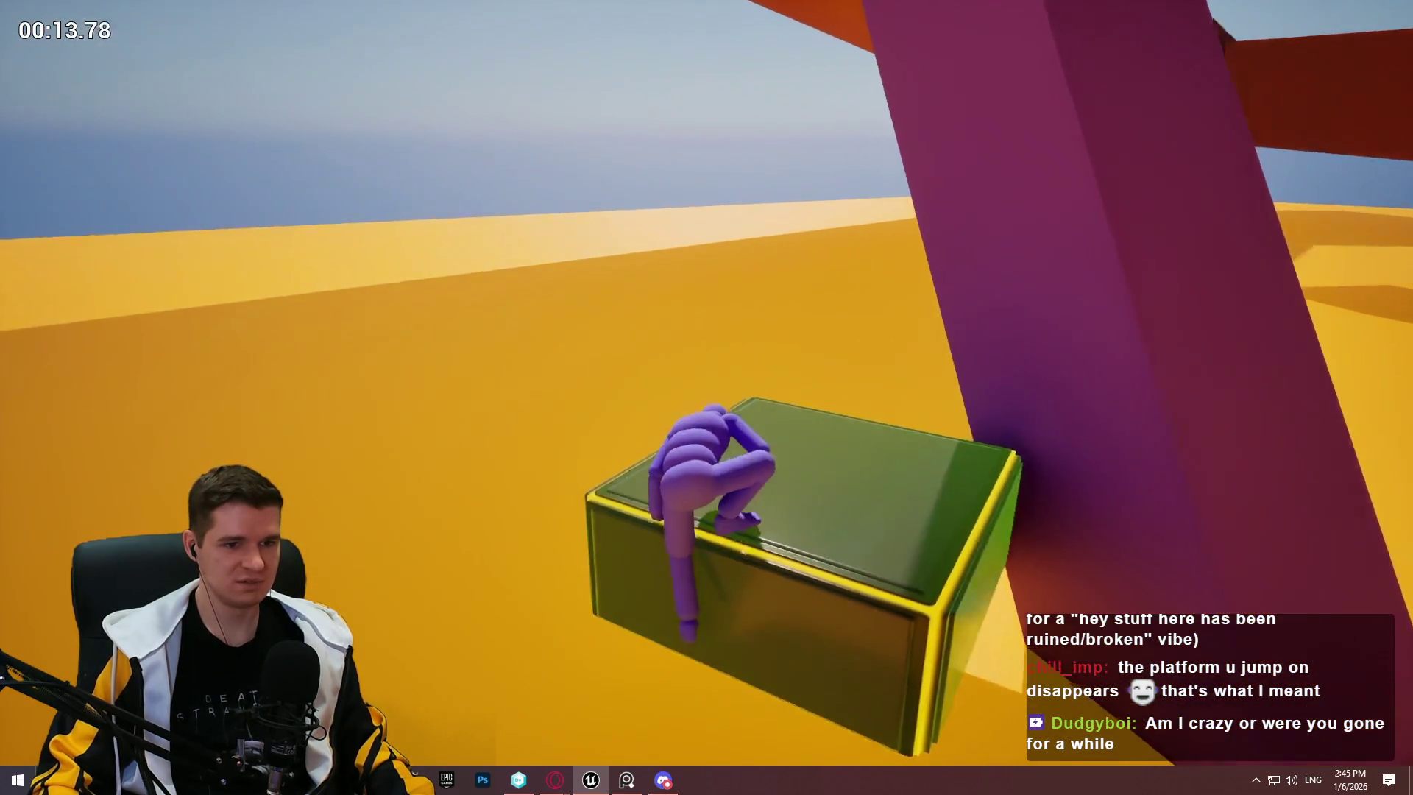
{"action": "key", "text": "w"}
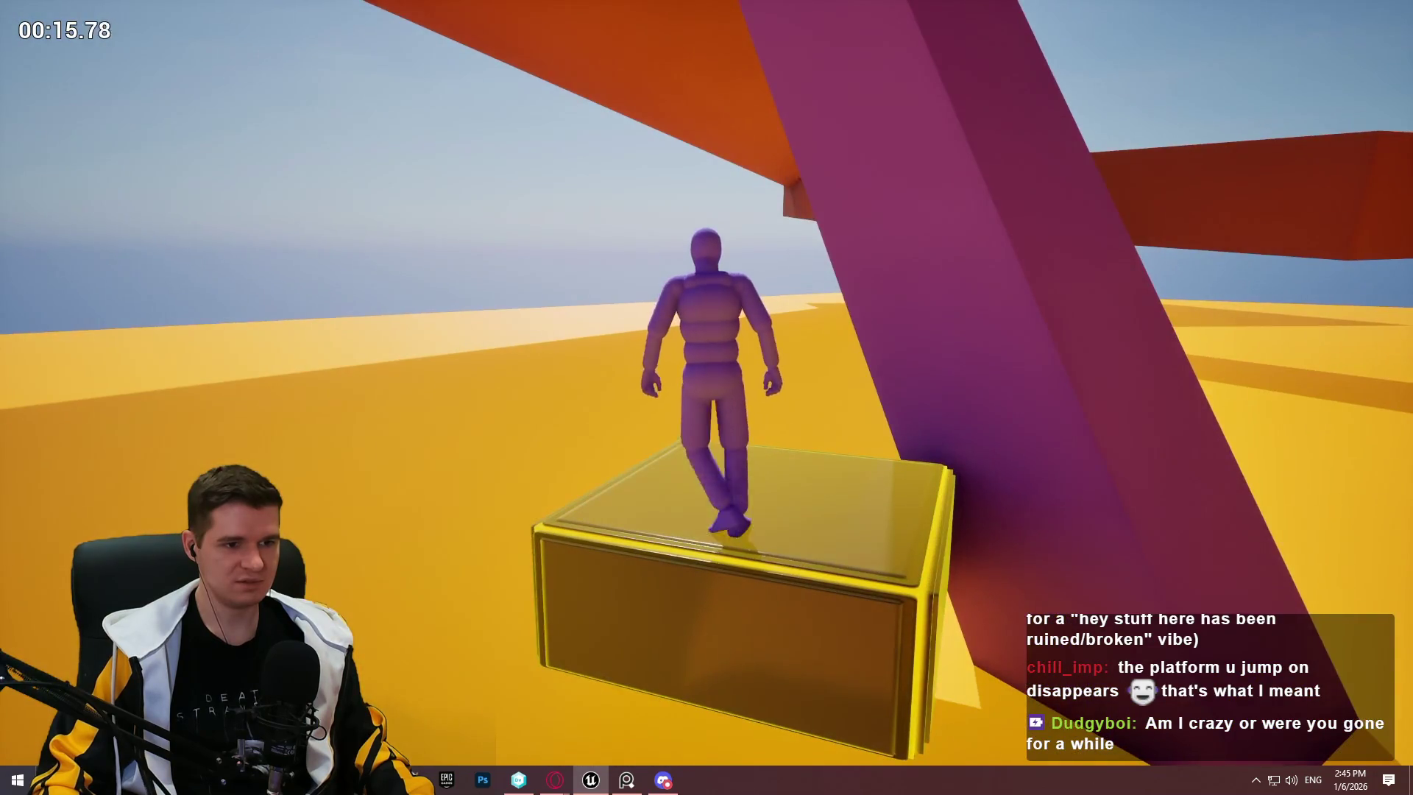
{"action": "key", "text": "space"}
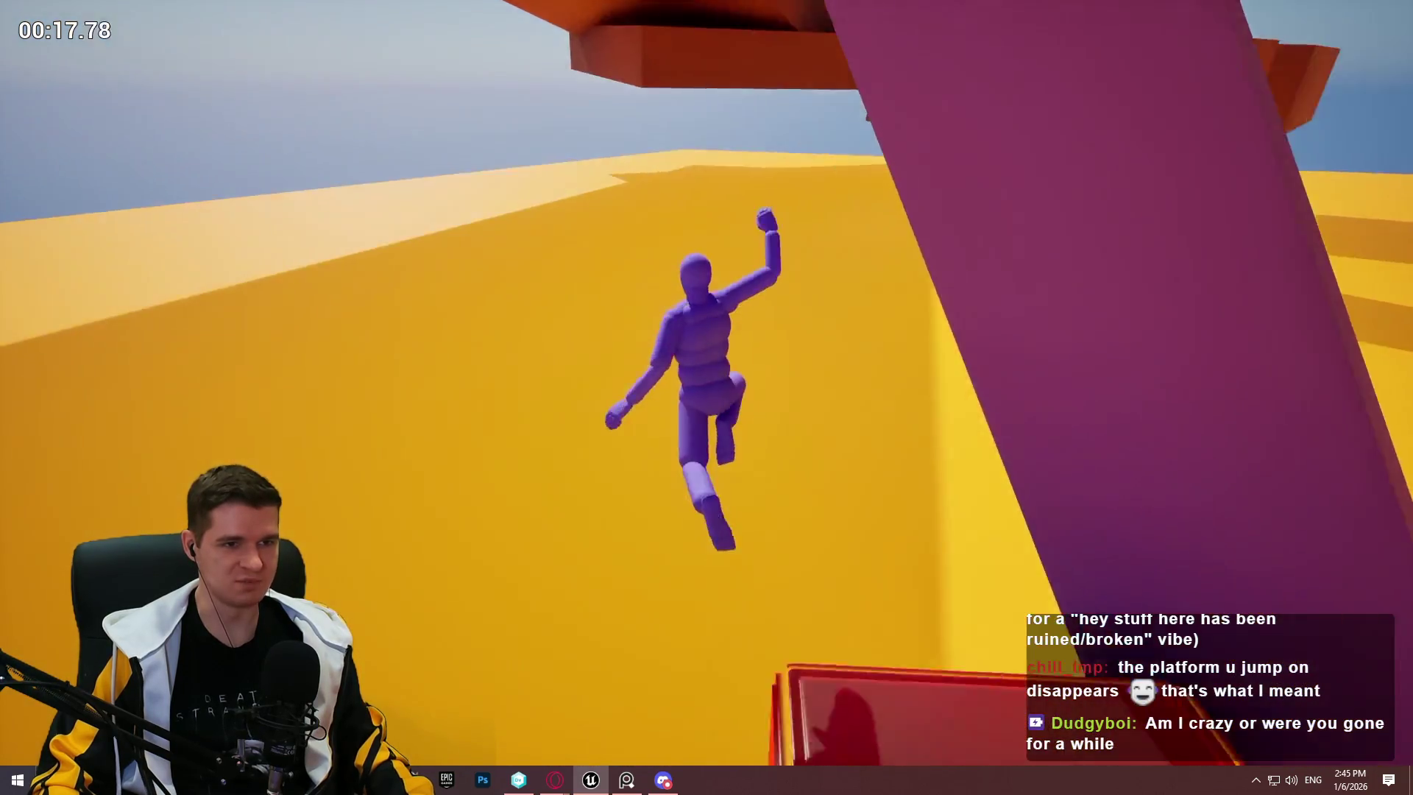
{"action": "key", "text": "w"}
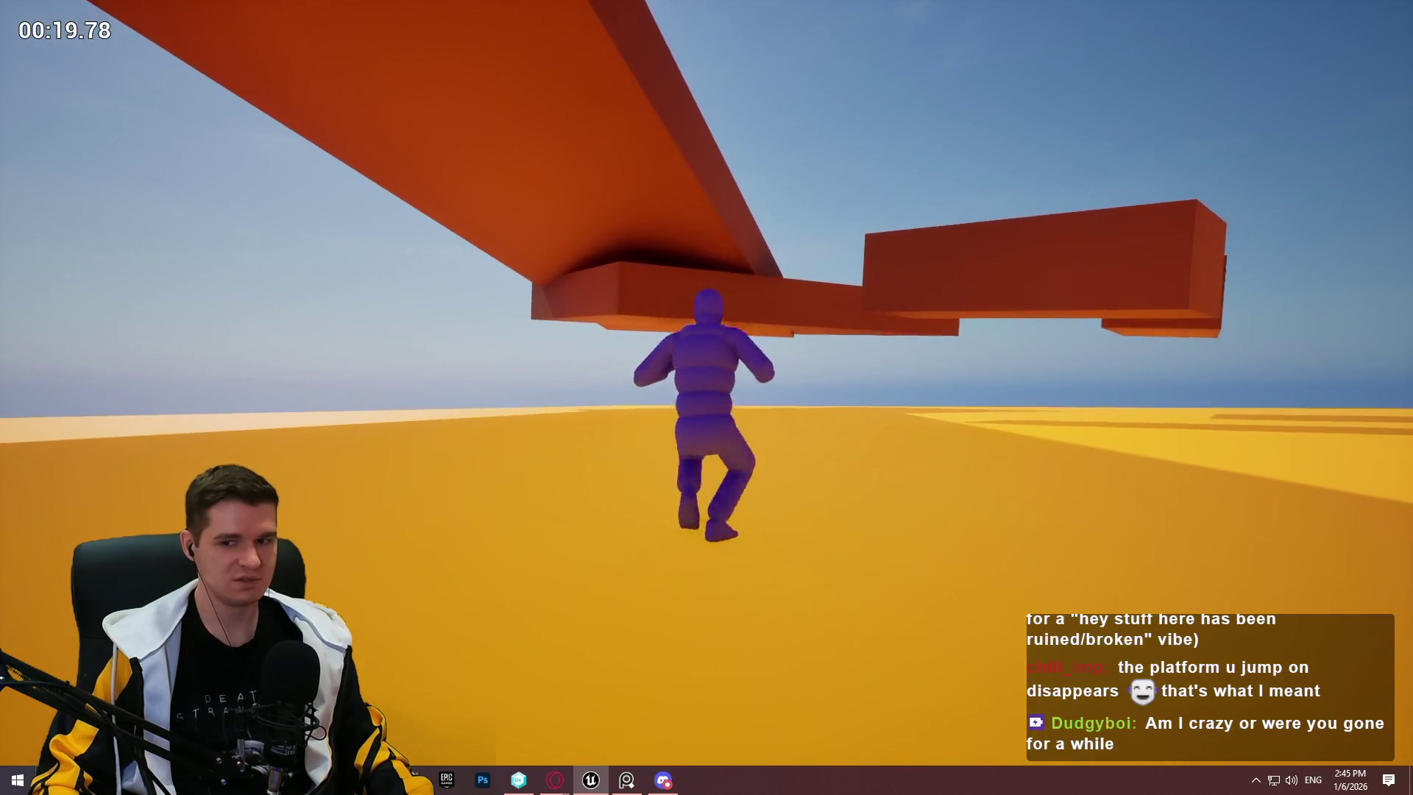
{"action": "key", "text": "w"}
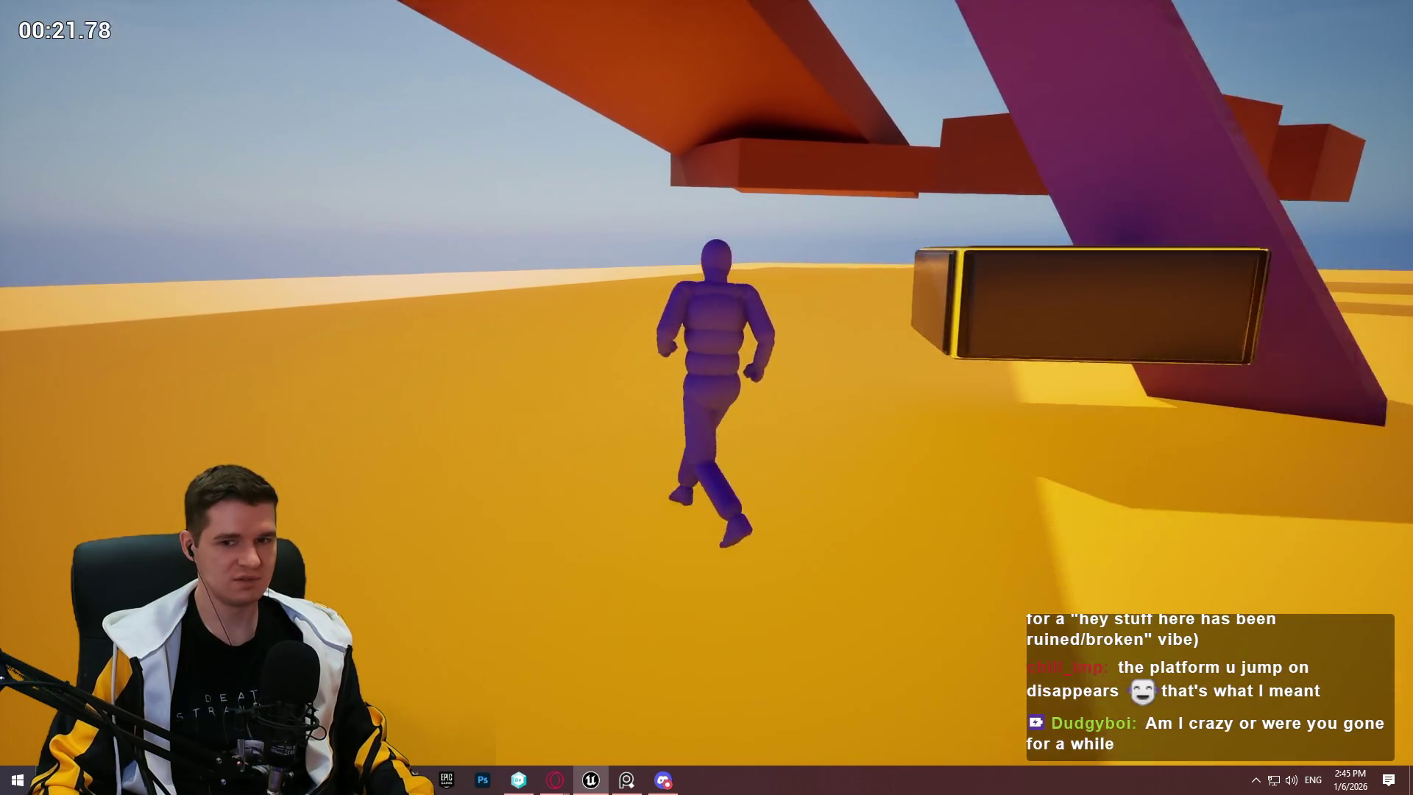
{"action": "key", "text": "space"}
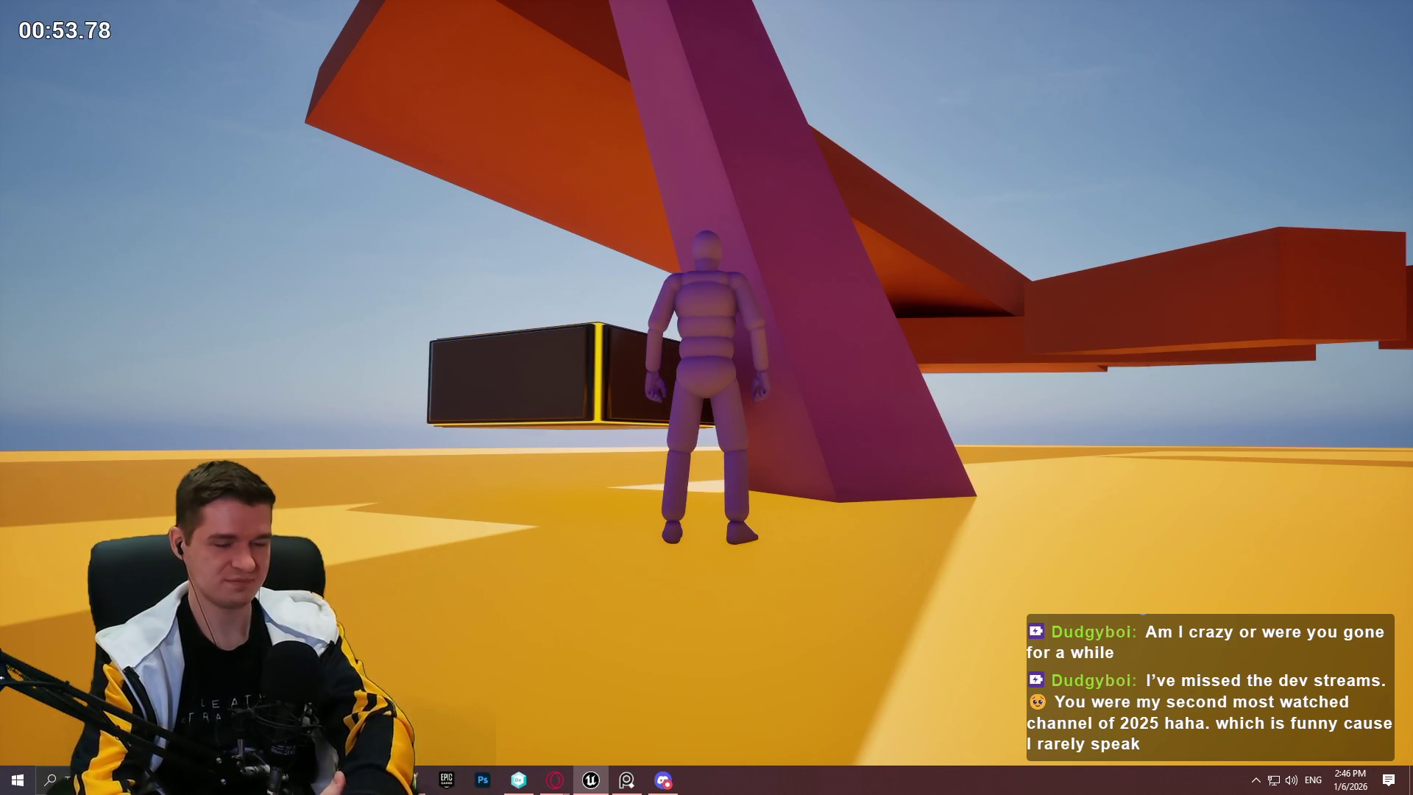
Step: Climb the dark box, hang from the orange ledge, scale the pink pillar and green box, then stop
{"action": "key", "text": "w"}
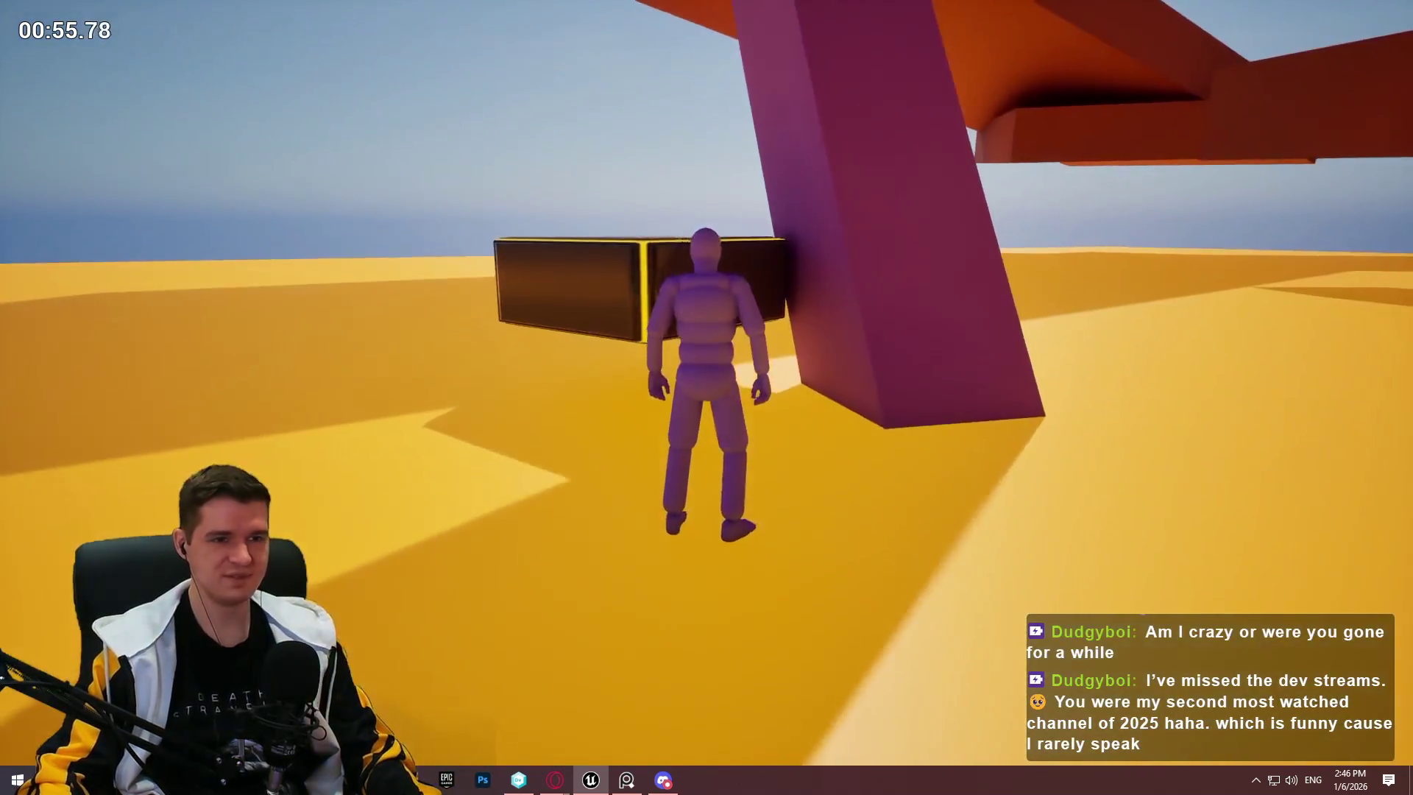
{"action": "key", "text": "space"}
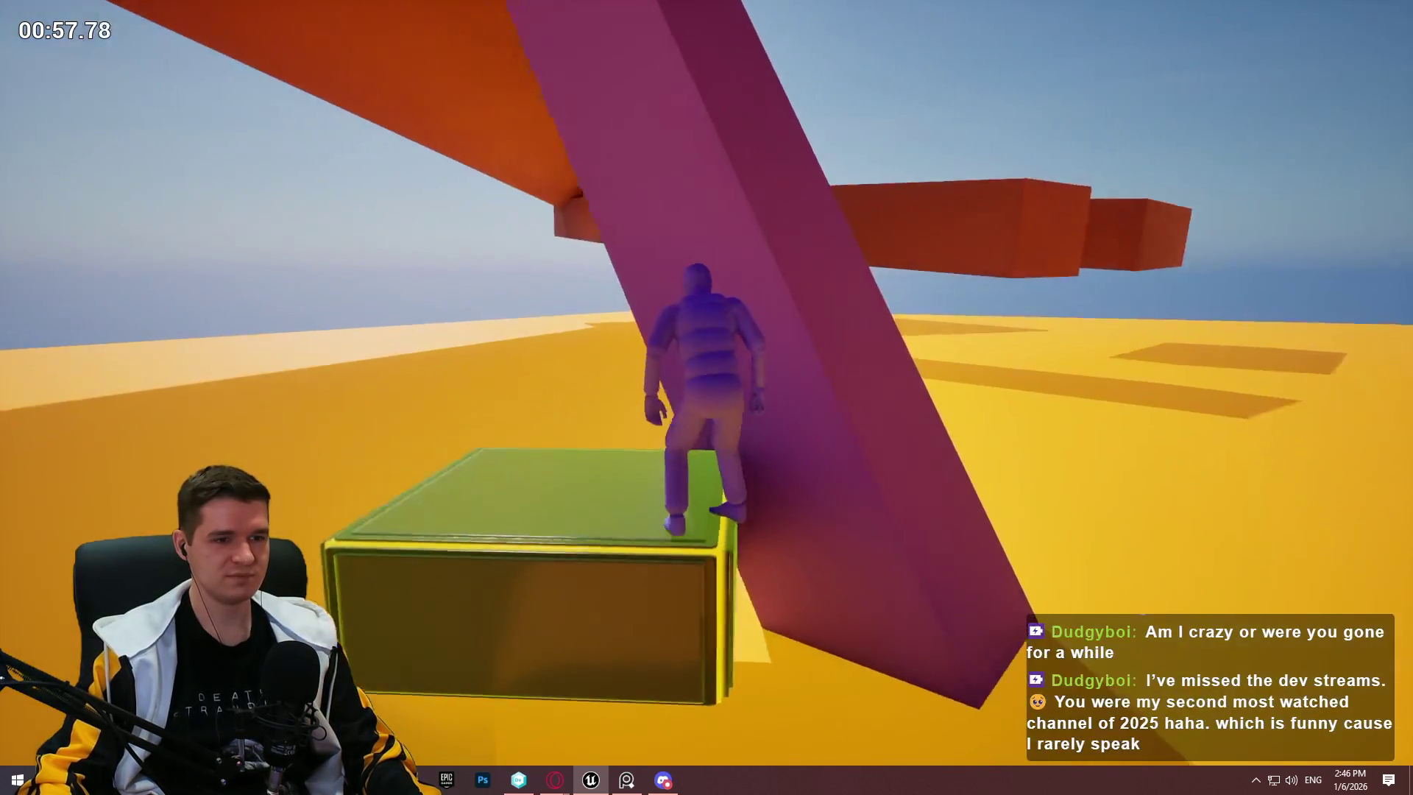
{"action": "key", "text": "space"}
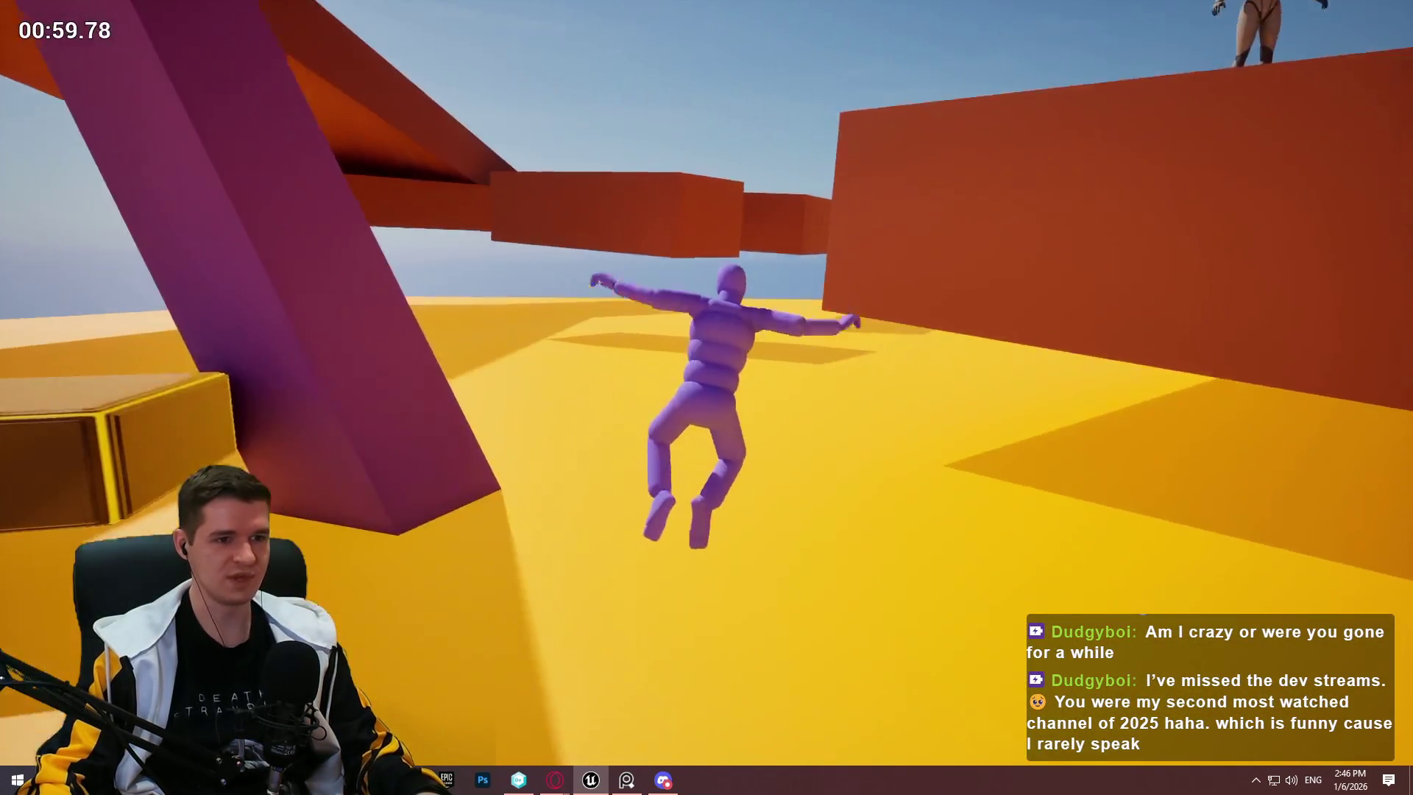
{"action": "key", "text": "space"}
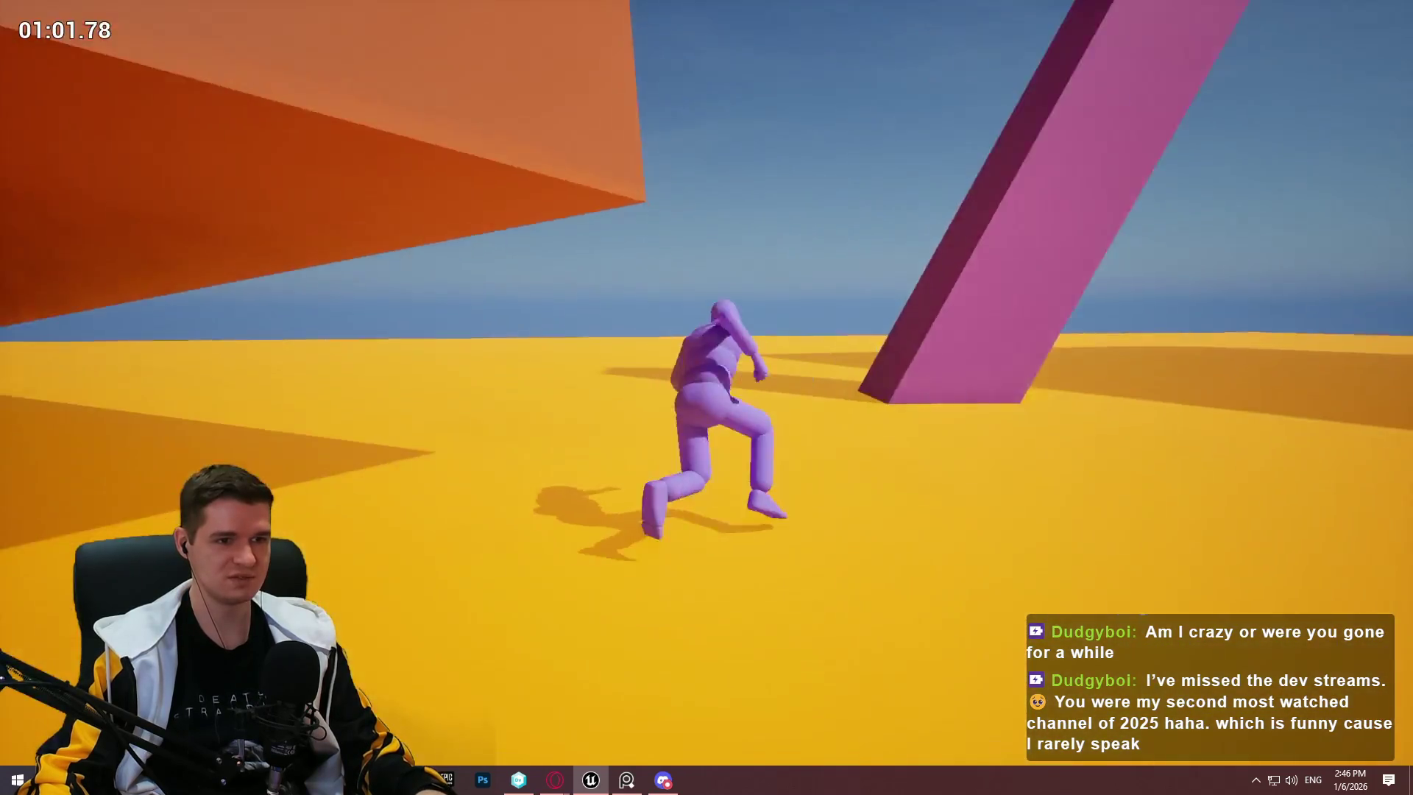
{"action": "key", "text": "space"}
{"action": "key", "text": "space"}
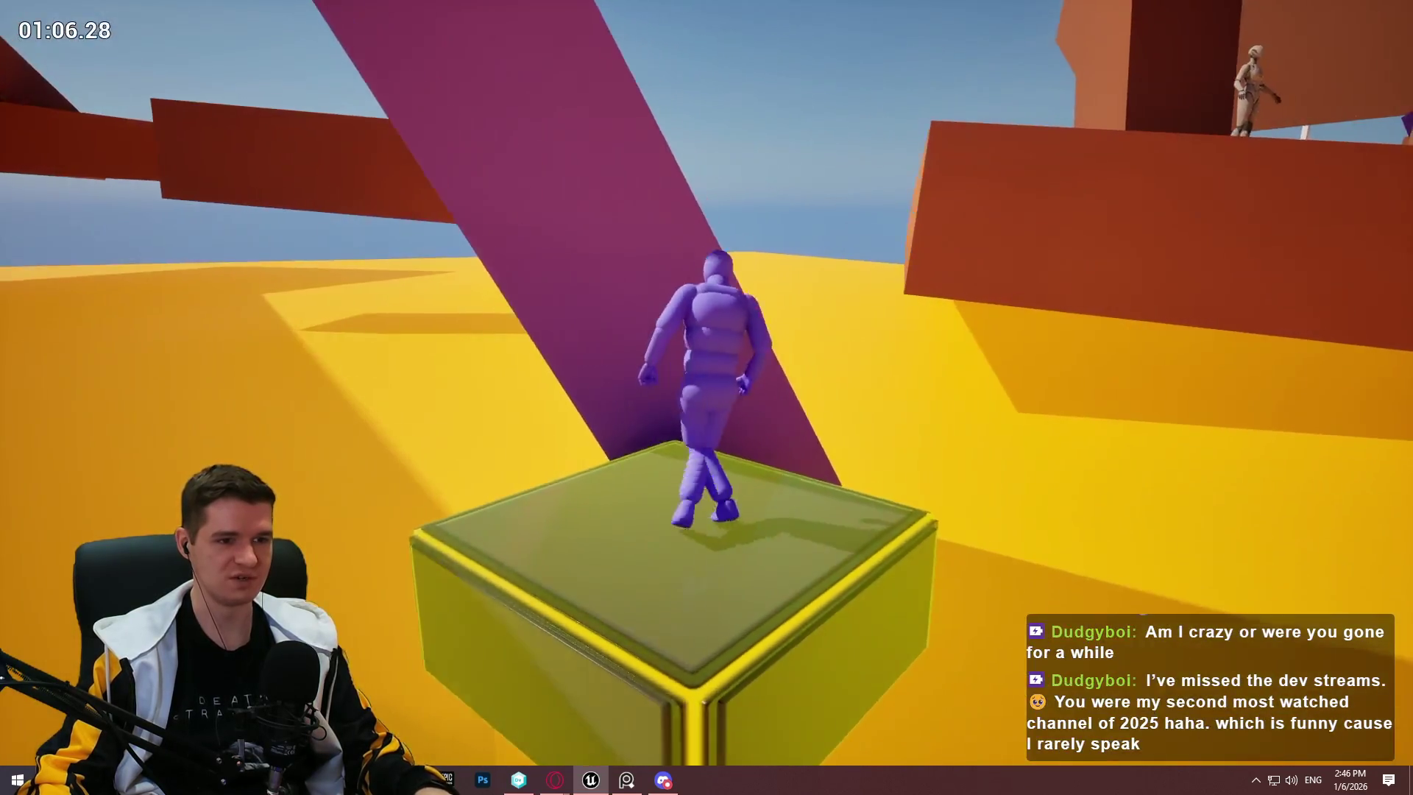
{"action": "key", "text": "space"}
{"action": "key", "text": "Escape"}
{"action": "left_click_drag", "start_coordinate": [888, 392], "coordinate": [887, 392]}
Step: Rotate the second dark box 30° around vertical and tilt it 20 degrees
{"action": "left_click_drag", "start_coordinate": [822, 323], "coordinate": [822, 324]}
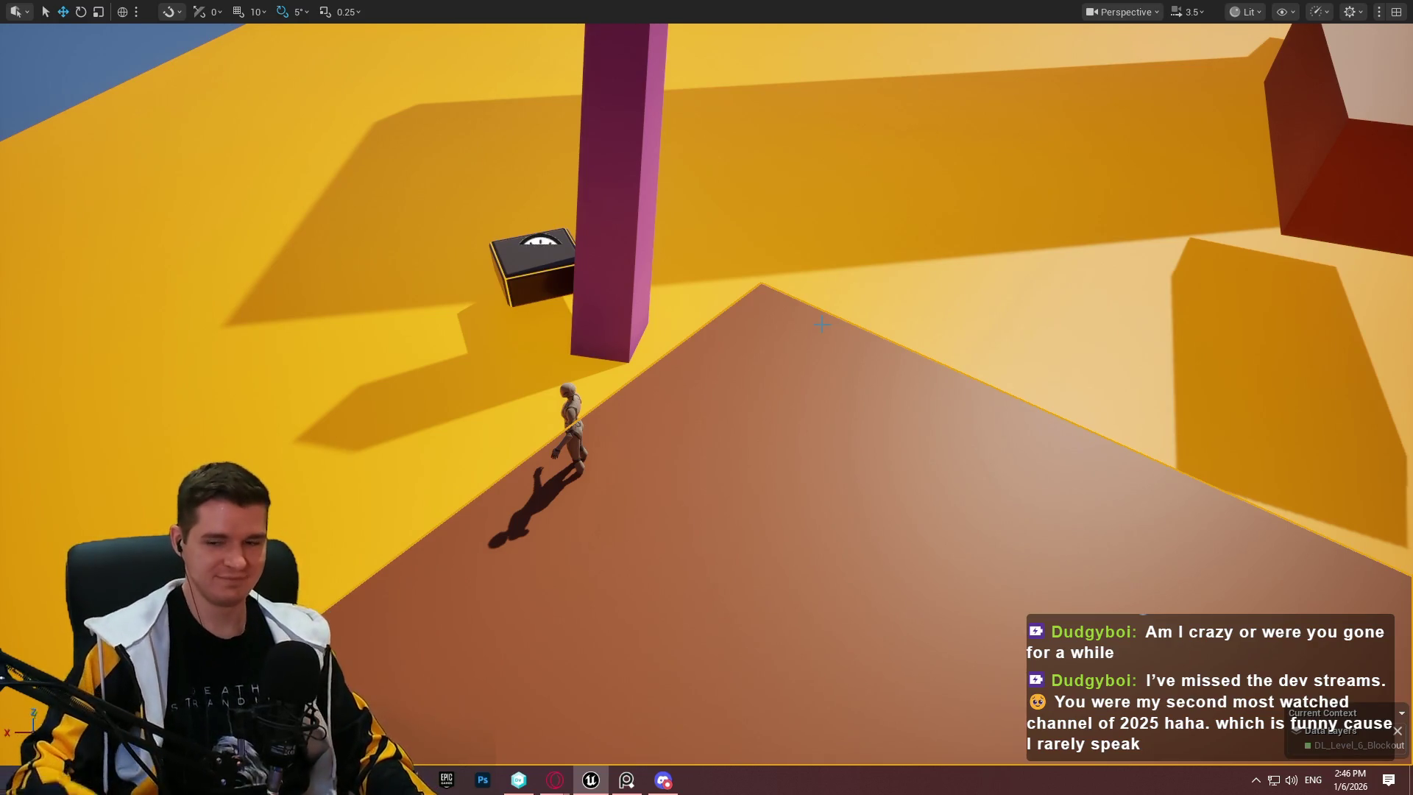
{"action": "left_click_drag", "start_coordinate": [822, 324], "coordinate": [822, 324]}
{"action": "mouse_move", "coordinate": [830, 387]}
{"action": "left_mouse_down"}
{"action": "mouse_move", "coordinate": [447, 286]}
{"action": "mouse_move", "coordinate": [480, 311]}
{"action": "mouse_move", "coordinate": [743, 378]}
{"action": "left_mouse_up"}
{"action": "key", "text": "e"}
{"action": "left_click_drag", "start_coordinate": [833, 370], "coordinate": [795, 371]}
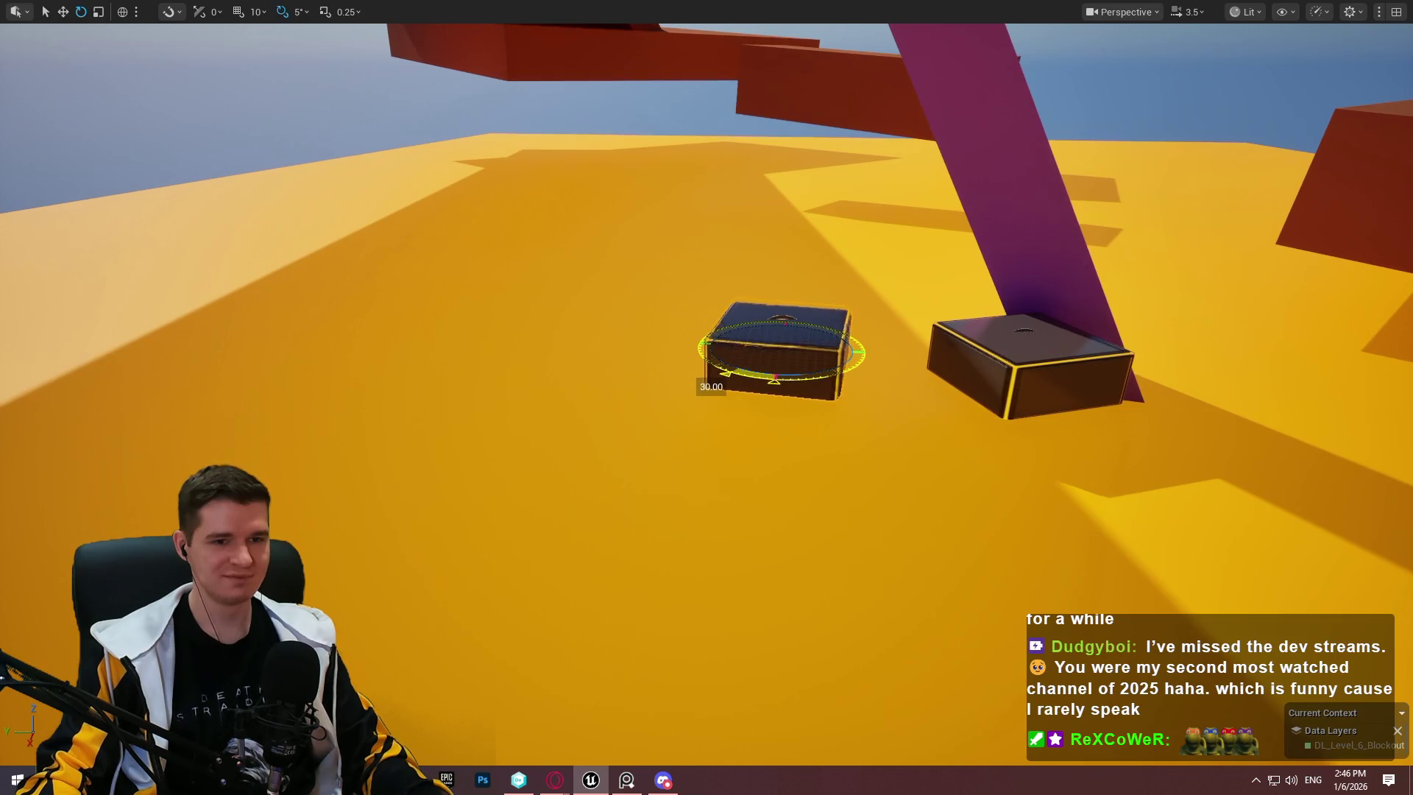
{"action": "mouse_move", "coordinate": [780, 295]}
{"action": "left_mouse_down"}
{"action": "mouse_move", "coordinate": [781, 211]}
{"action": "mouse_move", "coordinate": [814, 243]}
{"action": "left_mouse_up"}
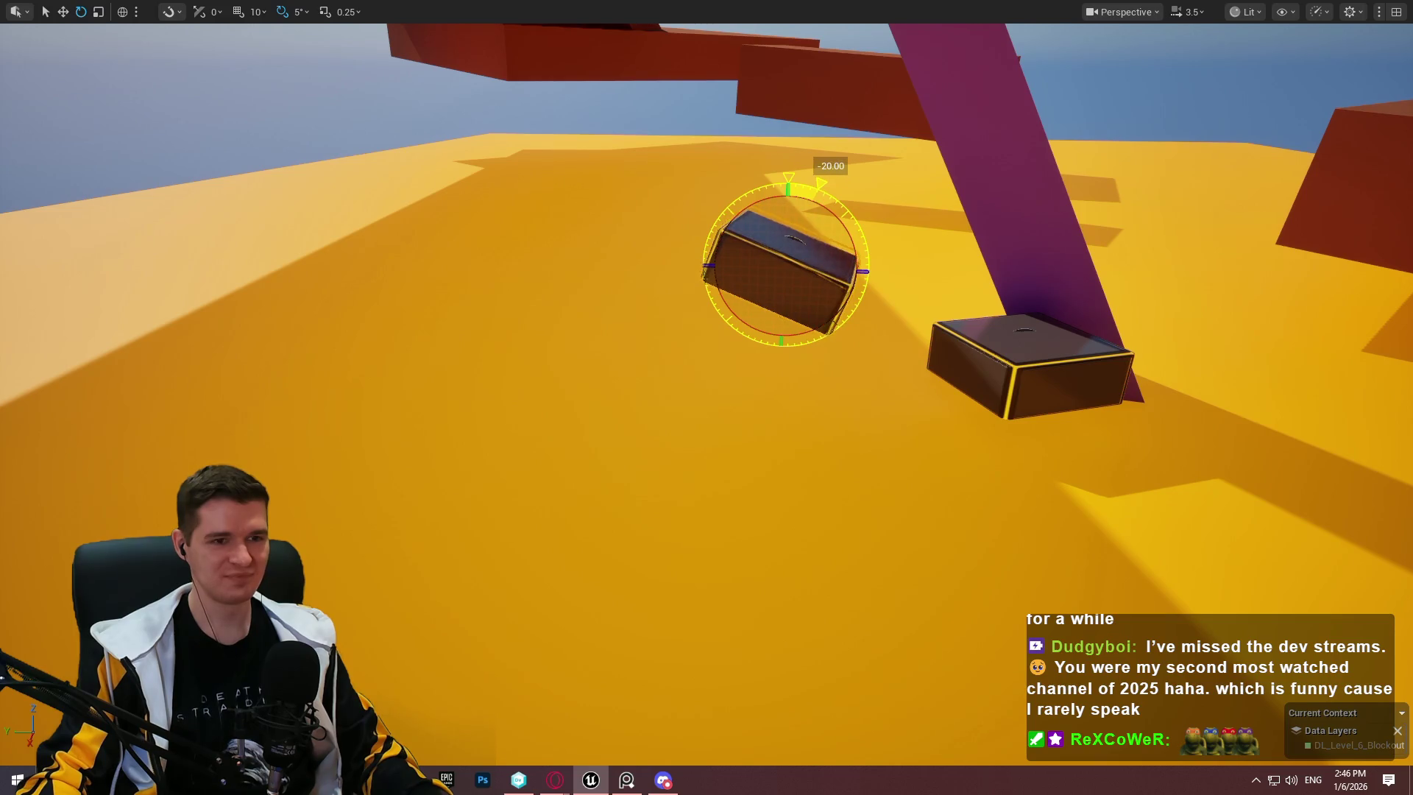
Step: Lift the tilted box up beside the pillar and bring up its actions
{"action": "key", "text": "w"}
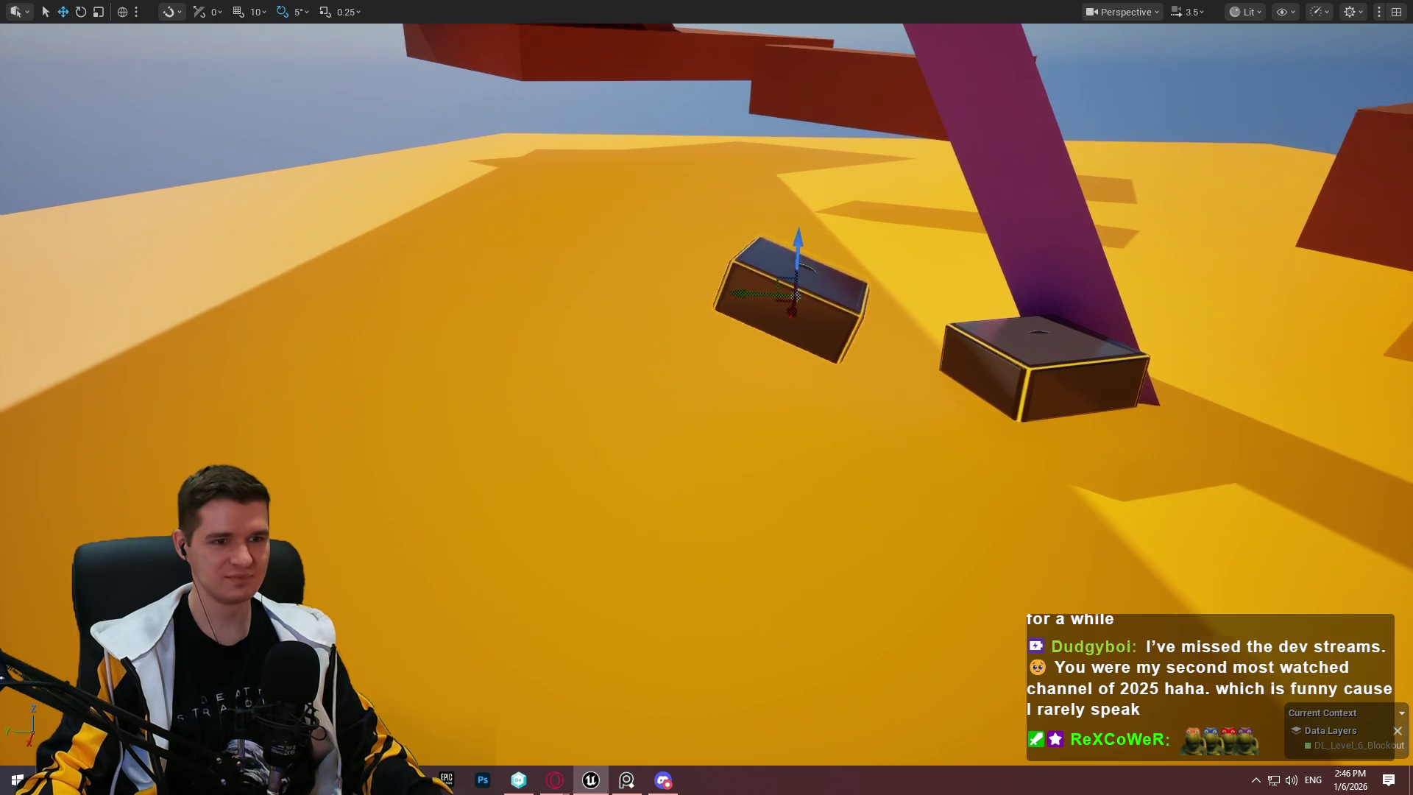
{"action": "key", "text": "a"}
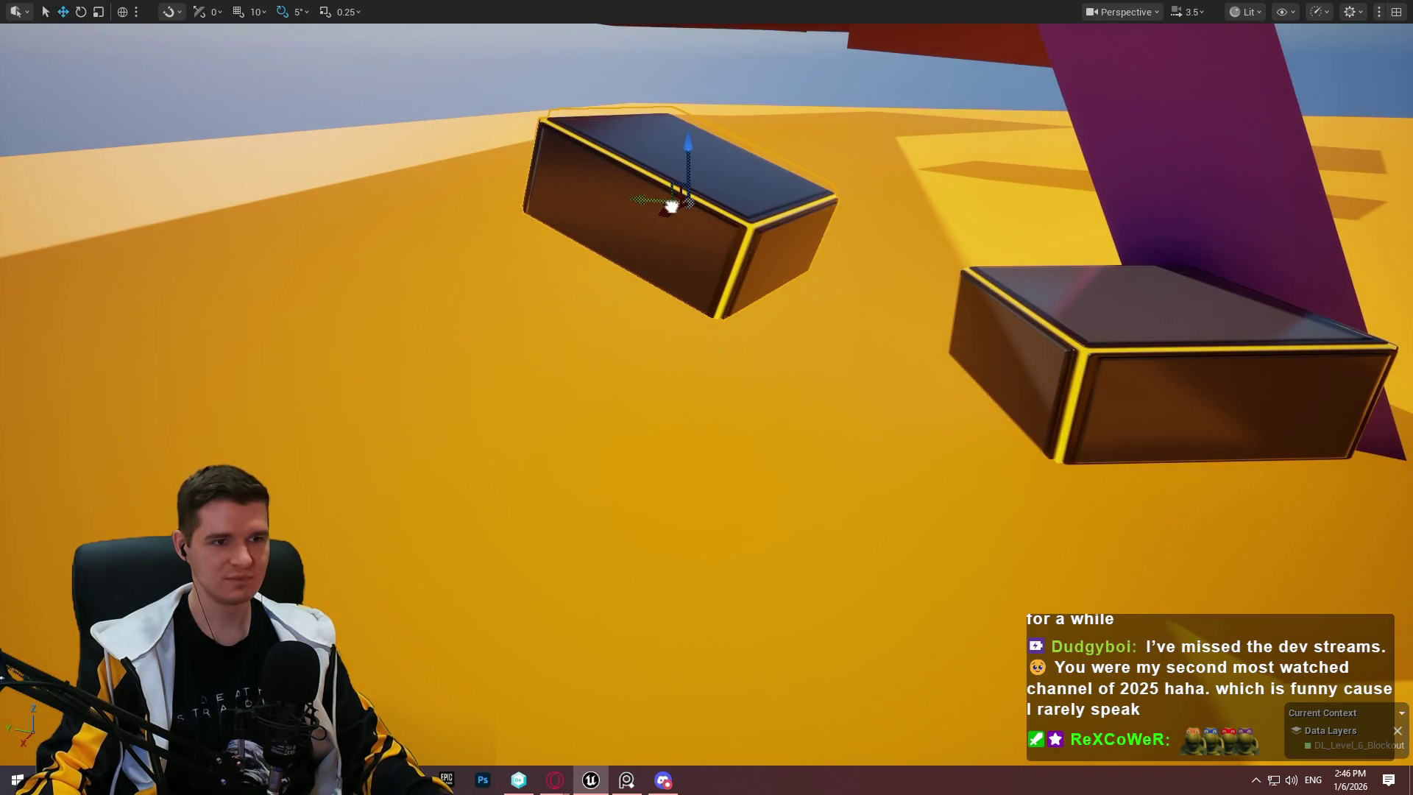
{"action": "mouse_move", "coordinate": [674, 204]}
{"action": "left_mouse_down"}
{"action": "mouse_move", "coordinate": [758, 153]}
{"action": "mouse_move", "coordinate": [520, 190]}
{"action": "mouse_move", "coordinate": [669, 306]}
{"action": "mouse_move", "coordinate": [616, 125]}
{"action": "mouse_move", "coordinate": [692, 62]}
{"action": "mouse_move", "coordinate": [405, 302]}
{"action": "mouse_move", "coordinate": [593, 300]}
{"action": "mouse_move", "coordinate": [584, 175]}
{"action": "mouse_move", "coordinate": [627, 210]}
{"action": "mouse_move", "coordinate": [648, 170]}
{"action": "mouse_move", "coordinate": [606, 173]}
{"action": "left_mouse_up"}
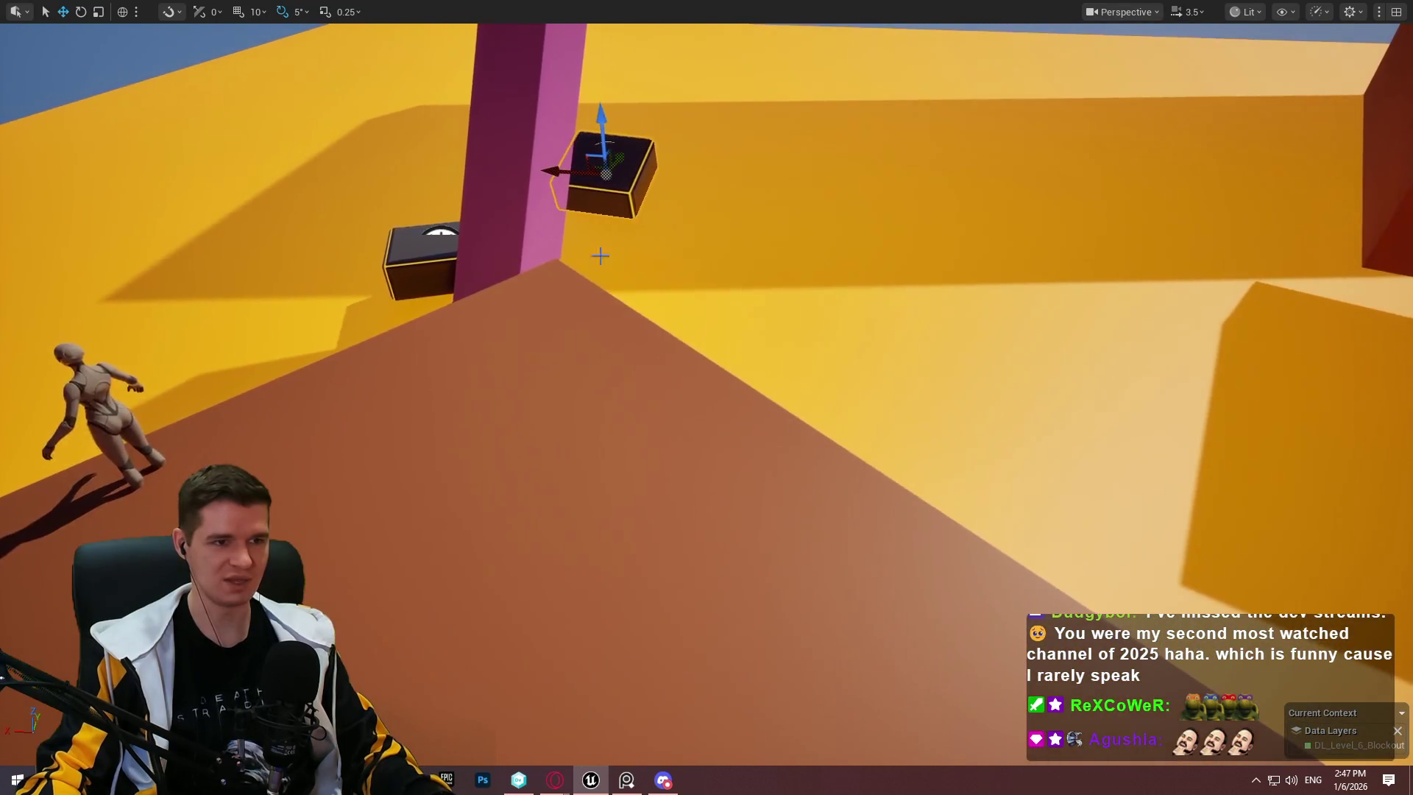
{"action": "right_click", "coordinate": [518, 258]}
Step: Play from this spot, jumping onto the pink pillar and hopping between the green and dark boxes, then stop
{"action": "left_click", "coordinate": [659, 749]}
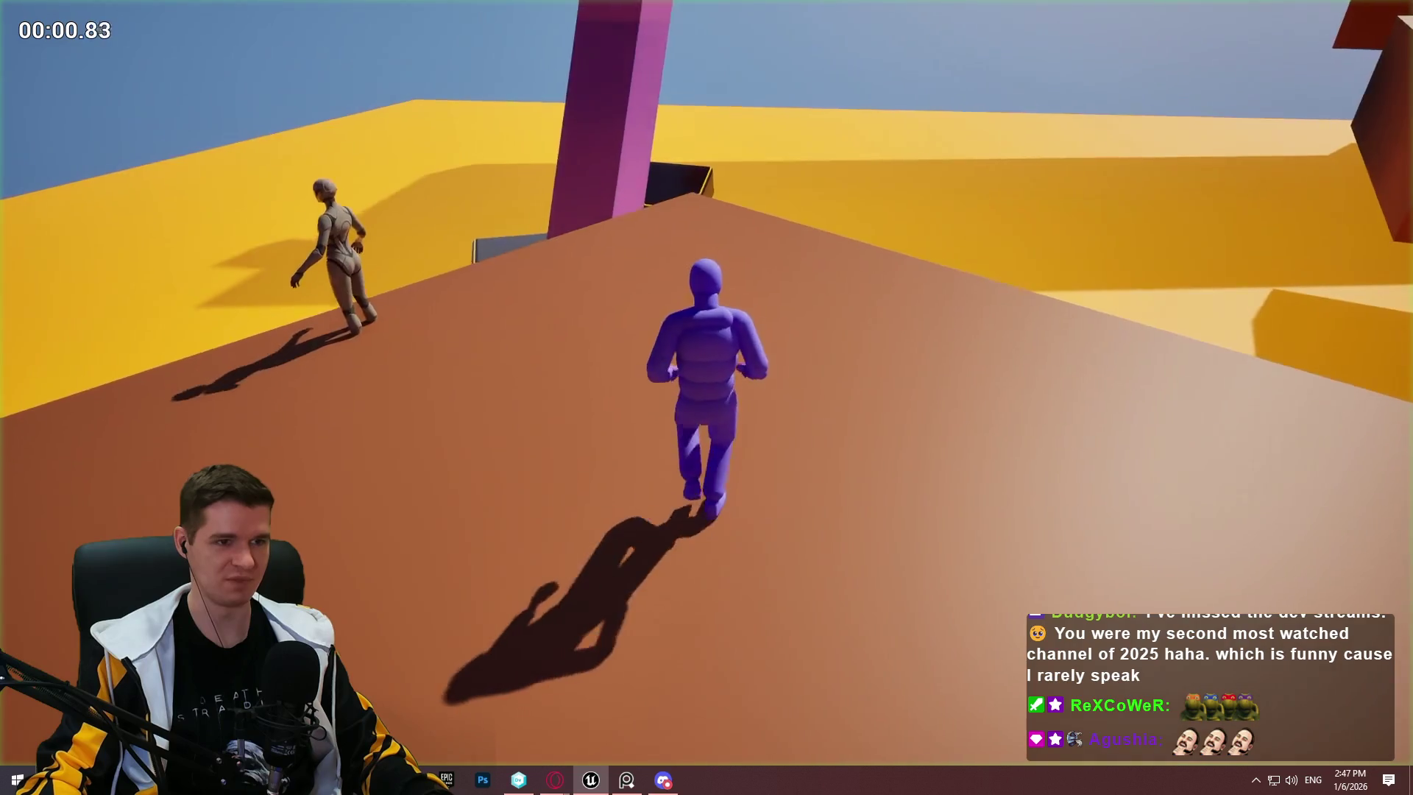
{"action": "key", "text": "w"}
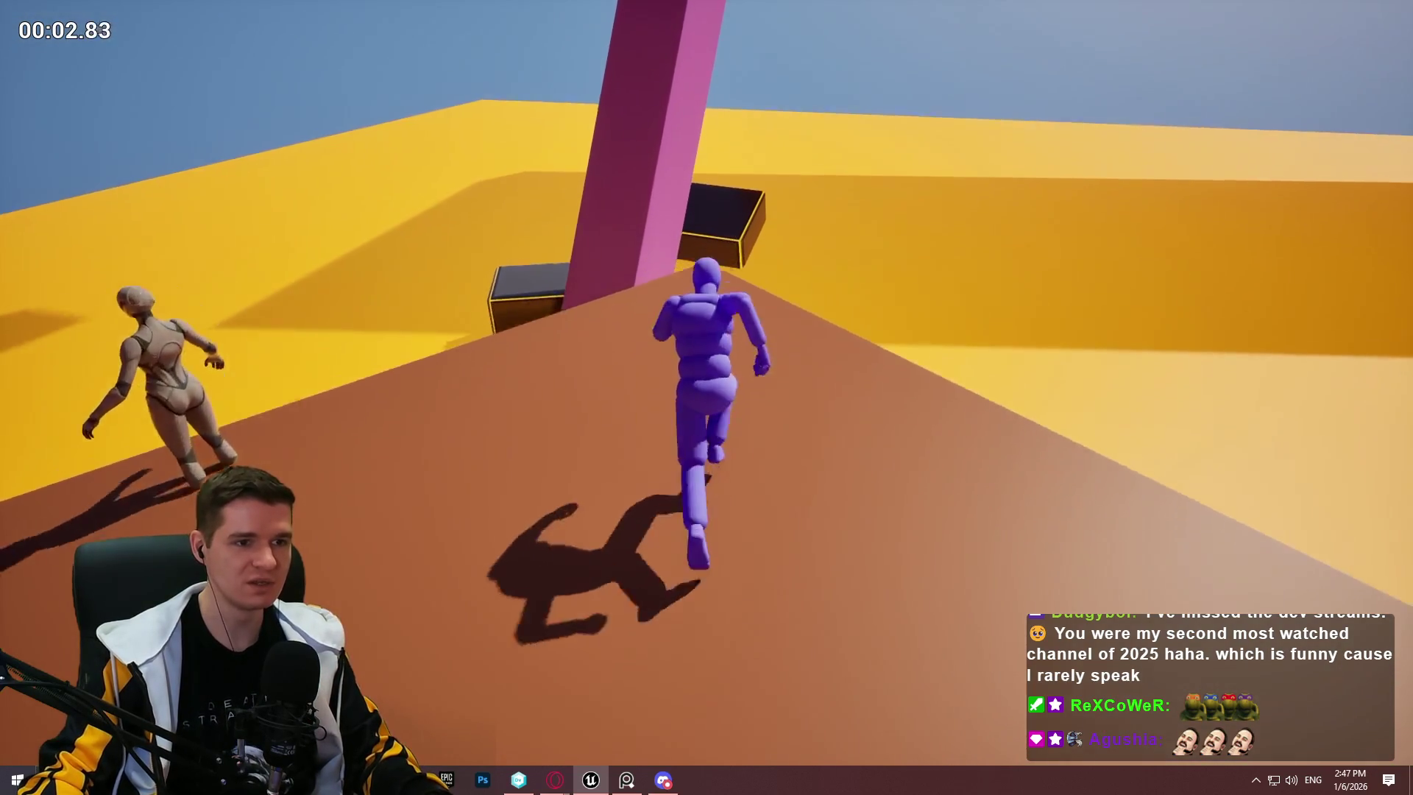
{"action": "key", "text": "space"}
{"action": "key", "text": "w"}
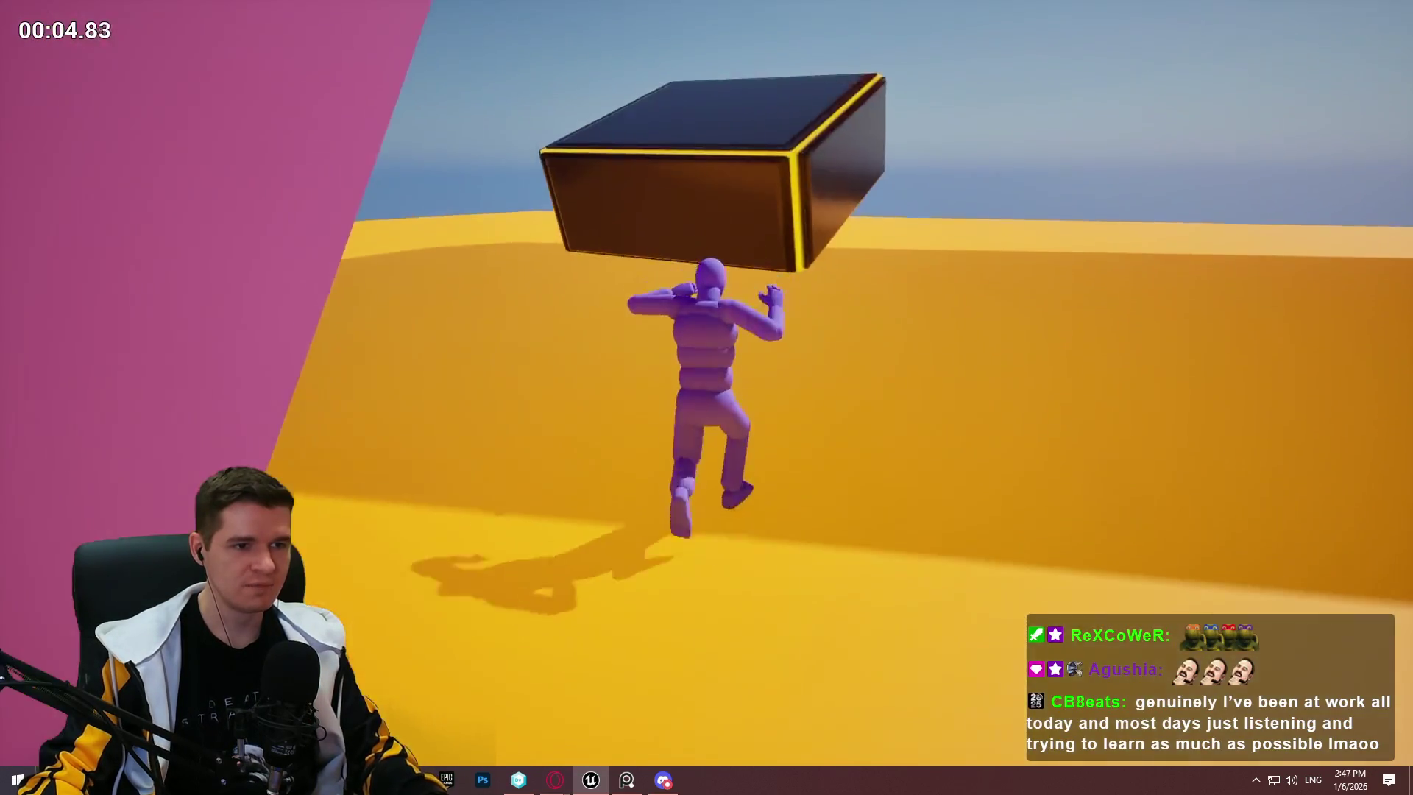
{"action": "key", "text": "space"}
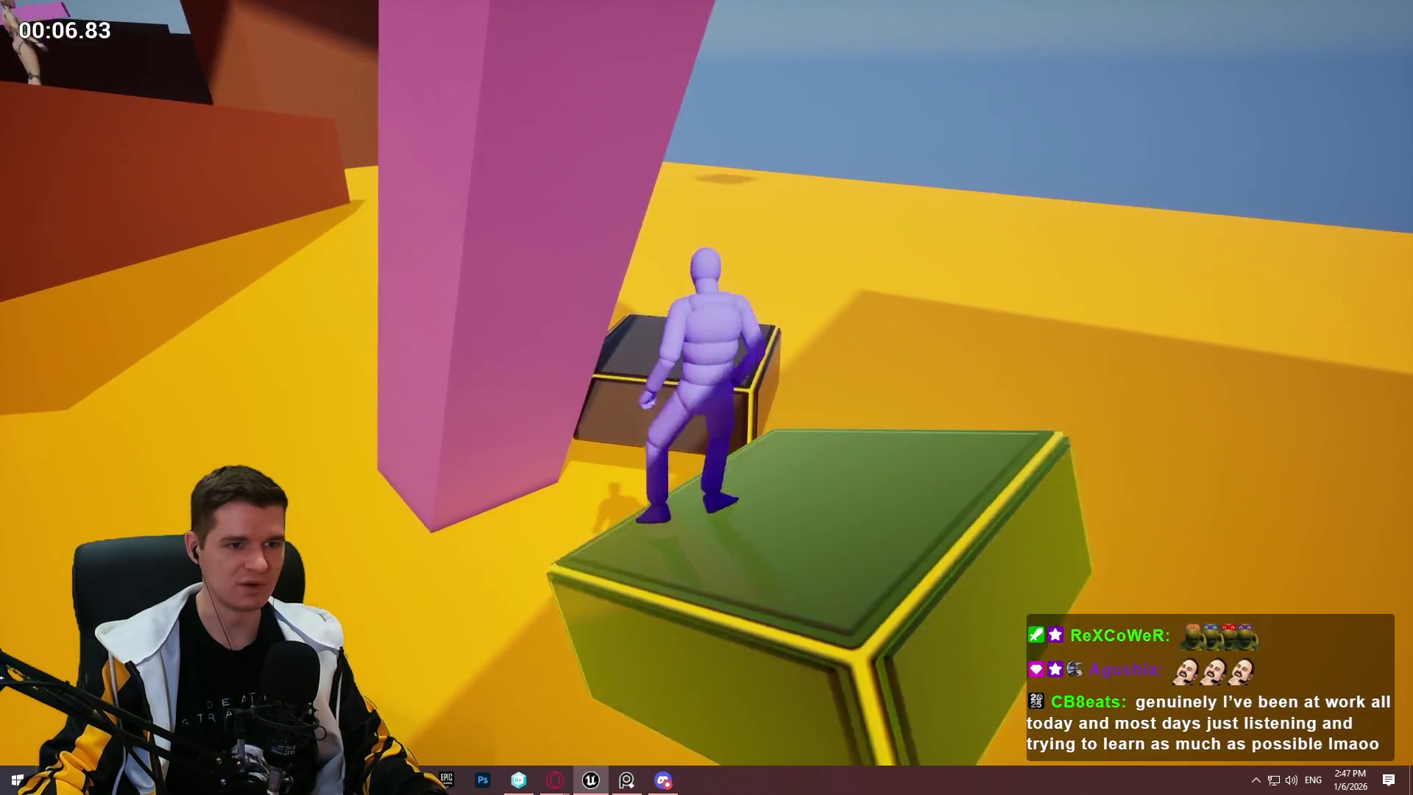
{"action": "key", "text": "space"}
{"action": "key", "text": "w"}
{"action": "key", "text": "space"}
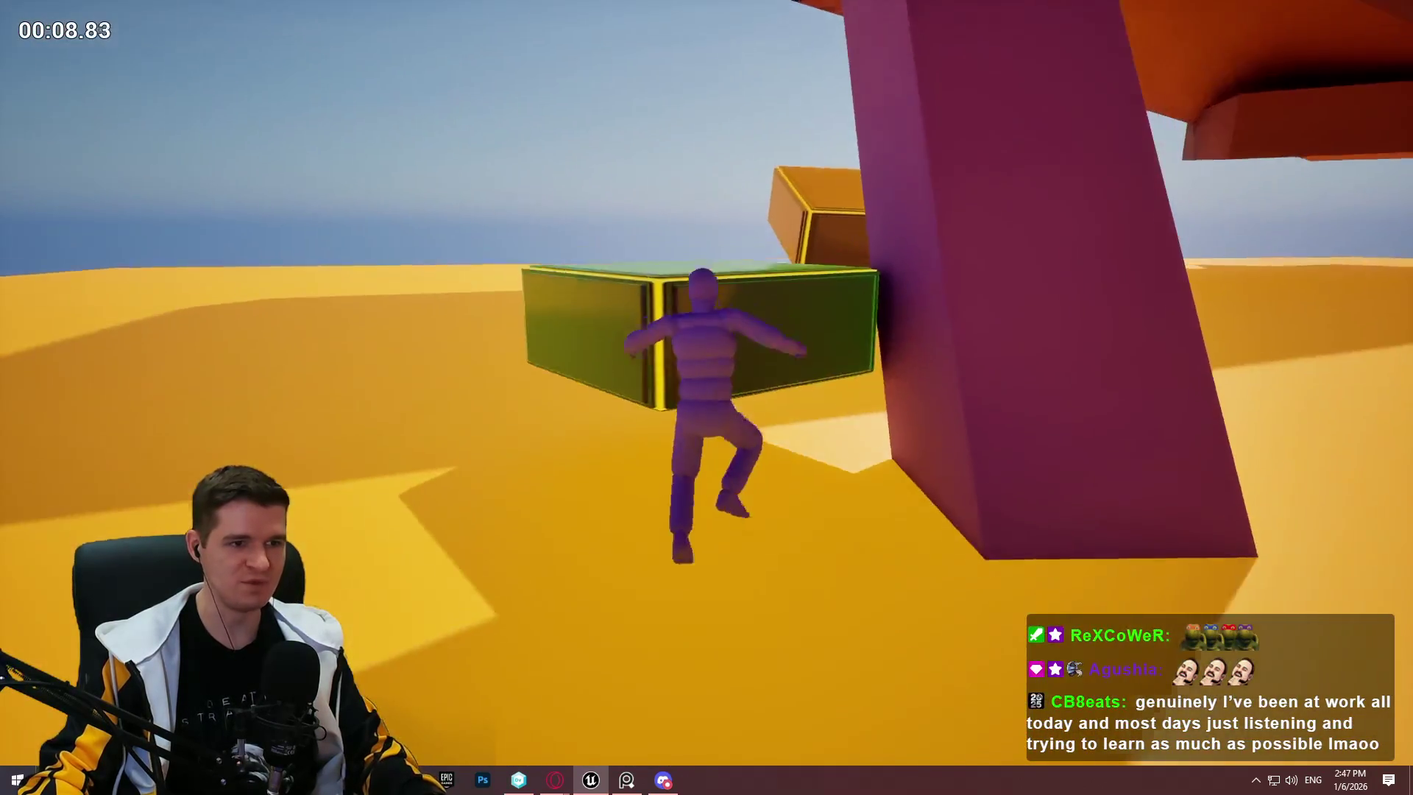
{"action": "key", "text": "w"}
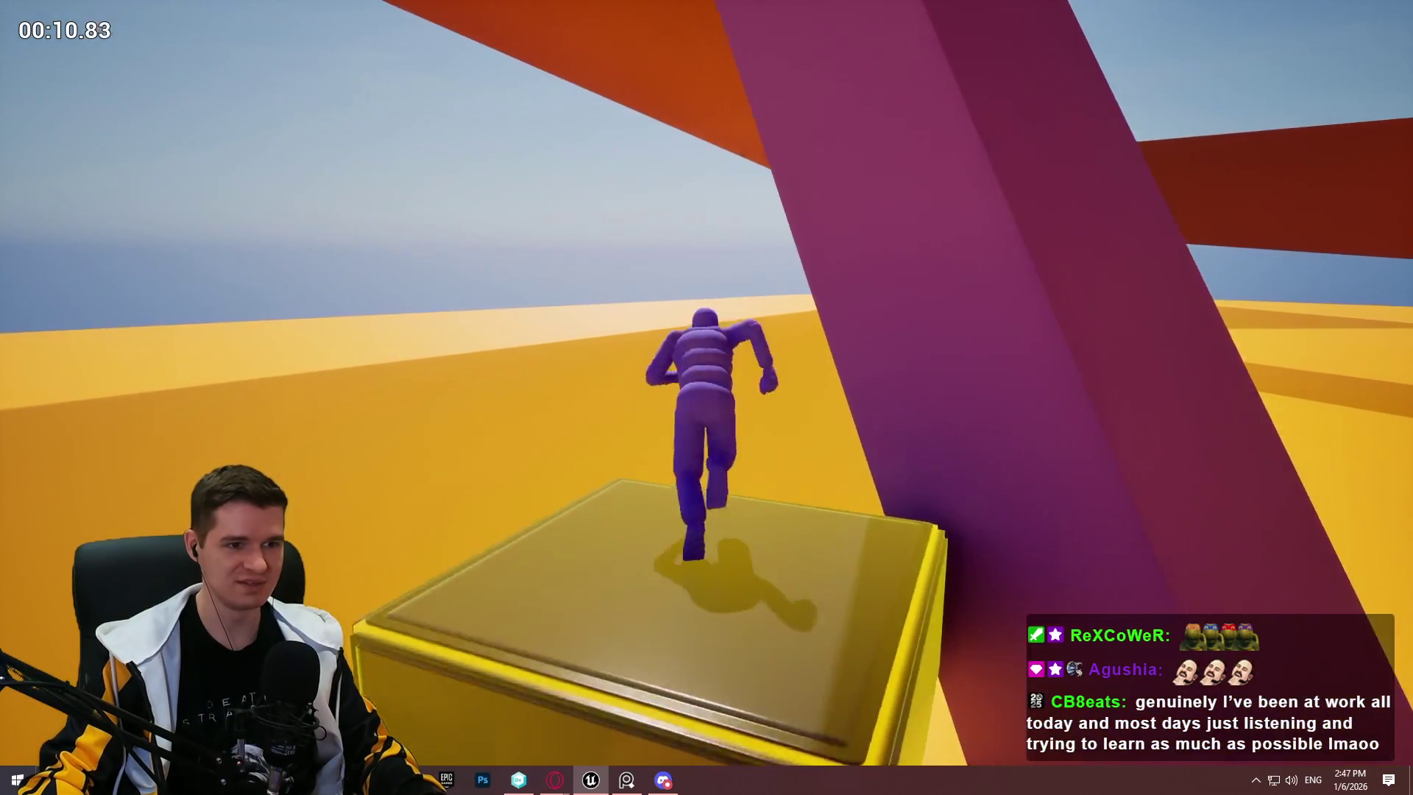
{"action": "key", "text": "Escape"}
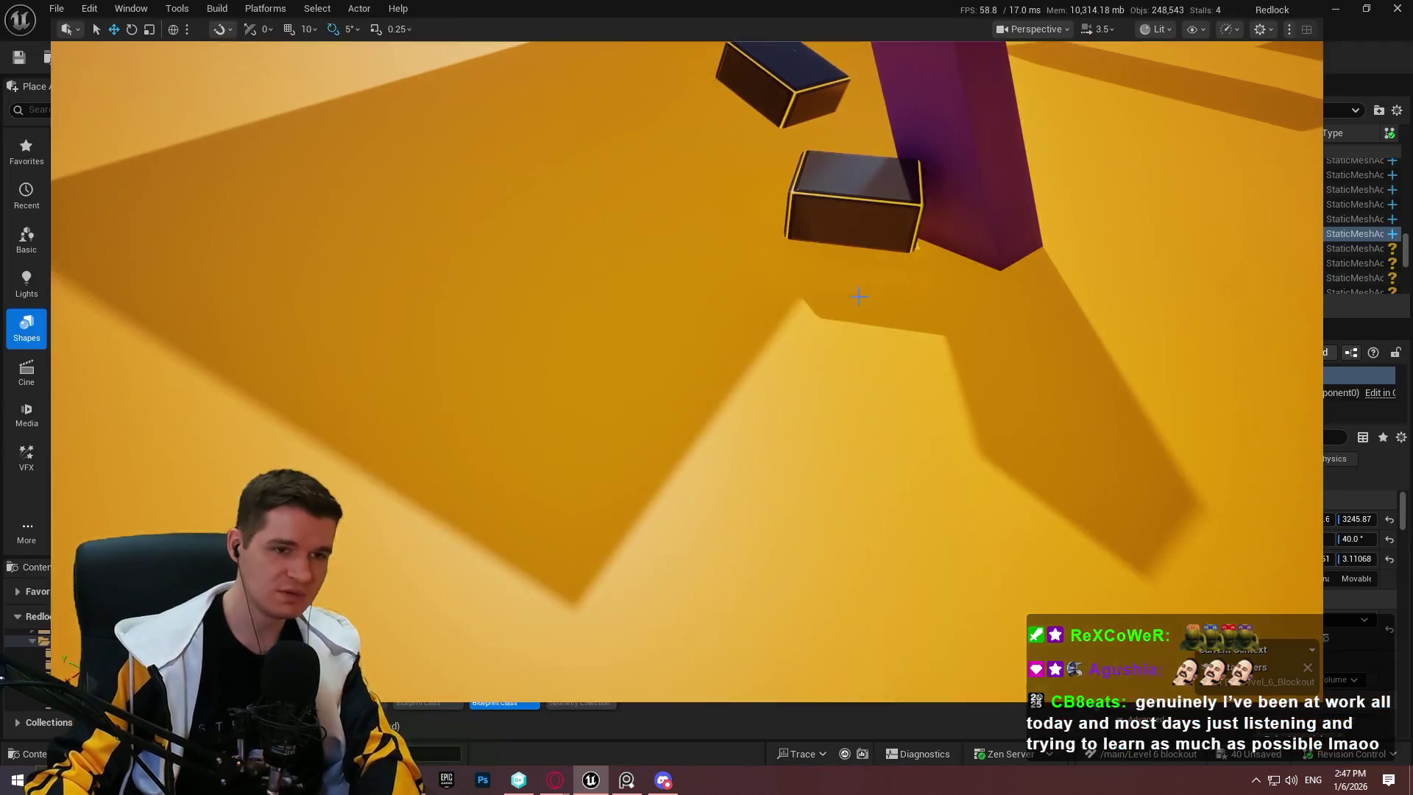
Step: Clear the Data Table on the first disappearing platform
{"action": "scroll", "coordinate": [1262, 608], "scroll_direction": "down", "scroll_amount": 5}
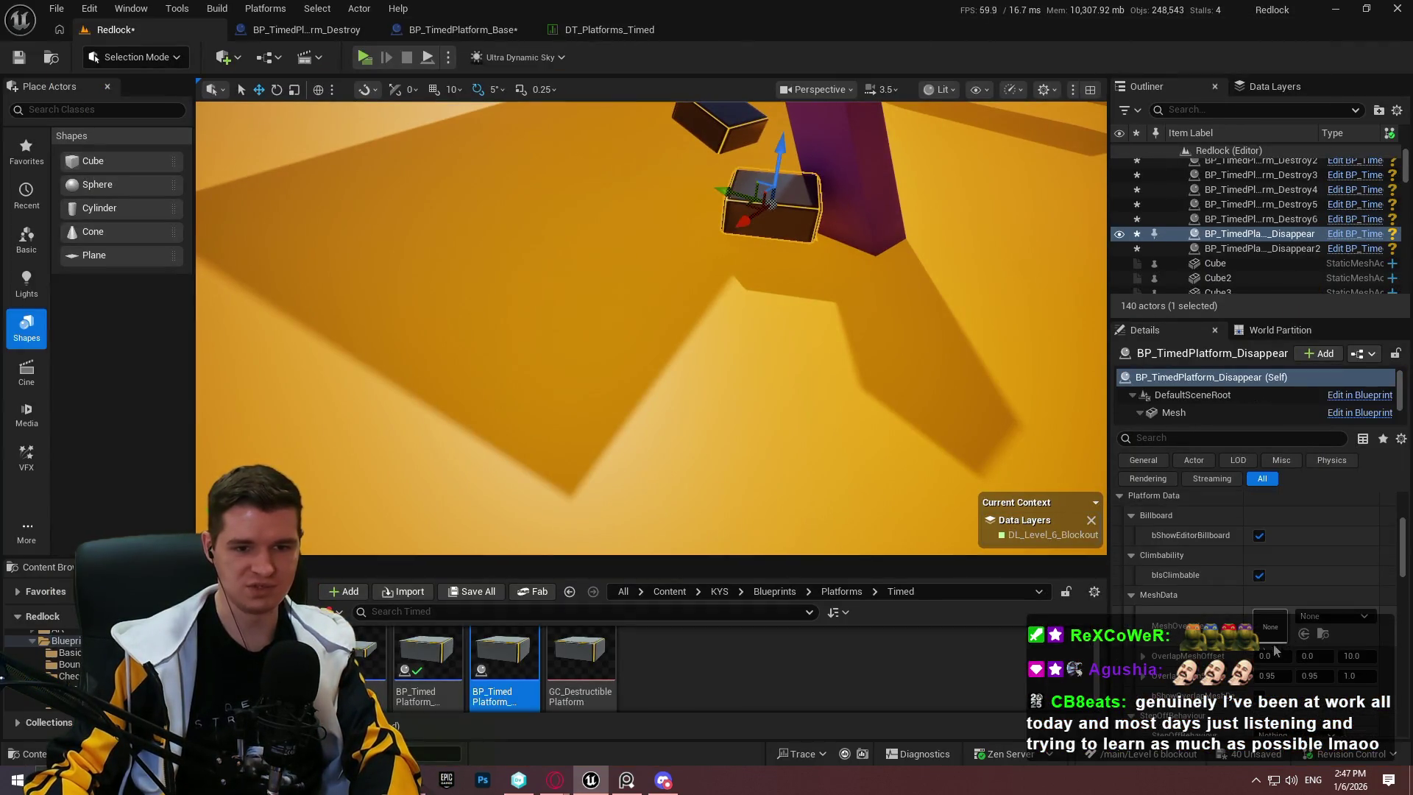
{"action": "scroll", "coordinate": [1285, 516], "scroll_direction": "up", "scroll_amount": 3}
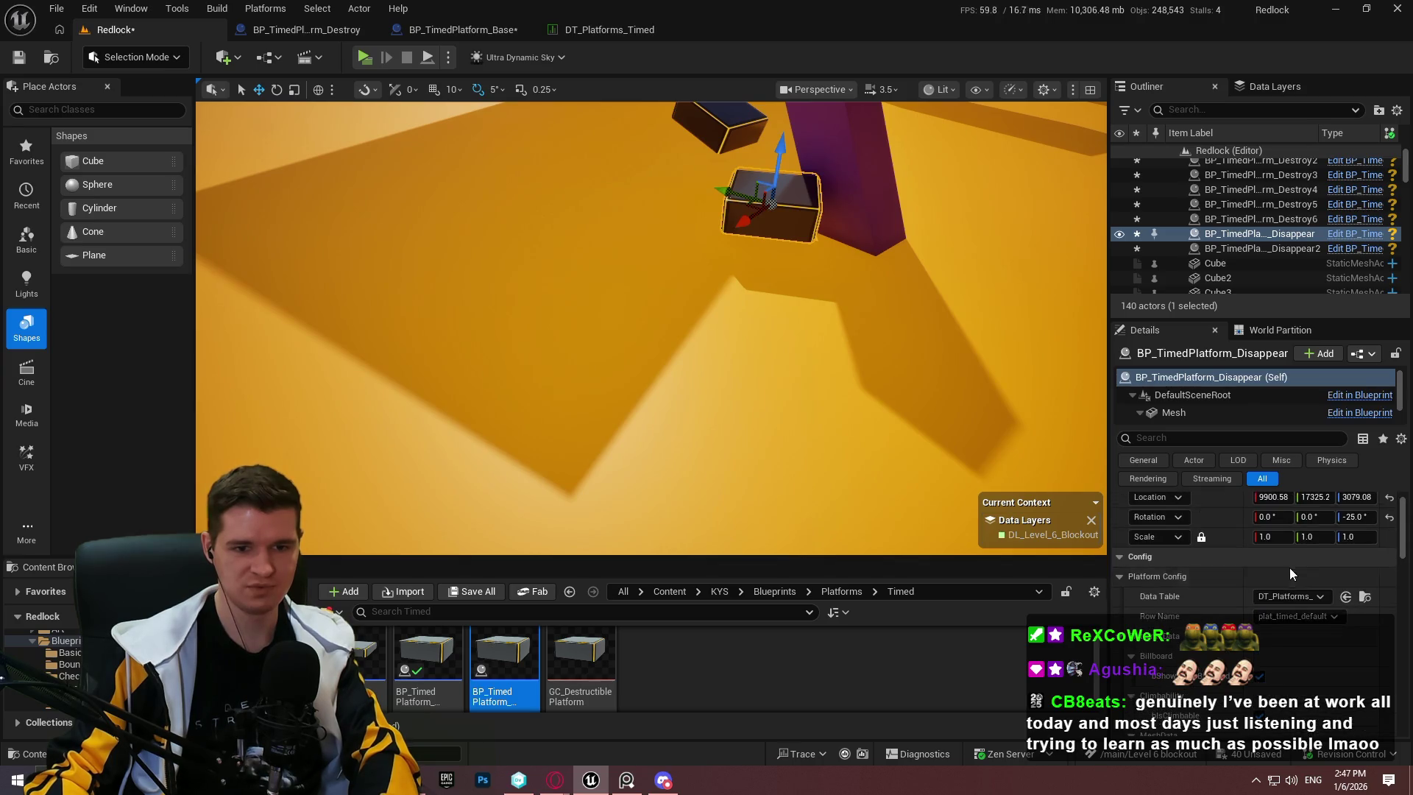
{"action": "left_click", "coordinate": [1281, 602]}
{"action": "left_click", "coordinate": [1248, 333]}
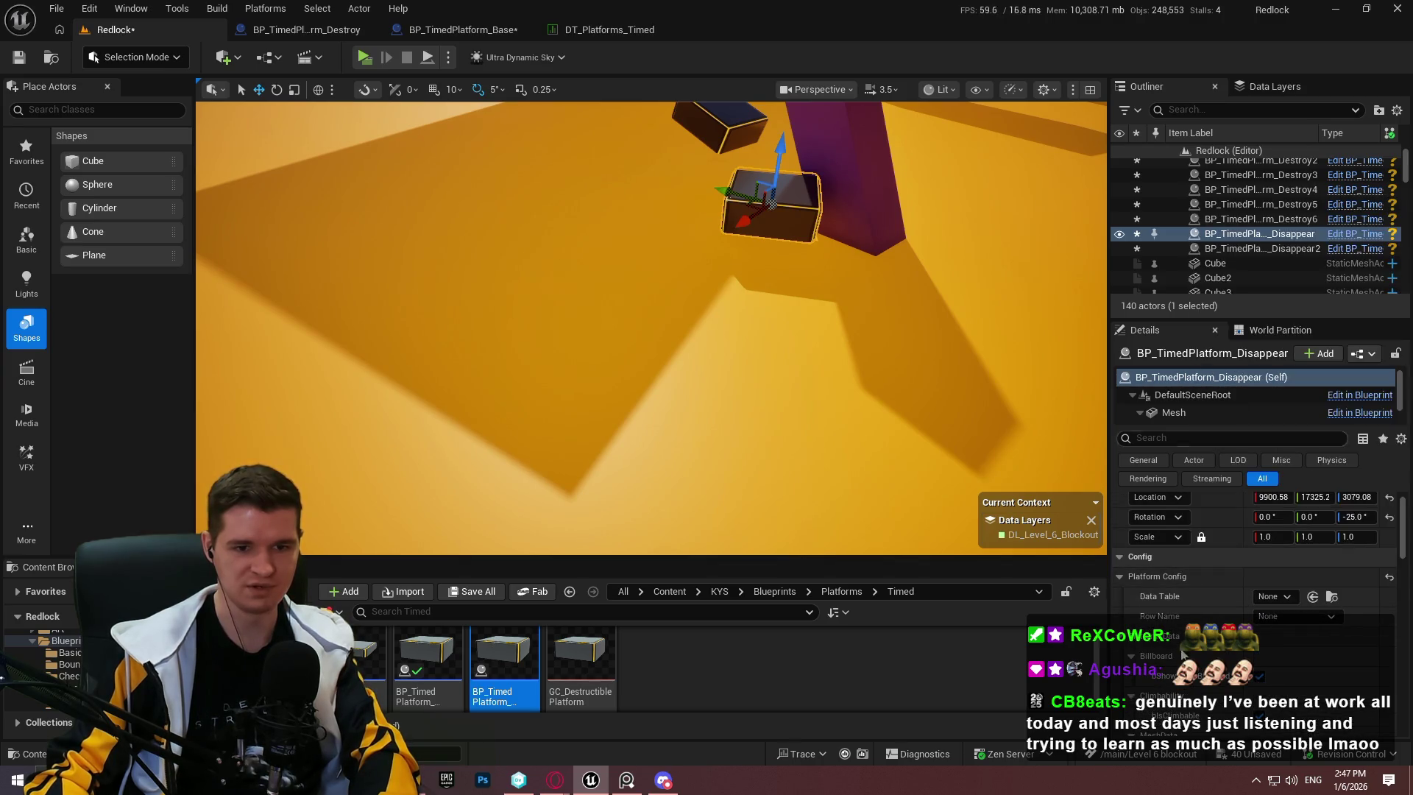
Step: Clear the upper platform's Data Table, then open DT_Platforms_Timed
{"action": "left_click", "coordinate": [706, 119]}
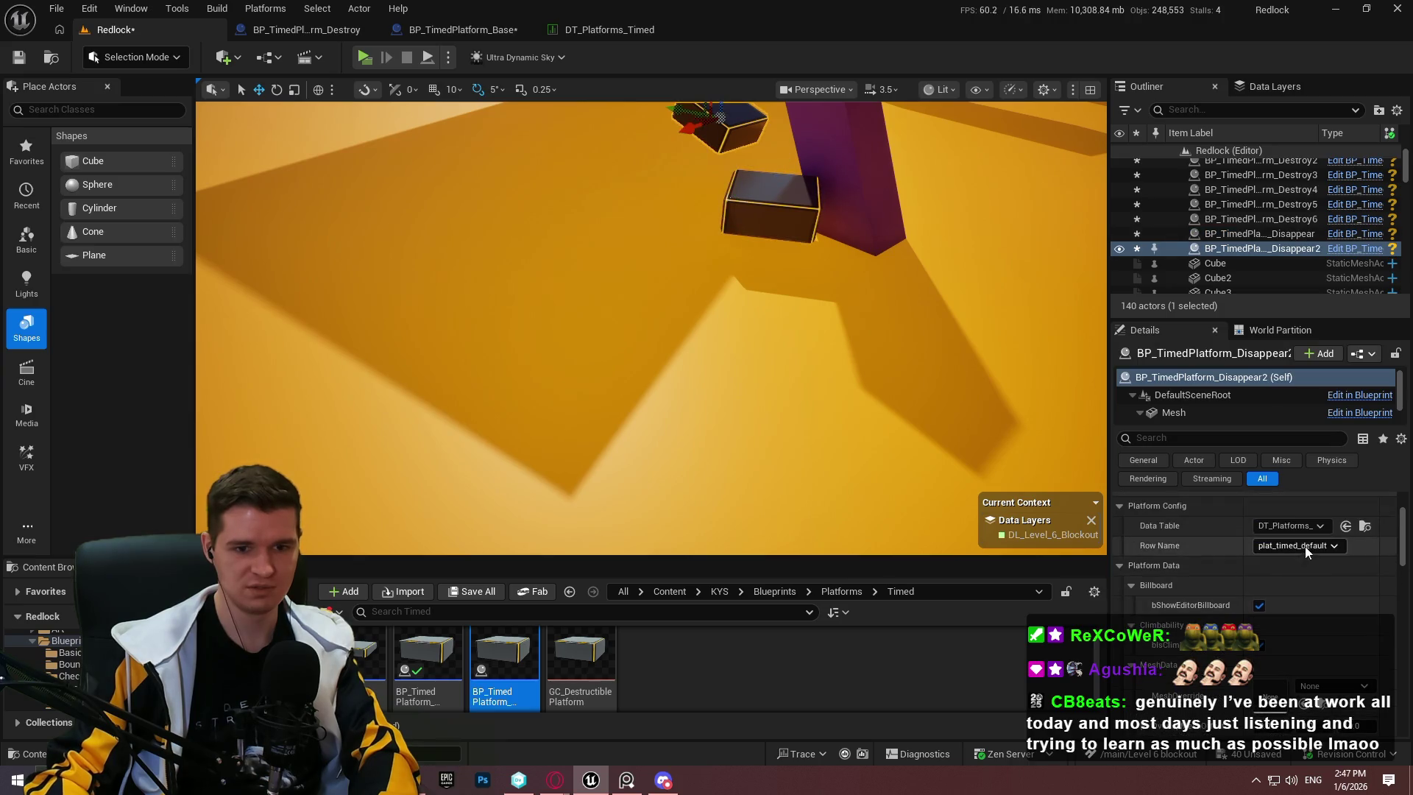
{"action": "left_click", "coordinate": [1292, 526]}
{"action": "left_click", "coordinate": [1239, 263]}
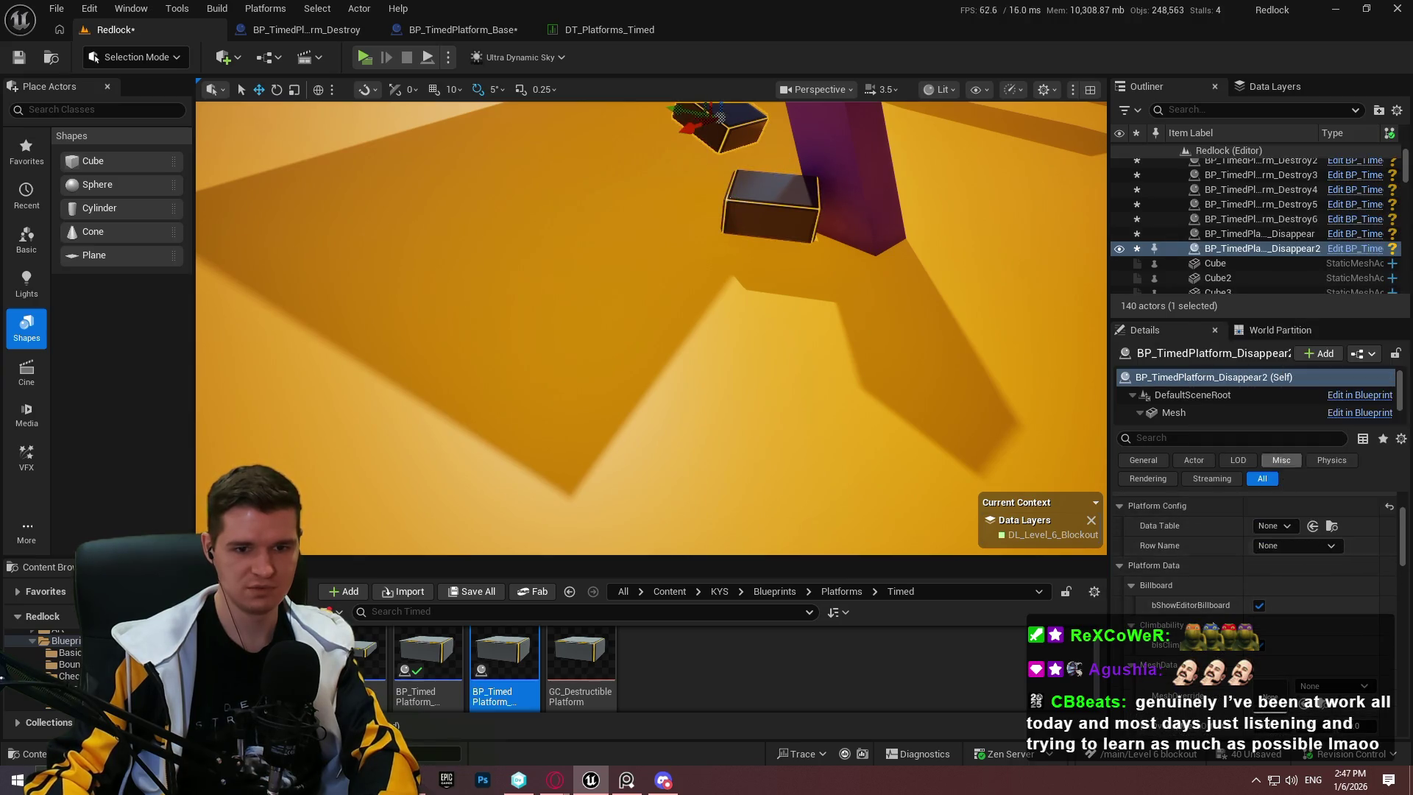
{"action": "key", "text": "ctrl+z"}
{"action": "scroll", "coordinate": [1248, 572], "scroll_direction": "up", "scroll_amount": 4}
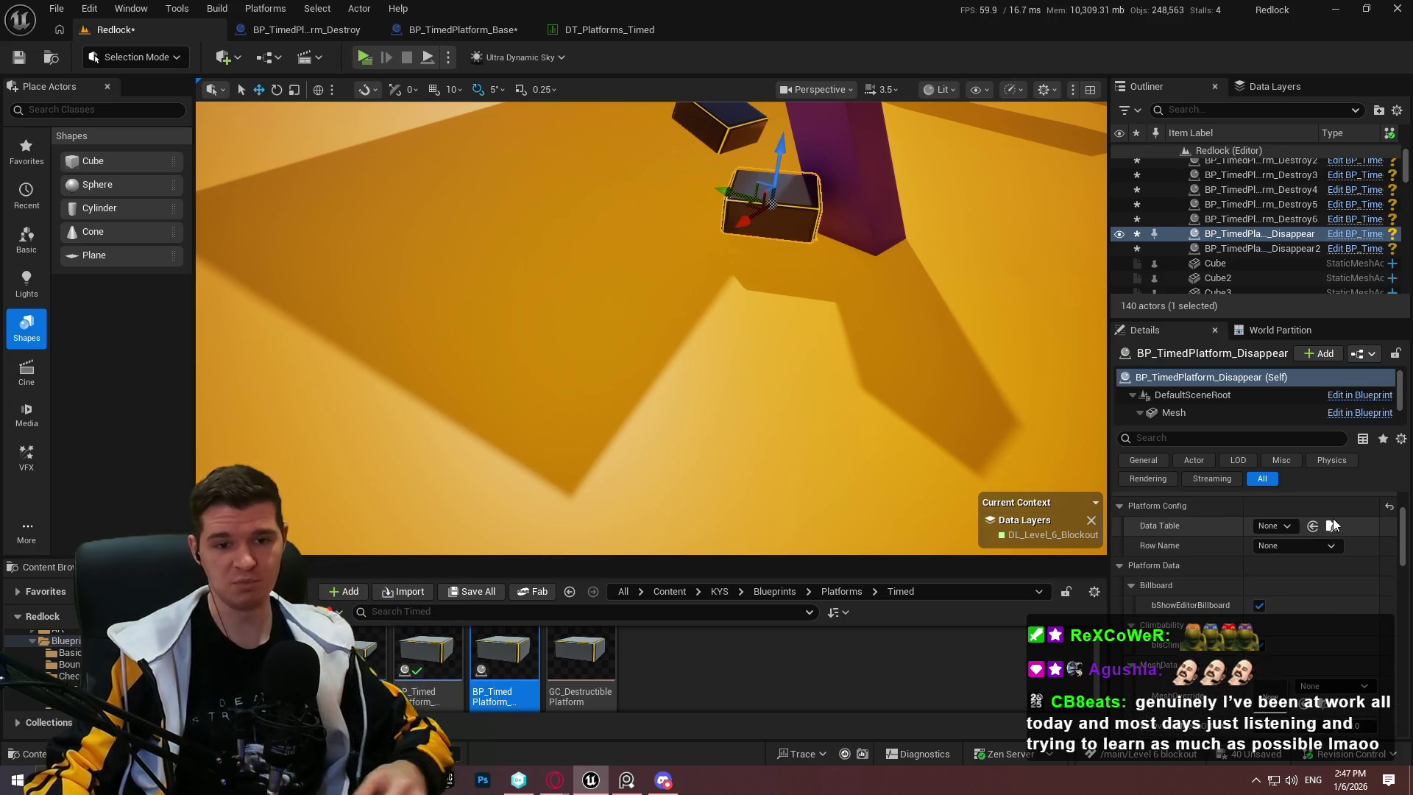
{"action": "left_click", "coordinate": [580, 37]}
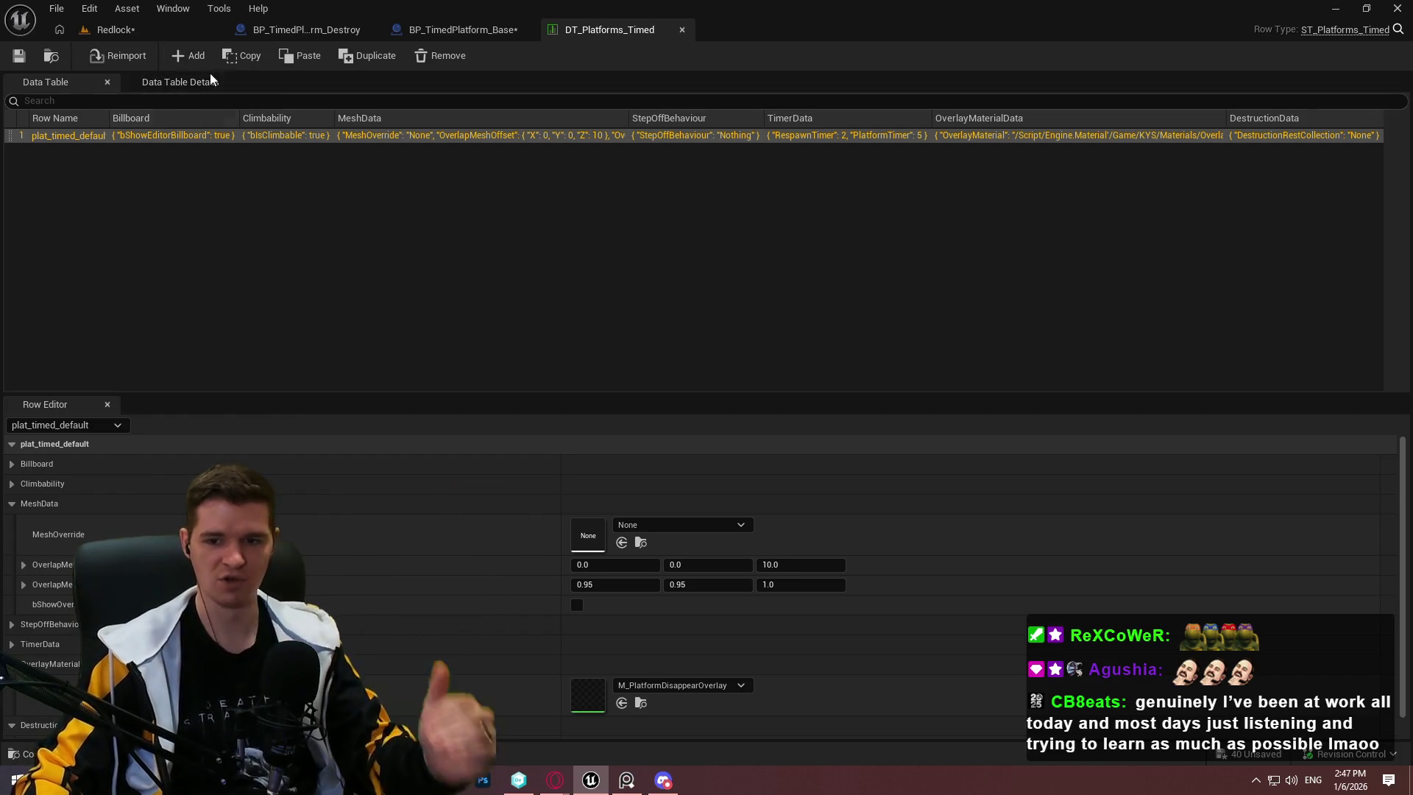
{"action": "left_click", "coordinate": [118, 29]}
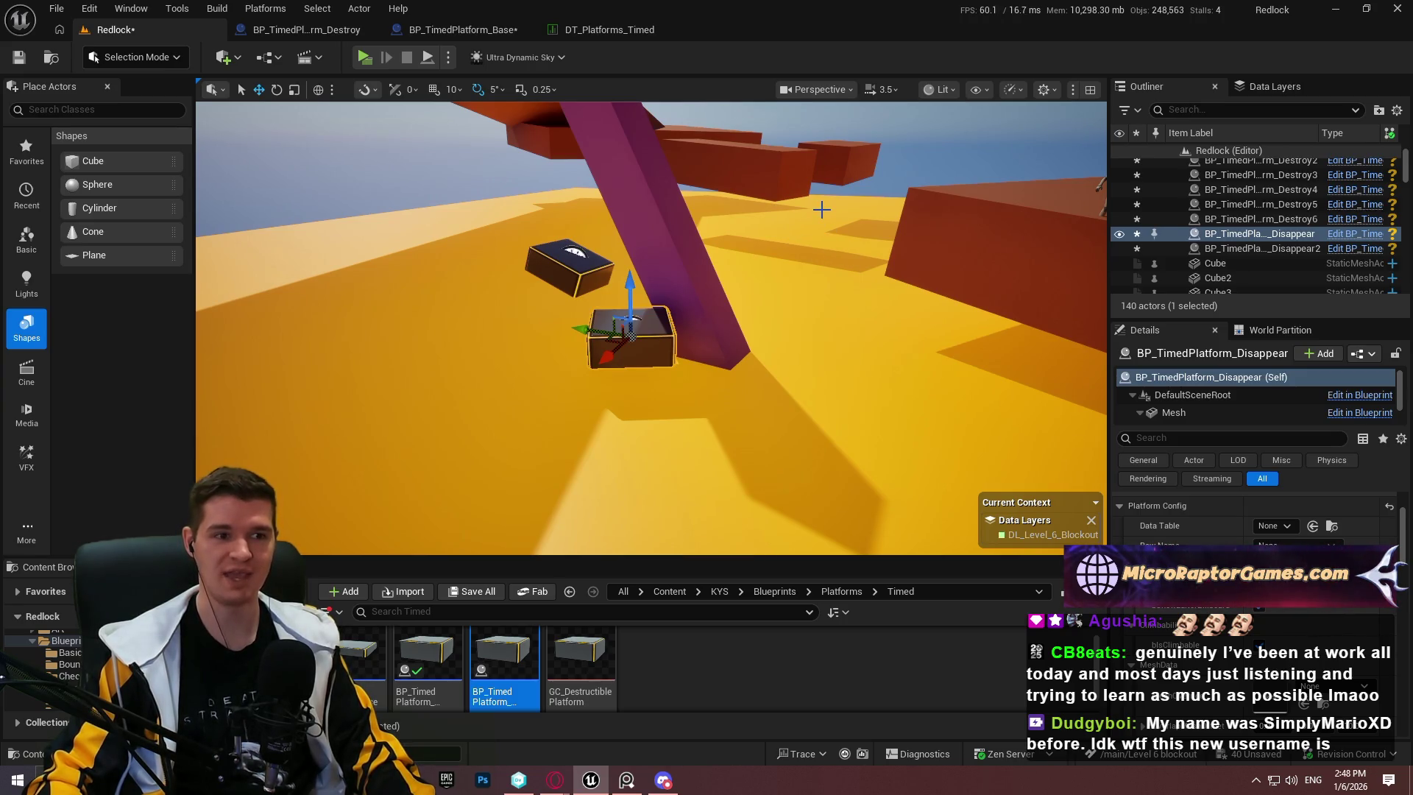
Step: Navigate to both disappearing platforms, select the upper one, then bring up the floor slab's actions
{"action": "mouse_move", "coordinate": [819, 205]}
{"action": "left_mouse_down"}
{"action": "mouse_move", "coordinate": [781, 155]}
{"action": "mouse_move", "coordinate": [821, 228]}
{"action": "left_mouse_up"}
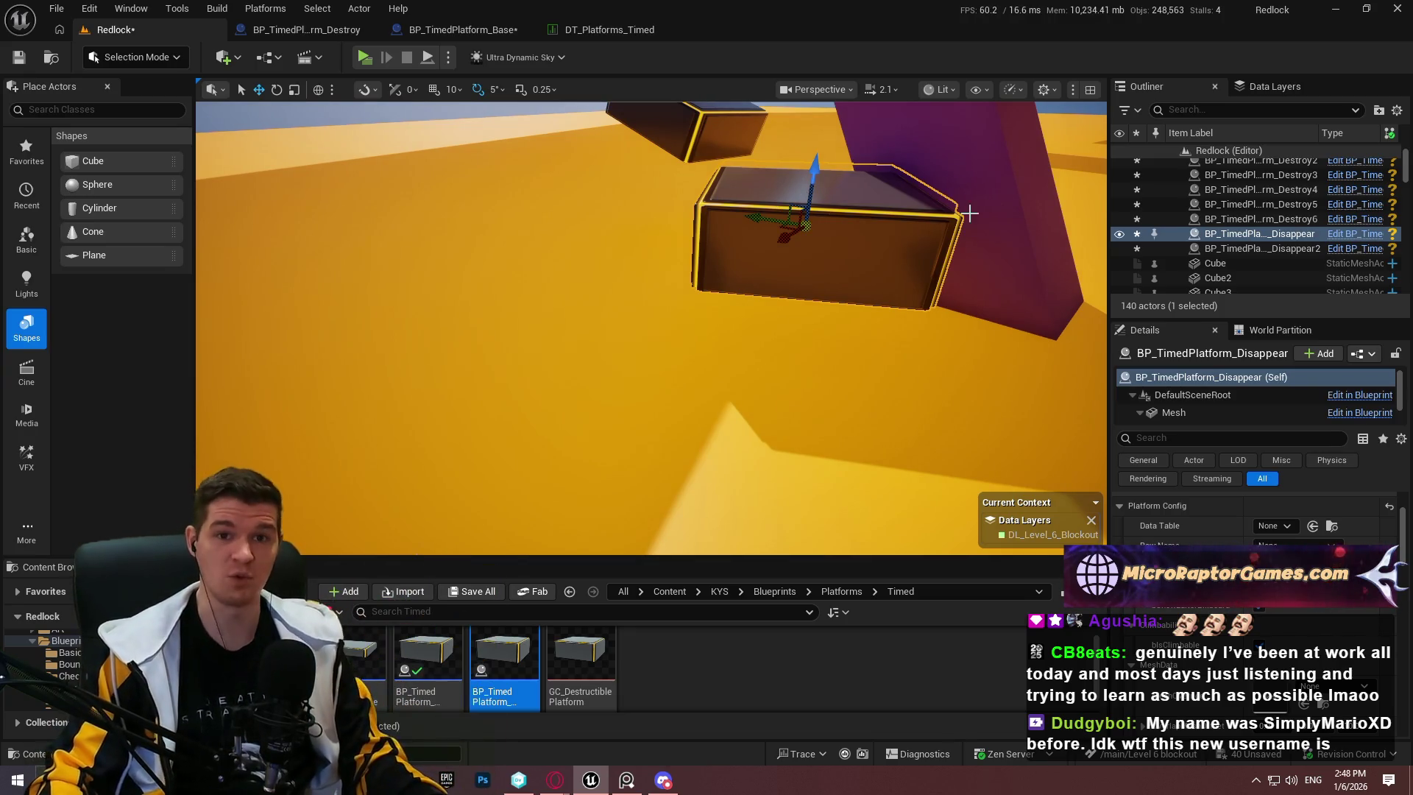
{"action": "left_click_drag", "start_coordinate": [806, 225], "coordinate": [810, 243]}
{"action": "mouse_move", "coordinate": [748, 458]}
{"action": "left_mouse_down"}
{"action": "mouse_move", "coordinate": [747, 441]}
{"action": "mouse_move", "coordinate": [747, 458]}
{"action": "mouse_move", "coordinate": [784, 449]}
{"action": "mouse_move", "coordinate": [852, 408]}
{"action": "left_mouse_up"}
{"action": "scroll", "coordinate": [1241, 663], "scroll_direction": "down", "scroll_amount": 6}
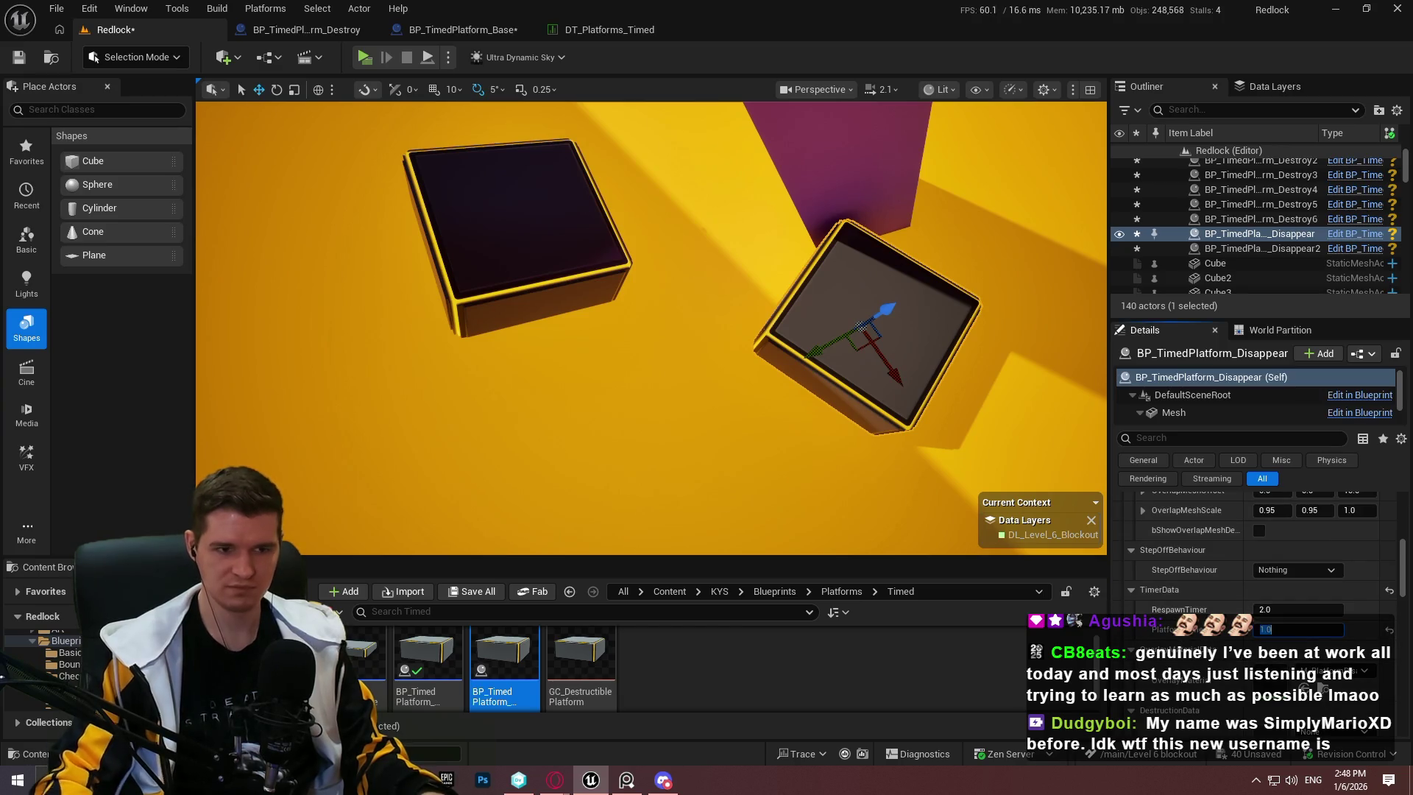
{"action": "left_click_drag", "start_coordinate": [563, 204], "coordinate": [563, 203]}
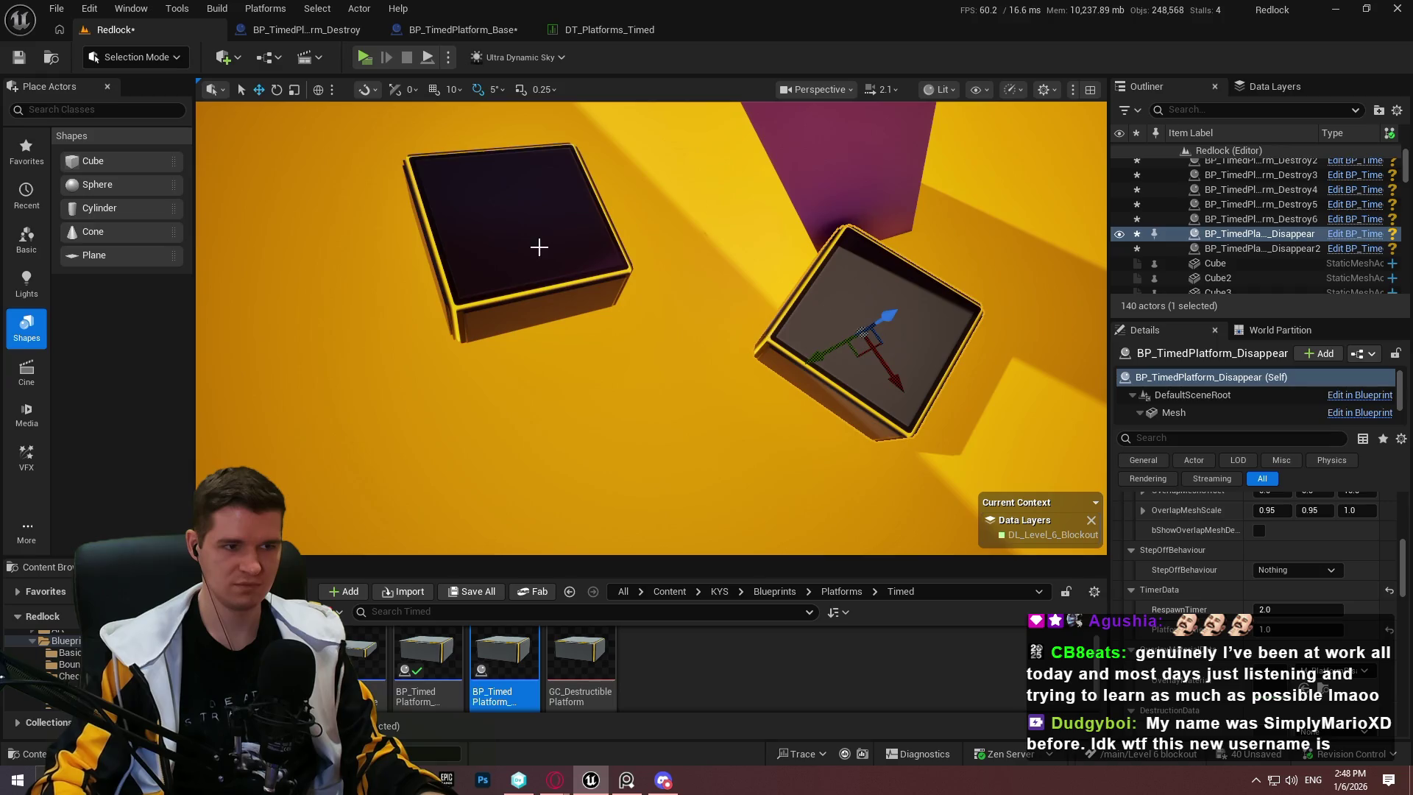
{"action": "left_click", "coordinate": [539, 247]}
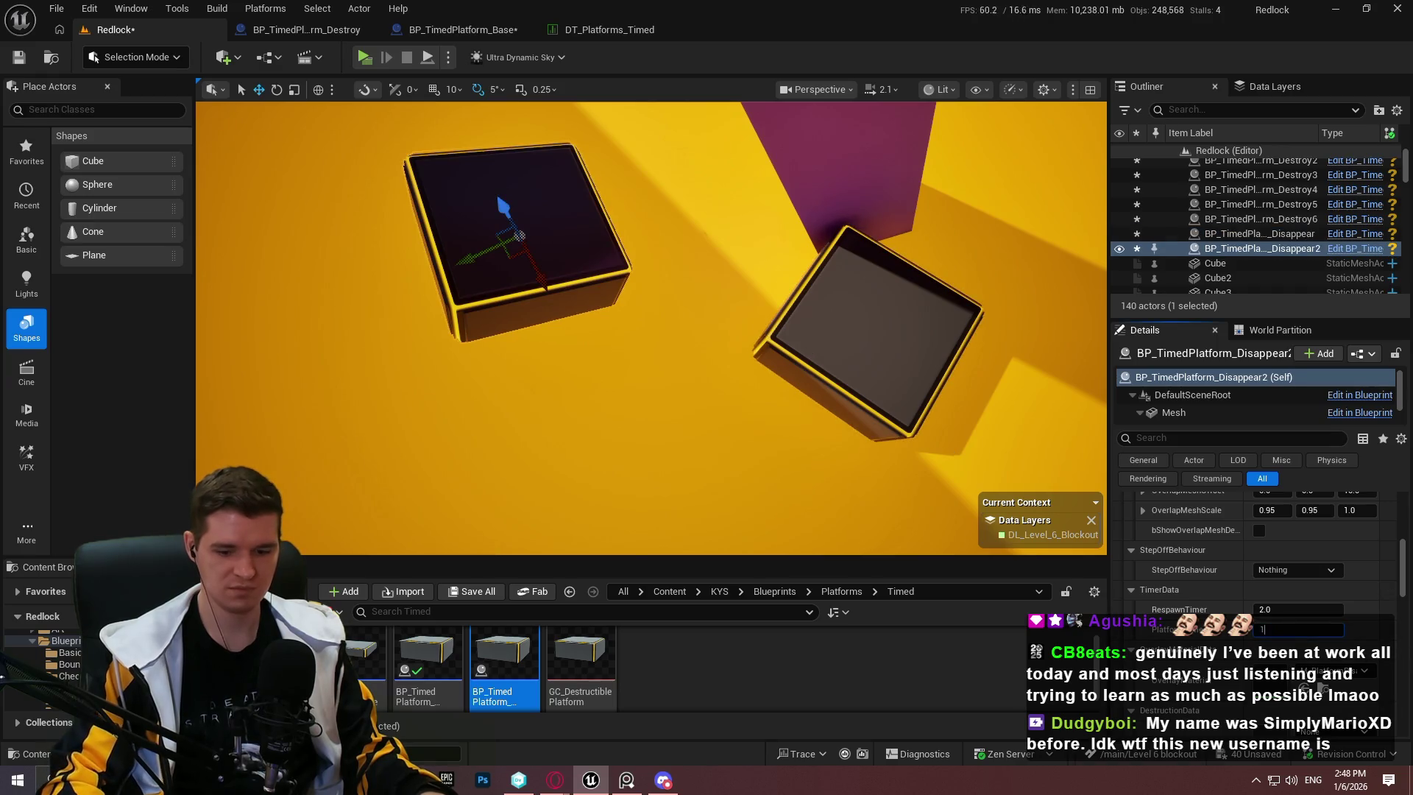
{"action": "left_click_drag", "start_coordinate": [825, 216], "coordinate": [825, 215]}
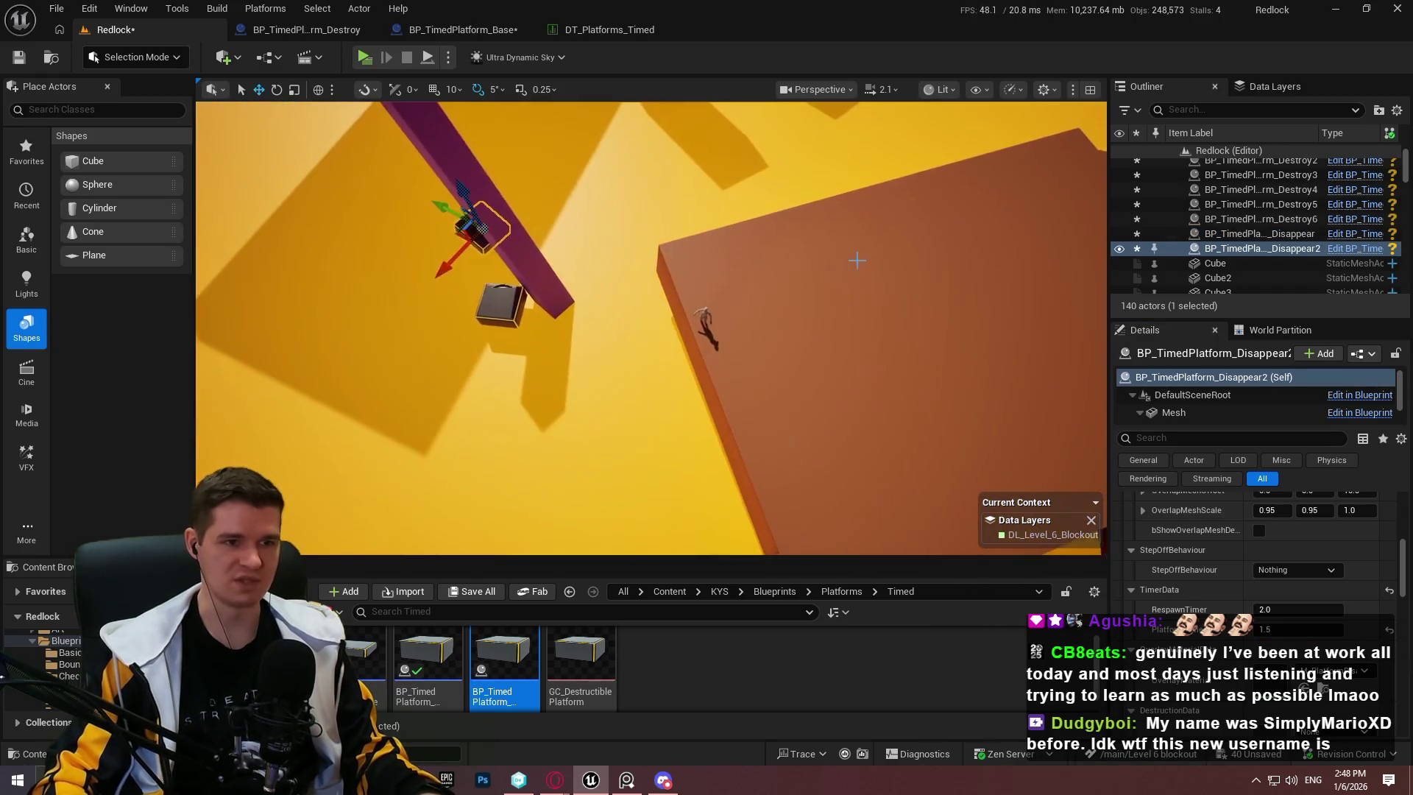
{"action": "right_click", "coordinate": [883, 264]}
Step: Play full screen from the floor slab, jumping onto the dark box, then stop
{"action": "left_click", "coordinate": [949, 751]}
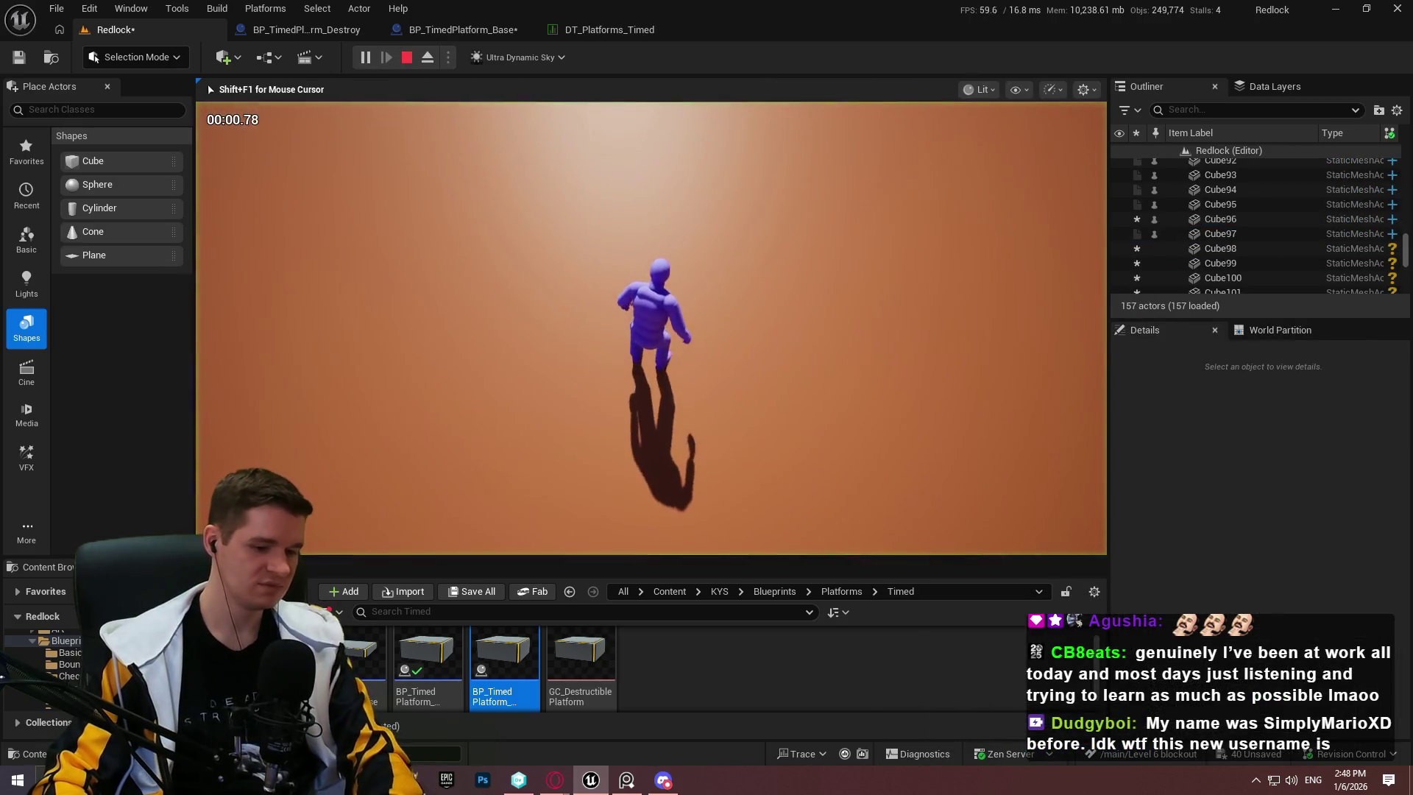
{"action": "key", "text": "F11"}
{"action": "key", "text": "w"}
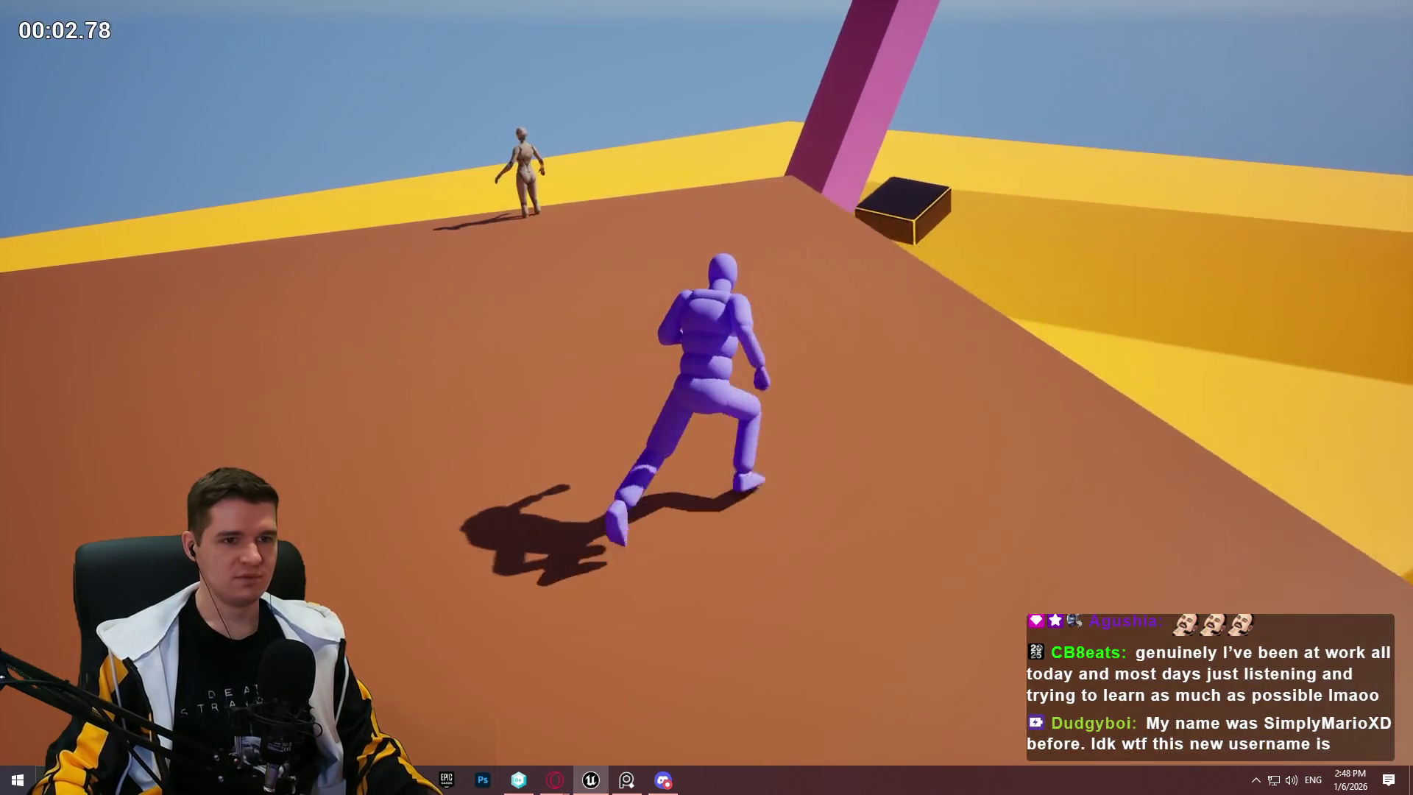
{"action": "key", "text": "space"}
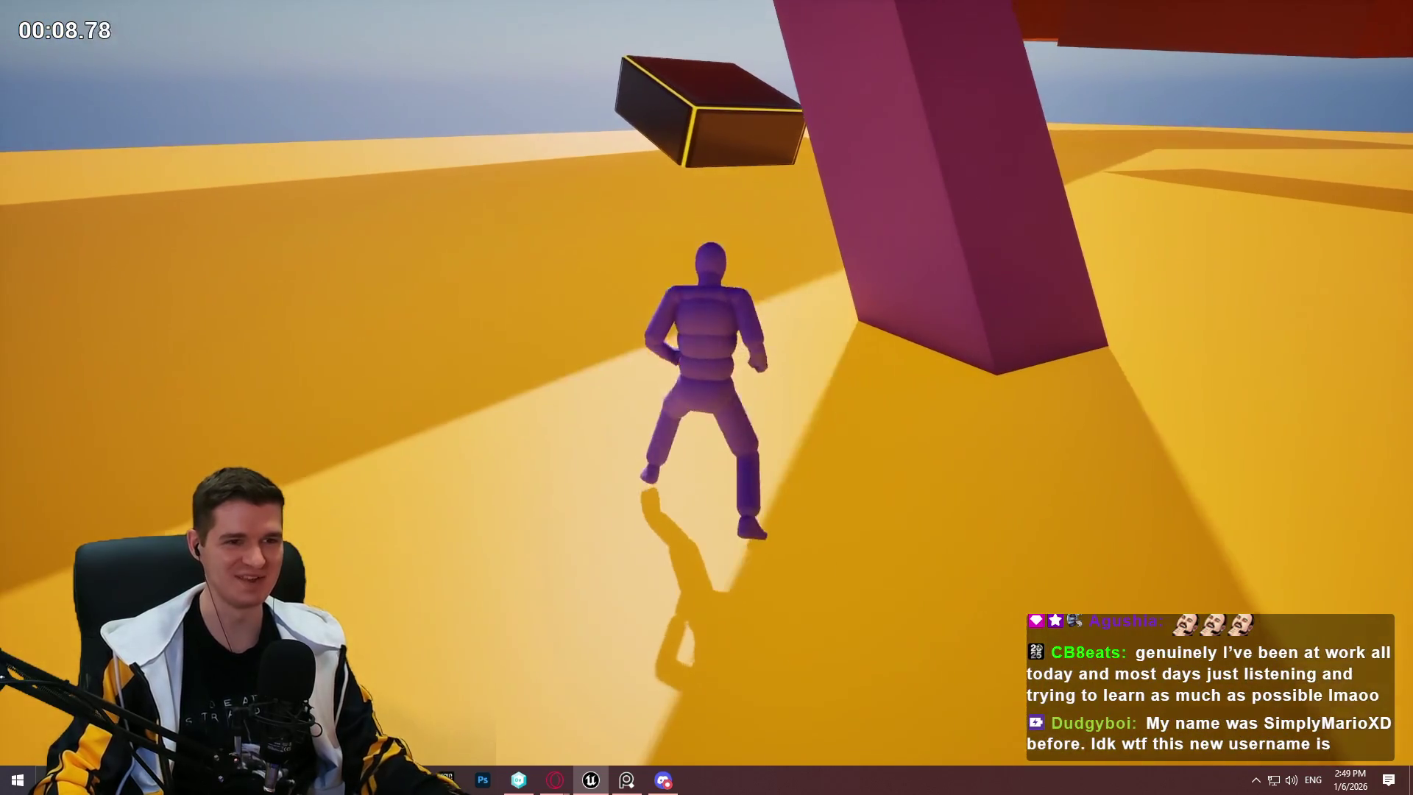
{"action": "key", "text": "Escape"}
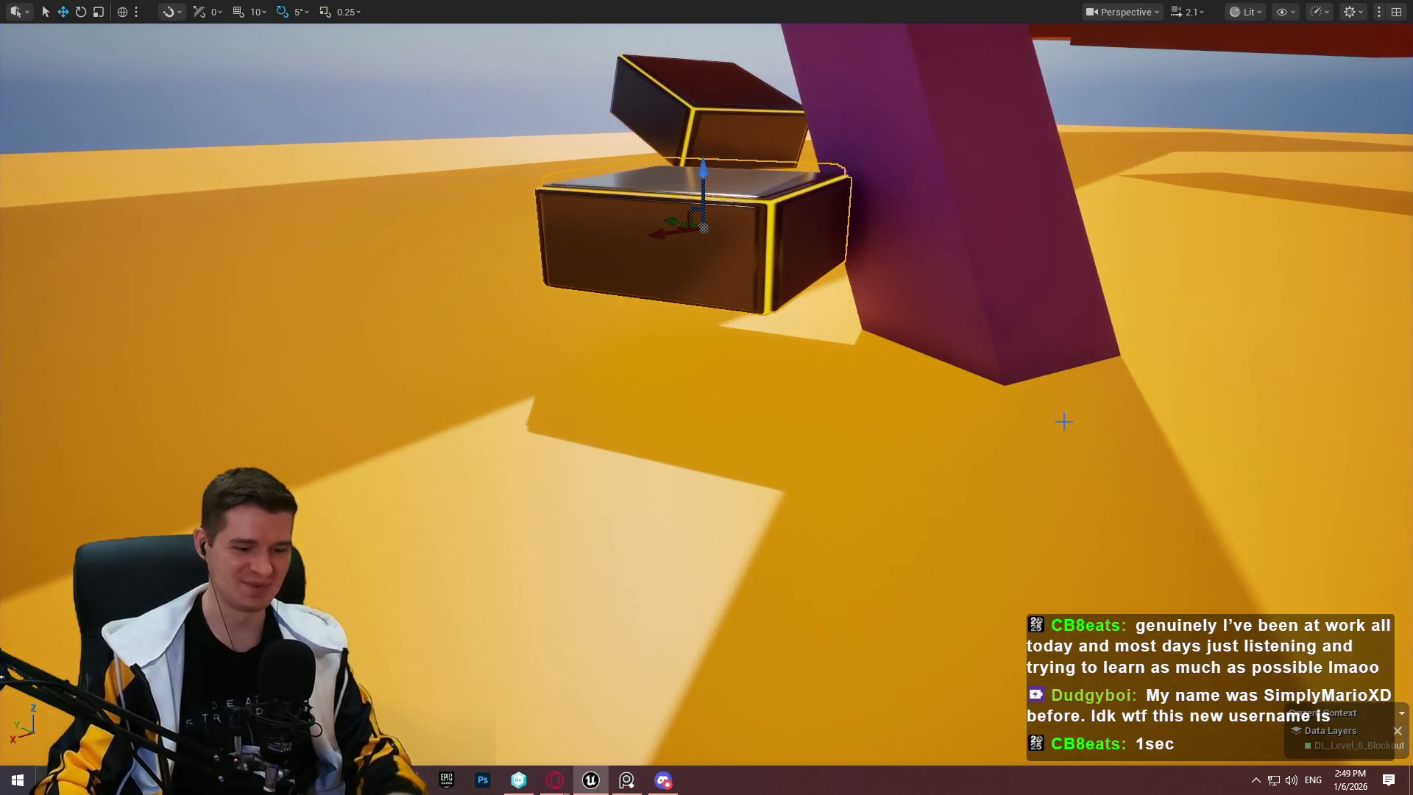
{"action": "key", "text": "F11"}
Step: Replay full screen from the floor slab, jumping toward the pillar and dark box
{"action": "scroll", "coordinate": [1279, 705], "scroll_direction": "down", "scroll_amount": 3}
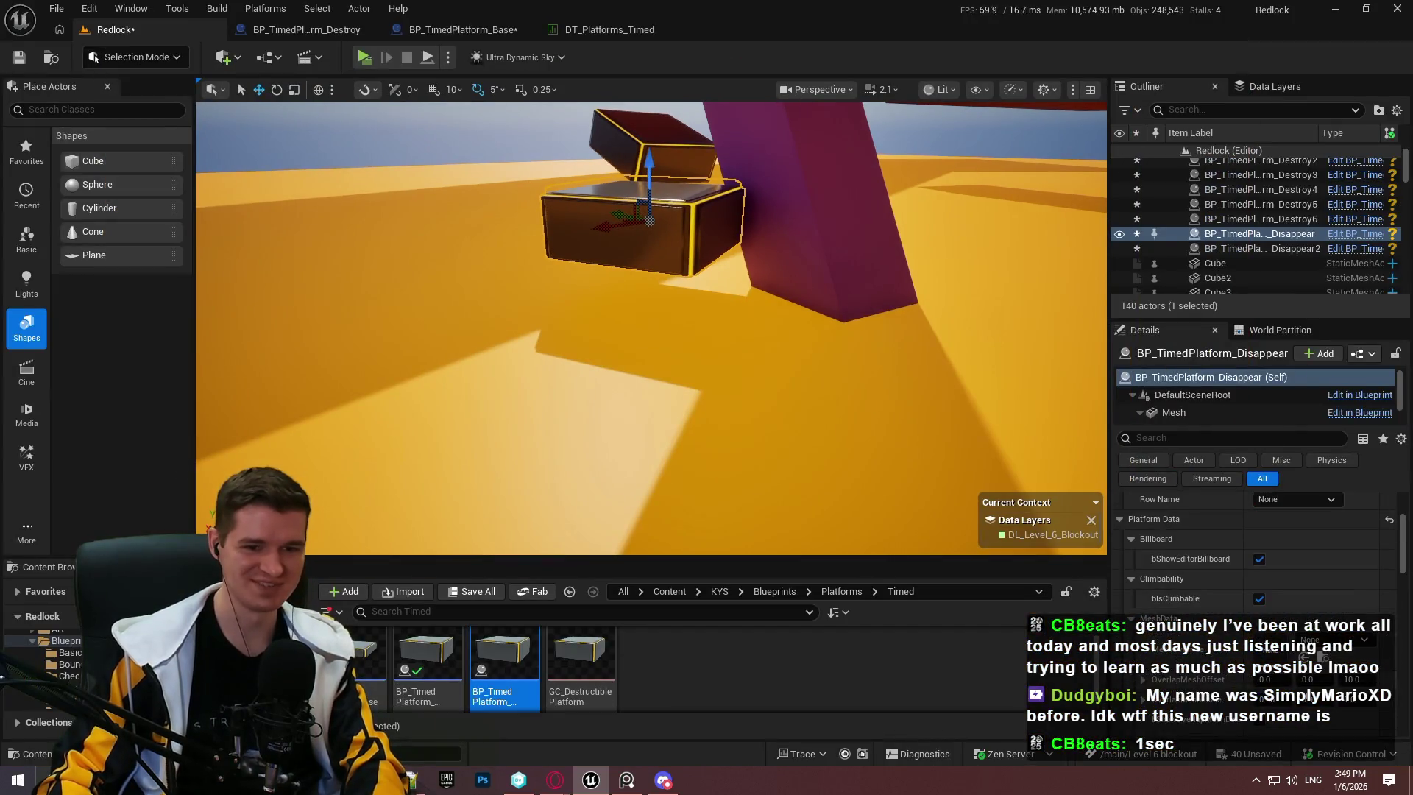
{"action": "scroll", "coordinate": [1292, 661], "scroll_direction": "down", "scroll_amount": 3}
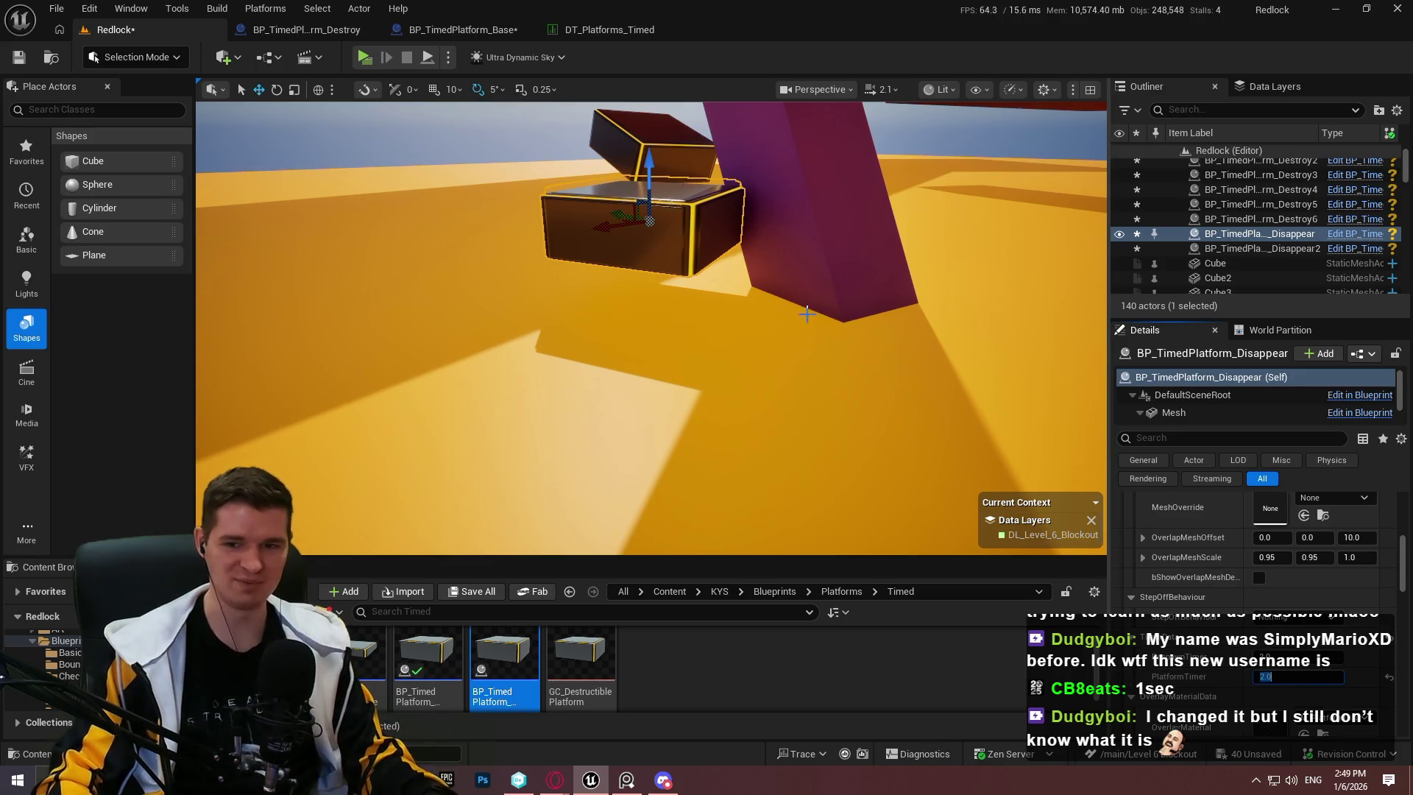
{"action": "left_click_drag", "start_coordinate": [683, 254], "coordinate": [874, 479]}
{"action": "right_click", "coordinate": [808, 407]}
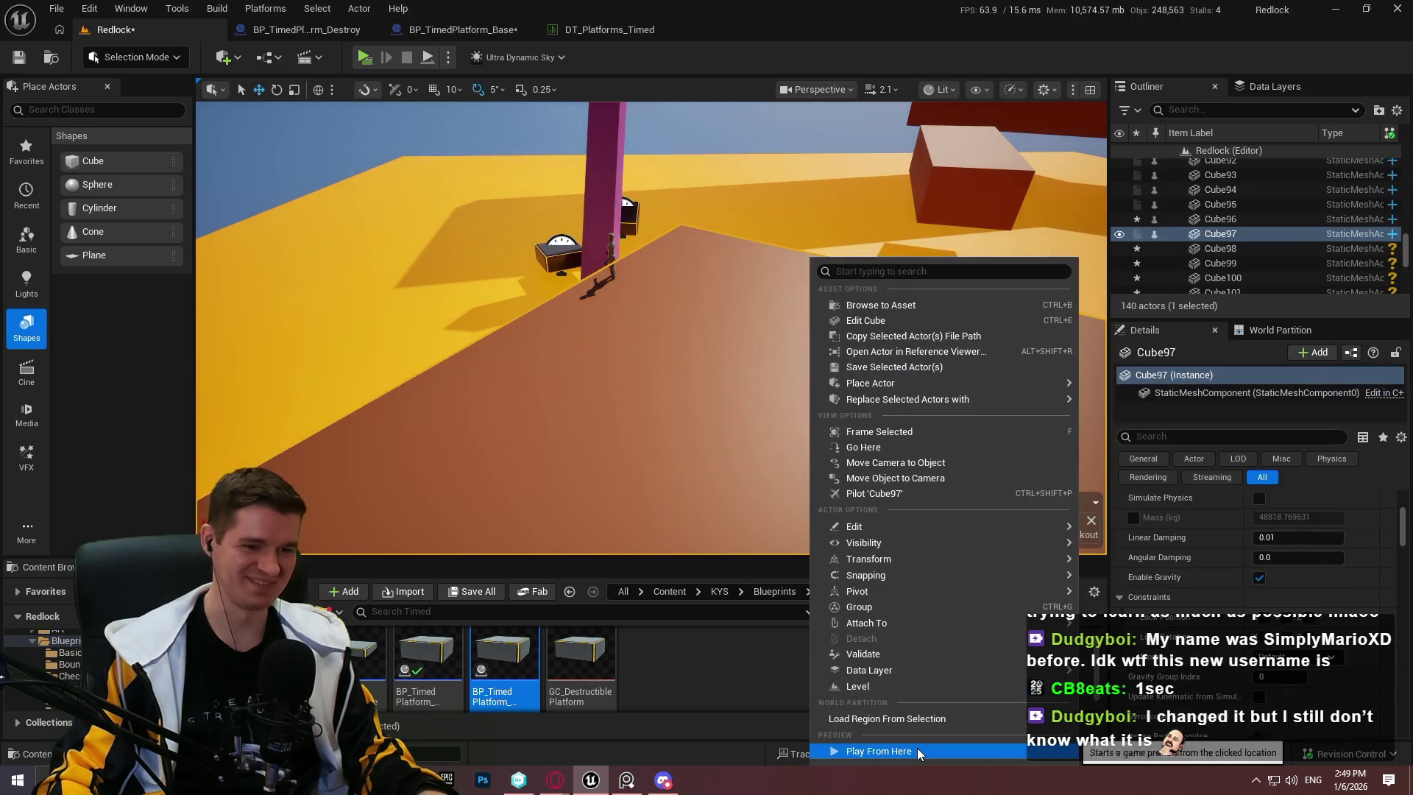
{"action": "left_click", "coordinate": [858, 748]}
{"action": "key", "text": "F11"}
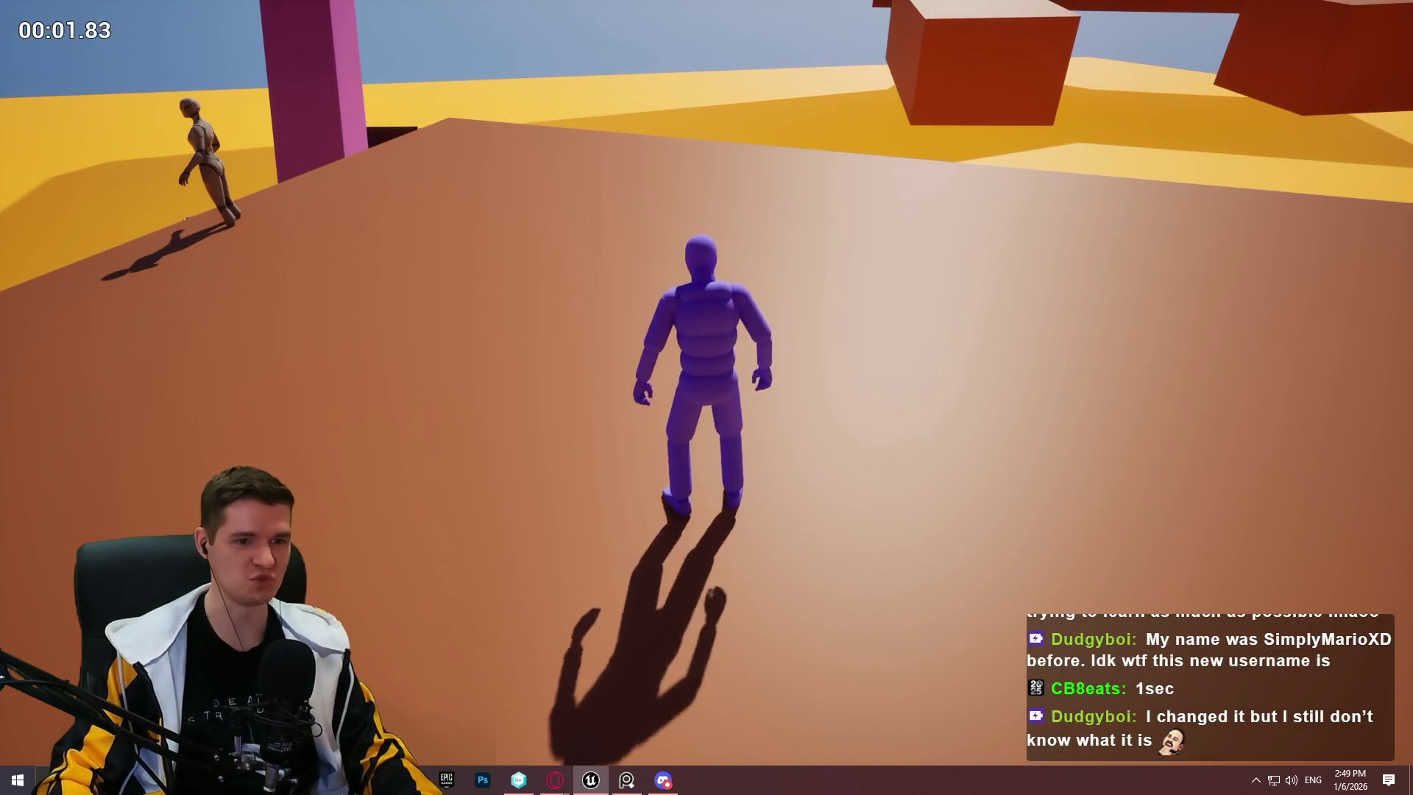
{"action": "key", "text": "w"}
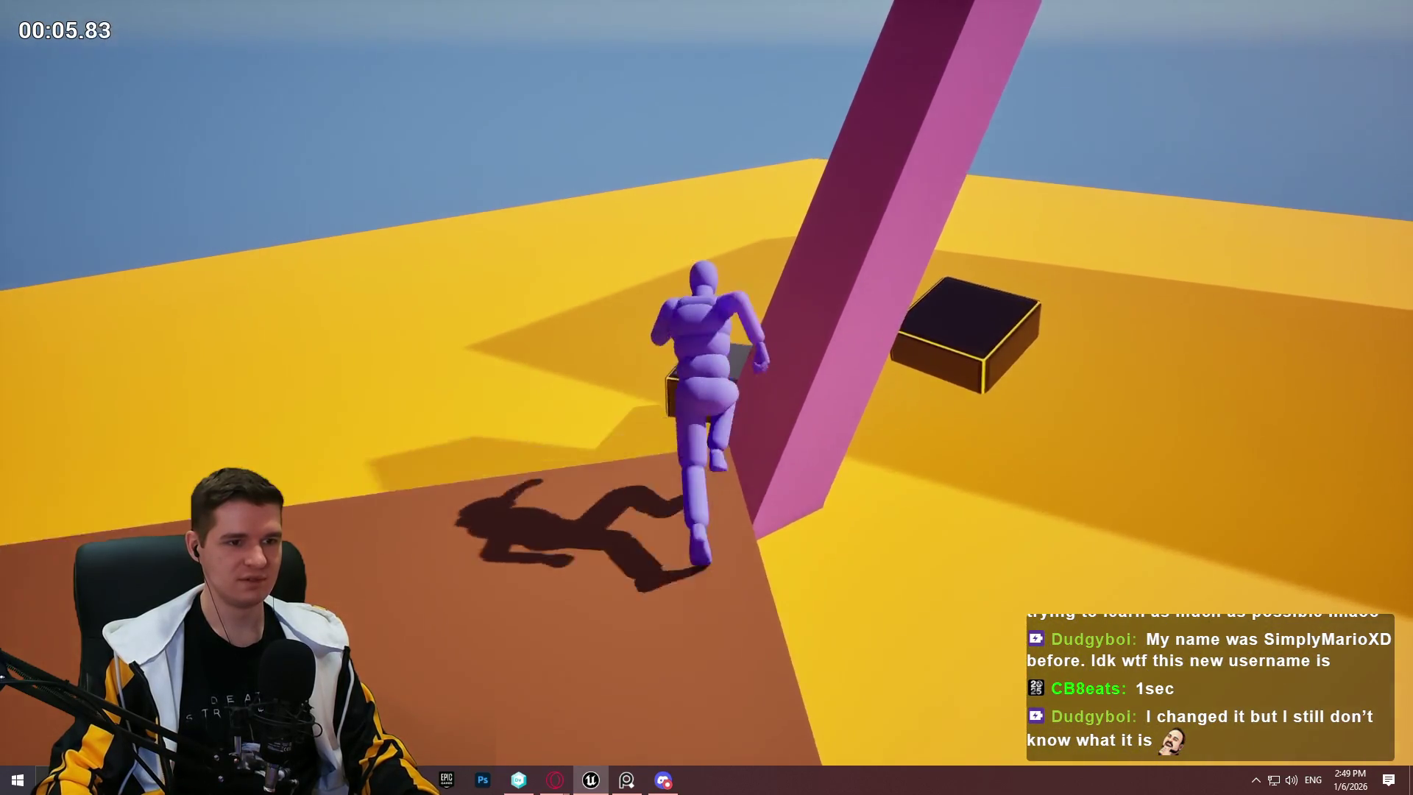
{"action": "key", "text": "space"}
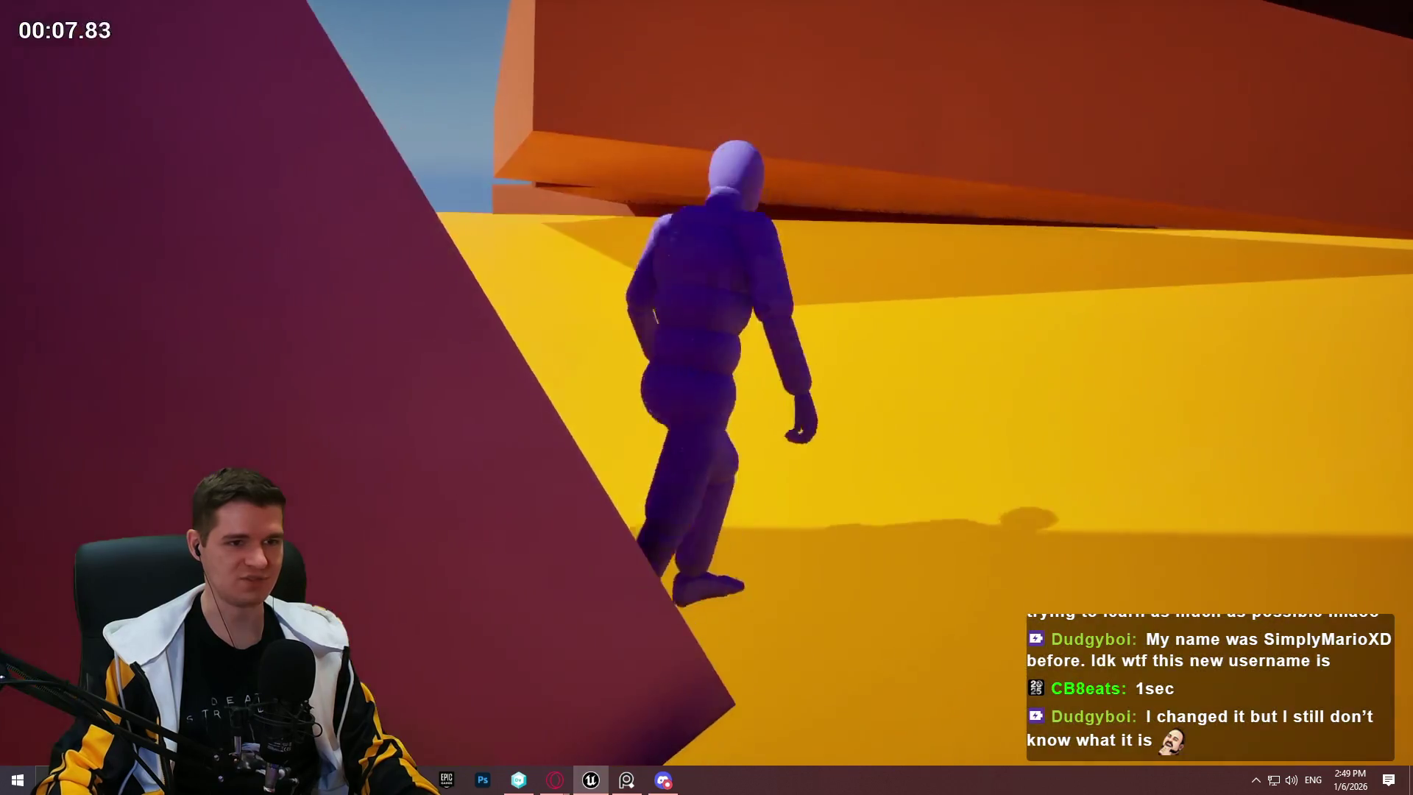
{"action": "key", "text": "Escape"}
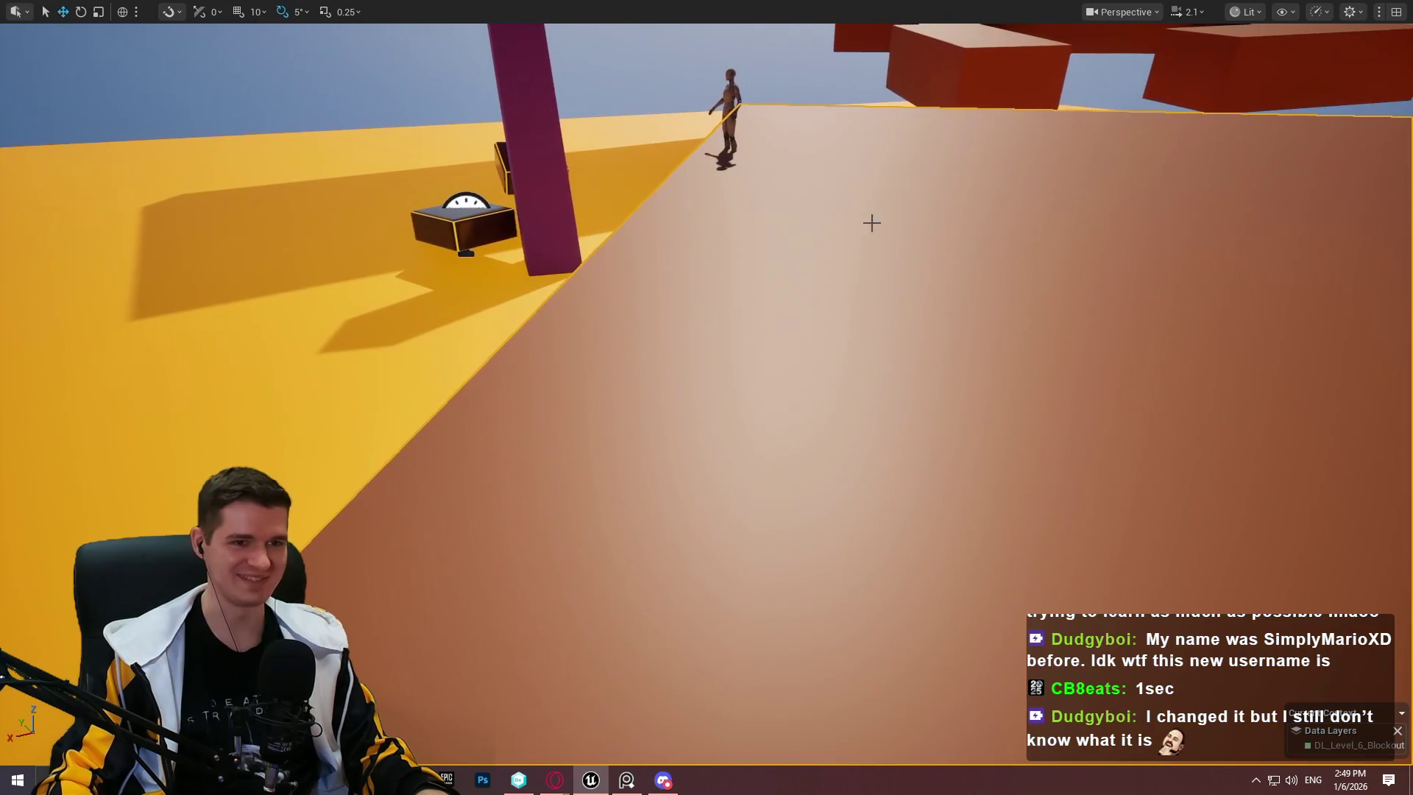
Step: Run one more play session from the floor slab and end it
{"action": "right_click", "coordinate": [871, 221]}
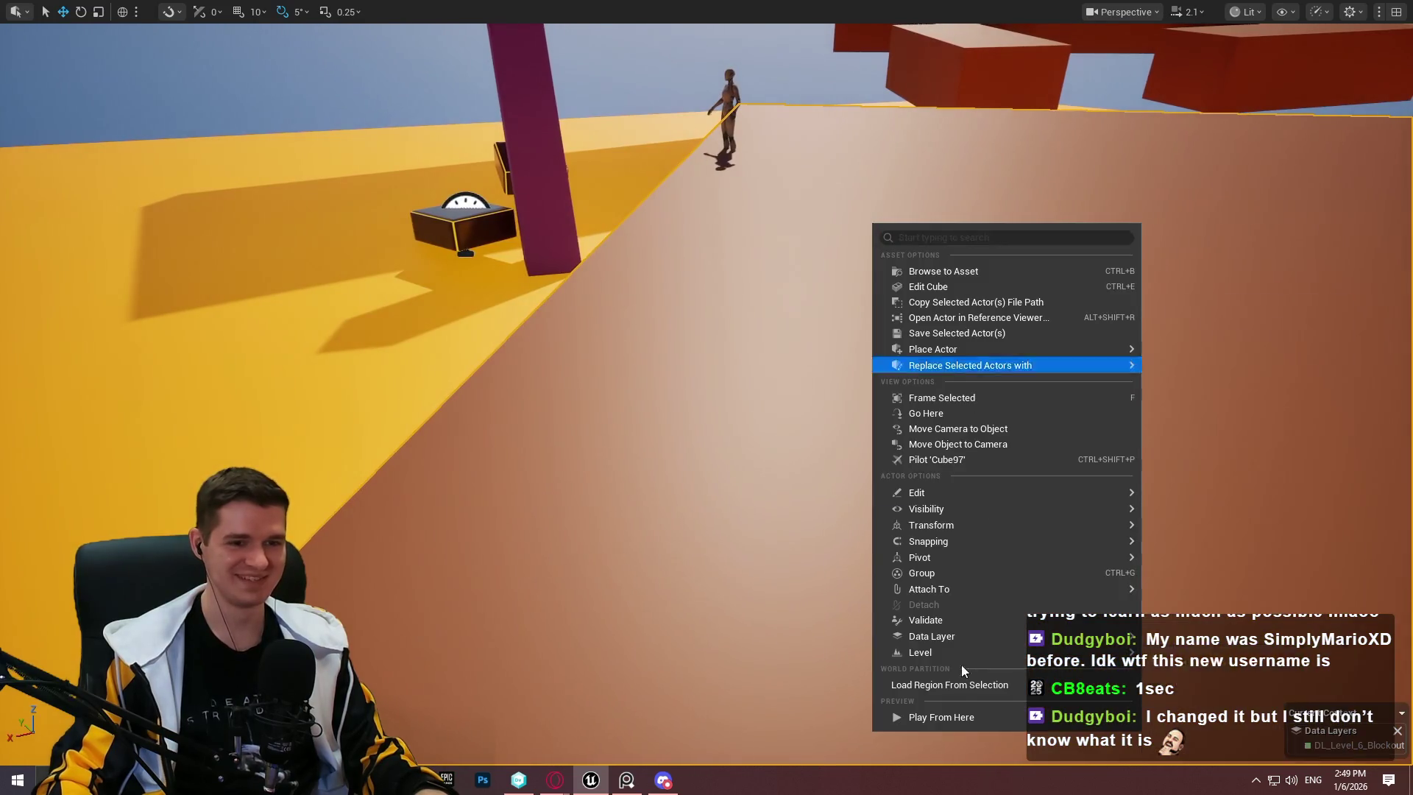
{"action": "left_click", "coordinate": [970, 719]}
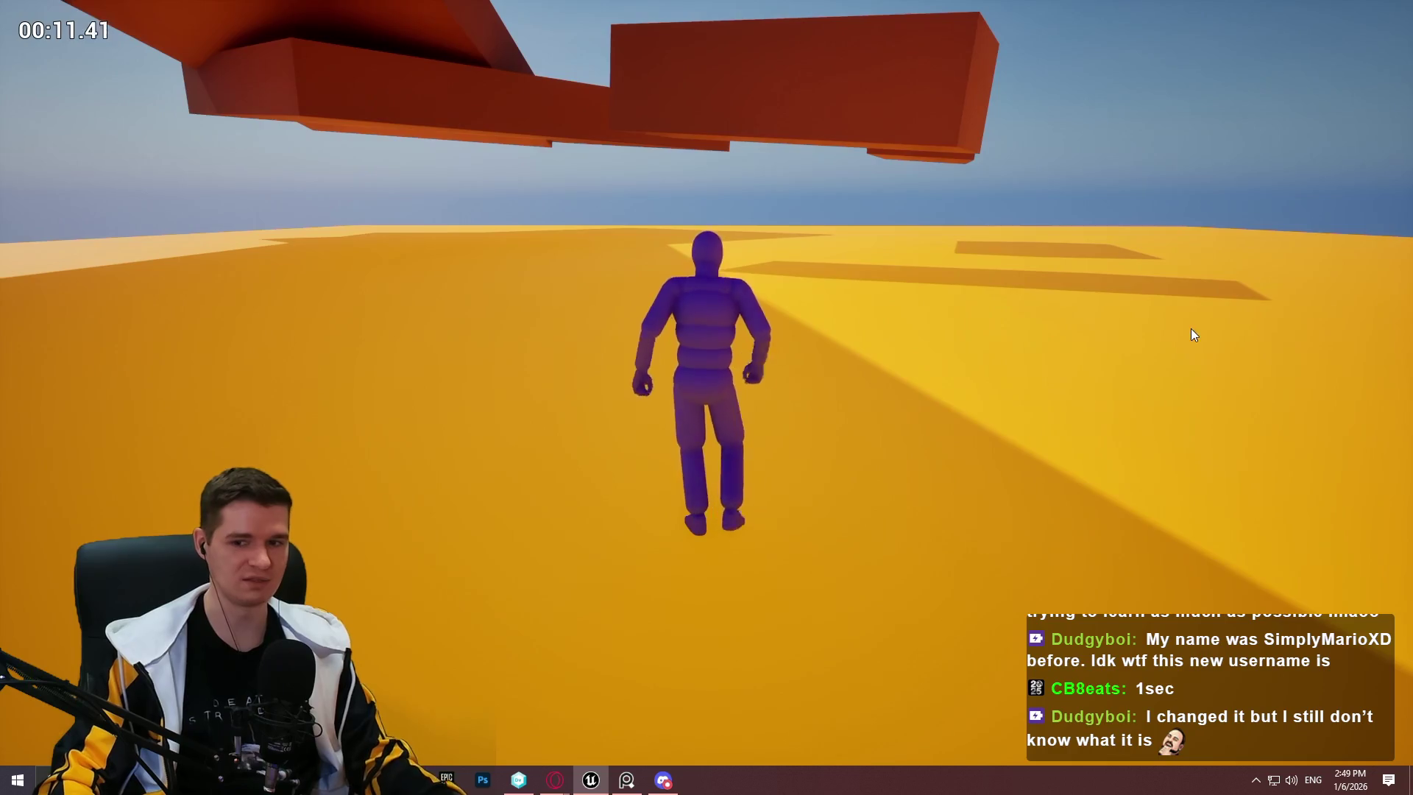
{"action": "key", "text": "Escape"}
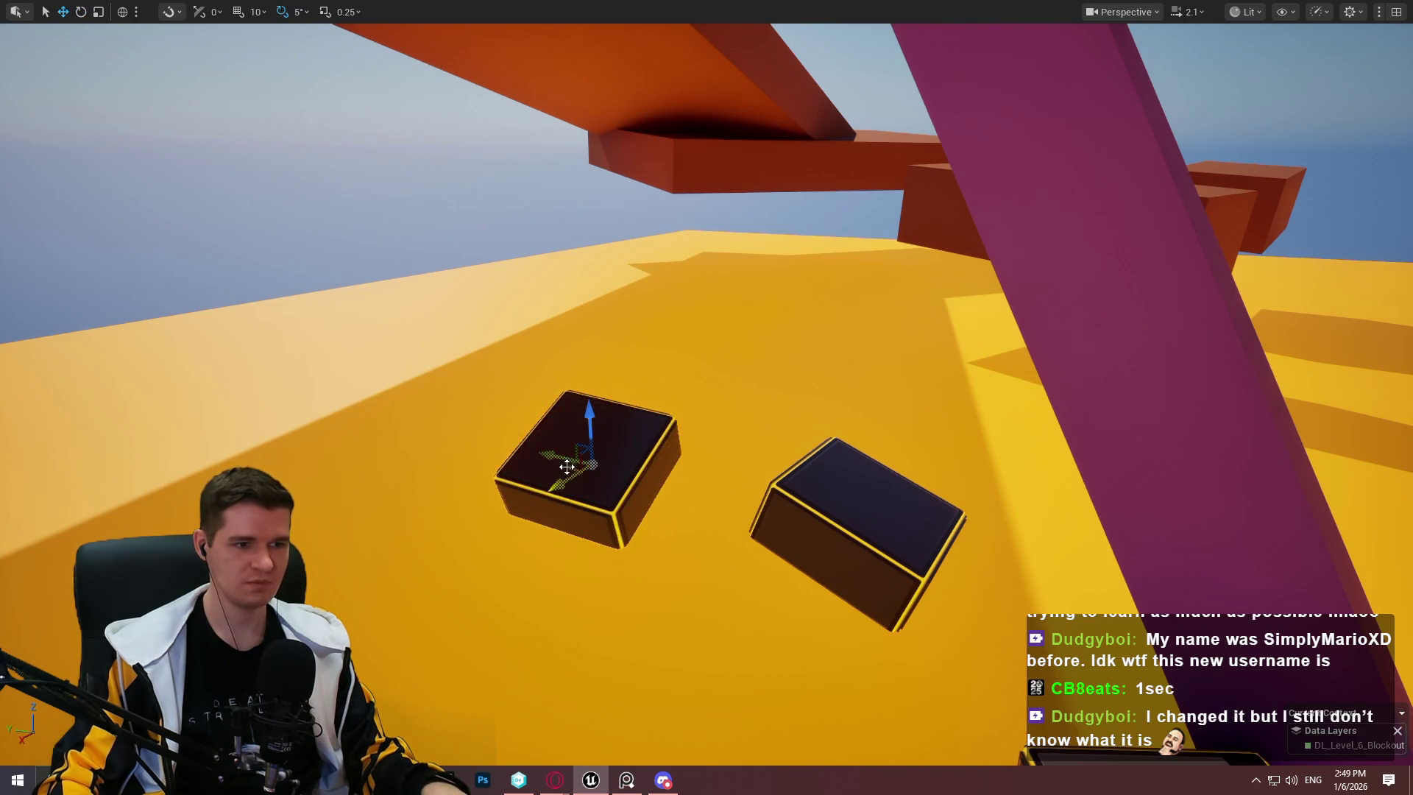
Step: Move the dark box up the floor and place an upright copy of the magenta pillar to the left
{"action": "left_click_drag", "start_coordinate": [568, 466], "coordinate": [641, 346]}
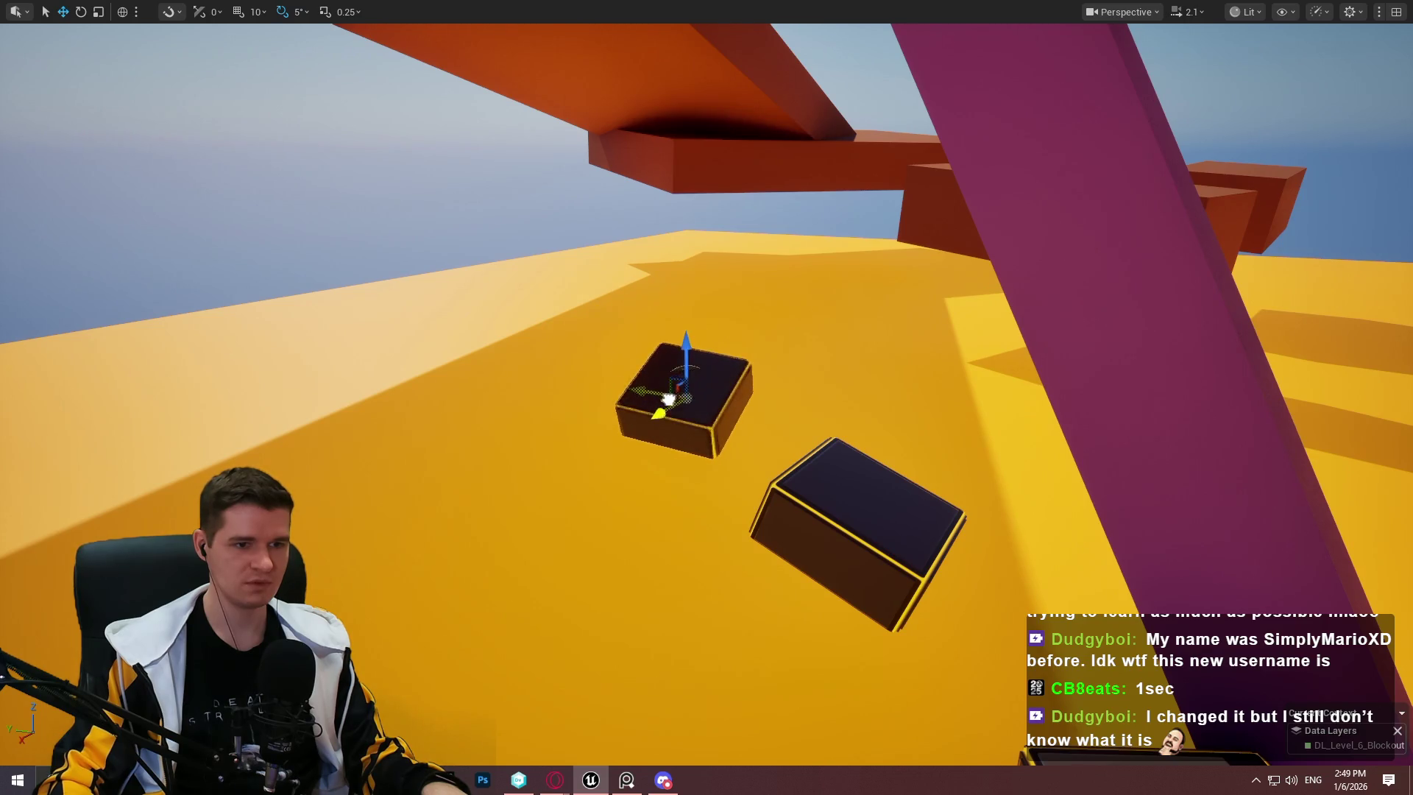
{"action": "left_click_drag", "start_coordinate": [687, 394], "coordinate": [678, 269]}
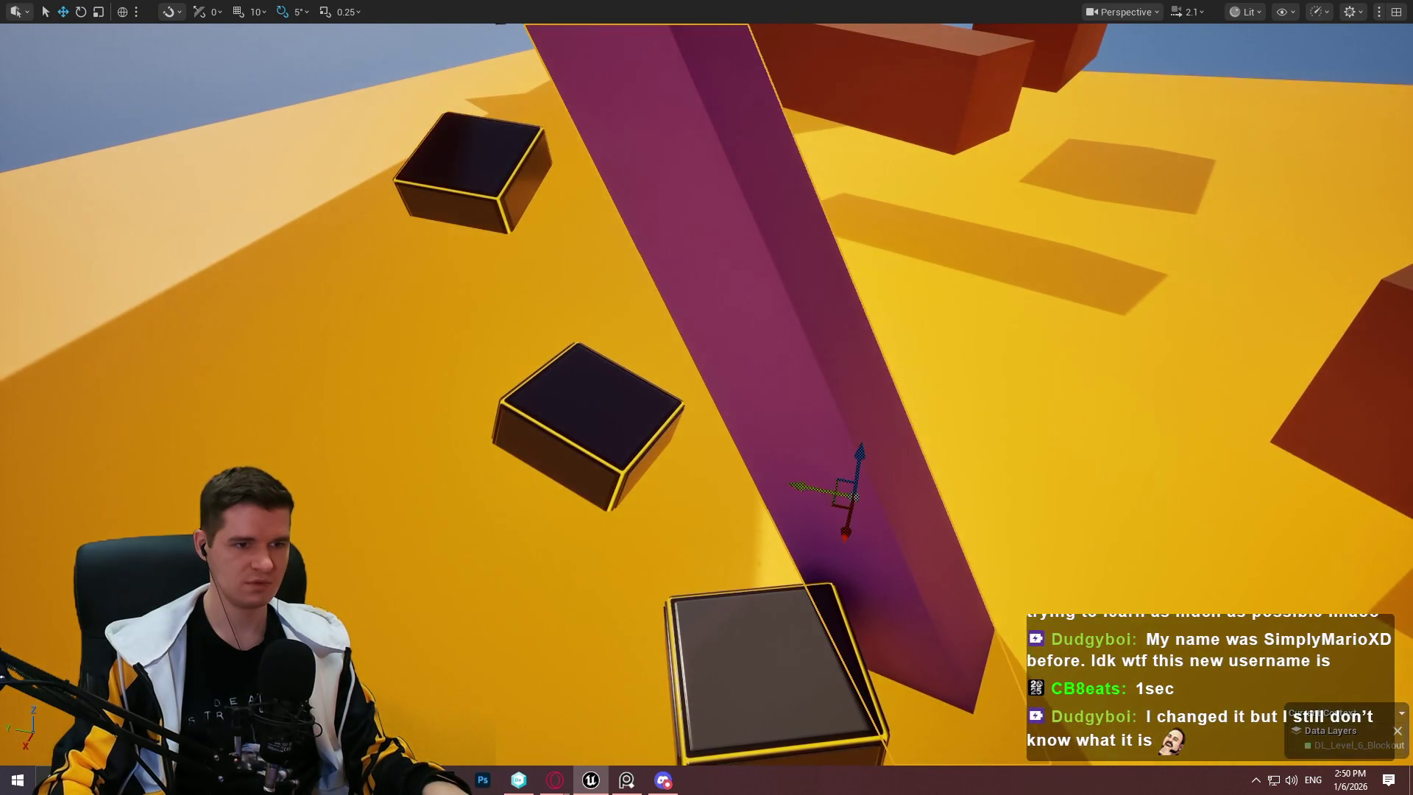
{"action": "left_click_drag", "start_coordinate": [846, 493], "coordinate": [439, 398]}
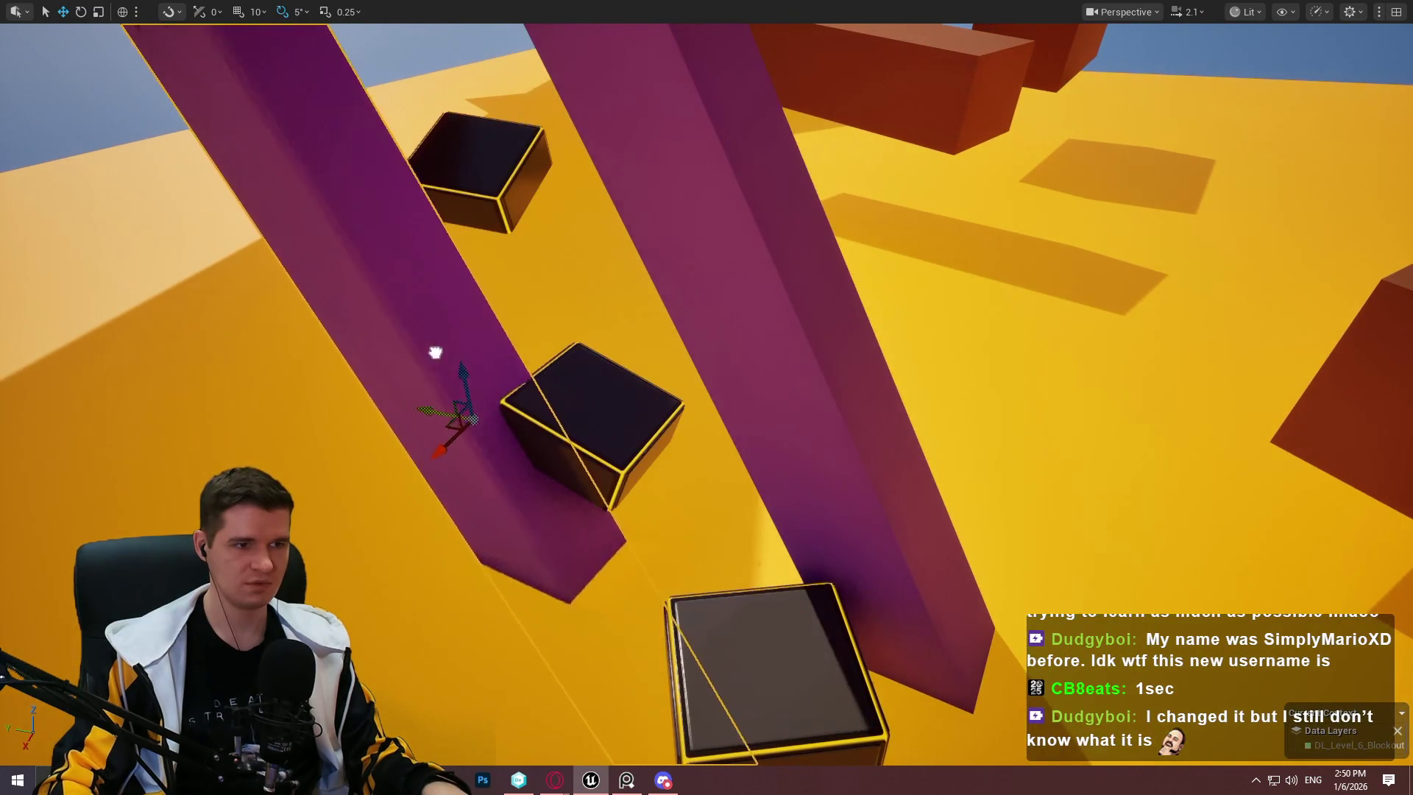
{"action": "key", "text": "e"}
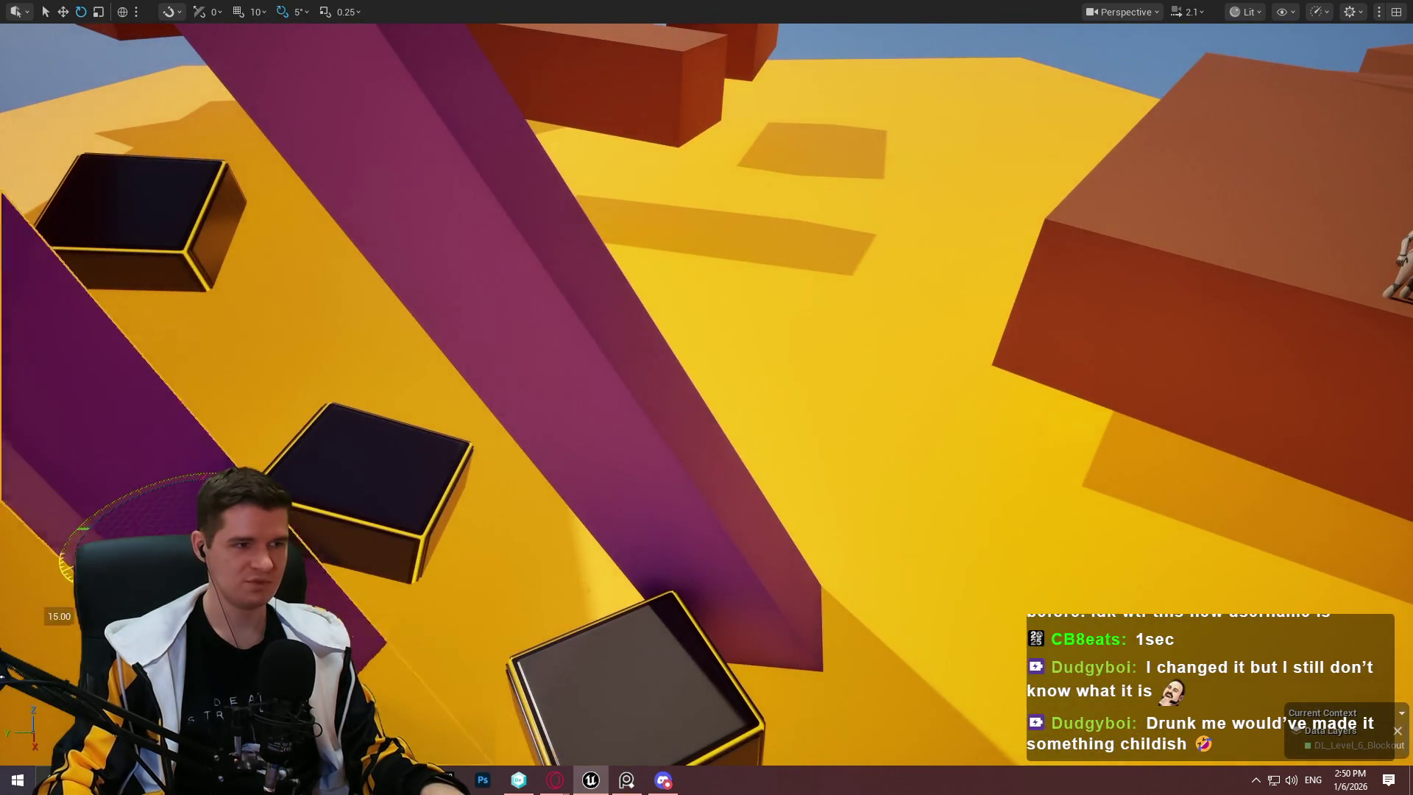
{"action": "left_click_drag", "start_coordinate": [64, 570], "coordinate": [77, 526]}
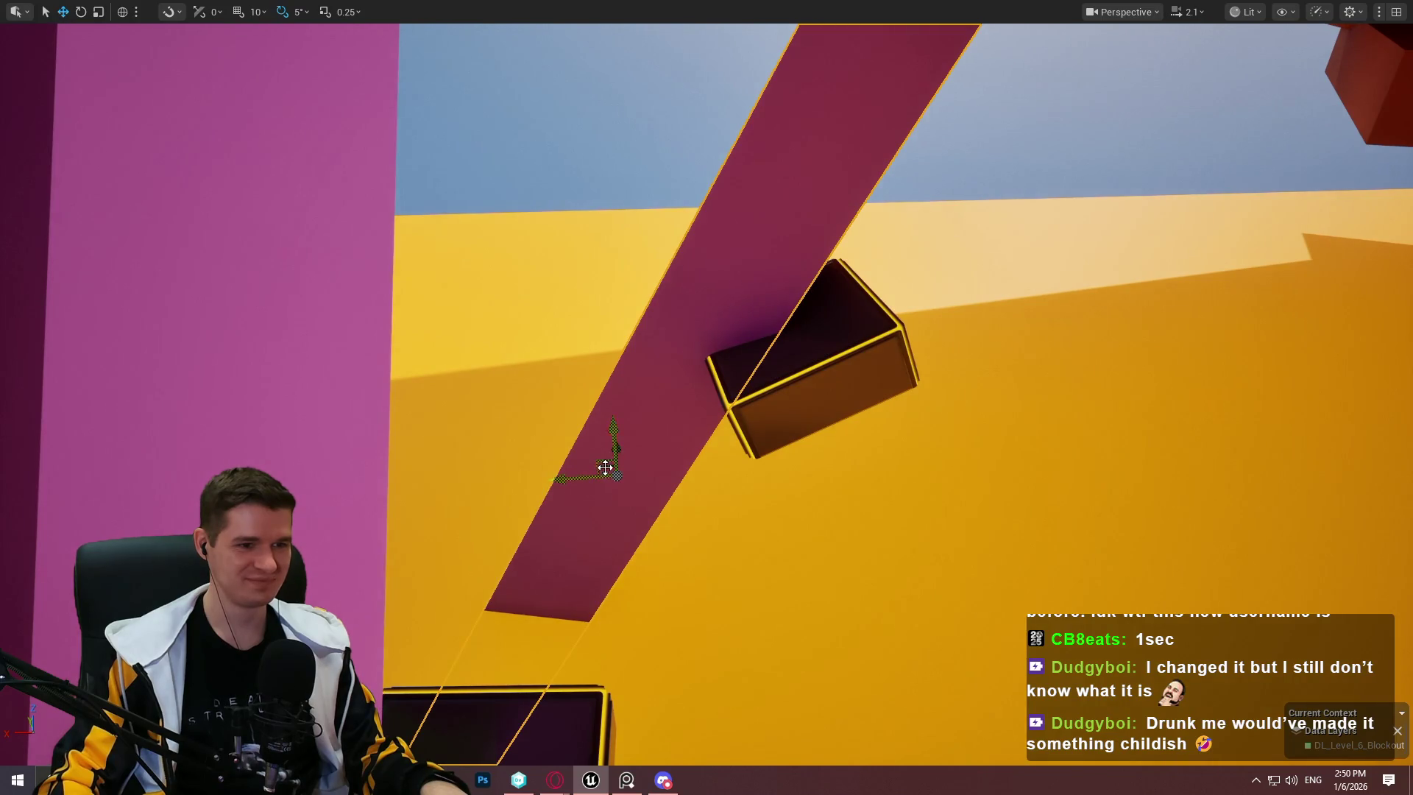
Step: Rotate the magenta beam to -160 degrees and lean it against the other pillar in an A-shape
{"action": "mouse_move", "coordinate": [603, 473]}
{"action": "left_mouse_down"}
{"action": "mouse_move", "coordinate": [763, 577]}
{"action": "mouse_move", "coordinate": [722, 596]}
{"action": "left_mouse_up"}
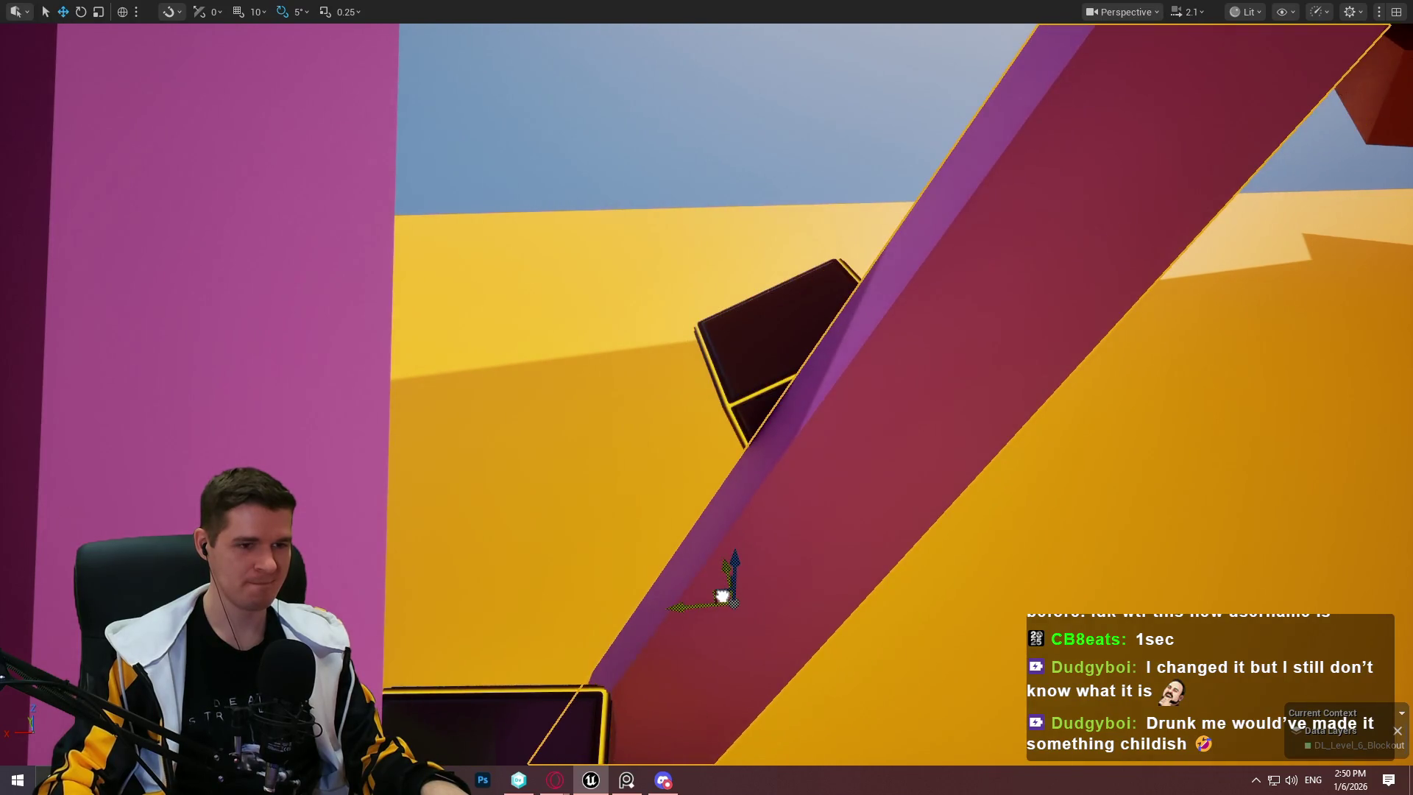
{"action": "mouse_move", "coordinate": [697, 657]}
{"action": "left_mouse_down"}
{"action": "mouse_move", "coordinate": [781, 578]}
{"action": "mouse_move", "coordinate": [819, 618]}
{"action": "left_mouse_up"}
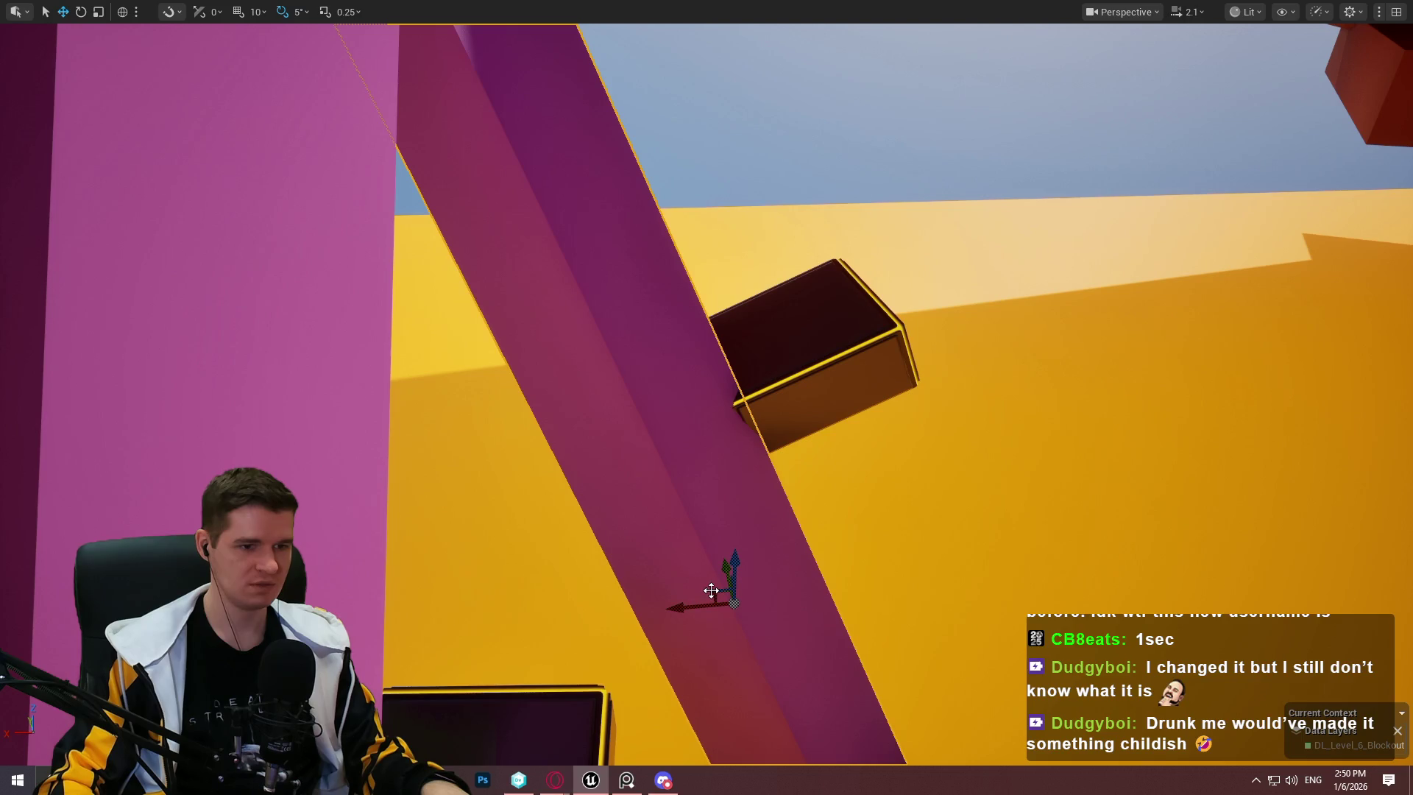
{"action": "mouse_move", "coordinate": [711, 591]}
{"action": "left_mouse_down"}
{"action": "mouse_move", "coordinate": [792, 631]}
{"action": "mouse_move", "coordinate": [747, 643]}
{"action": "left_mouse_up"}
{"action": "key", "text": "f"}
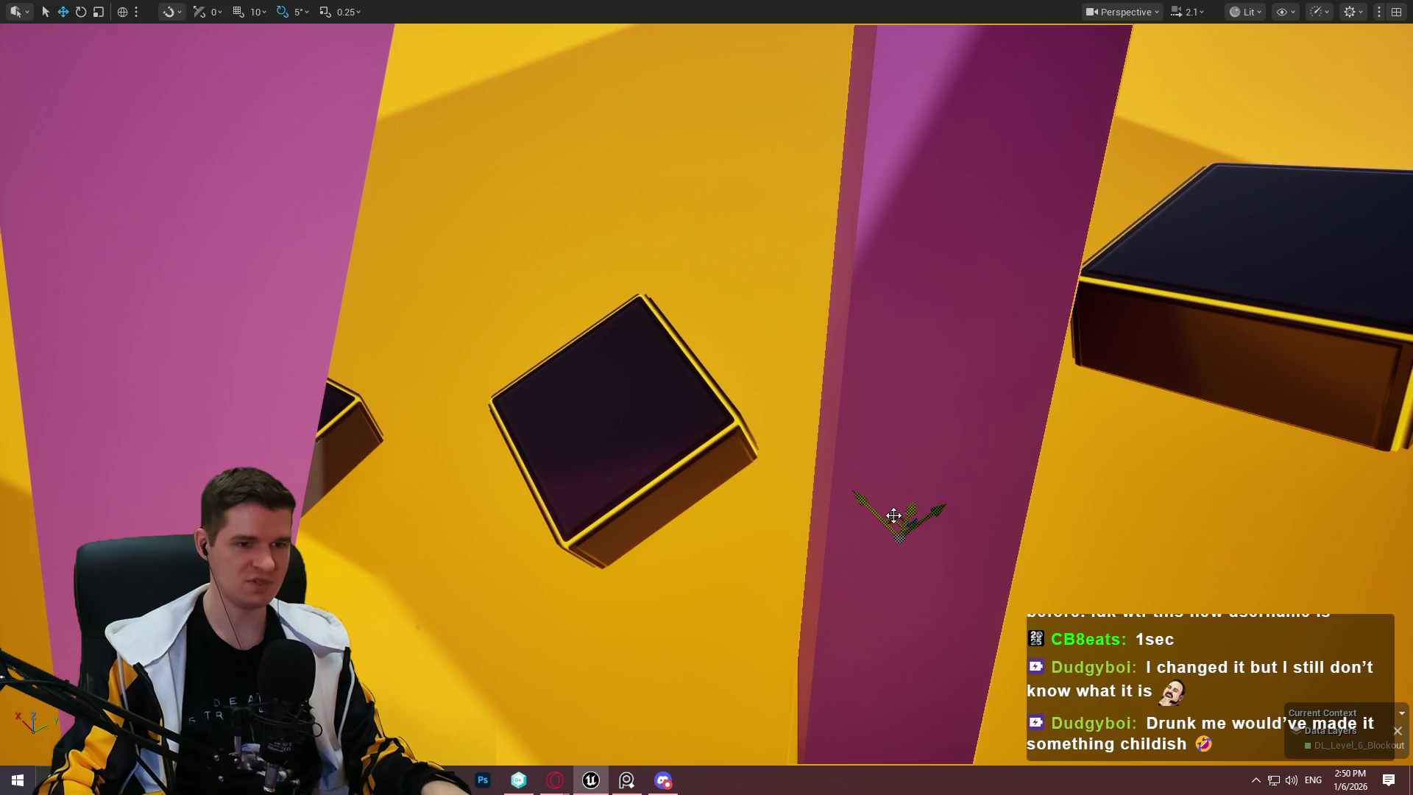
{"action": "mouse_move", "coordinate": [899, 519]}
{"action": "left_mouse_down"}
{"action": "mouse_move", "coordinate": [868, 530]}
{"action": "mouse_move", "coordinate": [861, 552]}
{"action": "mouse_move", "coordinate": [881, 585]}
{"action": "left_mouse_up"}
{"action": "scroll", "coordinate": [881, 585], "scroll_direction": "down", "scroll_amount": 10}
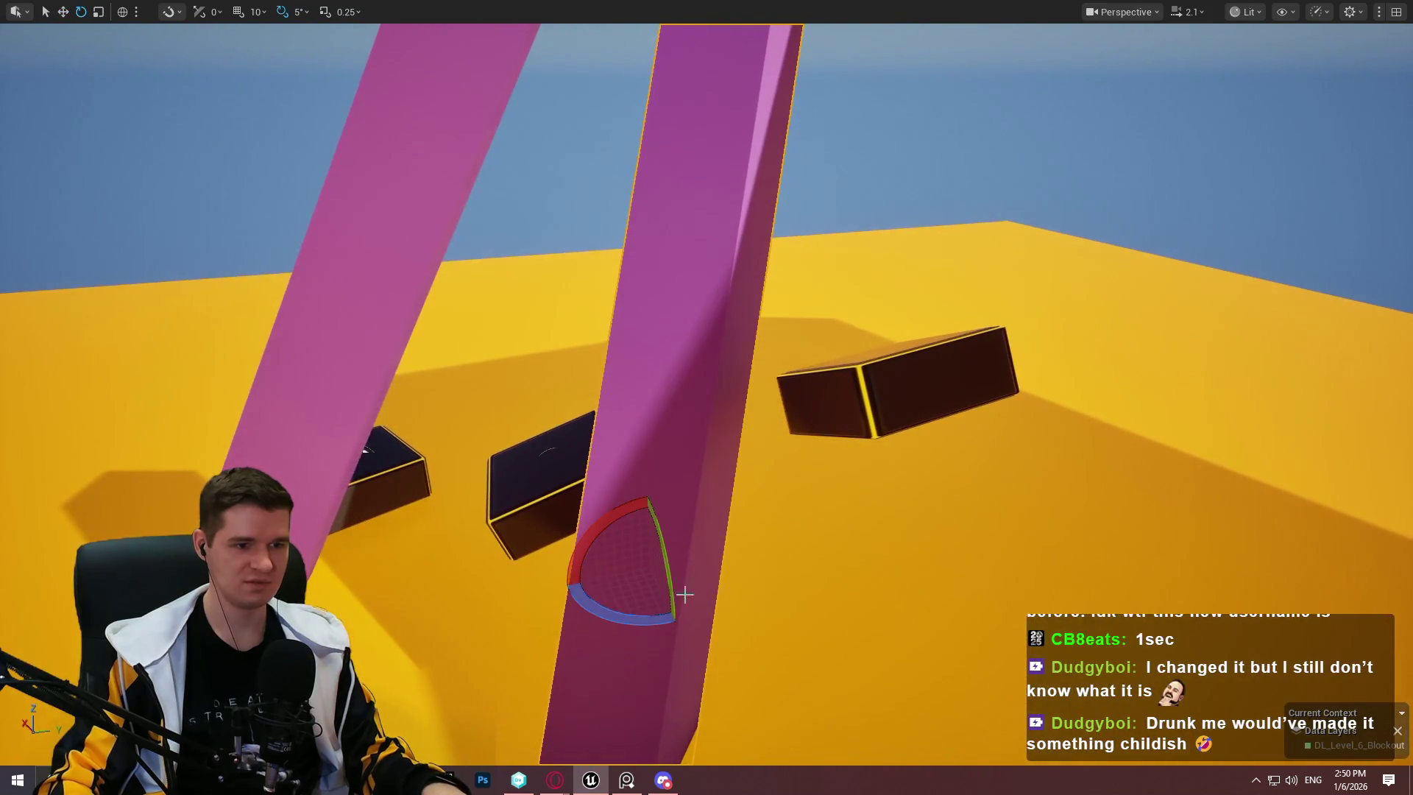
{"action": "mouse_move", "coordinate": [684, 595]}
{"action": "left_mouse_down"}
{"action": "mouse_move", "coordinate": [615, 521]}
{"action": "mouse_move", "coordinate": [642, 610]}
{"action": "left_mouse_up"}
{"action": "left_click_drag", "start_coordinate": [649, 560], "coordinate": [735, 604]}
{"action": "left_click_drag", "start_coordinate": [758, 490], "coordinate": [758, 489]}
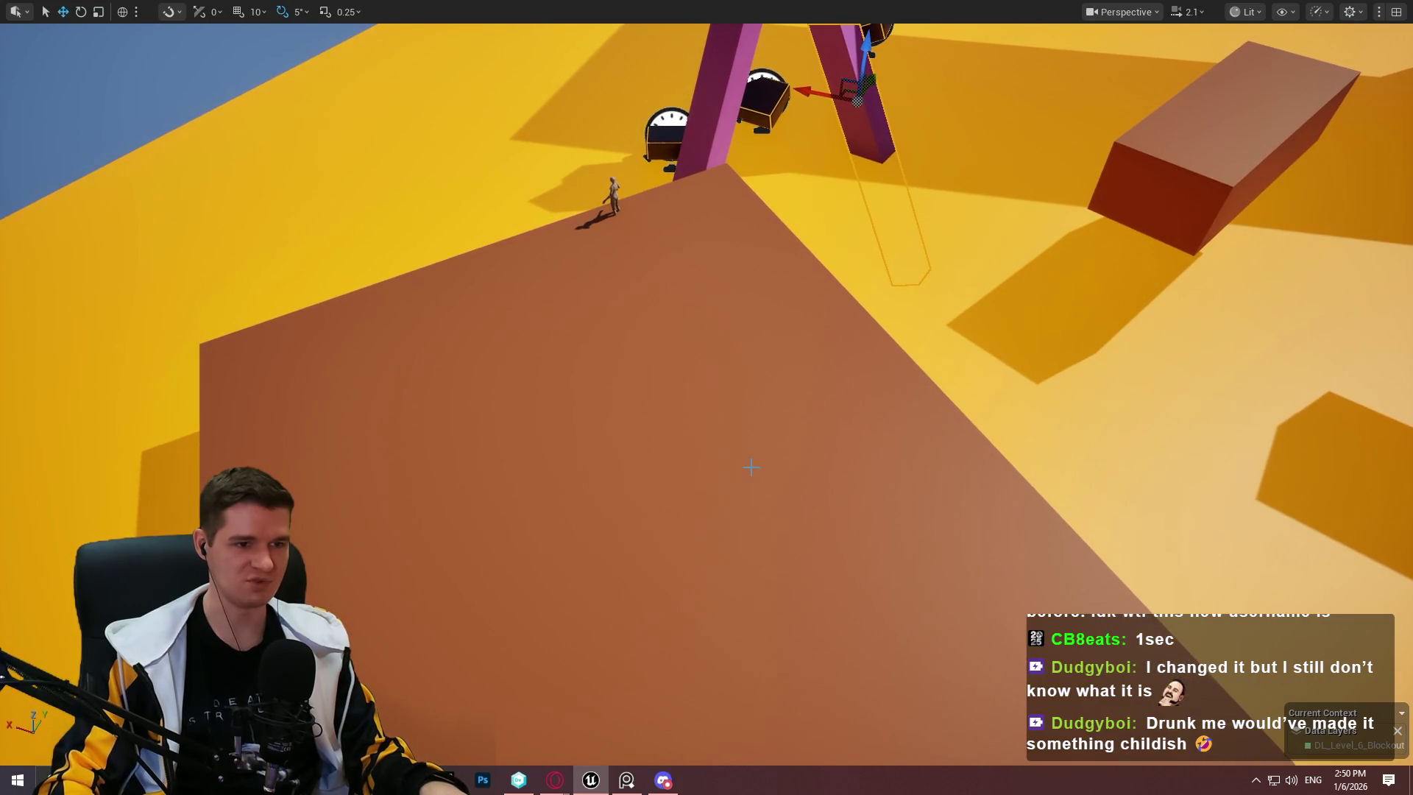
Step: Start a play test from the brown ramp, run up it briefly, then stop
{"action": "right_click", "coordinate": [751, 467]}
{"action": "left_click", "coordinate": [846, 745]}
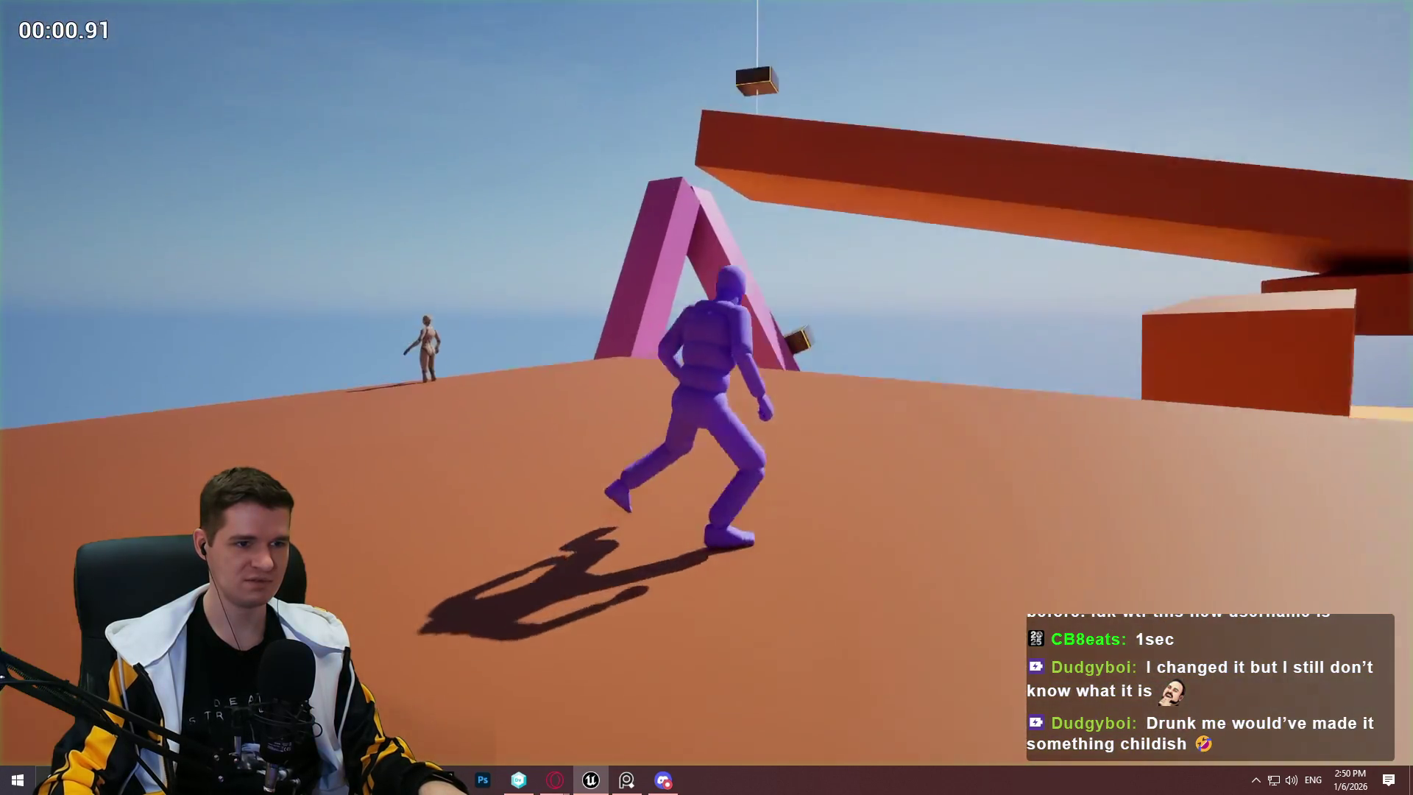
{"action": "key", "text": "w"}
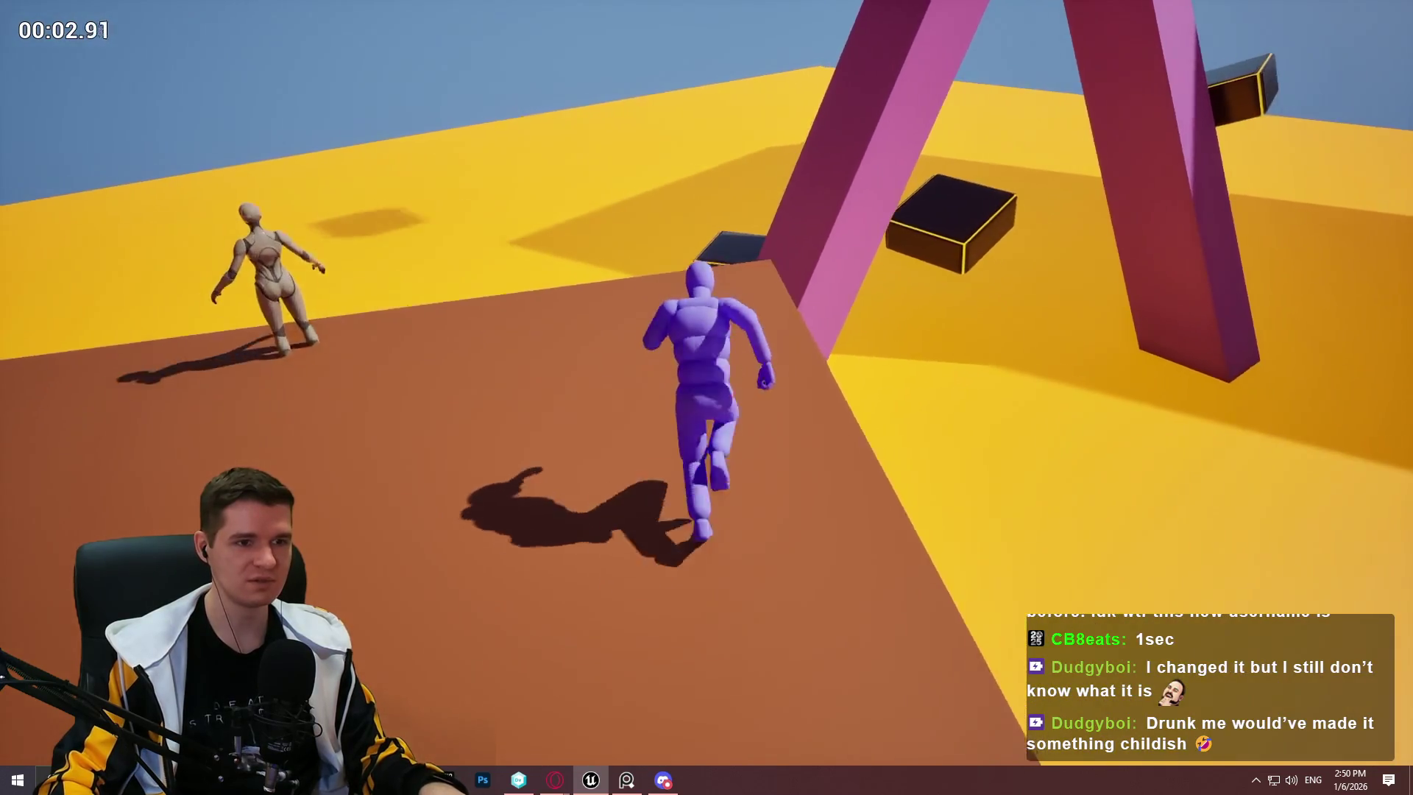
{"action": "key", "text": "Escape"}
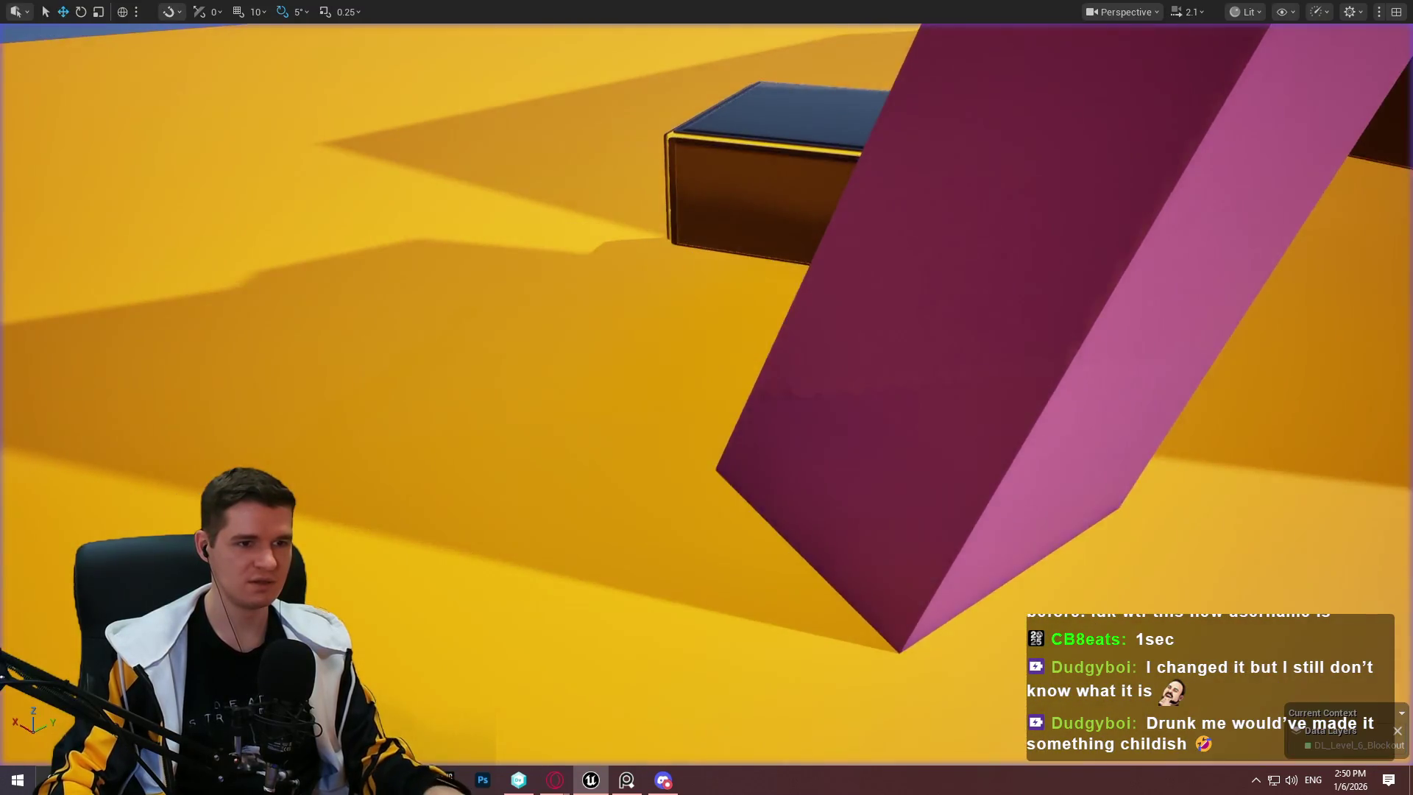
Step: Play from the ramp again, jumping and climbing onto the dark boxes by the pink arch
{"action": "scroll", "coordinate": [879, 649], "scroll_direction": "down", "scroll_amount": 10}
{"action": "right_click", "coordinate": [878, 649]}
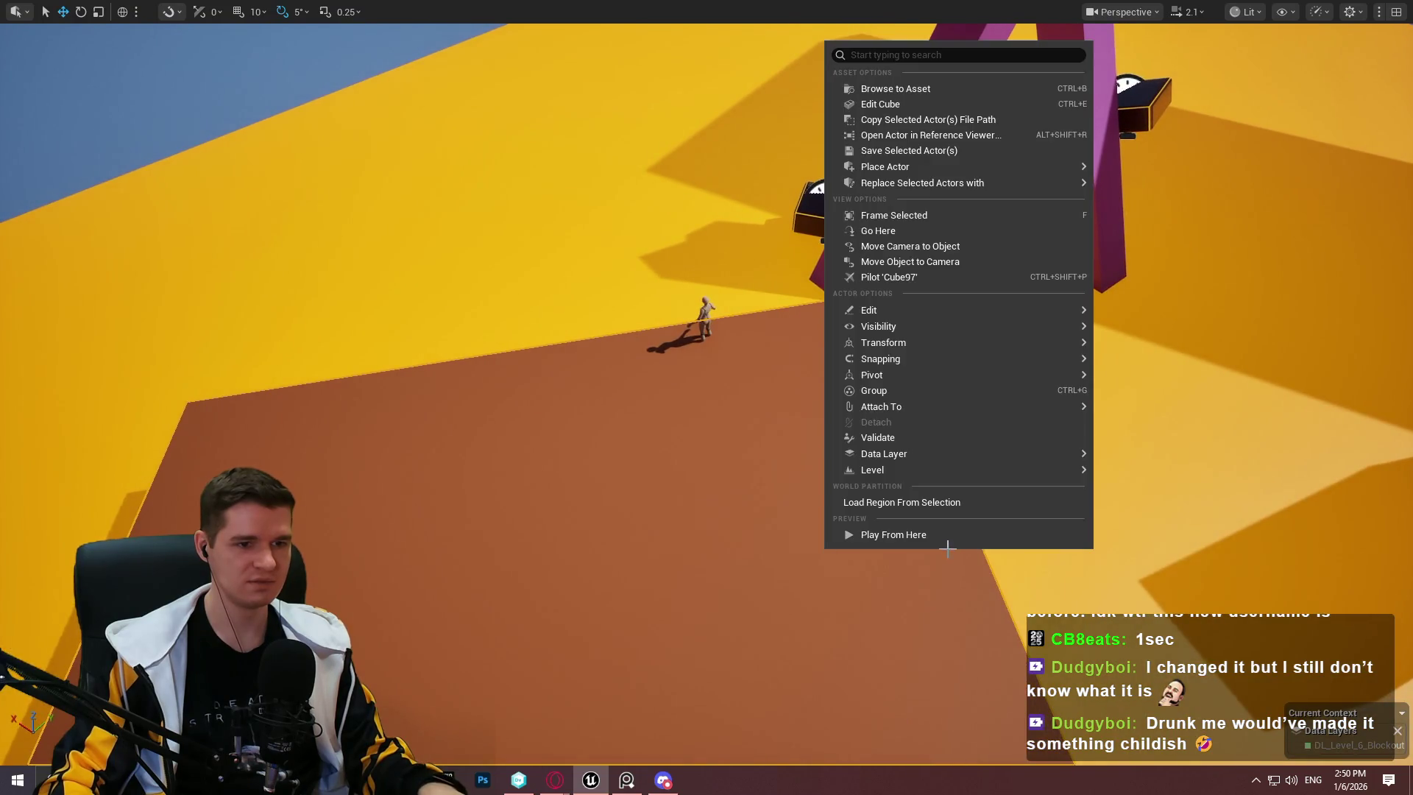
{"action": "left_click", "coordinate": [948, 534]}
{"action": "key", "text": "w"}
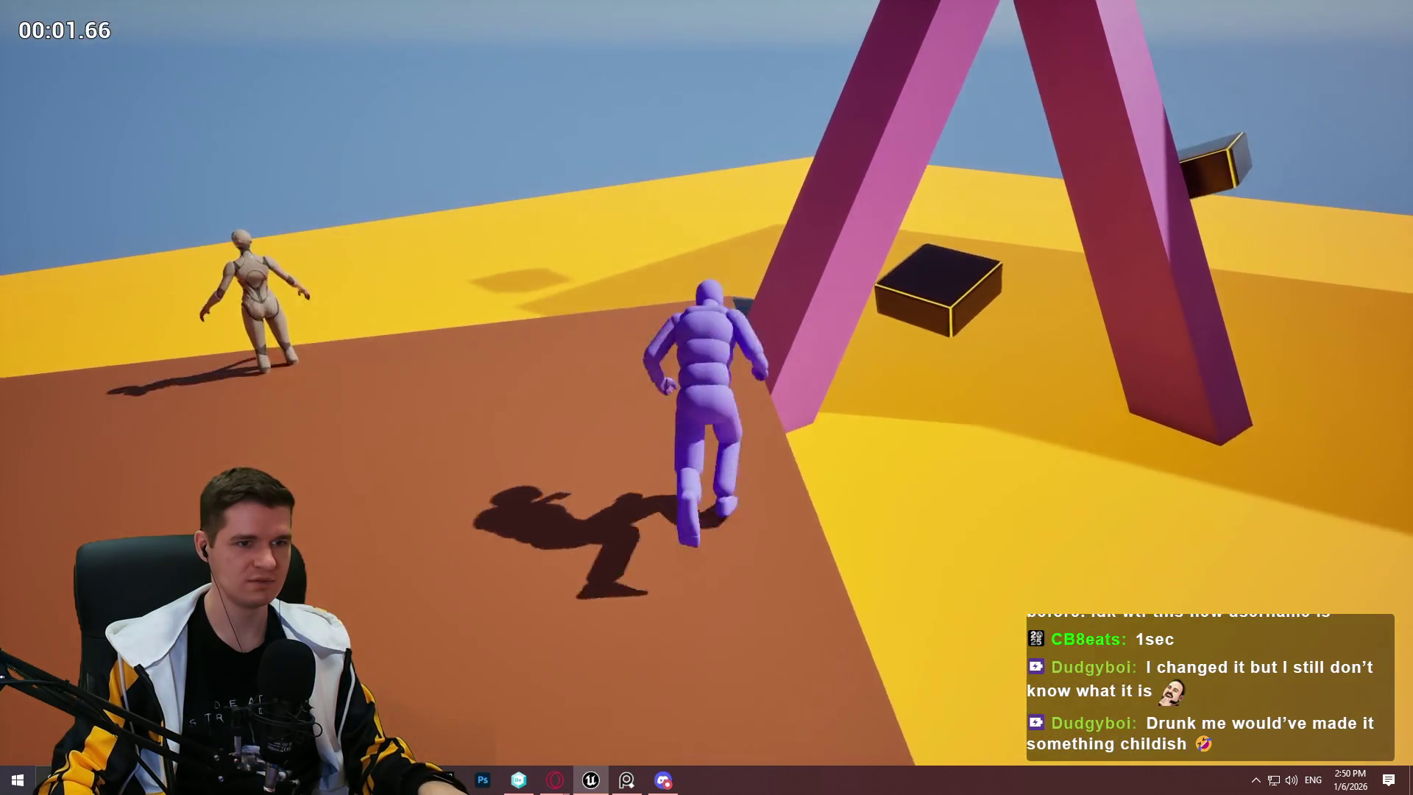
{"action": "key", "text": "space"}
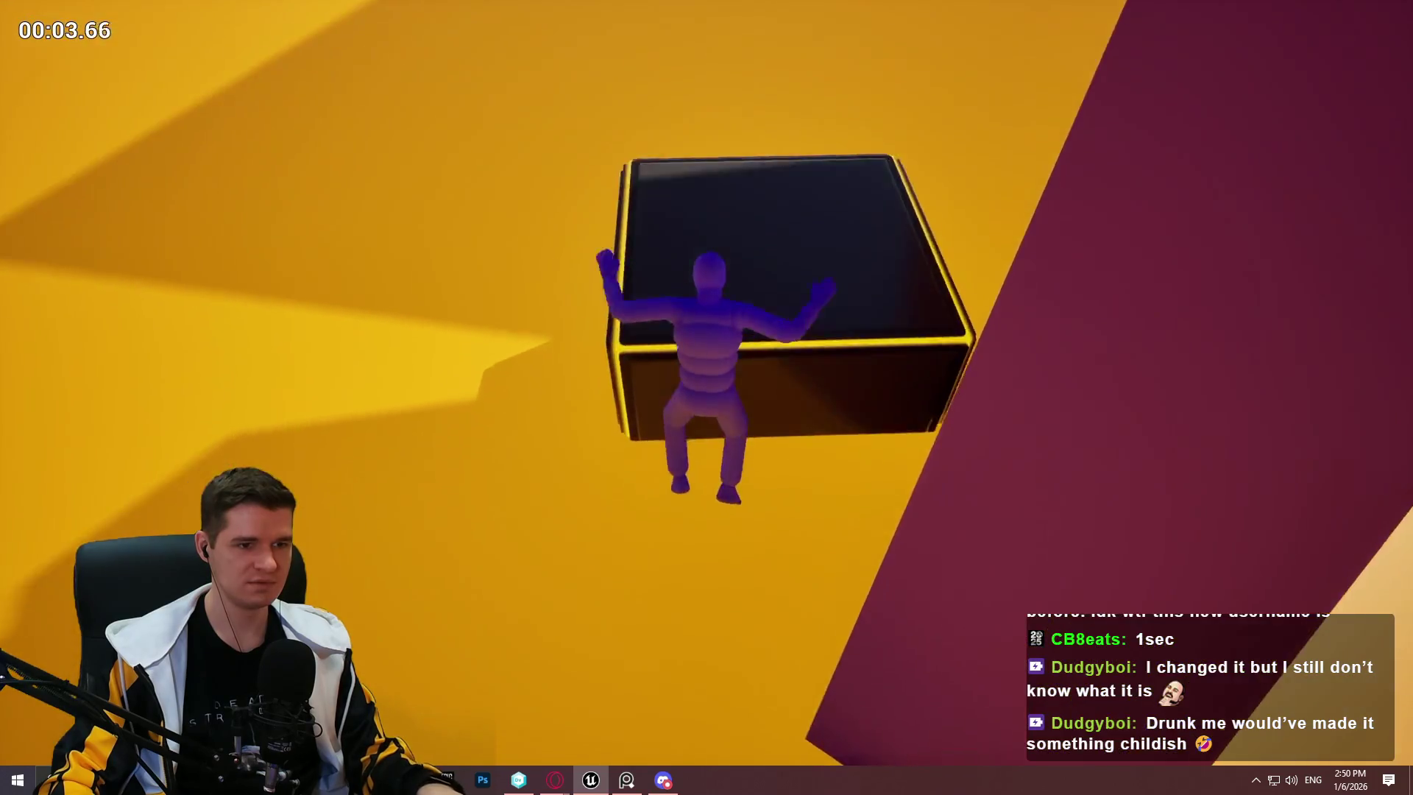
{"action": "key", "text": "w"}
{"action": "key", "text": "space"}
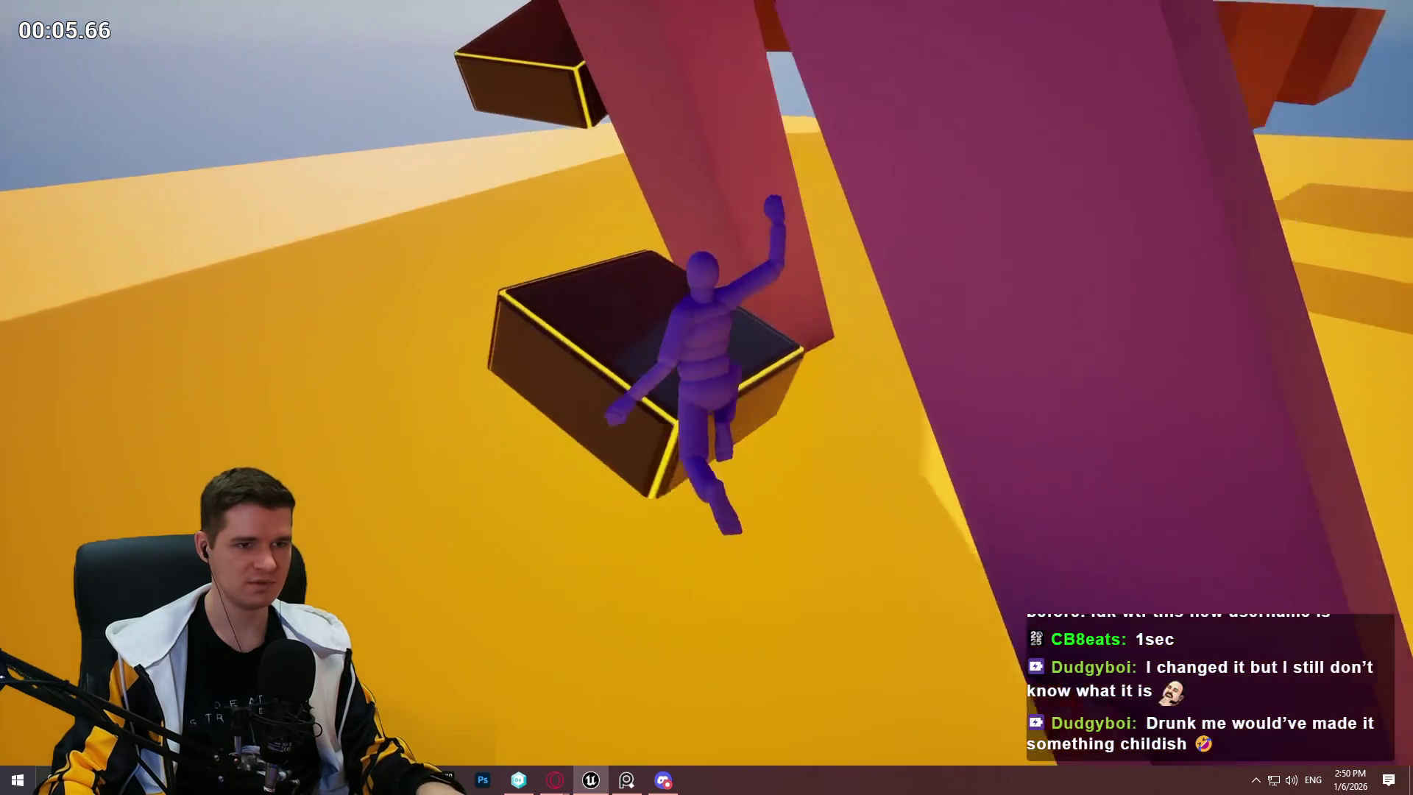
{"action": "key", "text": "space"}
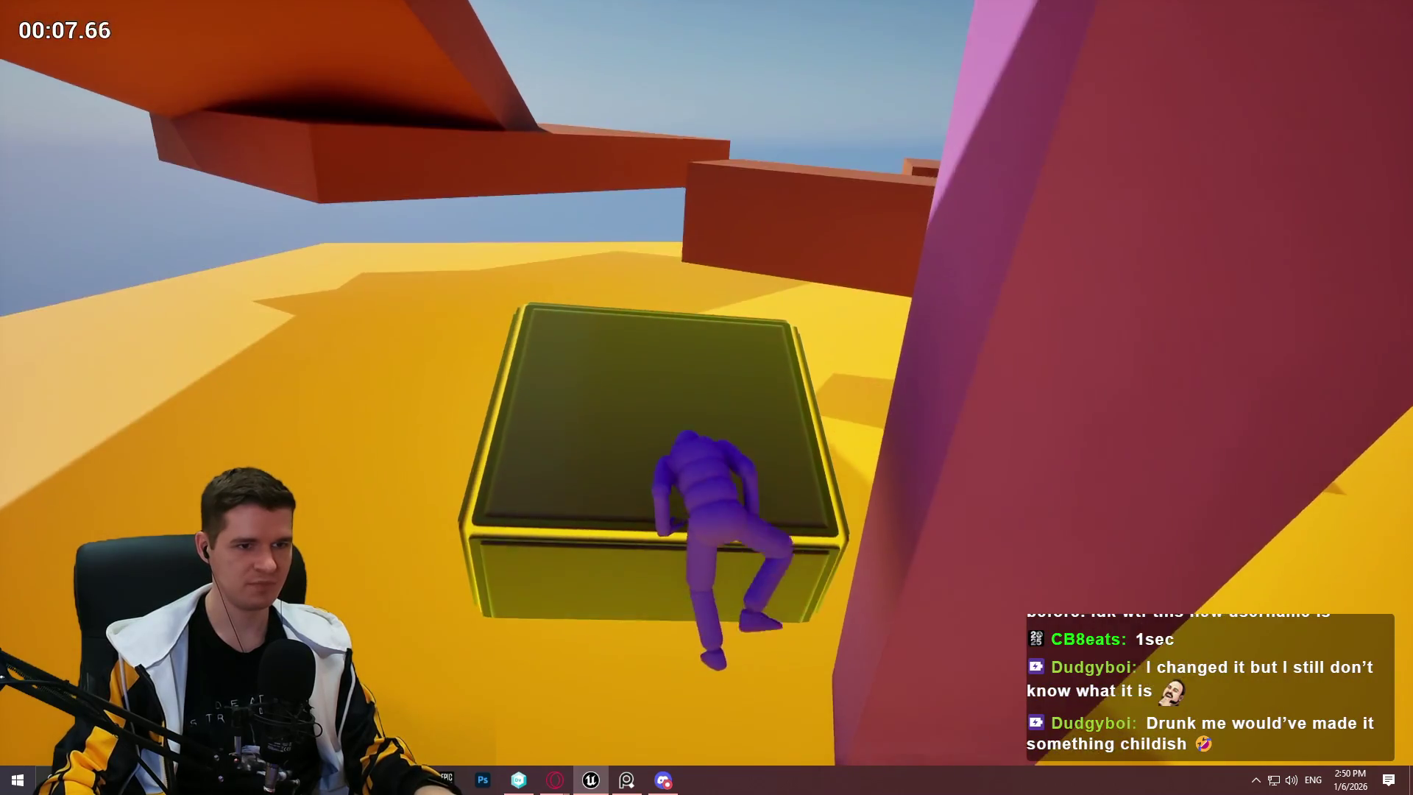
Step: Run and jump past the pink beam, then end the test and view the brown boxes from above
{"action": "key", "text": "w"}
{"action": "key", "text": "space"}
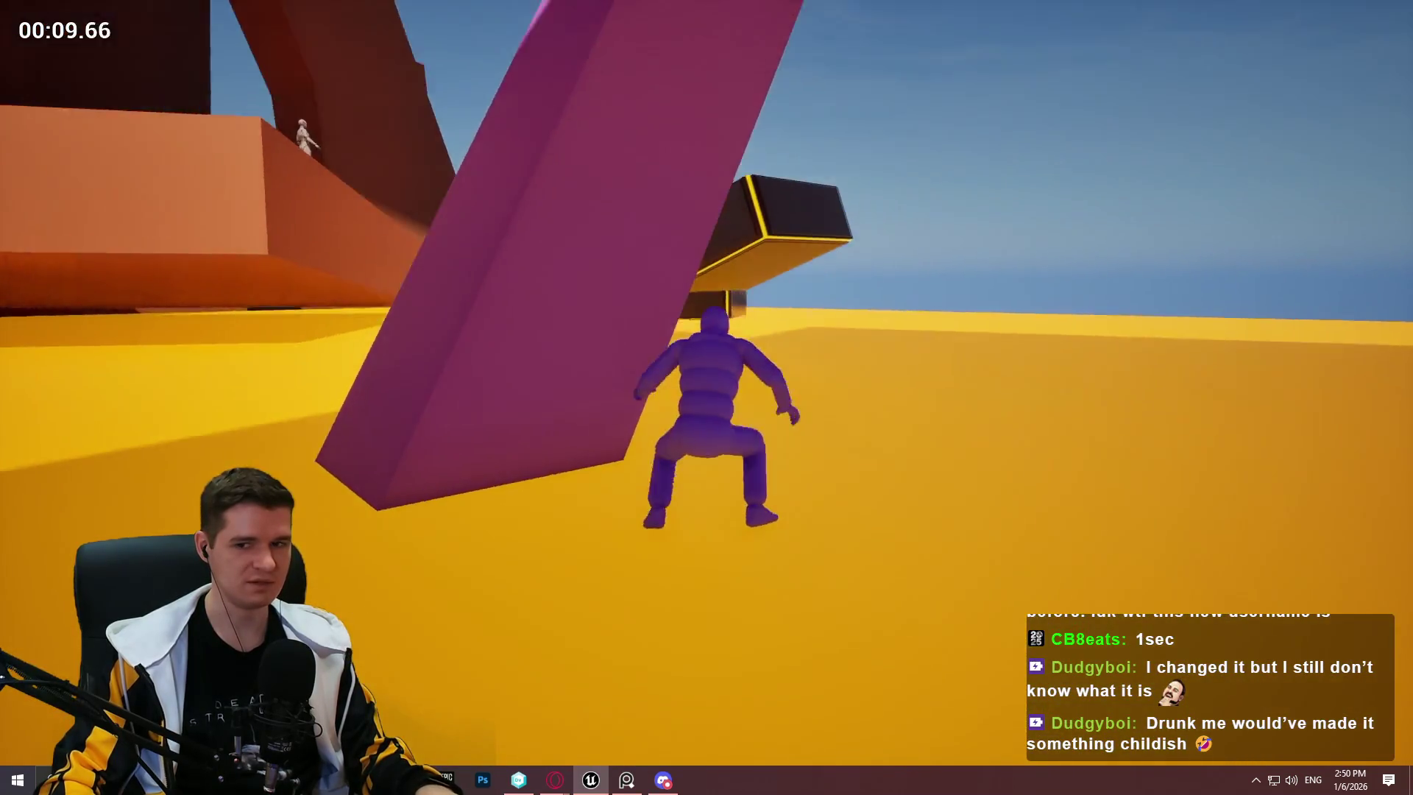
{"action": "key", "text": "w"}
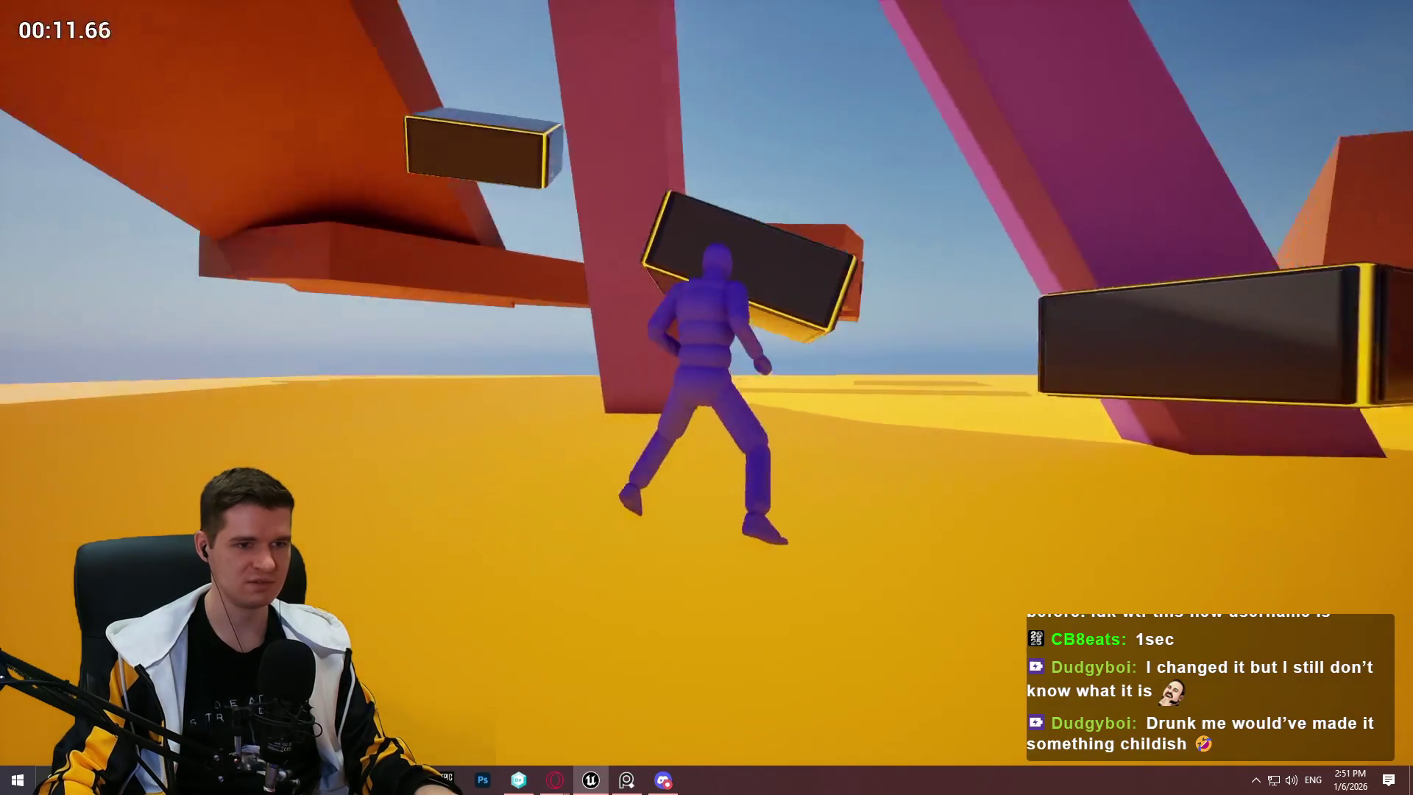
{"action": "key", "text": "w"}
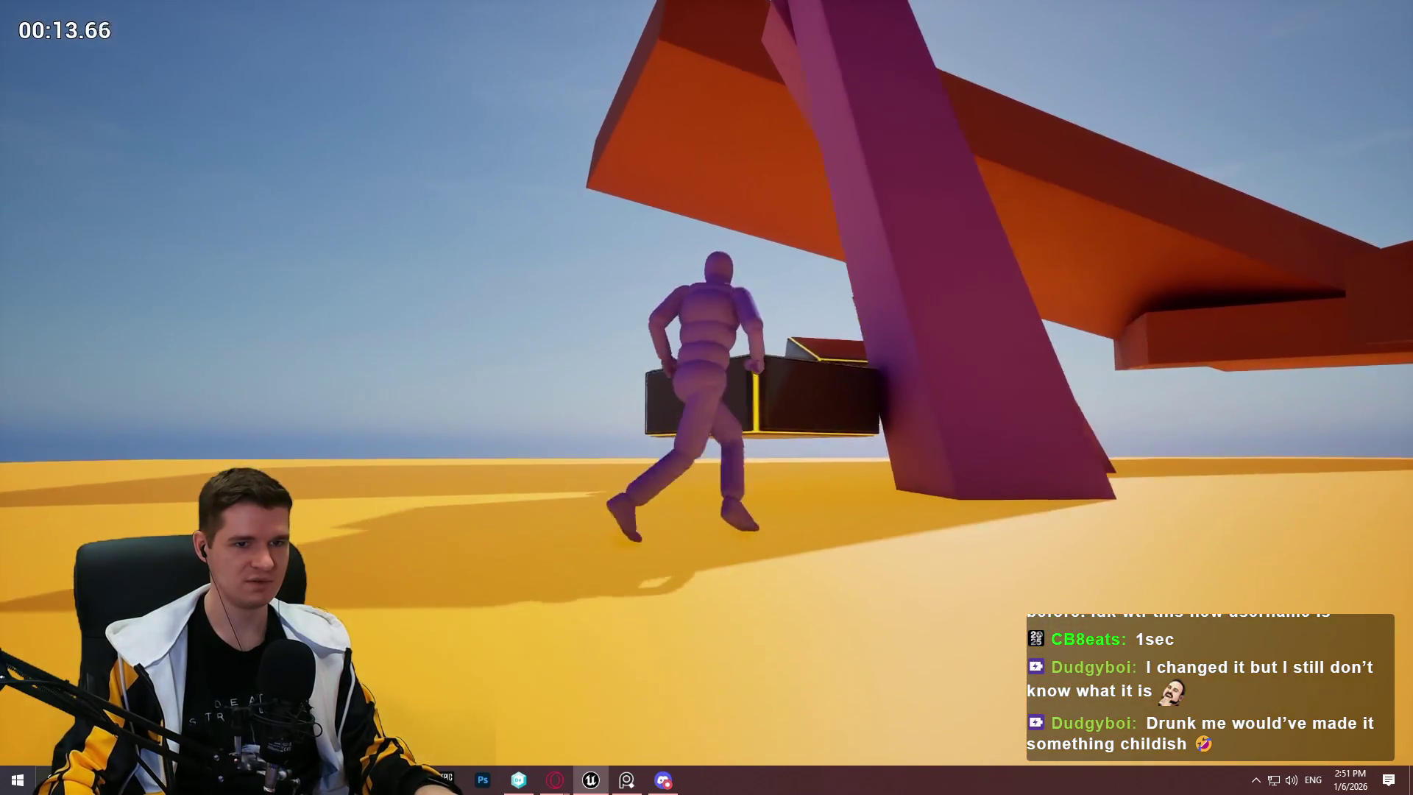
{"action": "key", "text": "w"}
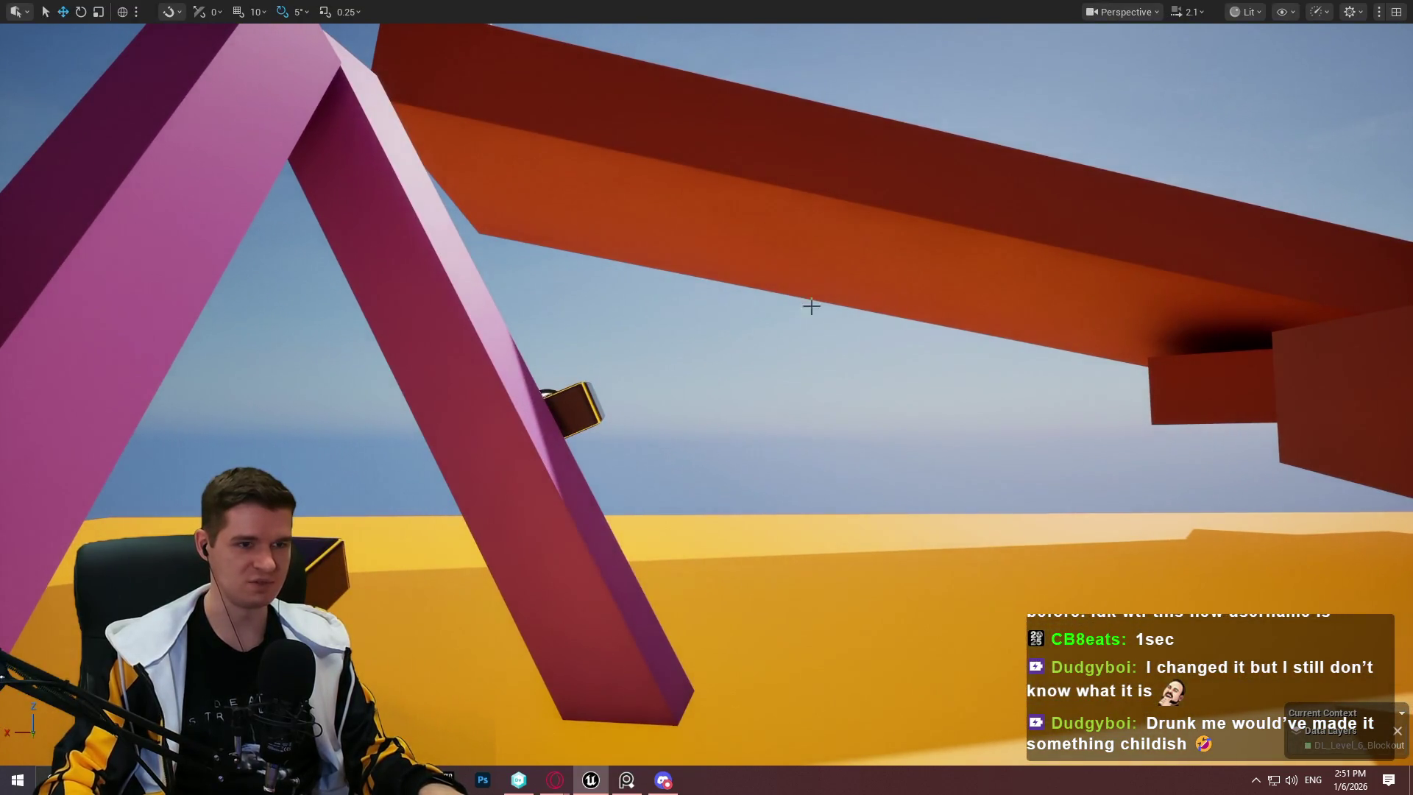
{"action": "key", "text": "w"}
{"action": "scroll", "coordinate": [811, 306], "scroll_direction": "up", "scroll_amount": 2}
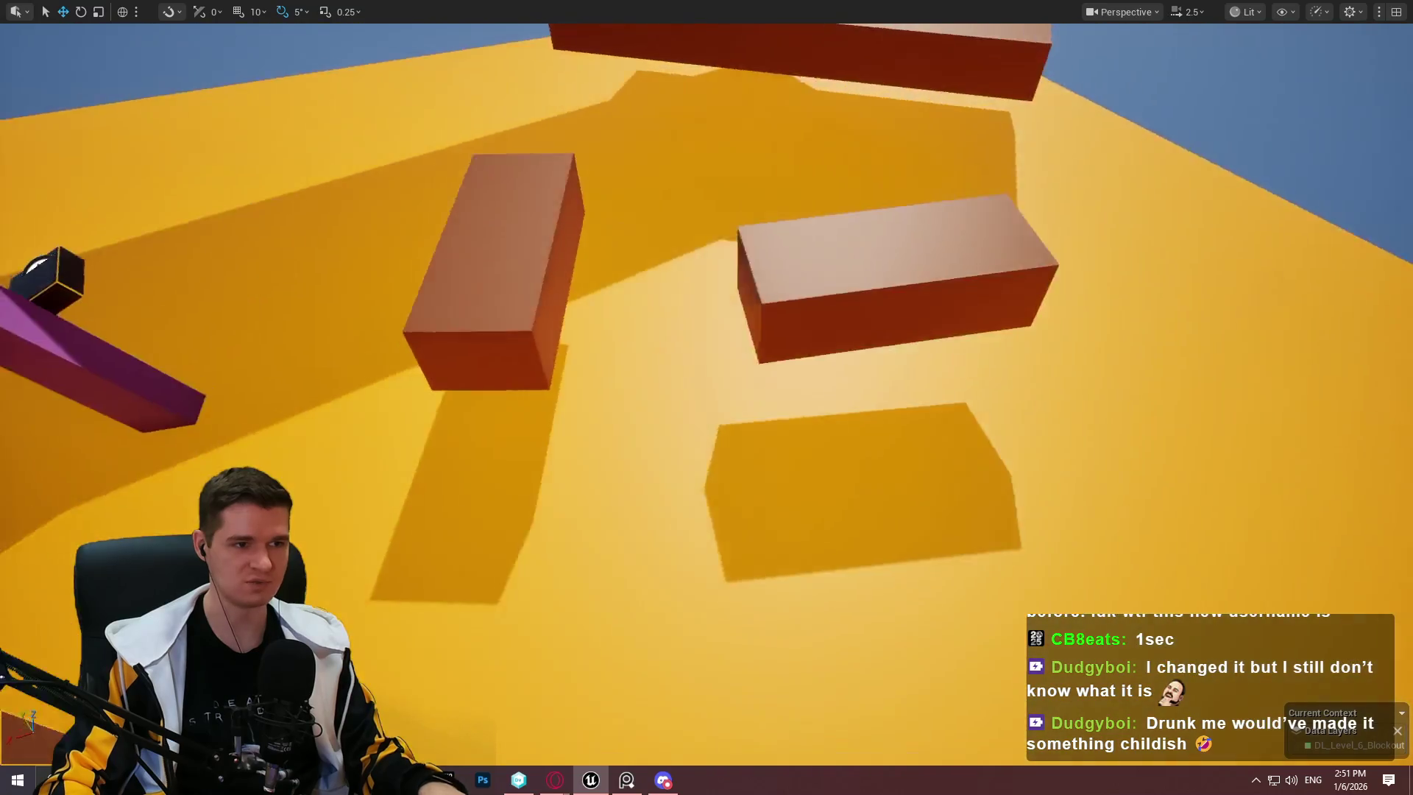
Step: Drag both brown boxes by the pink A-frame down near the floor into thin low steps
{"action": "key", "text": "s"}
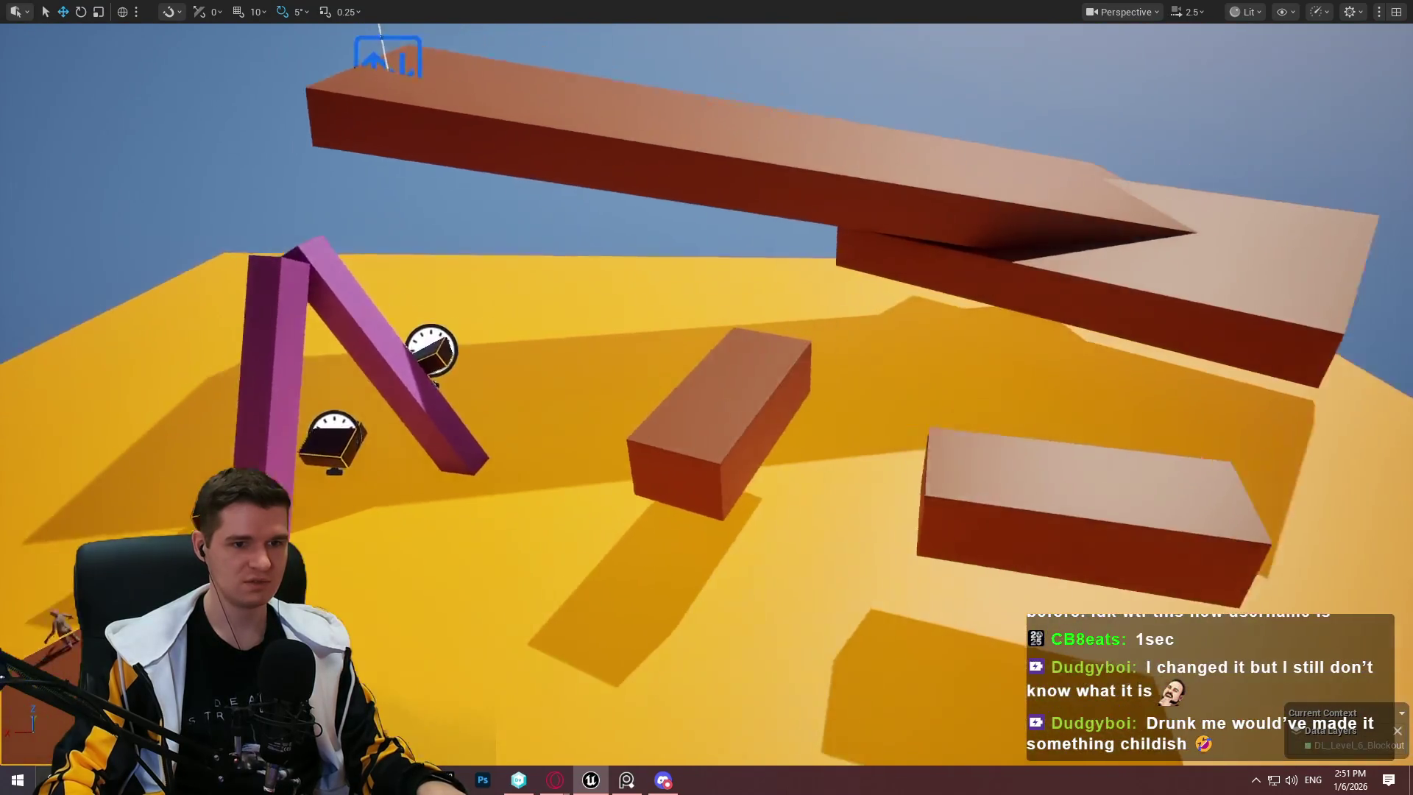
{"action": "key", "text": "w"}
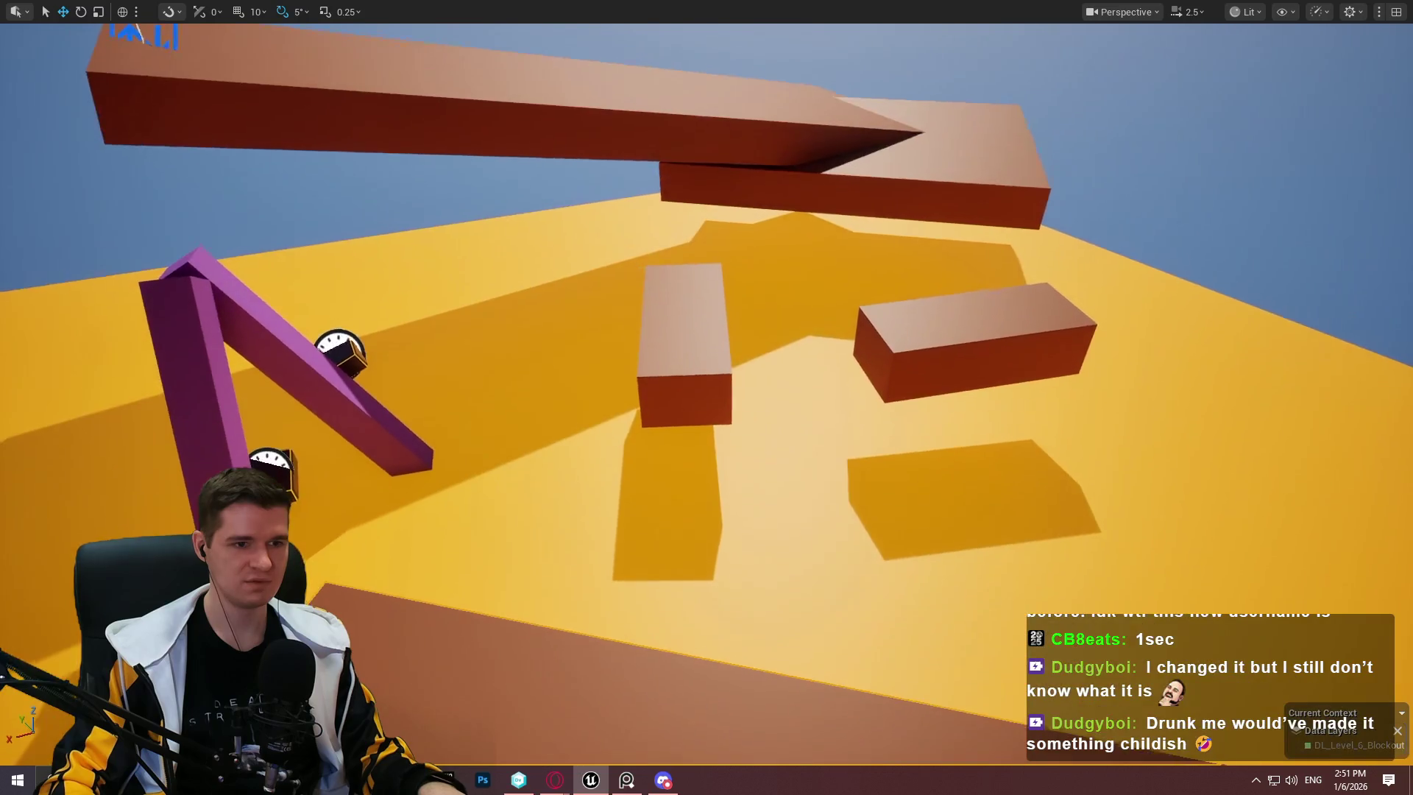
{"action": "key", "text": "w"}
{"action": "key", "text": "s"}
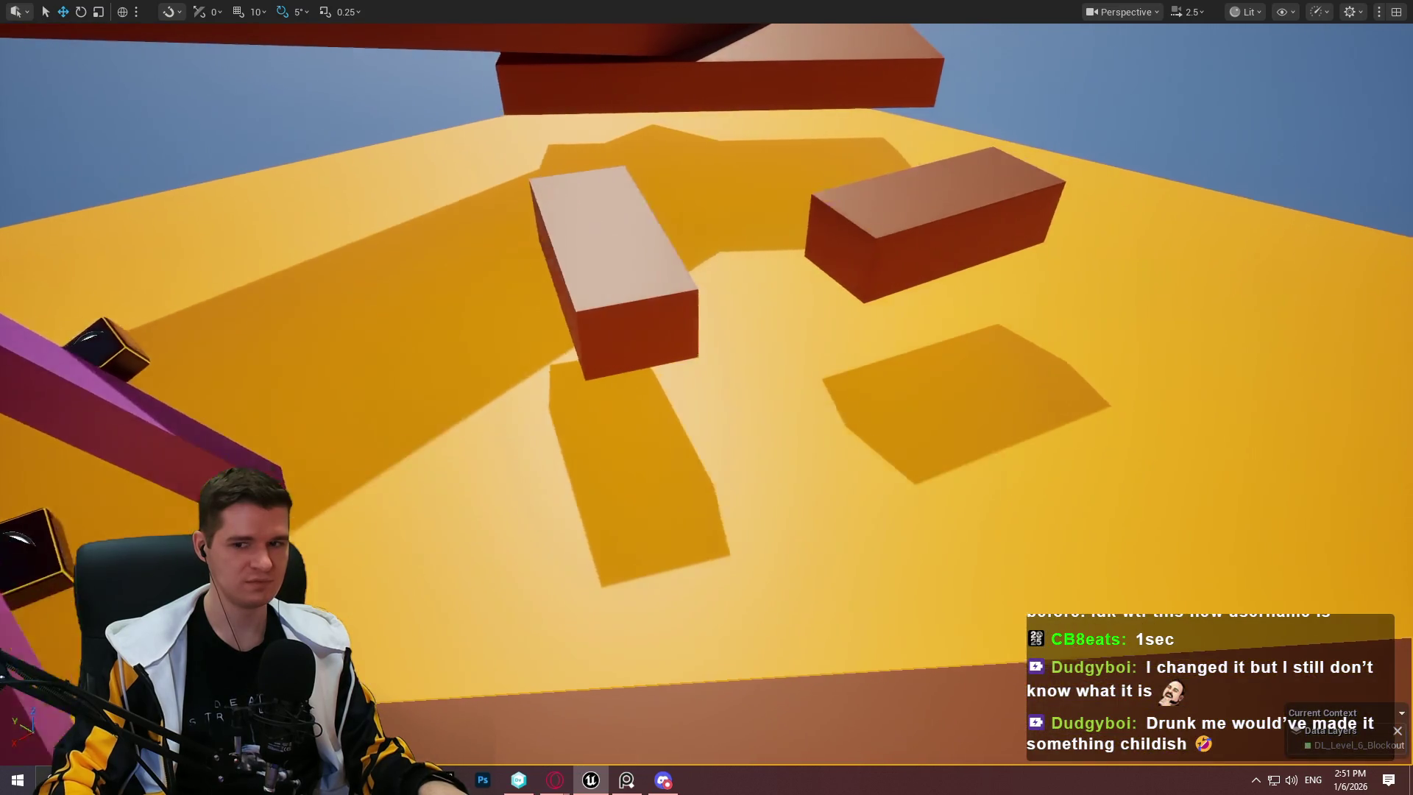
{"action": "key", "text": "s"}
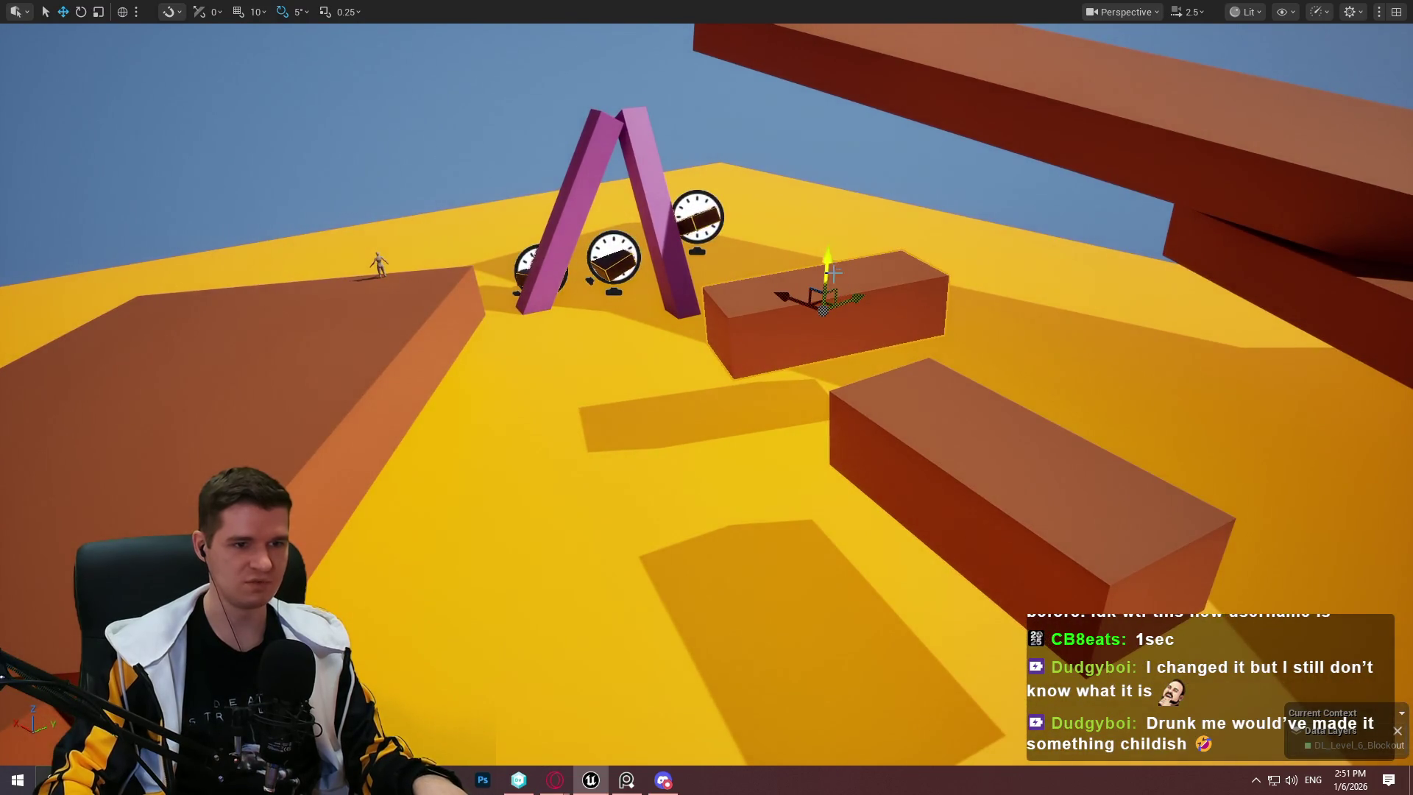
{"action": "left_click_drag", "start_coordinate": [1000, 444], "coordinate": [982, 589]}
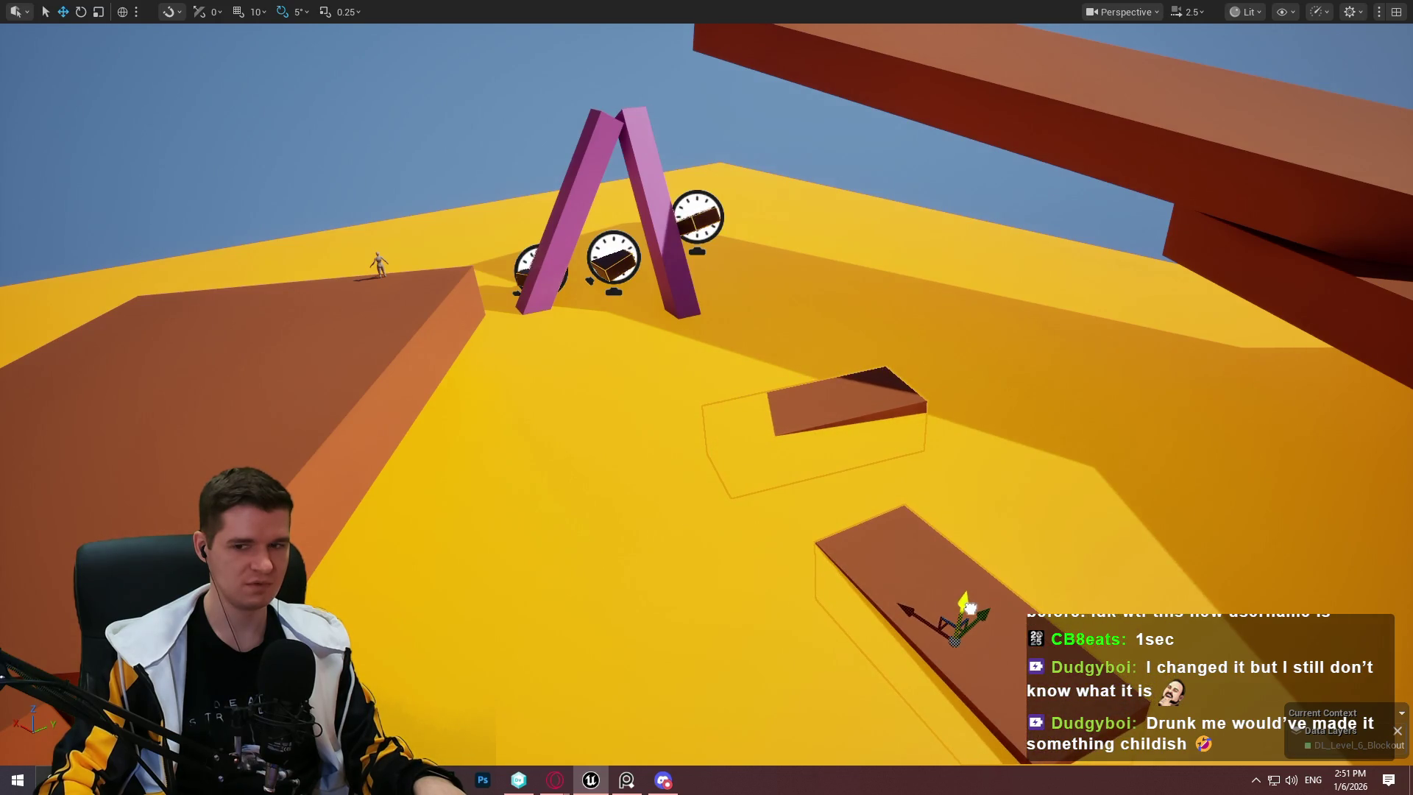
{"action": "mouse_move", "coordinate": [1012, 450]}
{"action": "left_mouse_down"}
{"action": "mouse_move", "coordinate": [1001, 412]}
{"action": "mouse_move", "coordinate": [986, 501]}
{"action": "mouse_move", "coordinate": [956, 471]}
{"action": "mouse_move", "coordinate": [972, 456]}
{"action": "mouse_move", "coordinate": [979, 515]}
{"action": "mouse_move", "coordinate": [935, 442]}
{"action": "left_mouse_up"}
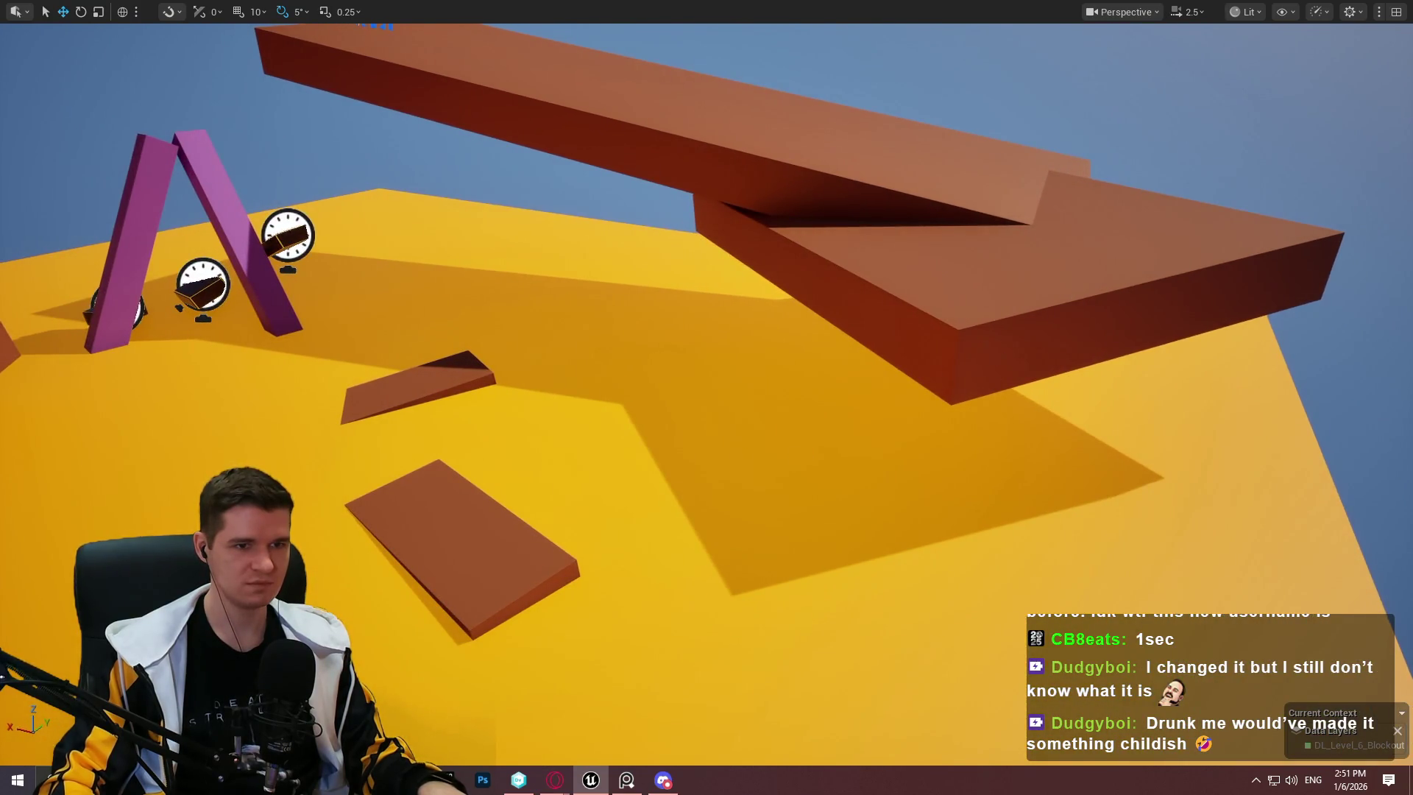
Step: Duplicate the brown box, flatten it to a slab, and raise and tilt it under the beam's end
{"action": "mouse_move", "coordinate": [947, 183]}
{"action": "left_mouse_down"}
{"action": "mouse_move", "coordinate": [939, 300]}
{"action": "mouse_move", "coordinate": [967, 358]}
{"action": "left_mouse_up"}
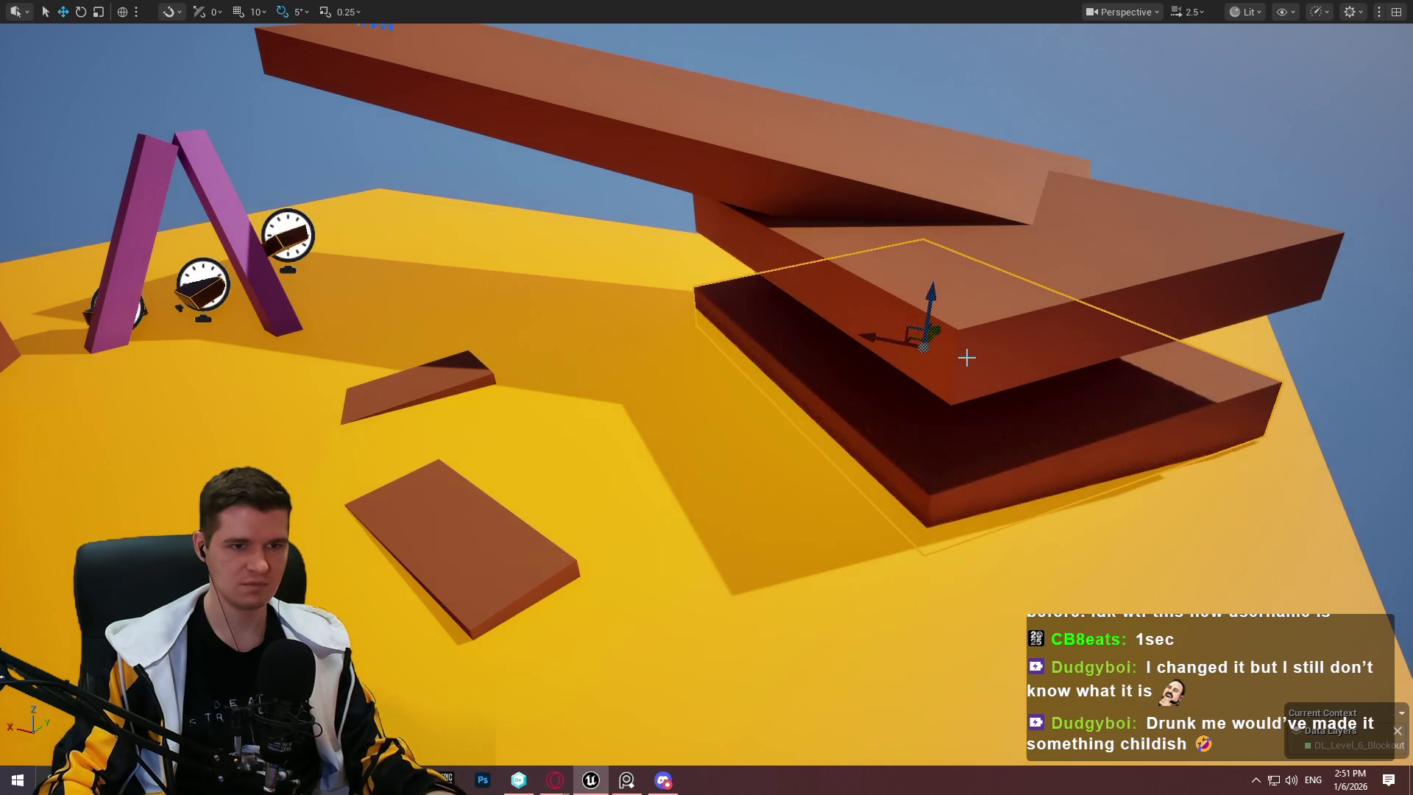
{"action": "left_click_drag", "start_coordinate": [894, 329], "coordinate": [880, 321]}
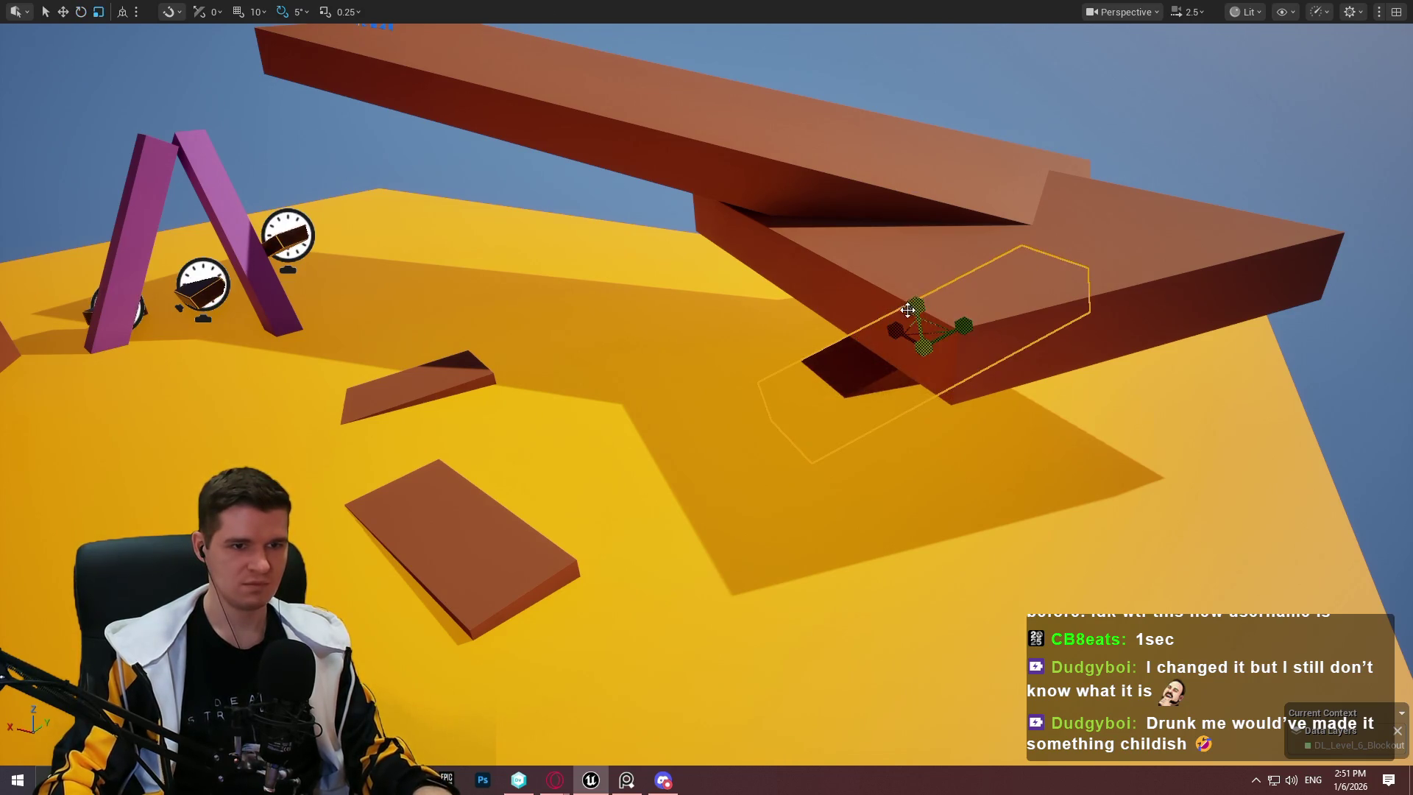
{"action": "mouse_move", "coordinate": [924, 340]}
{"action": "left_mouse_down"}
{"action": "mouse_move", "coordinate": [1021, 442]}
{"action": "mouse_move", "coordinate": [1003, 429]}
{"action": "mouse_move", "coordinate": [1026, 495]}
{"action": "mouse_move", "coordinate": [1126, 362]}
{"action": "mouse_move", "coordinate": [1126, 399]}
{"action": "left_mouse_up"}
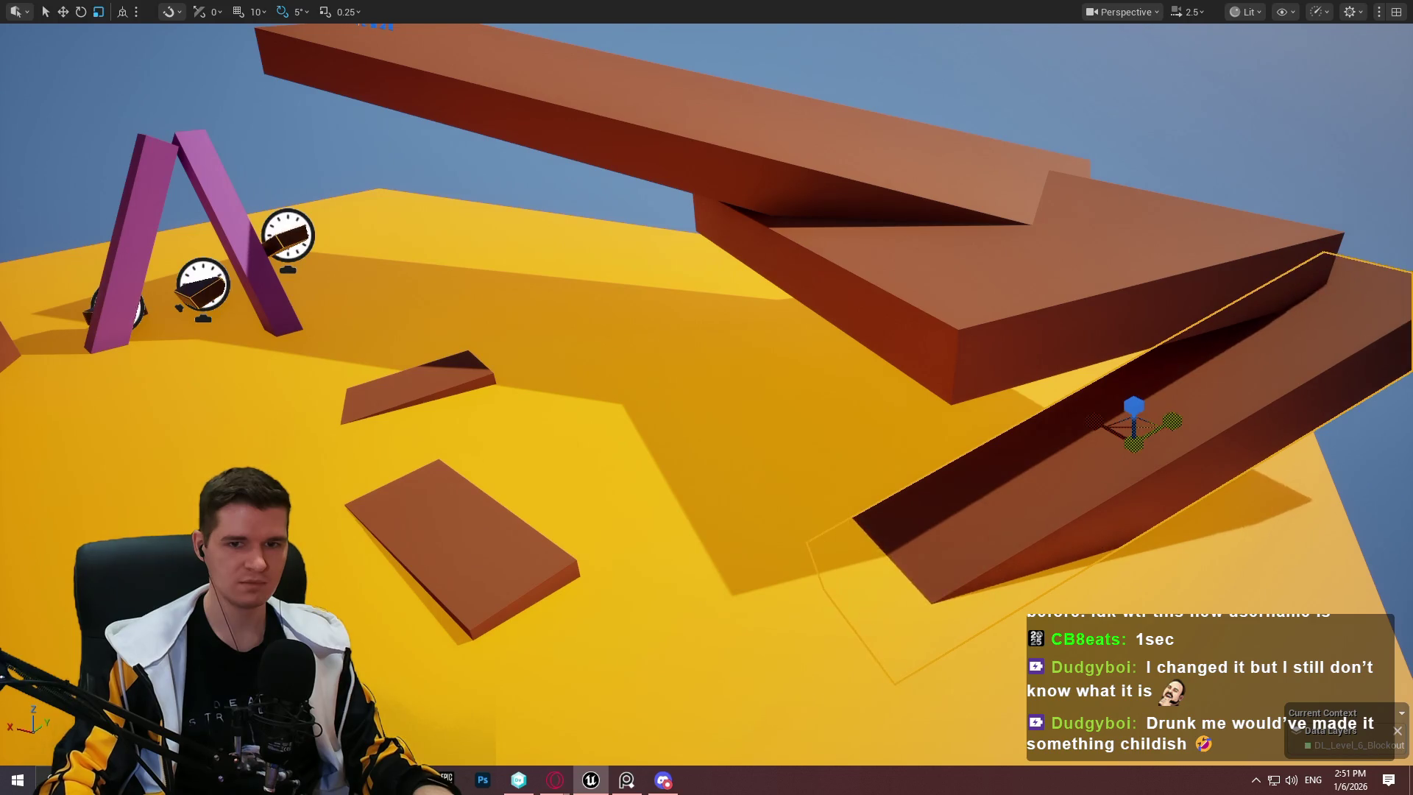
{"action": "mouse_move", "coordinate": [1118, 402]}
{"action": "left_mouse_down"}
{"action": "mouse_move", "coordinate": [1104, 347]}
{"action": "mouse_move", "coordinate": [1112, 384]}
{"action": "left_mouse_up"}
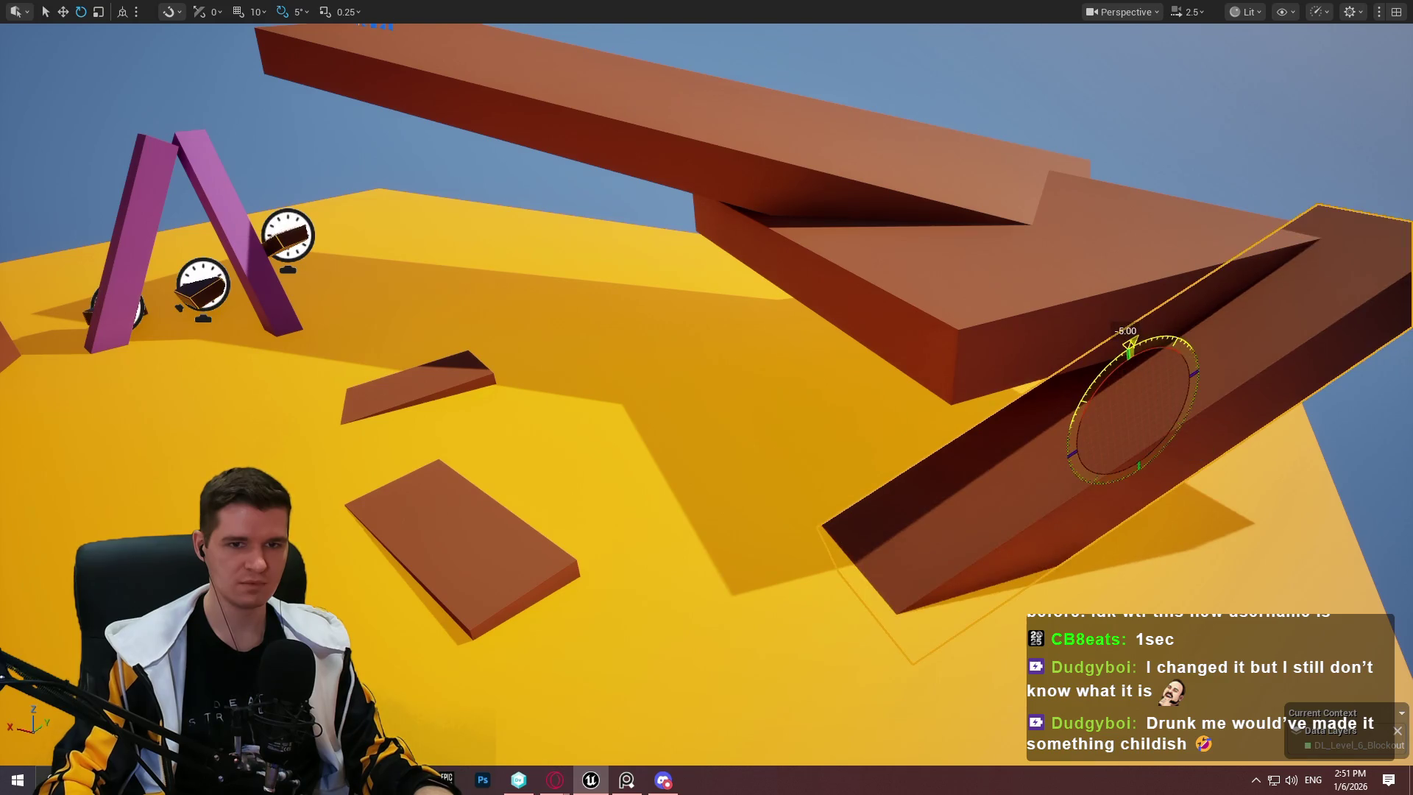
{"action": "mouse_move", "coordinate": [1134, 401]}
{"action": "left_mouse_down"}
{"action": "mouse_move", "coordinate": [1124, 319]}
{"action": "mouse_move", "coordinate": [1126, 340]}
{"action": "left_mouse_up"}
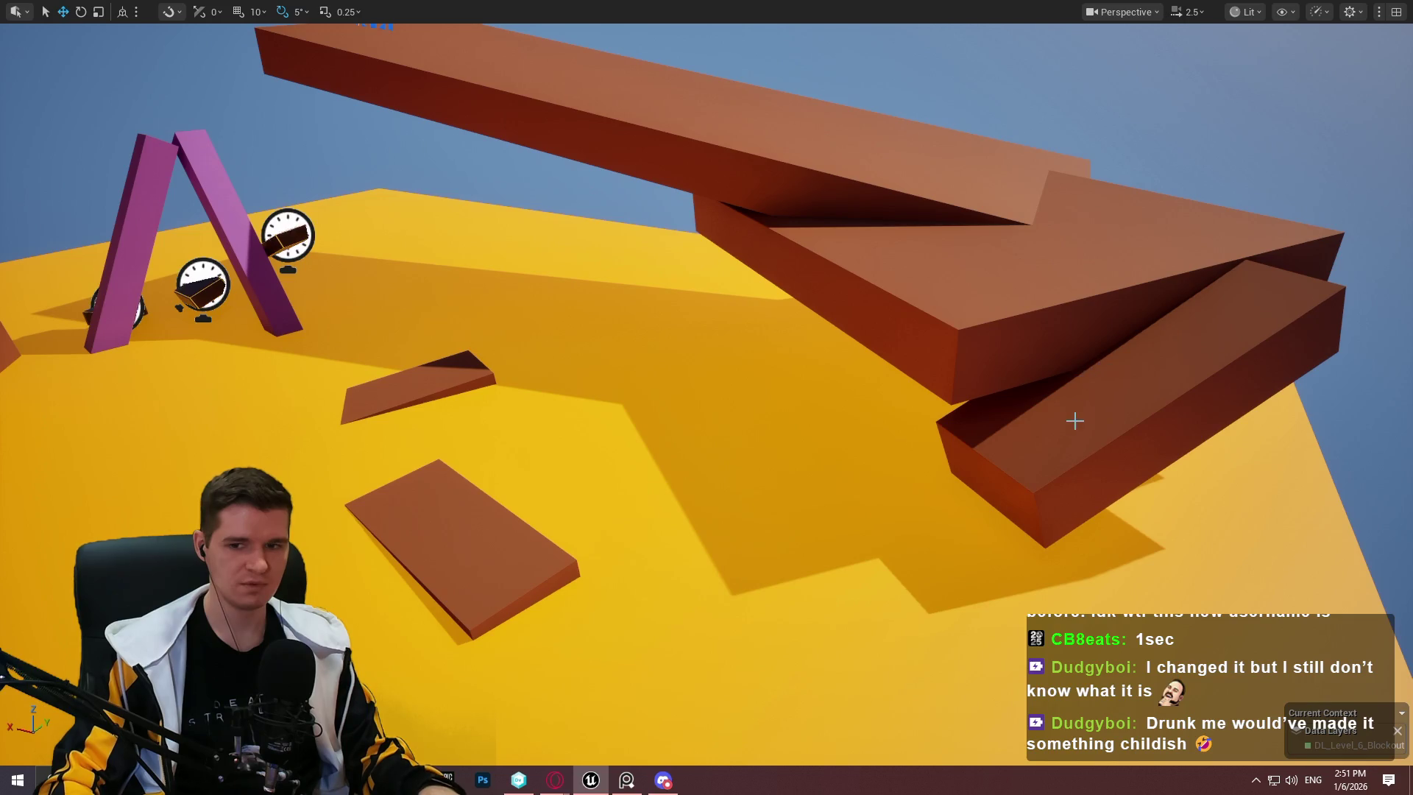
{"action": "mouse_move", "coordinate": [1074, 421]}
{"action": "left_mouse_down"}
{"action": "mouse_move", "coordinate": [997, 516]}
{"action": "mouse_move", "coordinate": [983, 457]}
{"action": "left_mouse_up"}
{"action": "mouse_move", "coordinate": [640, 379]}
{"action": "left_mouse_down"}
{"action": "mouse_move", "coordinate": [640, 353]}
{"action": "mouse_move", "coordinate": [639, 383]}
{"action": "mouse_move", "coordinate": [677, 382]}
{"action": "mouse_move", "coordinate": [639, 379]}
{"action": "left_mouse_up"}
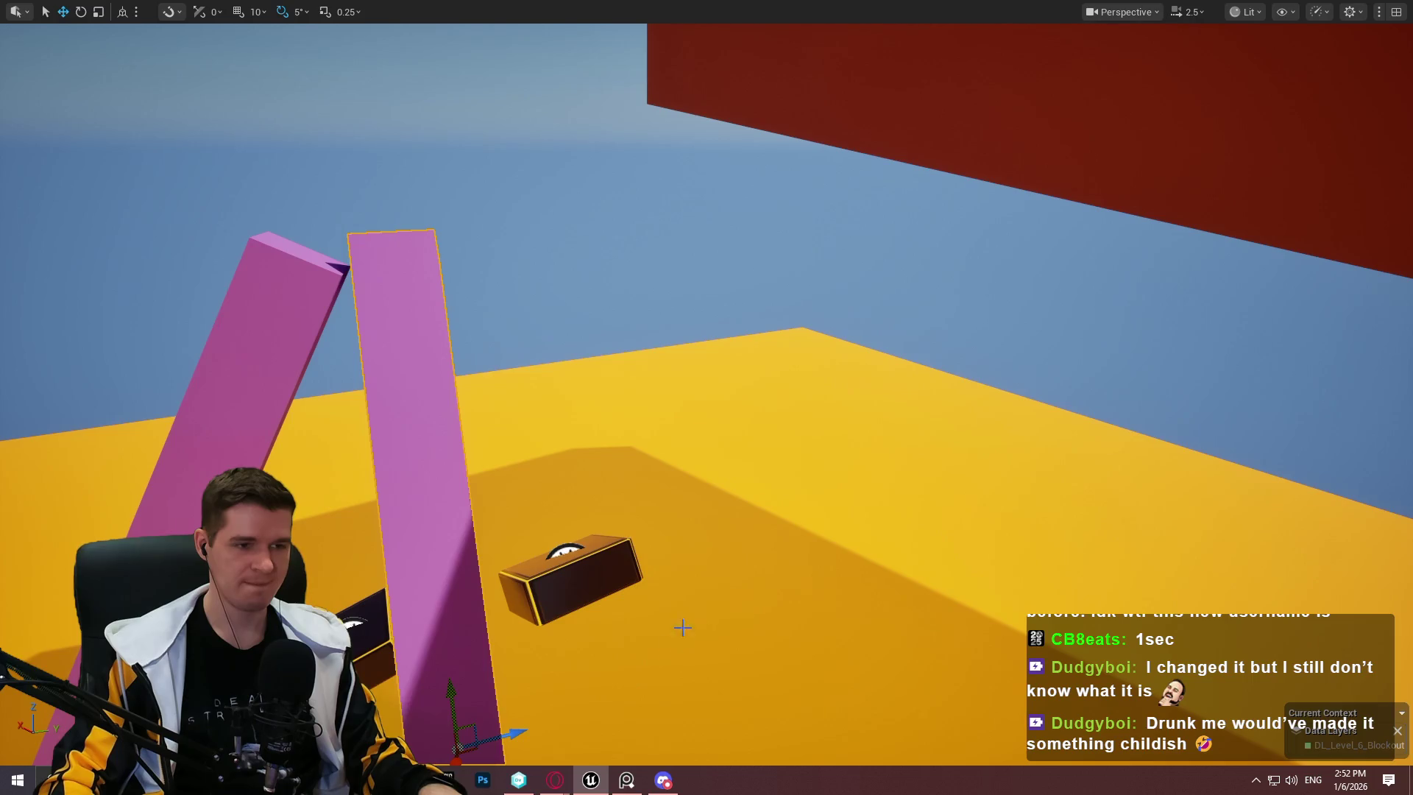
Step: Shift a pink pillar to the right and rotate it to about -25 degrees, a steep diagonal
{"action": "left_click_drag", "start_coordinate": [493, 667], "coordinate": [582, 461]}
{"action": "left_click_drag", "start_coordinate": [628, 392], "coordinate": [565, 386]}
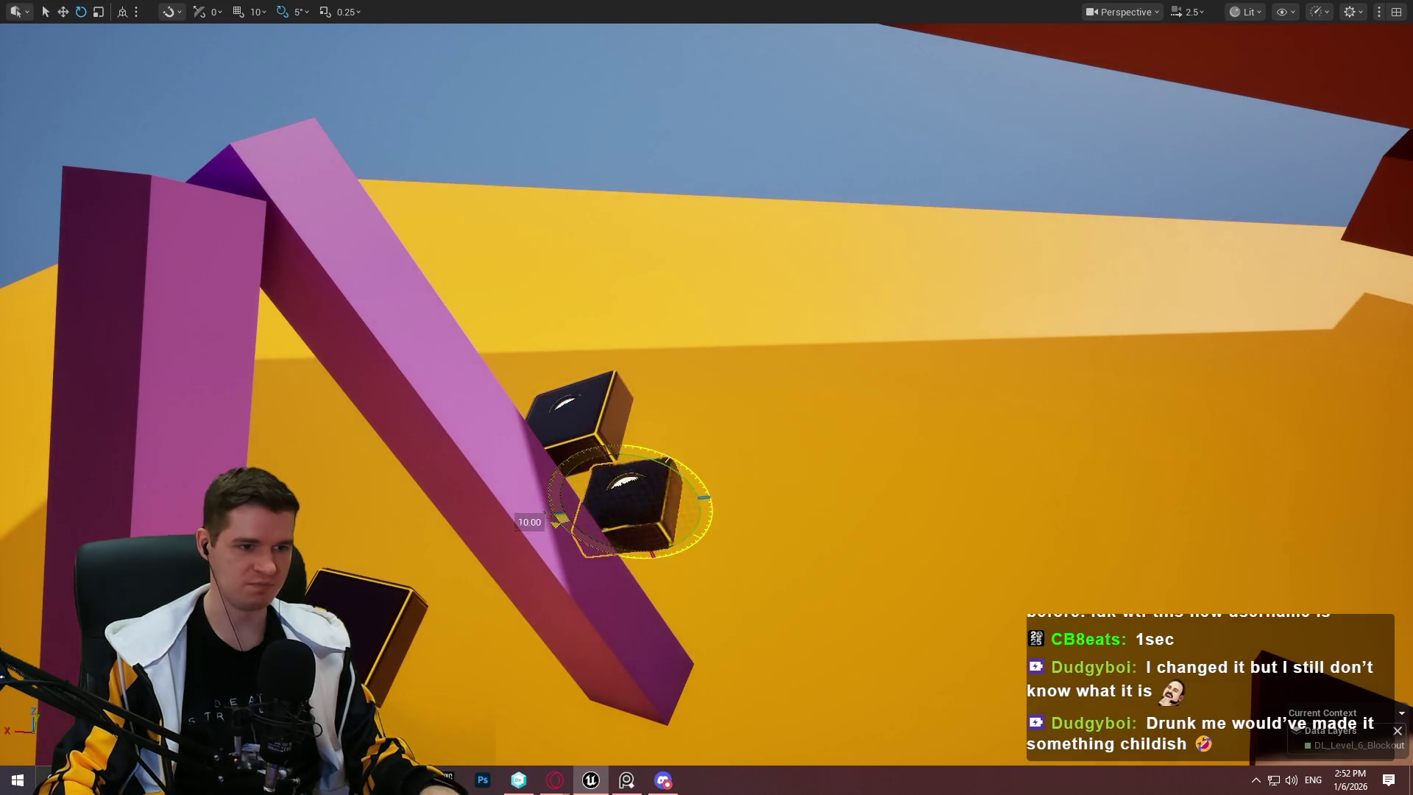
{"action": "mouse_move", "coordinate": [613, 498]}
{"action": "left_mouse_down"}
{"action": "mouse_move", "coordinate": [613, 471]}
{"action": "mouse_move", "coordinate": [613, 530]}
{"action": "mouse_move", "coordinate": [647, 493]}
{"action": "left_mouse_up"}
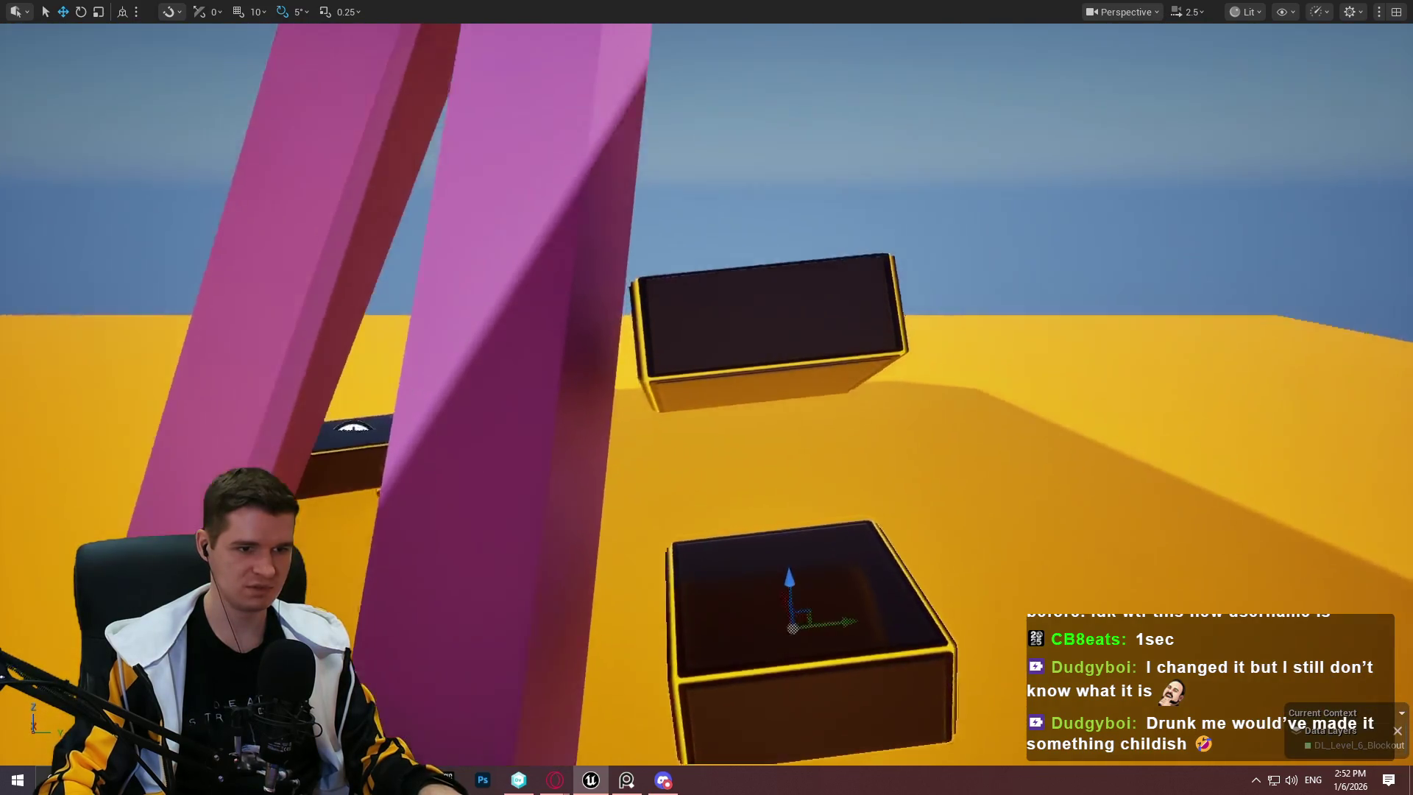
{"action": "scroll", "coordinate": [649, 549], "scroll_direction": "down", "scroll_amount": 5}
{"action": "mouse_move", "coordinate": [773, 504]}
{"action": "left_mouse_down"}
{"action": "mouse_move", "coordinate": [741, 463]}
{"action": "mouse_move", "coordinate": [841, 533]}
{"action": "left_mouse_up"}
{"action": "left_click", "coordinate": [742, 464]}
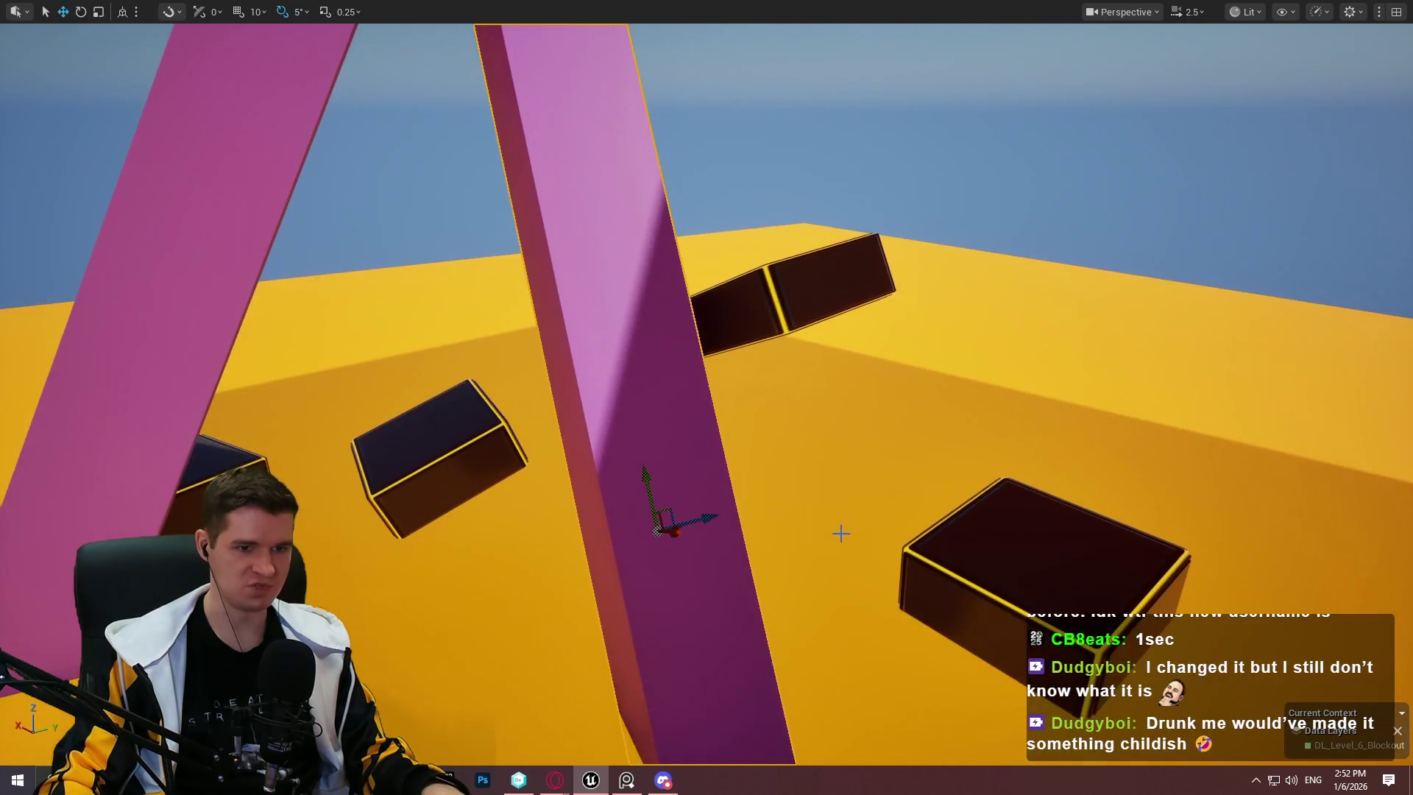
{"action": "mouse_move", "coordinate": [691, 521]}
{"action": "left_mouse_down"}
{"action": "mouse_move", "coordinate": [1115, 495]}
{"action": "mouse_move", "coordinate": [1115, 416]}
{"action": "left_mouse_up"}
{"action": "key", "text": "e"}
{"action": "mouse_move", "coordinate": [1031, 382]}
{"action": "left_mouse_down"}
{"action": "mouse_move", "coordinate": [1104, 324]}
{"action": "mouse_move", "coordinate": [1120, 341]}
{"action": "left_mouse_up"}
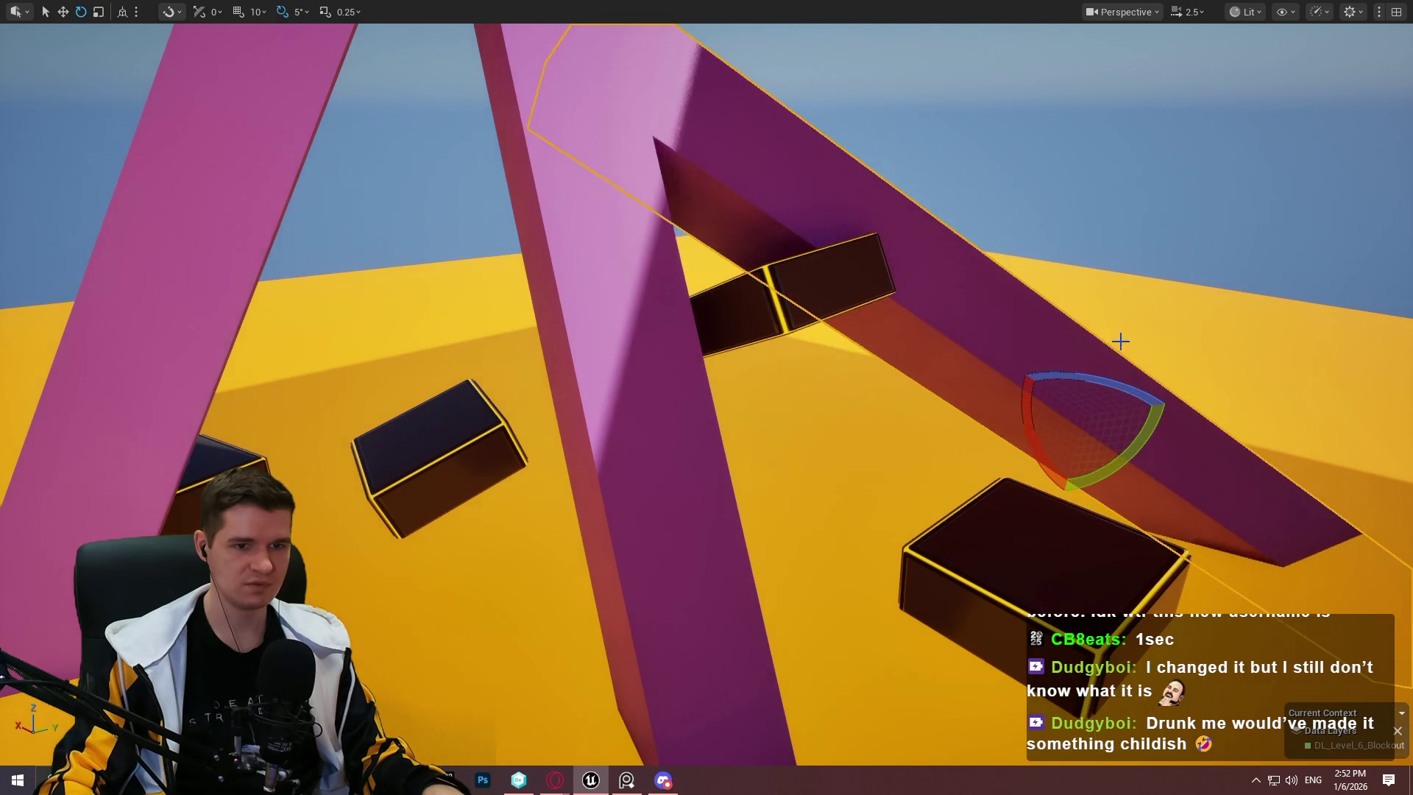
{"action": "mouse_move", "coordinate": [1172, 403]}
{"action": "left_mouse_down"}
{"action": "mouse_move", "coordinate": [1183, 425]}
{"action": "mouse_move", "coordinate": [1104, 397]}
{"action": "mouse_move", "coordinate": [884, 412]}
{"action": "mouse_move", "coordinate": [832, 364]}
{"action": "mouse_move", "coordinate": [786, 528]}
{"action": "left_mouse_up"}
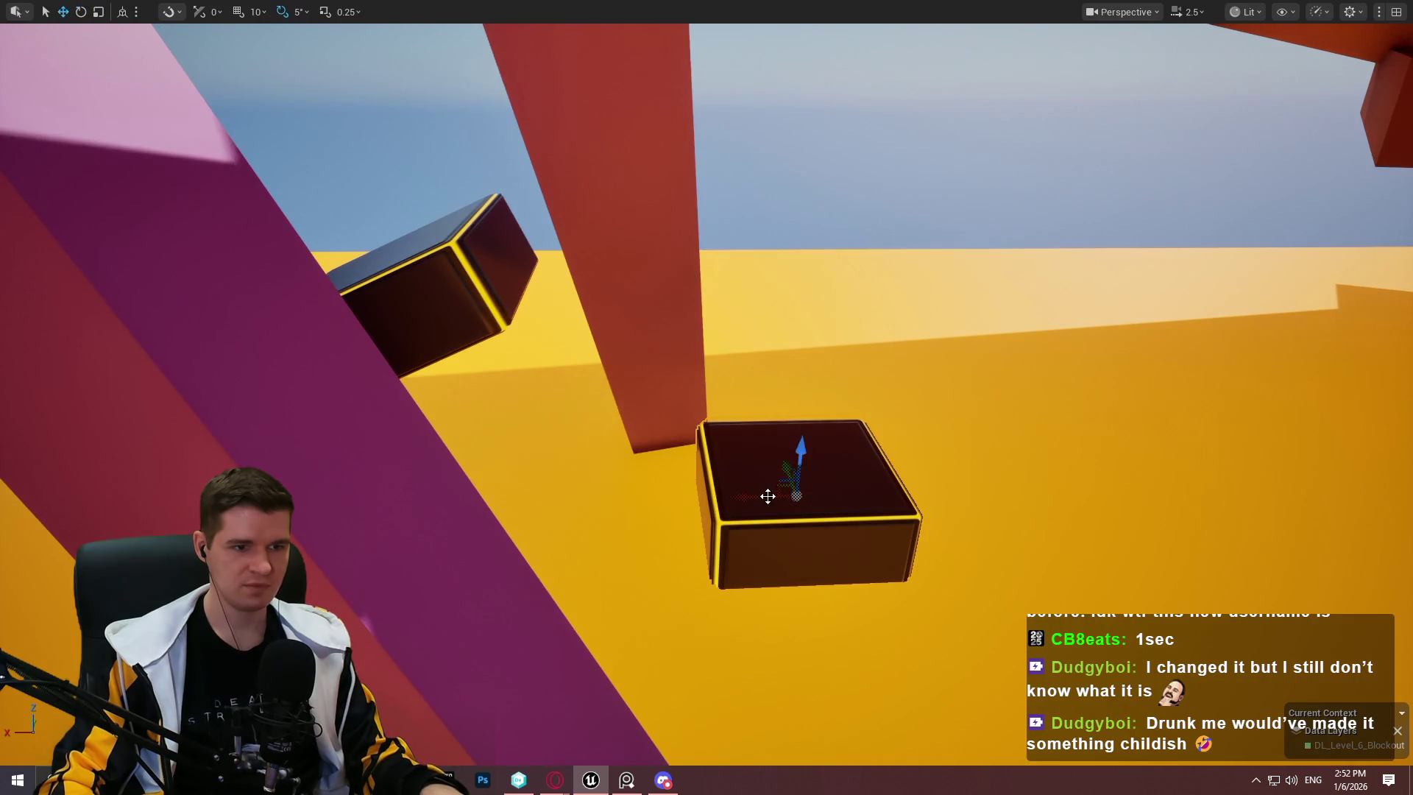
Step: Pull back to an overhead view of the pillars and Play From Here at that spot
{"action": "left_click_drag", "start_coordinate": [625, 284], "coordinate": [582, 261]}
{"action": "mouse_move", "coordinate": [369, 261]}
{"action": "left_mouse_down"}
{"action": "mouse_move", "coordinate": [515, 398]}
{"action": "mouse_move", "coordinate": [555, 402]}
{"action": "left_mouse_up"}
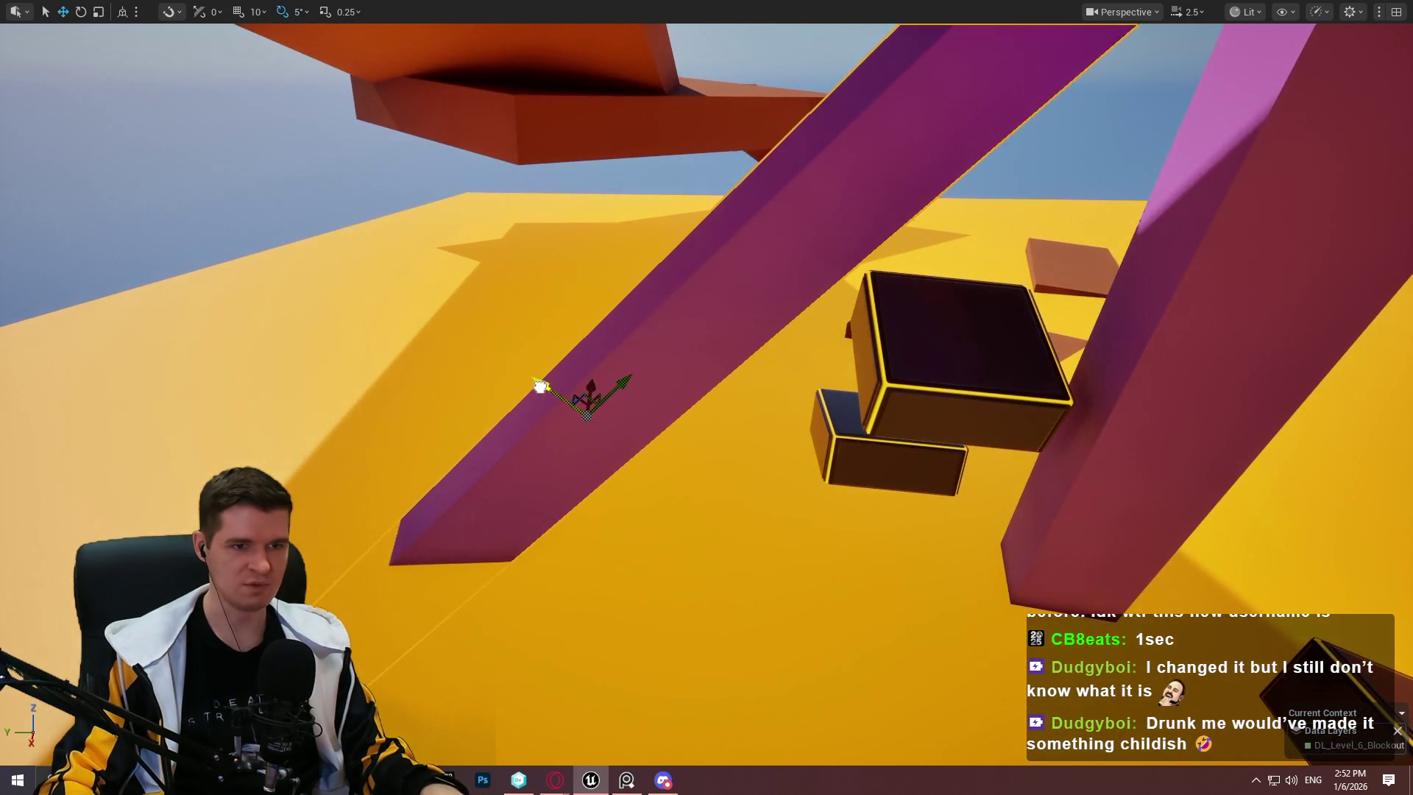
{"action": "mouse_move", "coordinate": [680, 438]}
{"action": "left_mouse_down"}
{"action": "mouse_move", "coordinate": [655, 423]}
{"action": "mouse_move", "coordinate": [680, 438]}
{"action": "left_mouse_up"}
{"action": "right_click", "coordinate": [869, 597]}
{"action": "left_click", "coordinate": [972, 591]}
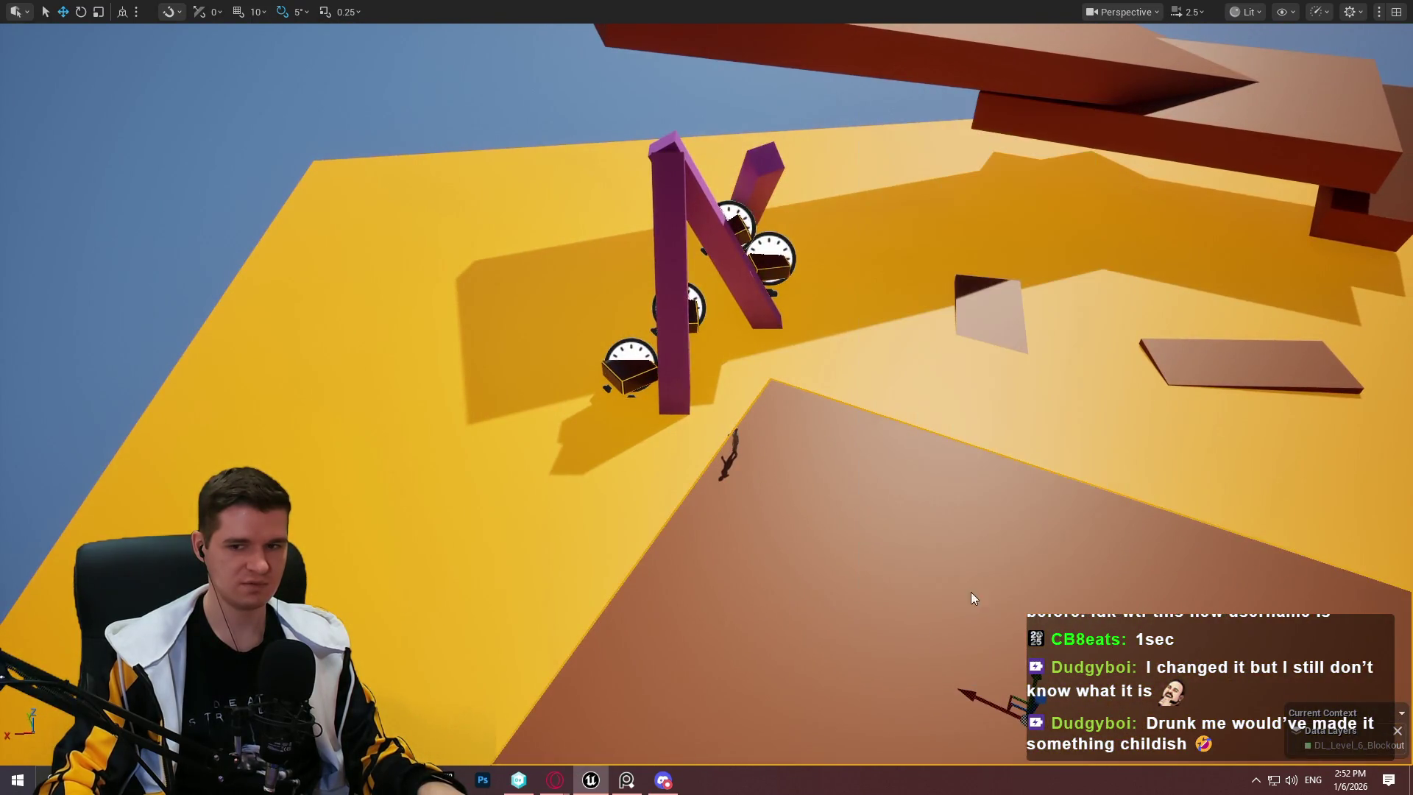
Step: Run the mannequin to the pink pillars and jump and climb across the dark boxes
{"action": "key", "text": "w"}
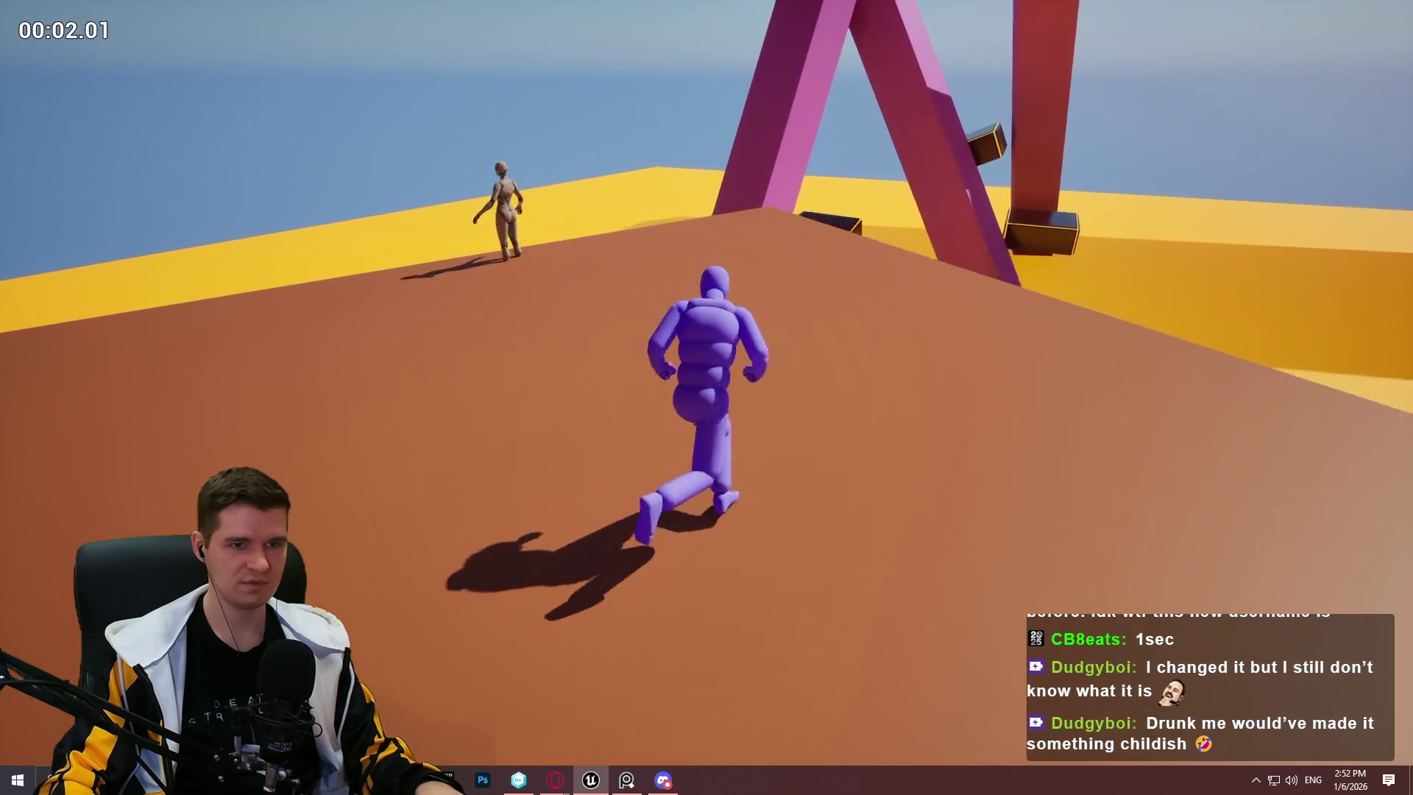
{"action": "key", "text": "space"}
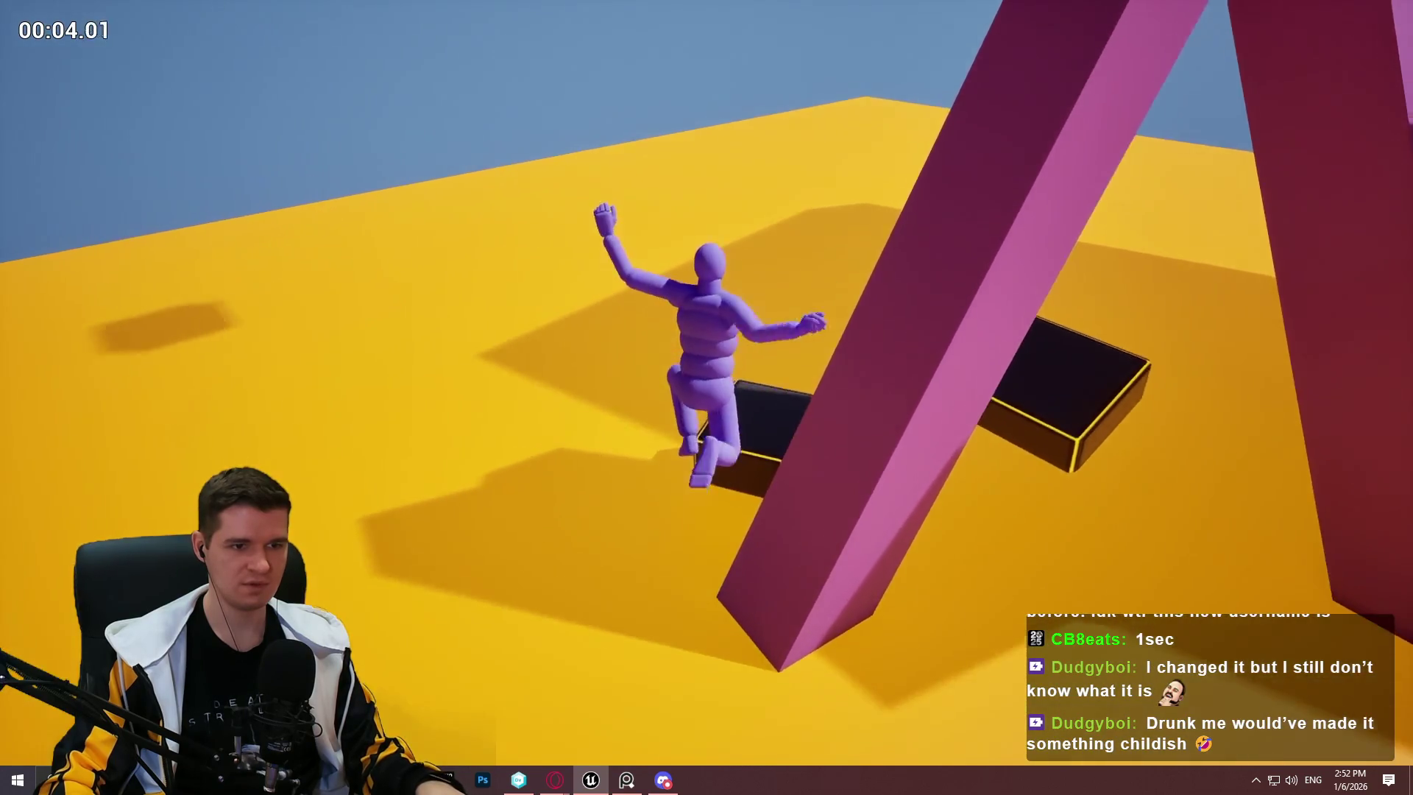
{"action": "key", "text": "space"}
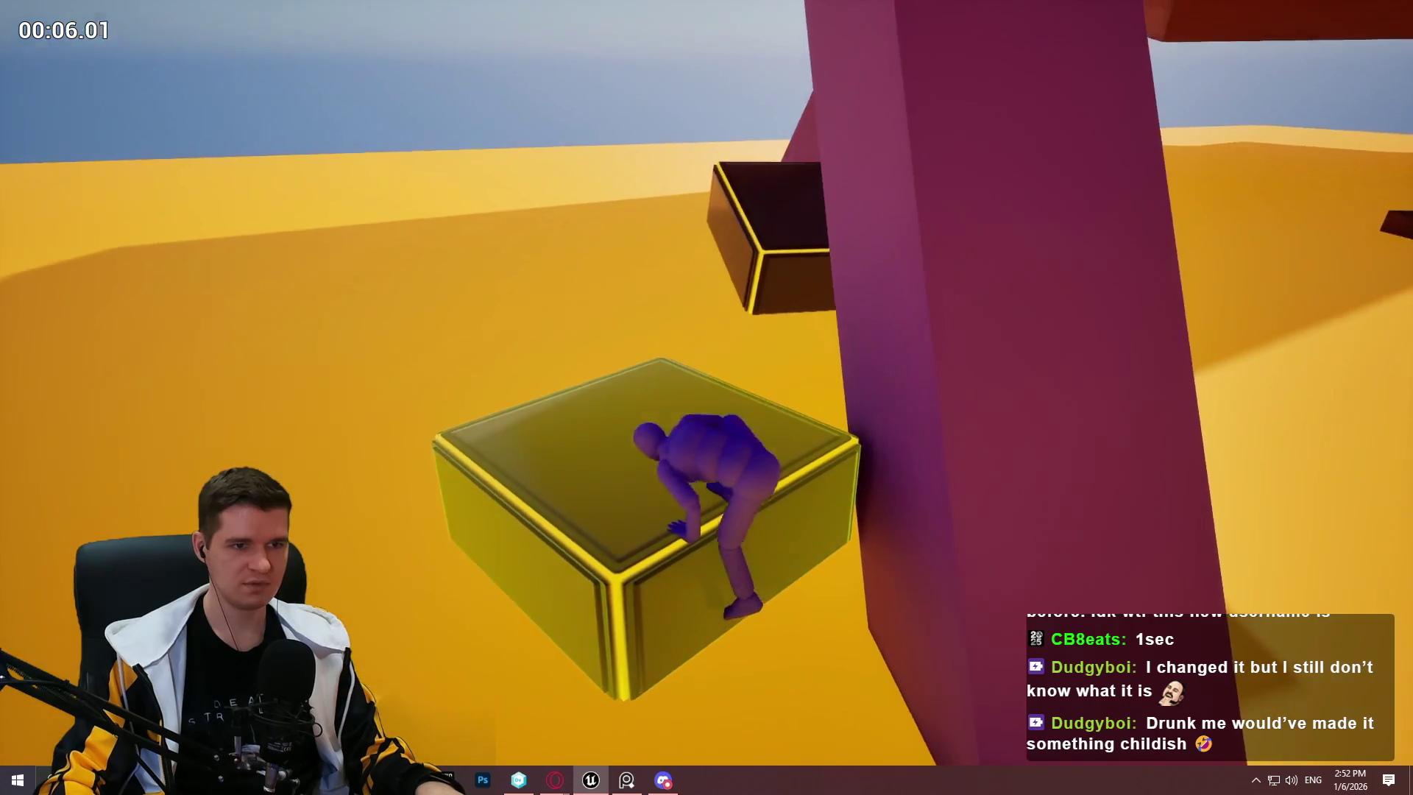
{"action": "key", "text": "space"}
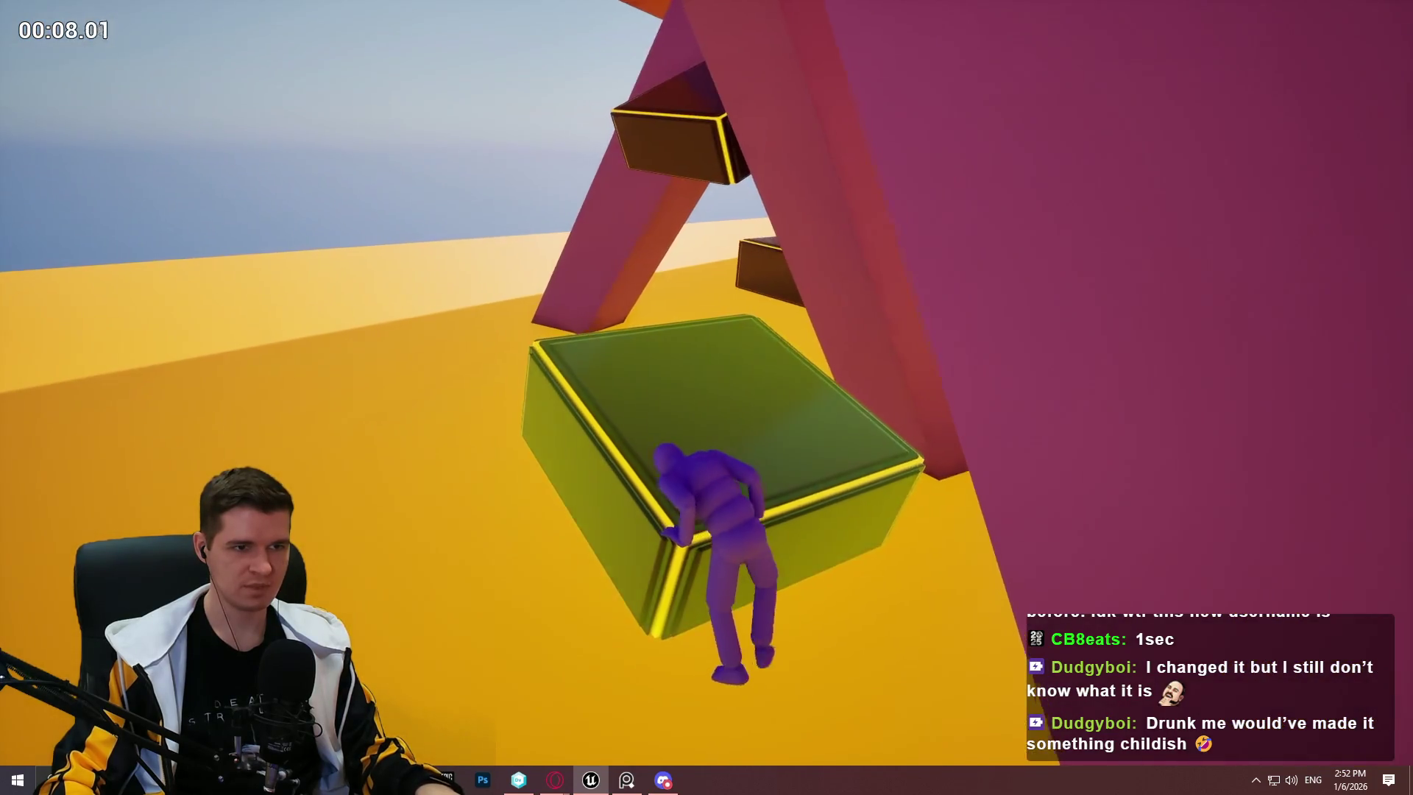
{"action": "key", "text": "space"}
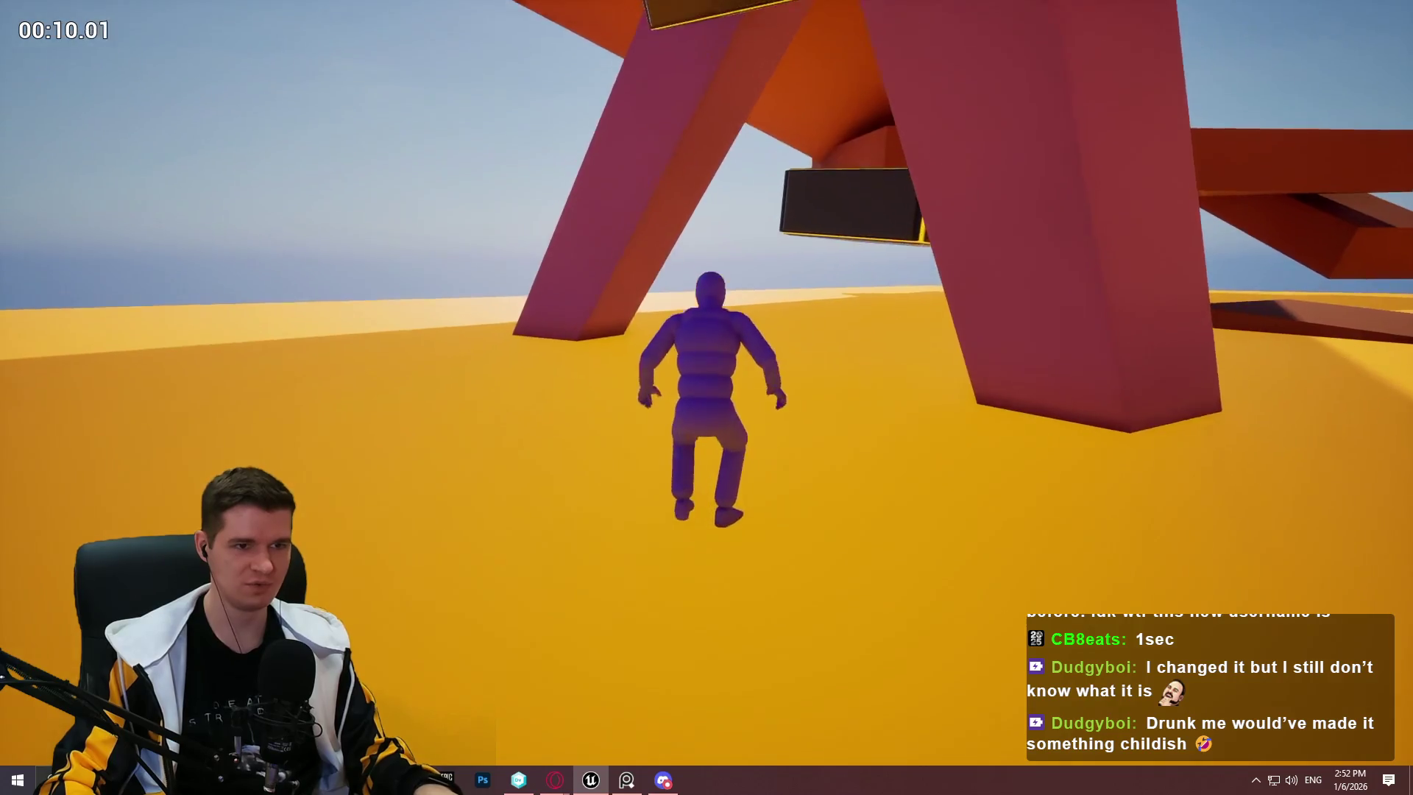
{"action": "key", "text": "w"}
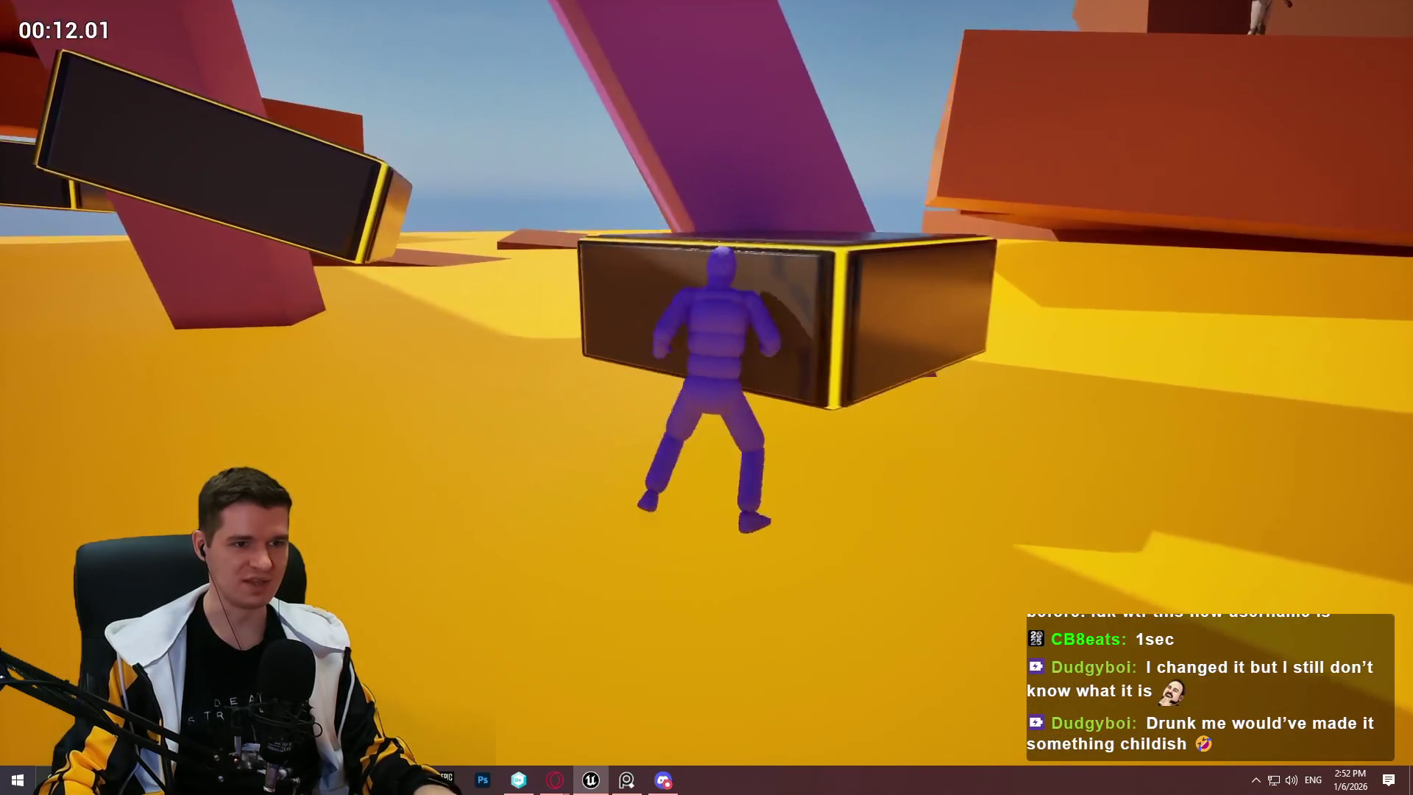
{"action": "key", "text": "space"}
{"action": "key", "text": "space"}
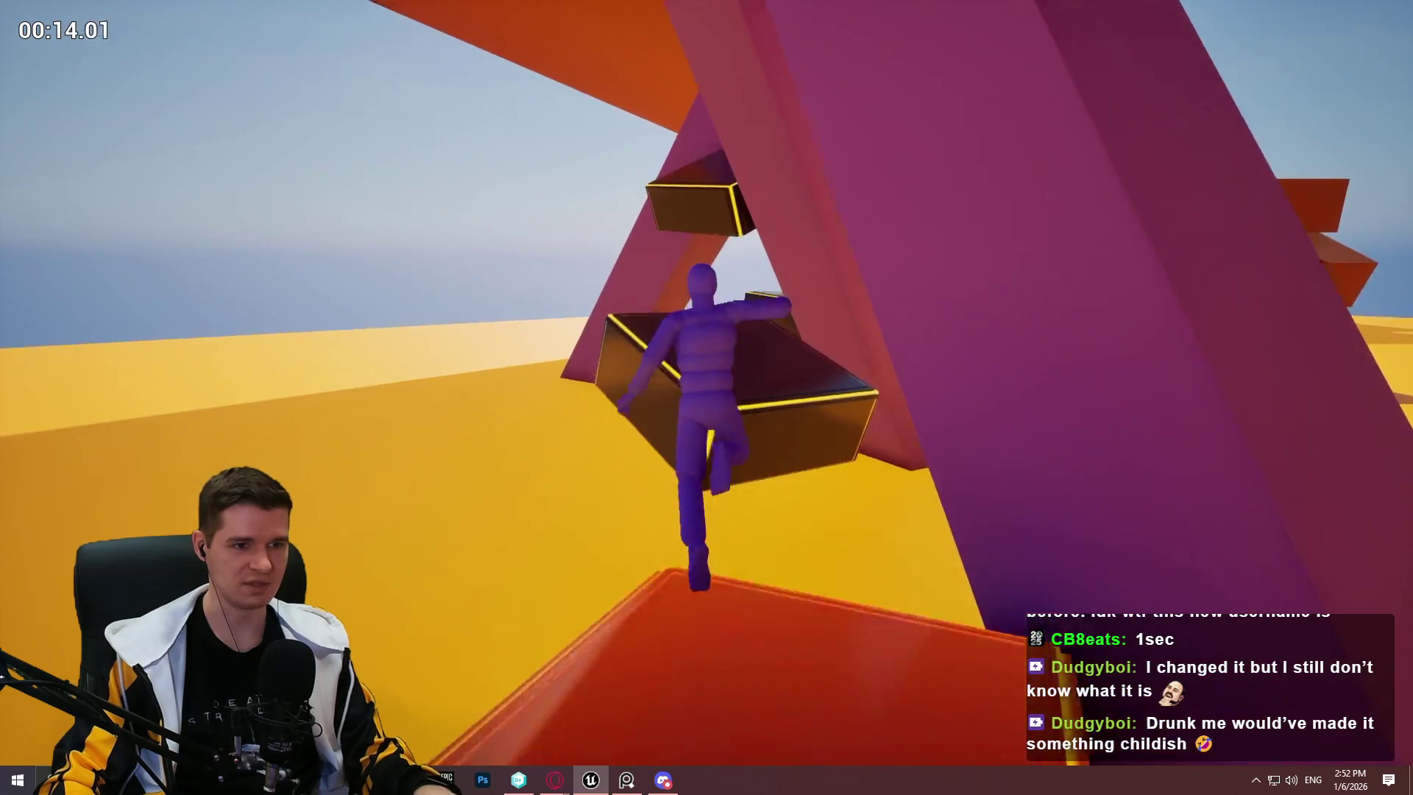
{"action": "key", "text": "space"}
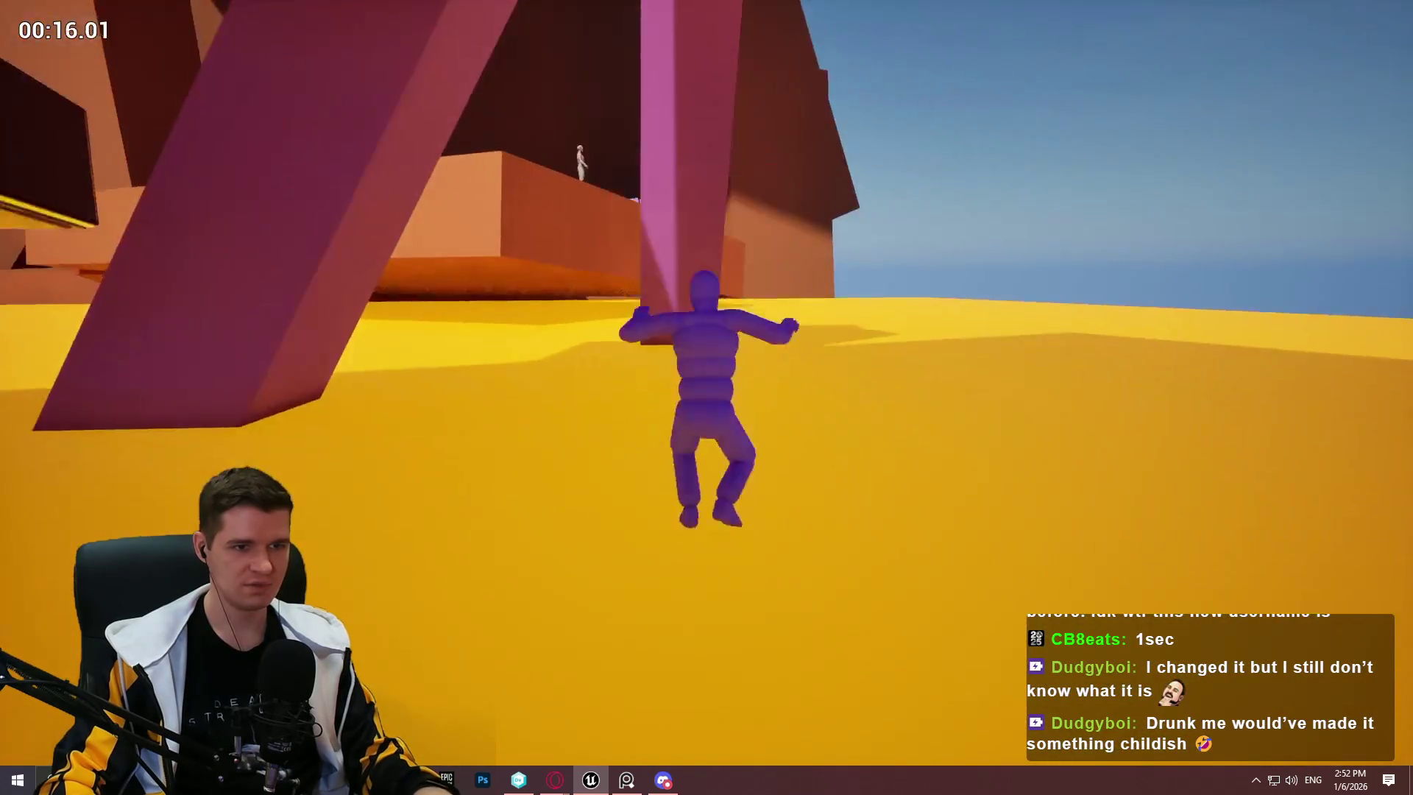
{"action": "key", "text": "space"}
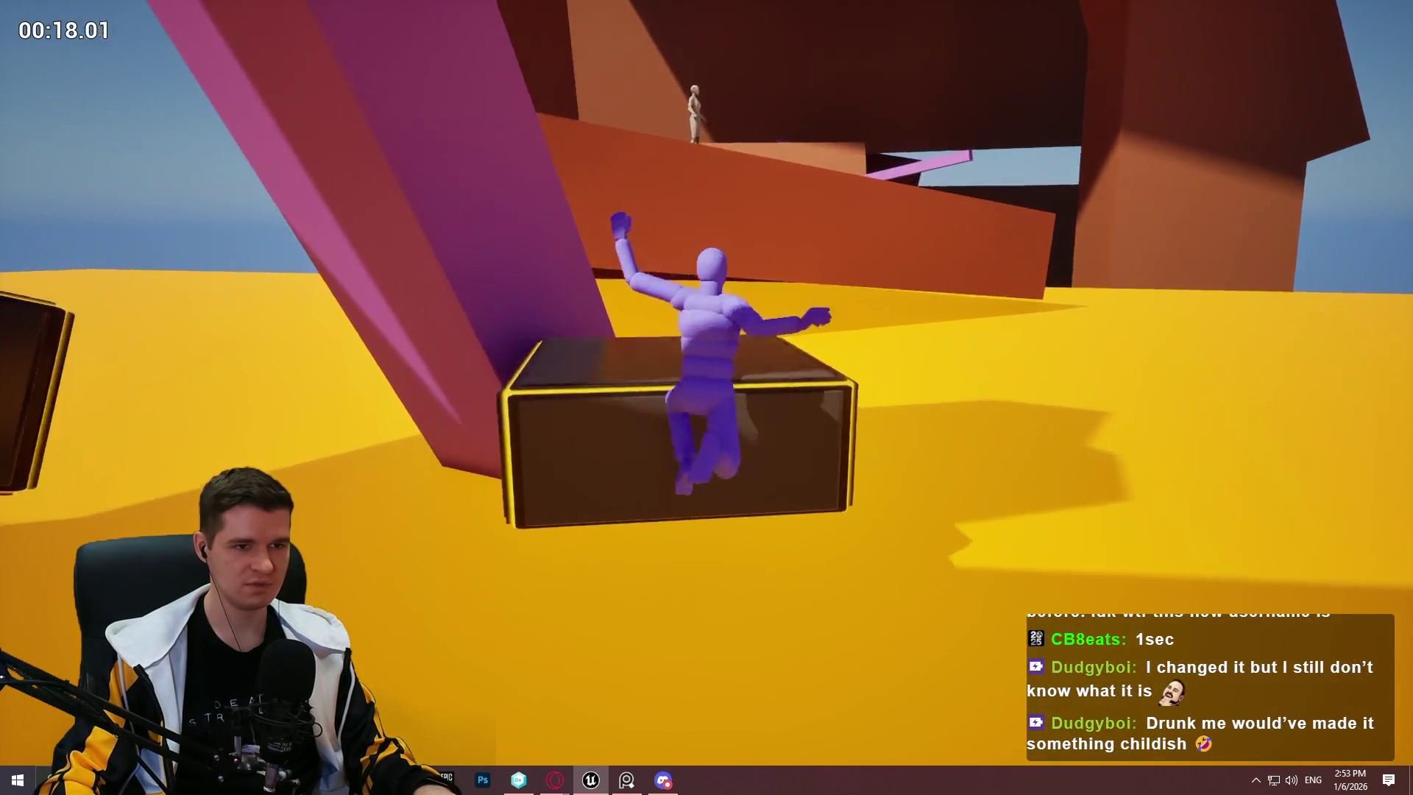
Step: Mantle onto the glowing yellow box, jump off, and climb toward the floating box by the purple pillar
{"action": "key", "text": "space"}
{"action": "key", "text": "space"}
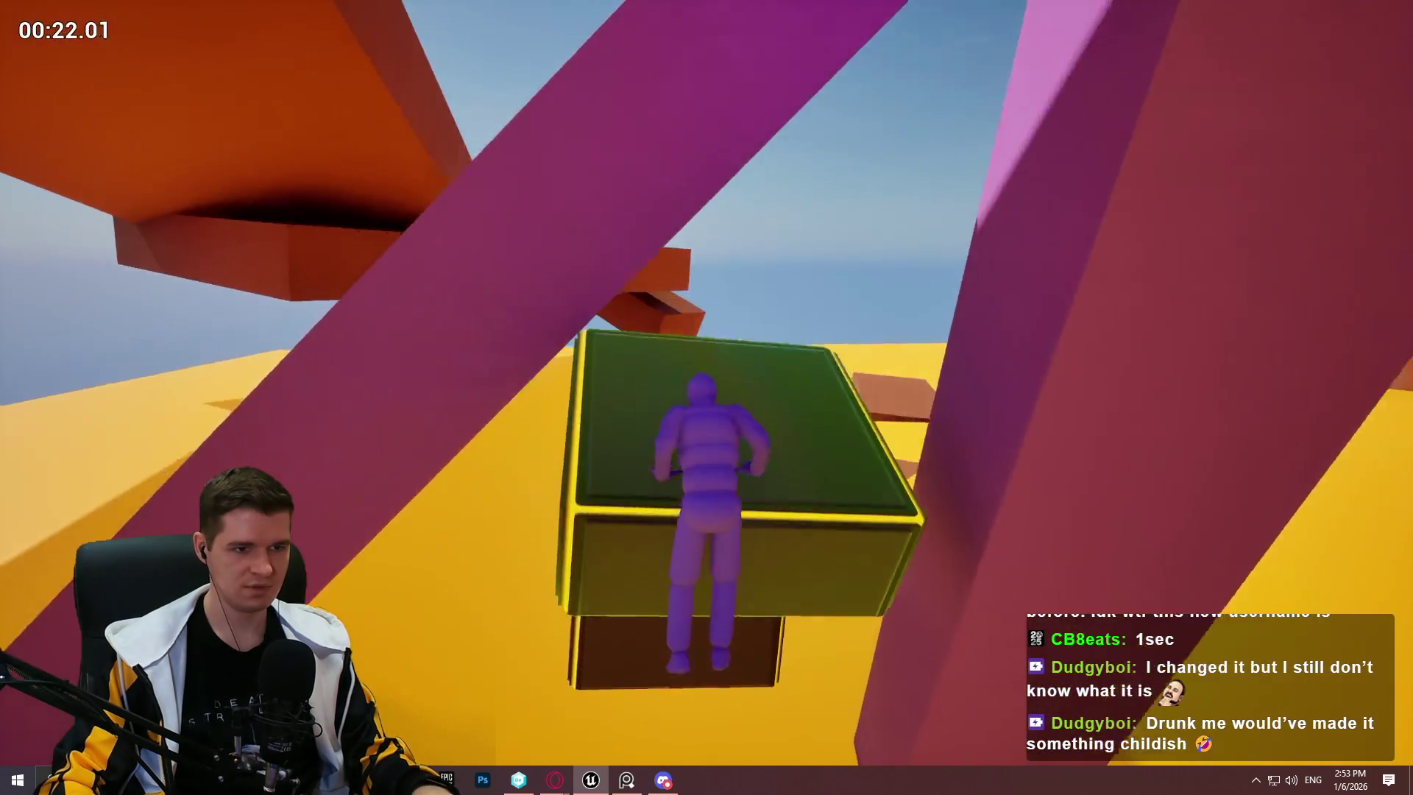
{"action": "key", "text": "space"}
{"action": "key", "text": "space"}
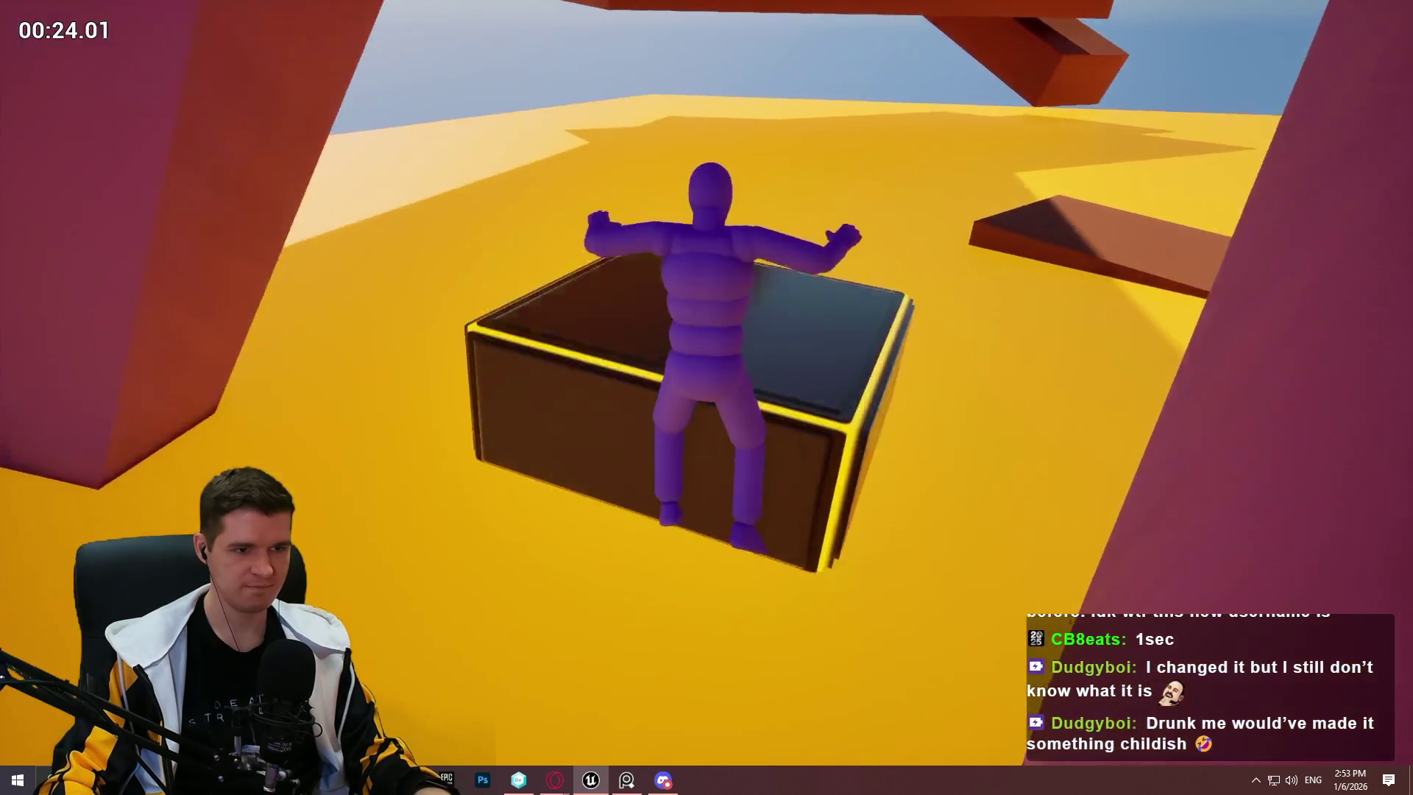
{"action": "key", "text": "space"}
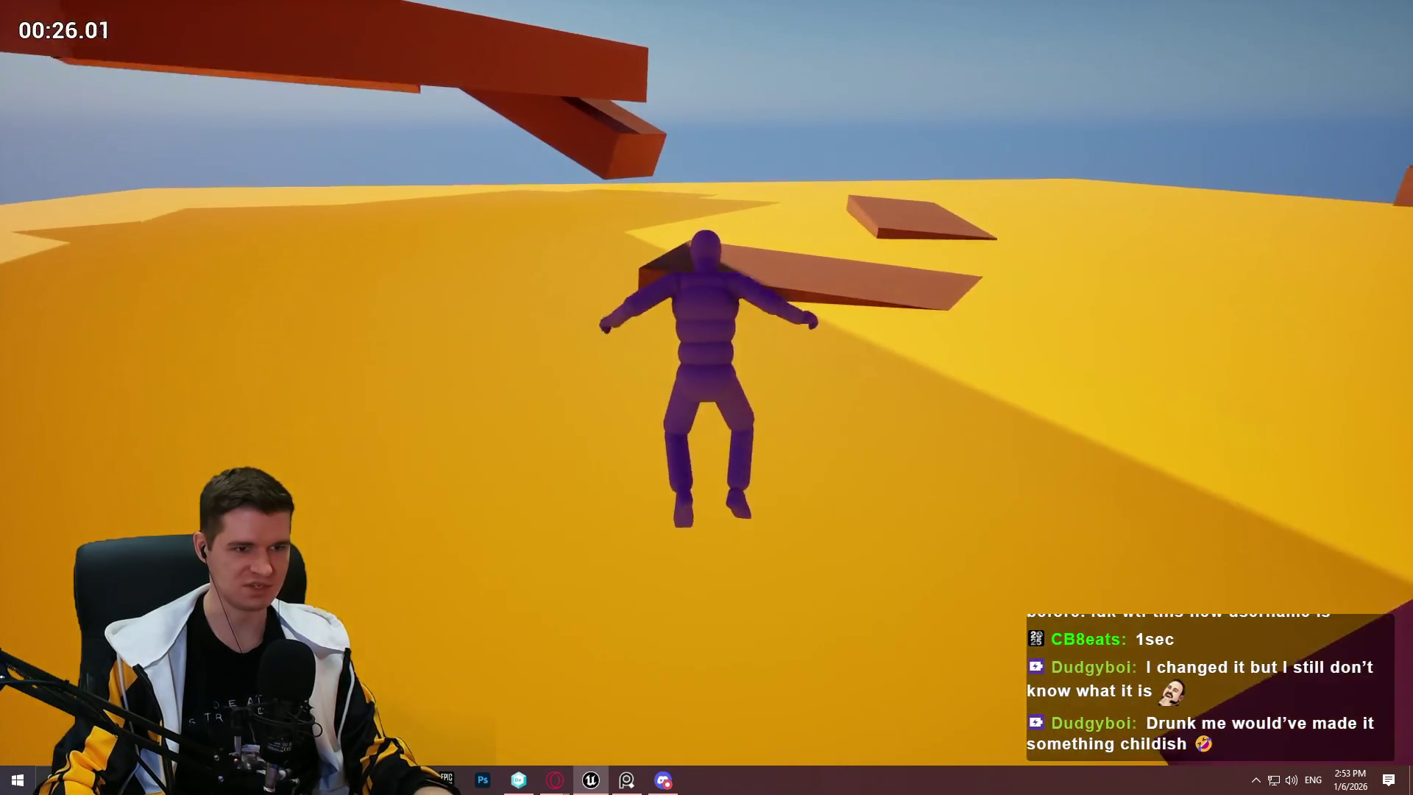
{"action": "key", "text": "w"}
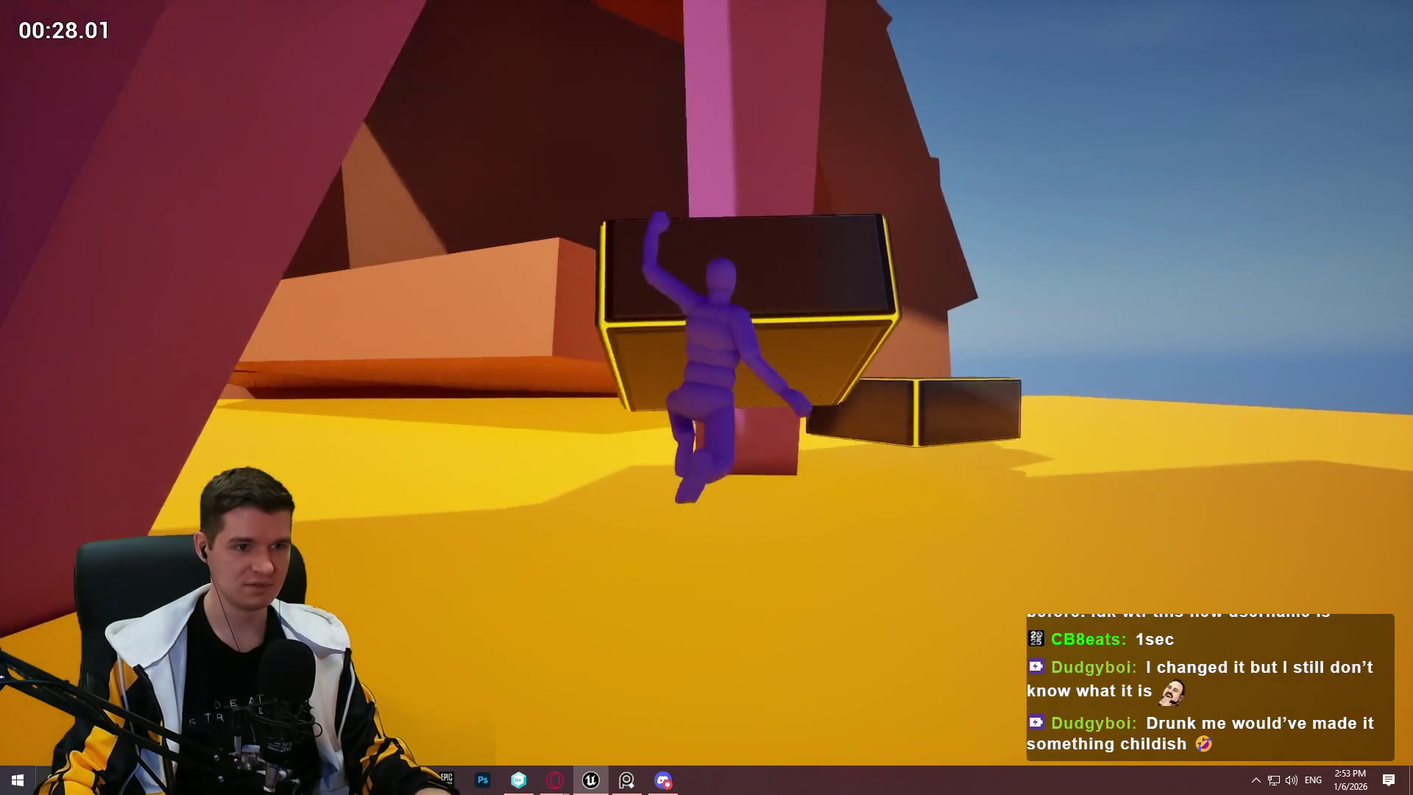
{"action": "key", "text": "space"}
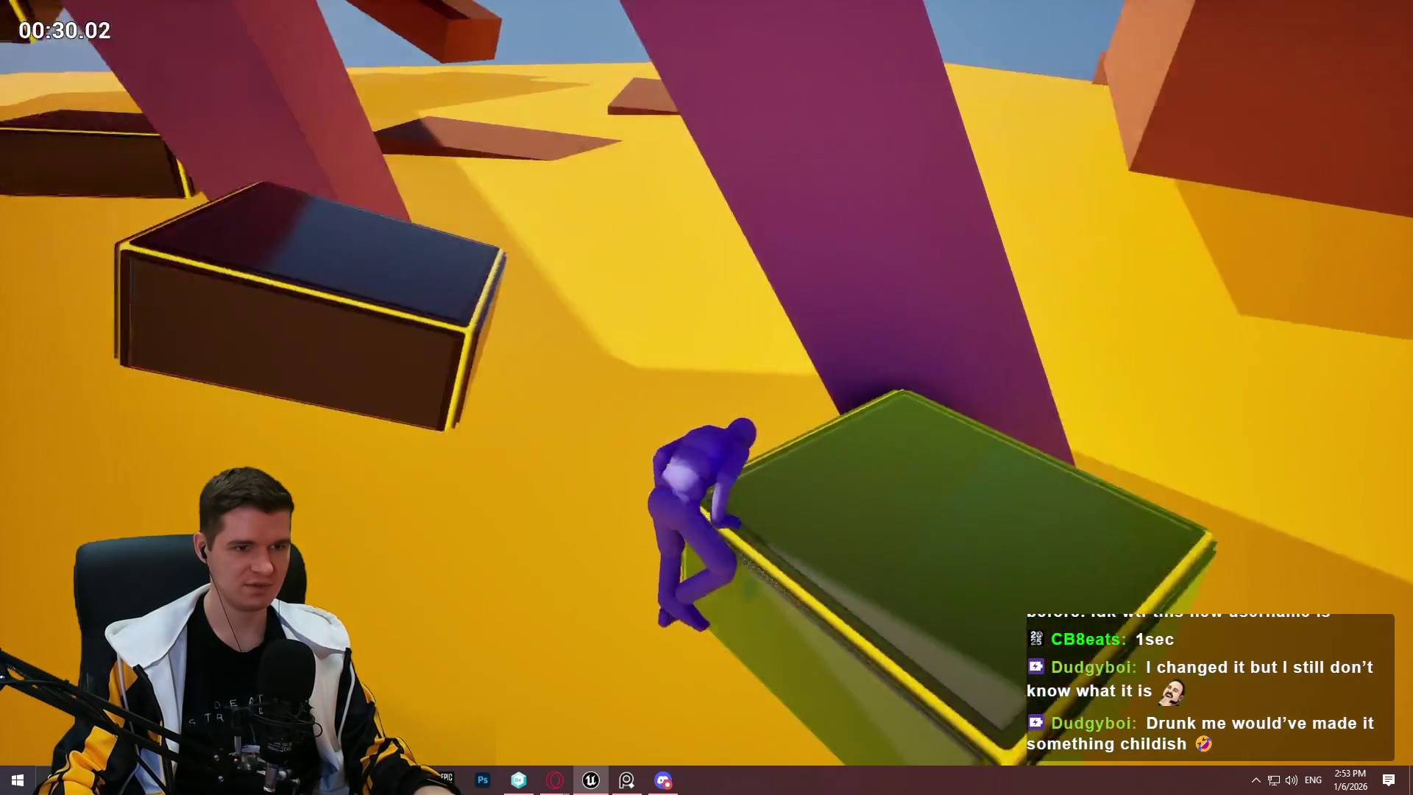
{"action": "key", "text": "space"}
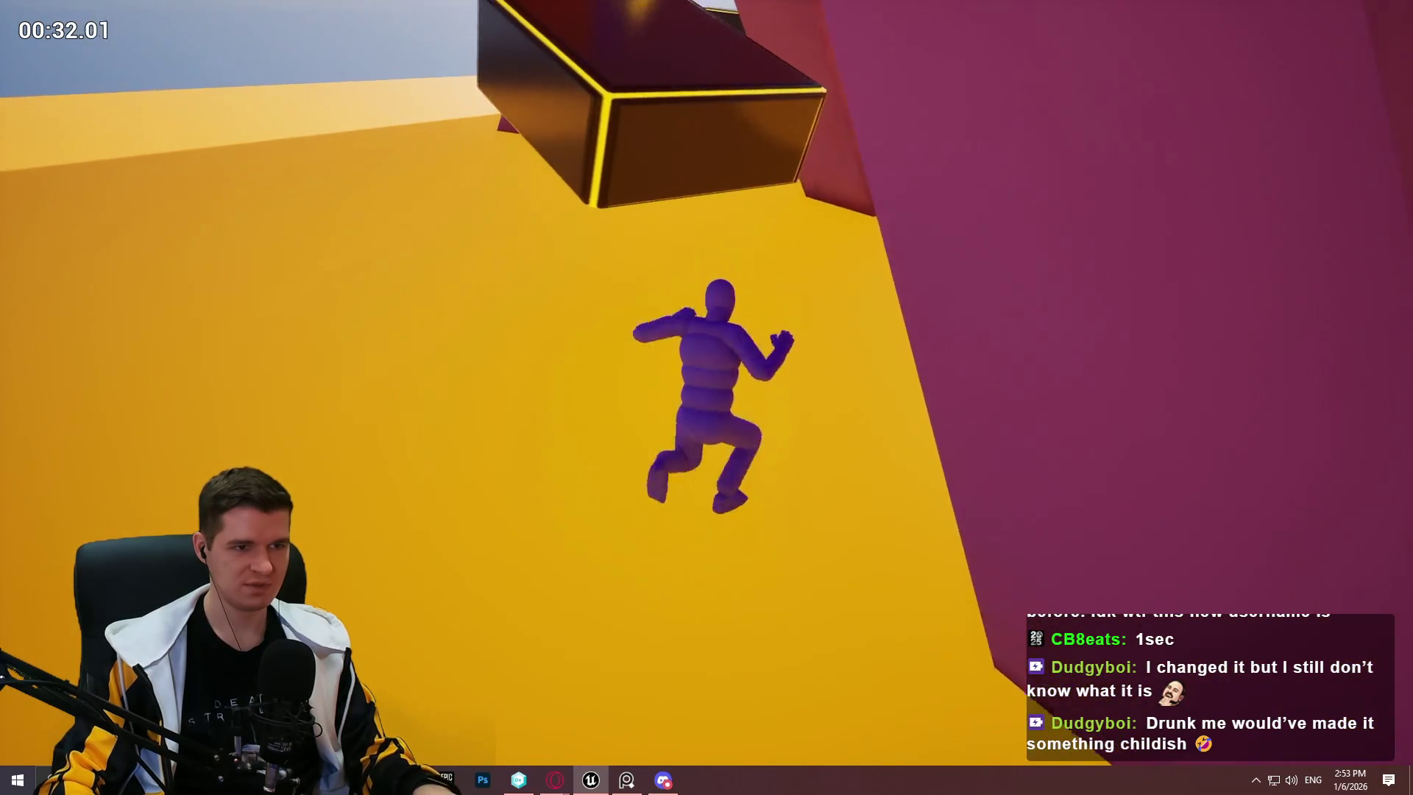
Step: Hang from the floating box, drop to the ground, and climb onto the next dark boxes
{"action": "key", "text": "w"}
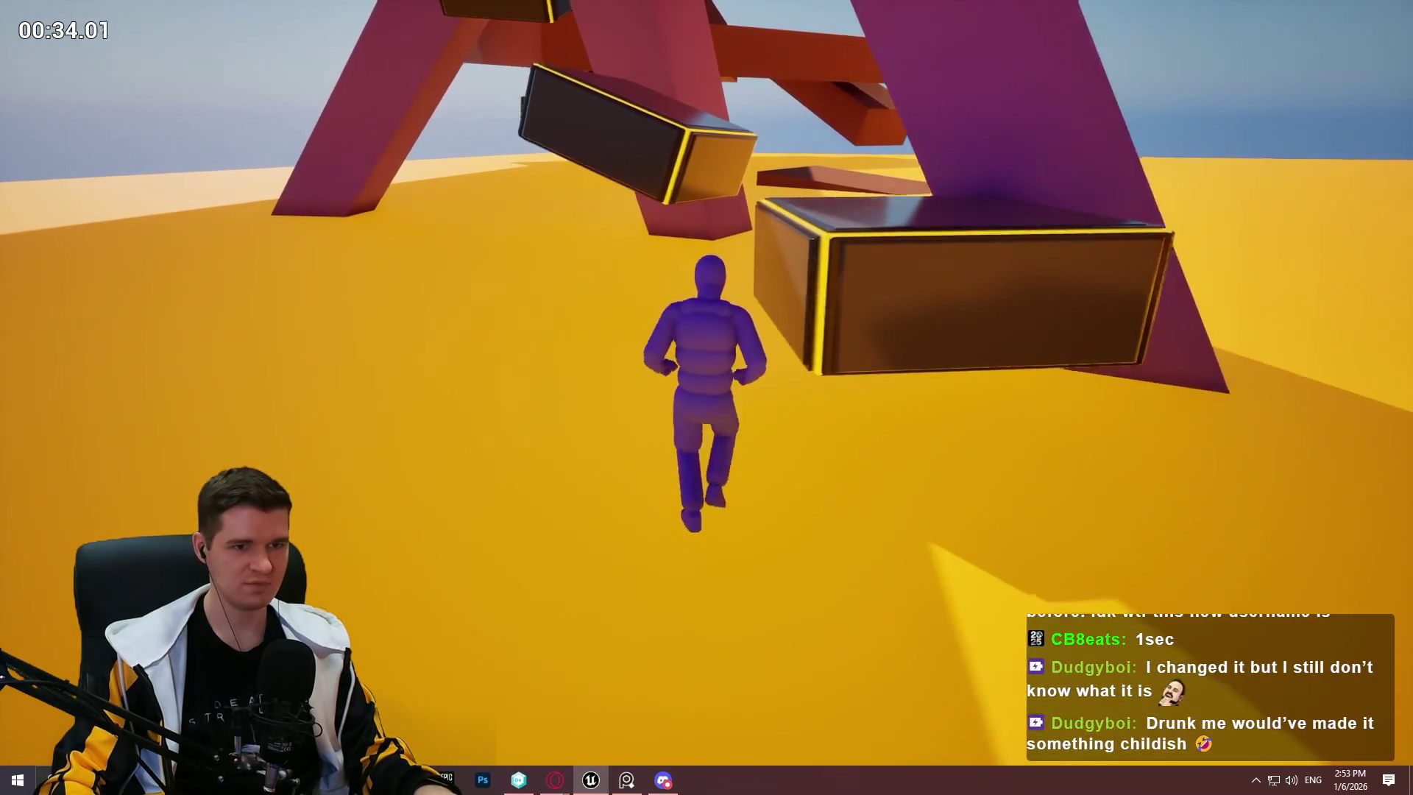
{"action": "key", "text": "space"}
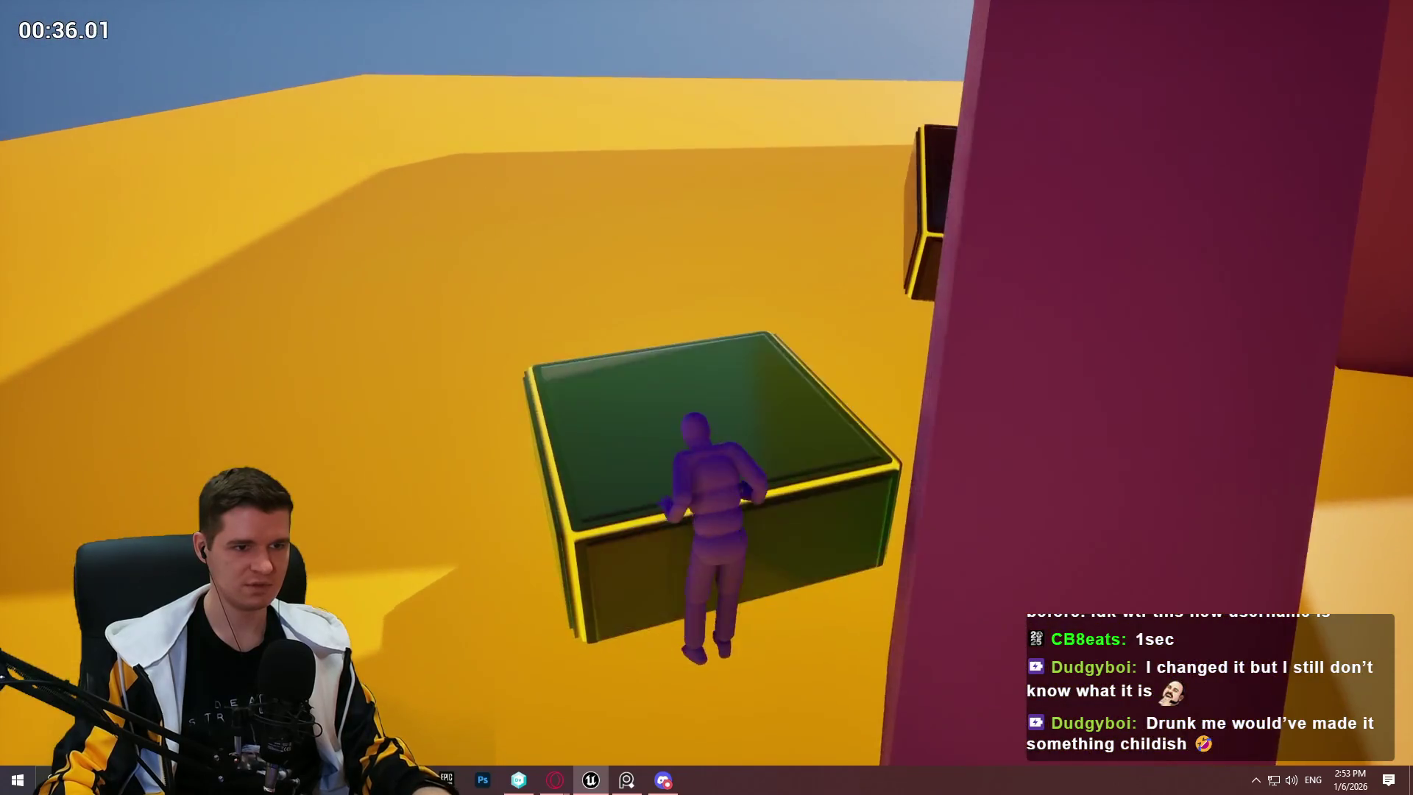
{"action": "key", "text": "space"}
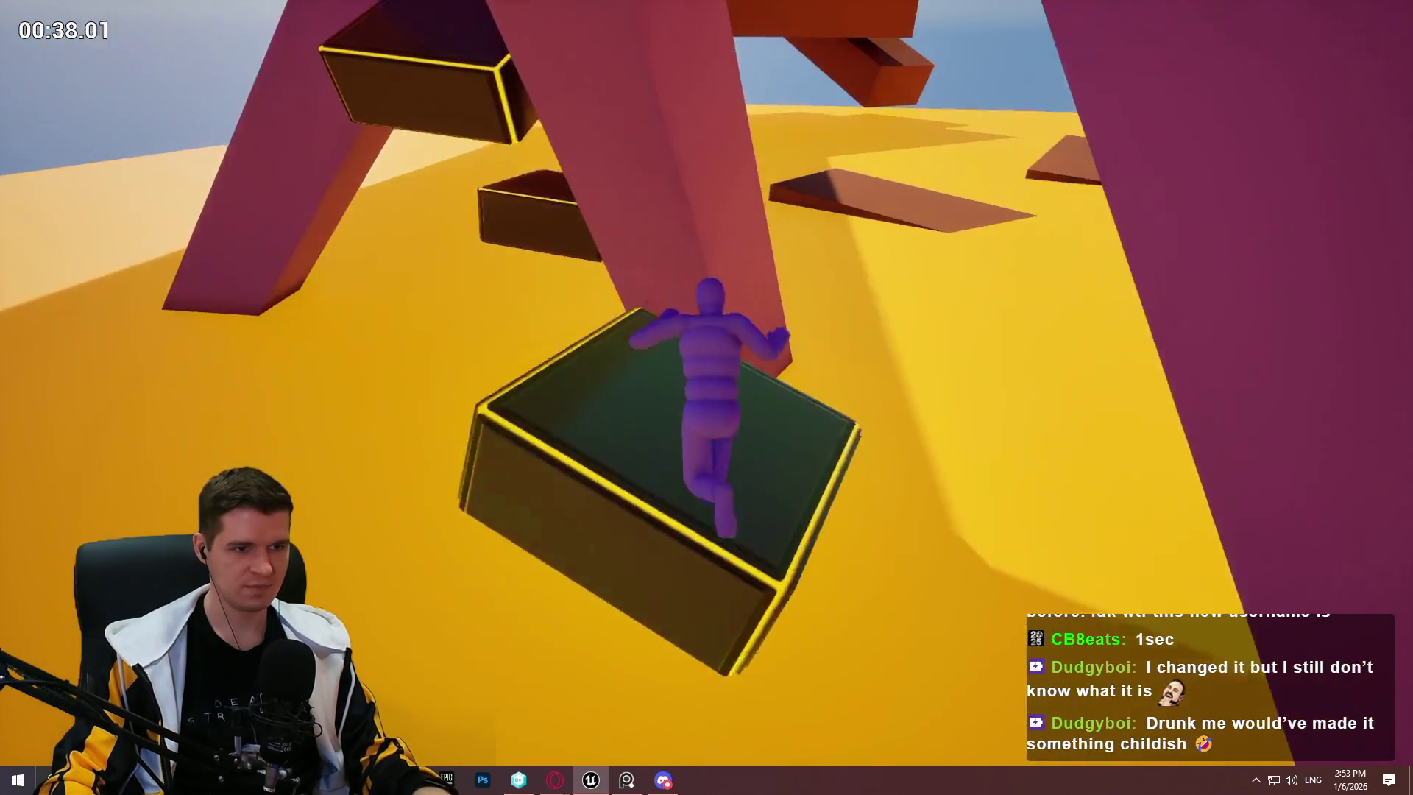
{"action": "key", "text": "c"}
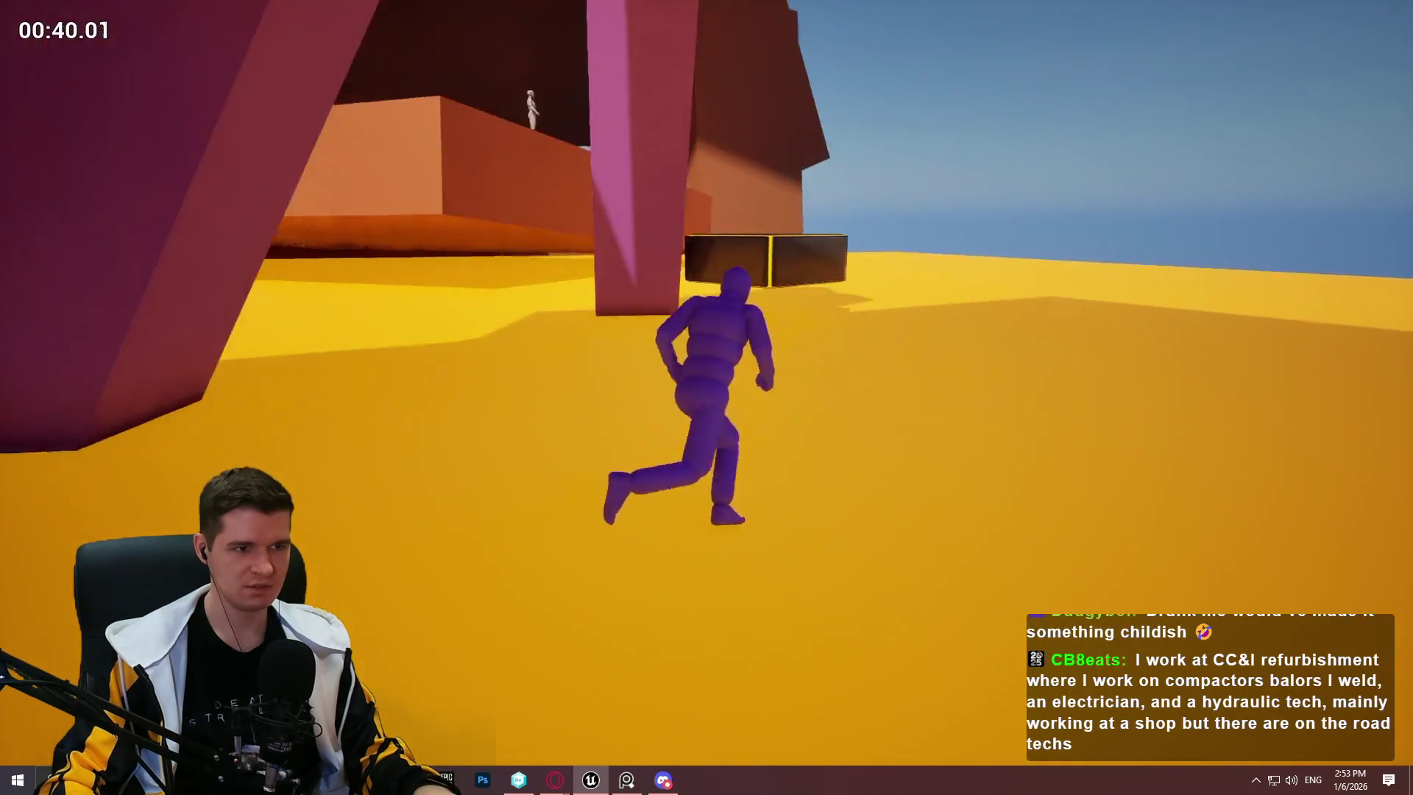
{"action": "key", "text": "w"}
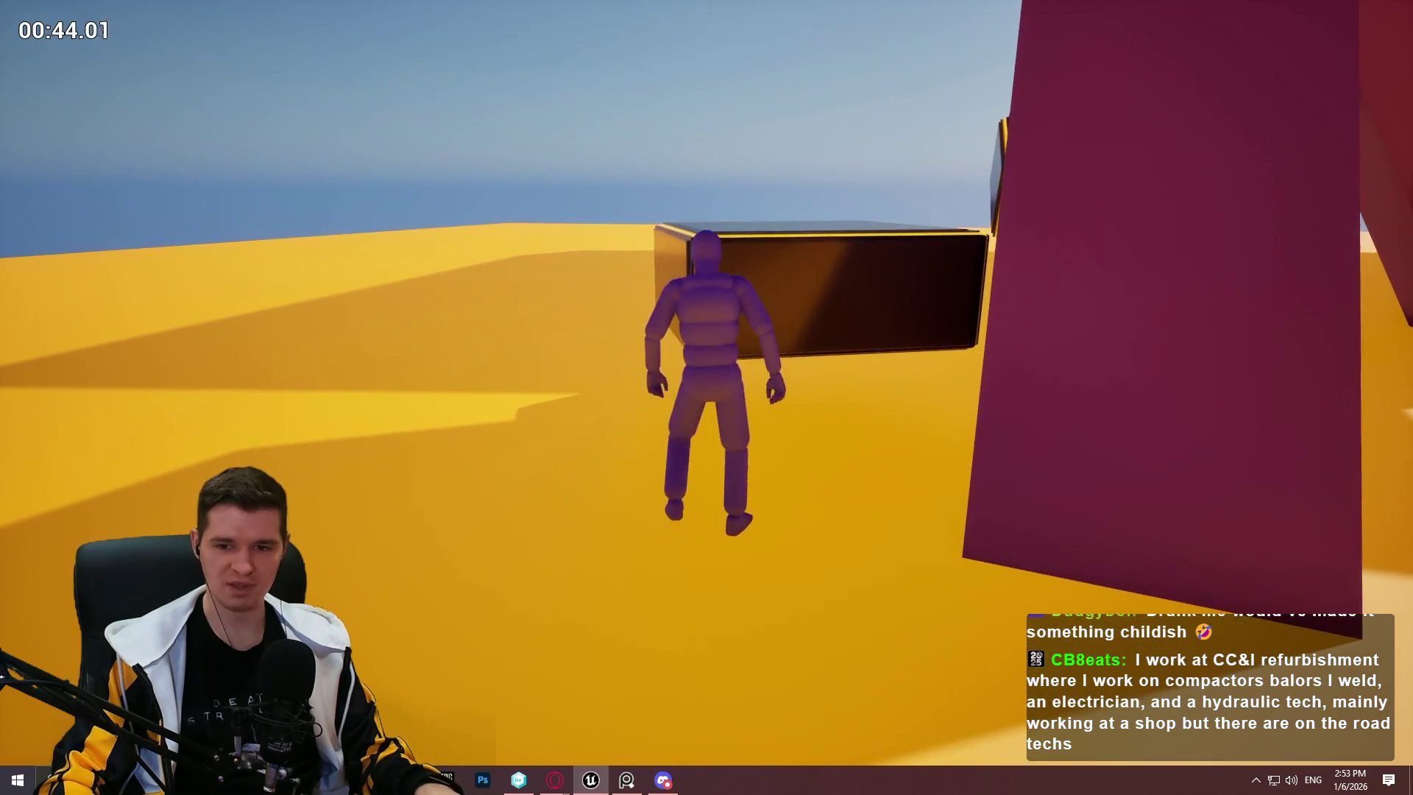
{"action": "key", "text": "space"}
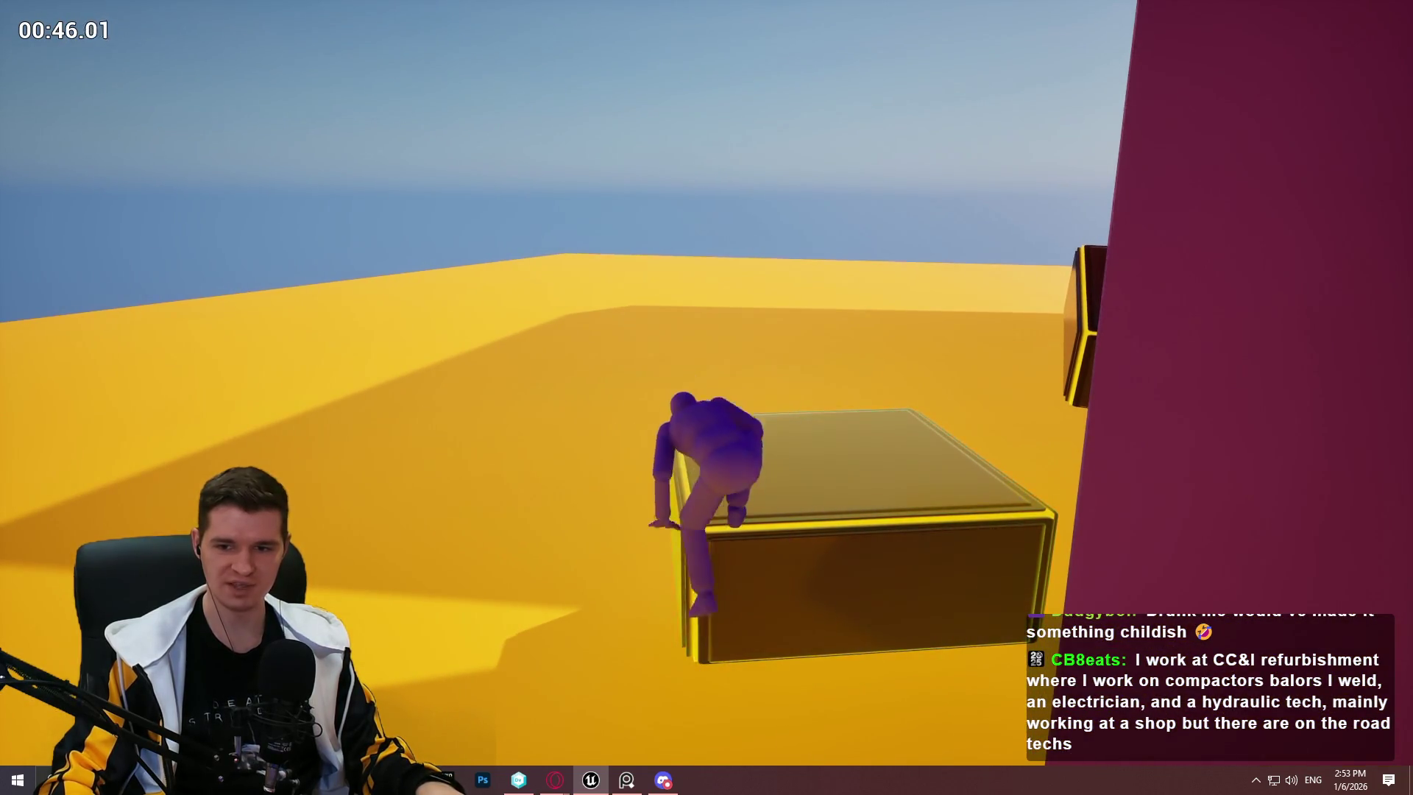
{"action": "key", "text": "space"}
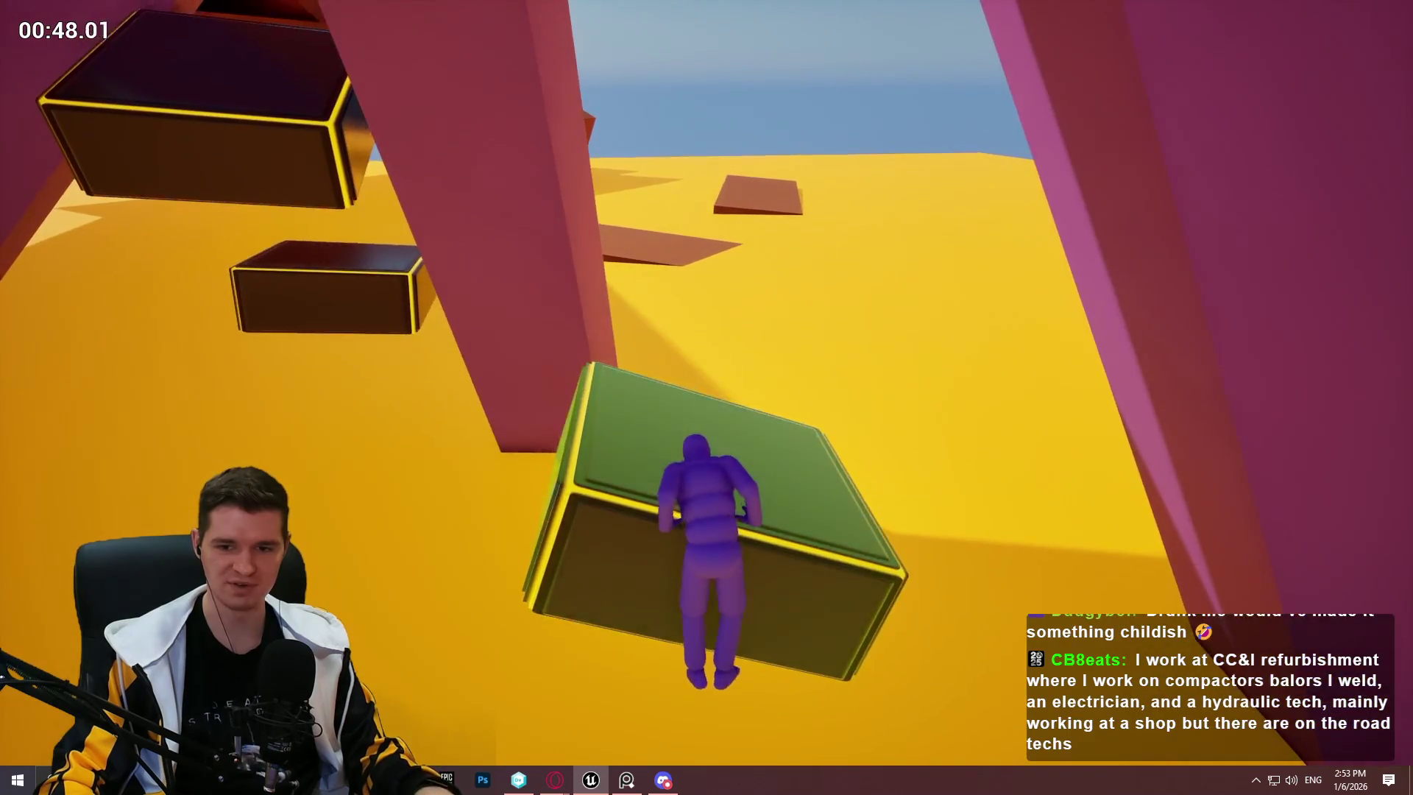